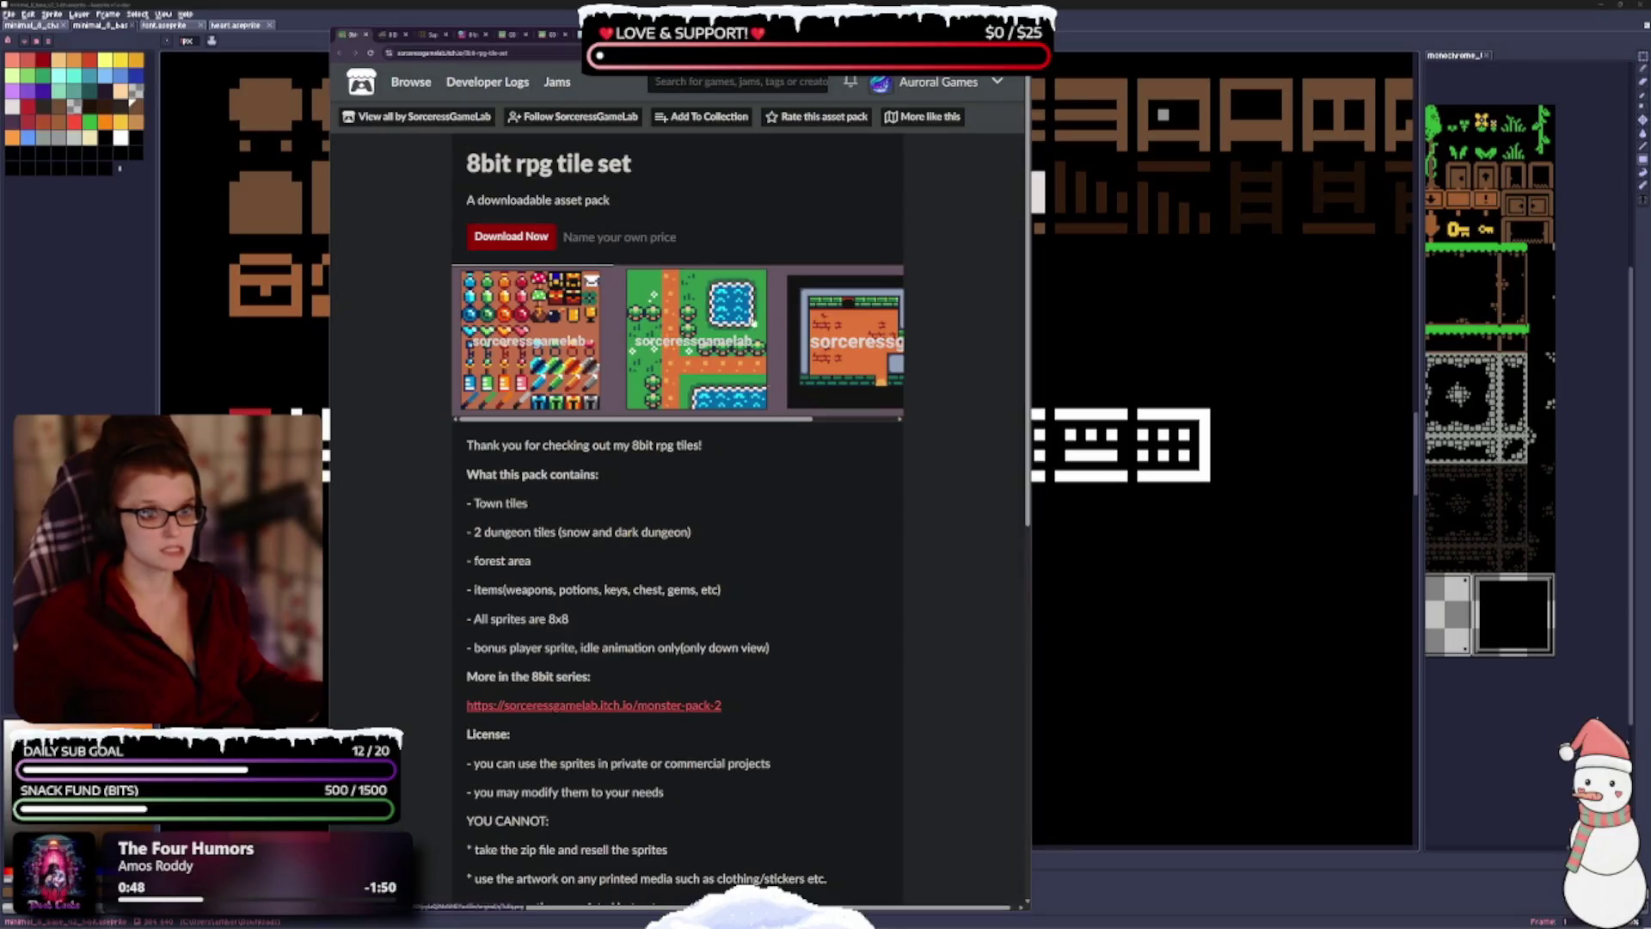
# Step: Save the 8bit rpg tile set to Pixels and close the 8 Bit Dungeons page unsaved
pyautogui.click(692, 119)
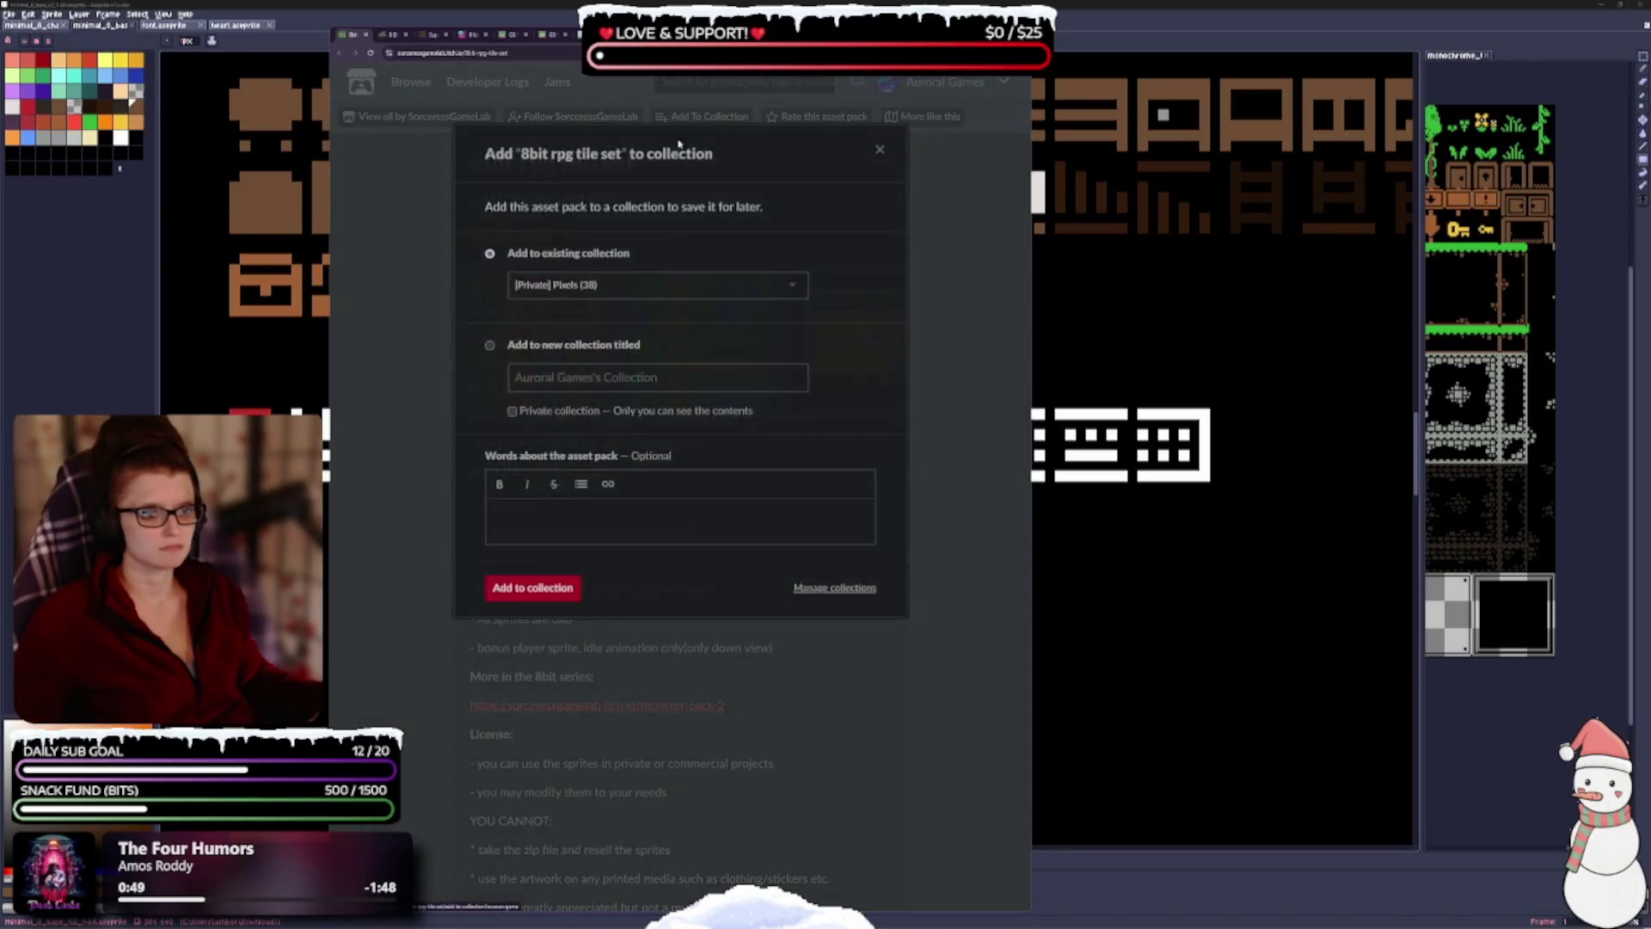
pyautogui.click(563, 588)
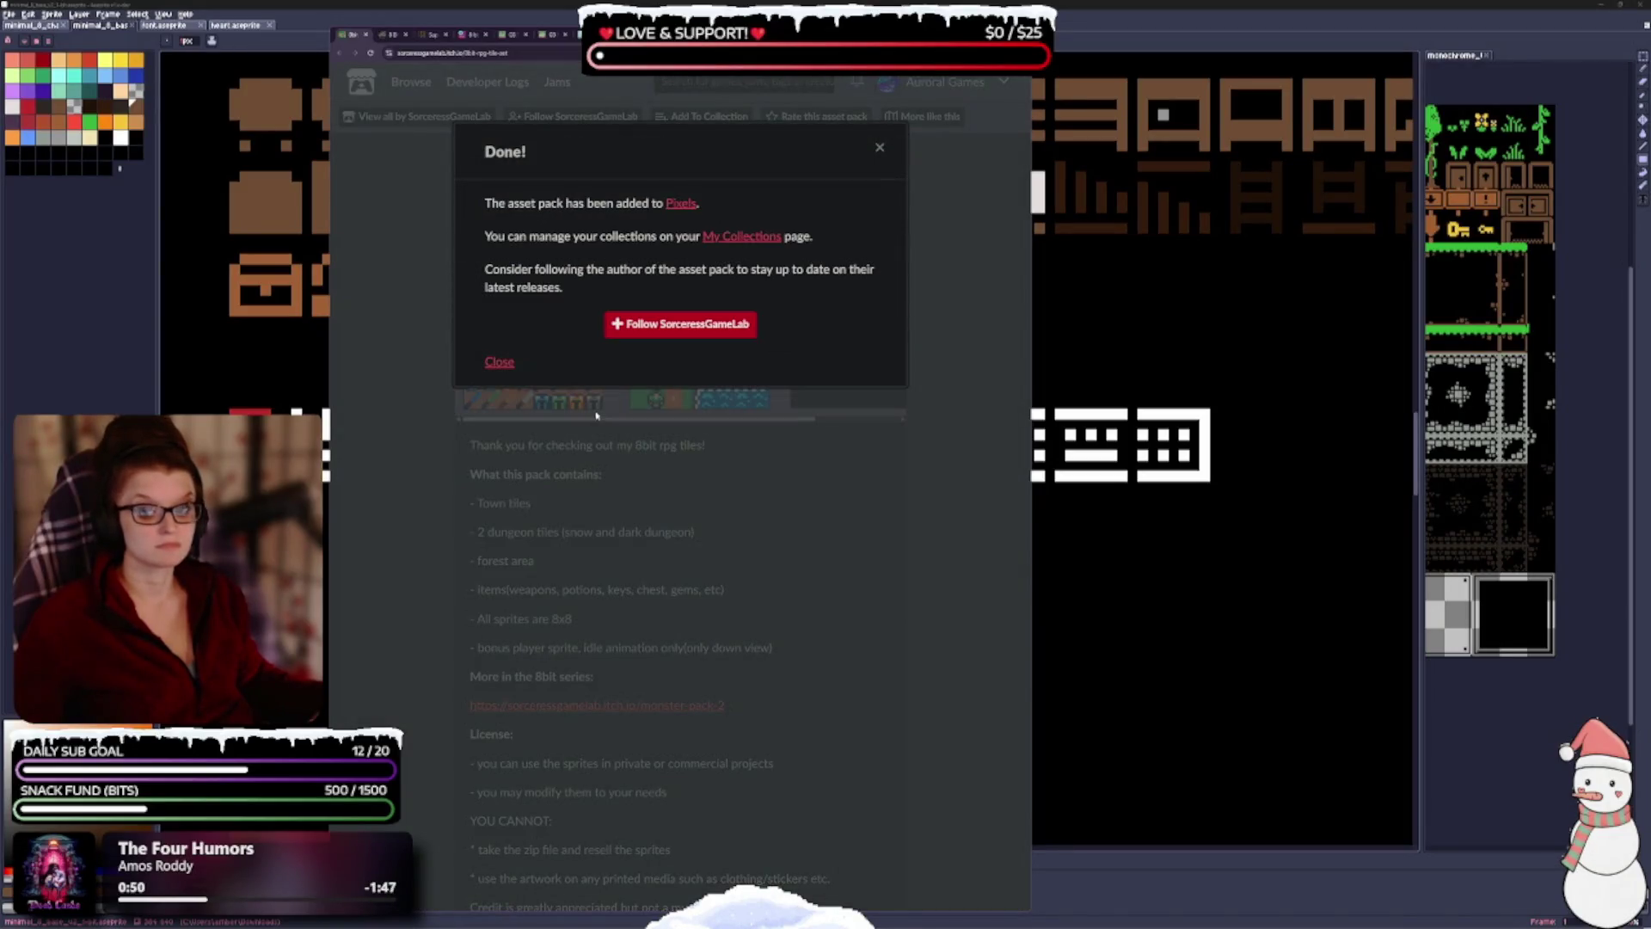
pyautogui.click(367, 35)
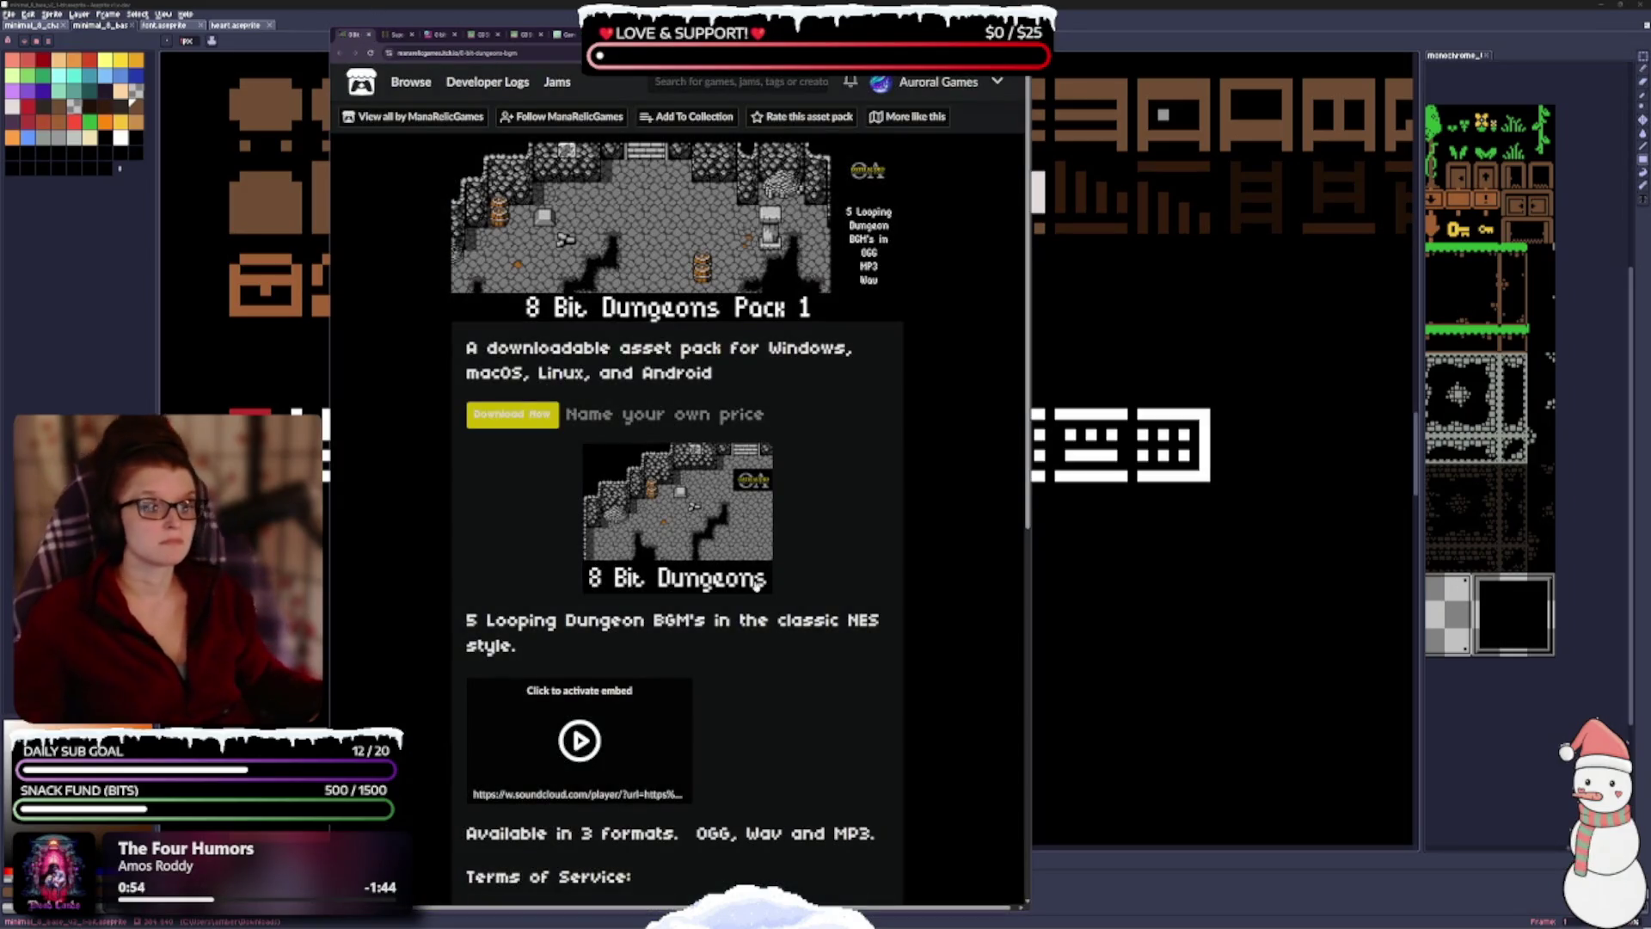
pyautogui.scroll(-5, 757, 584)
pyautogui.scroll(5, 757, 583)
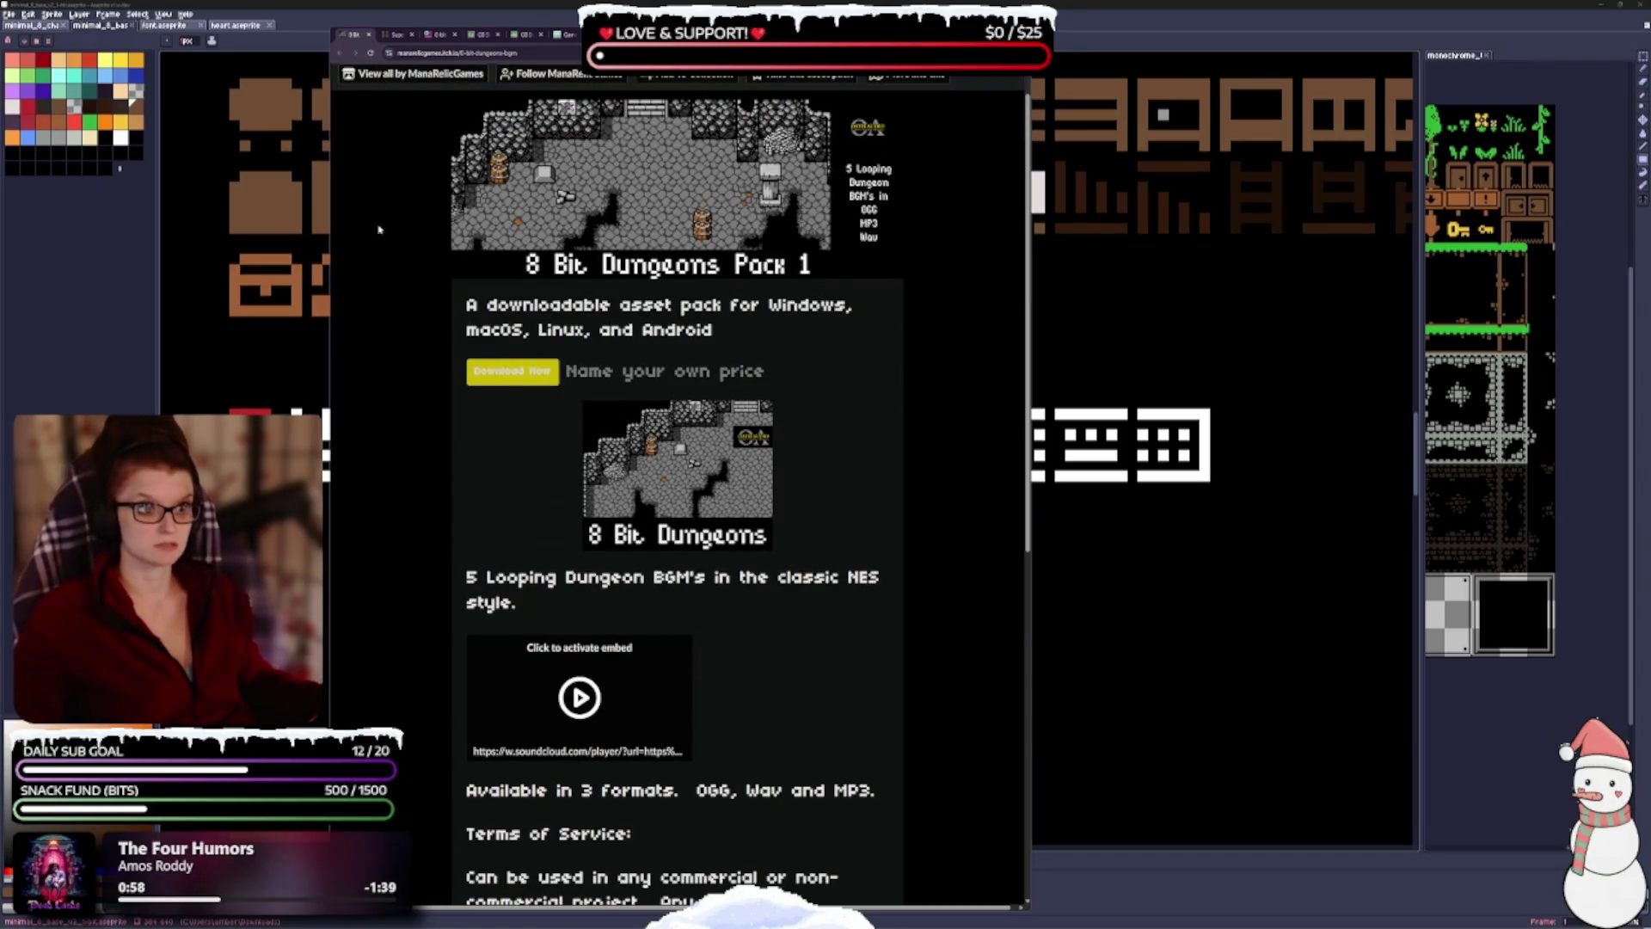
pyautogui.click(369, 36)
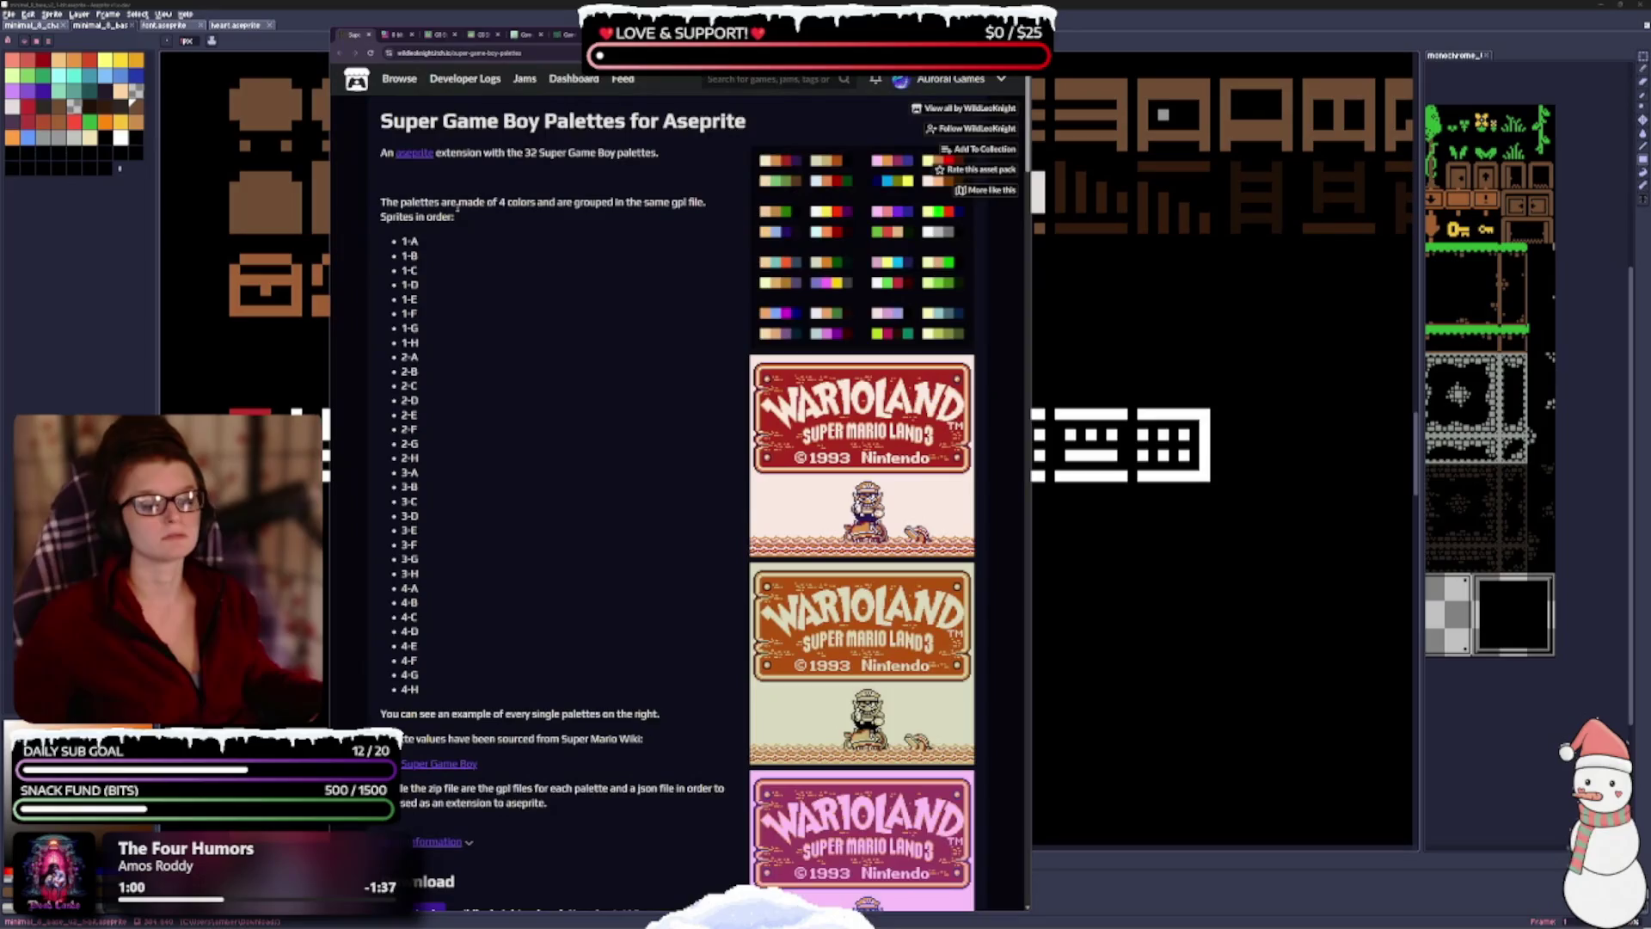
# Step: Add the Super Game Boy palettes to the private Gameboy collection and close the page
pyautogui.scroll(-3, 613, 539)
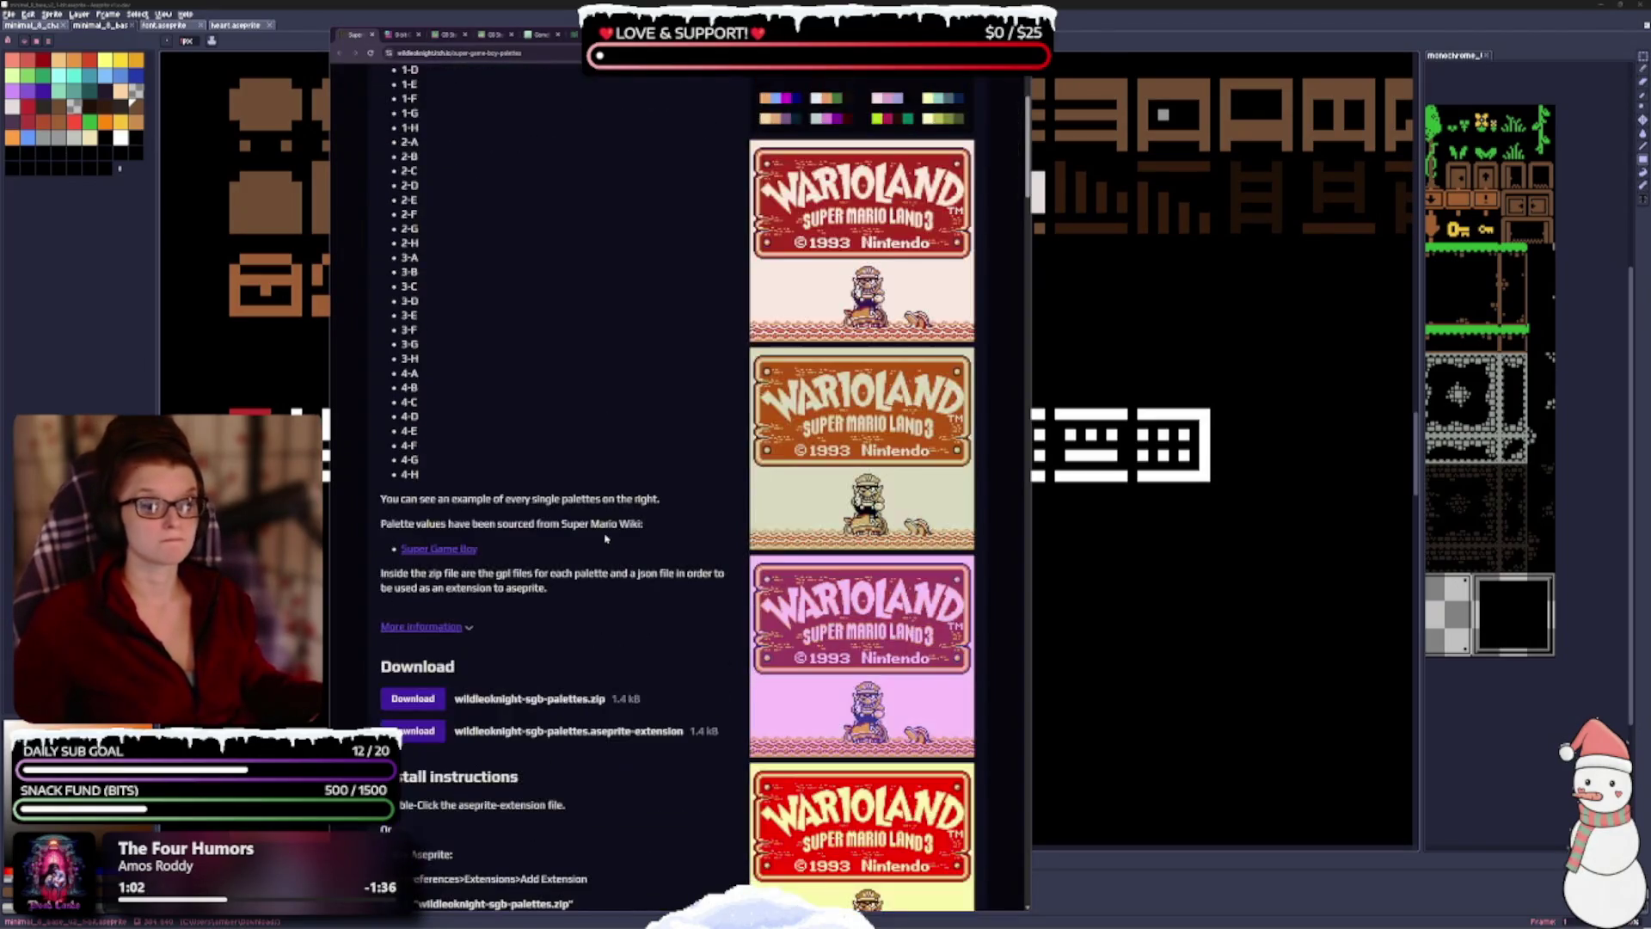
pyautogui.scroll(3, 603, 539)
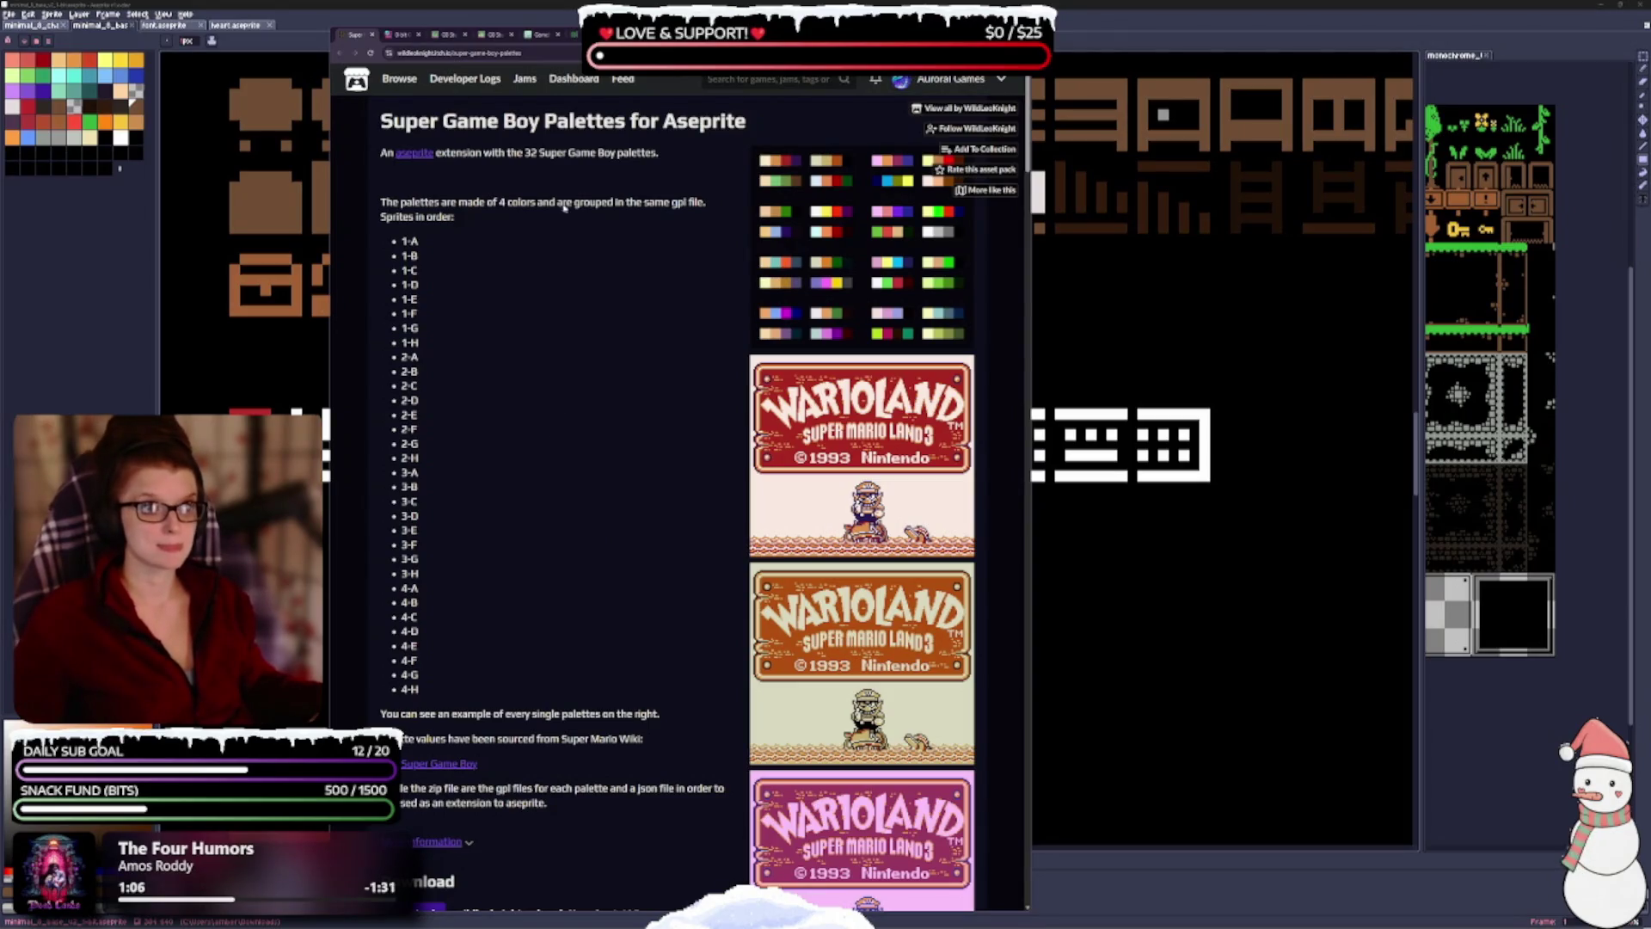
pyautogui.click(984, 150)
pyautogui.click(630, 253)
pyautogui.click(594, 290)
pyautogui.click(587, 510)
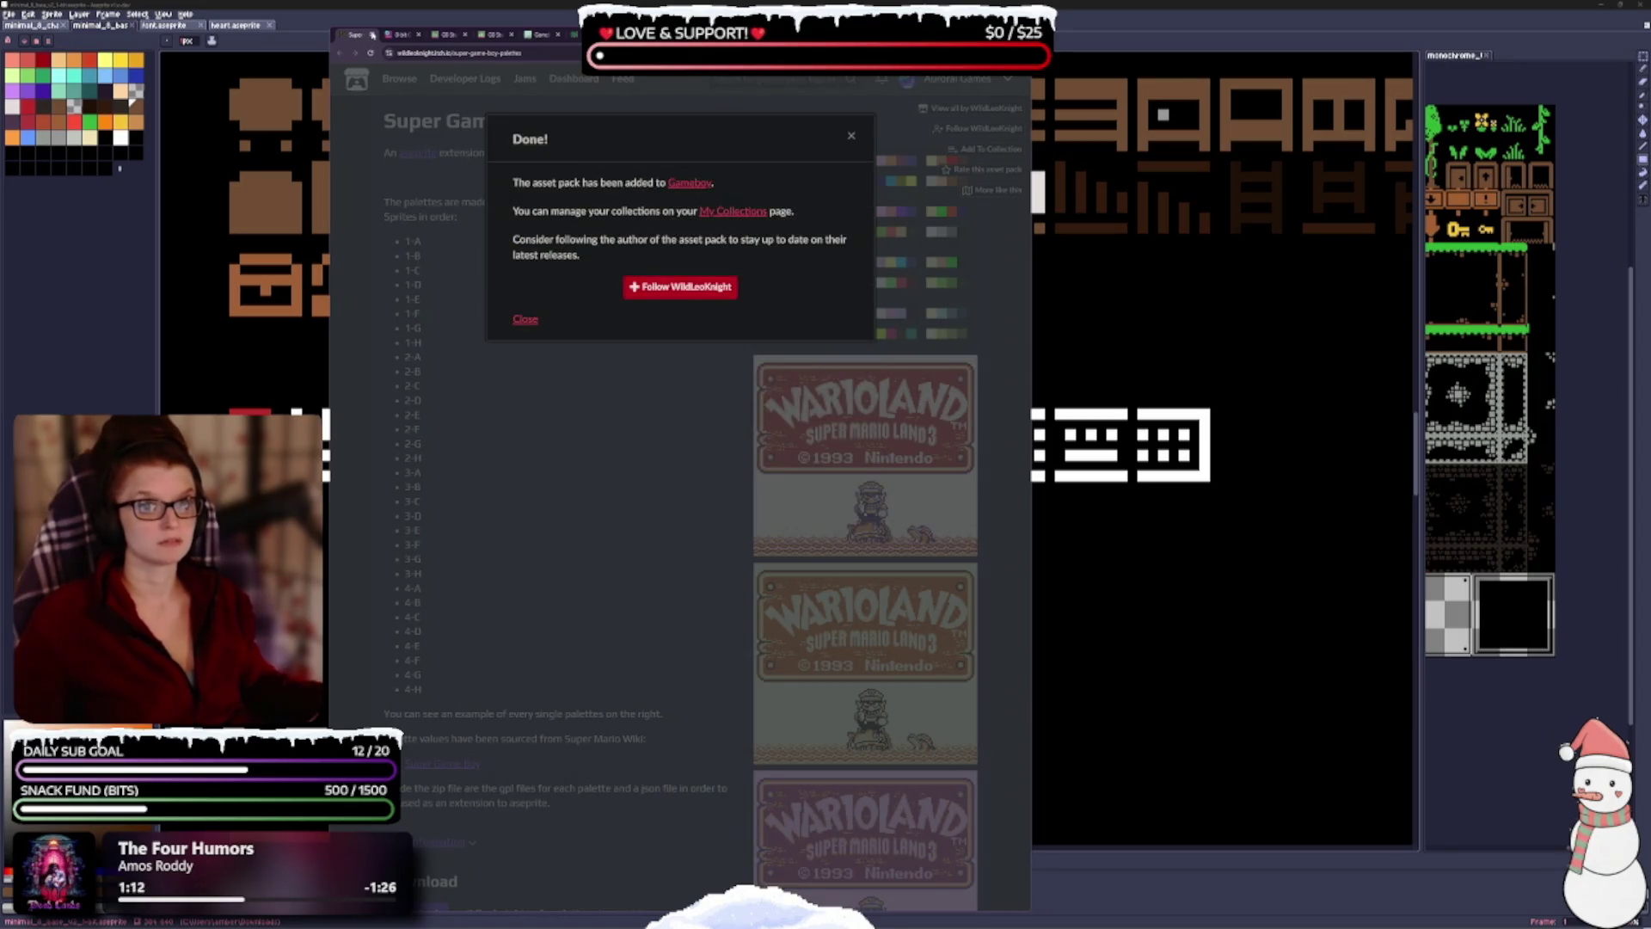
pyautogui.click(372, 35)
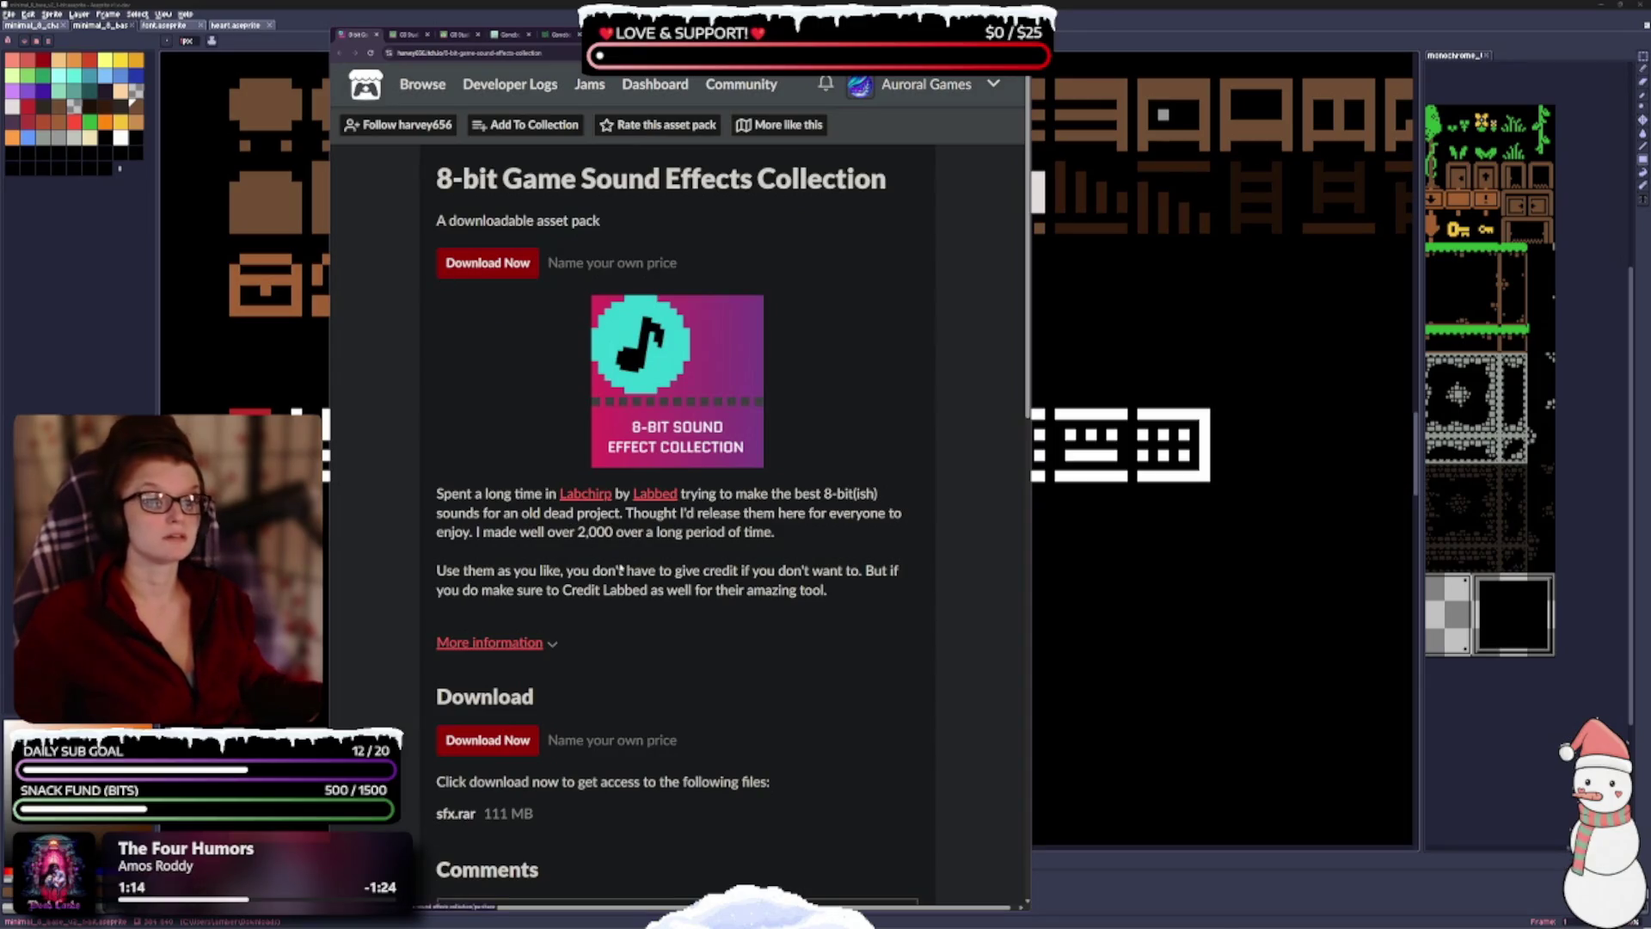
# Step: Save the 8-bit sound effects pack to the private SFX collection and close it
pyautogui.click(575, 125)
pyautogui.click(666, 325)
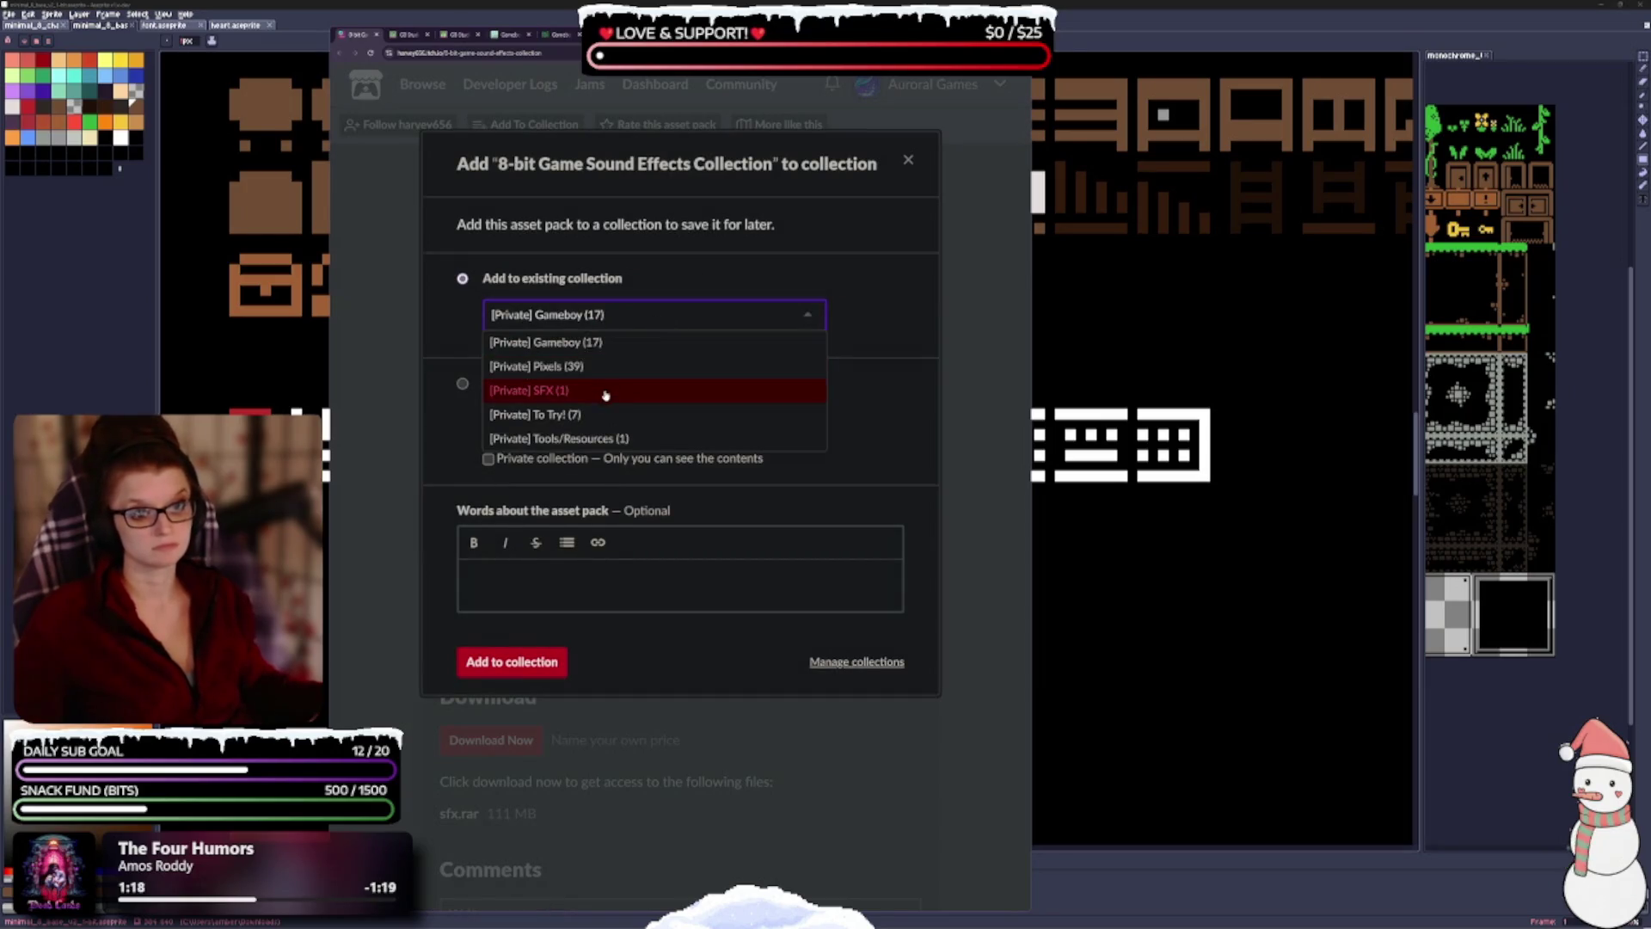
pyautogui.click(605, 391)
pyautogui.click(512, 661)
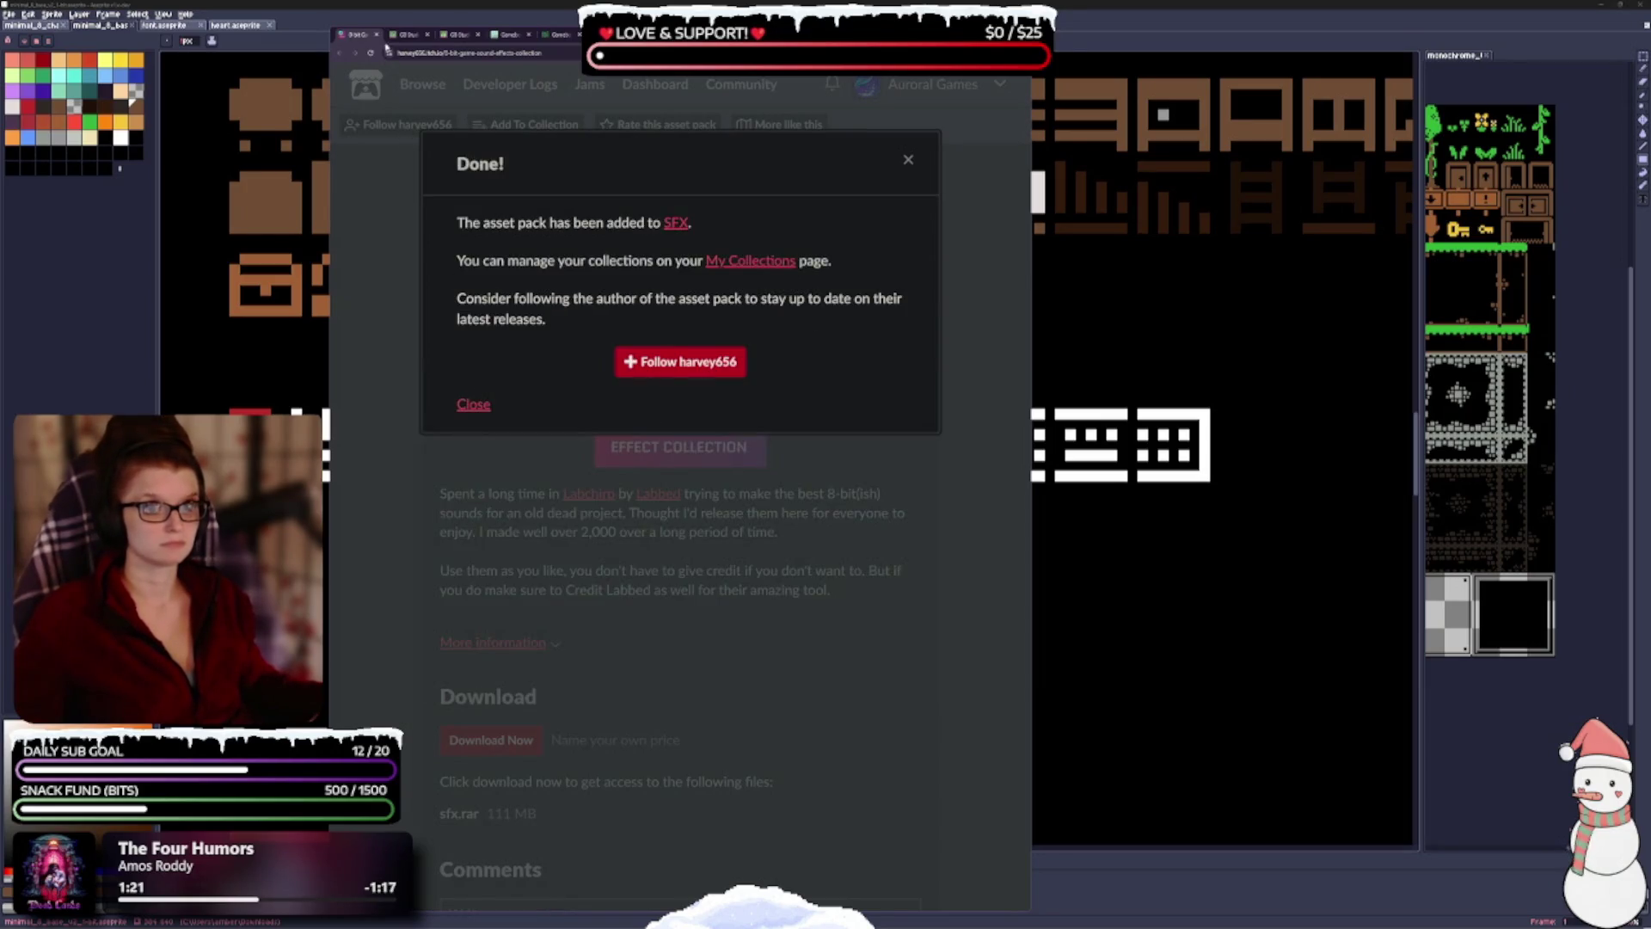
pyautogui.click(377, 35)
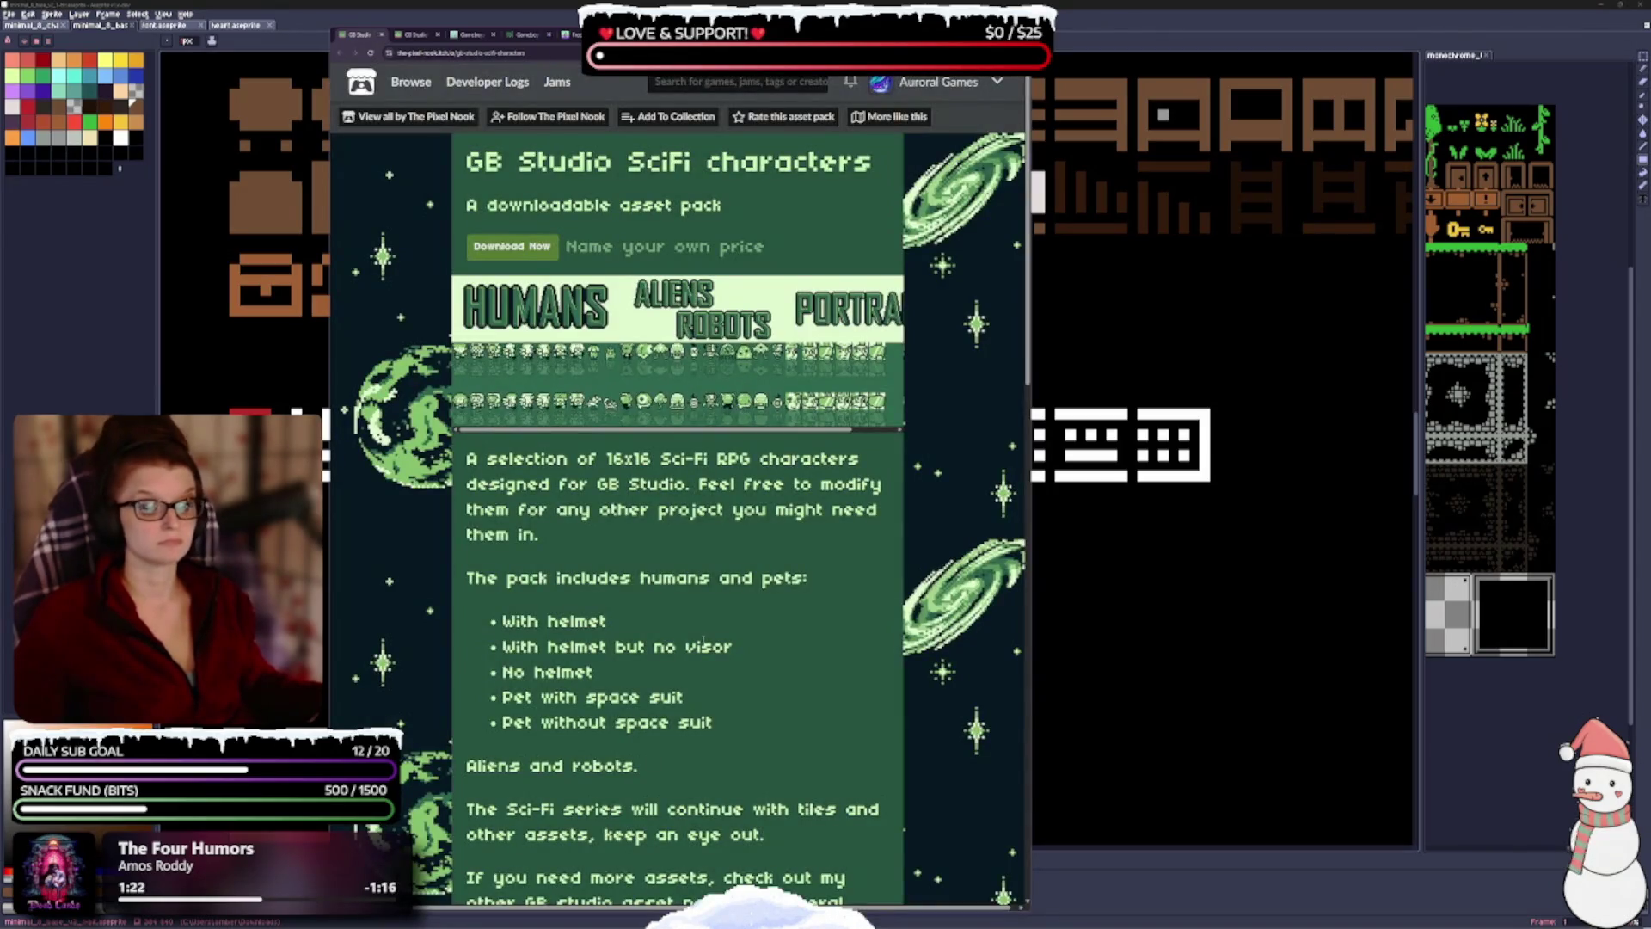
# Step: Save GB Studio SciFi characters and GB Studio Viking Tiles to the Gameboy collection
pyautogui.scroll(-1, 663, 673)
pyautogui.scroll(1, 636, 387)
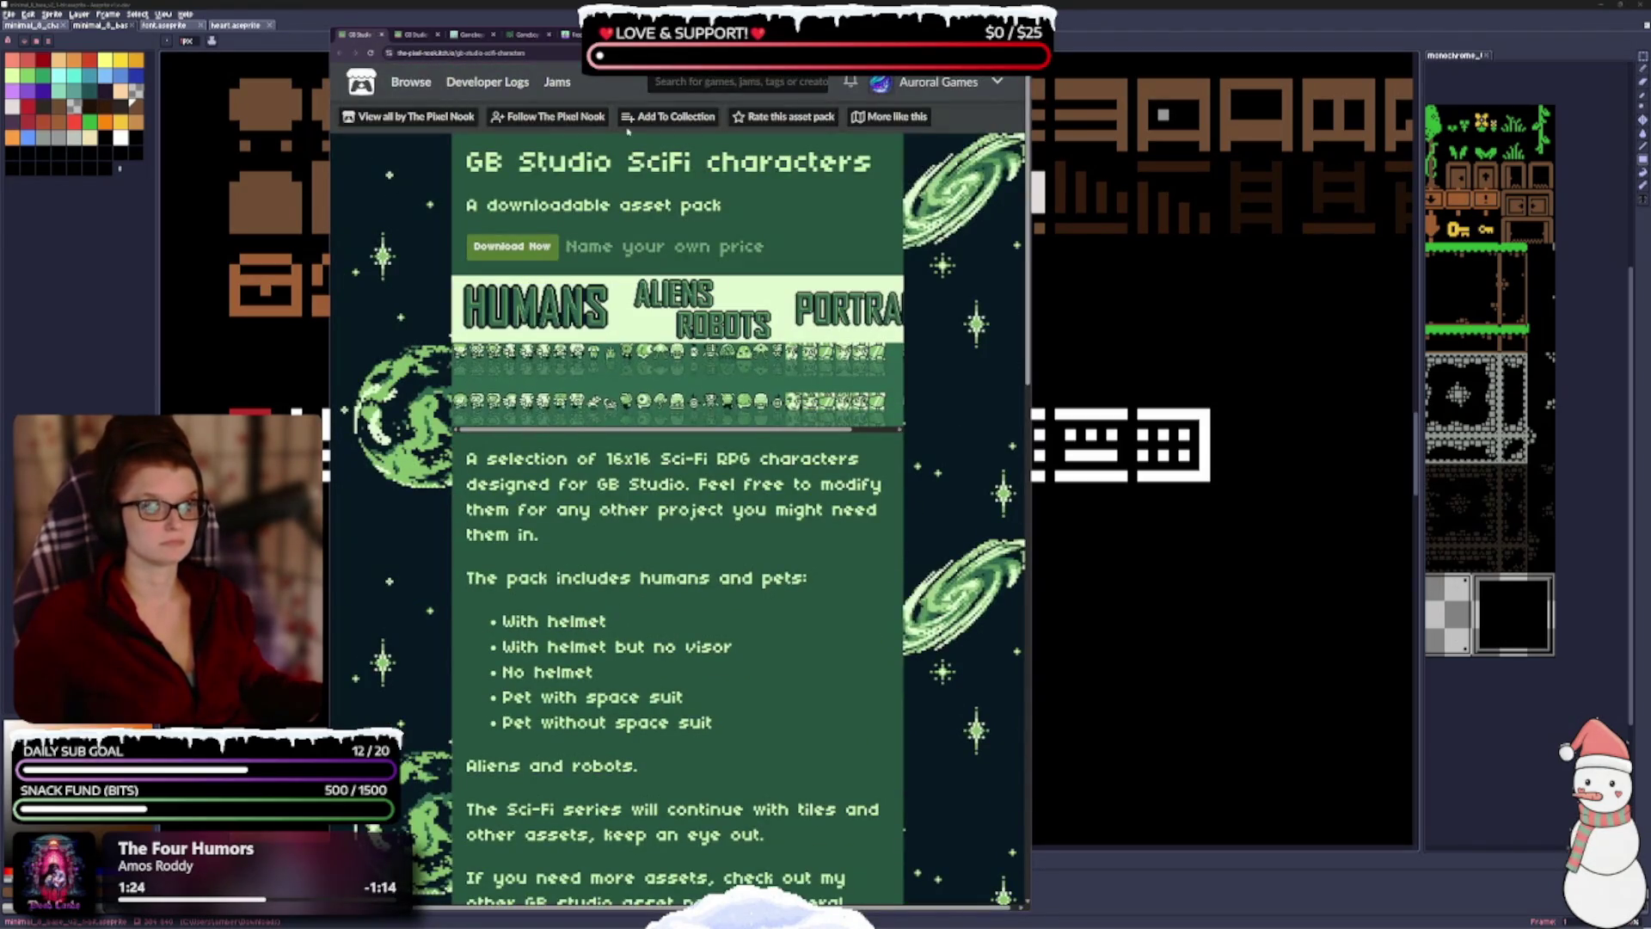
pyautogui.click(633, 116)
pyautogui.click(602, 283)
pyautogui.click(590, 321)
pyautogui.click(525, 585)
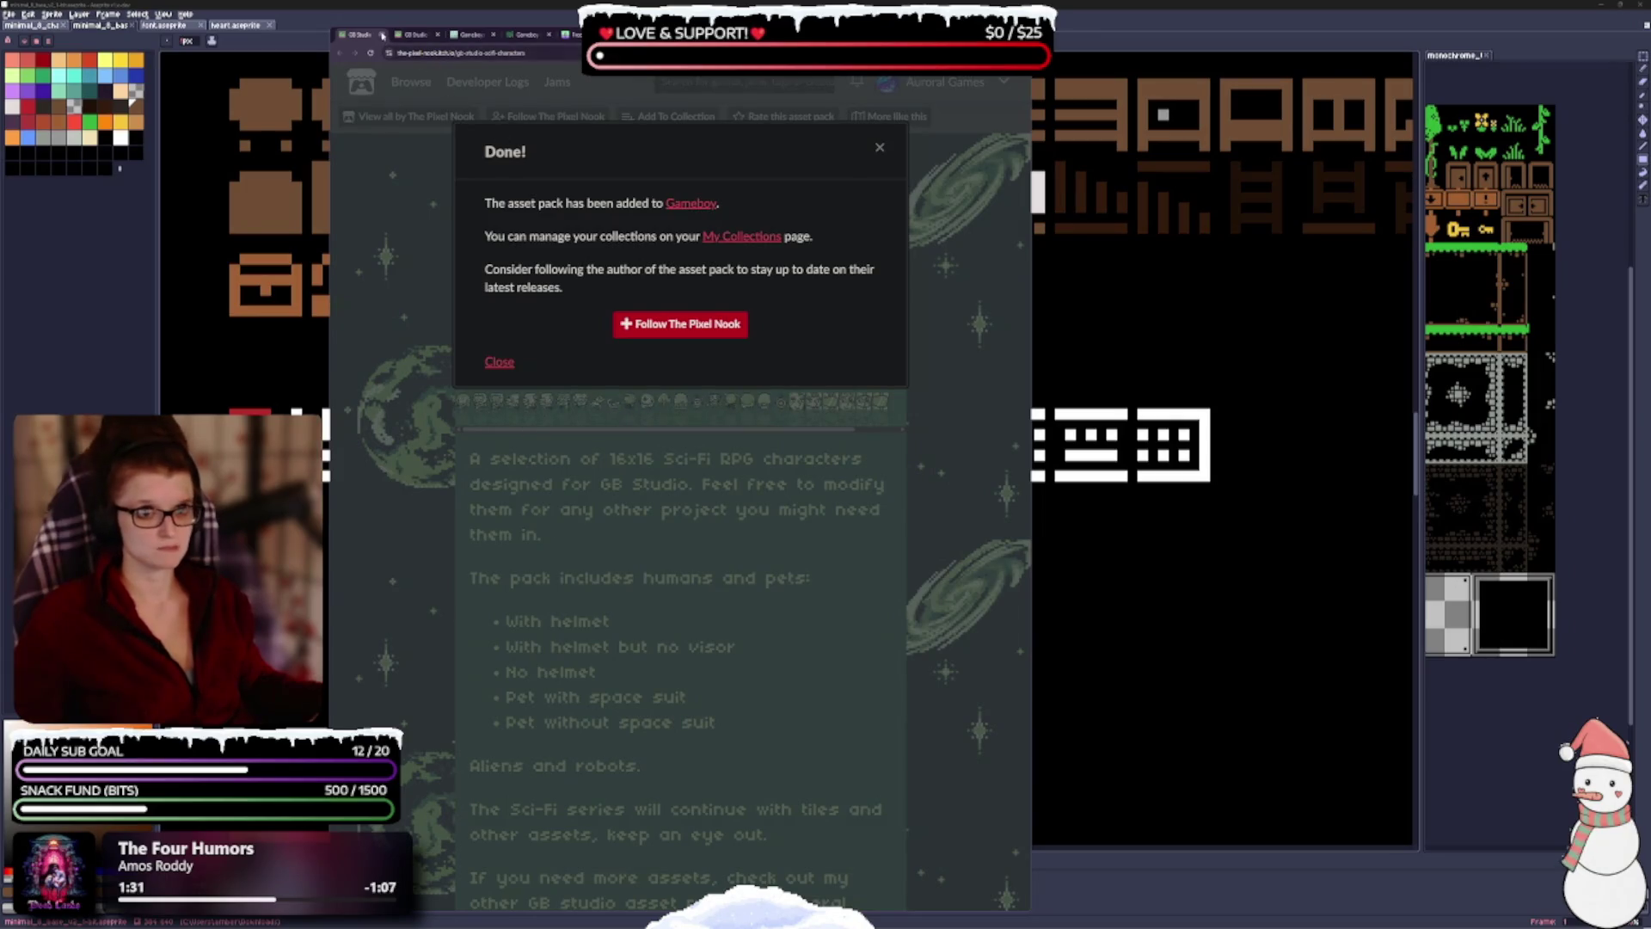
pyautogui.hotkey('ctrl', 'w')
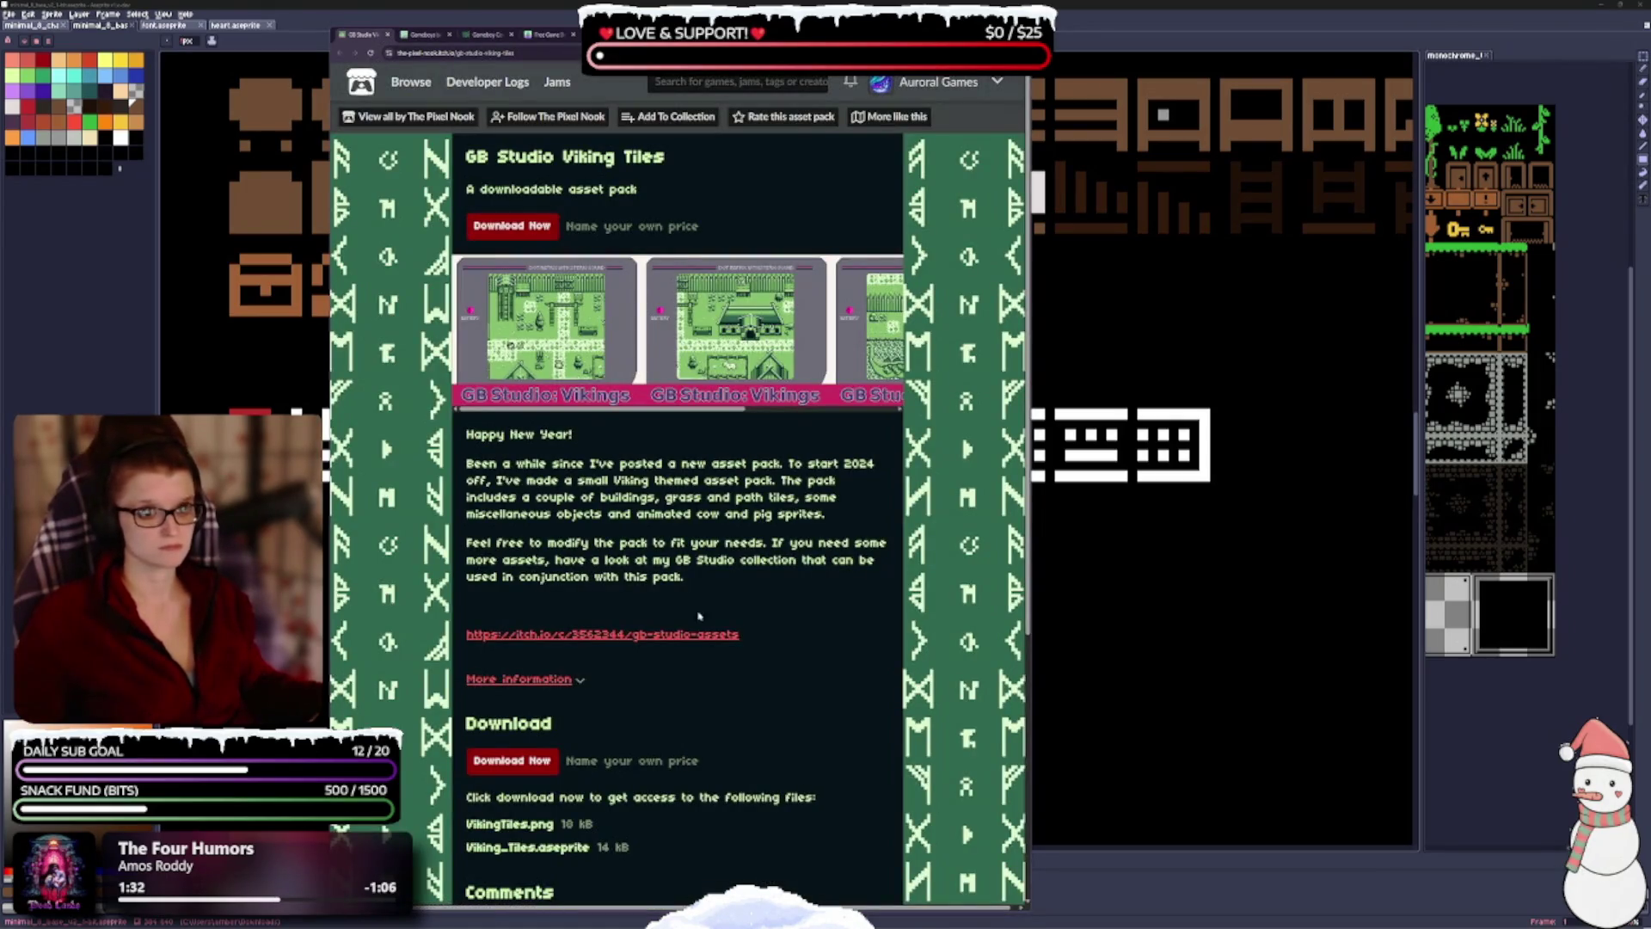
pyautogui.click(655, 116)
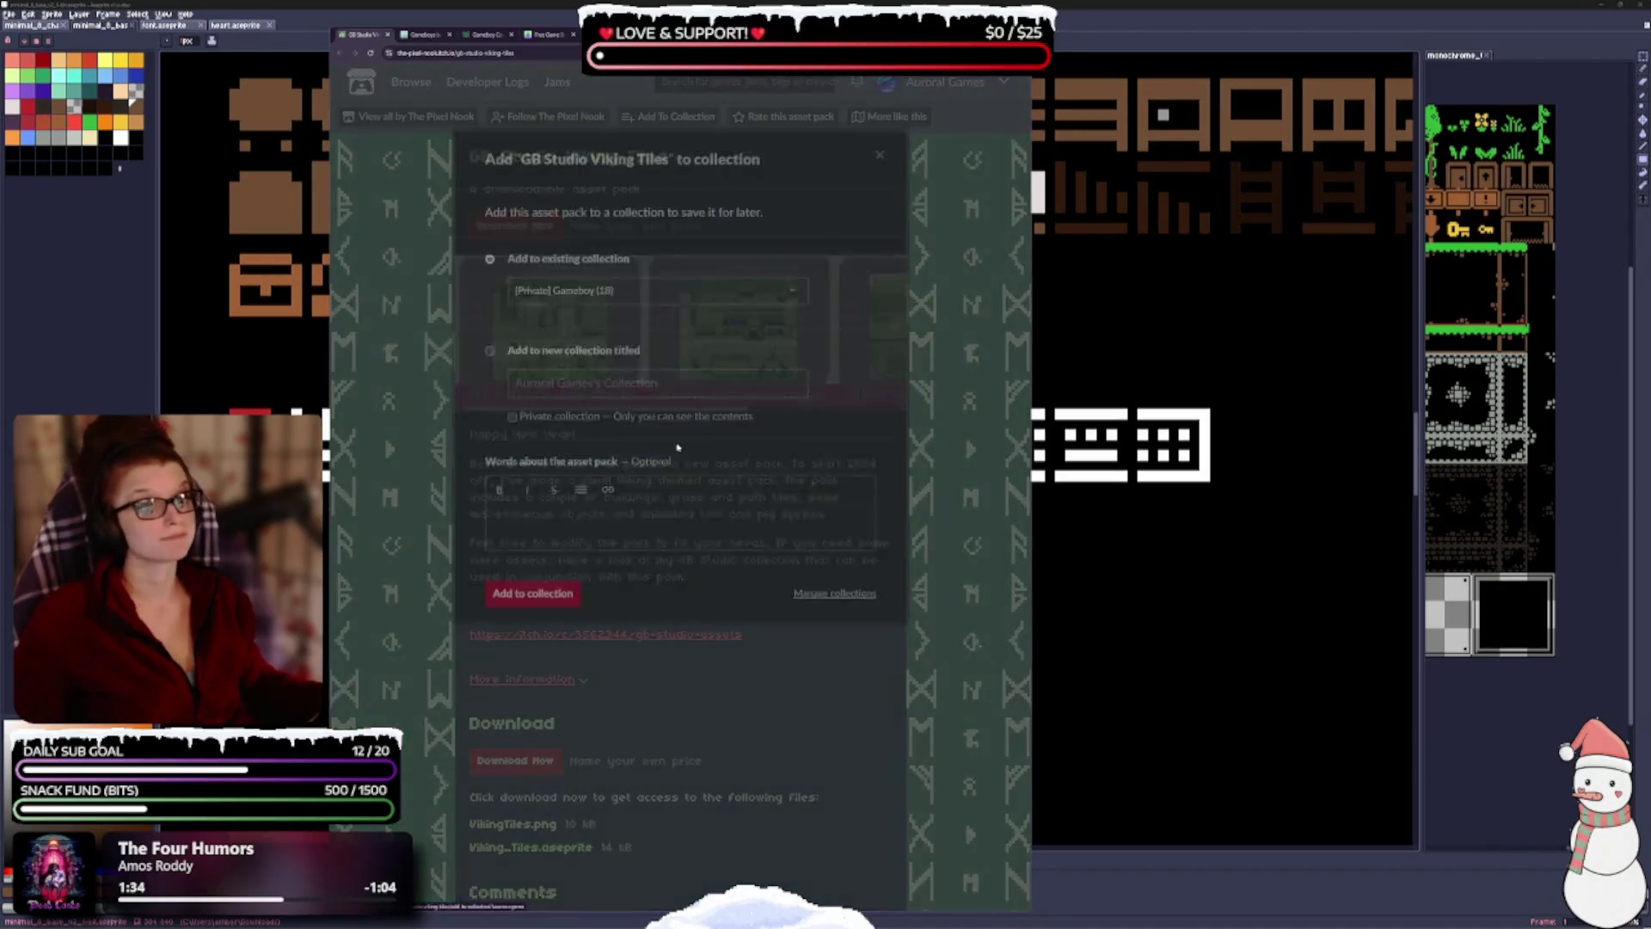
pyautogui.click(571, 591)
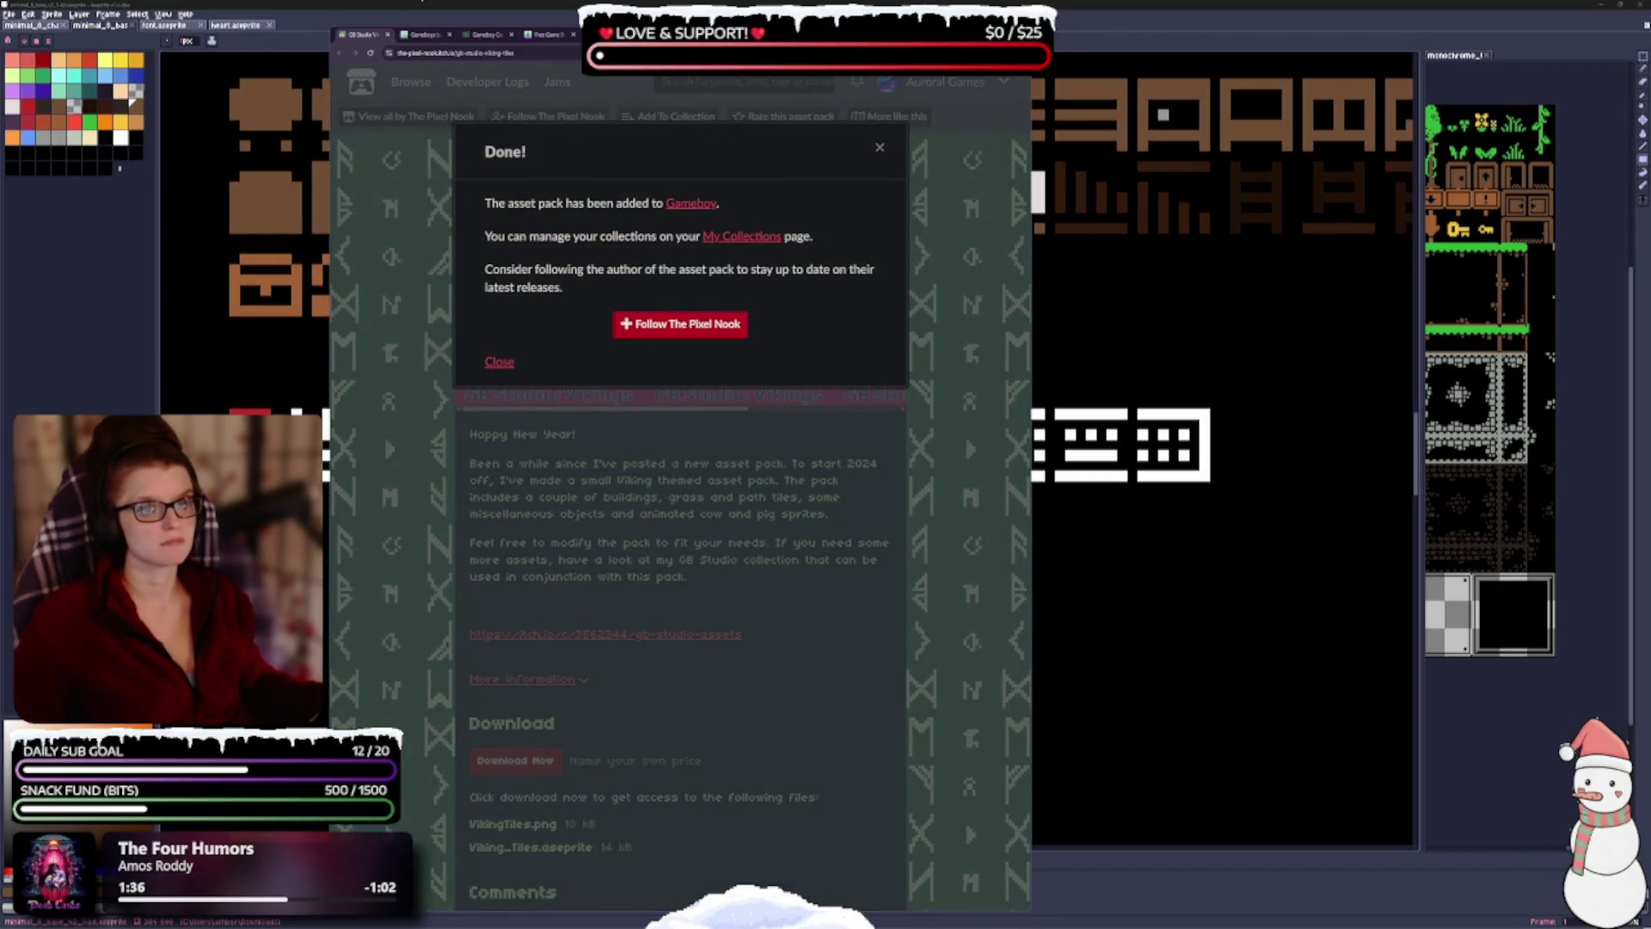
pyautogui.hotkey('ctrl', 'w')
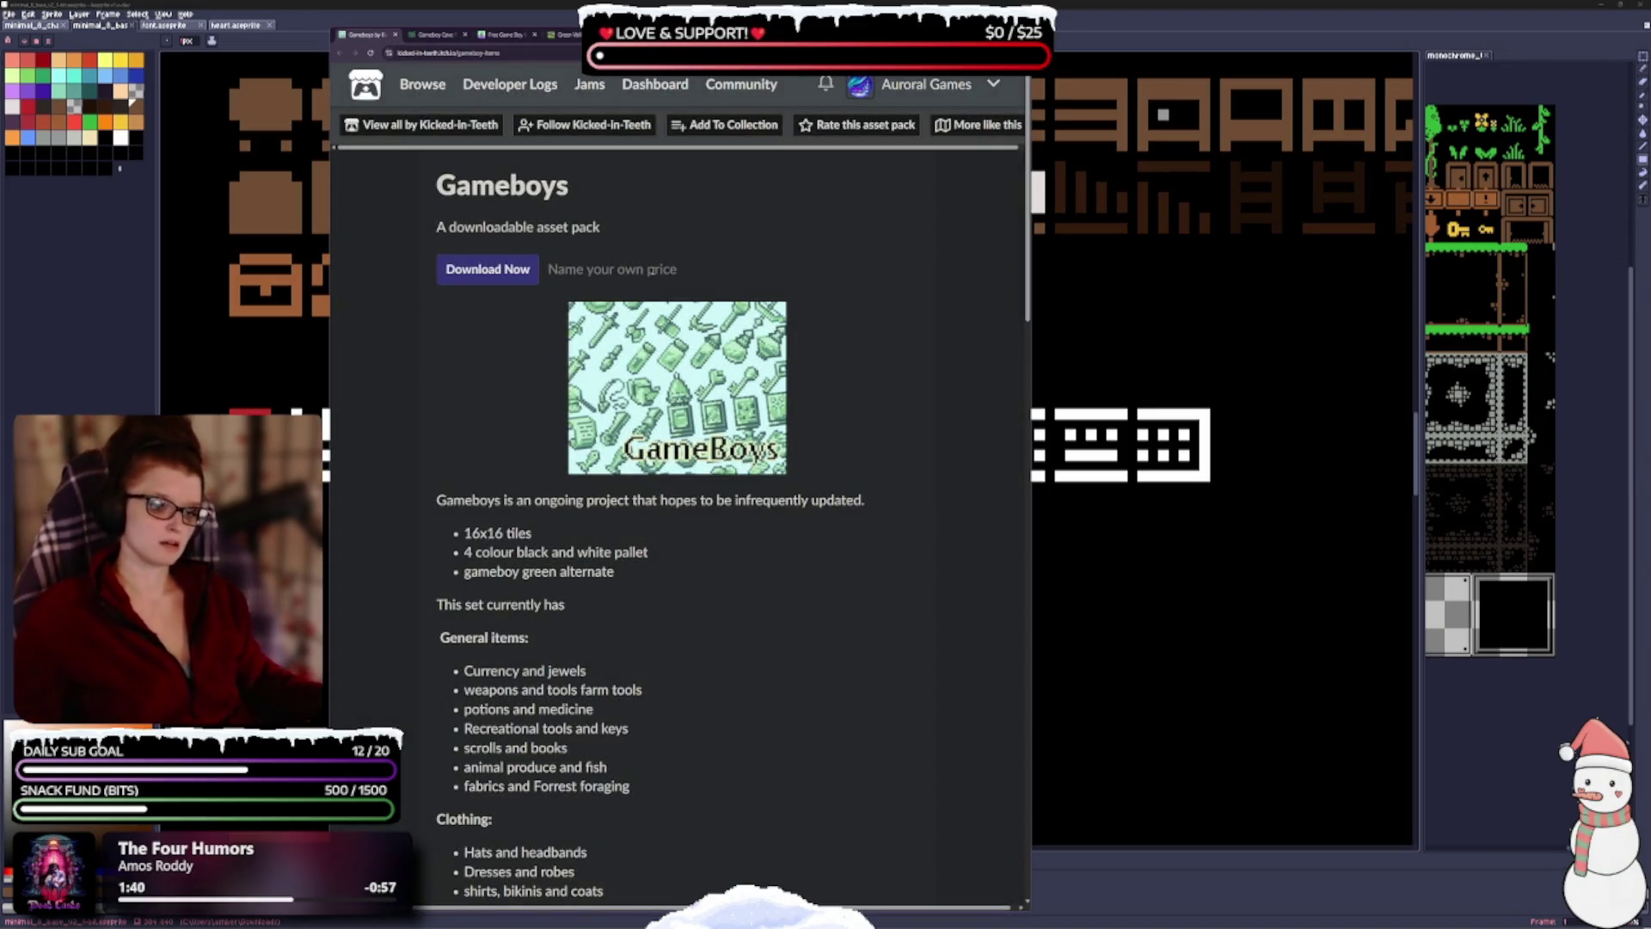
# Step: Save the Gameboys pack to the Gameboy collection and close its page
pyautogui.click(720, 128)
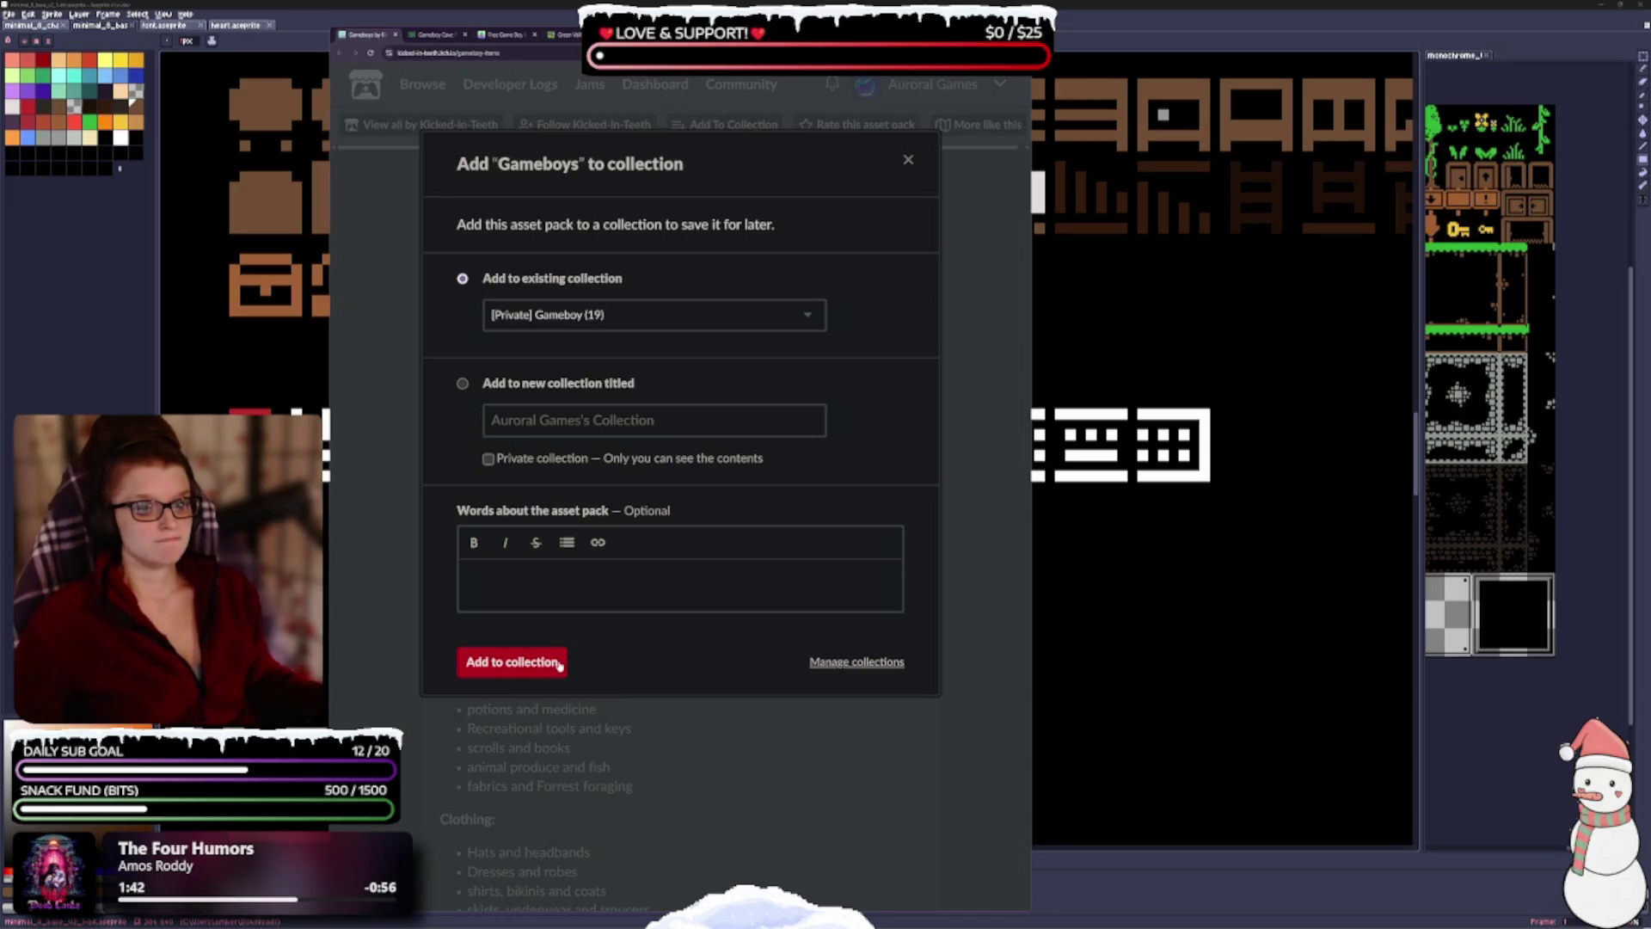
pyautogui.click(559, 664)
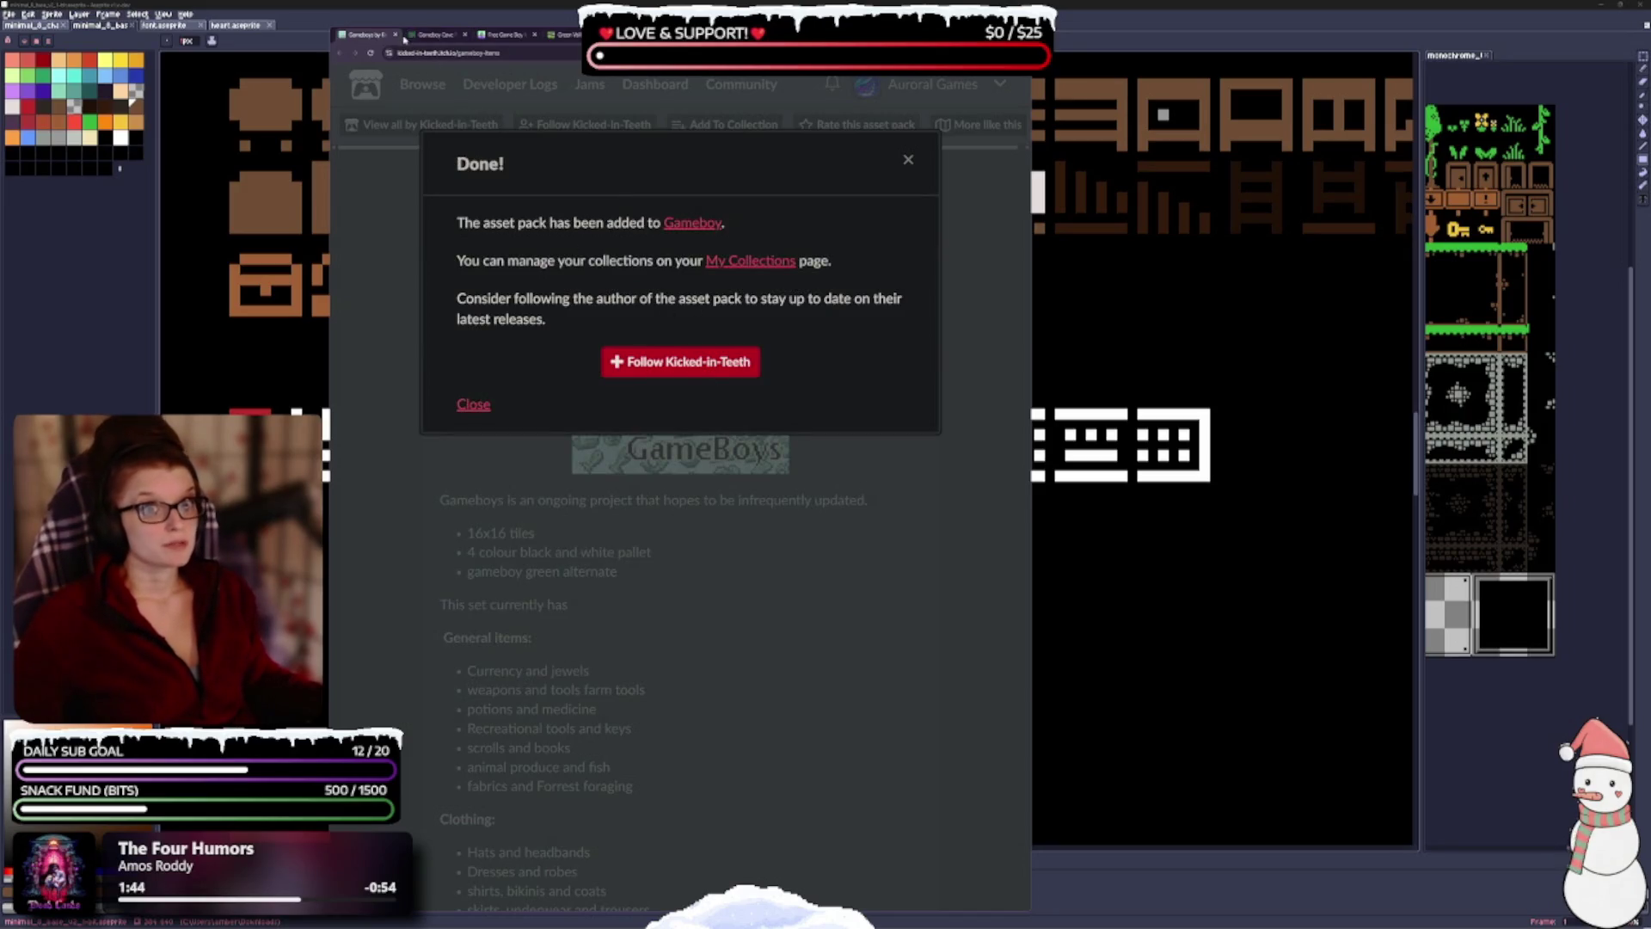
pyautogui.click(396, 34)
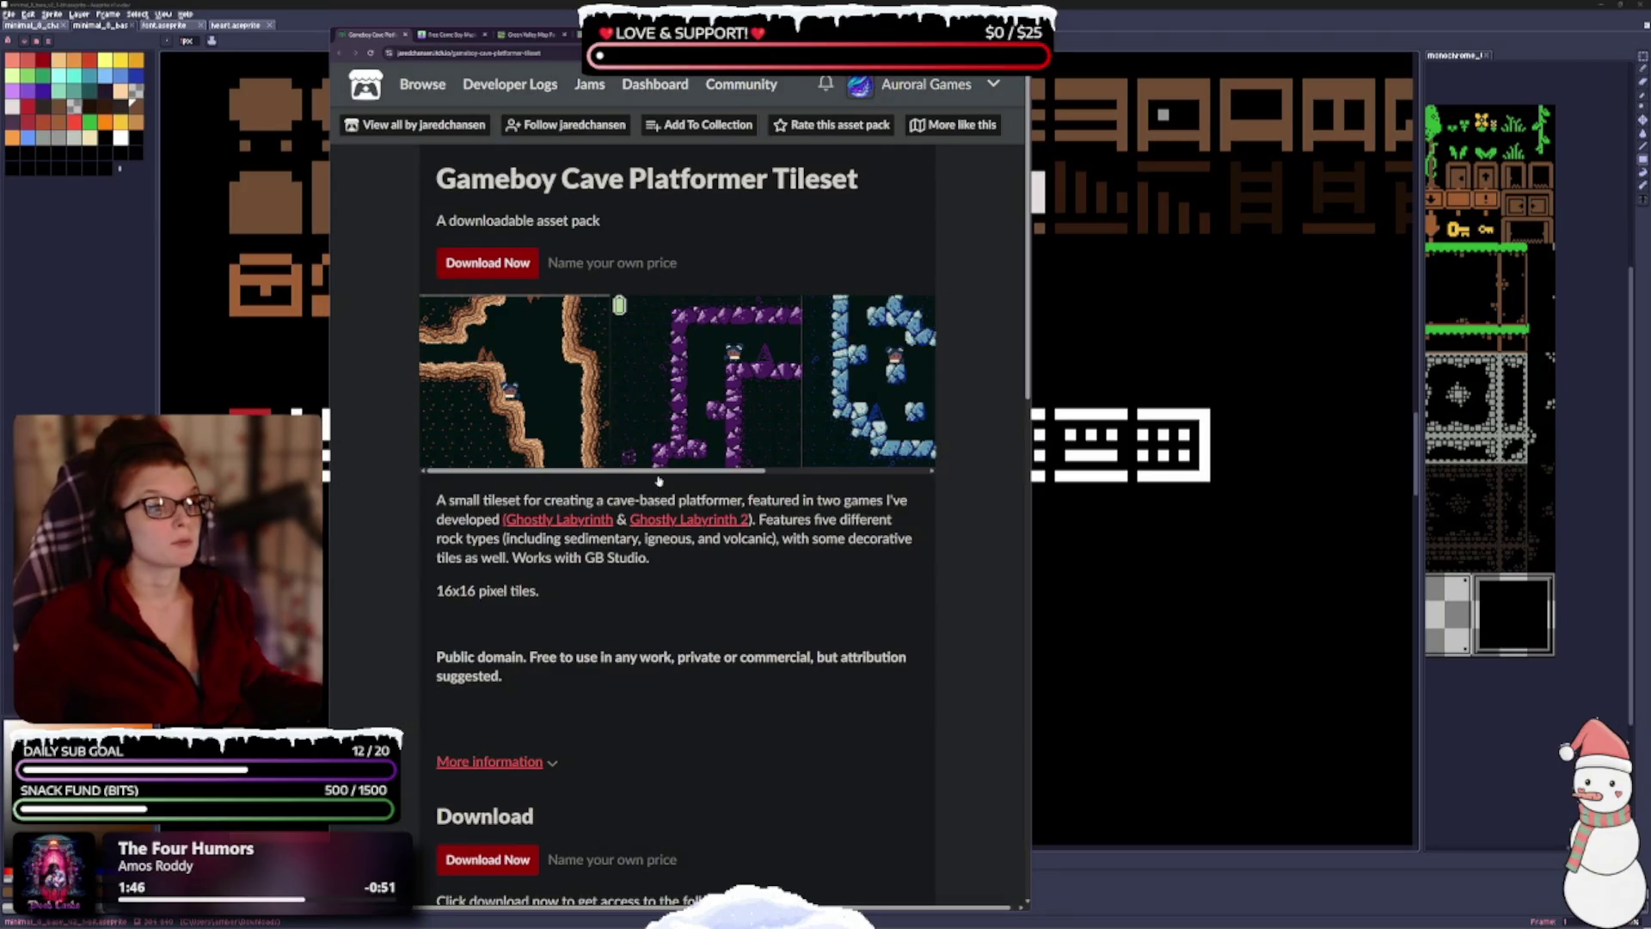
# Step: Add the Gameboy Cave Platformer Tileset to the private Pixels collection and close it
pyautogui.hscroll(3, 846, 453)
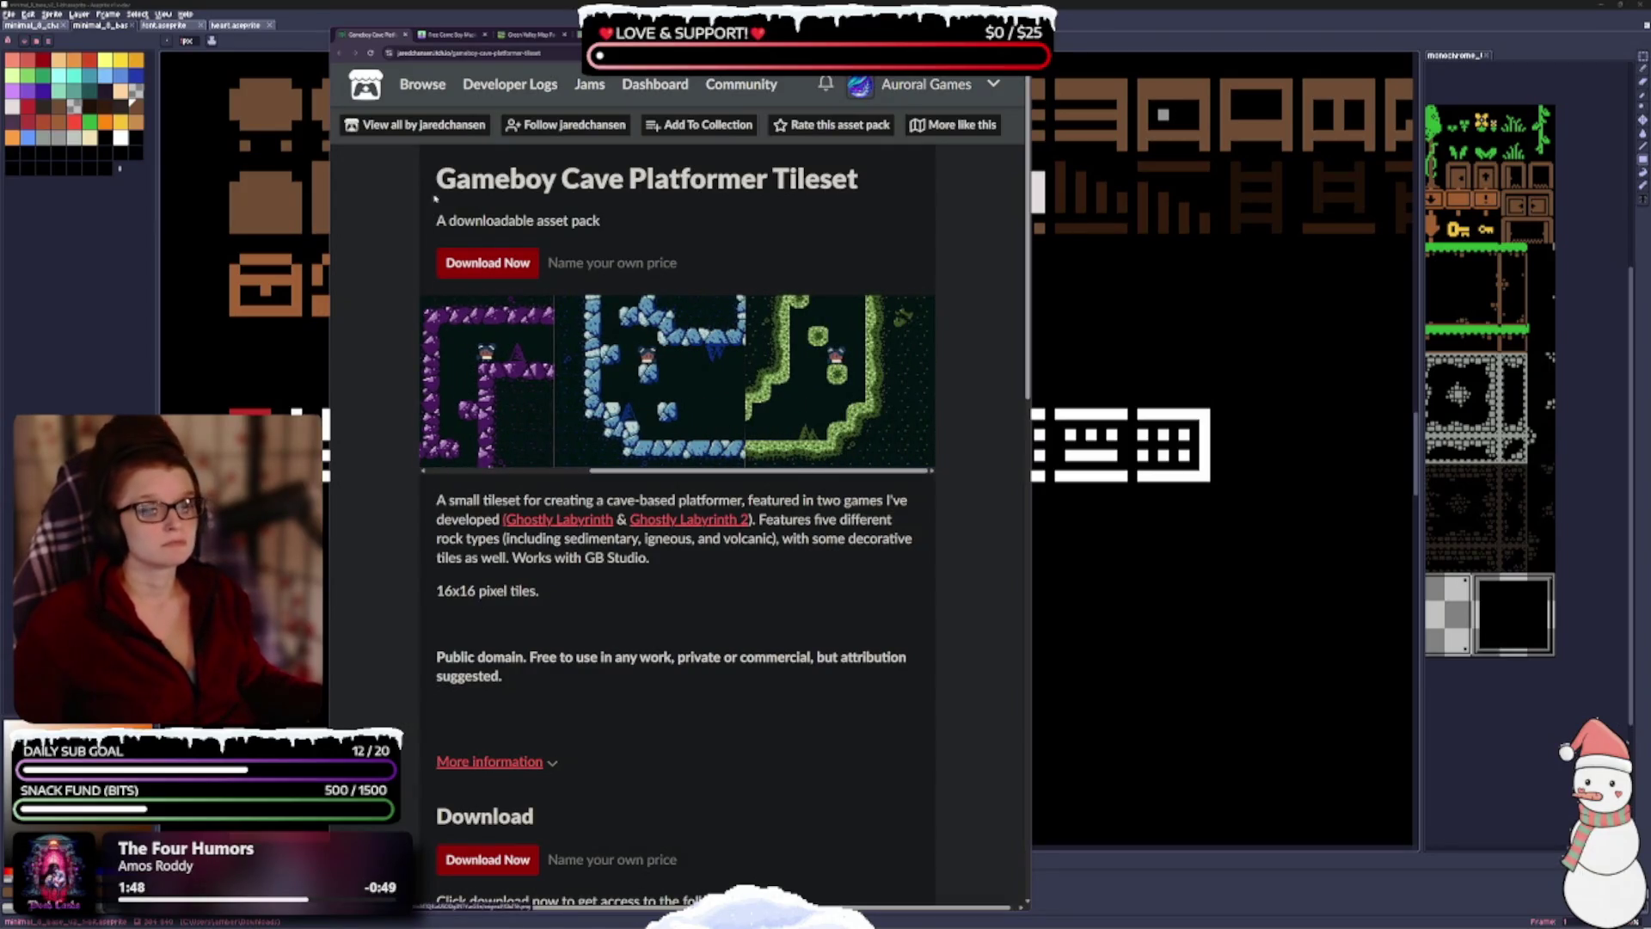
pyautogui.click(664, 126)
pyautogui.click(617, 318)
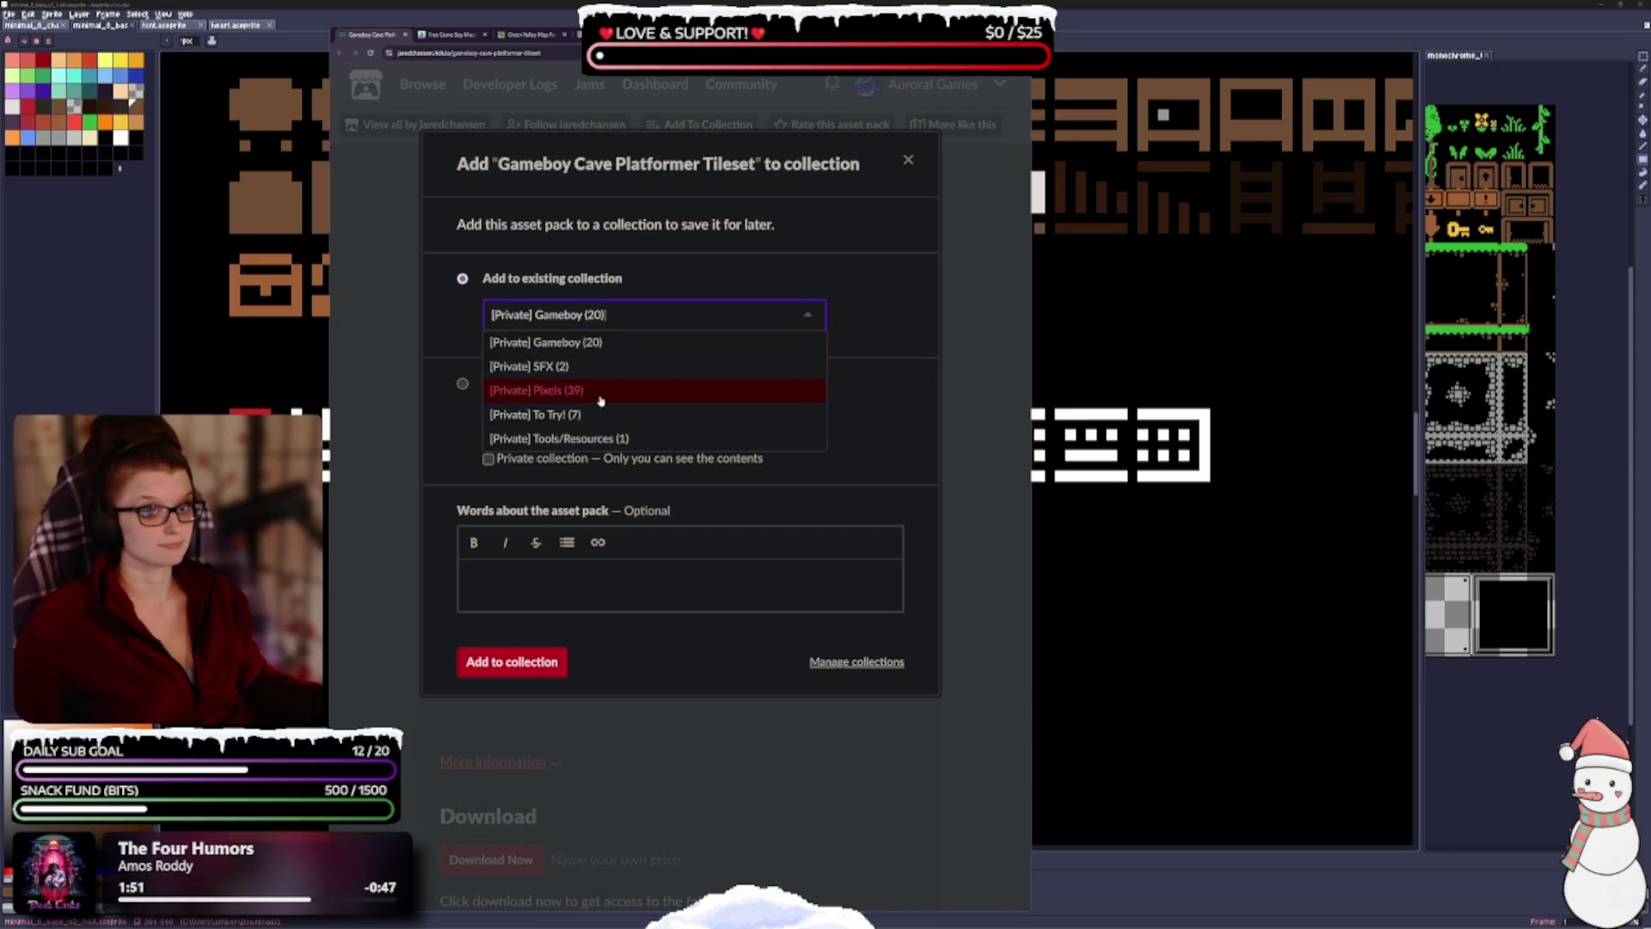
pyautogui.click(590, 389)
pyautogui.click(511, 661)
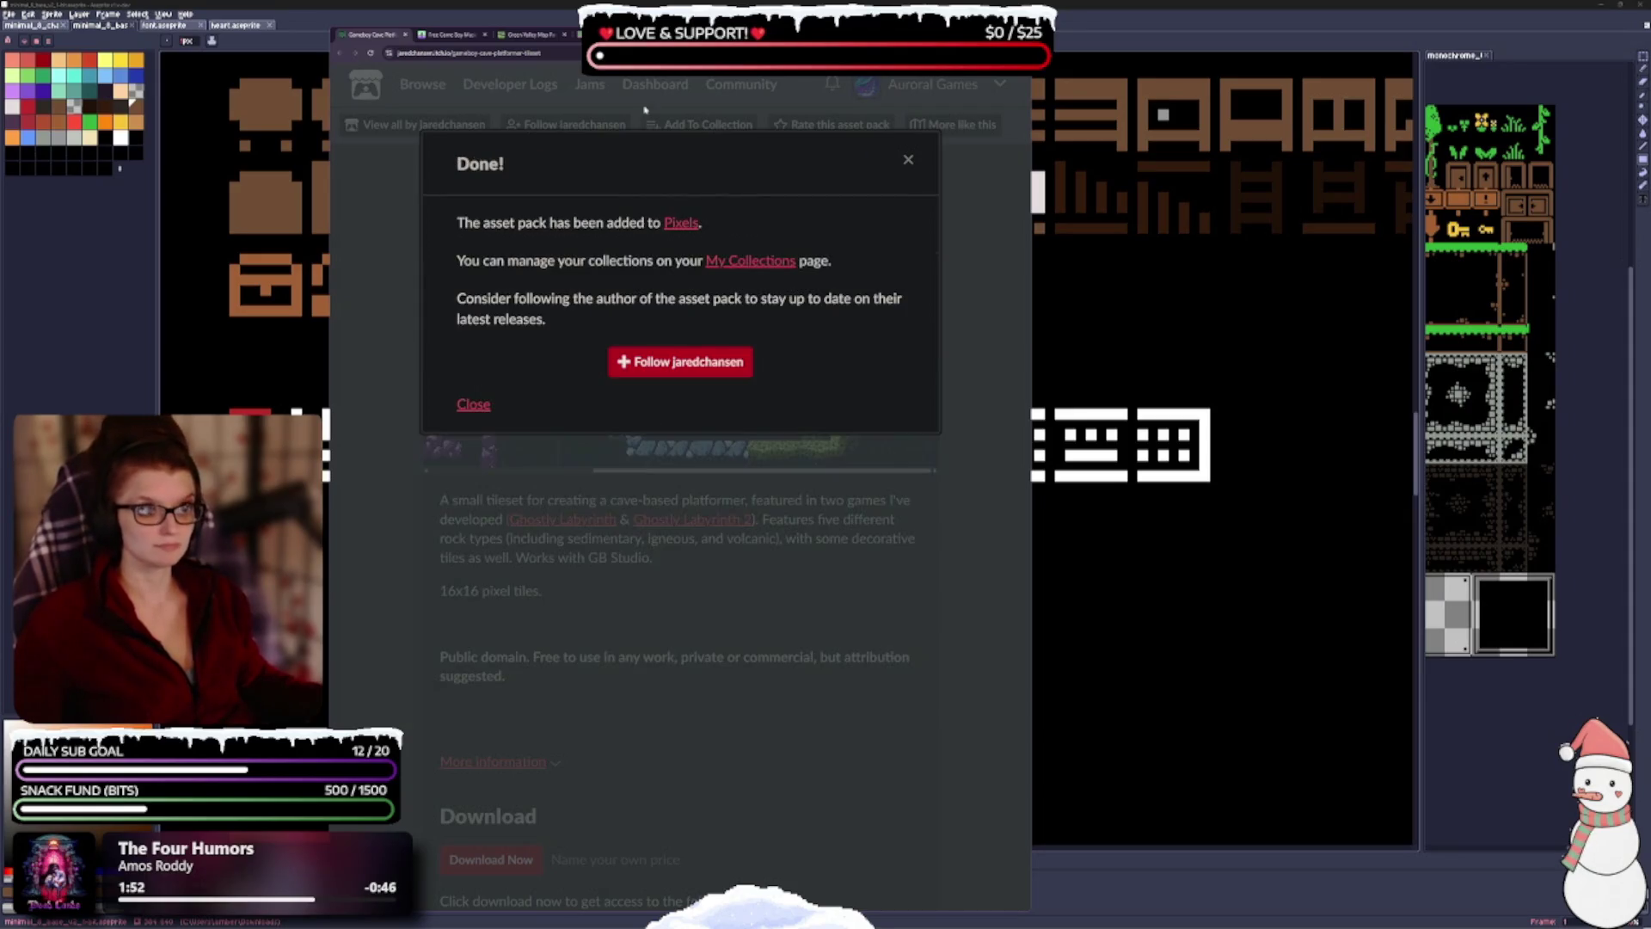
pyautogui.click(407, 36)
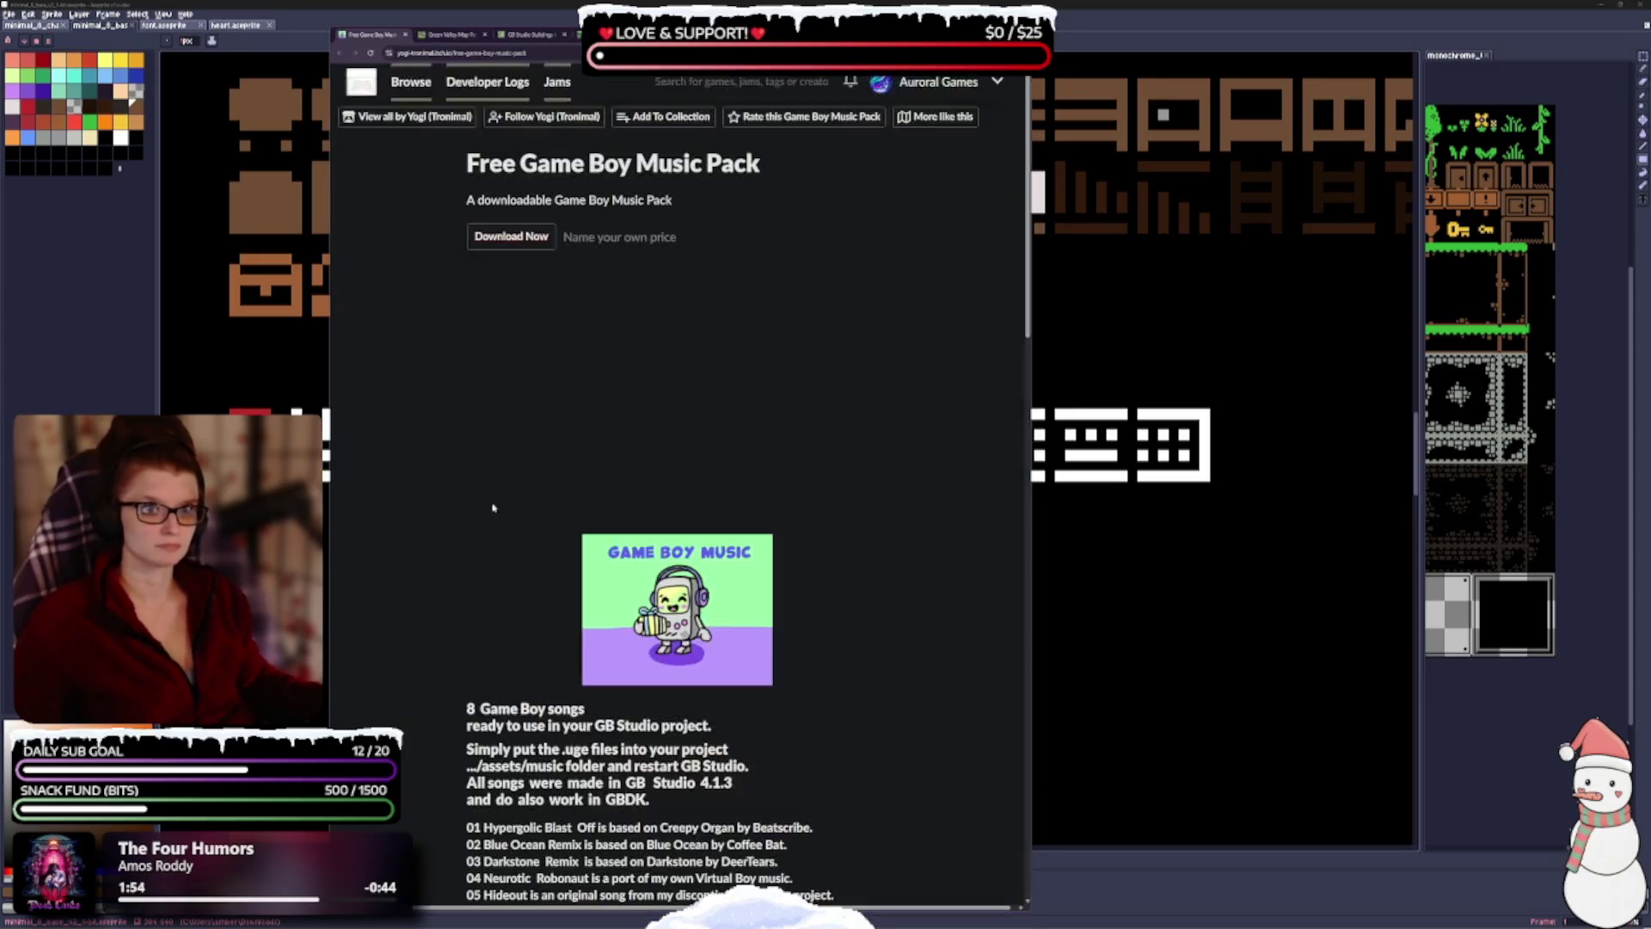
# Step: Look over the Free Game Boy Music Pack page, then close it without saving
pyautogui.scroll(-5, 742, 734)
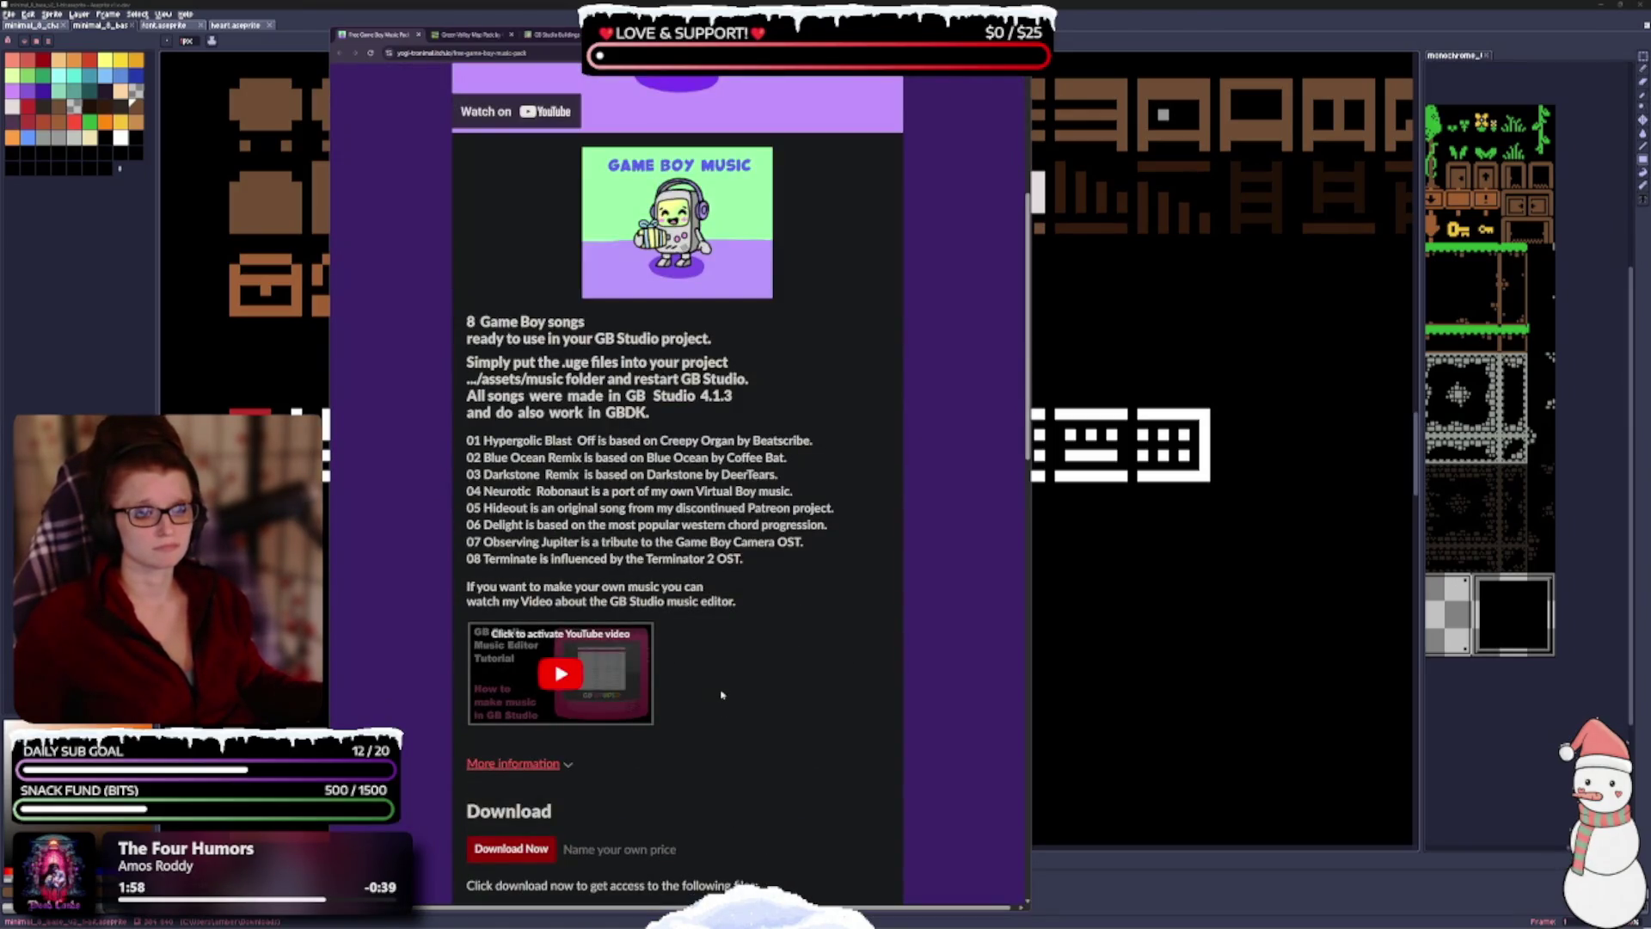
pyautogui.scroll(-3, 725, 676)
pyautogui.scroll(2, 870, 707)
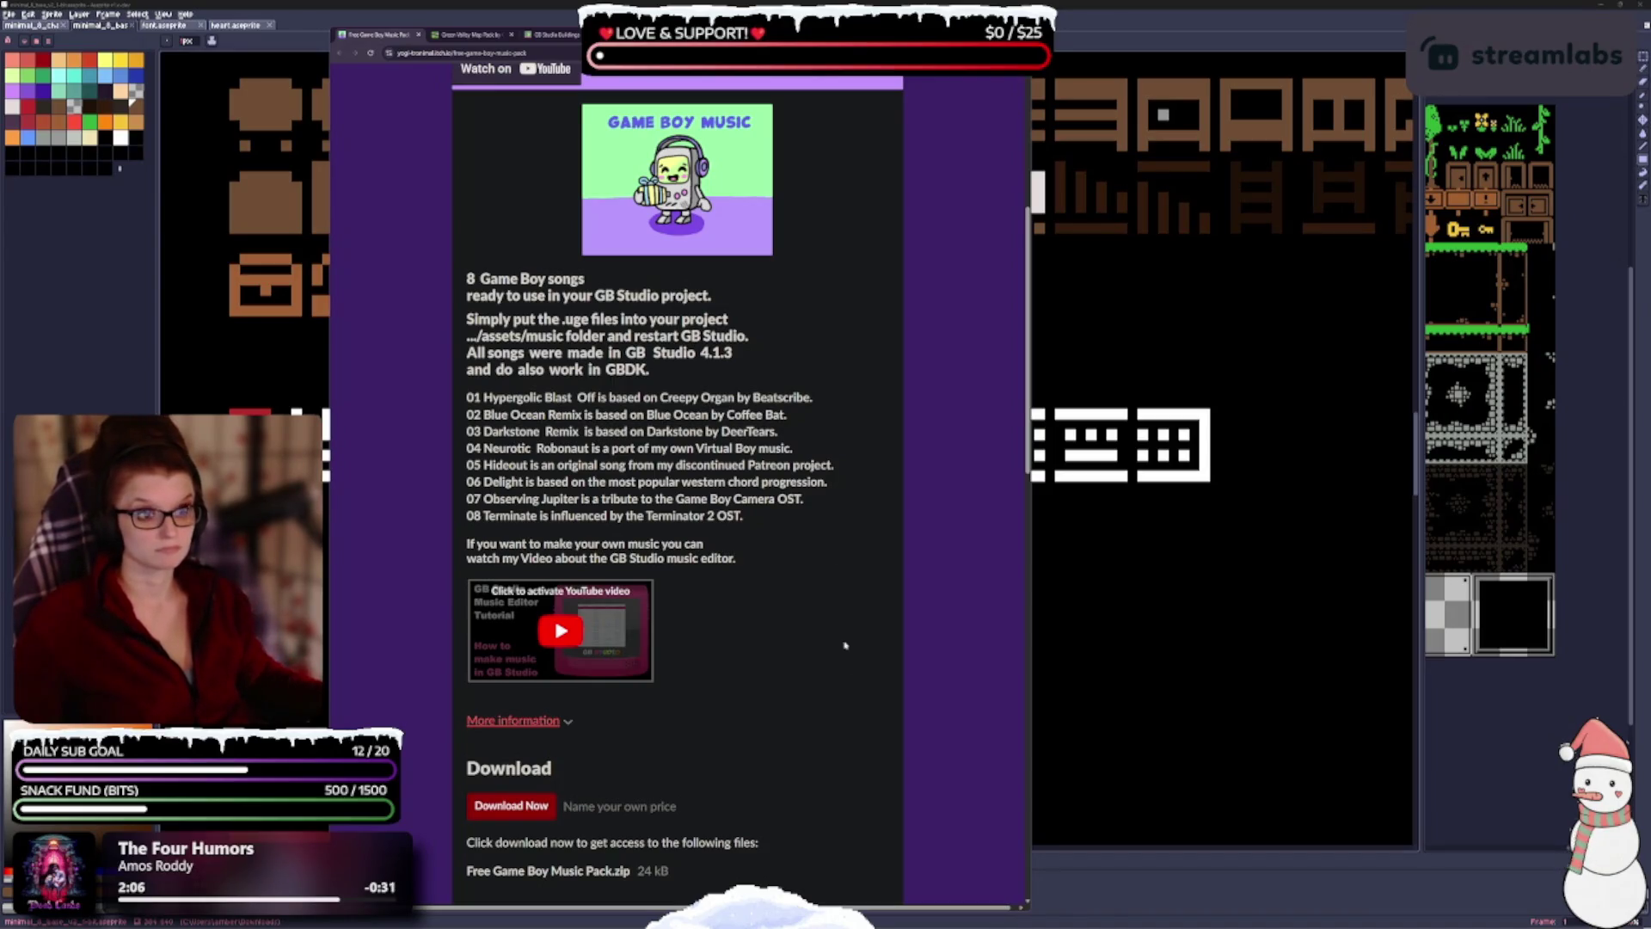
pyautogui.click(419, 37)
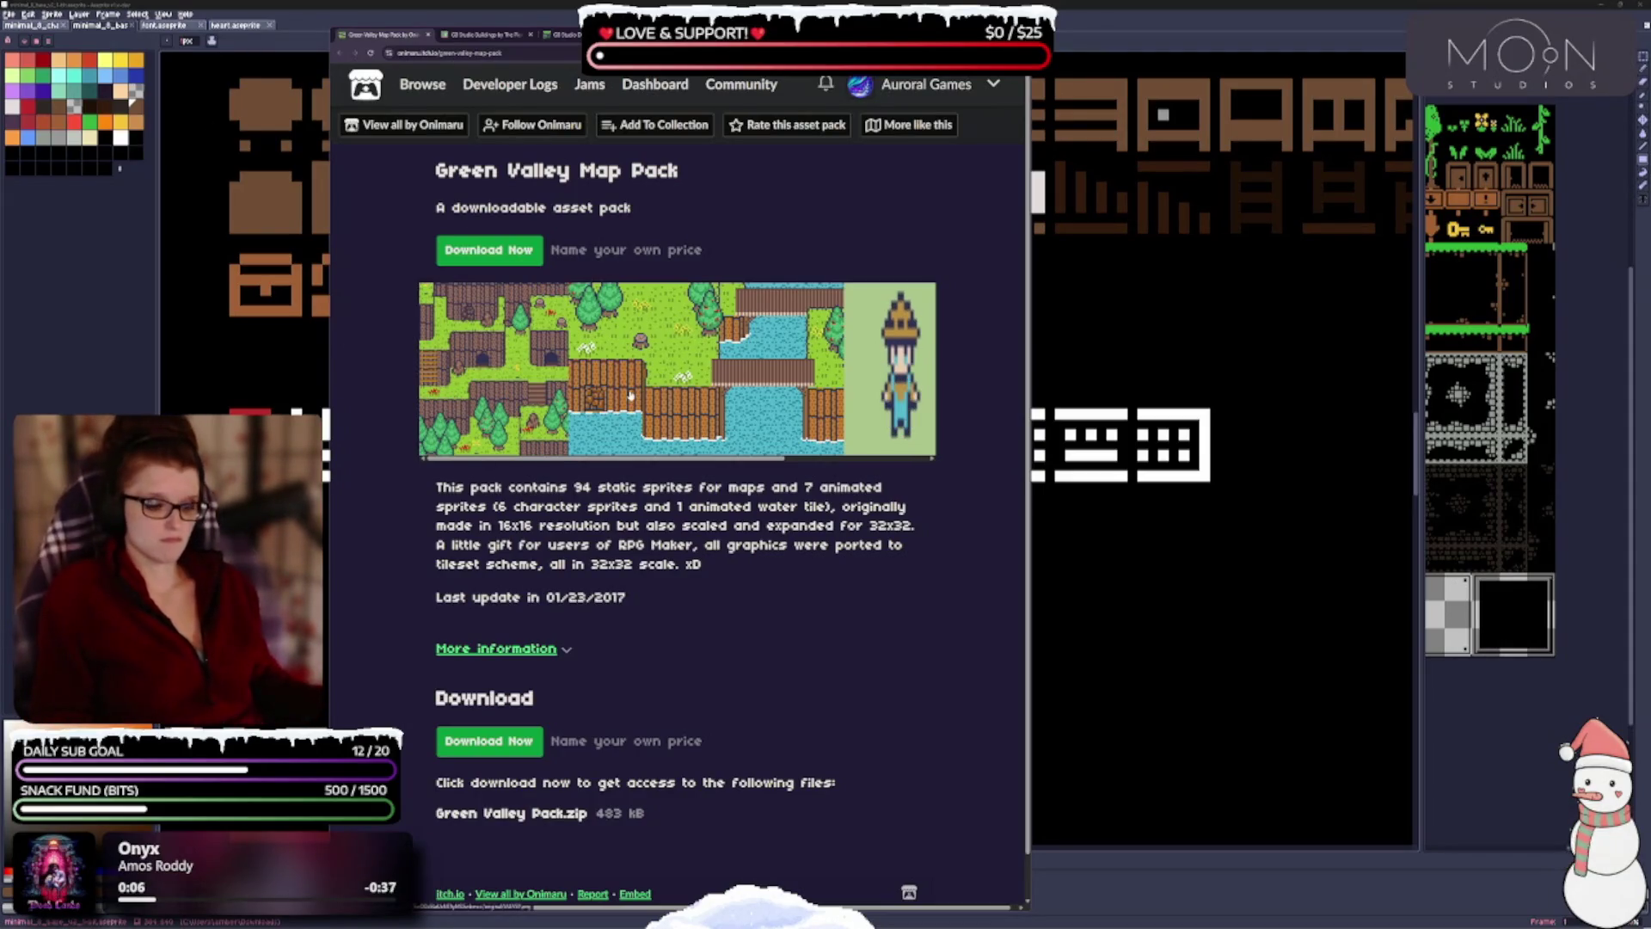
# Step: Save Green Valley Map Pack to the Pixels collection and close its page
pyautogui.hscroll(5, 612, 460)
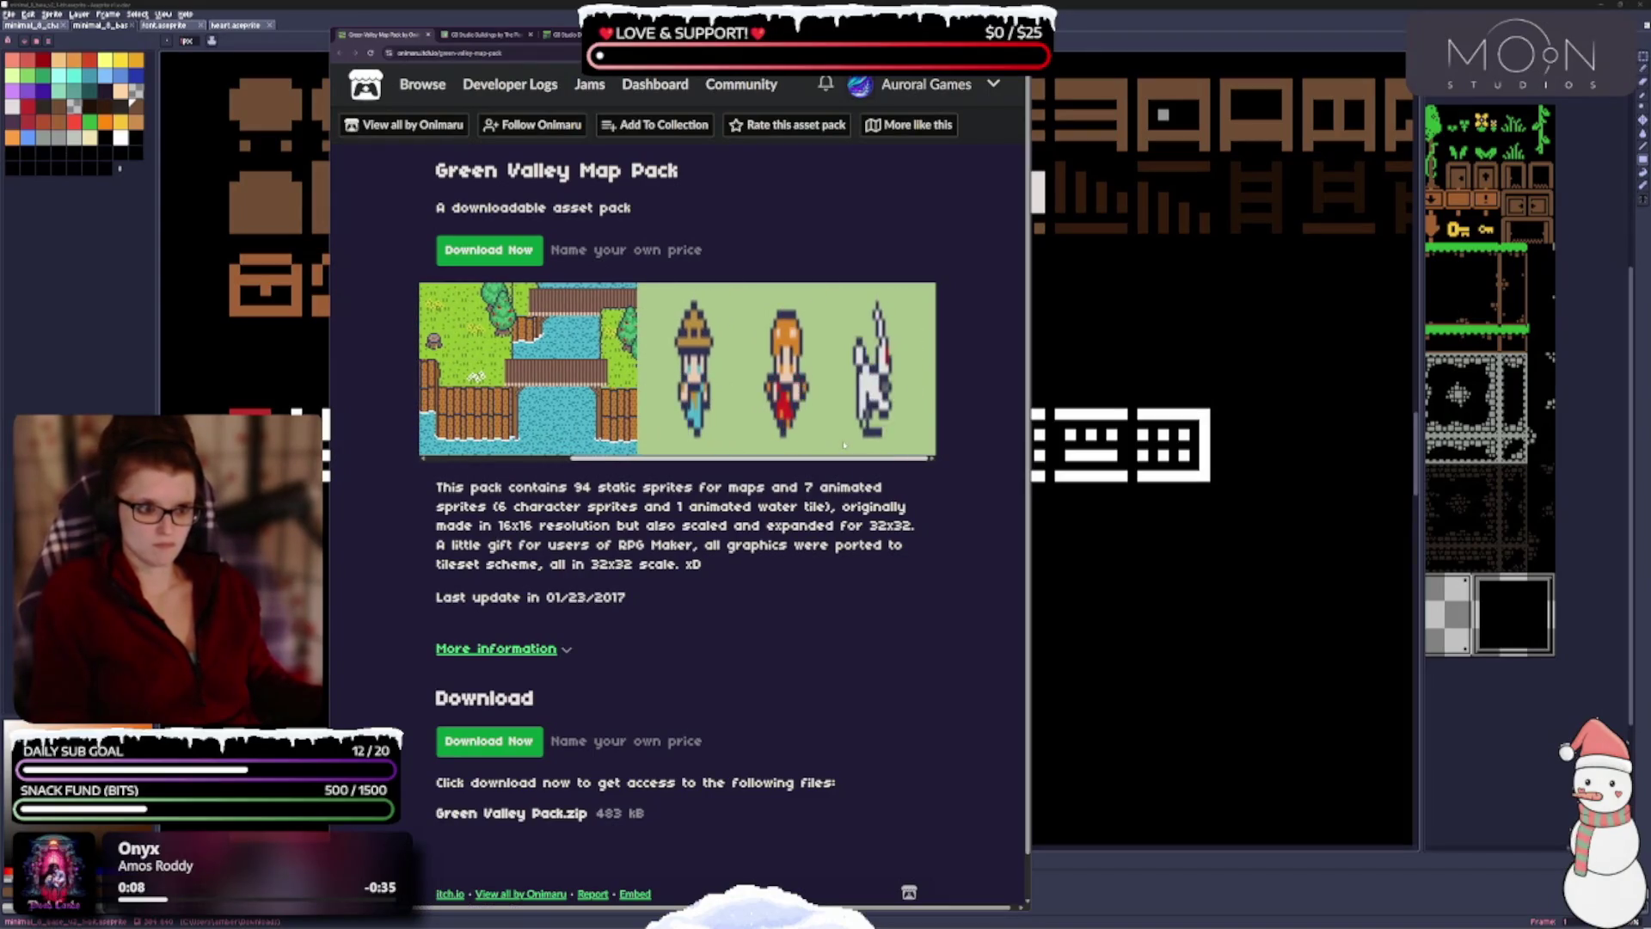
pyautogui.hscroll(-5, 612, 460)
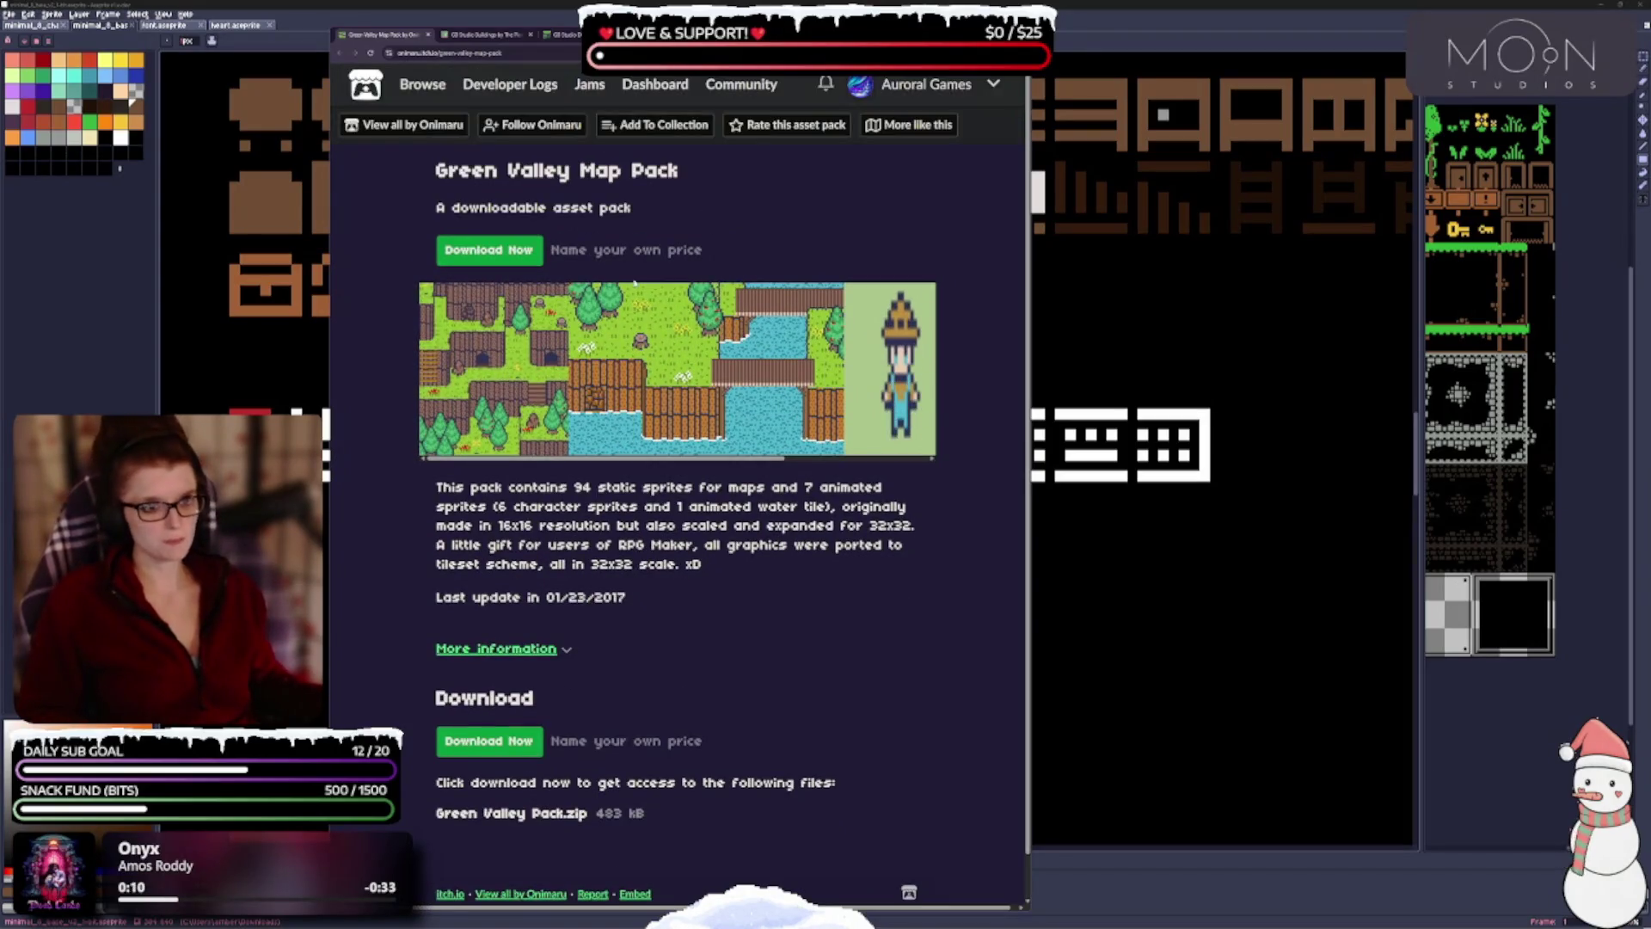
pyautogui.click(655, 125)
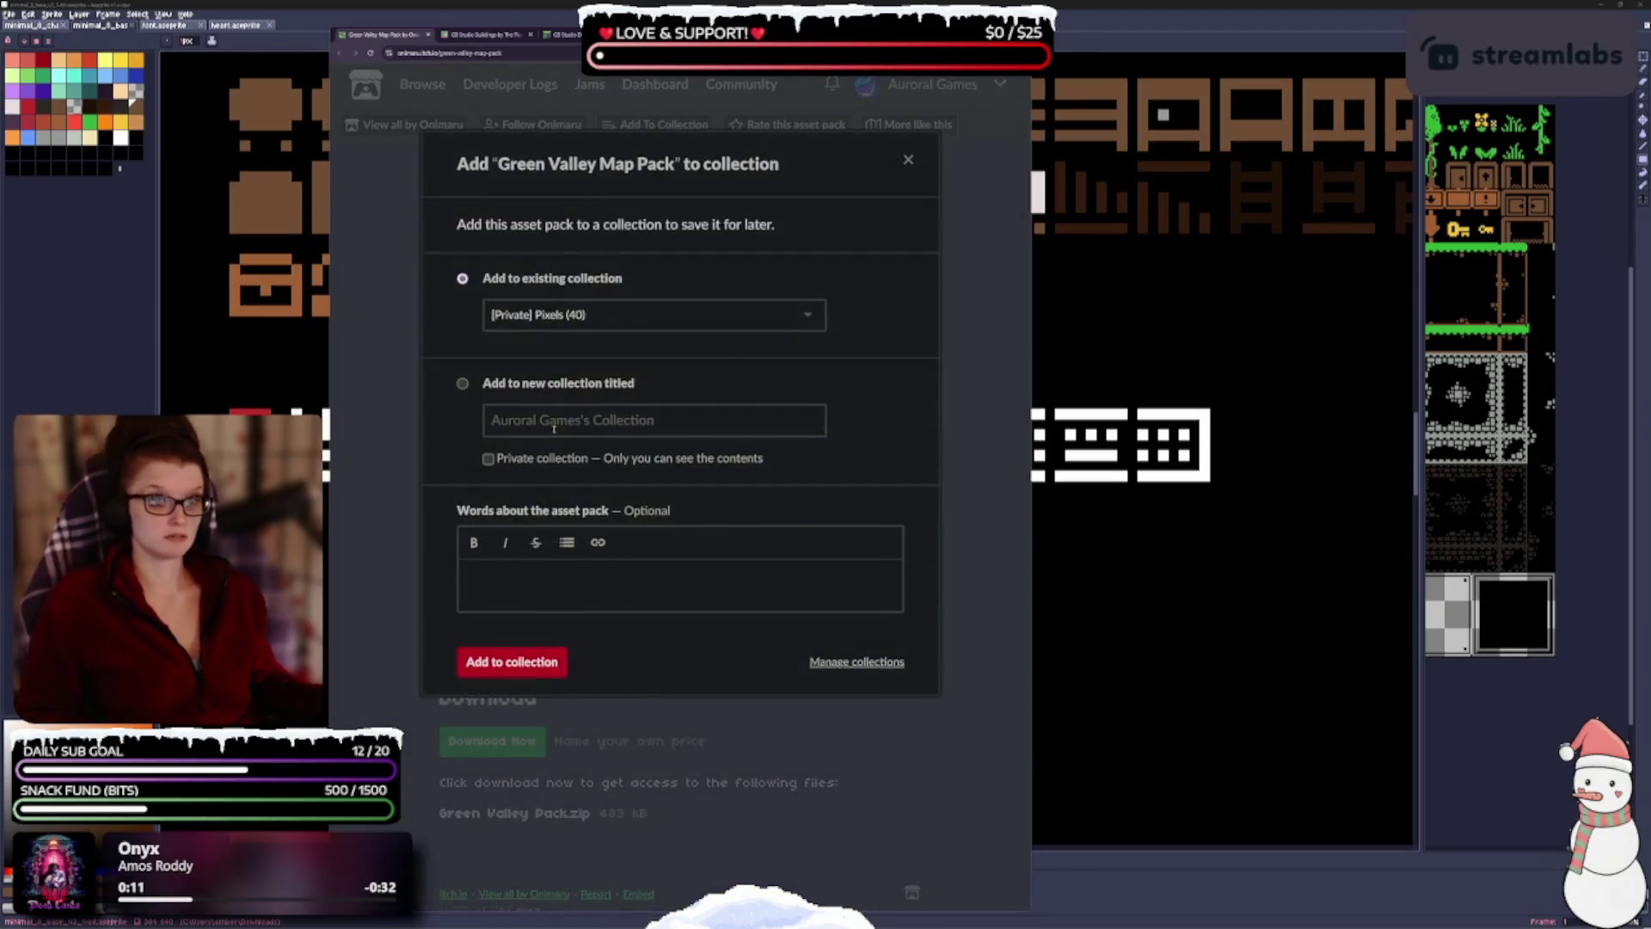
pyautogui.click(536, 669)
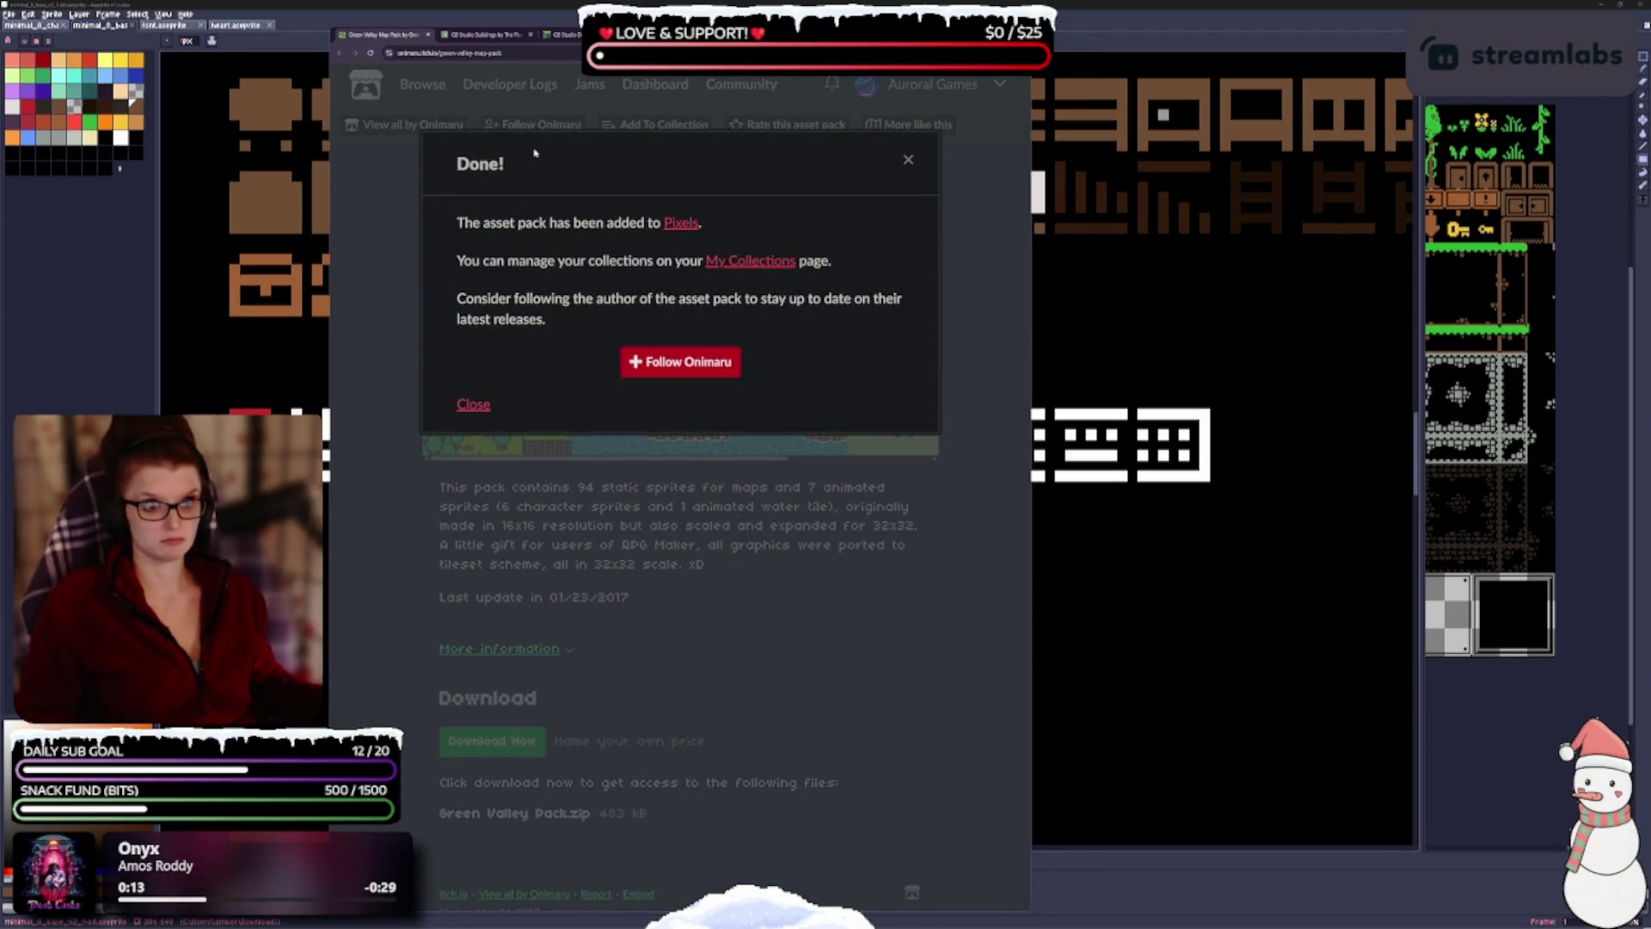
pyautogui.click(427, 35)
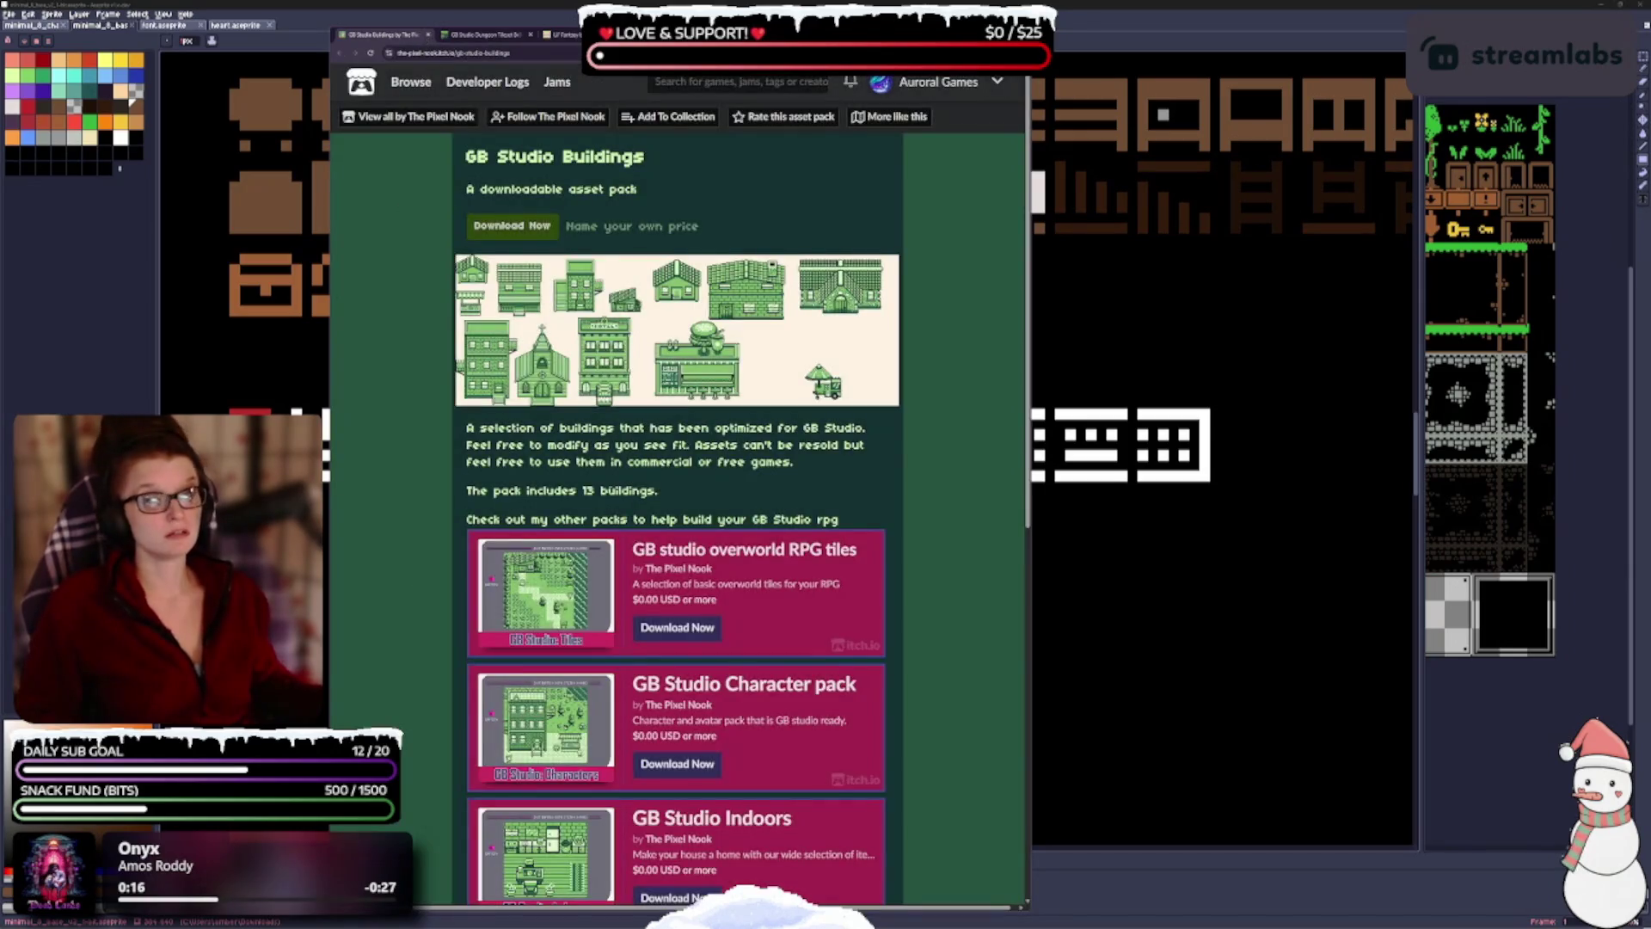
# Step: Add GB Studio Buildings to the Gameboy collection and close the page
pyautogui.click(667, 117)
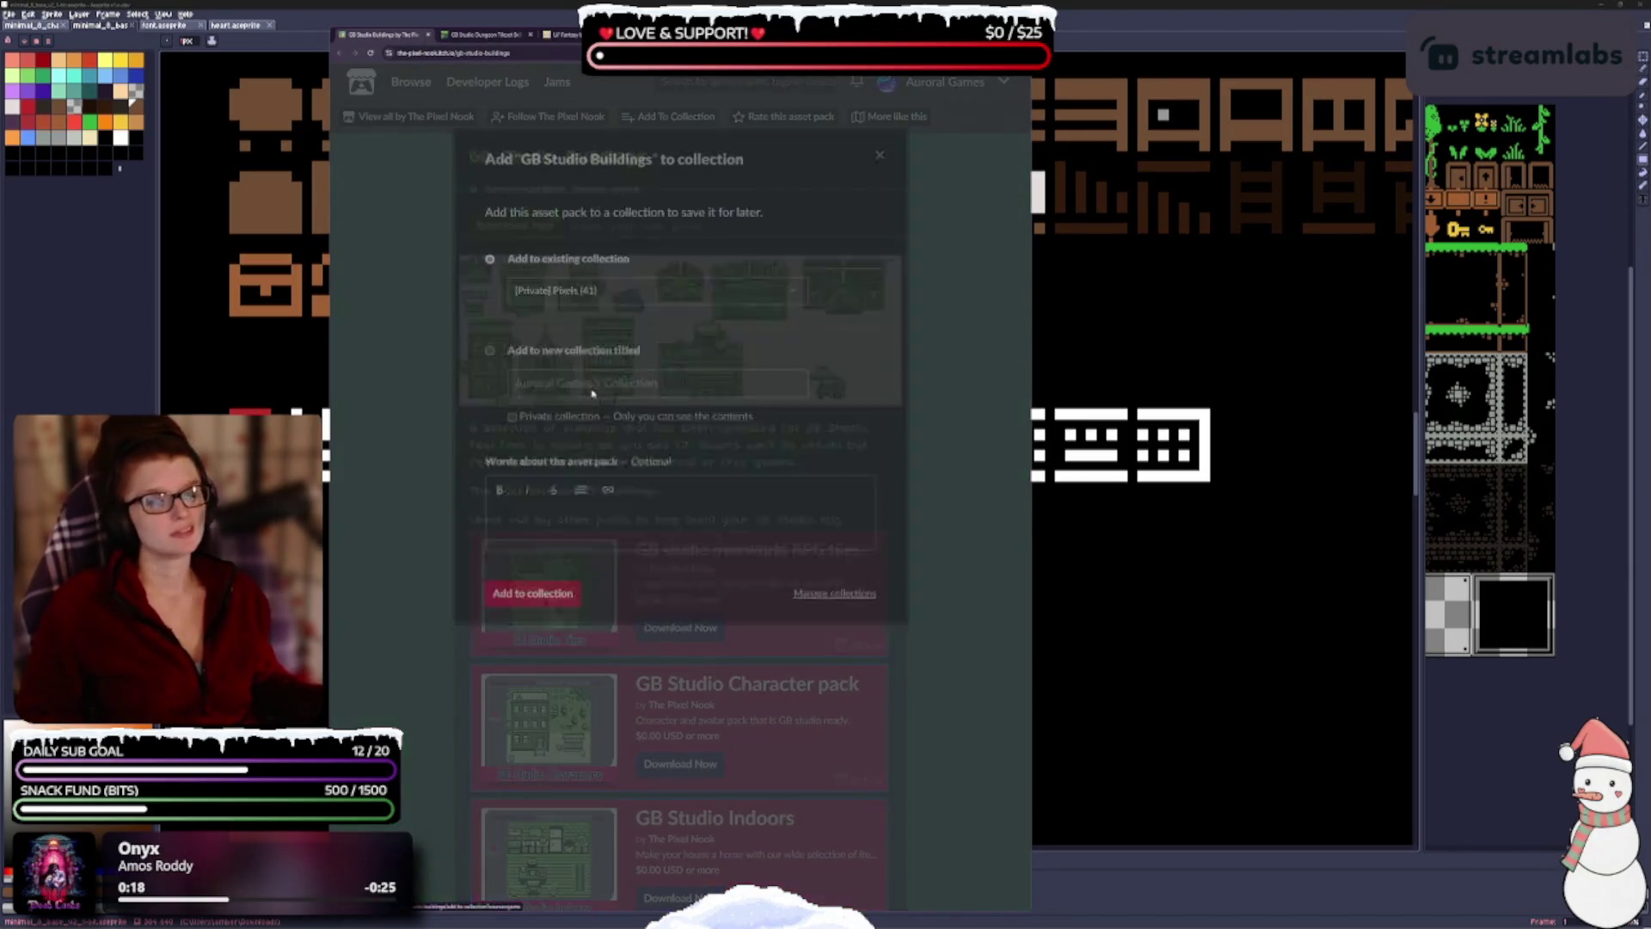
pyautogui.click(654, 282)
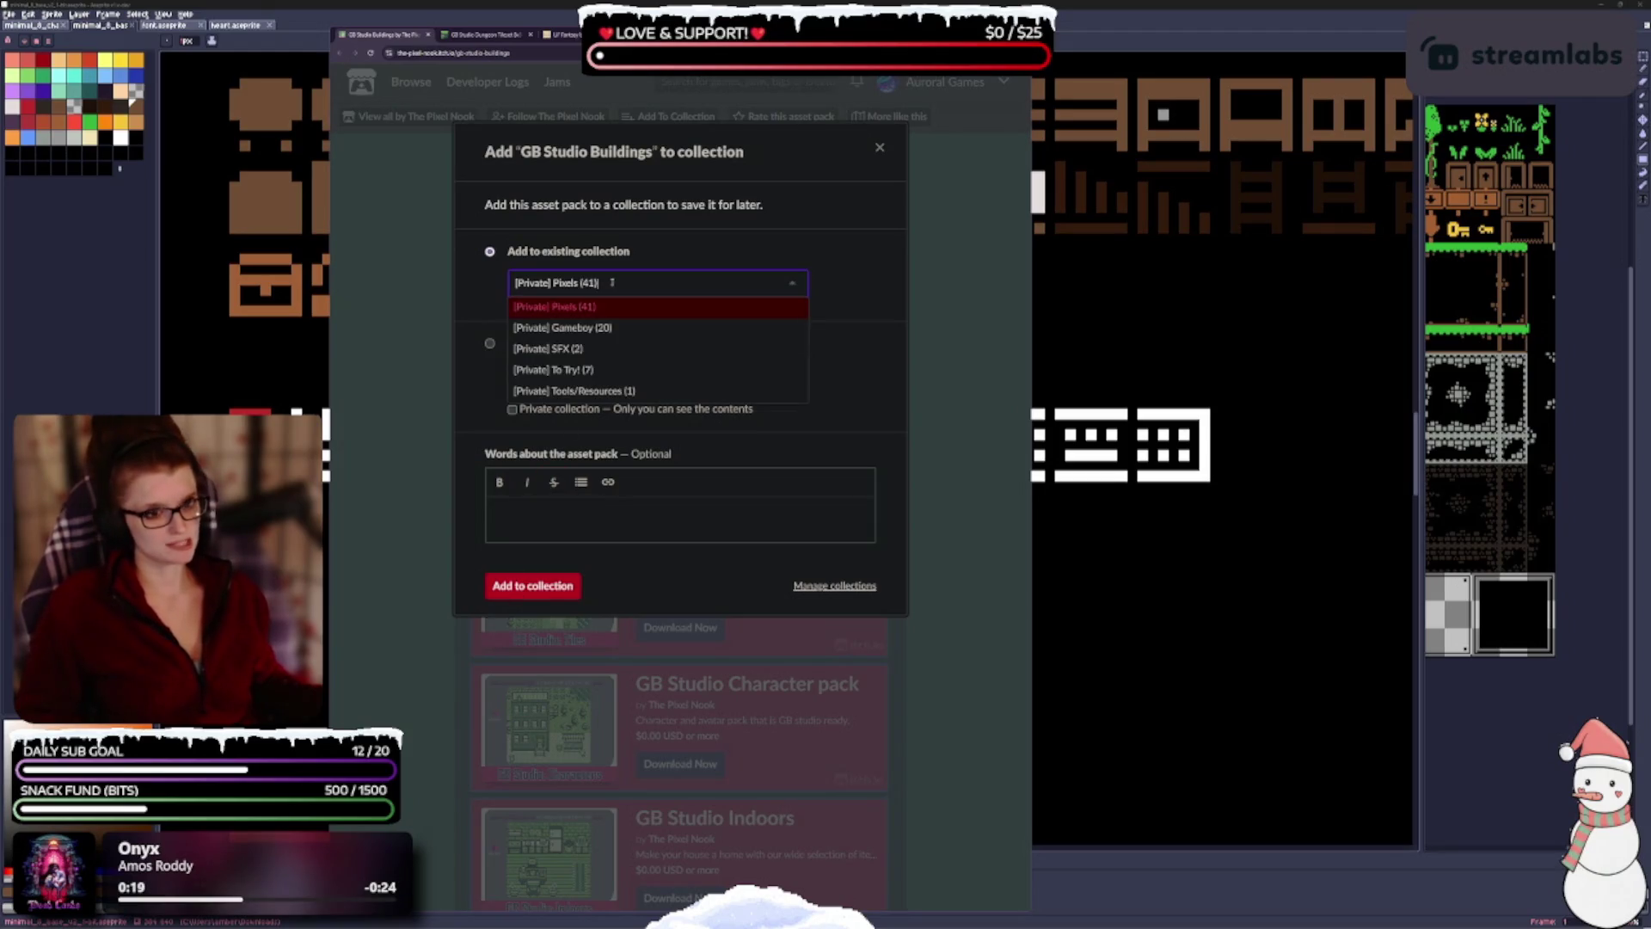
pyautogui.click(602, 318)
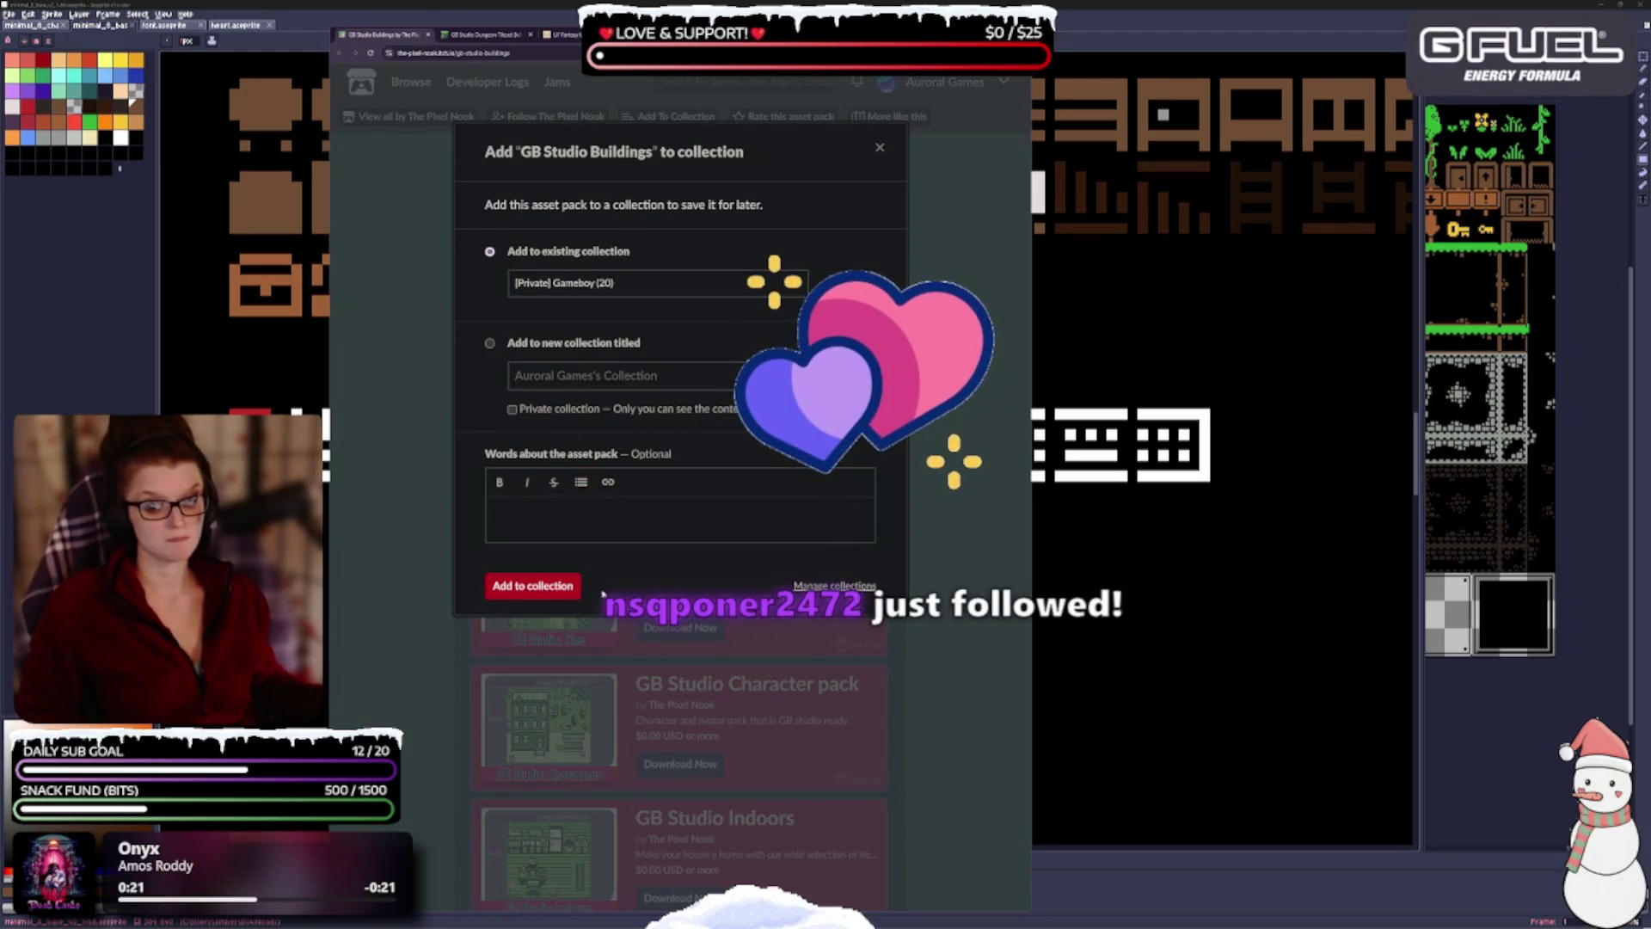
pyautogui.click(568, 586)
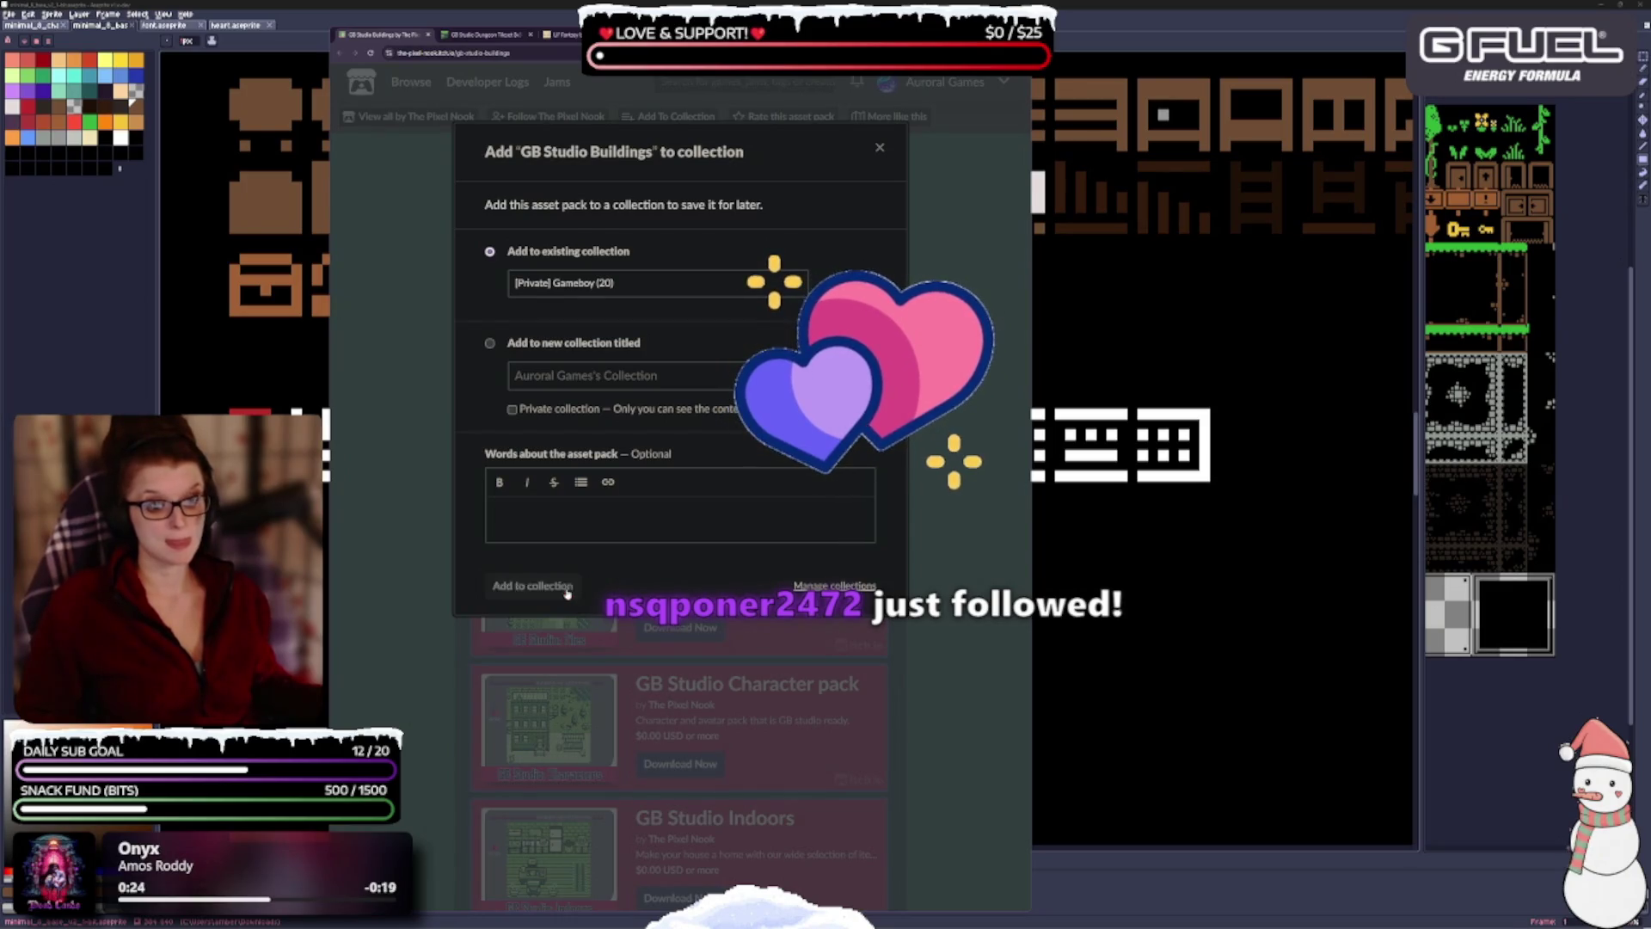
pyautogui.click(427, 35)
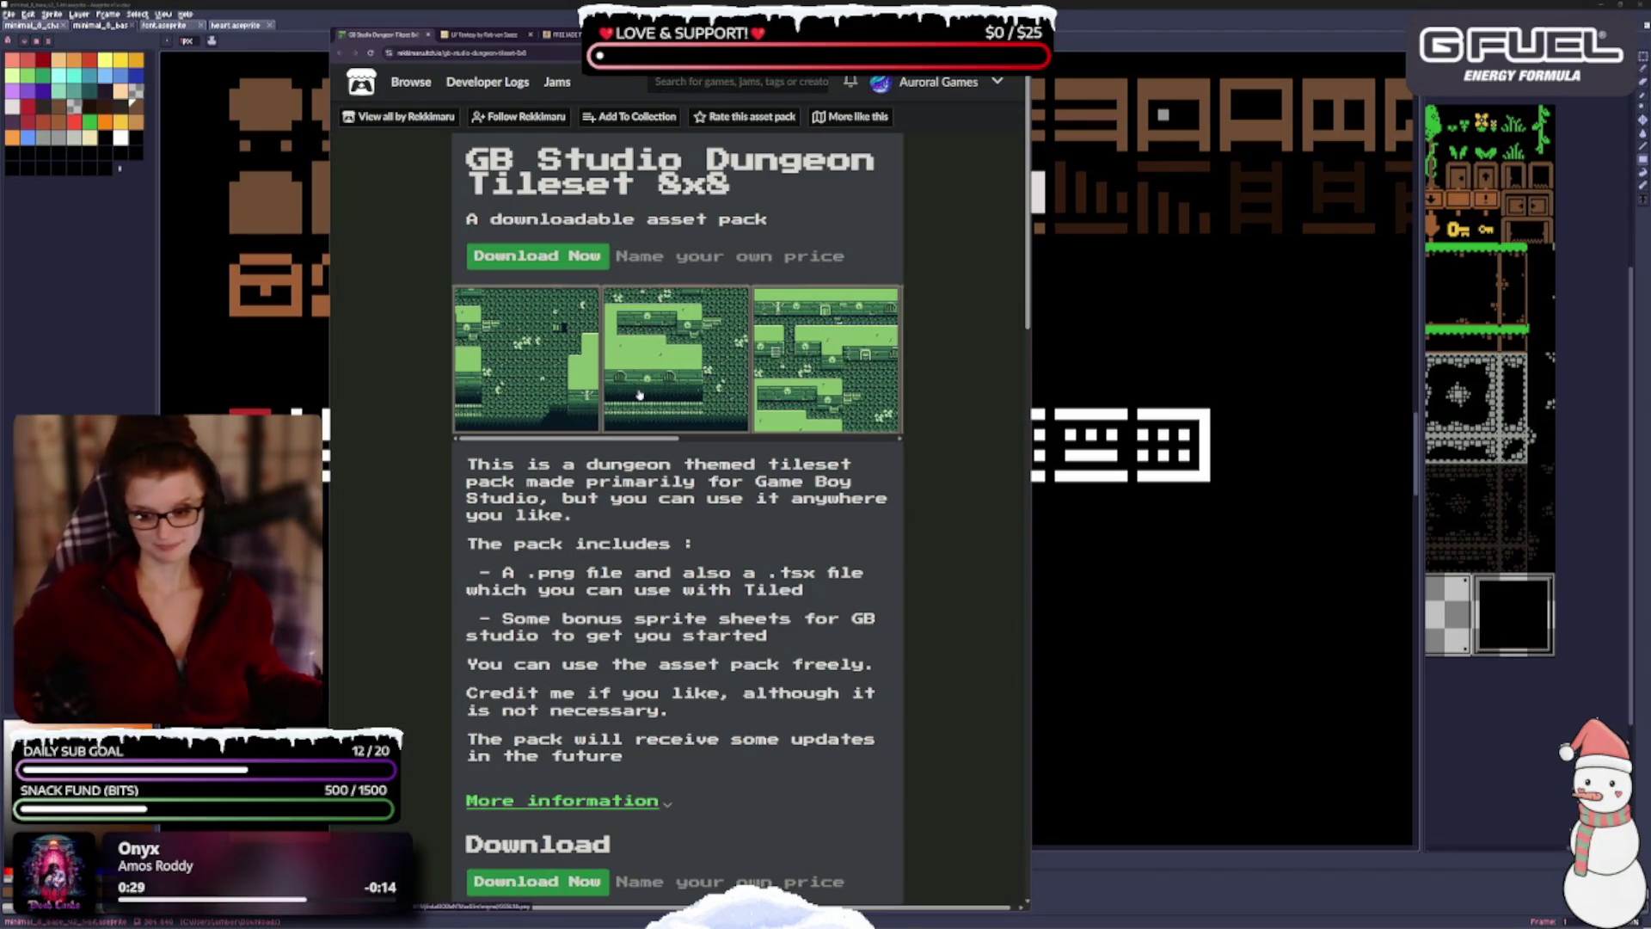
# Step: Save GB Studio Dungeon Tileset 8x8 to Gameboy and close its page
pyautogui.click(641, 118)
pyautogui.click(542, 586)
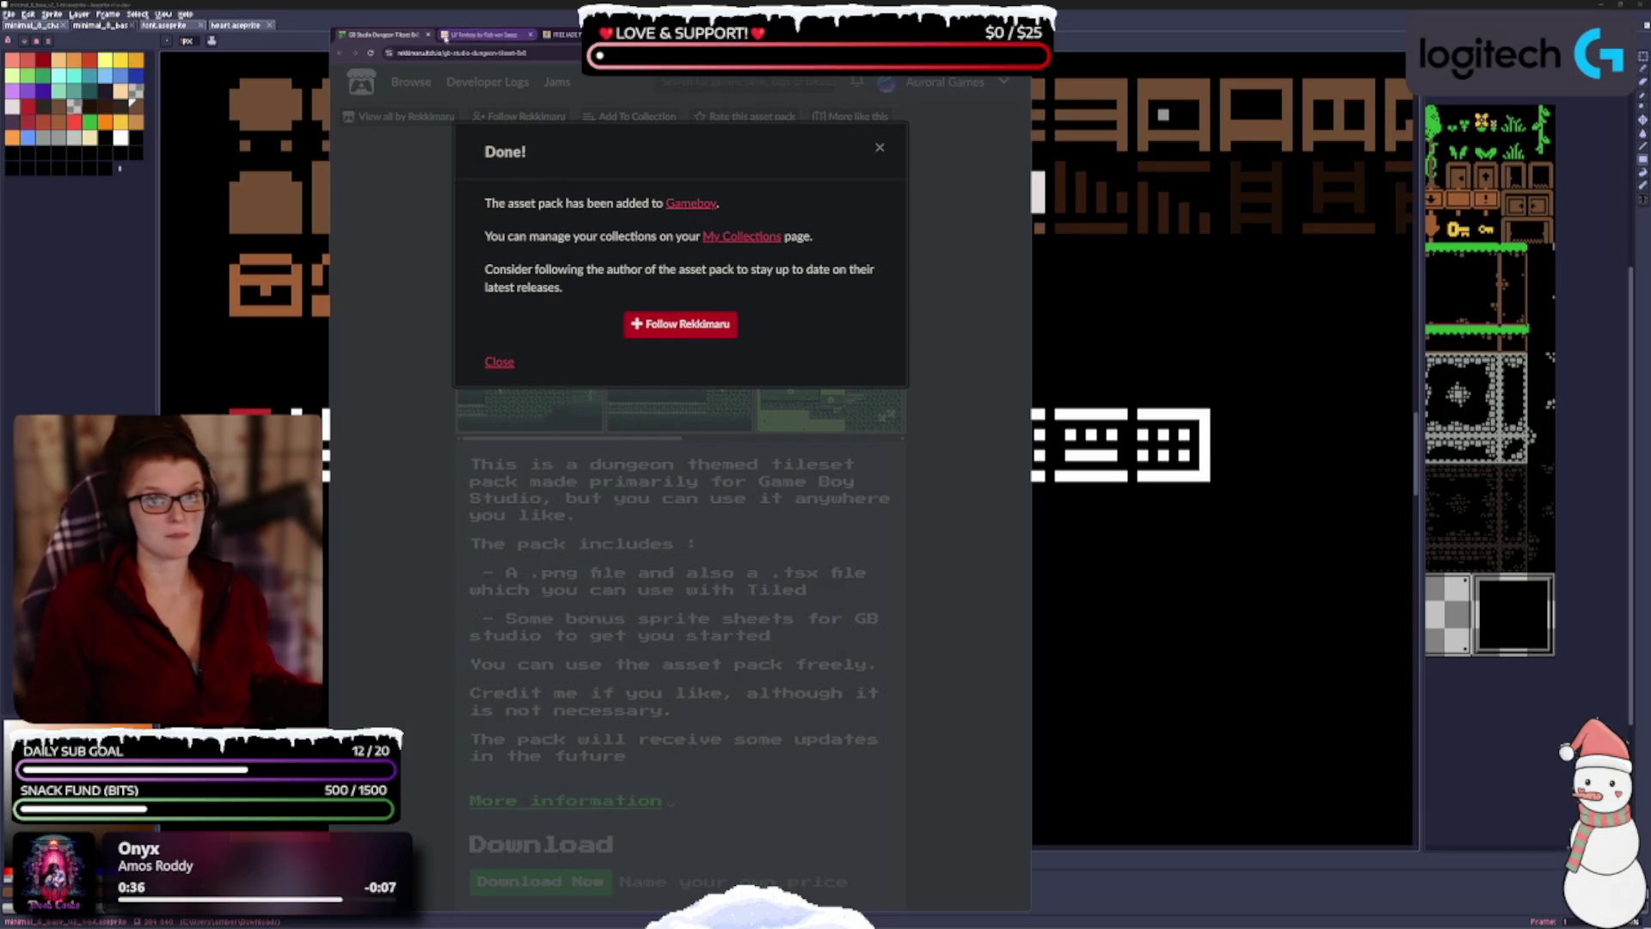
pyautogui.click(429, 35)
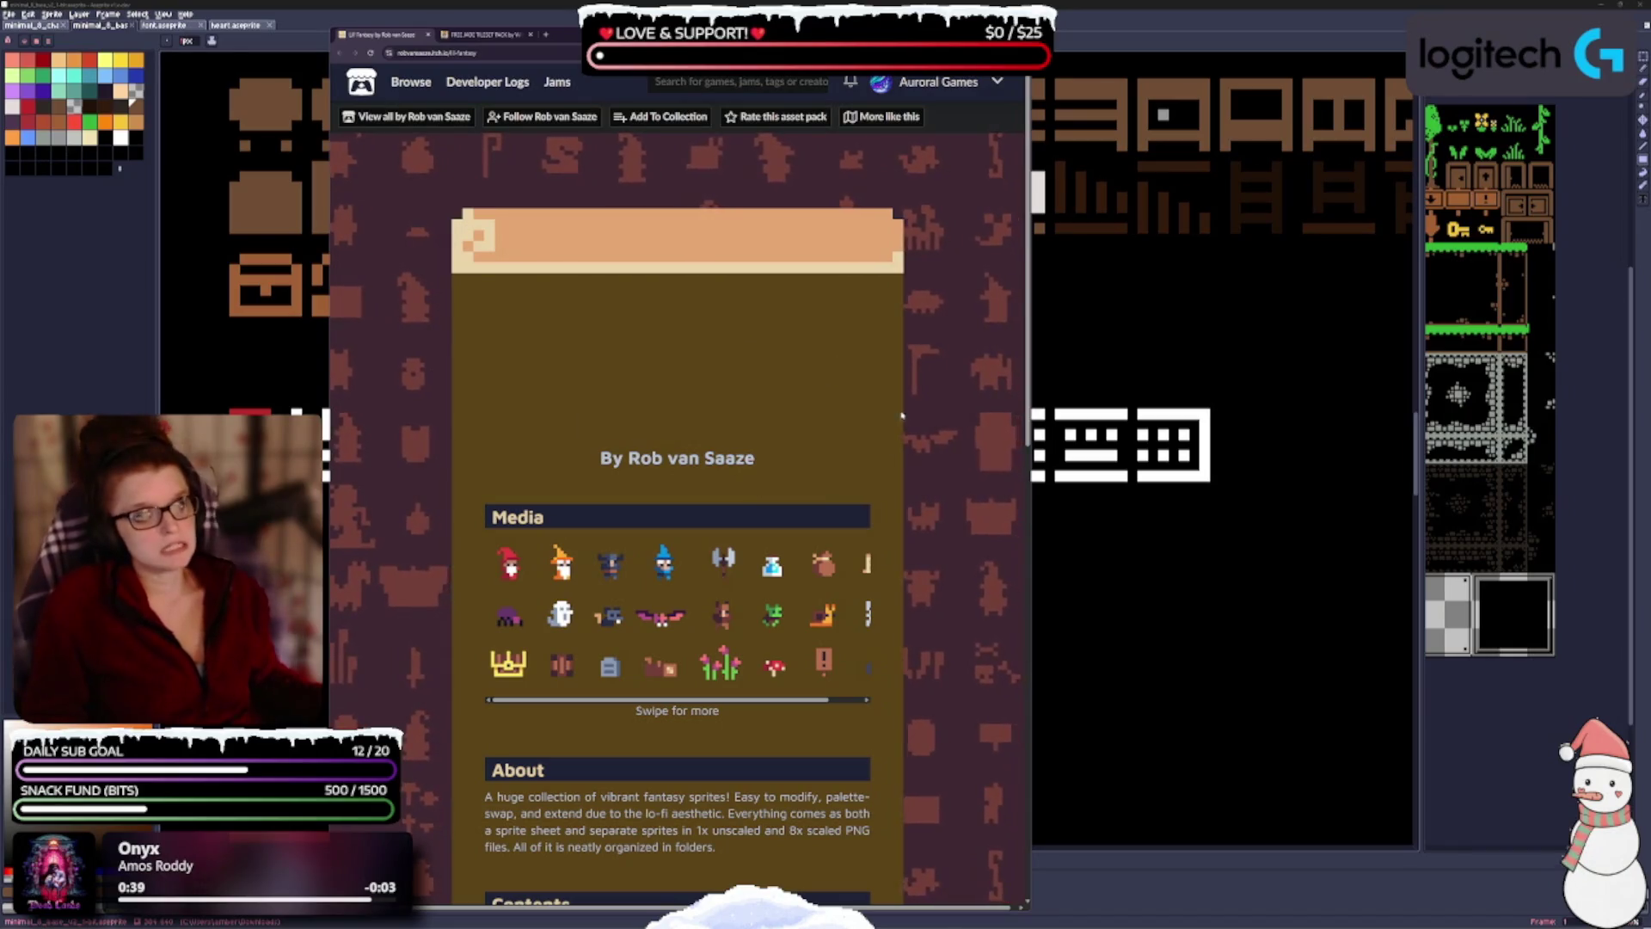
# Step: Save Lil' Fantasy to the Pixels collection instead of Gameboy and close it
pyautogui.scroll(-5, 851, 437)
pyautogui.scroll(-3, 851, 438)
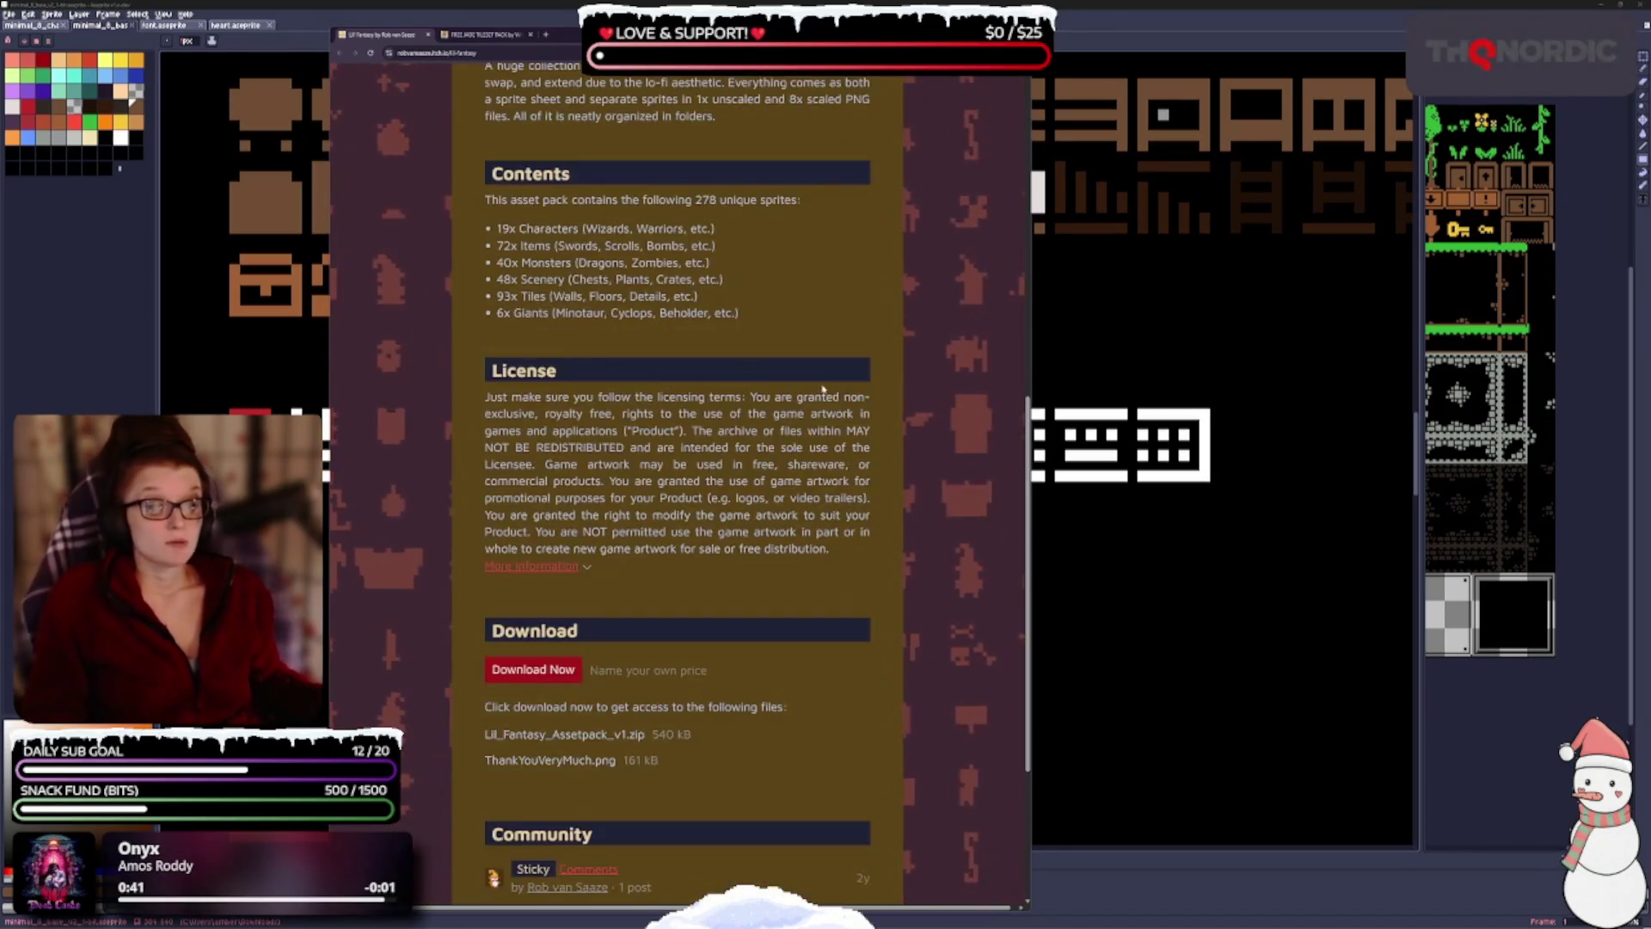
pyautogui.scroll(7, 835, 404)
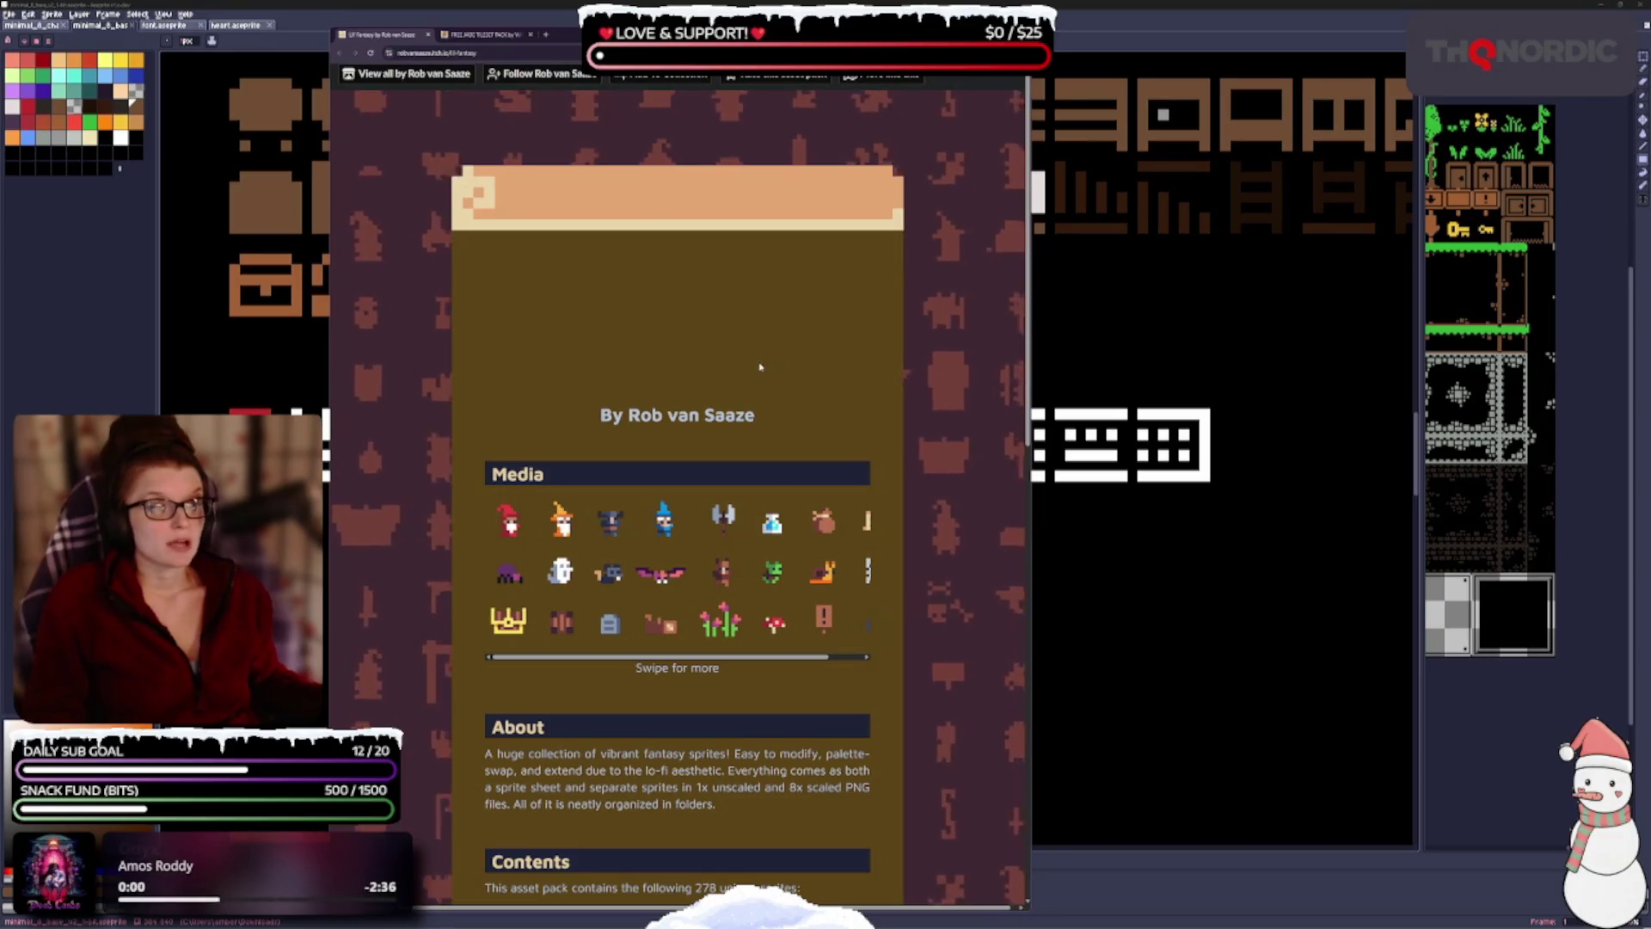
pyautogui.scroll(1, 755, 365)
pyautogui.click(668, 116)
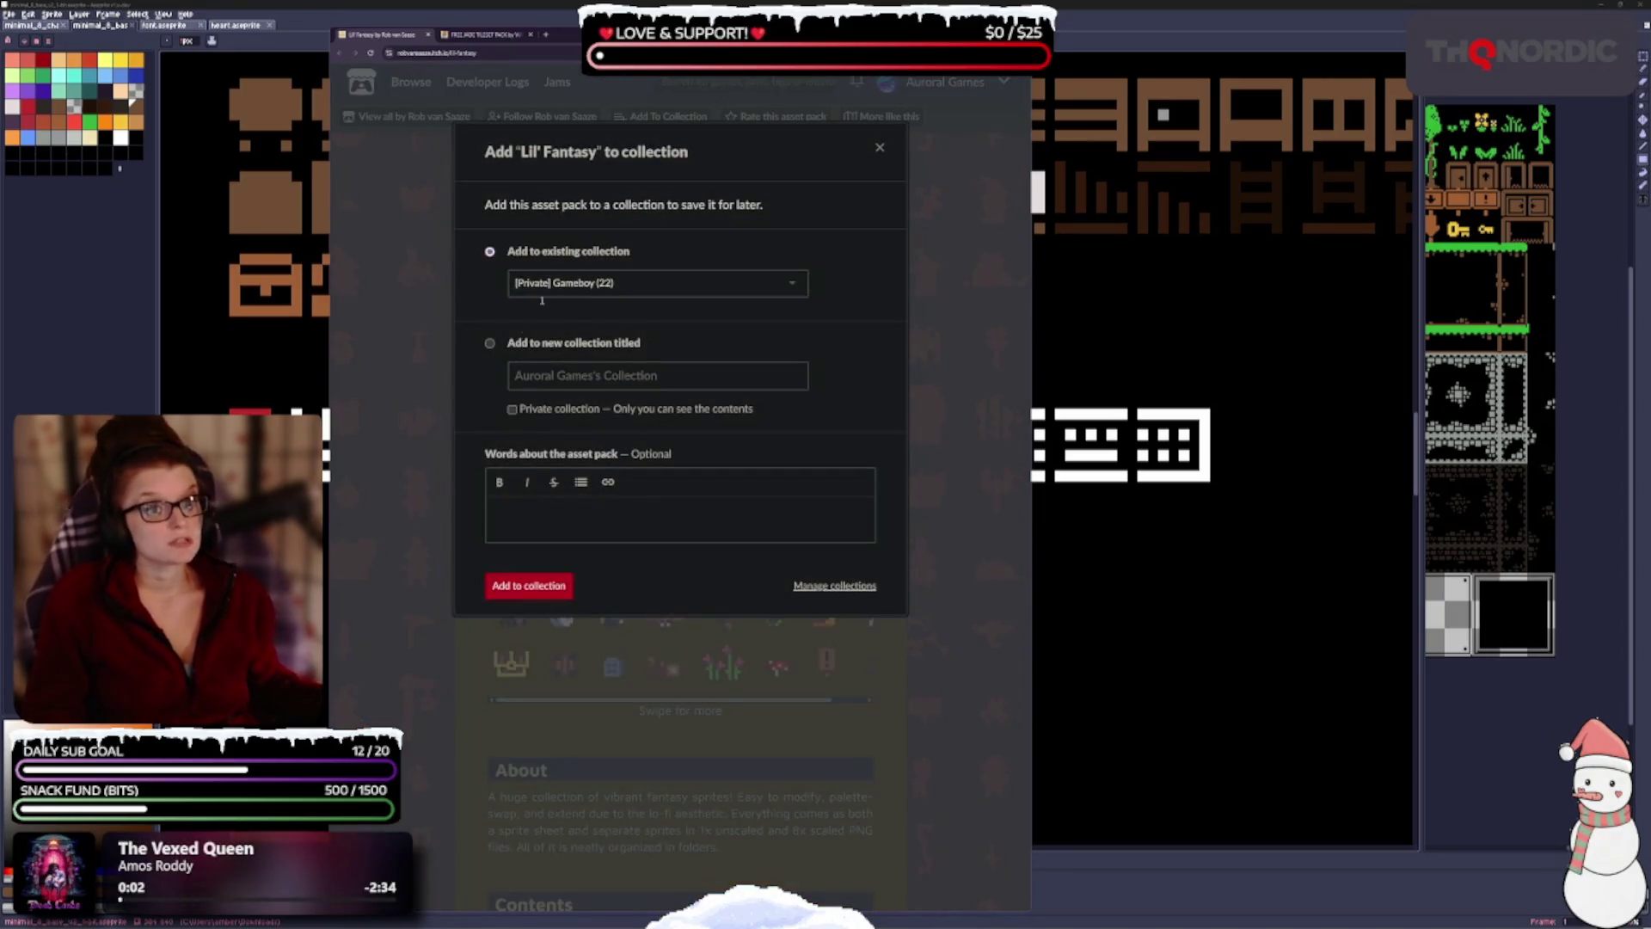
pyautogui.click(585, 283)
pyautogui.click(564, 328)
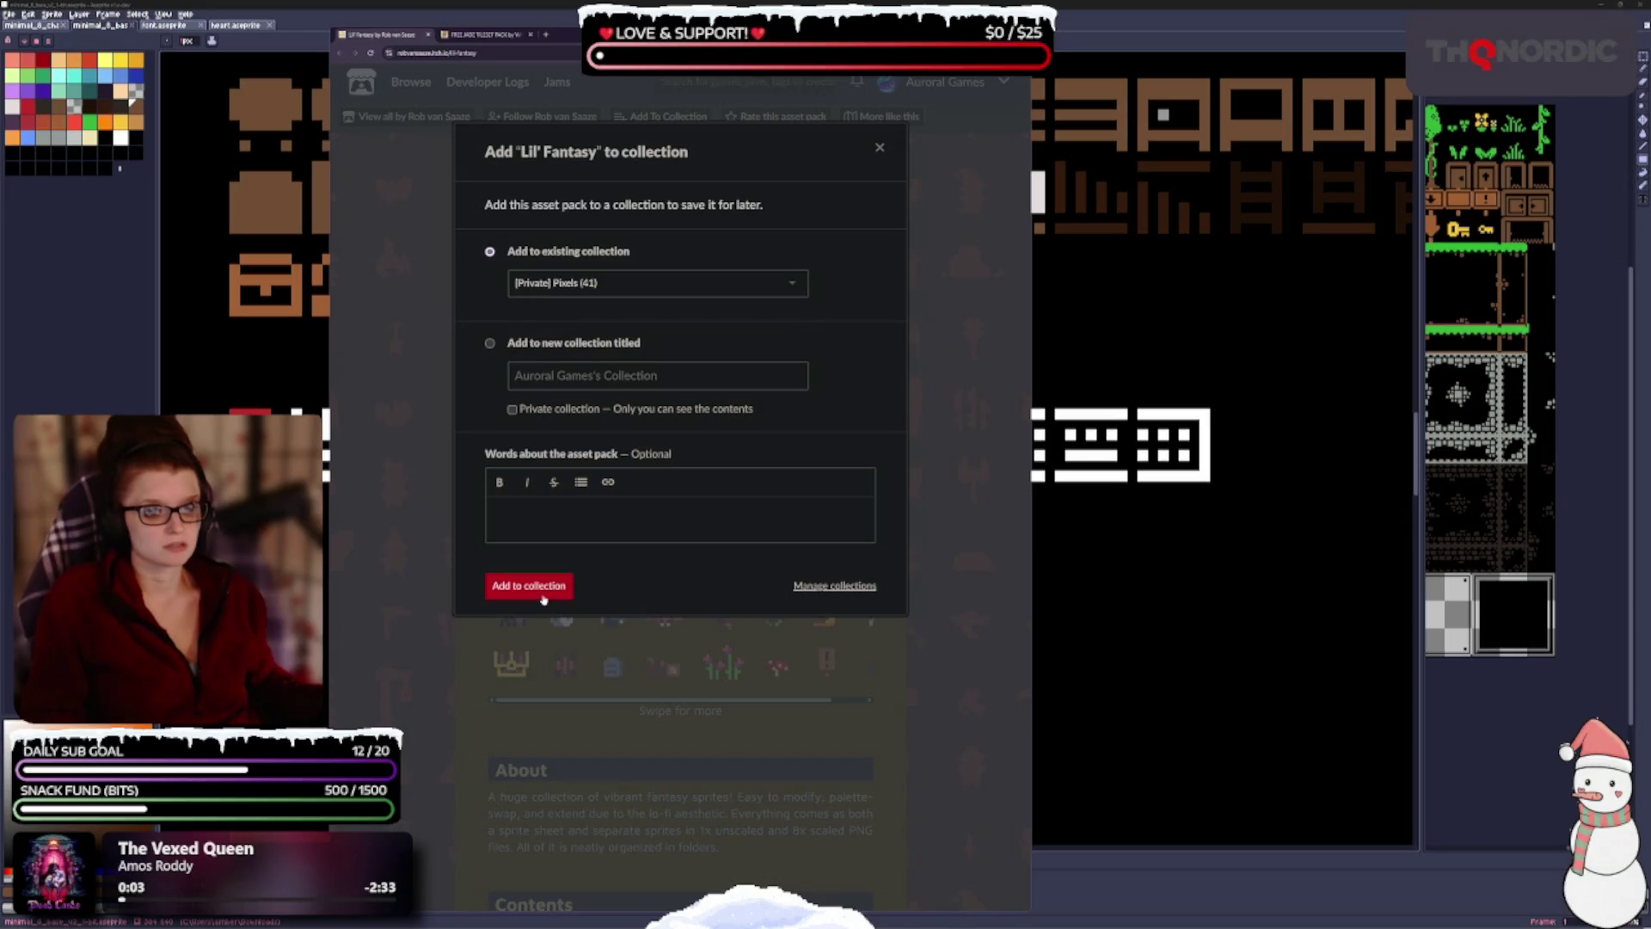
pyautogui.click(543, 592)
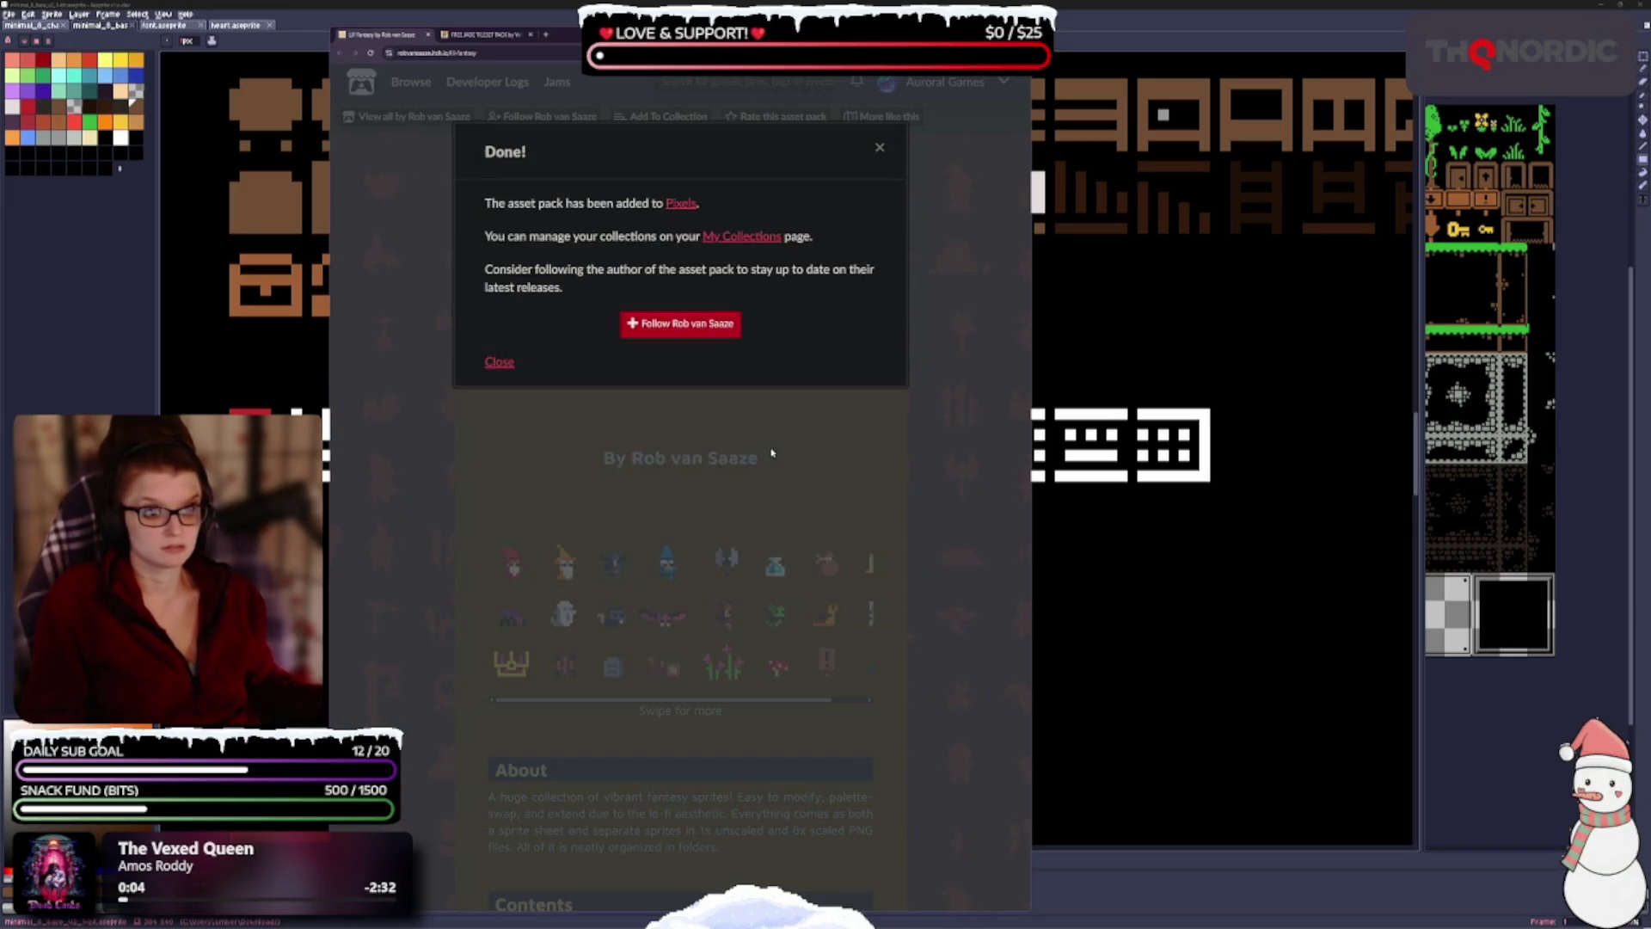
pyautogui.click(429, 37)
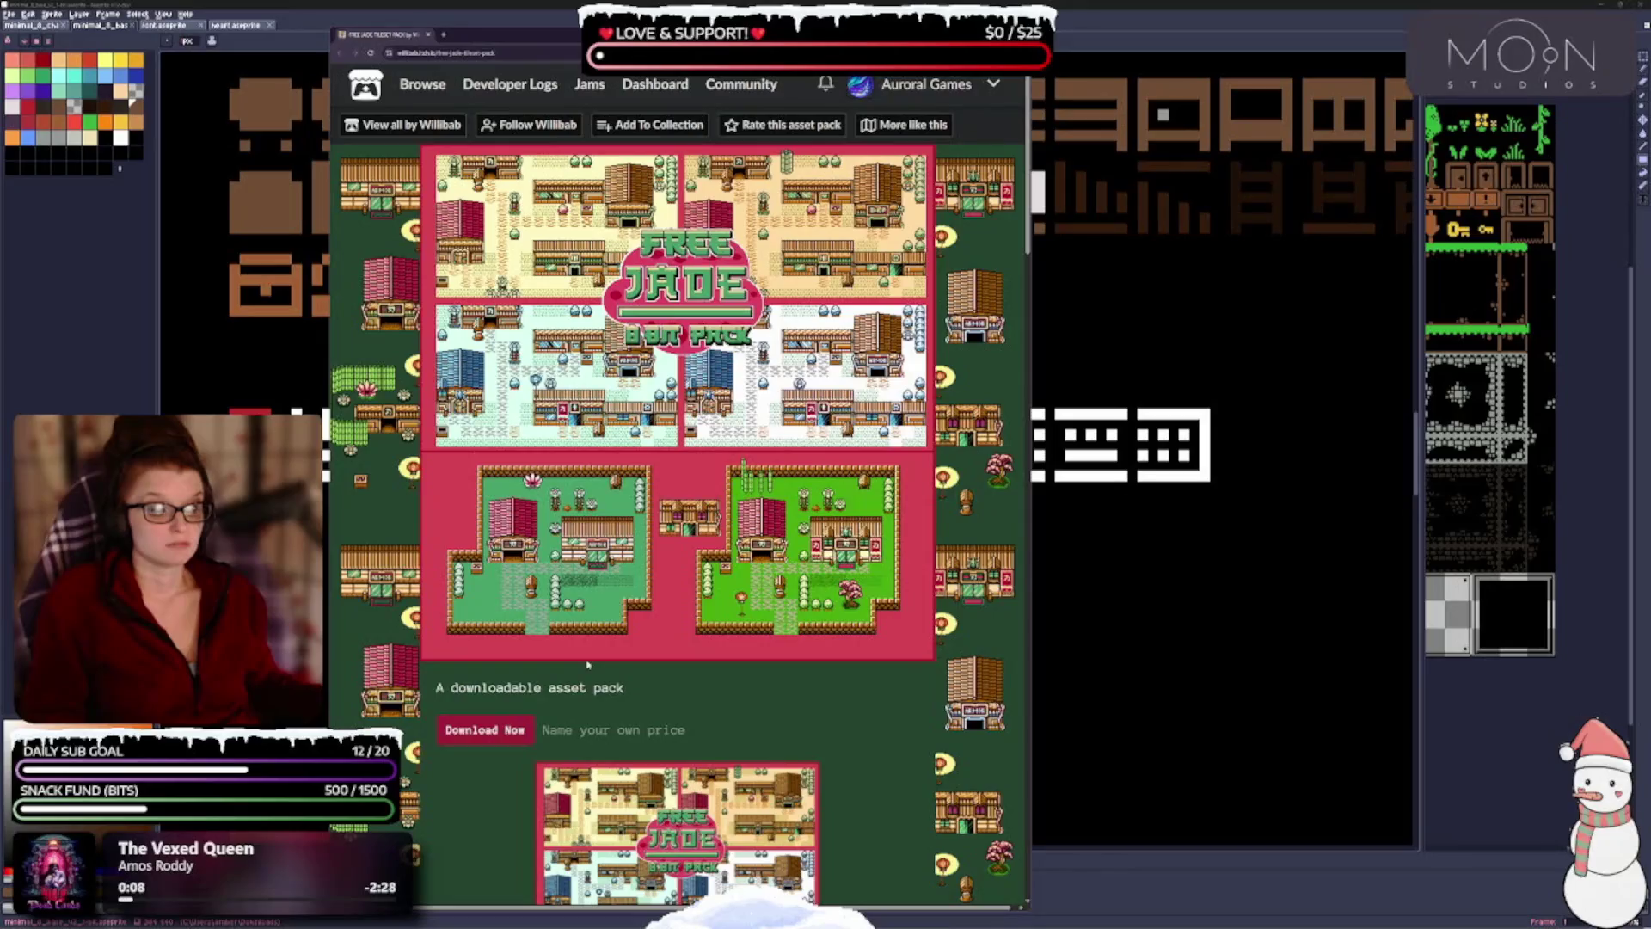
# Step: Add the FREE JADE TILESET PACK to Pixels and dismiss the confirmation
pyautogui.scroll(-6, 726, 534)
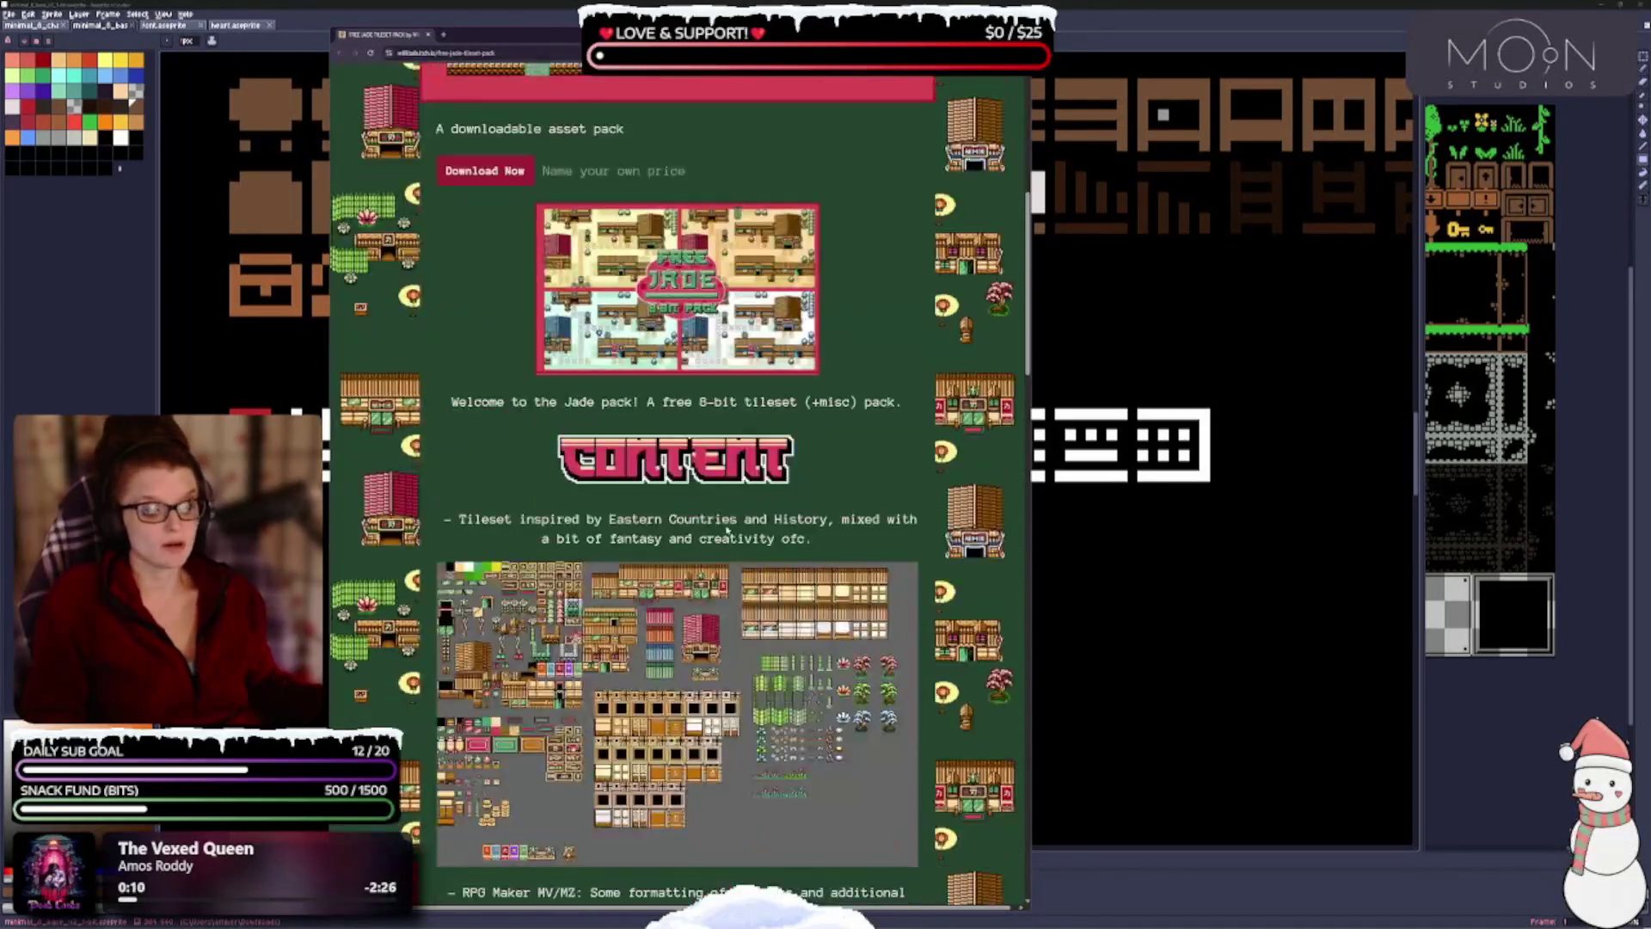
pyautogui.scroll(-1, 742, 824)
pyautogui.scroll(7, 648, 530)
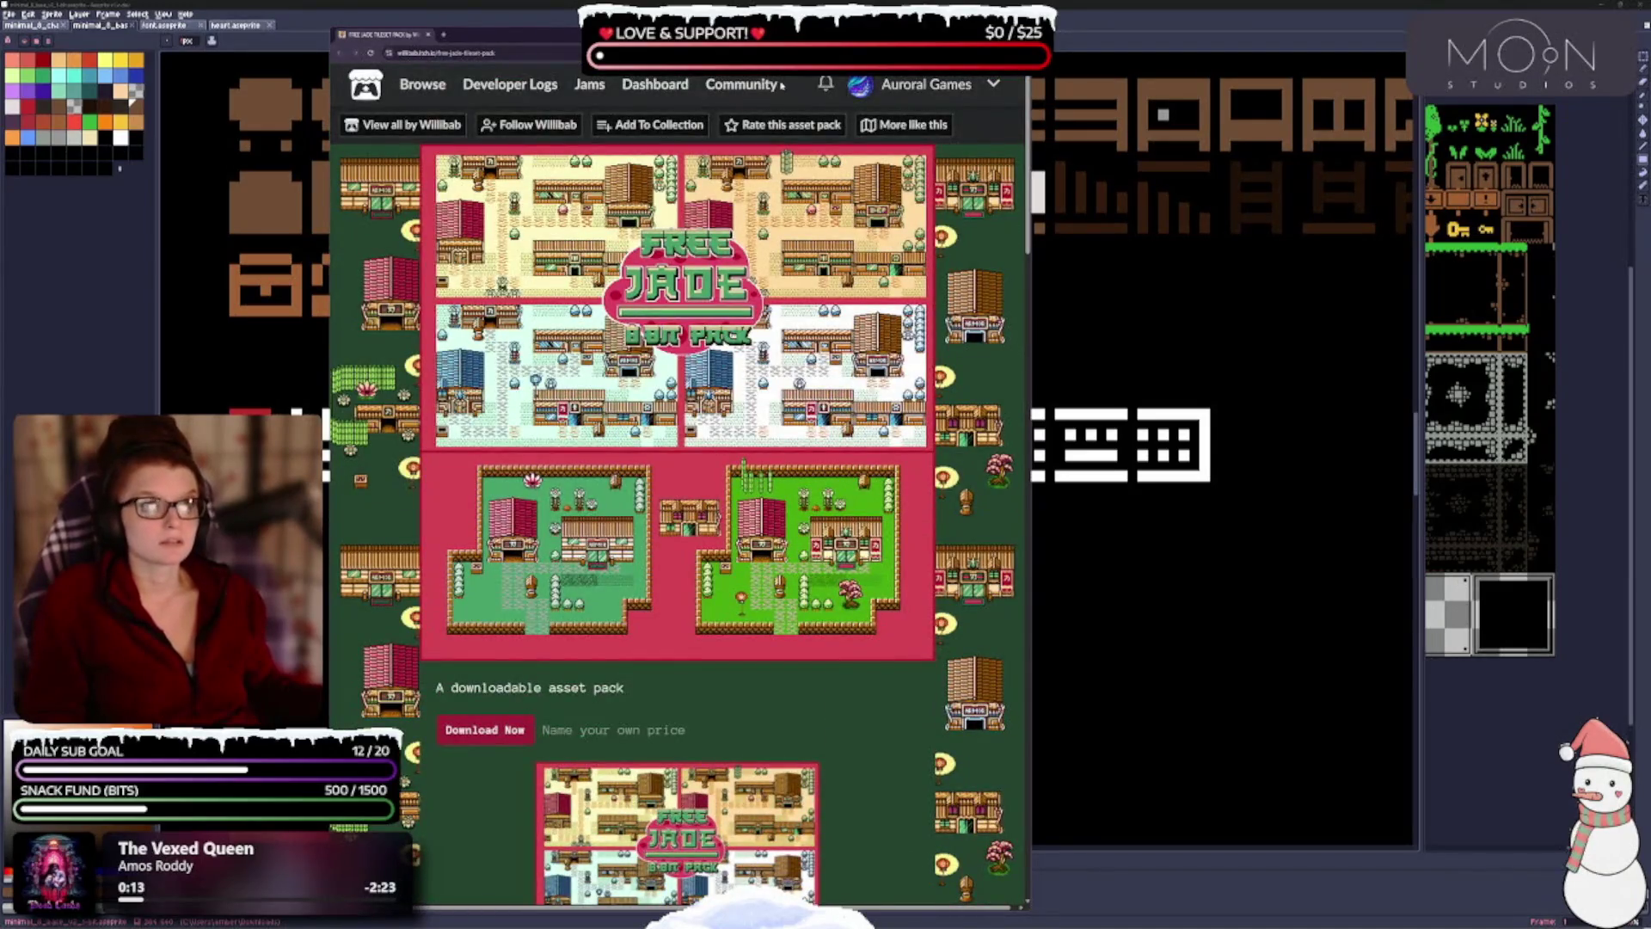
pyautogui.click(635, 126)
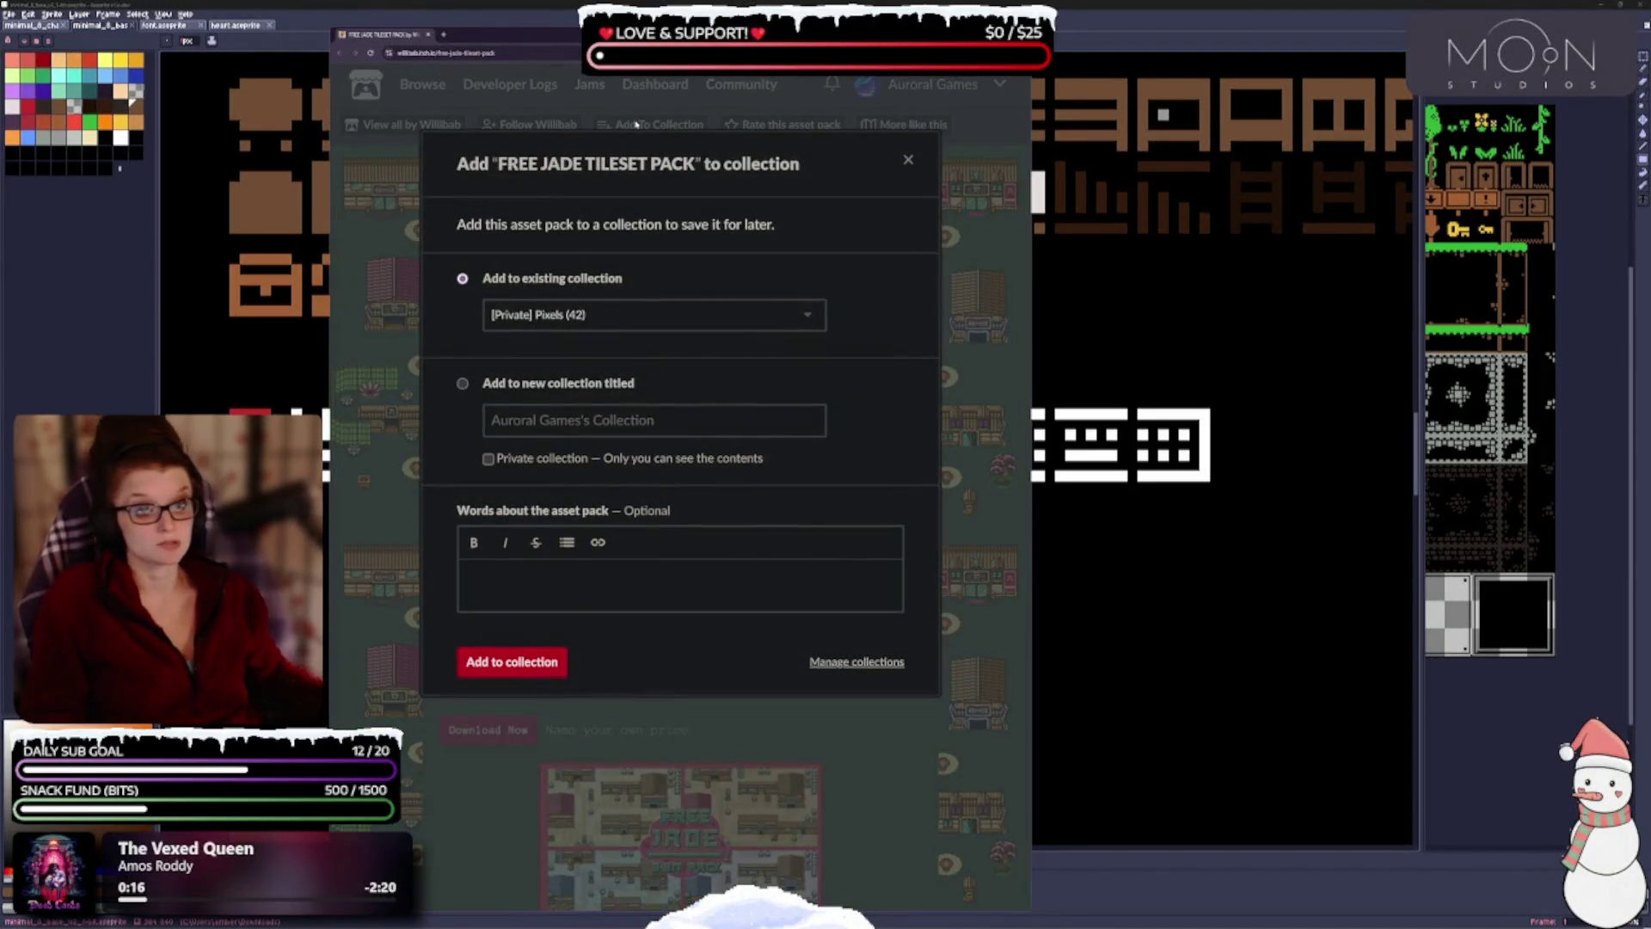
pyautogui.click(482, 665)
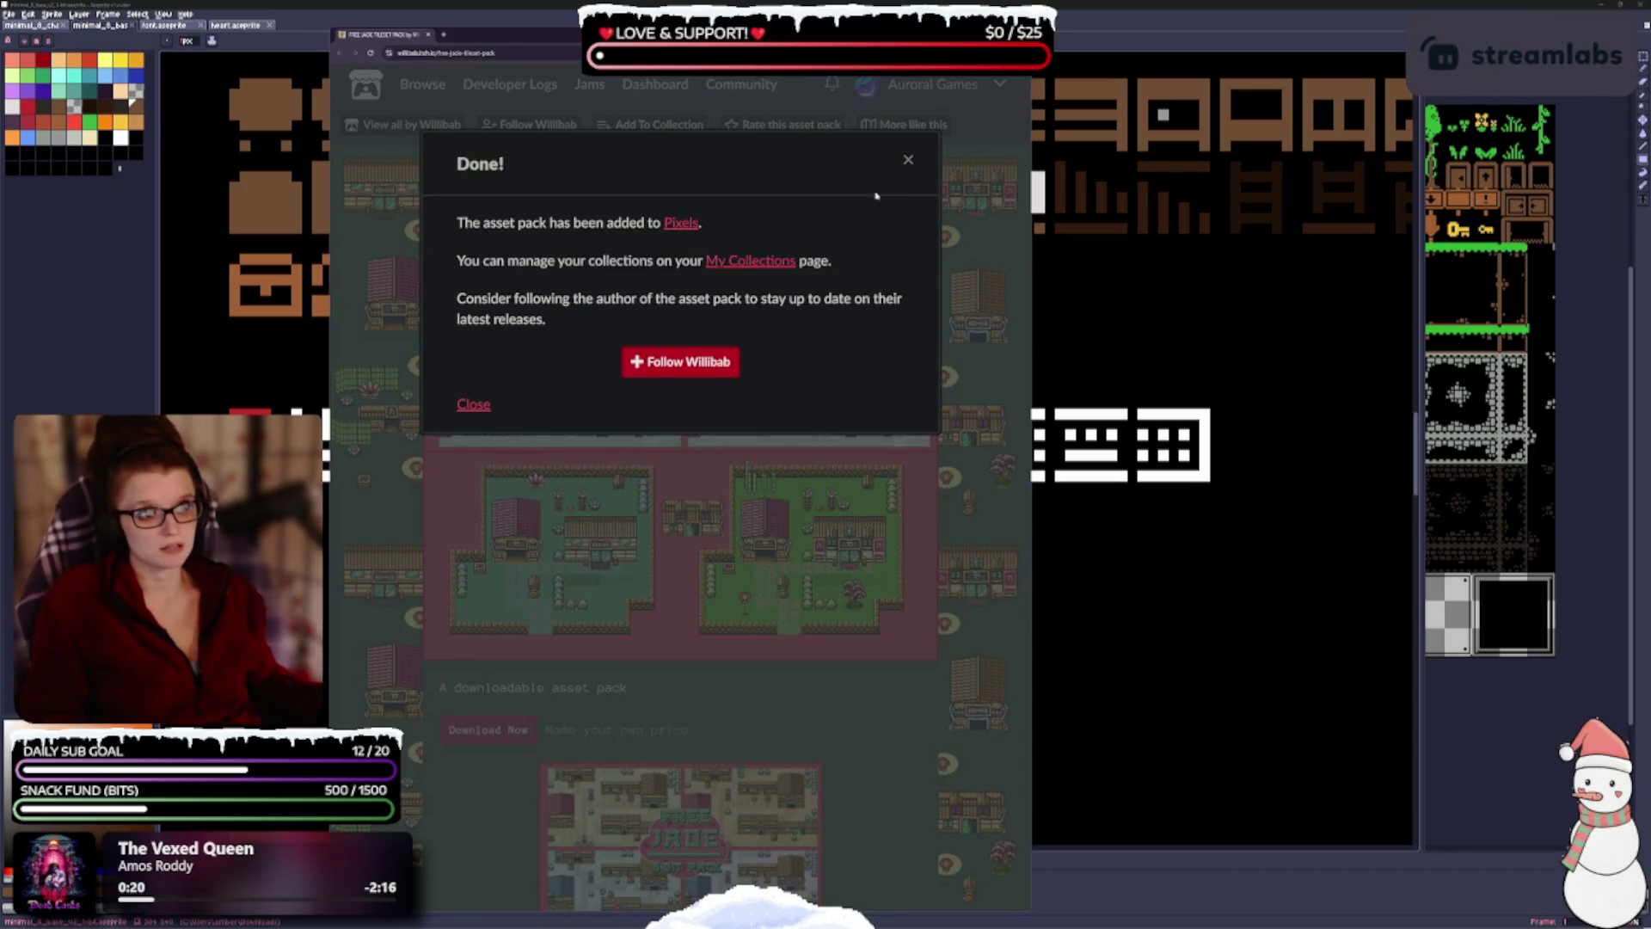
pyautogui.click(907, 162)
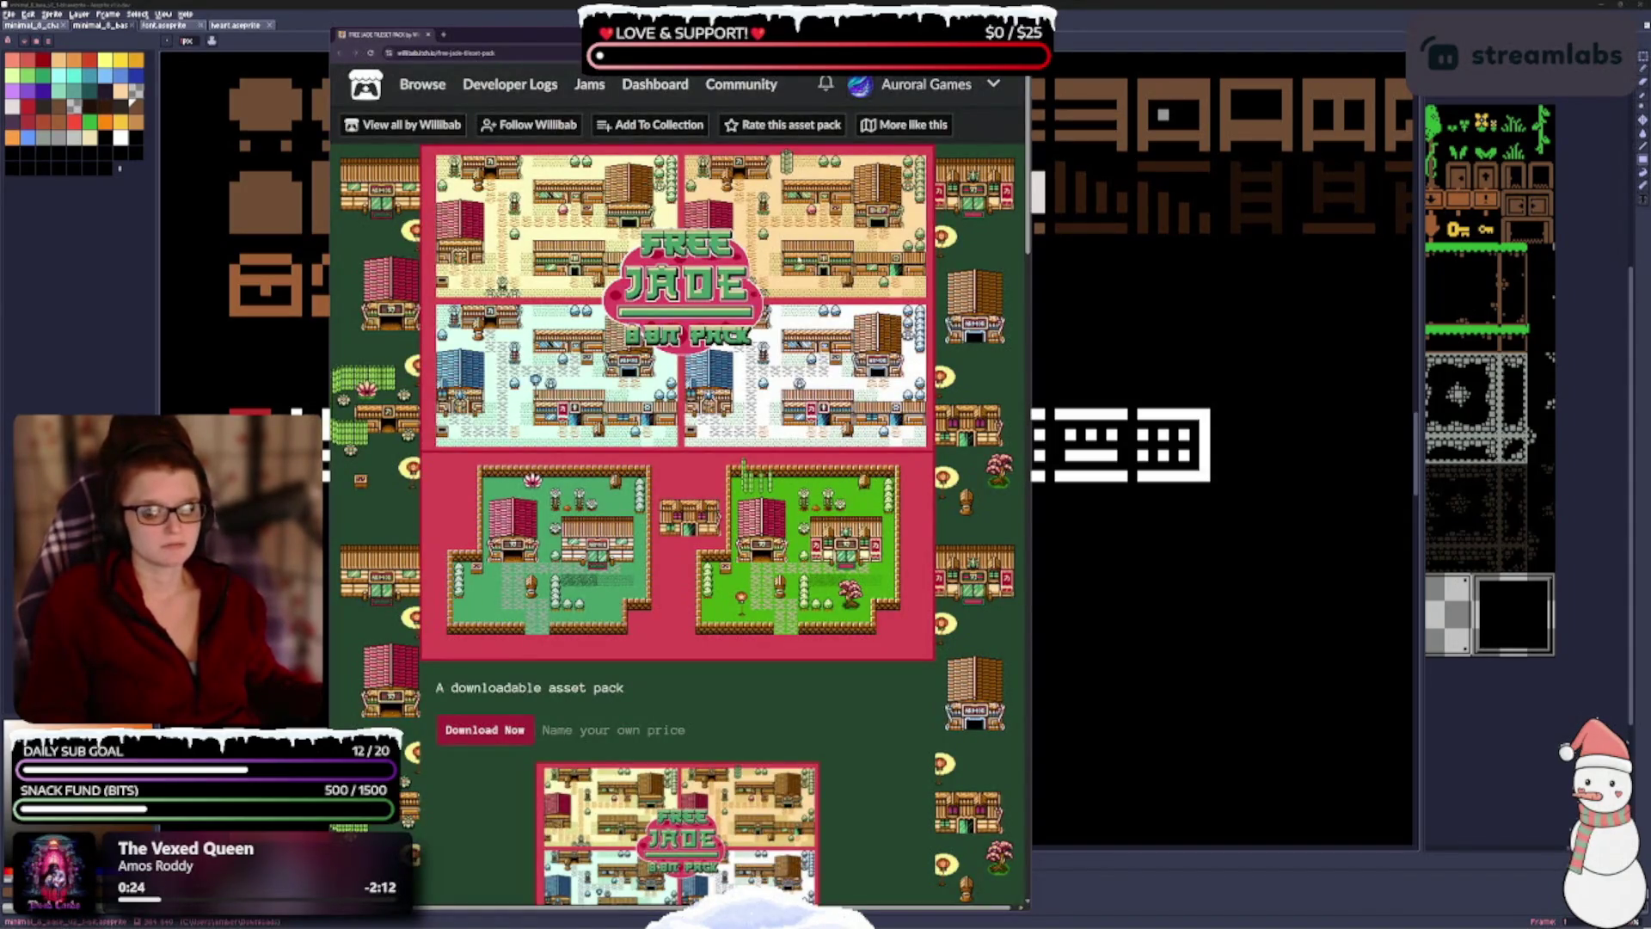
# Step: Zoom the page out two steps and go to the top game assets listing
pyautogui.hotkey('ctrl', '-')
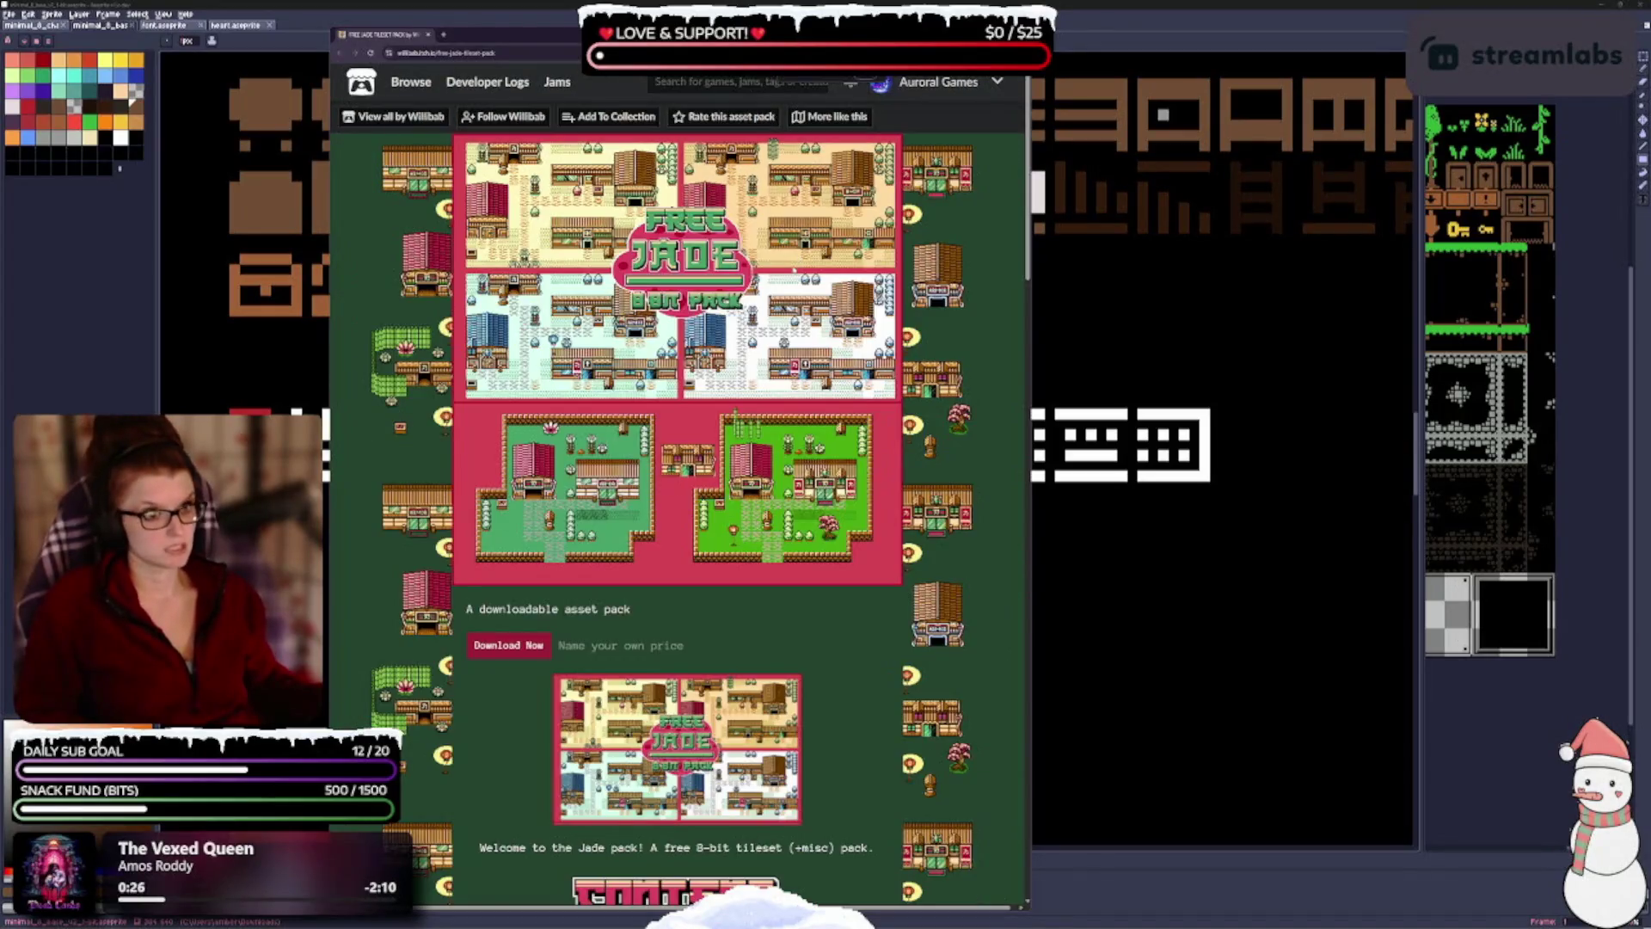
pyautogui.hotkey('ctrl', '-')
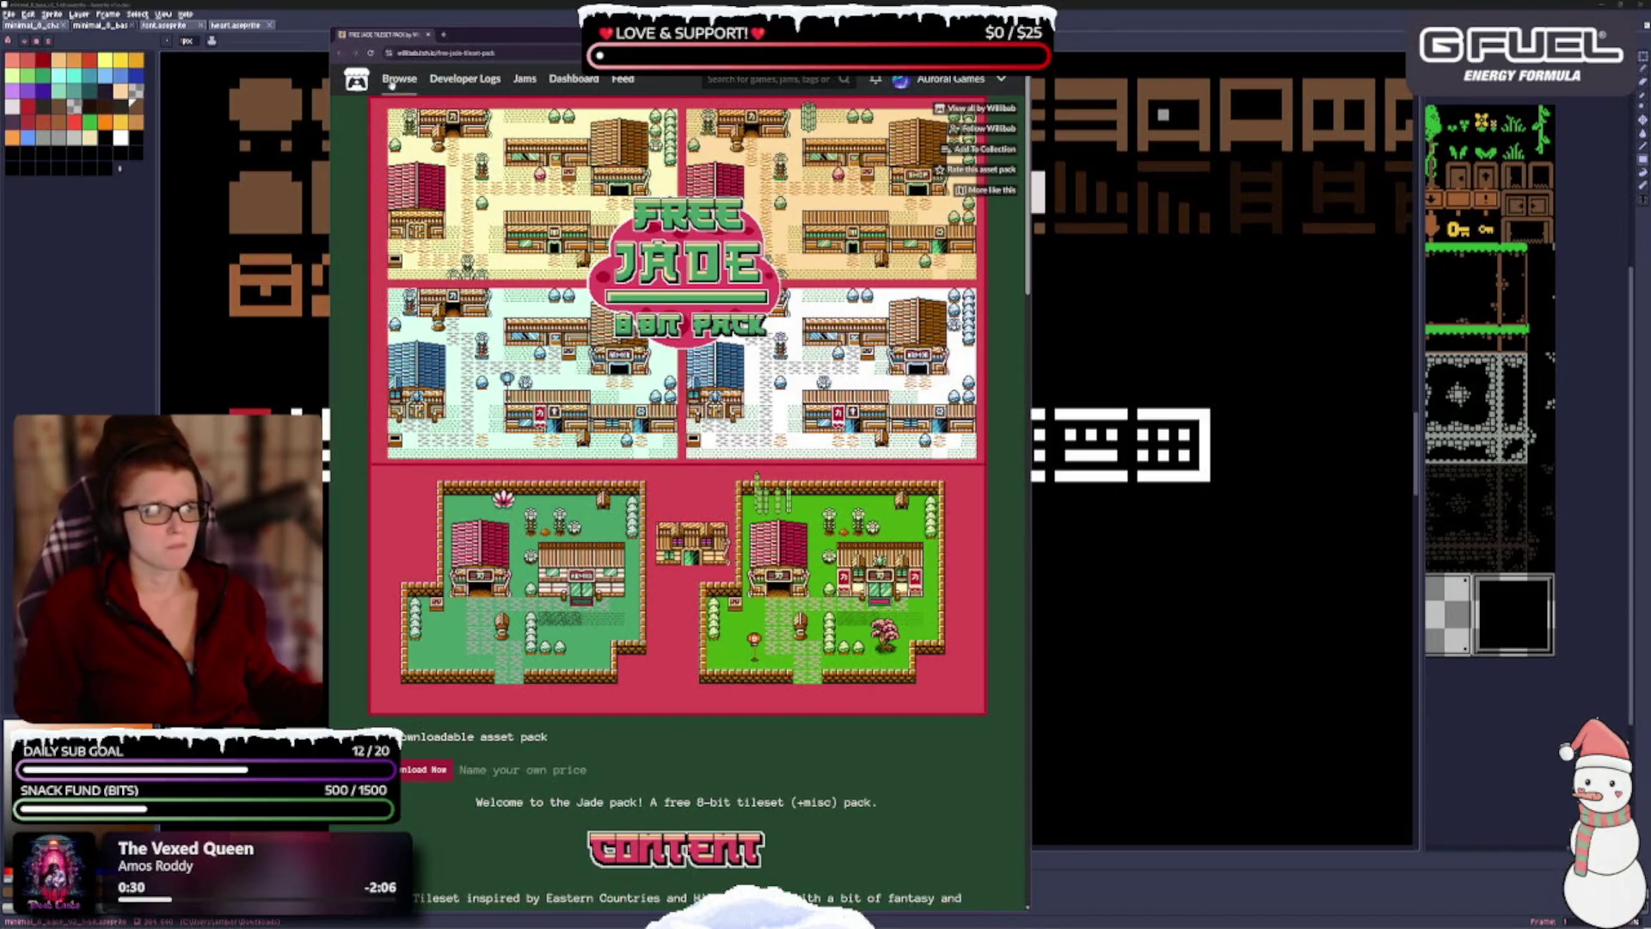
pyautogui.moveTo(391, 86)
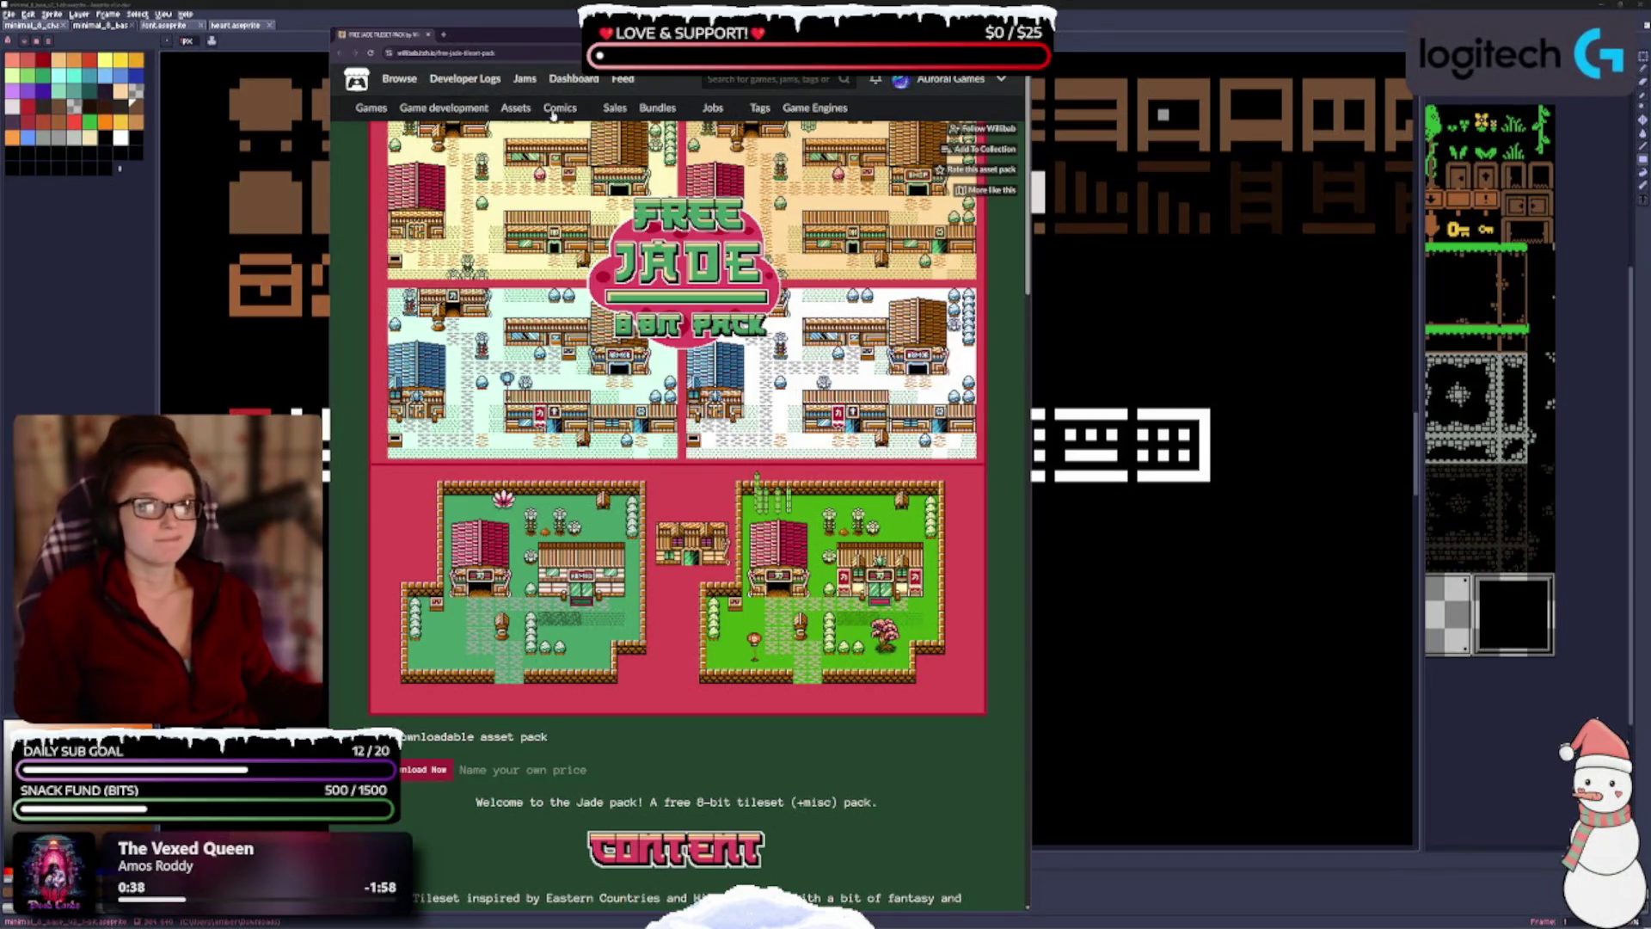
pyautogui.click(517, 110)
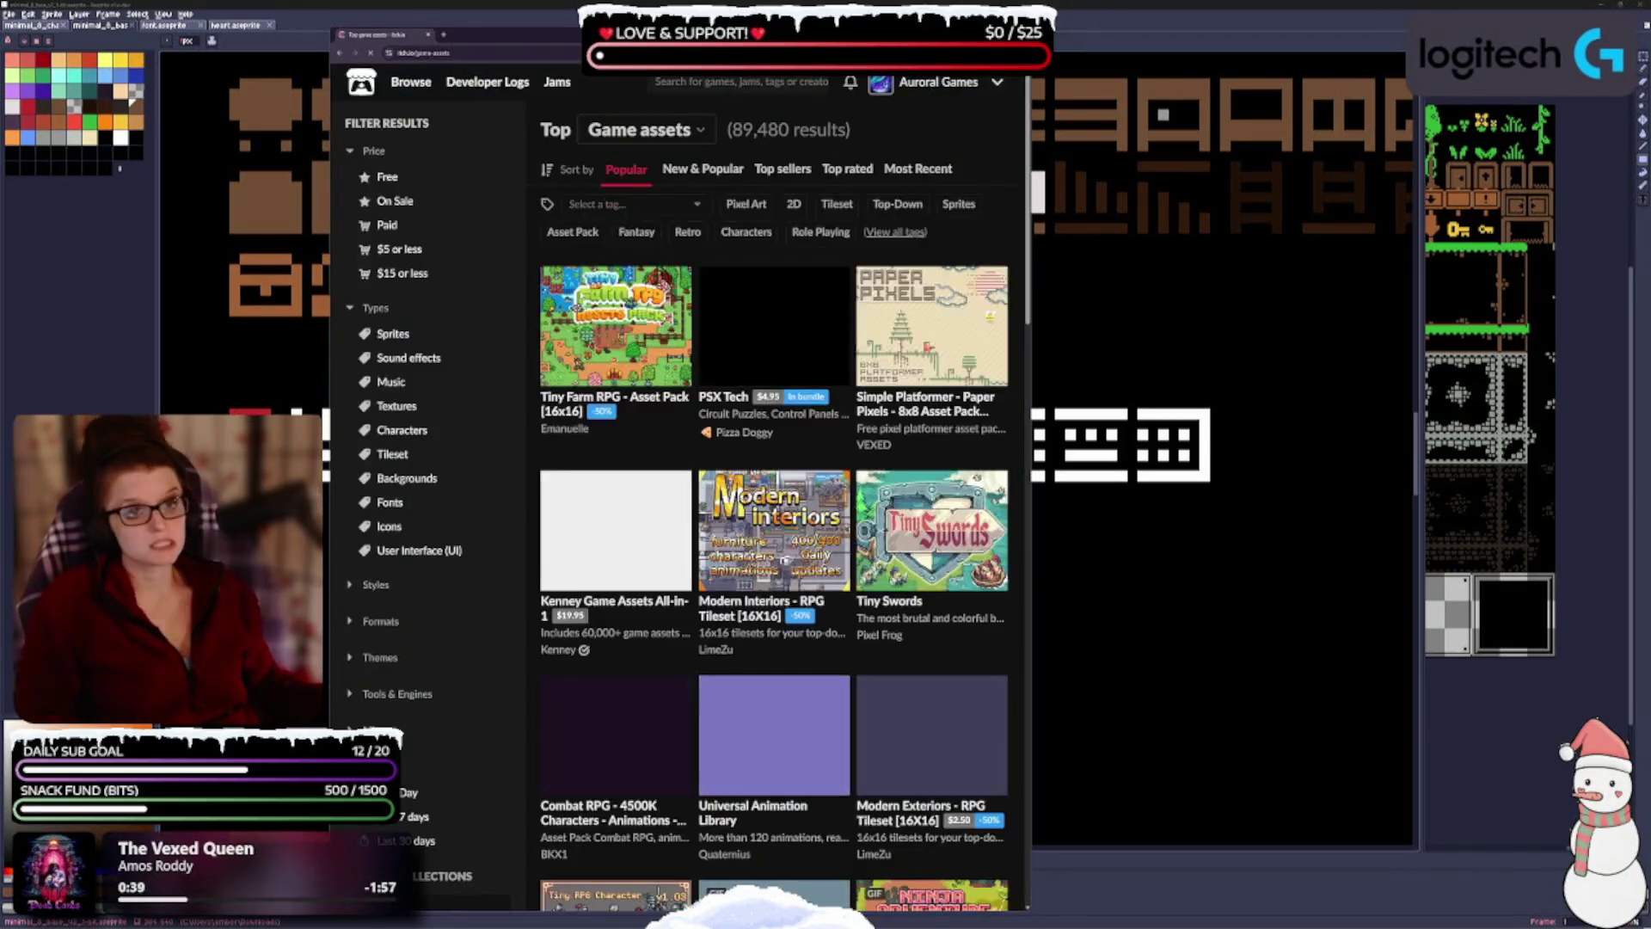
# Step: Filter the listing to free assets tagged Characters, passing the human verification check
pyautogui.click(398, 179)
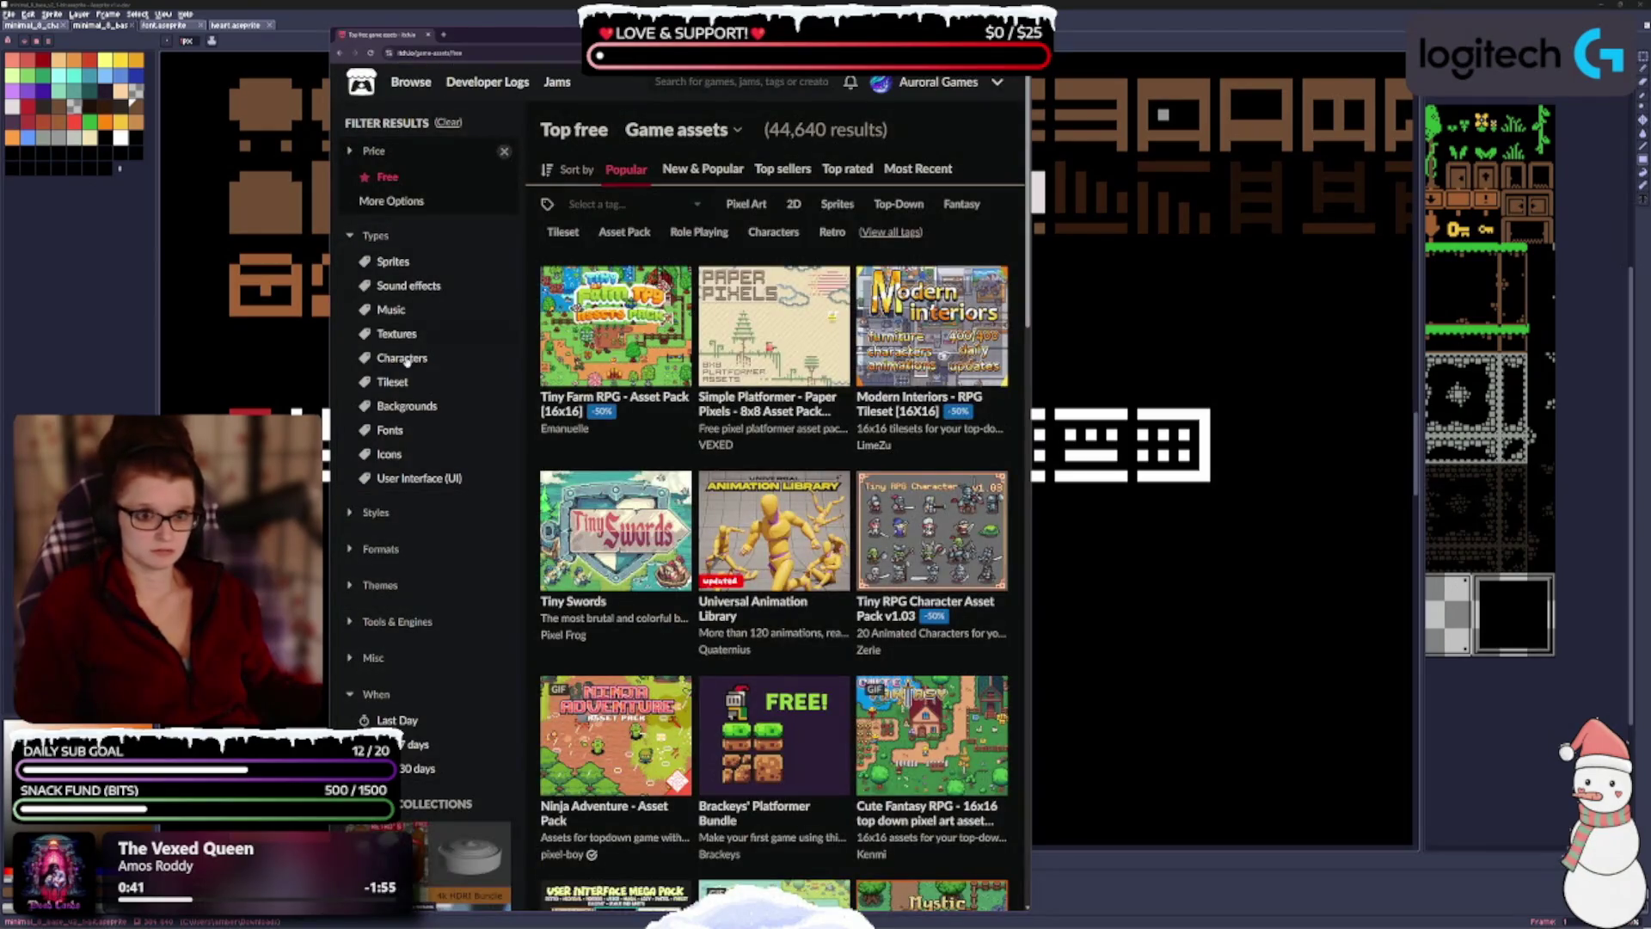
pyautogui.click(402, 359)
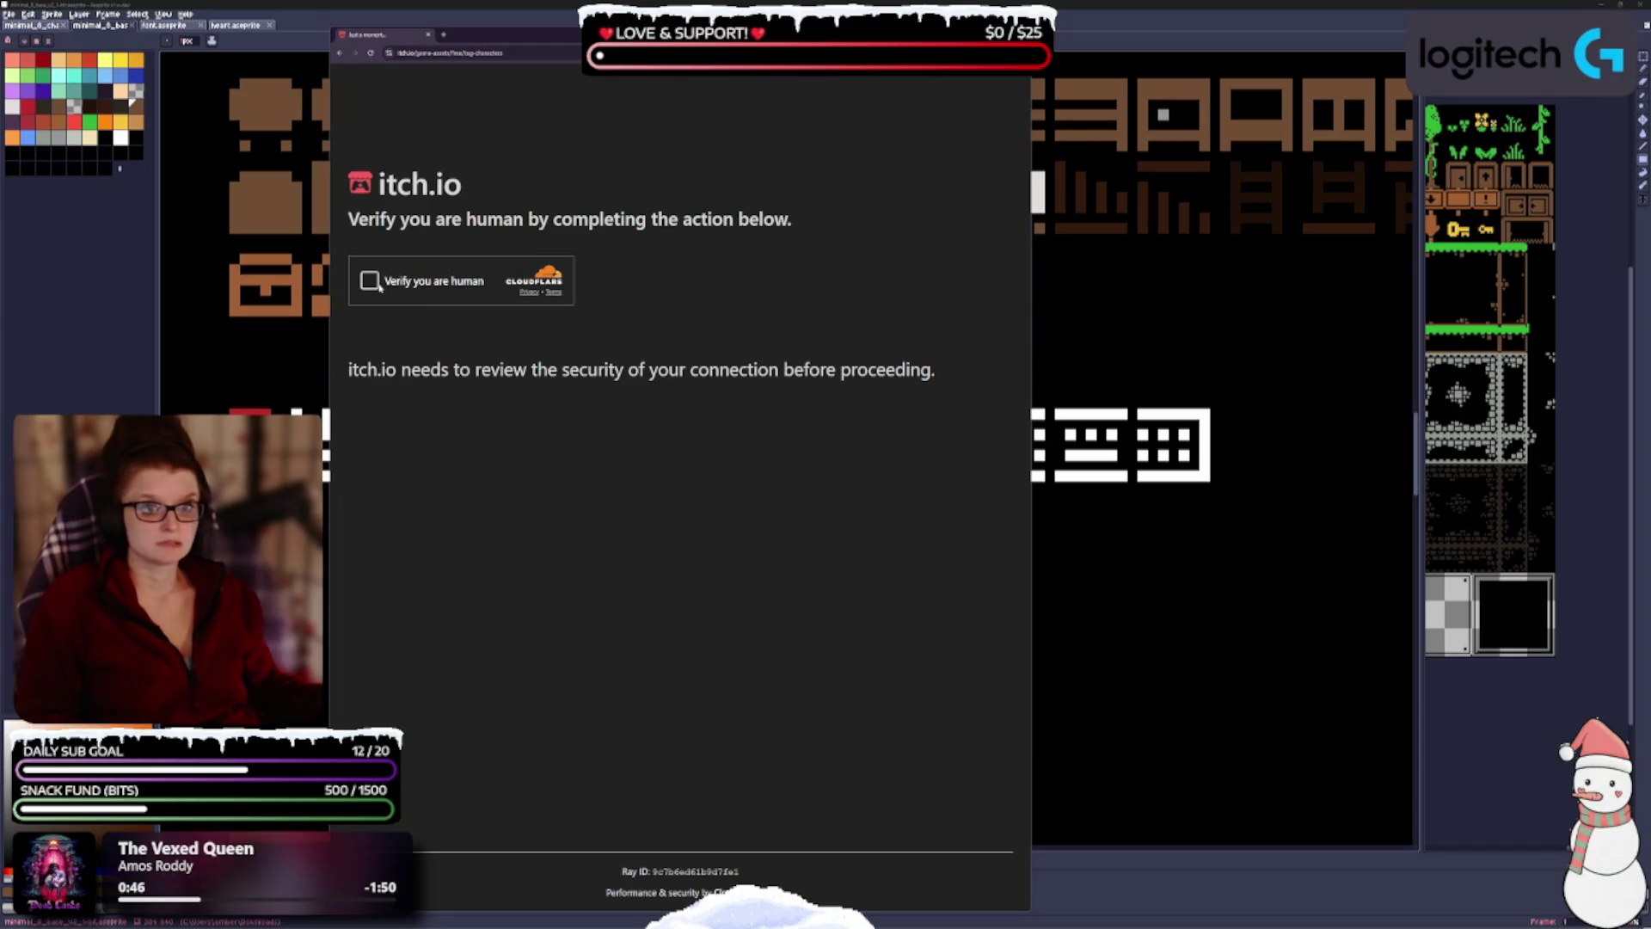
pyautogui.click(372, 282)
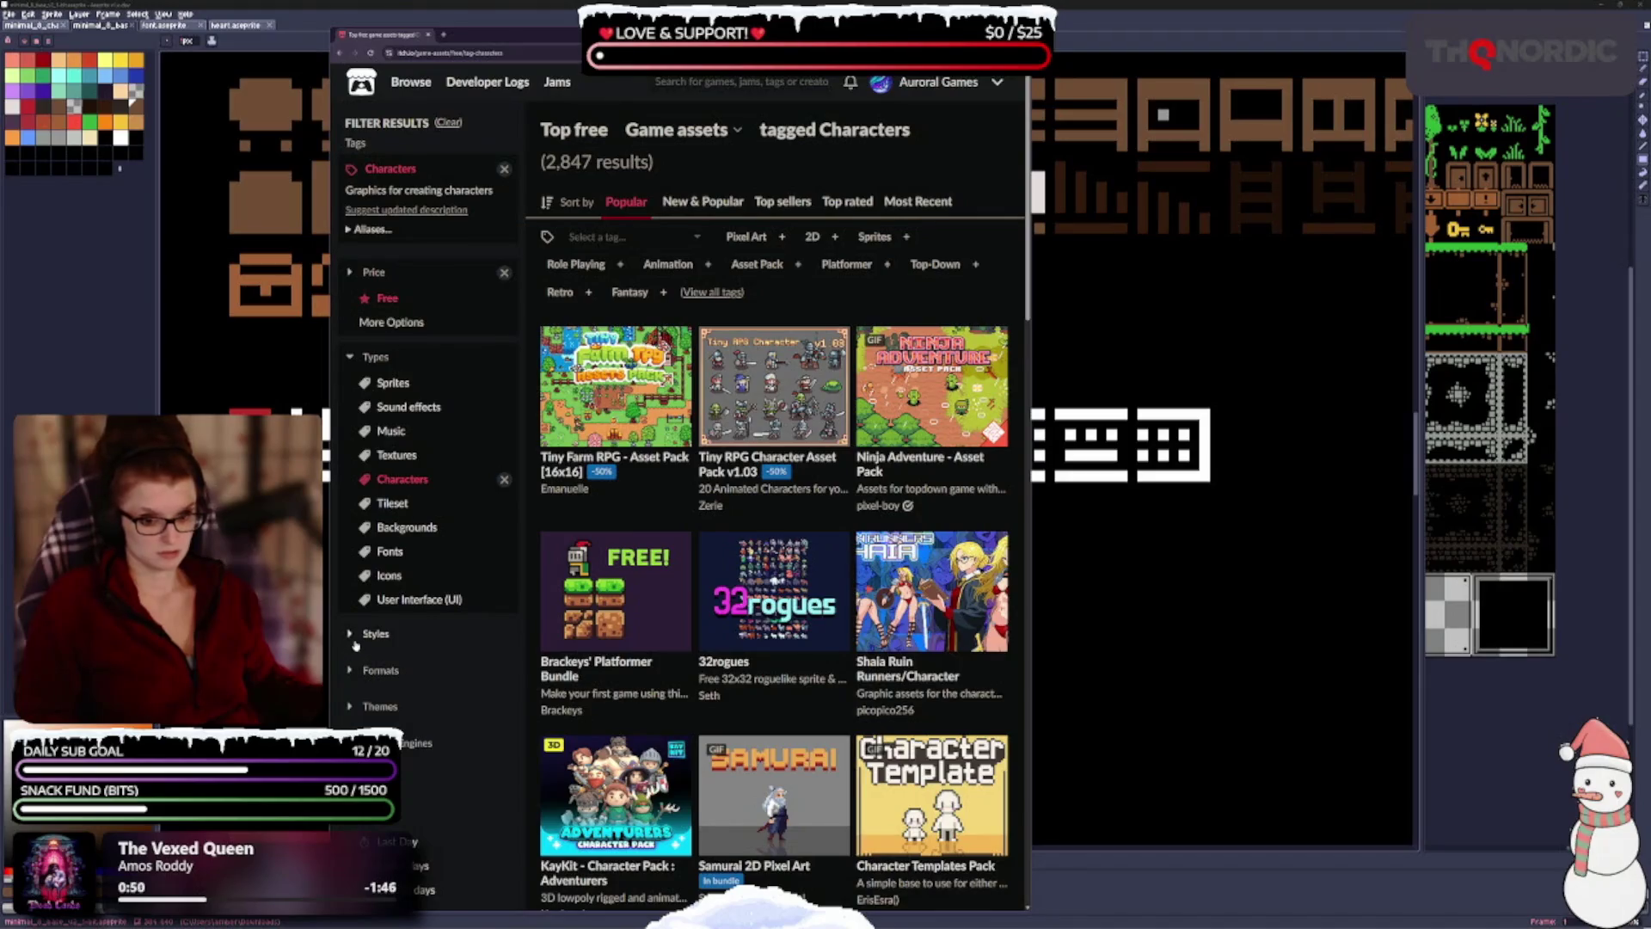
# Step: Add the 2D style filter, scroll the results grid, and begin widening the window
pyautogui.click(365, 635)
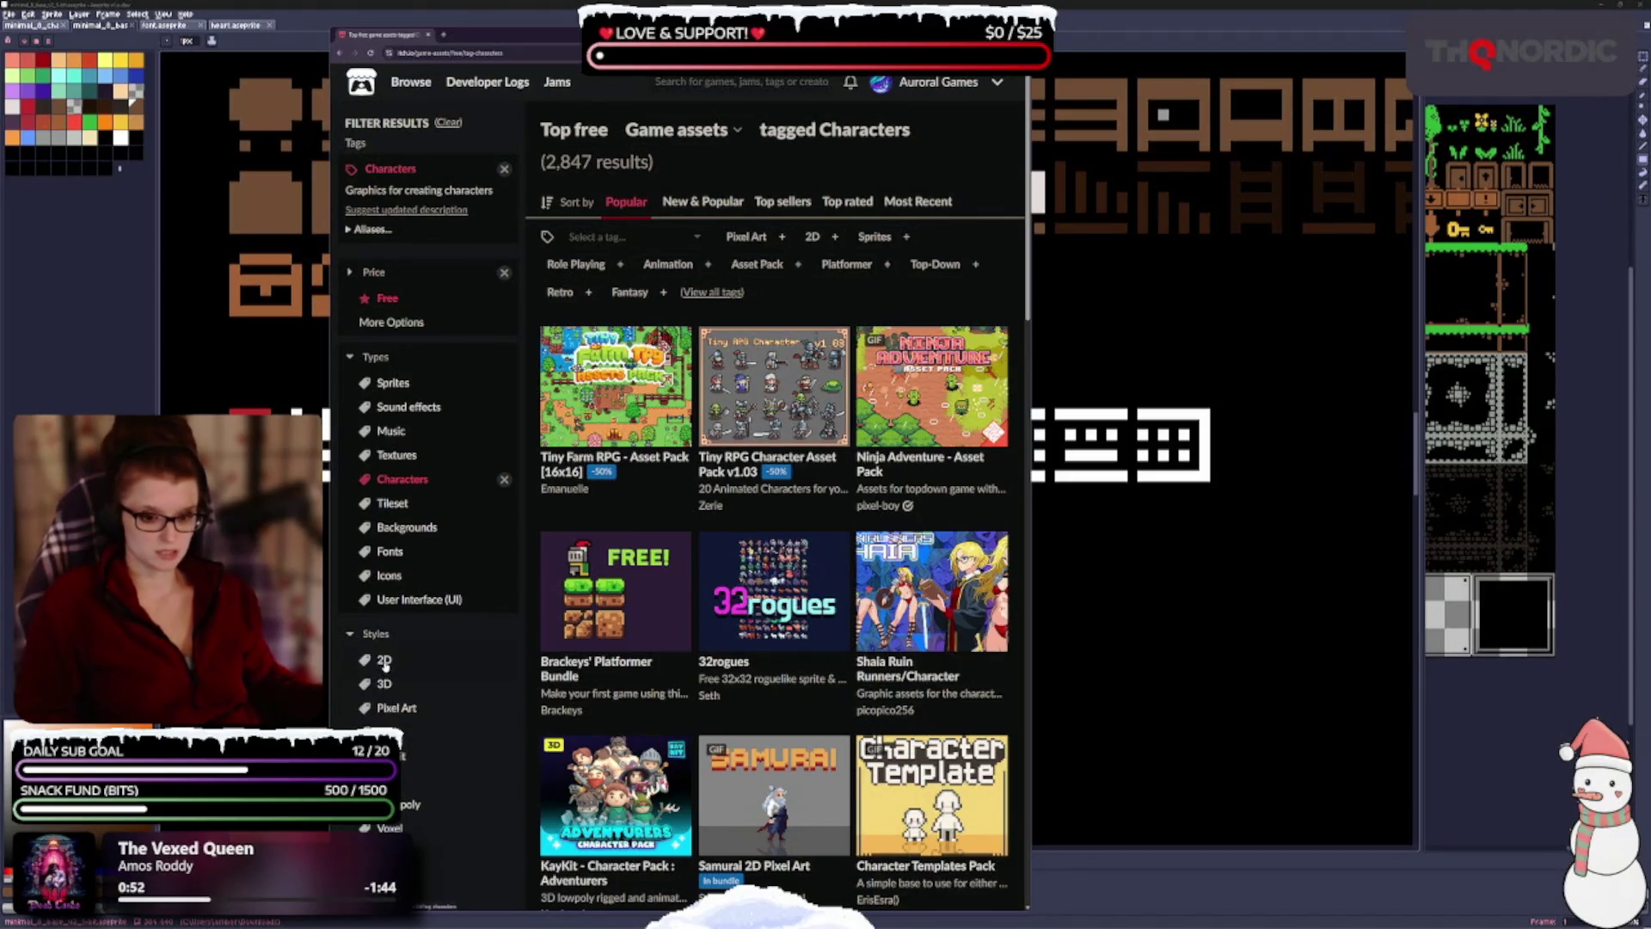
pyautogui.scroll(-3, 378, 680)
pyautogui.click(378, 723)
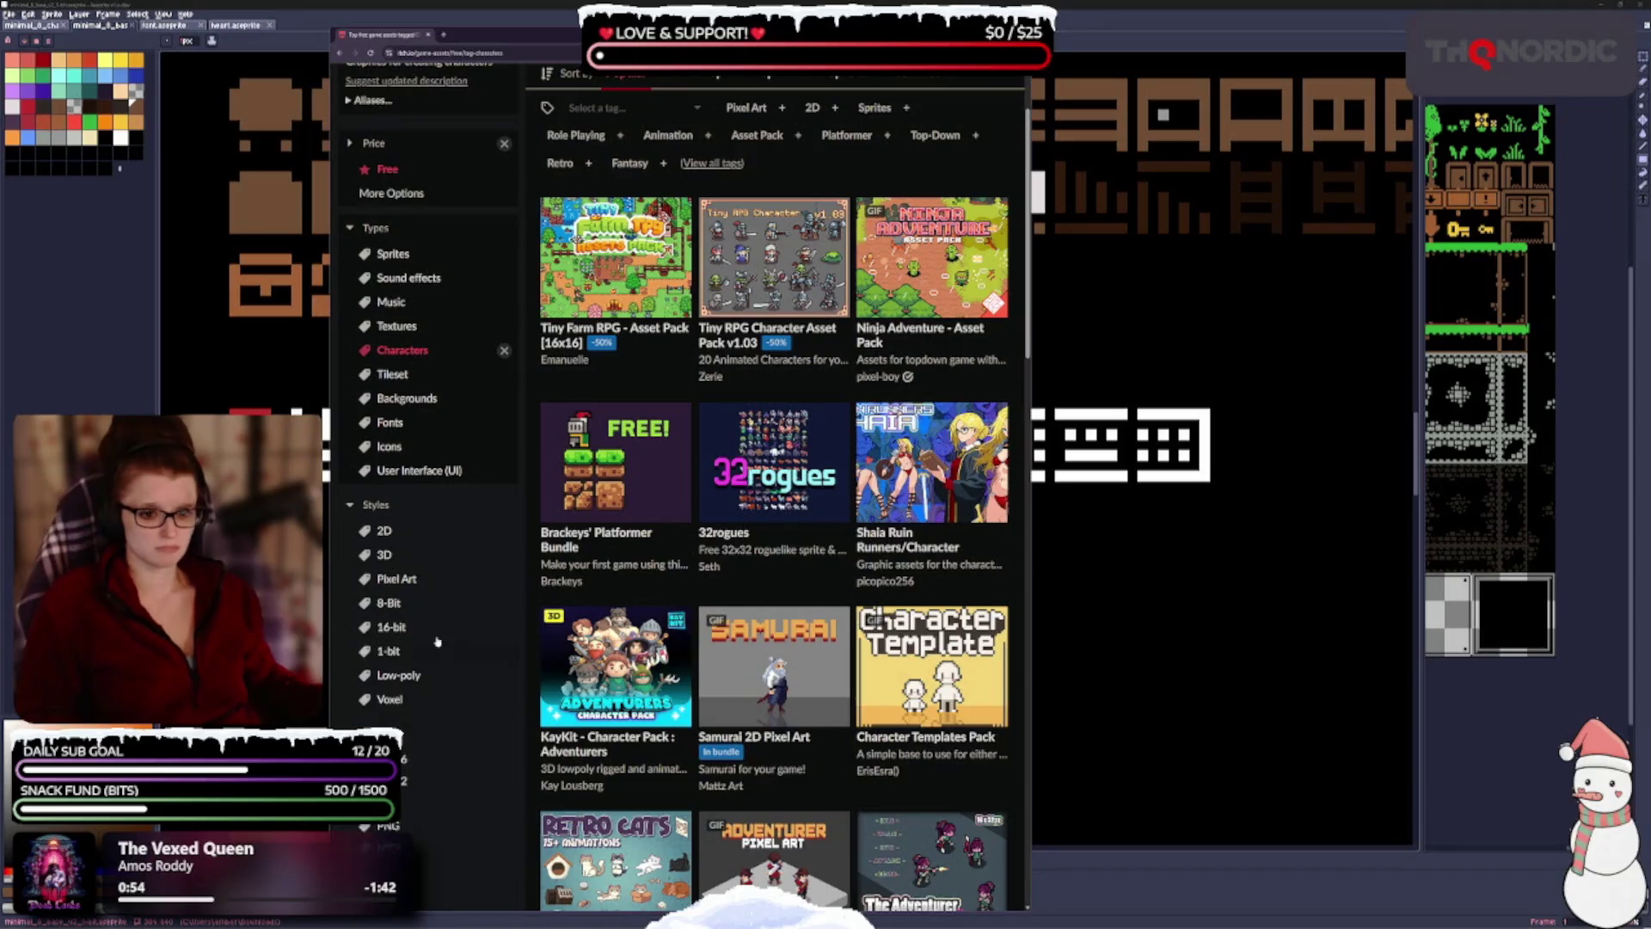
pyautogui.click(372, 532)
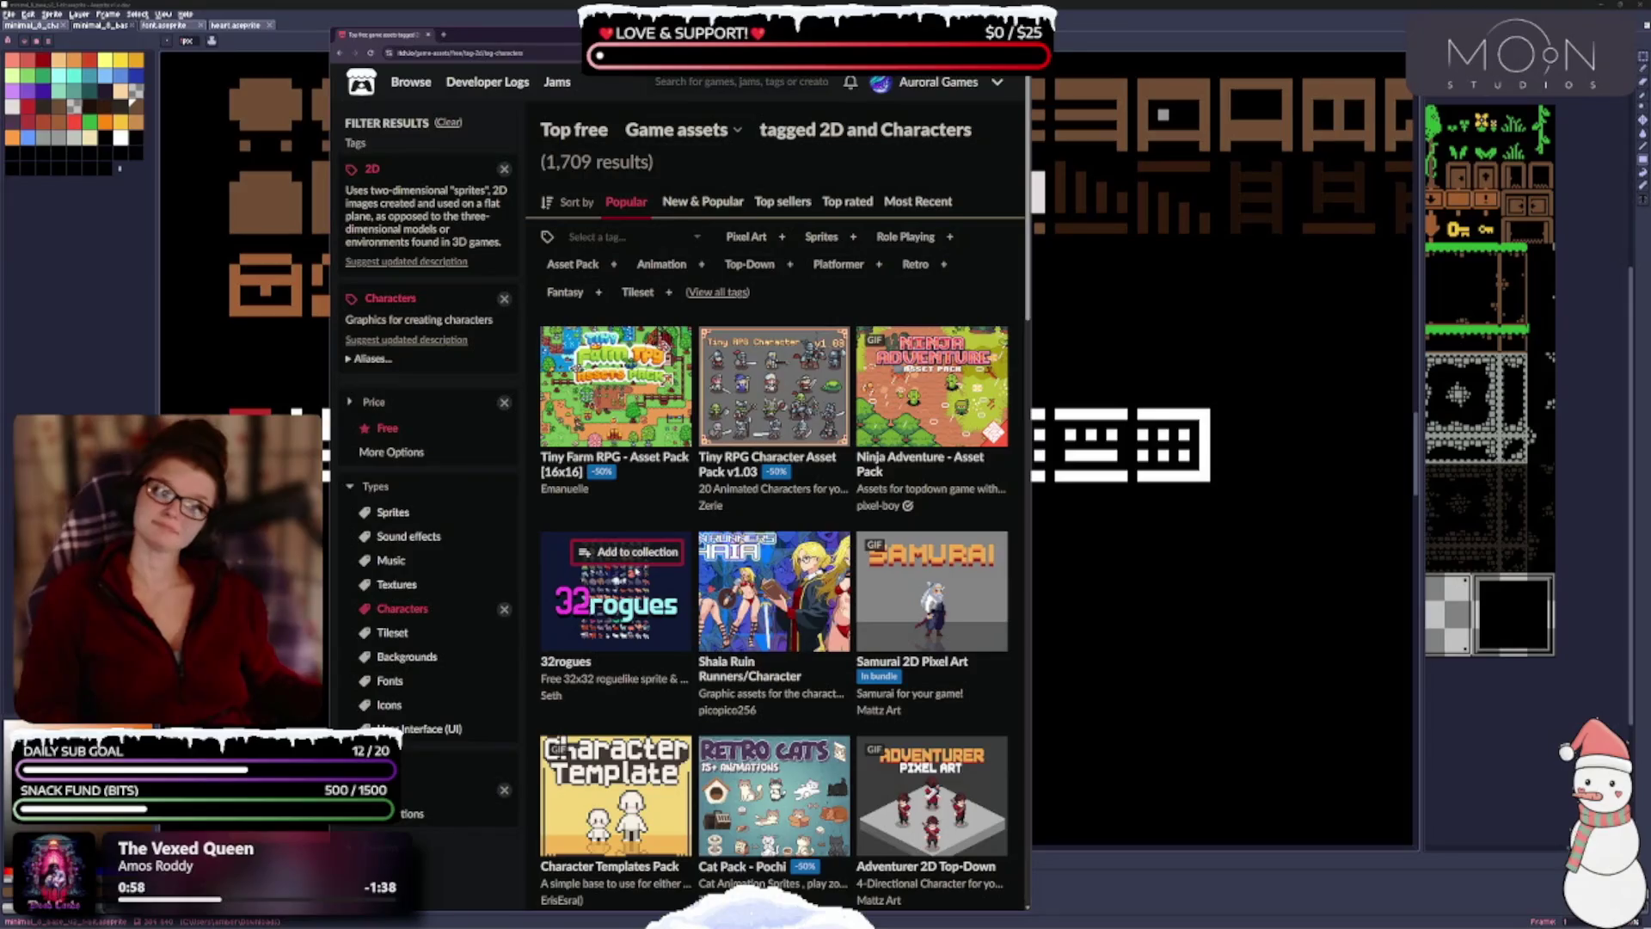
pyautogui.moveTo(551, 585)
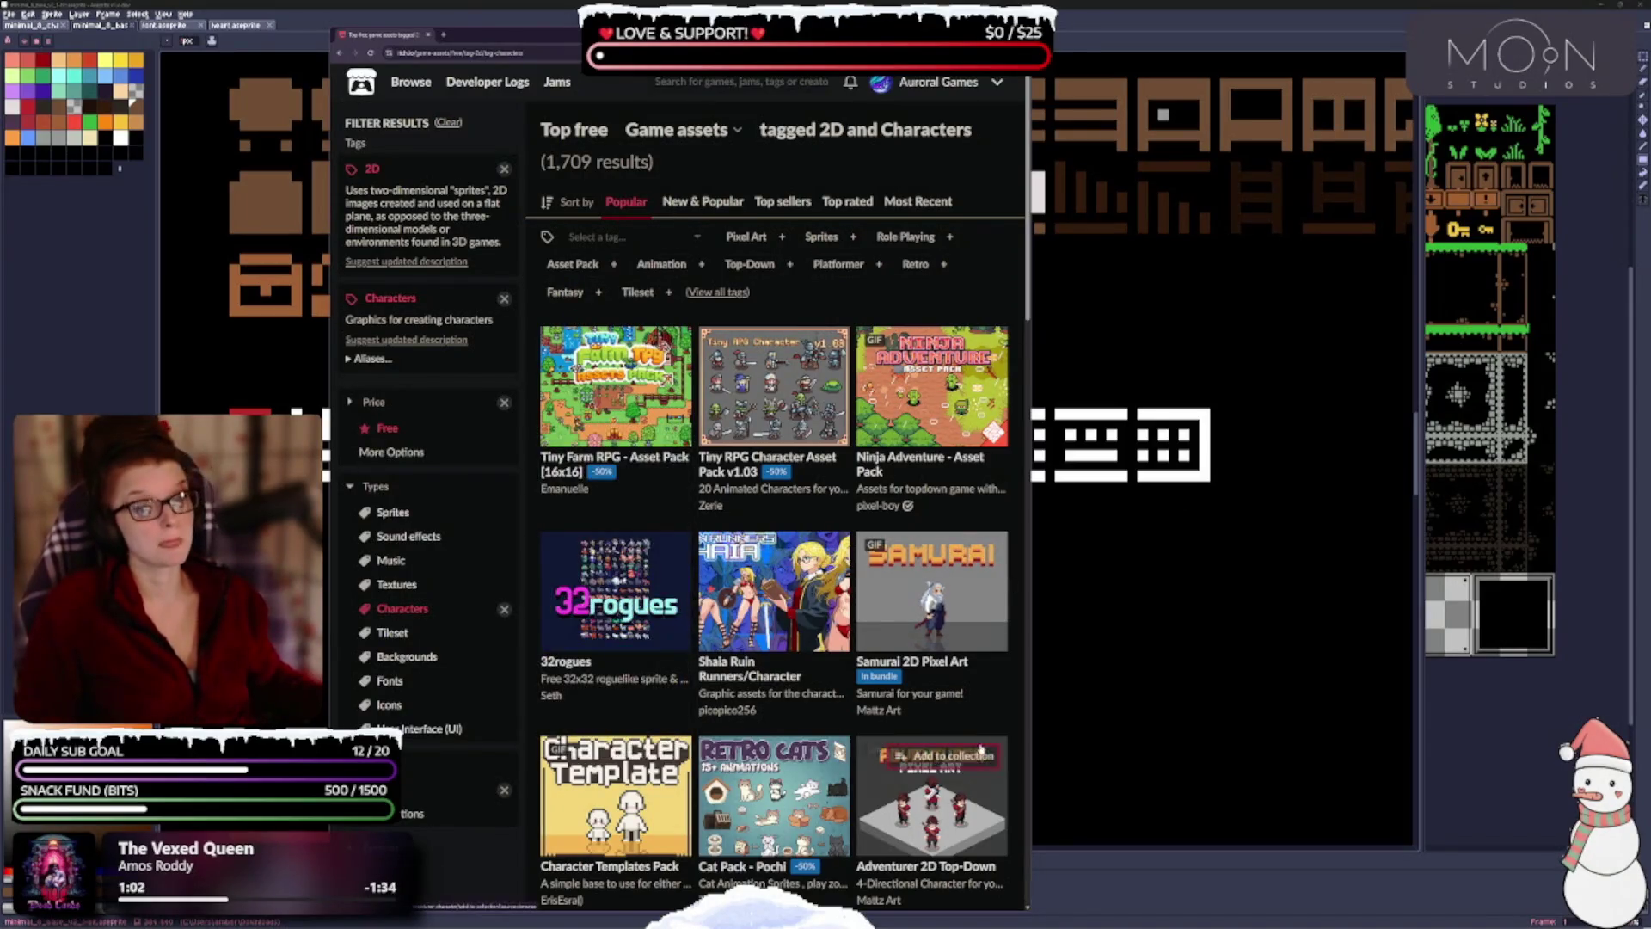
pyautogui.scroll(-1, 878, 732)
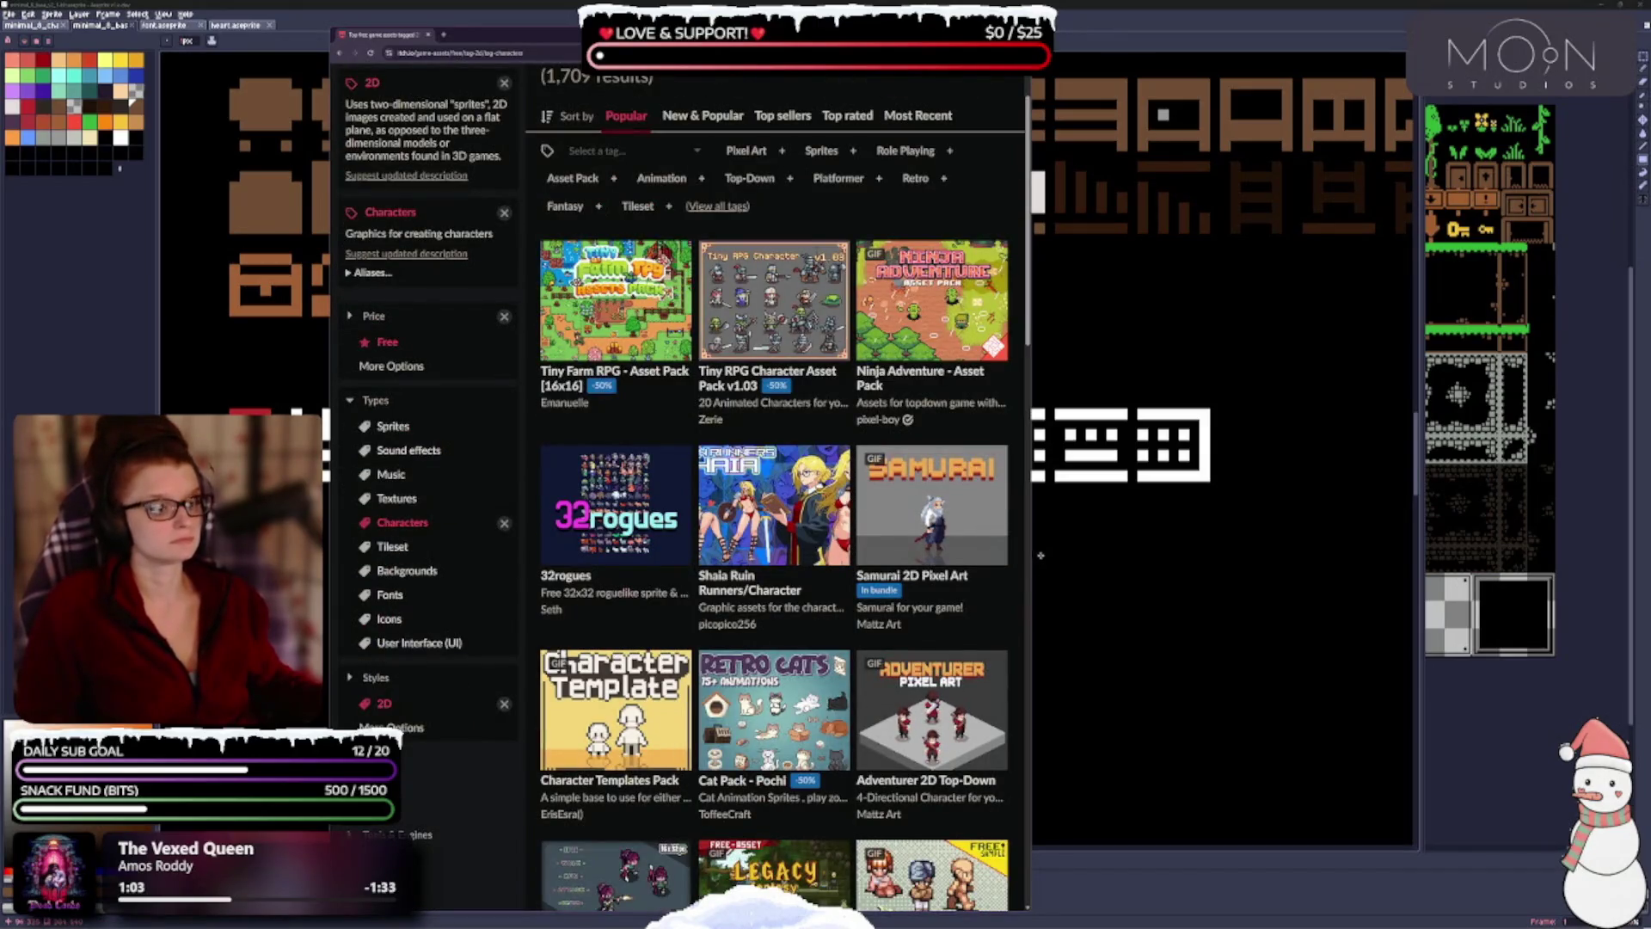
pyautogui.moveTo(1040, 556); pyautogui.dragTo(1433, 556)
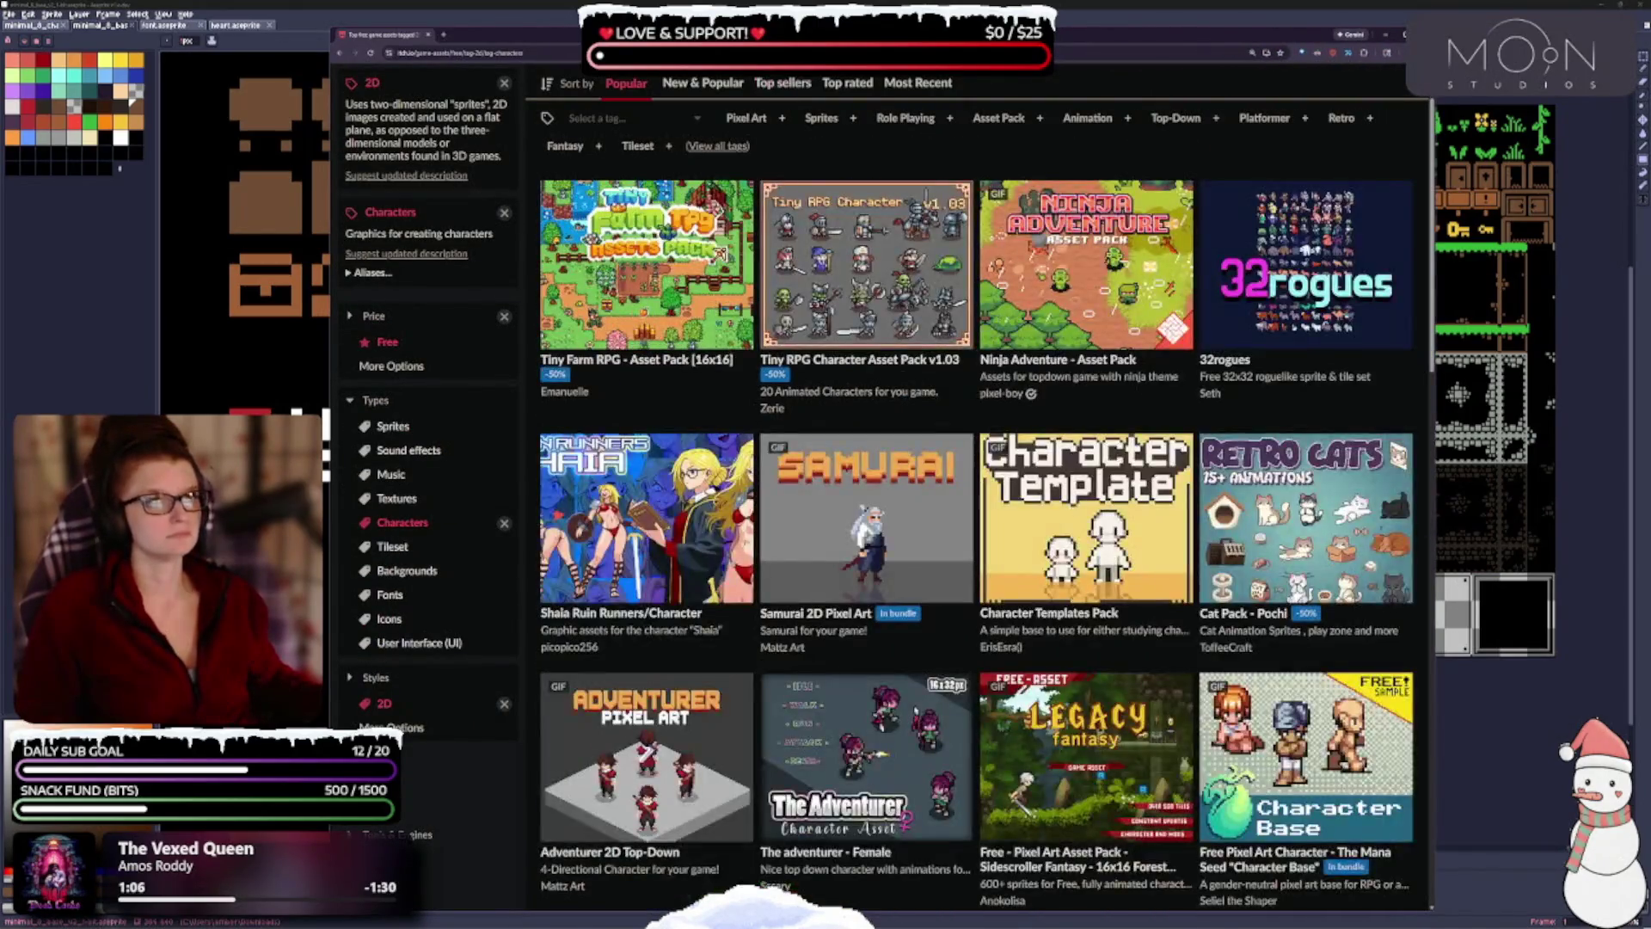
# Step: Reposition the widened browser window and scroll back to the top of the listing
pyautogui.moveTo(533, 36); pyautogui.dragTo(514, 23)
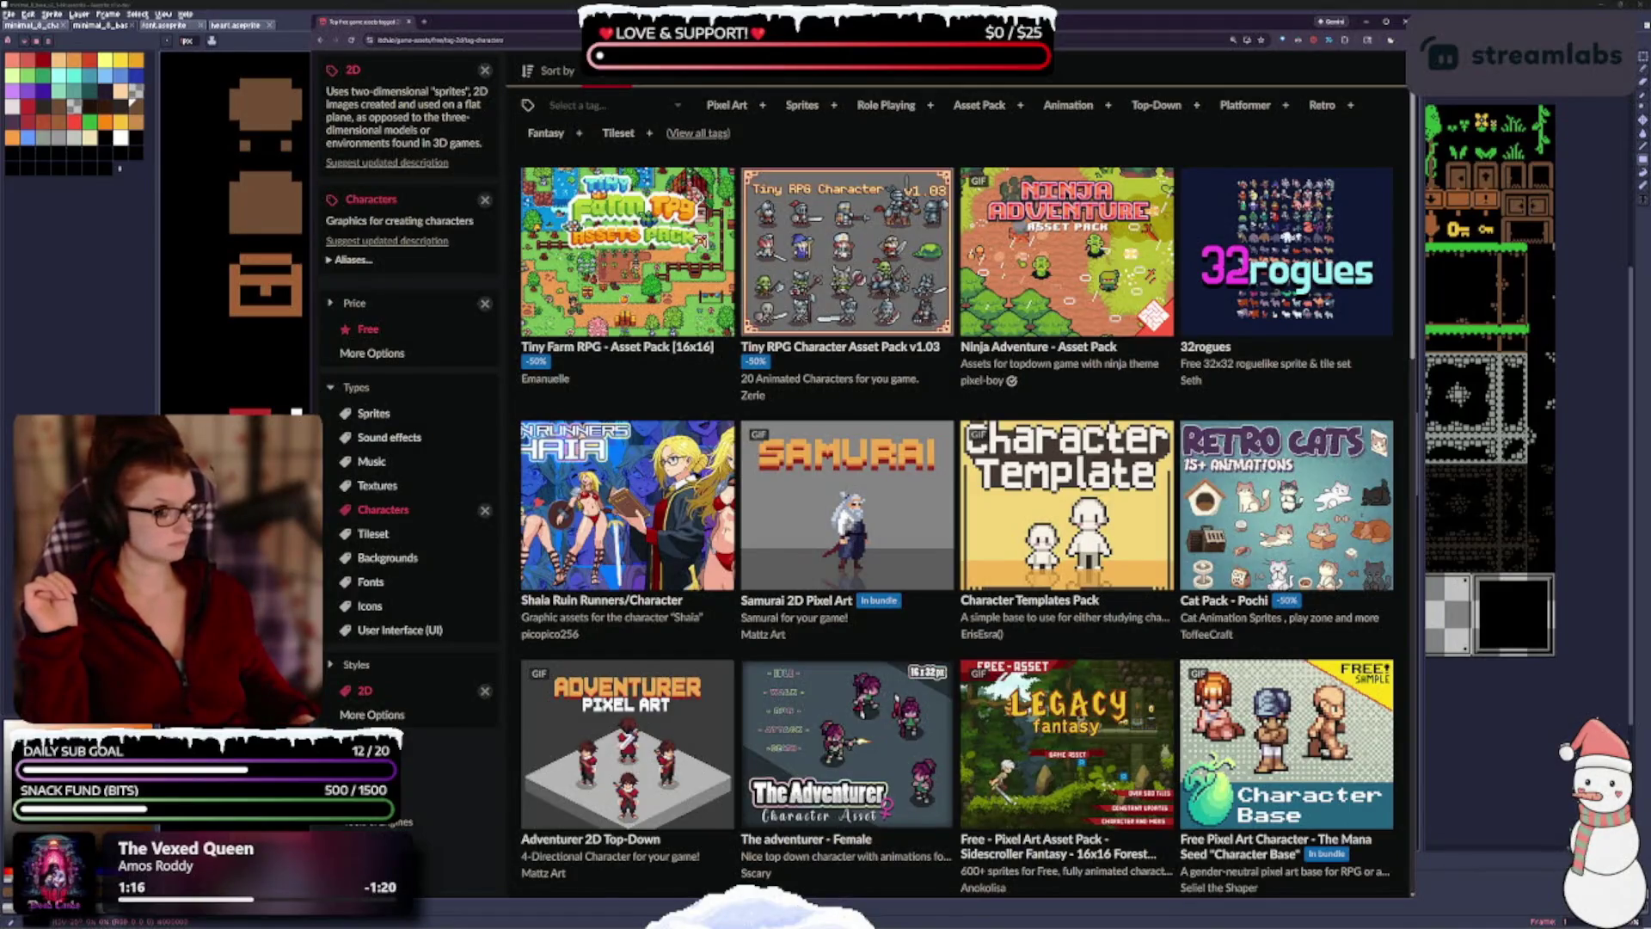
pyautogui.moveTo(705, 688)
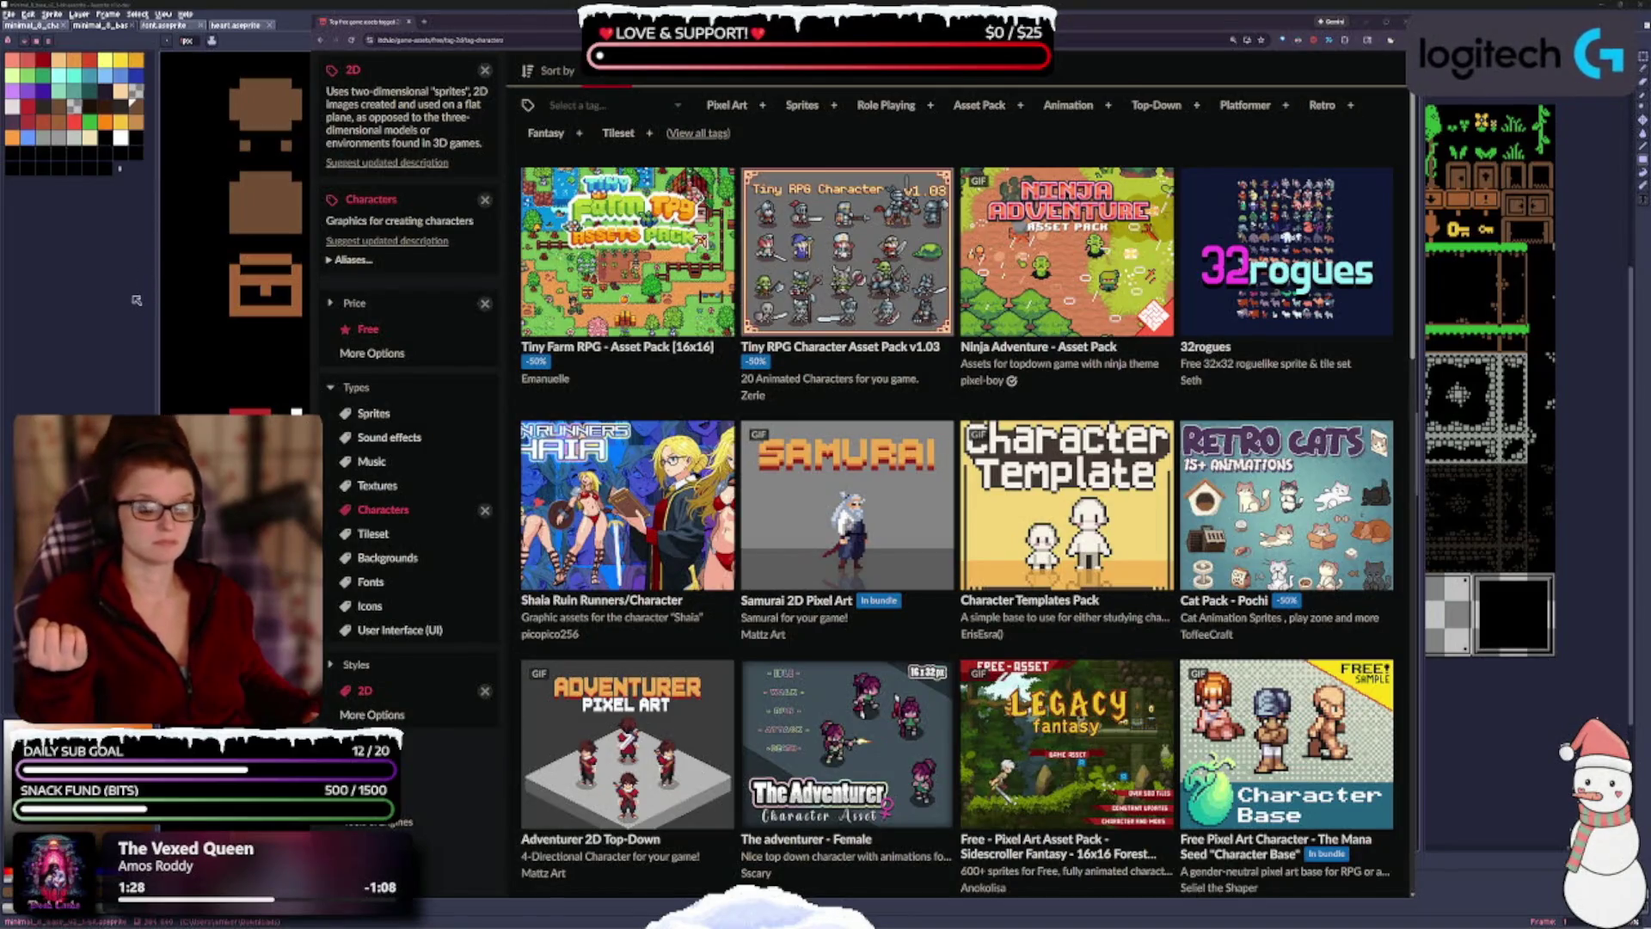
pyautogui.moveTo(460, 26)
pyautogui.mouseDown()
pyautogui.moveTo(460, 313)
pyautogui.moveTo(1143, 128)
pyautogui.moveTo(876, 194)
pyautogui.moveTo(573, 129)
pyautogui.moveTo(512, 28)
pyautogui.mouseUp()
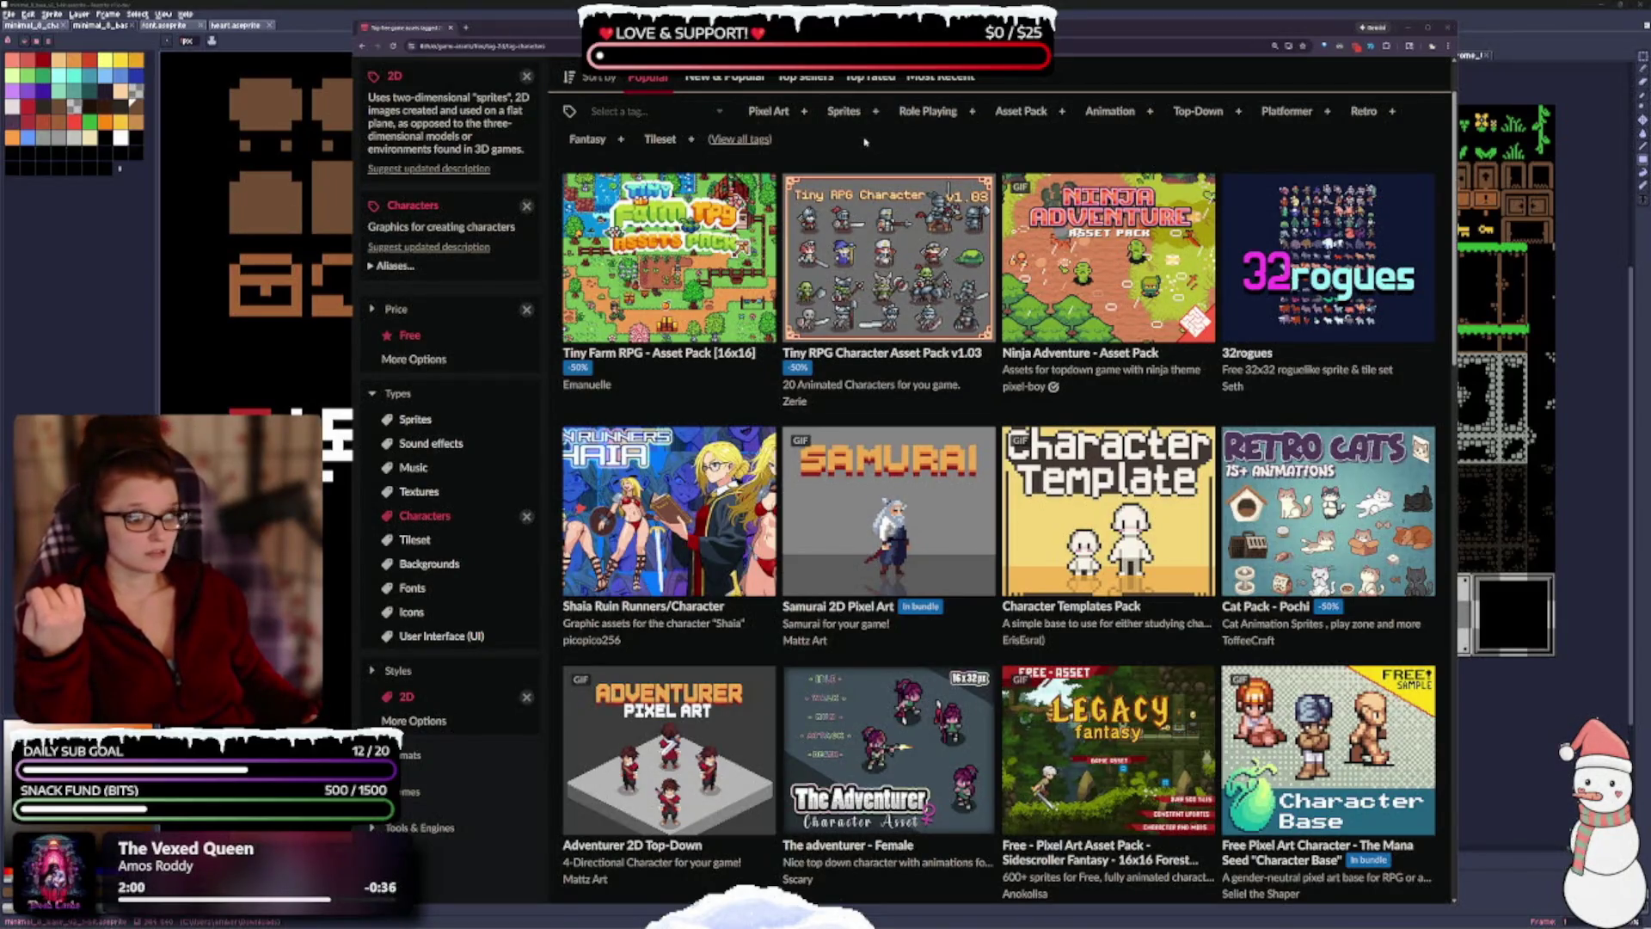
pyautogui.scroll(2, 909, 482)
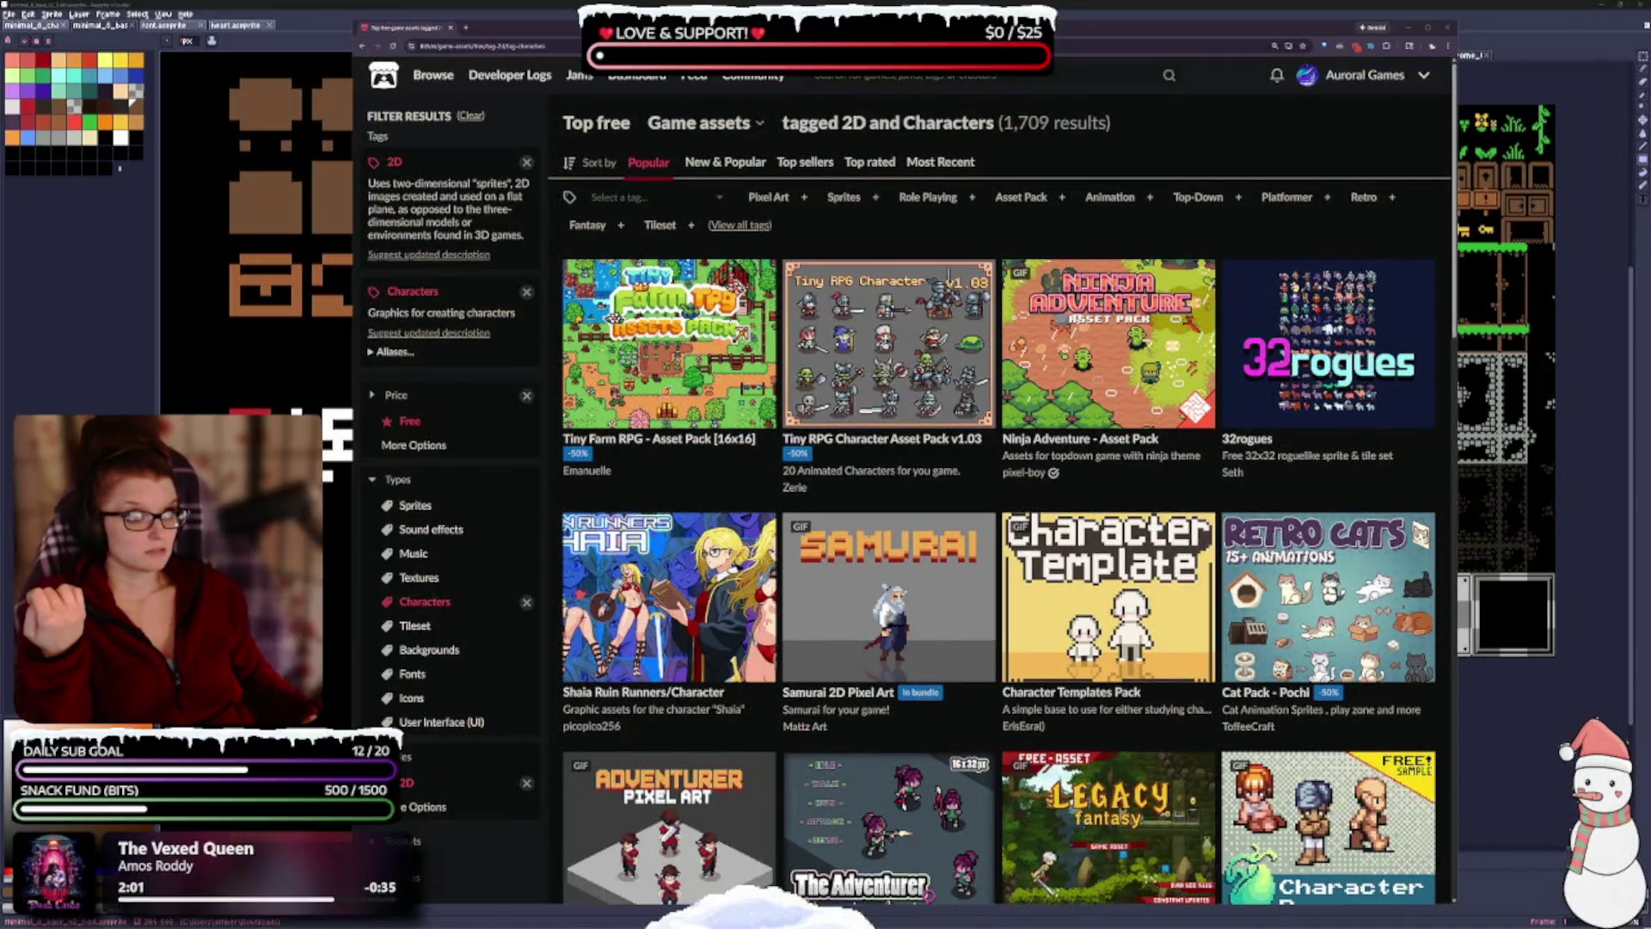
pyautogui.click(980, 75)
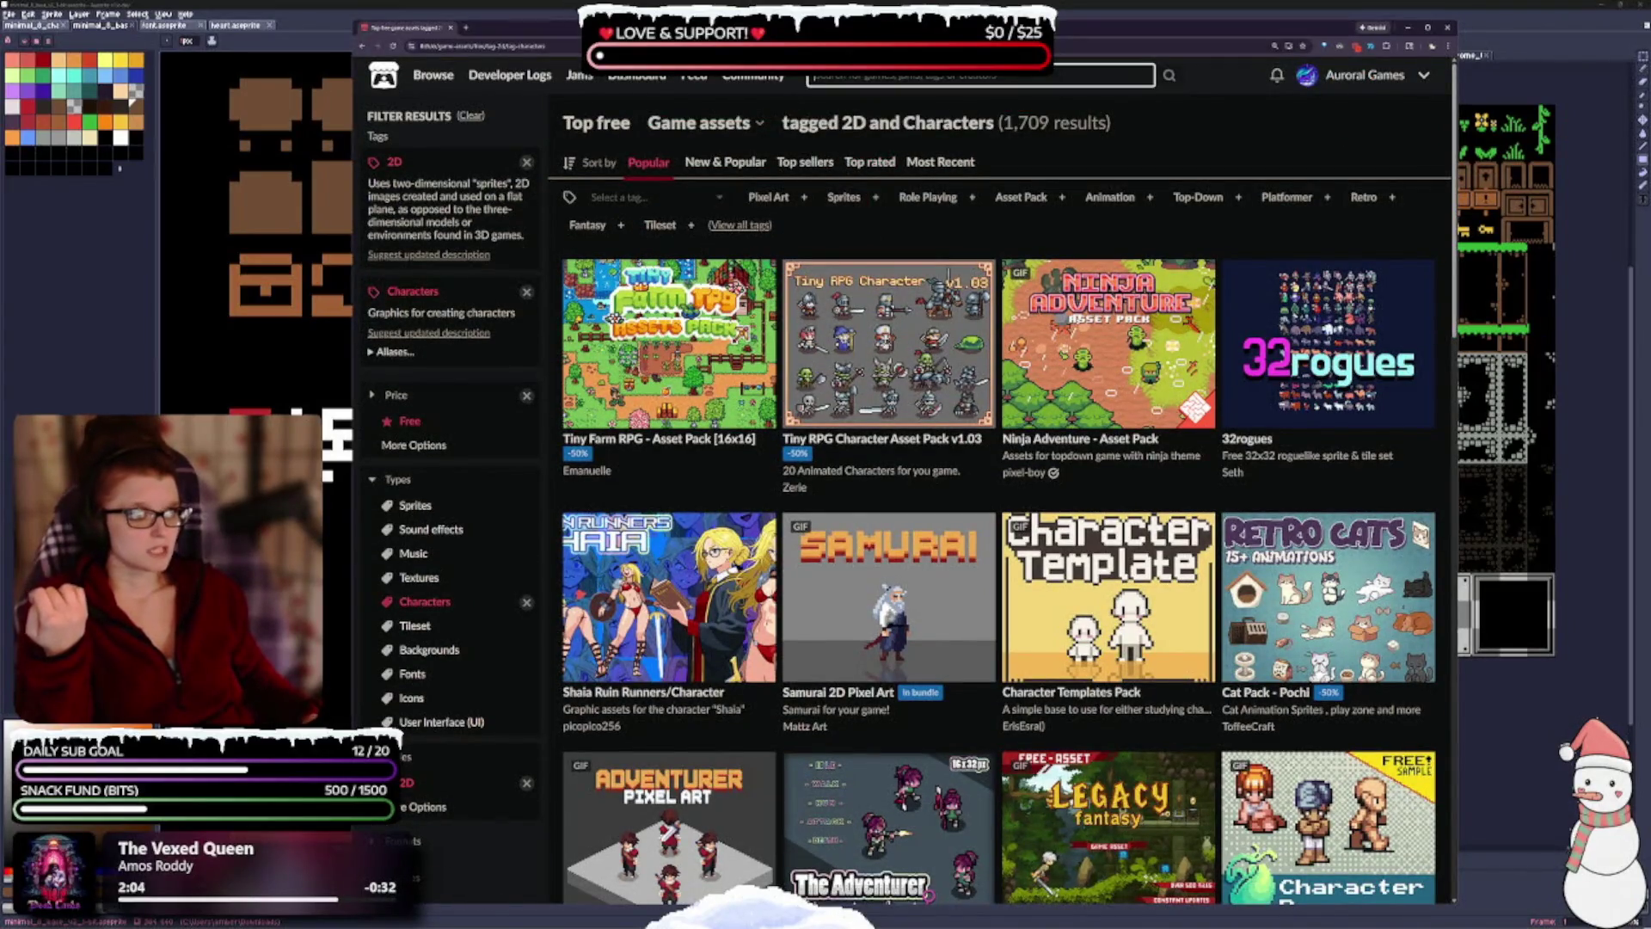
# Step: Search the whole itch.io site for 'minimal 8 character'
pyautogui.write('mini')
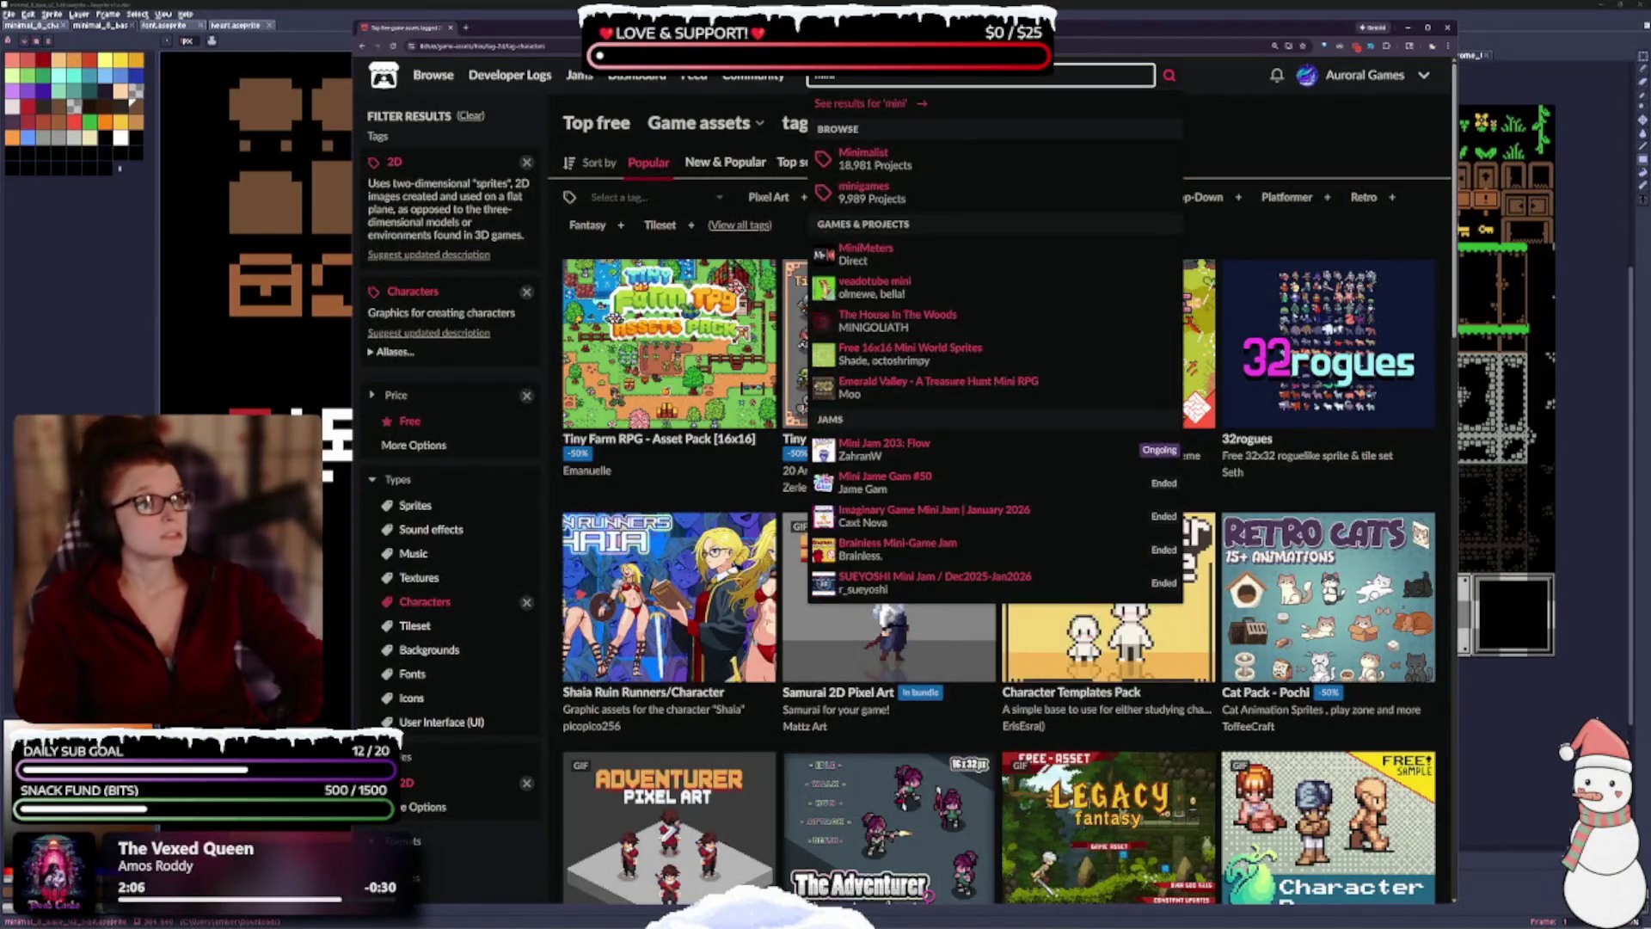
pyautogui.write('mal')
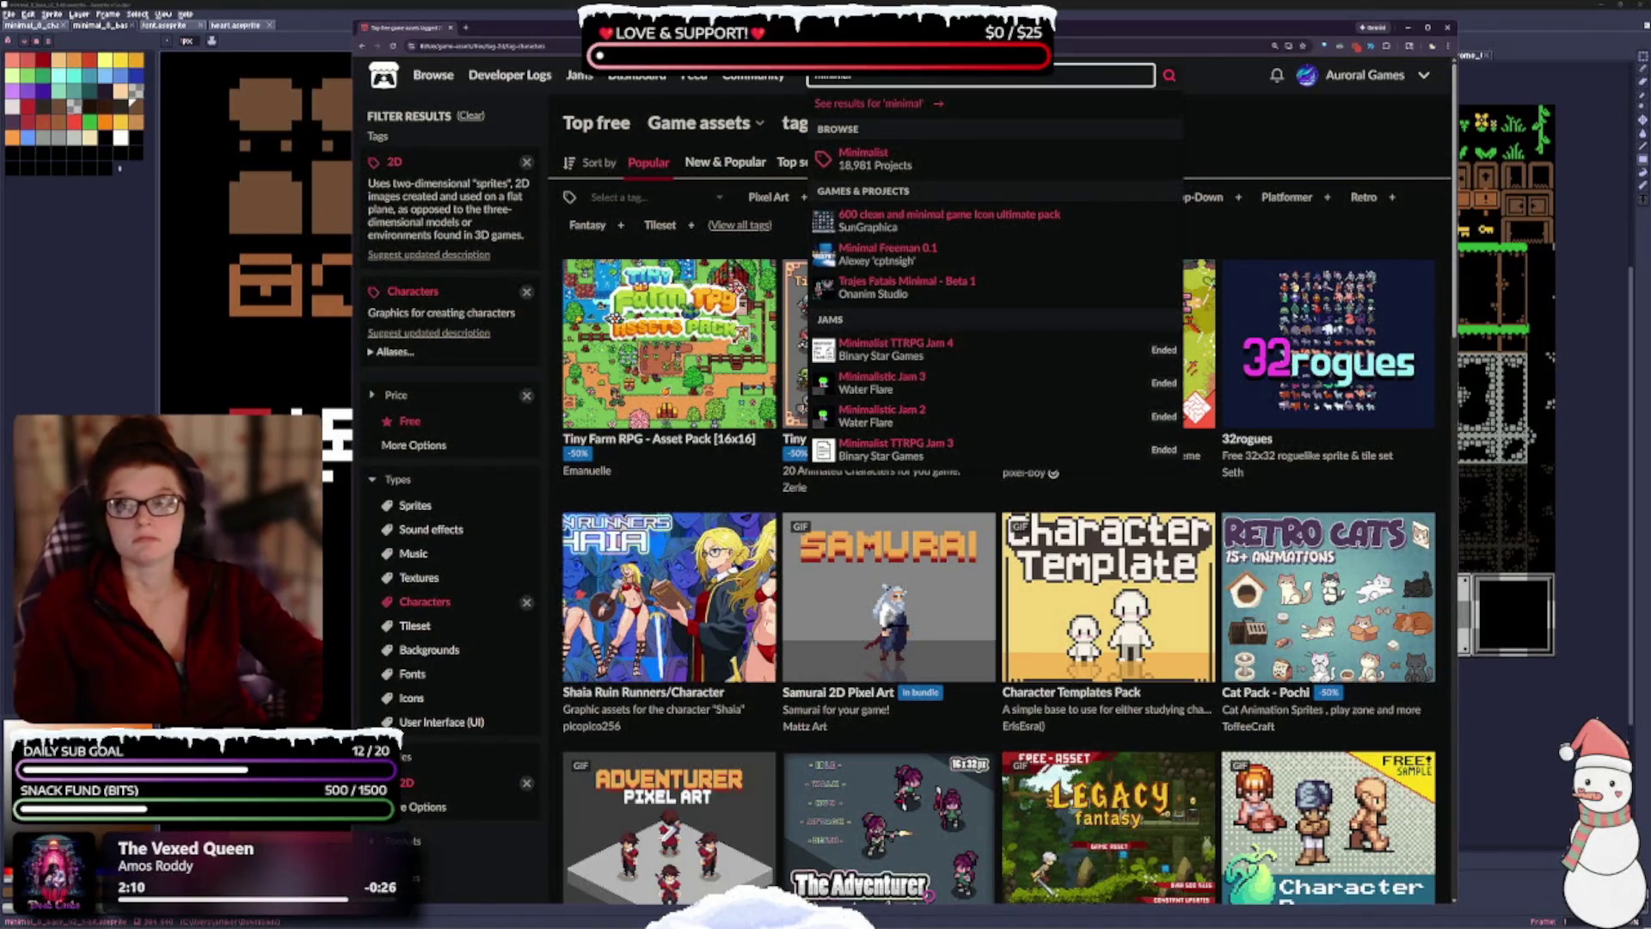
pyautogui.write(' 8 ch')
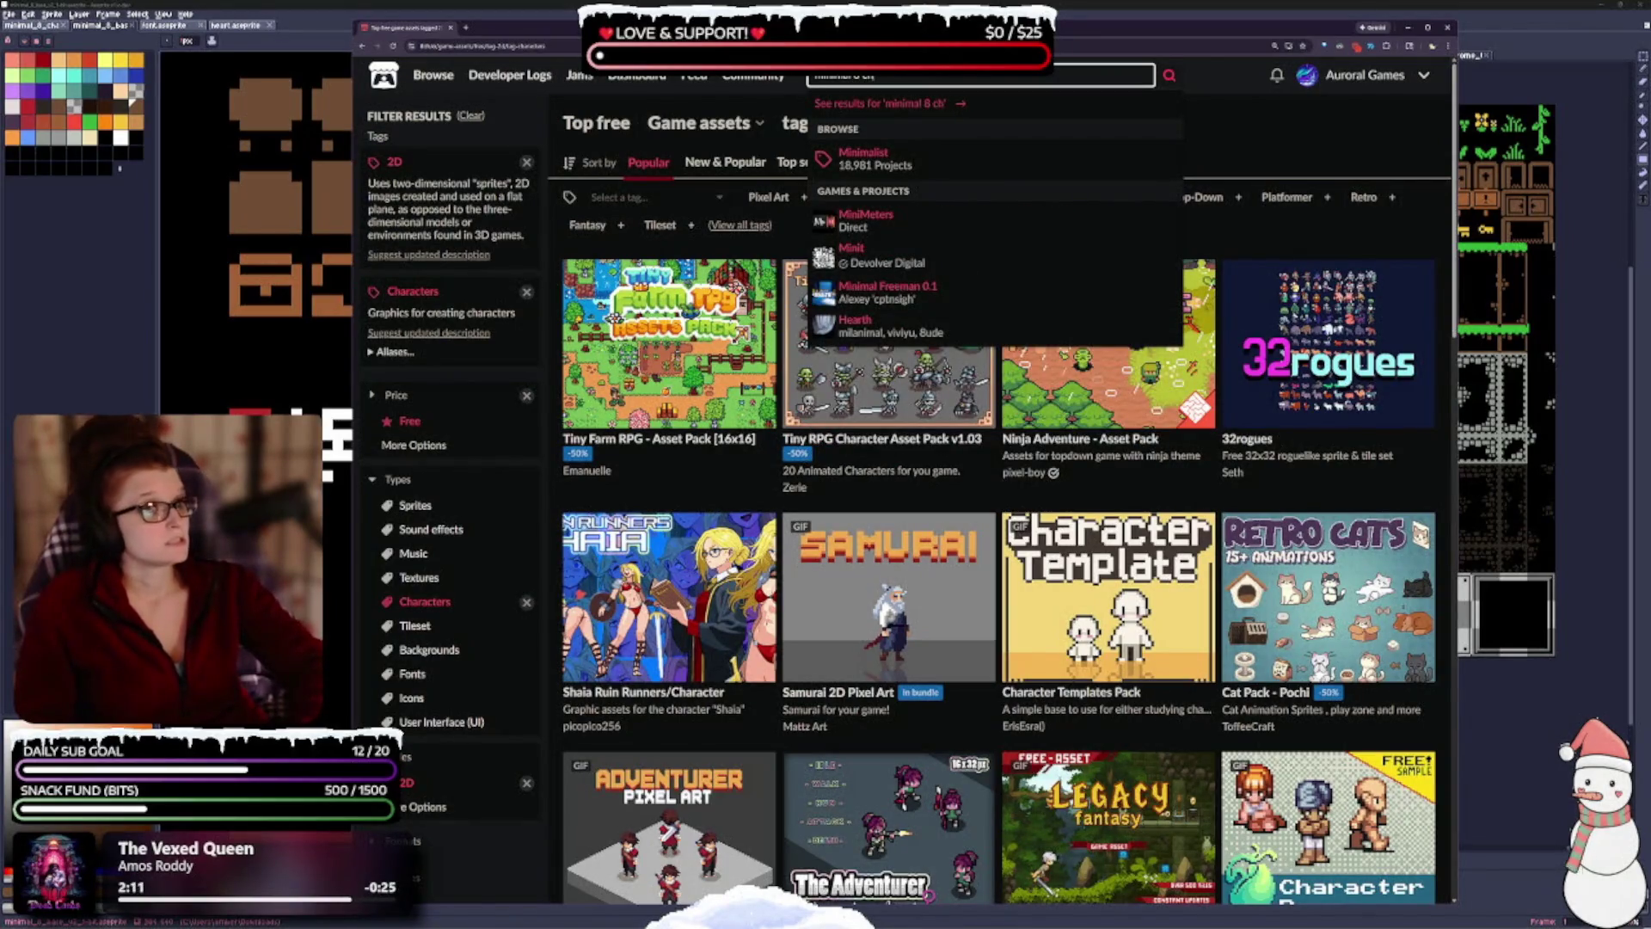
pyautogui.write('aracter')
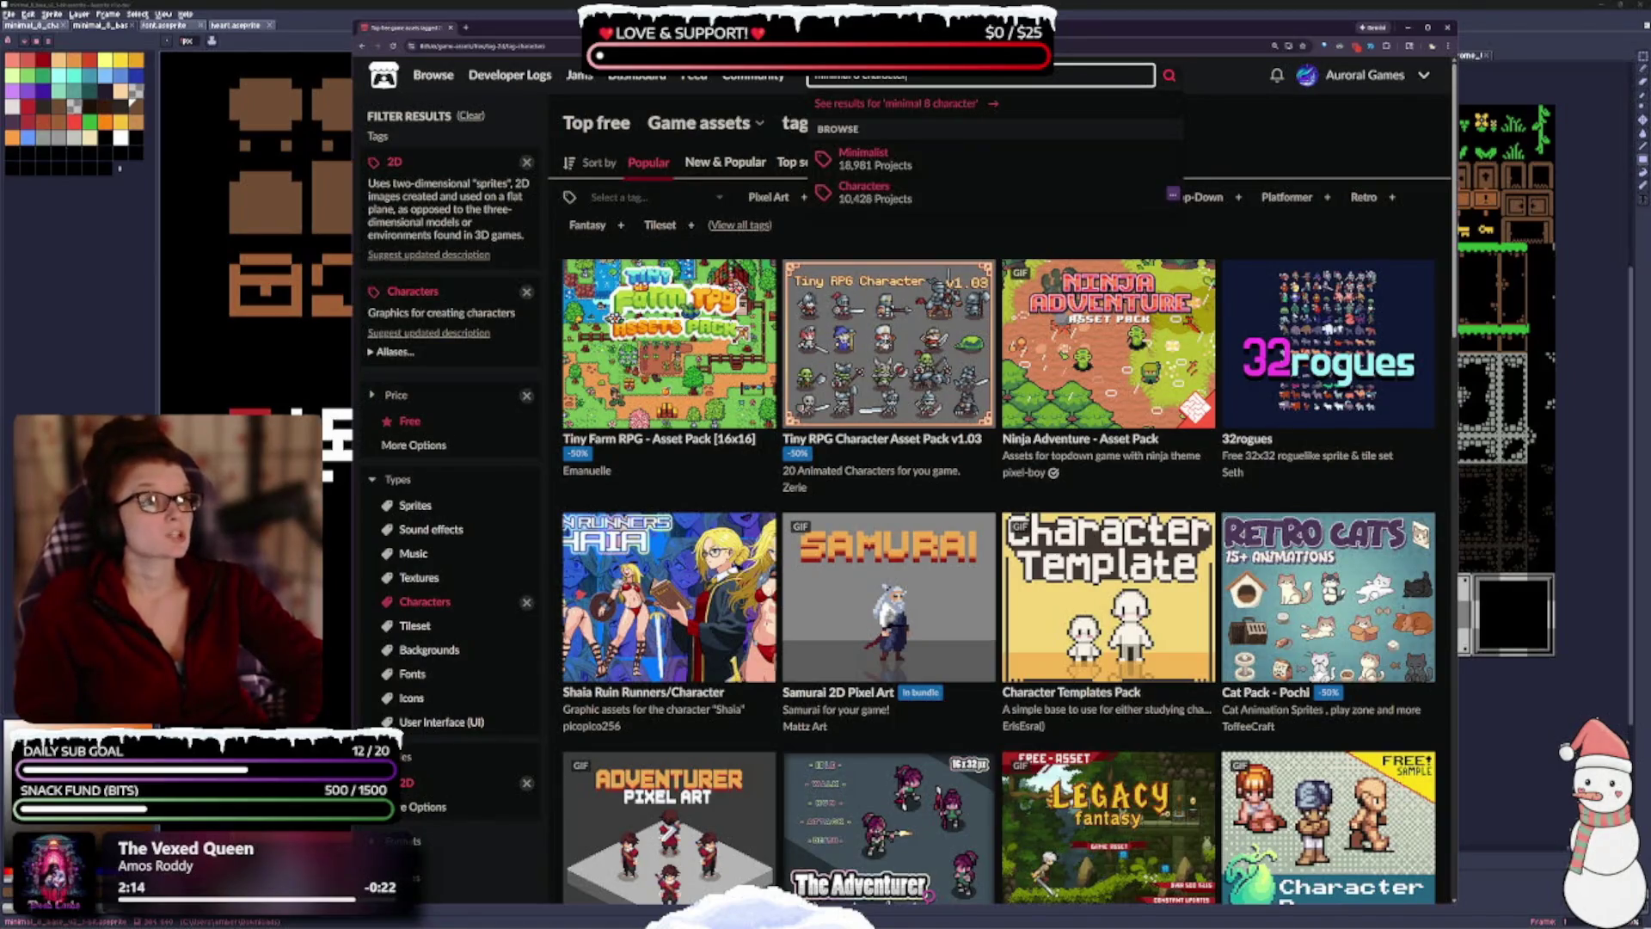
pyautogui.press('Return')
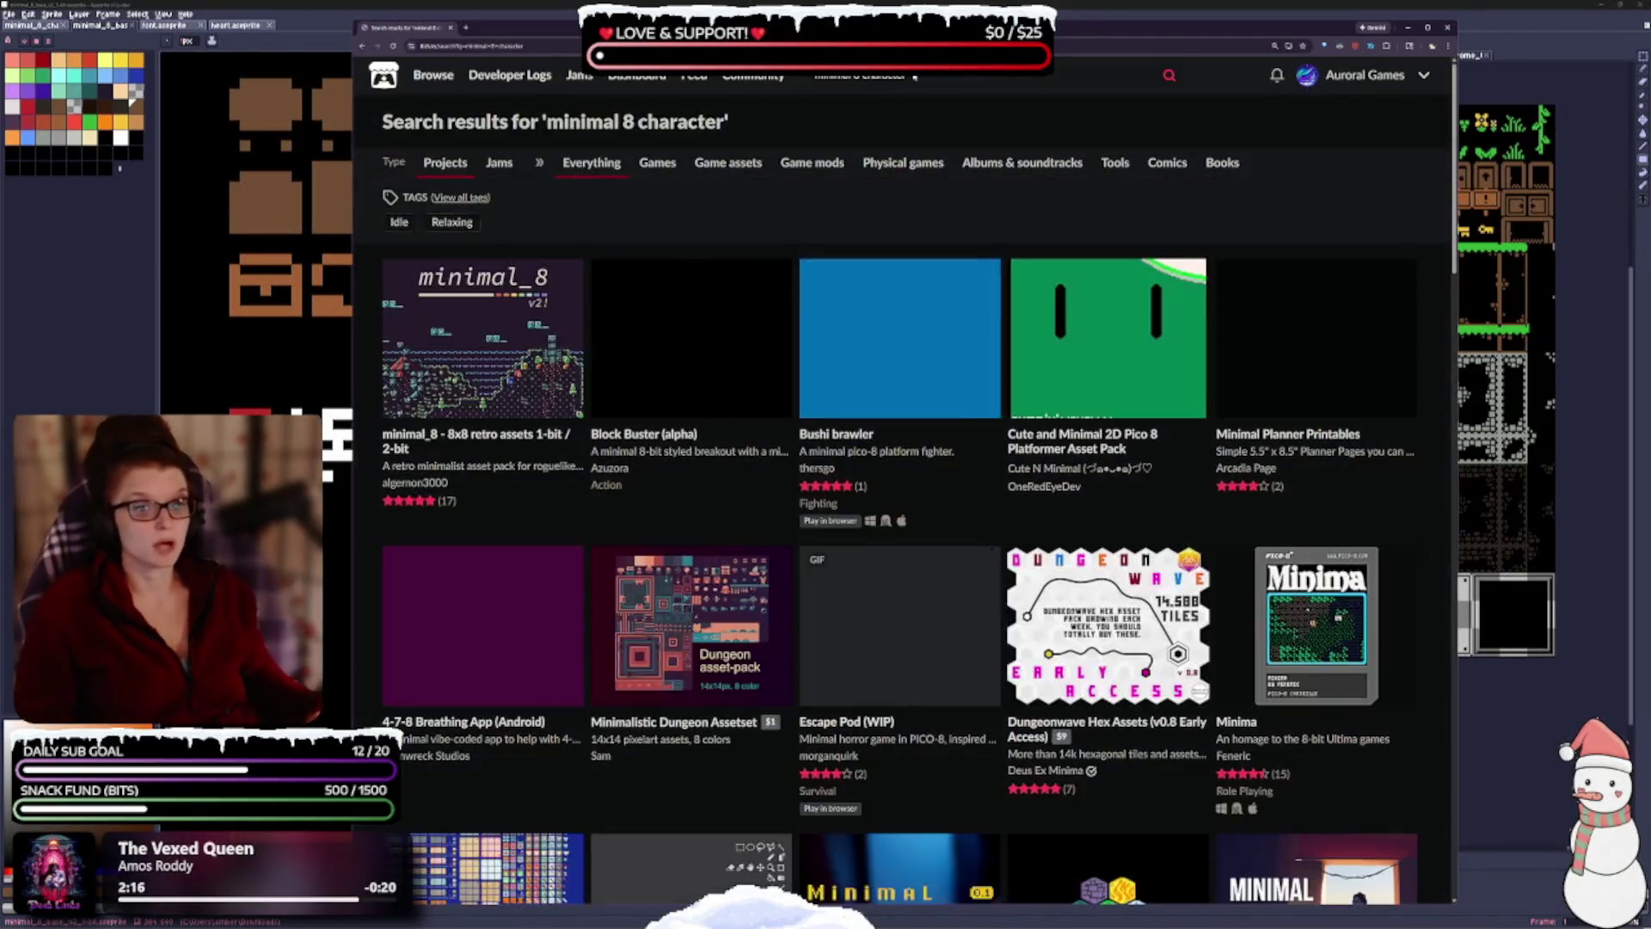
pyautogui.moveTo(504, 383)
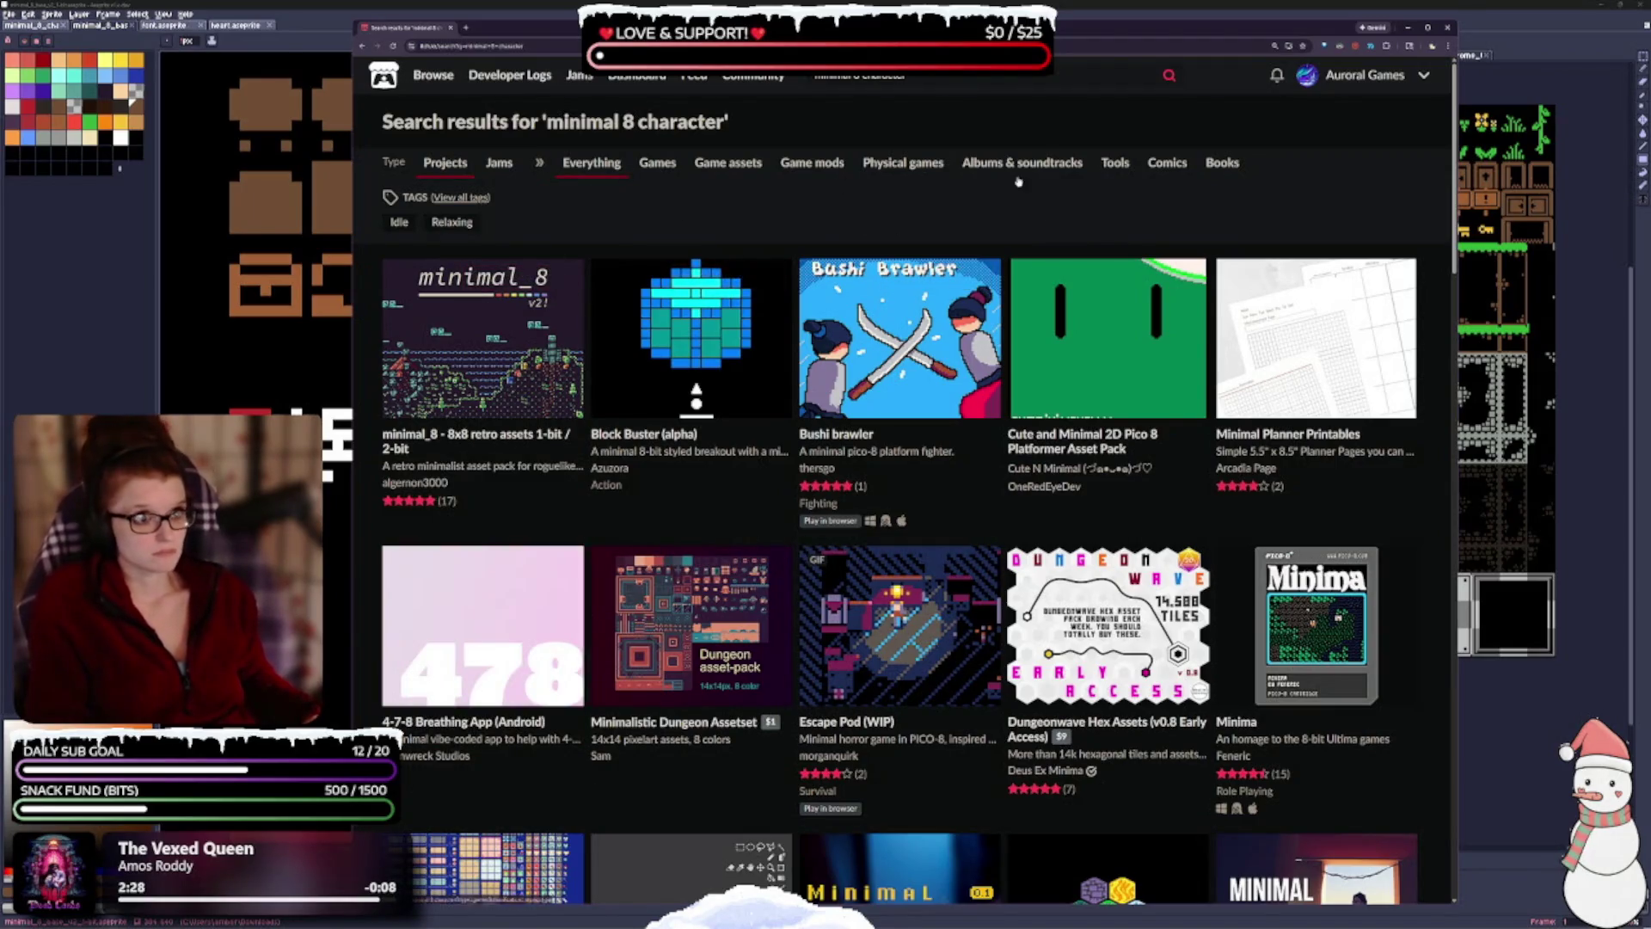
# Step: Restrict the results to Game assets and open minimal_8 in a background tab
pyautogui.click(729, 171)
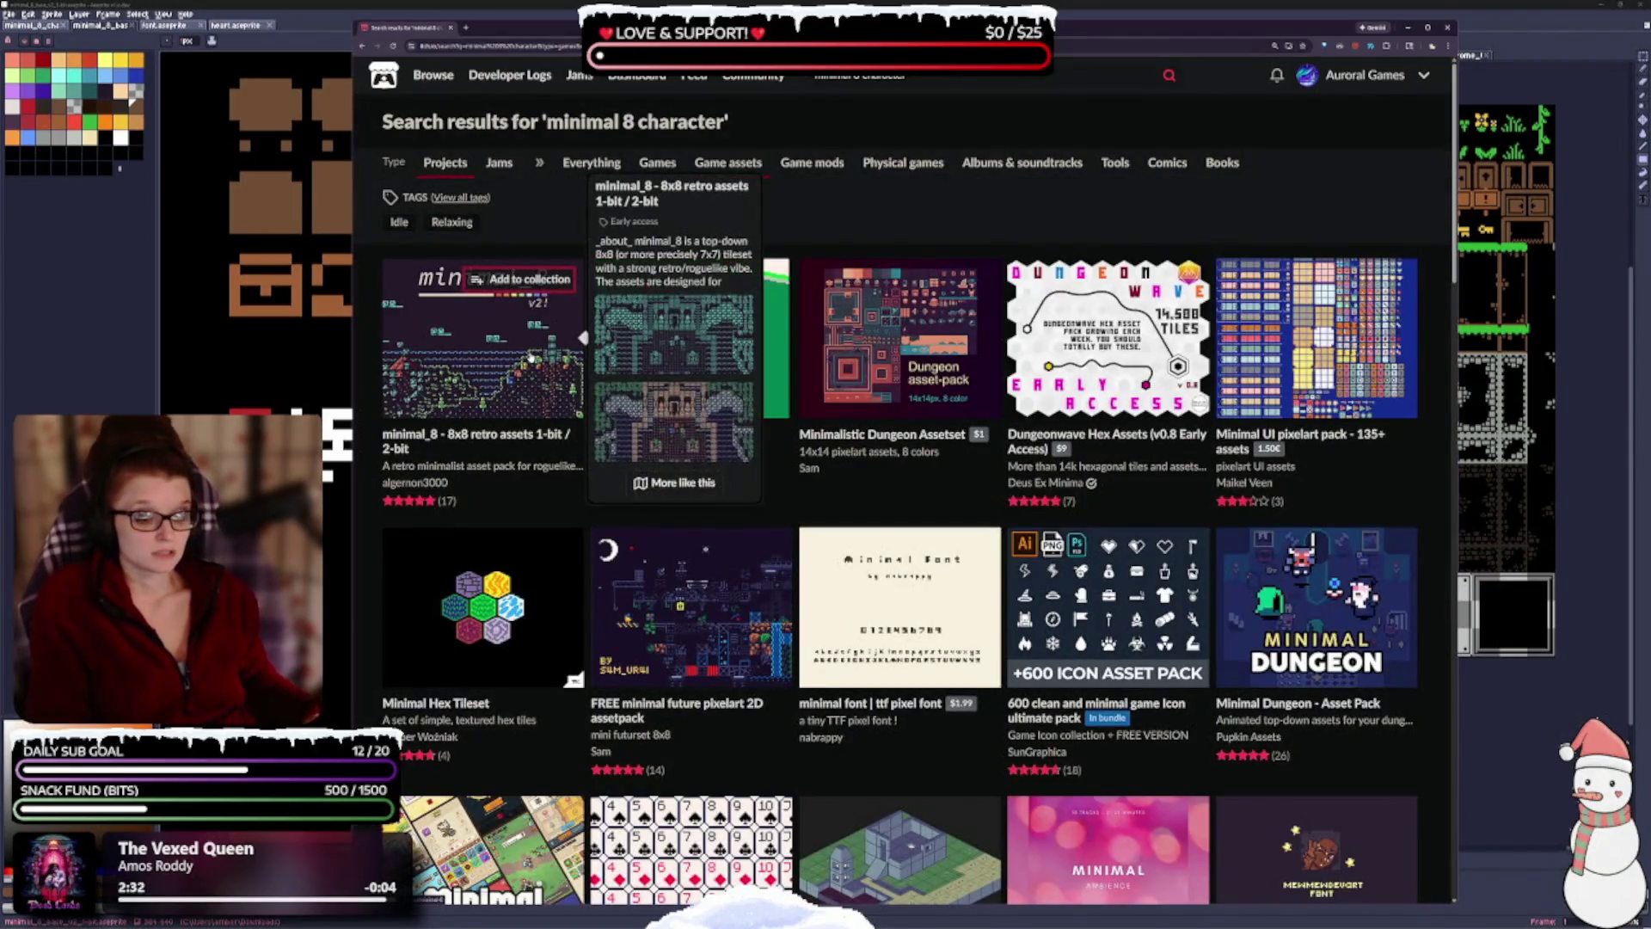
pyautogui.middleClick(487, 274)
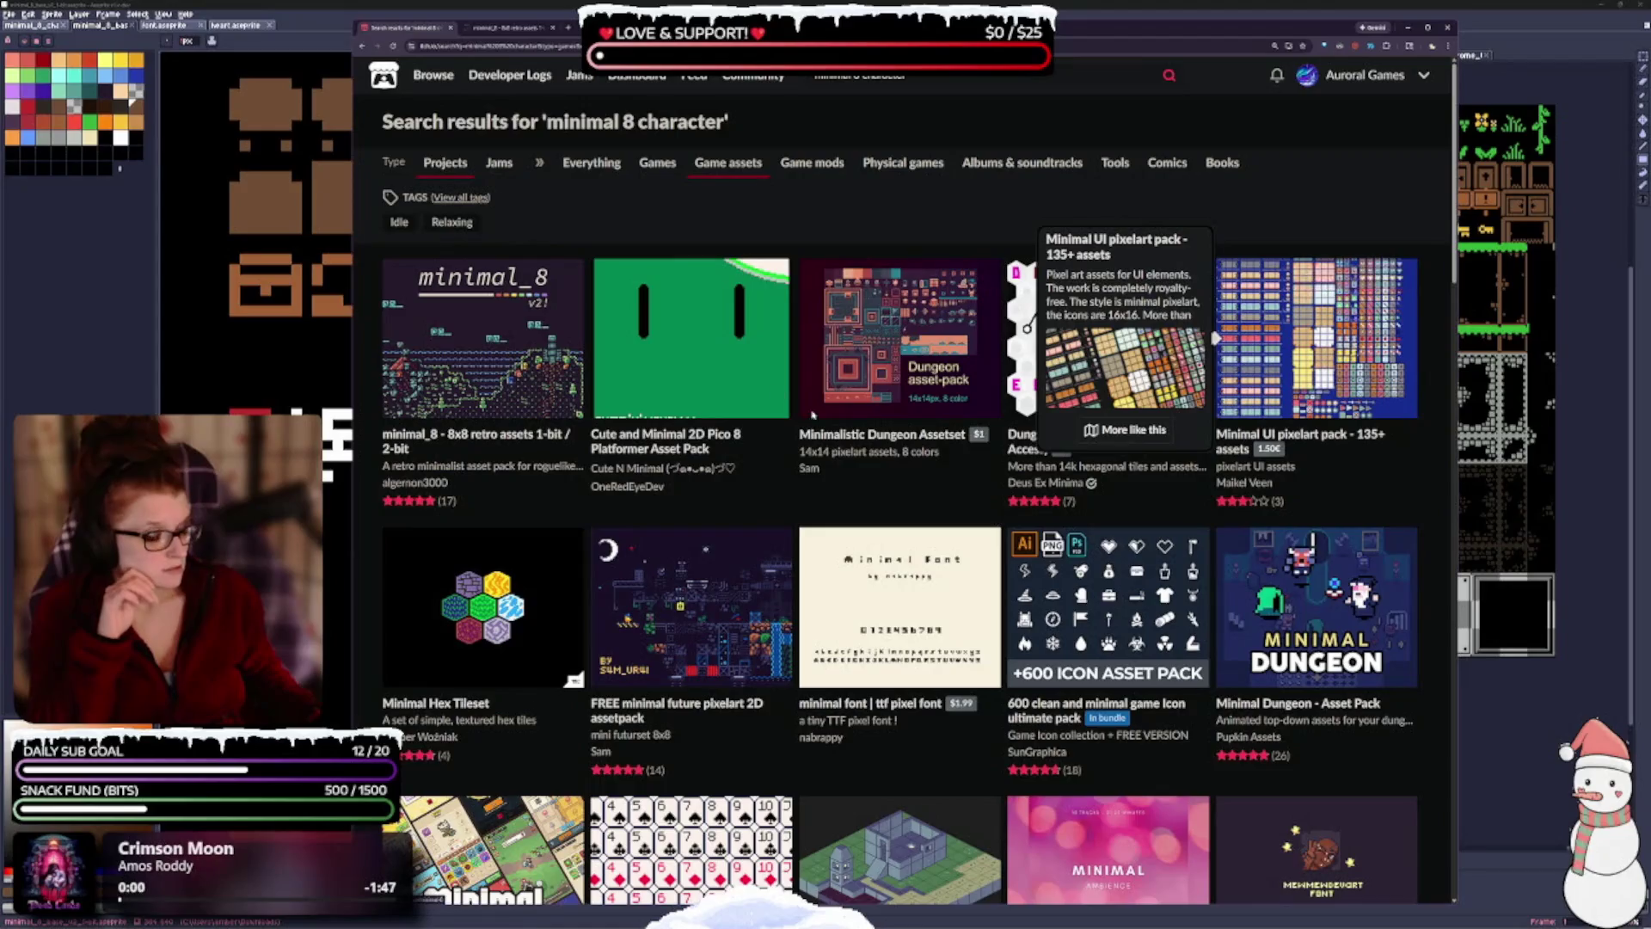
pyautogui.scroll(-1, 773, 390)
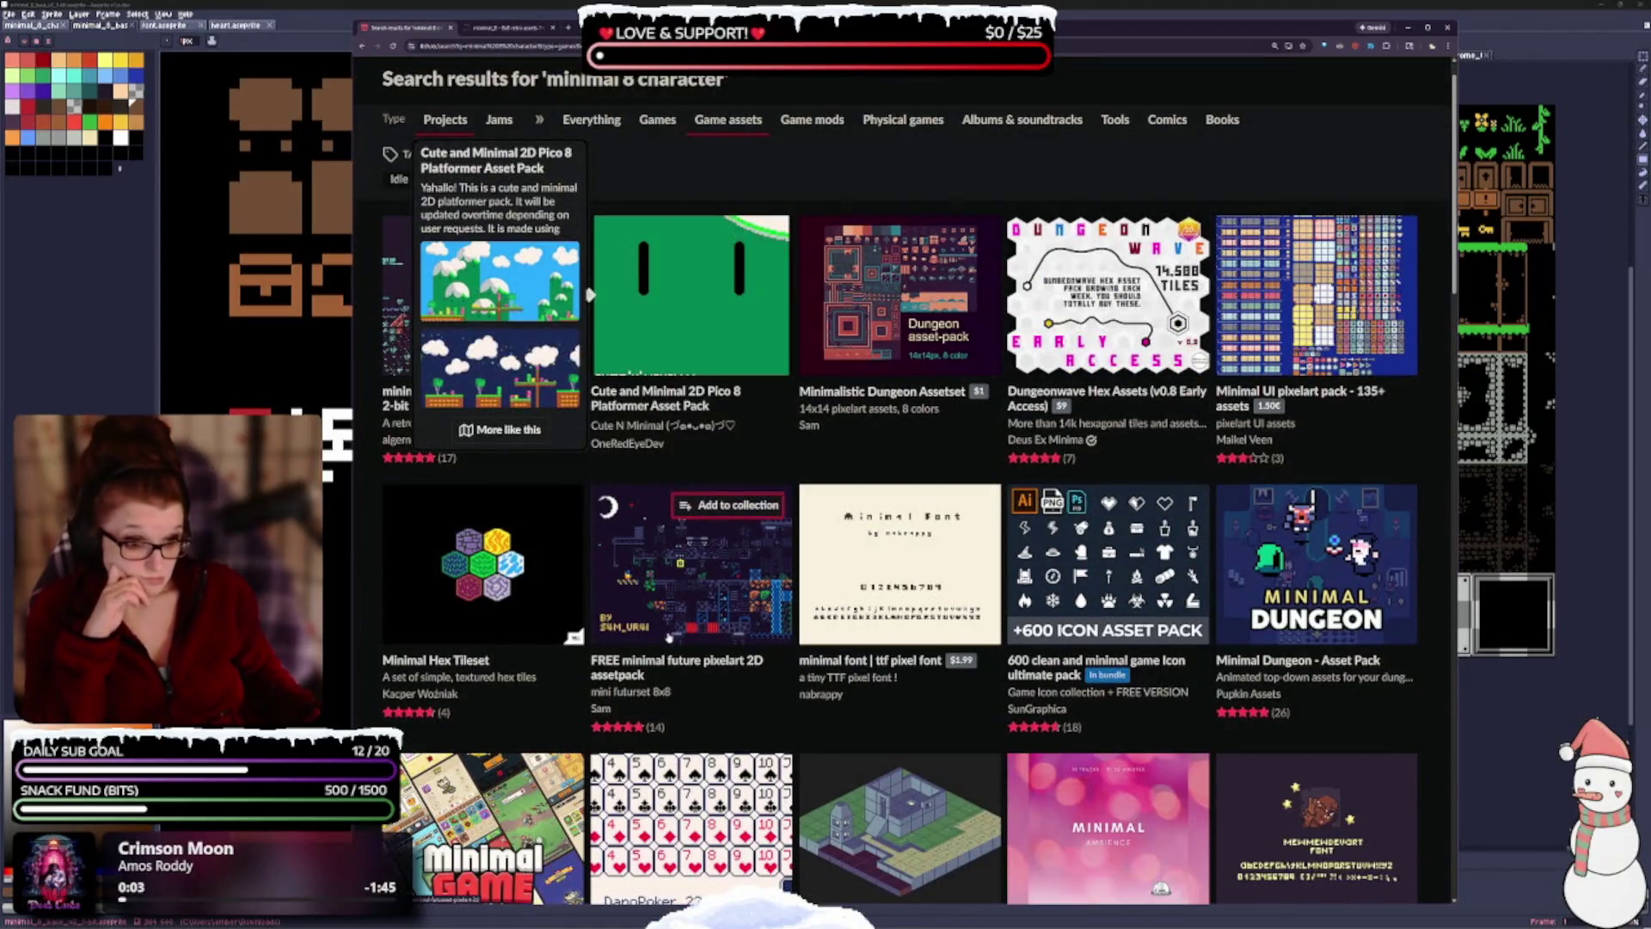
pyautogui.moveTo(670, 634)
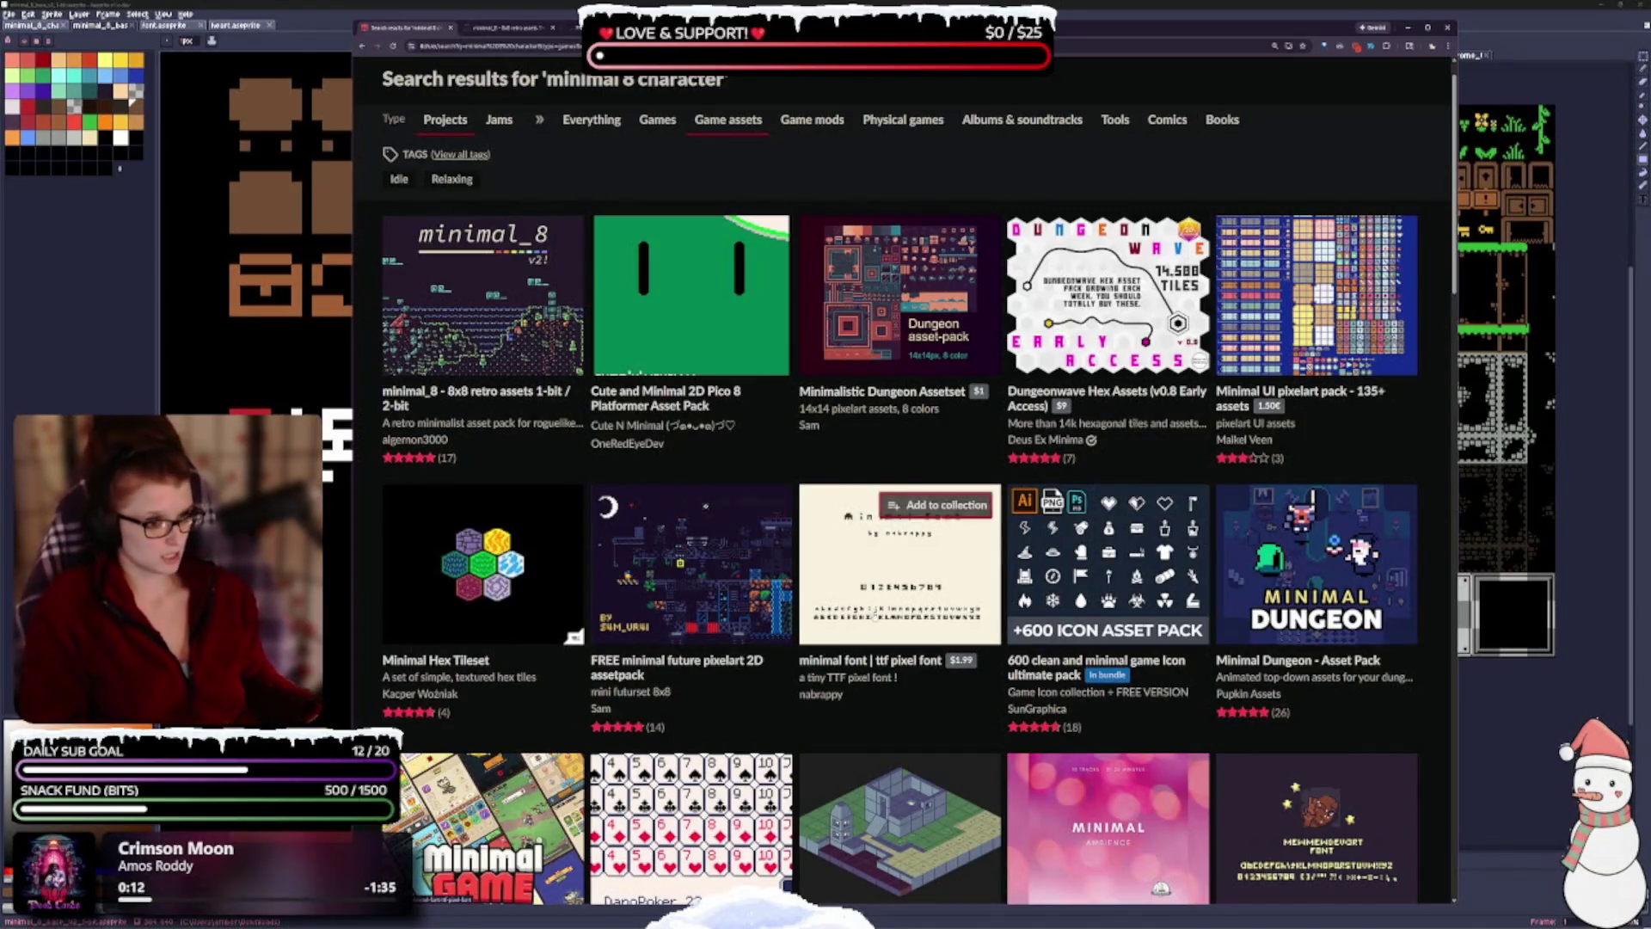
pyautogui.moveTo(1315, 563)
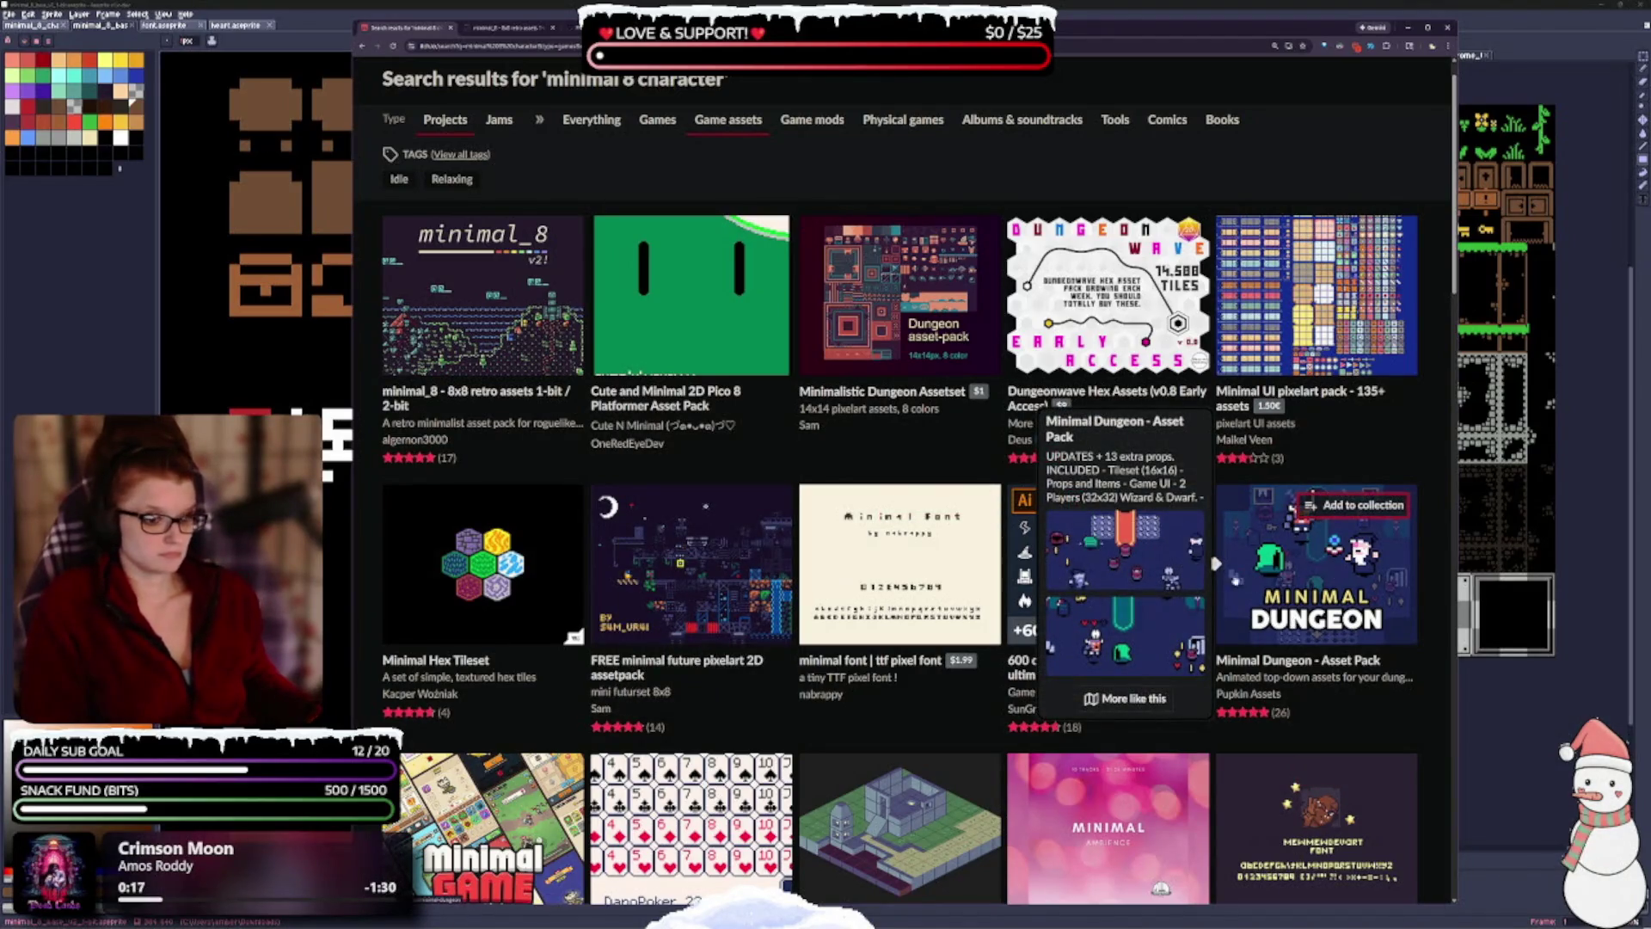
pyautogui.moveTo(753, 374)
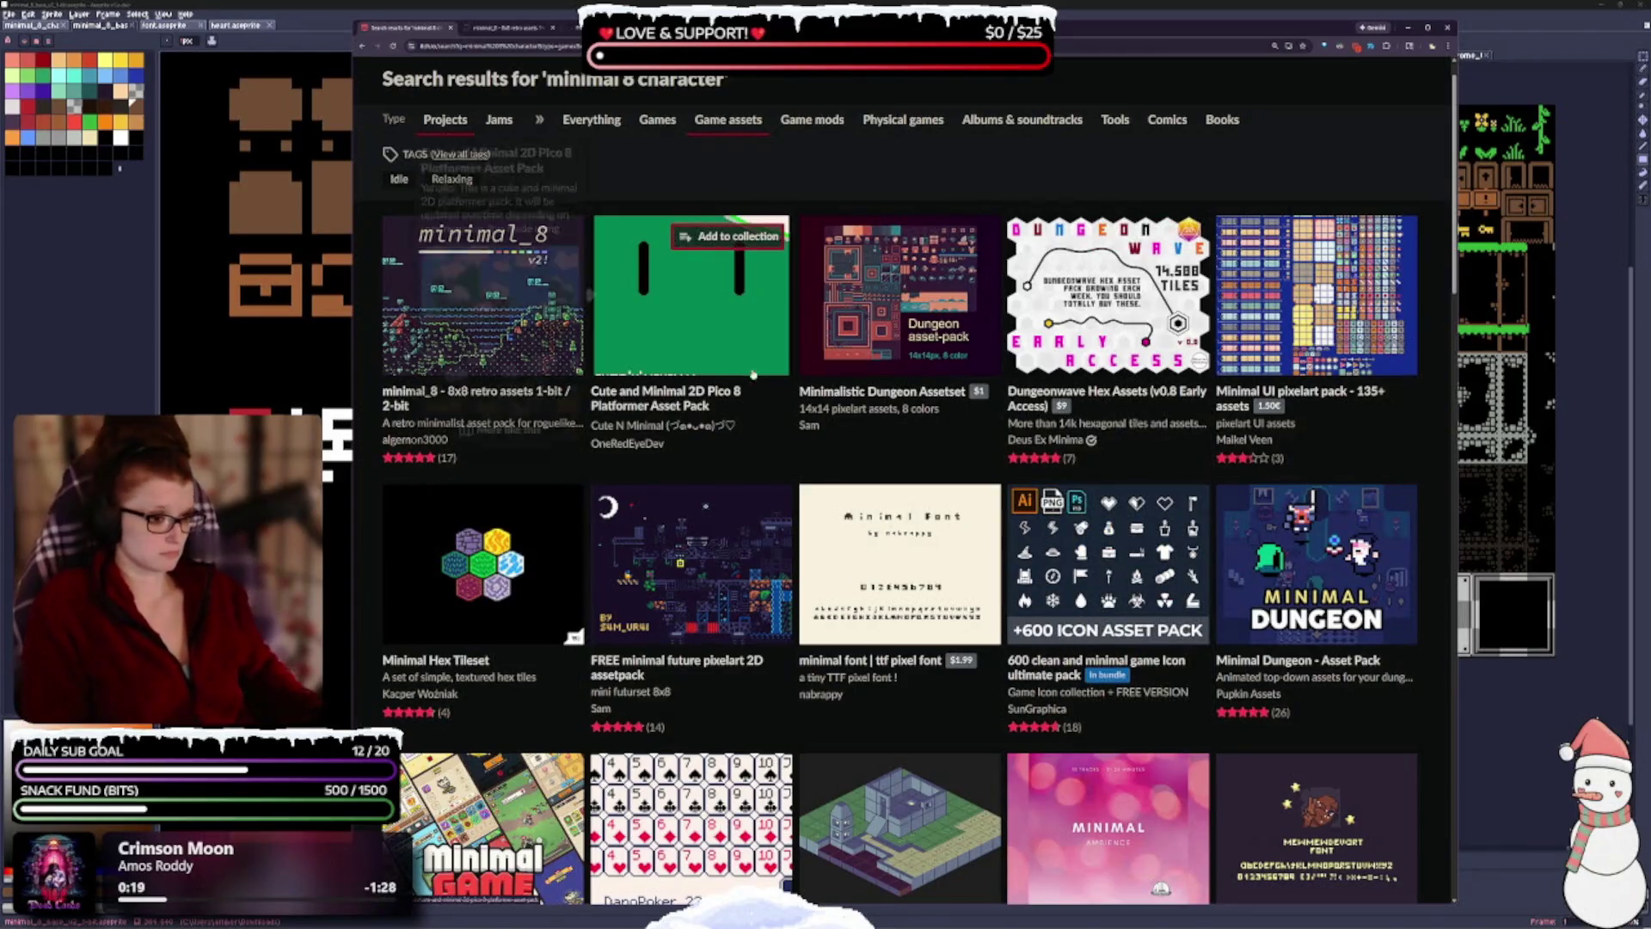
# Step: Scroll down through the game asset results past Minimal Dungeon Tileset and Minimal HUD
pyautogui.scroll(-4, 753, 374)
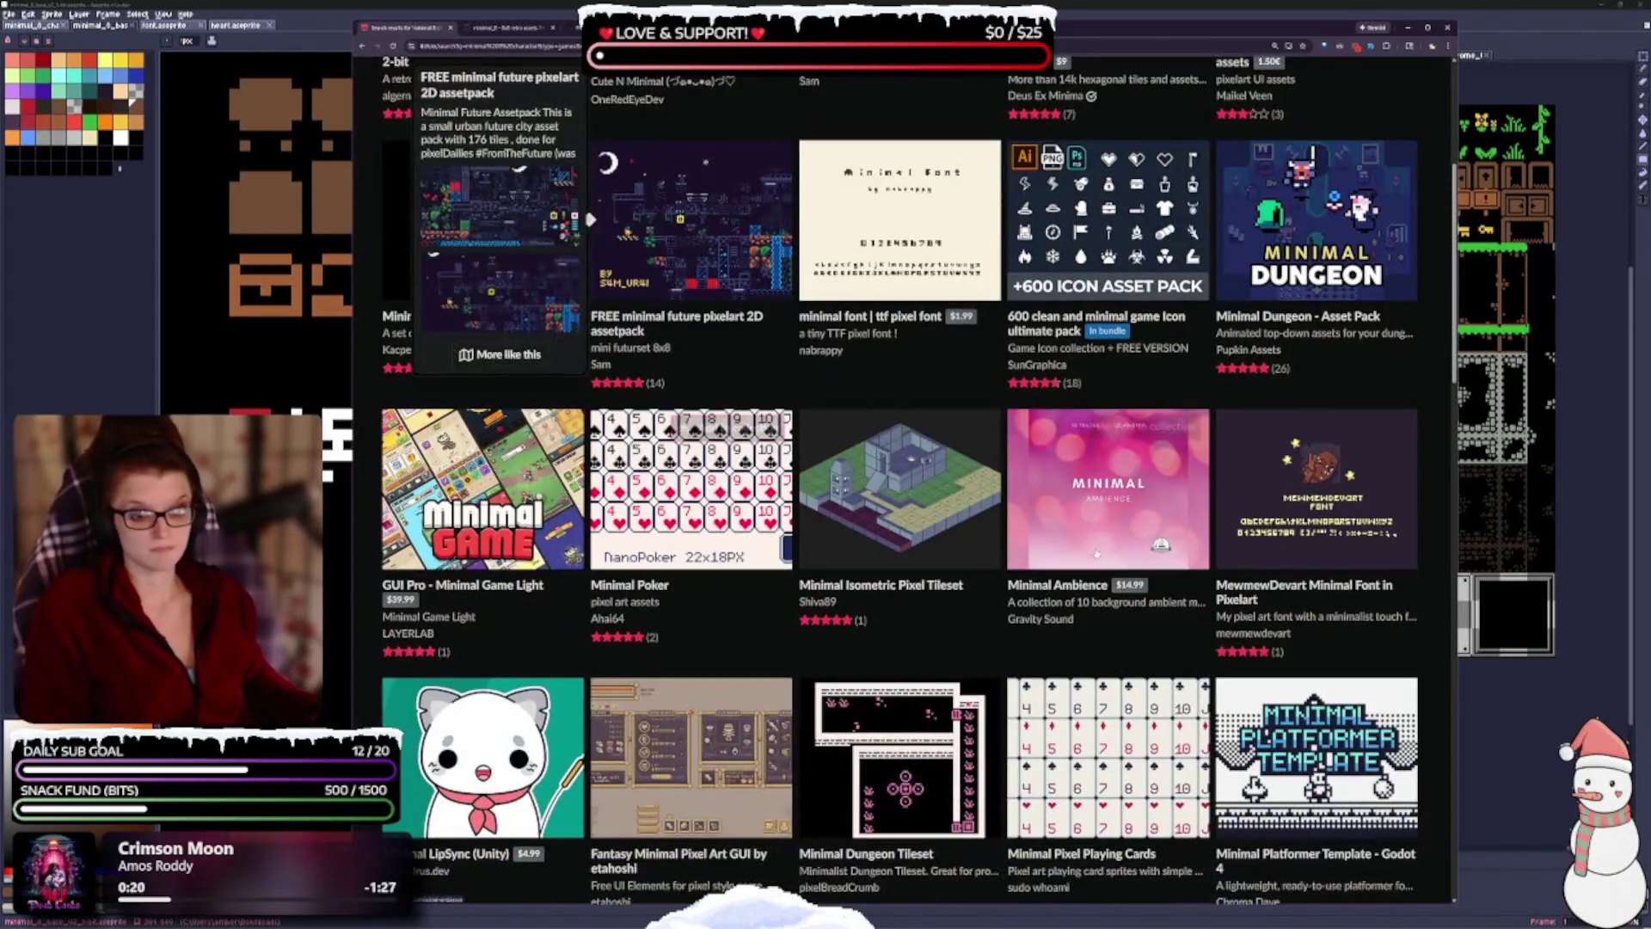
pyautogui.moveTo(1097, 555)
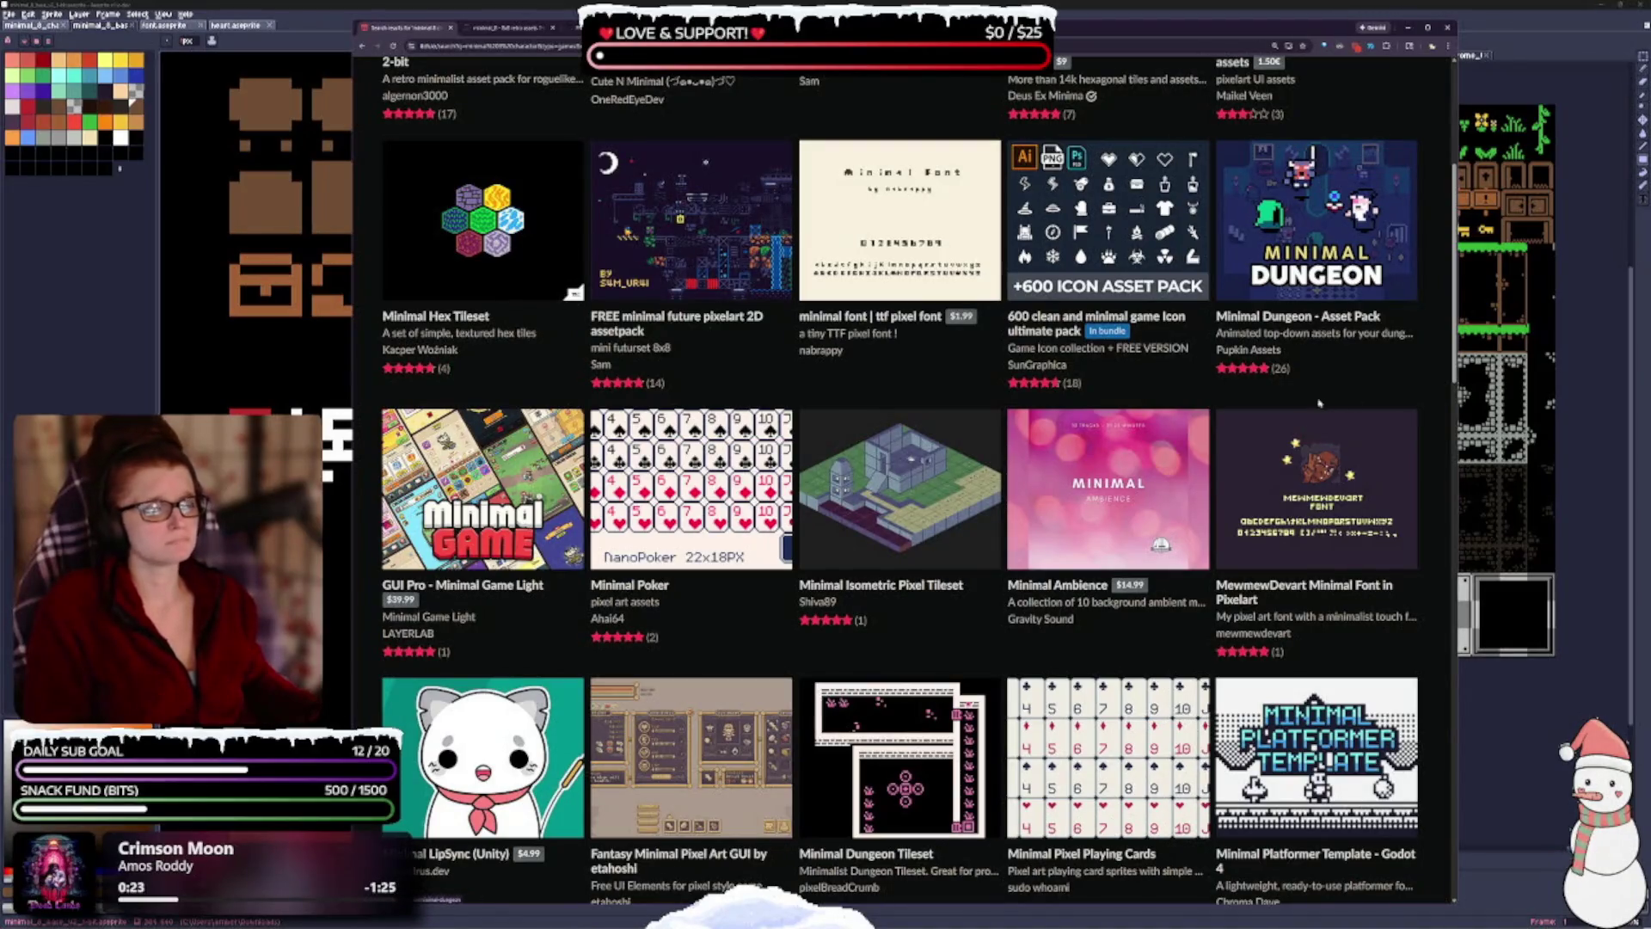
pyautogui.moveTo(894, 579)
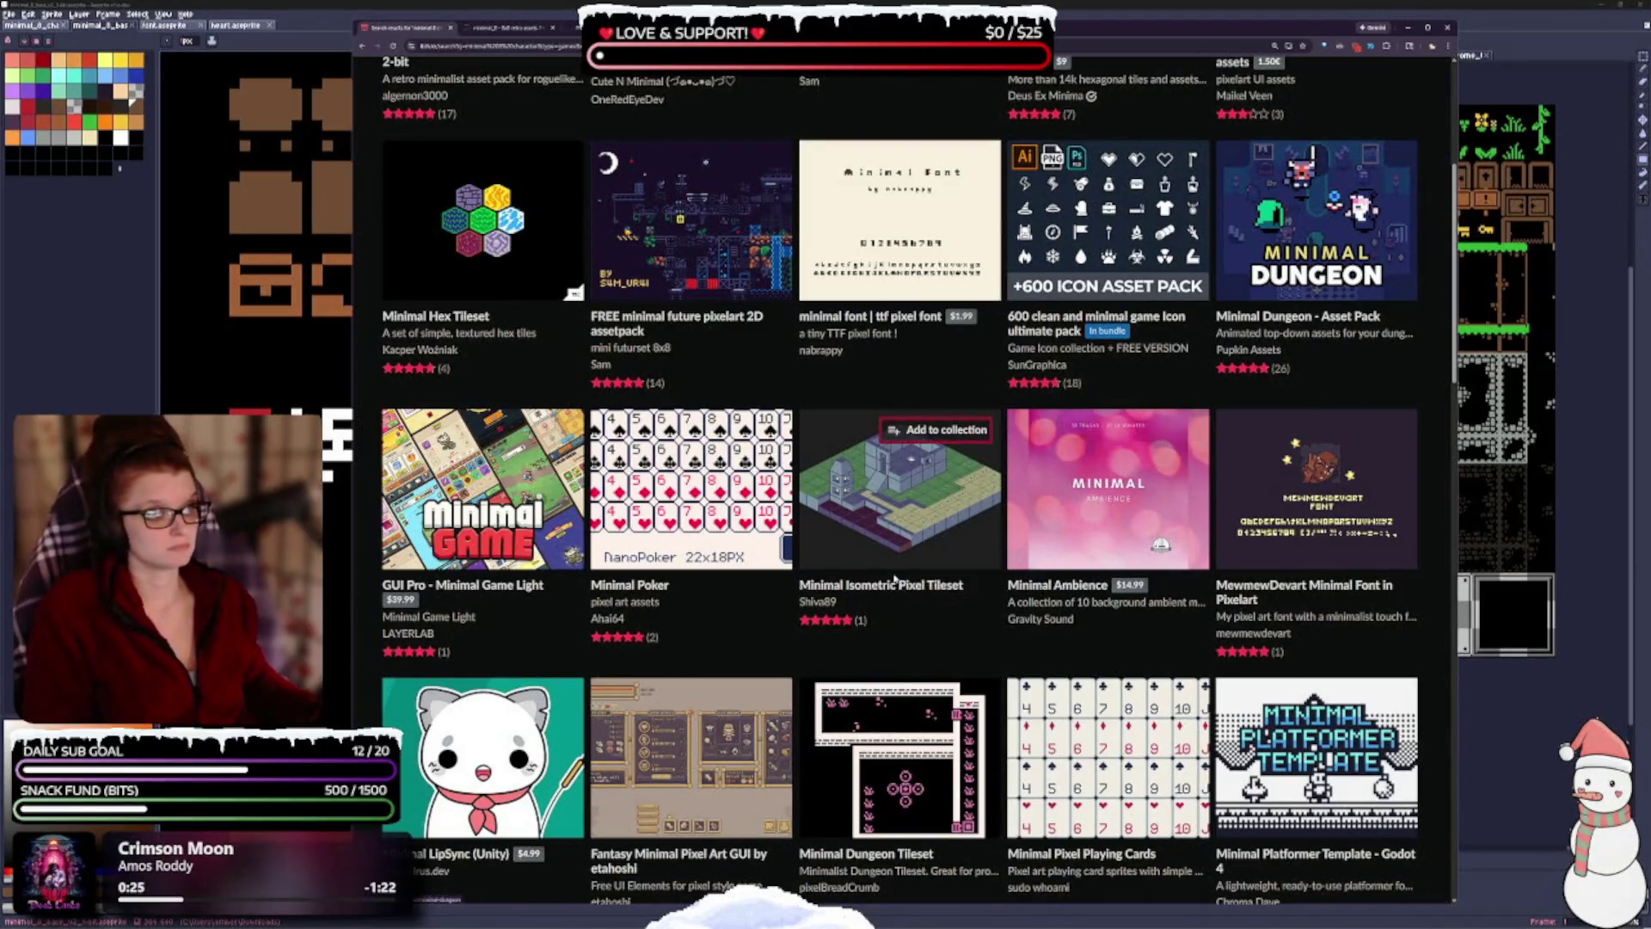
pyautogui.scroll(-1, 894, 579)
pyautogui.moveTo(466, 550)
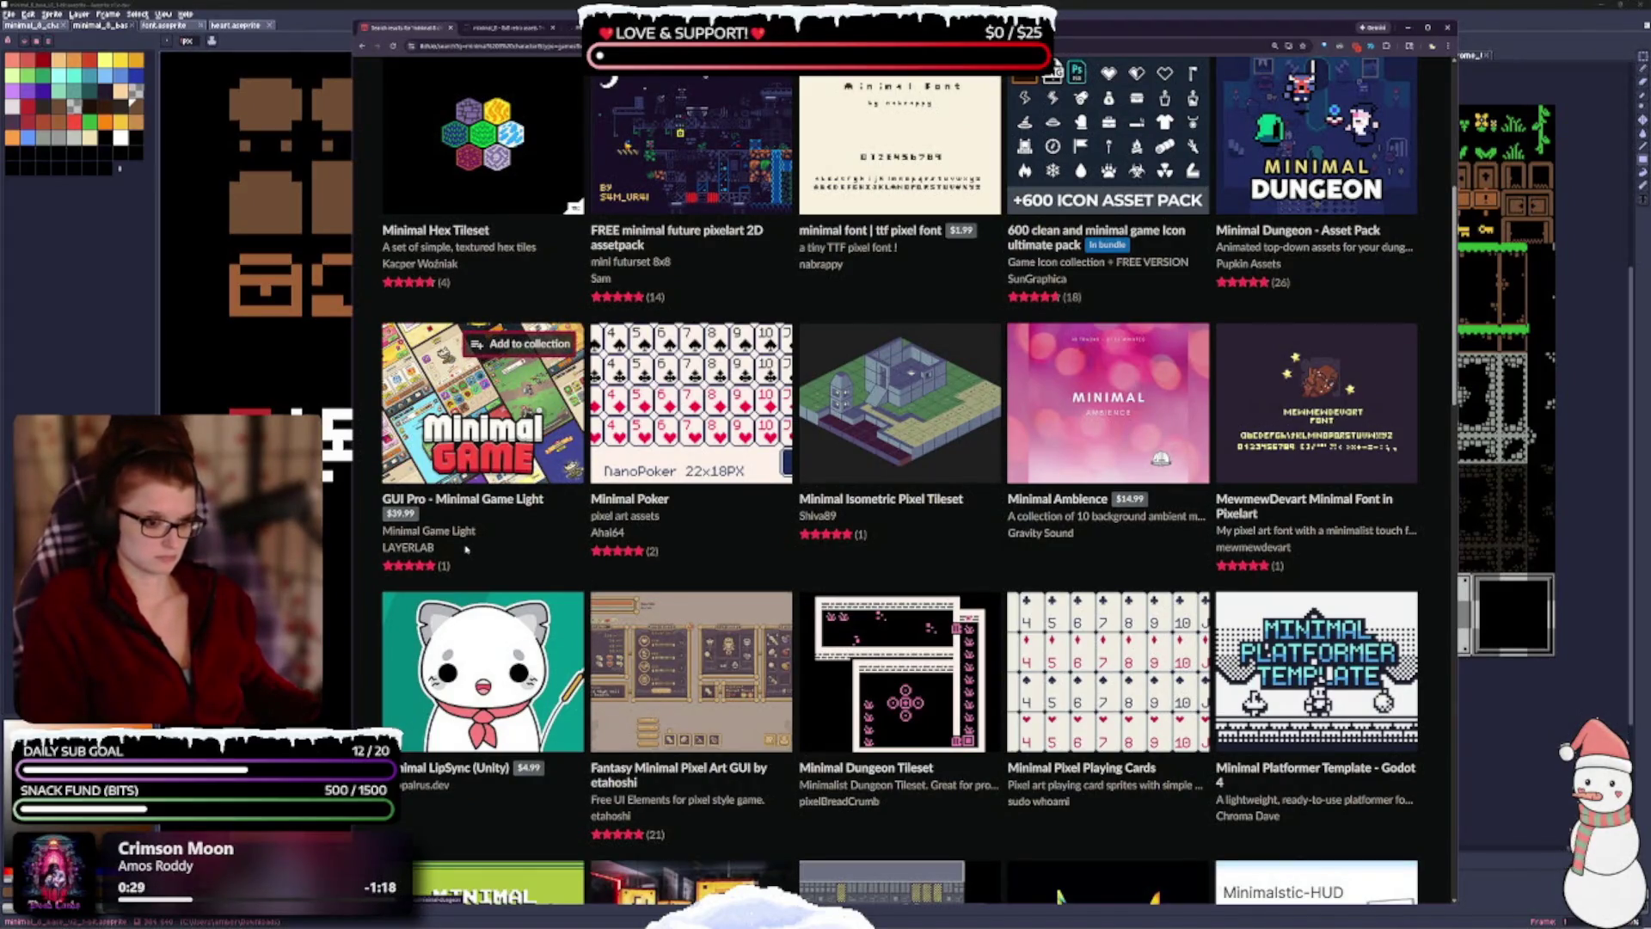
pyautogui.moveTo(969, 464)
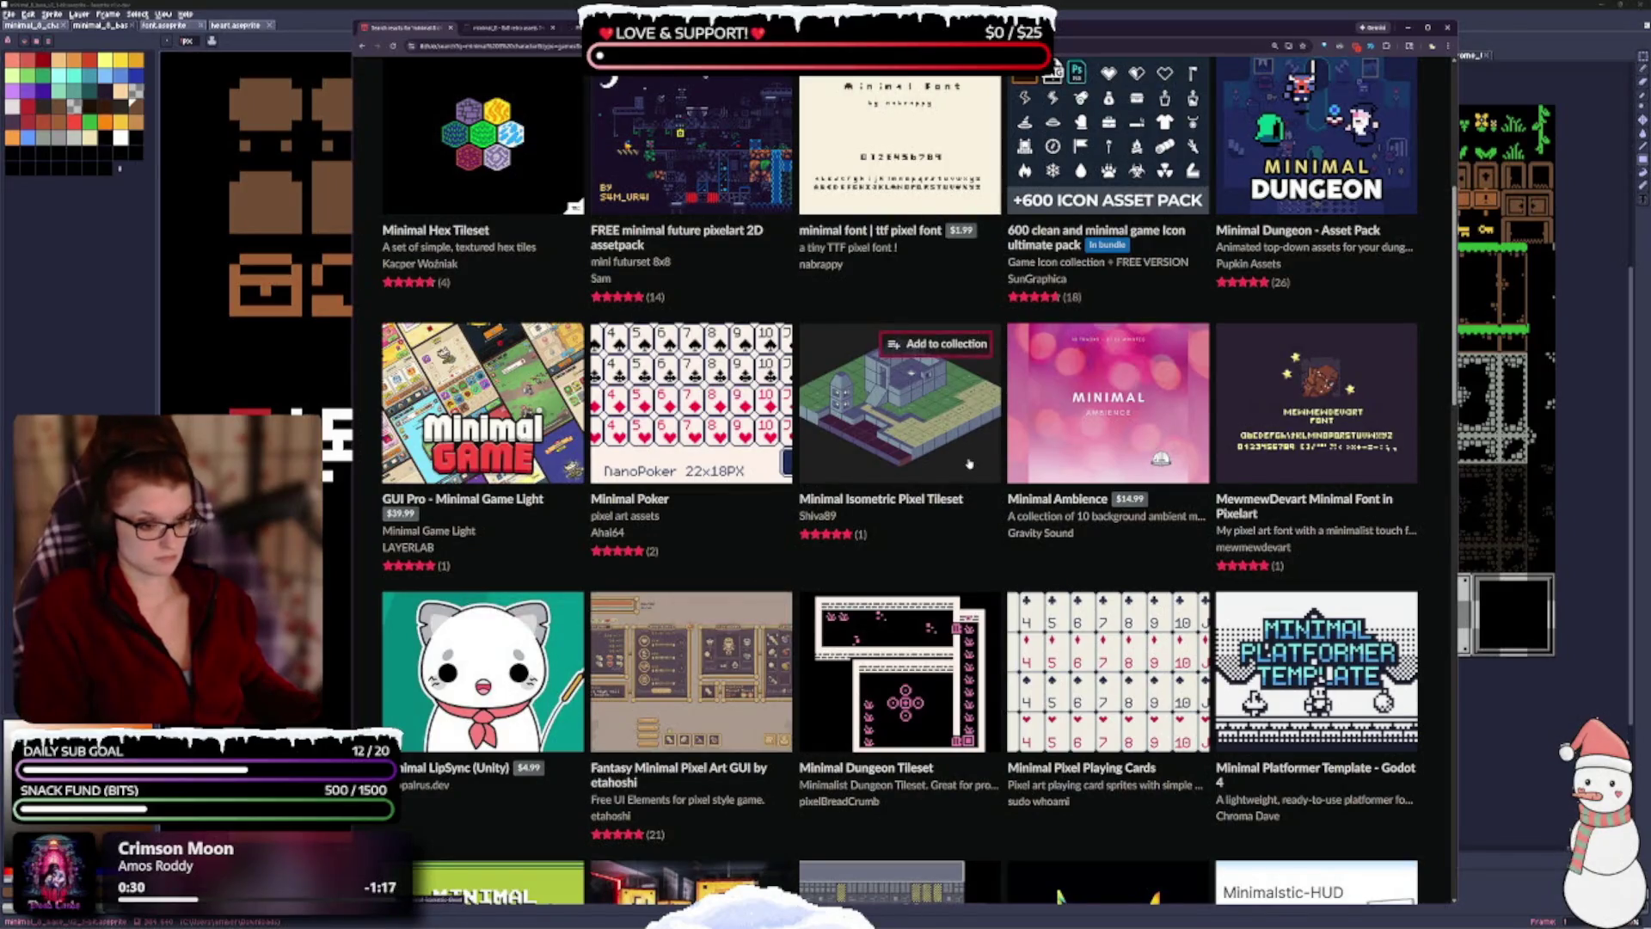
pyautogui.scroll(-1, 969, 464)
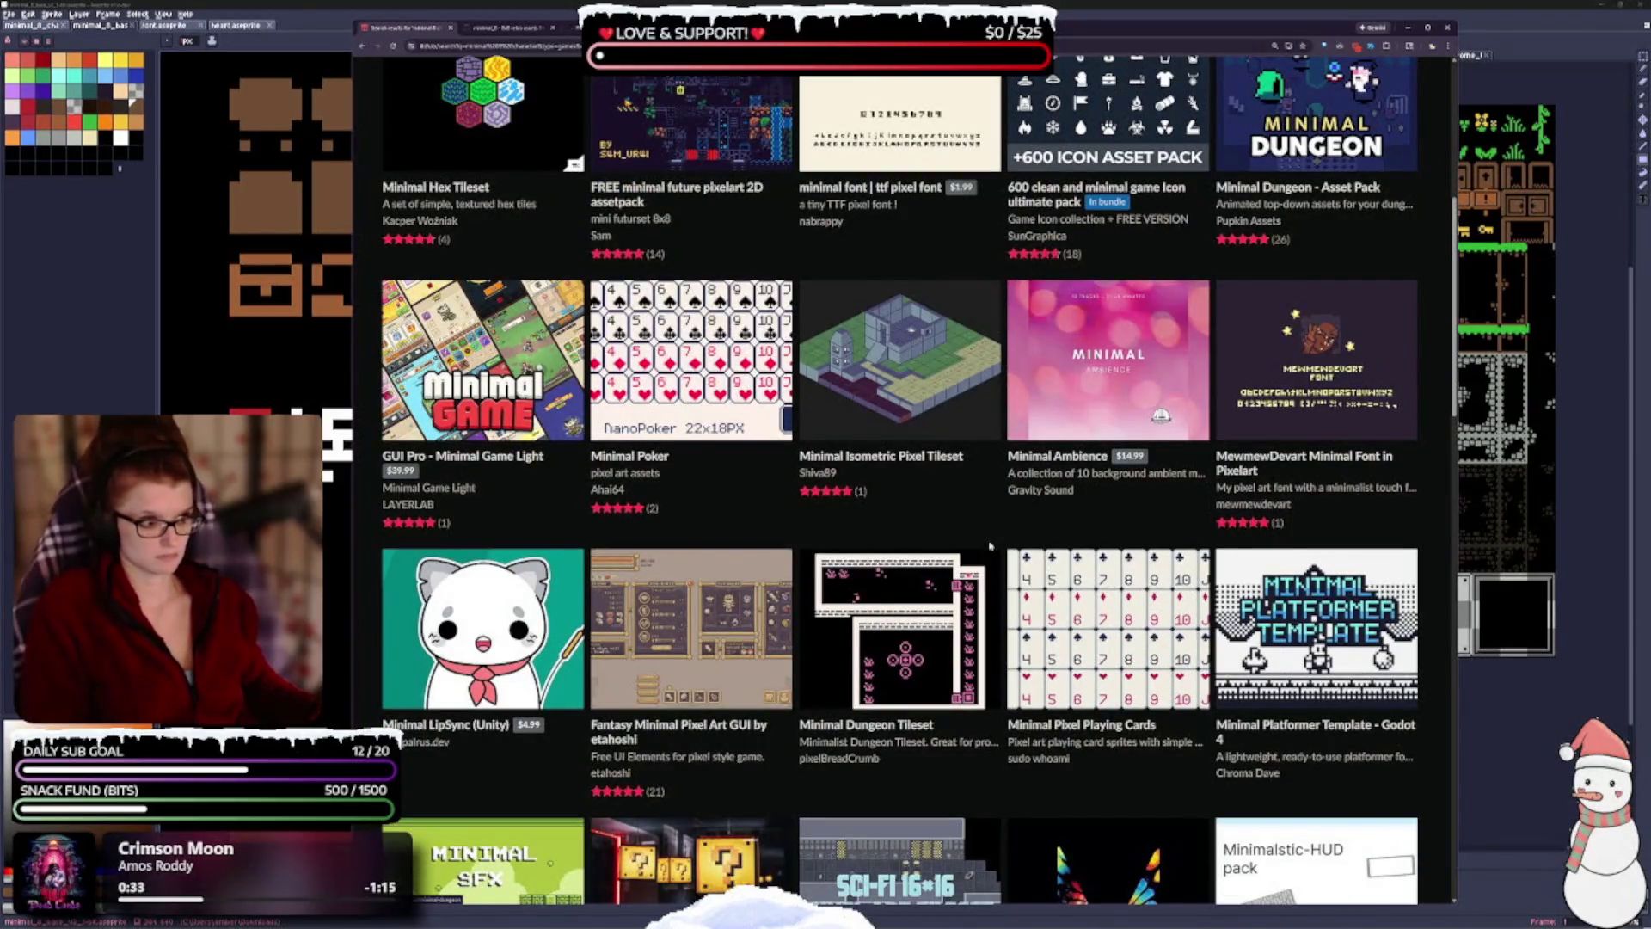
pyautogui.scroll(-3, 990, 546)
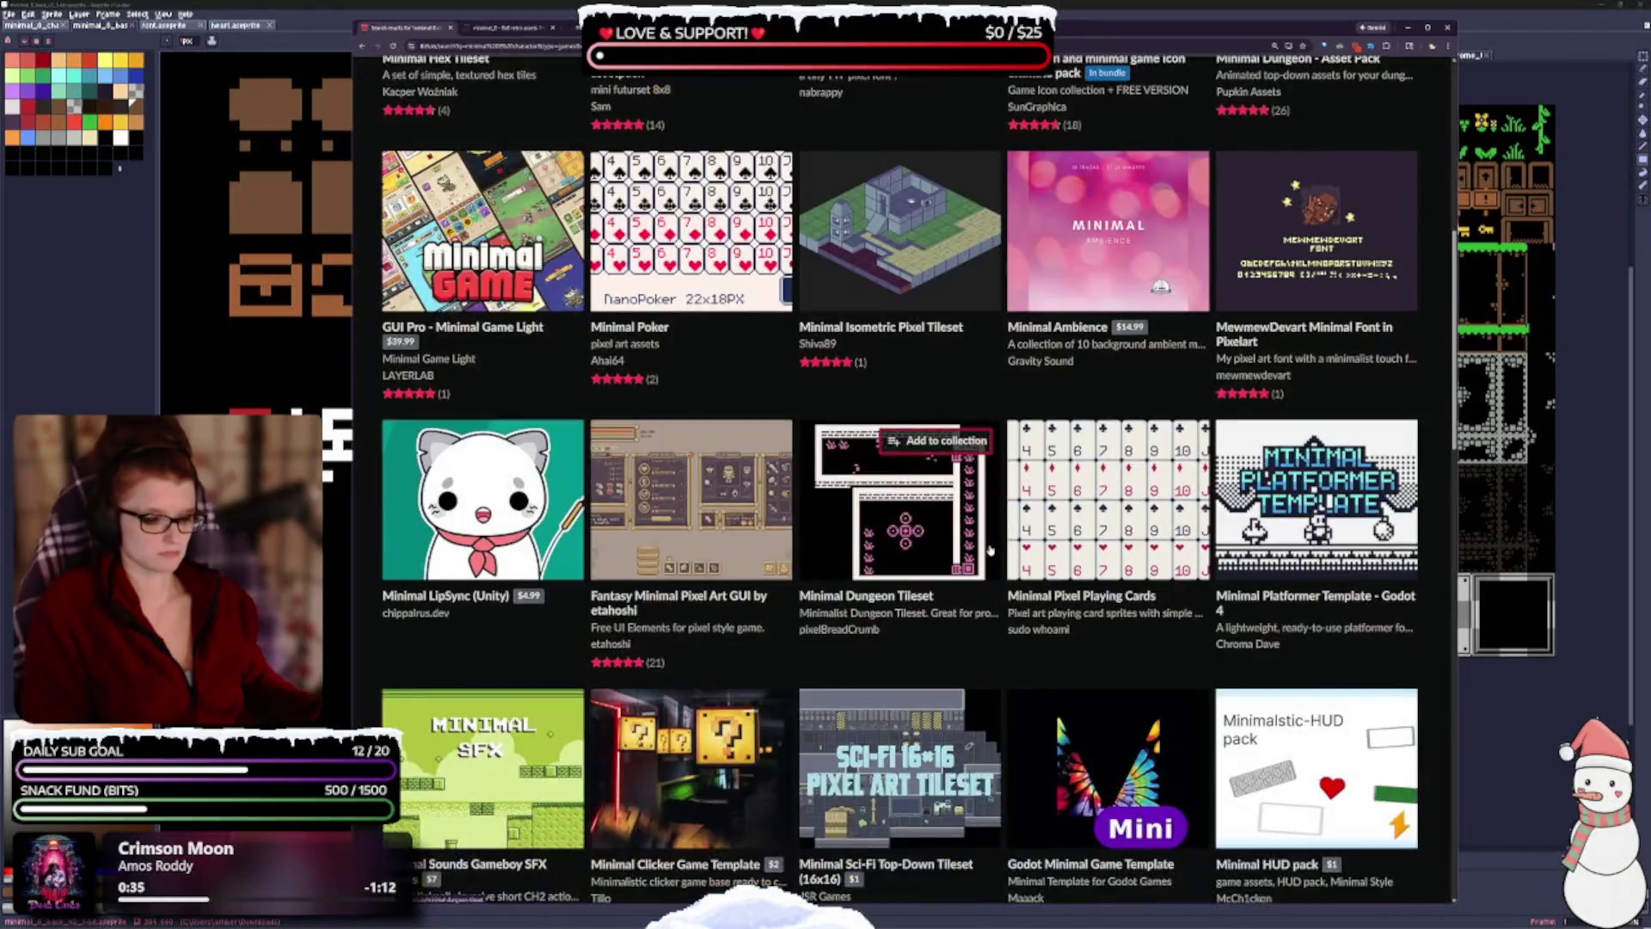
# Step: Scroll through the 'minimal 8 character' game-asset results and return to the top
pyautogui.scroll(-3, 990, 549)
pyautogui.scroll(-7, 990, 550)
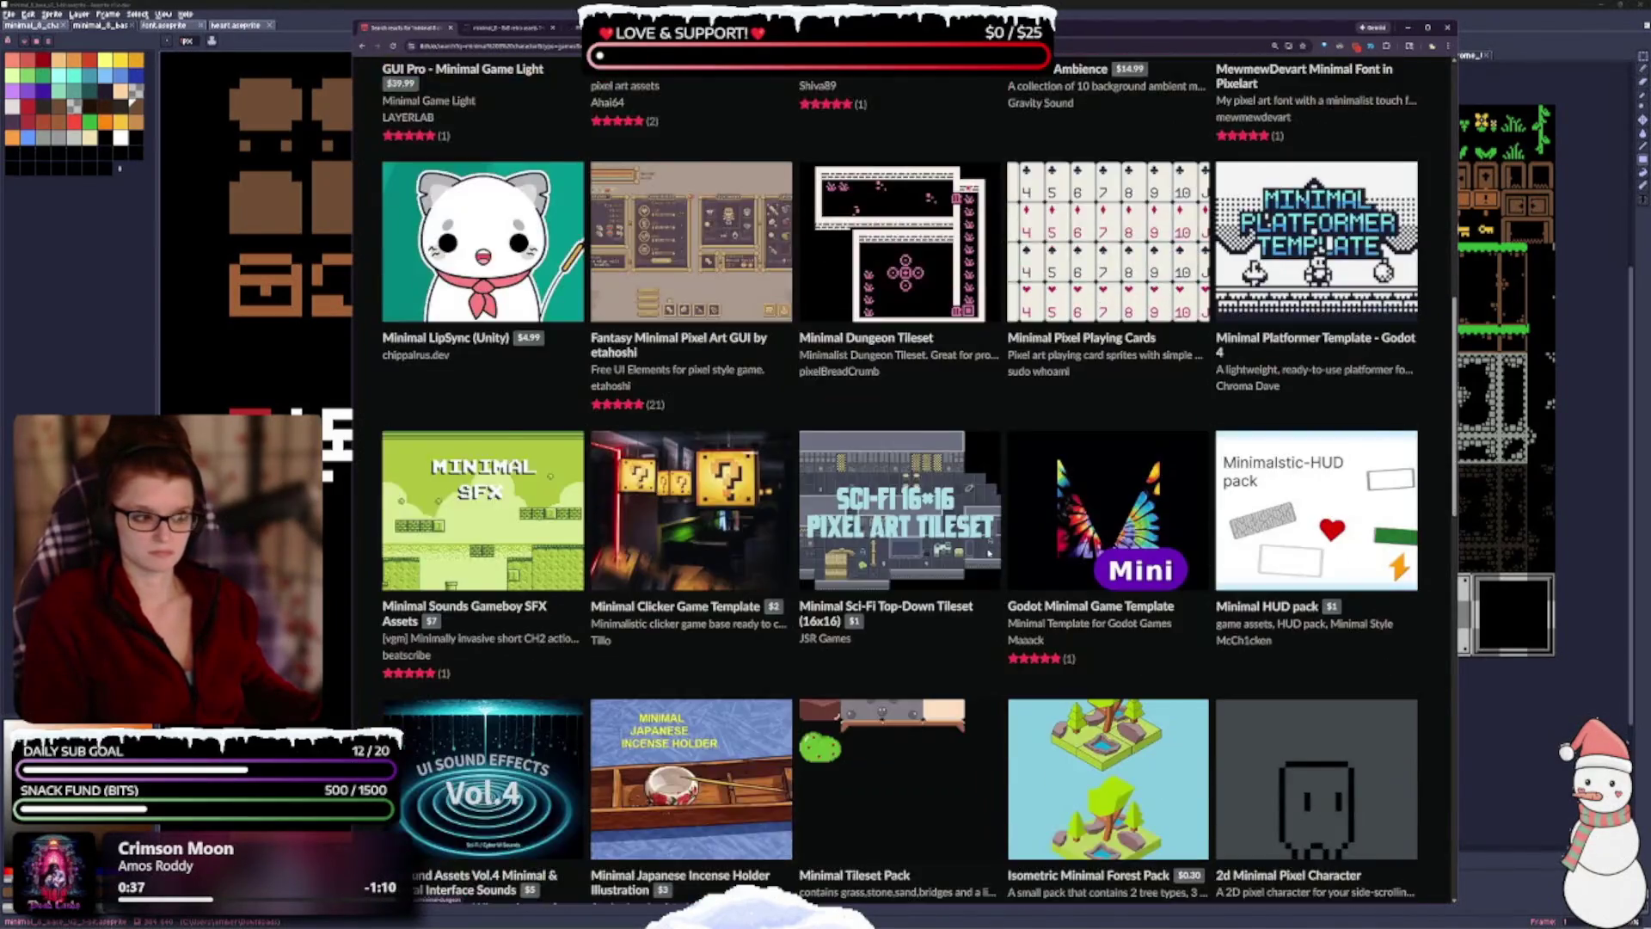
pyautogui.scroll(-4, 992, 551)
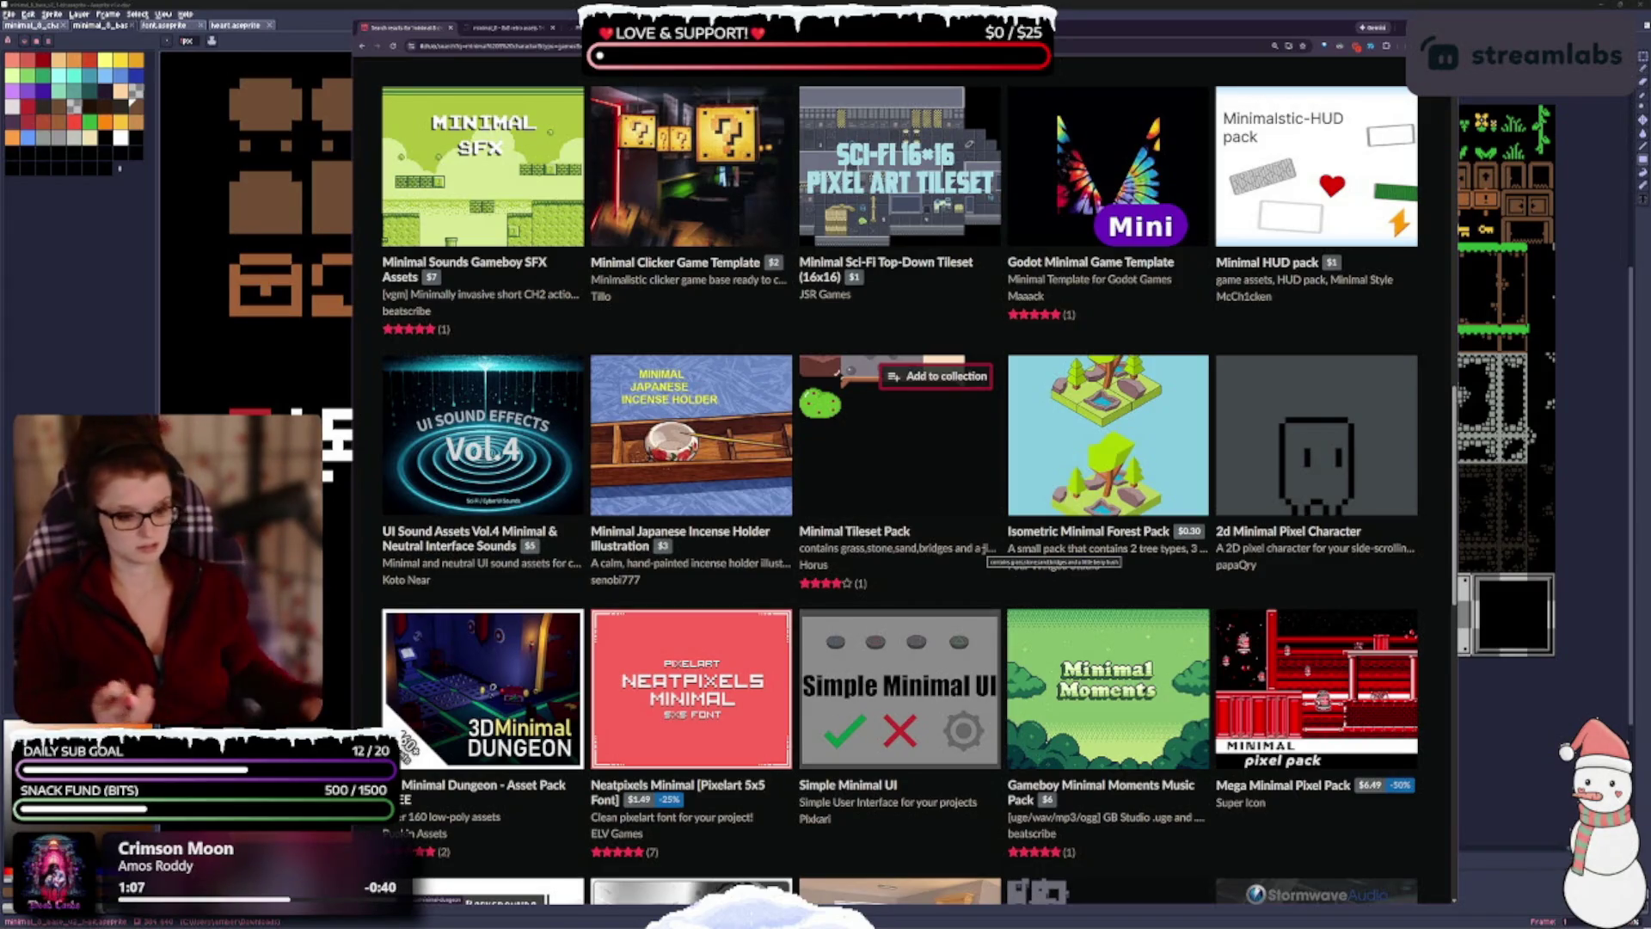
pyautogui.scroll(-3, 901, 458)
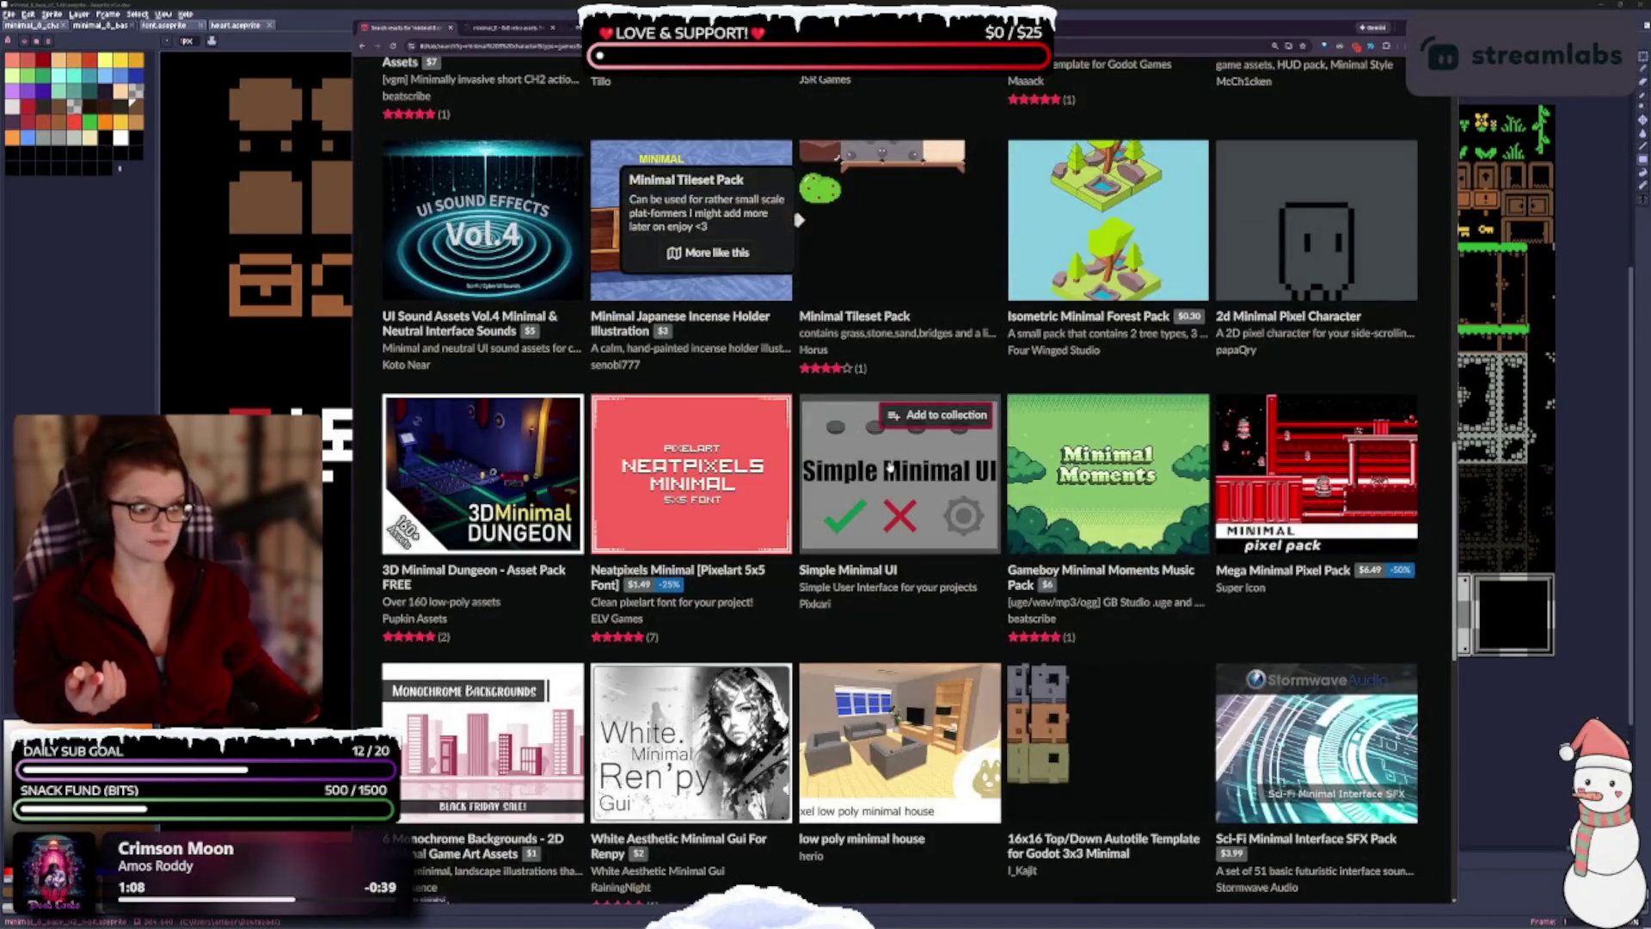
pyautogui.scroll(-5, 900, 457)
pyautogui.scroll(-1, 889, 501)
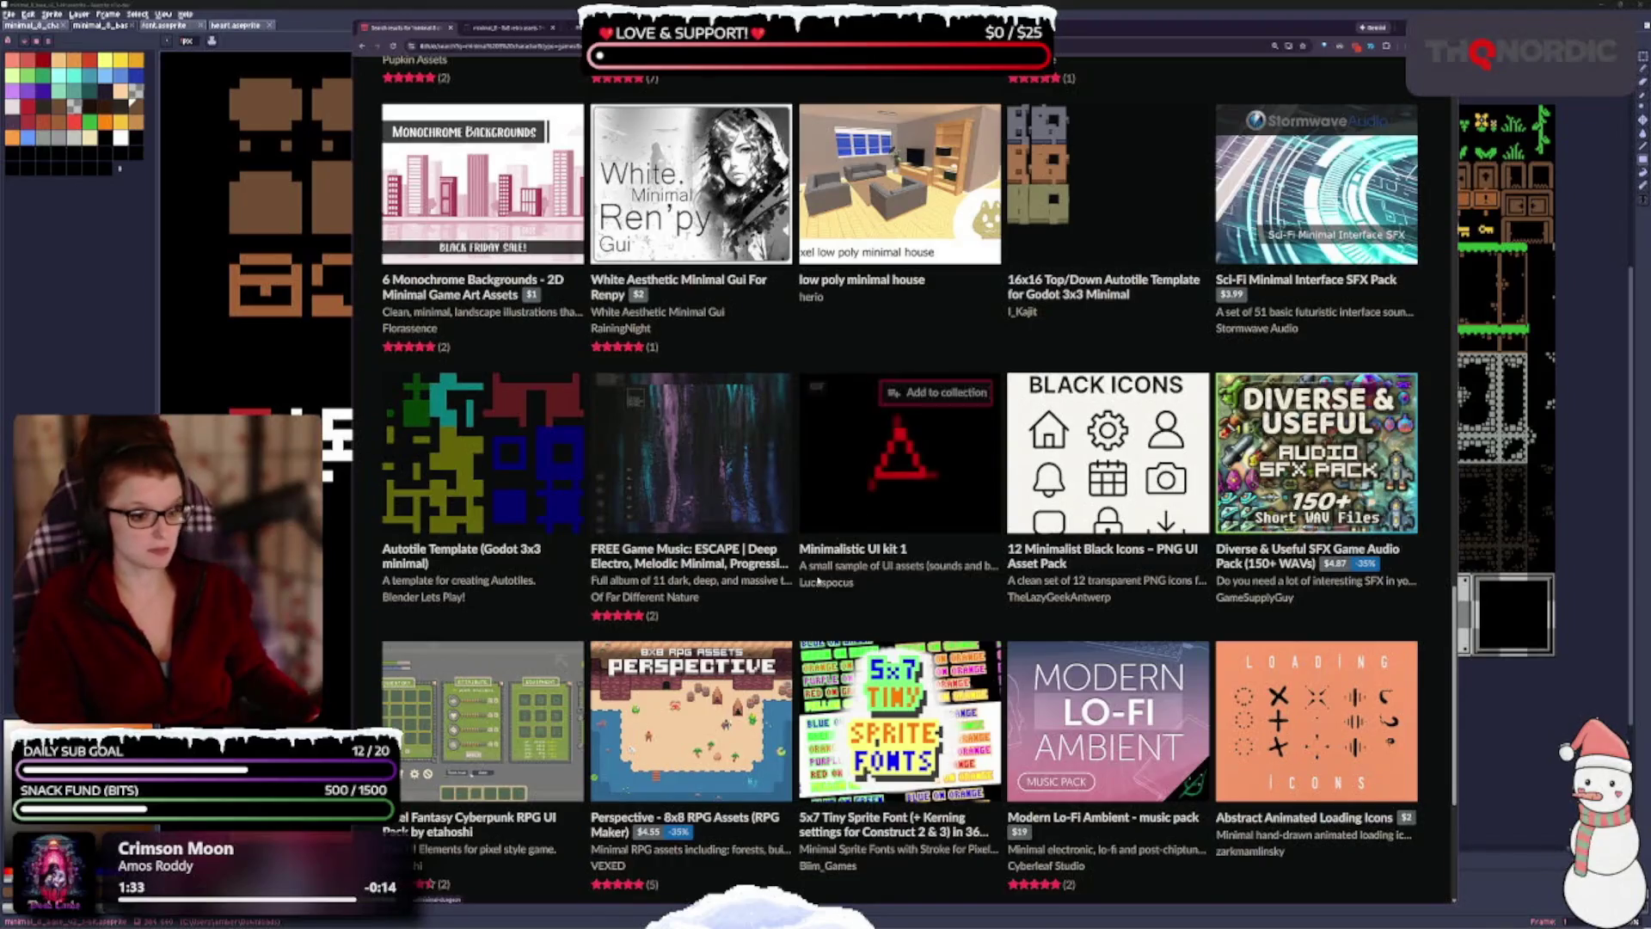
pyautogui.scroll(-1, 844, 564)
pyautogui.scroll(-2, 815, 593)
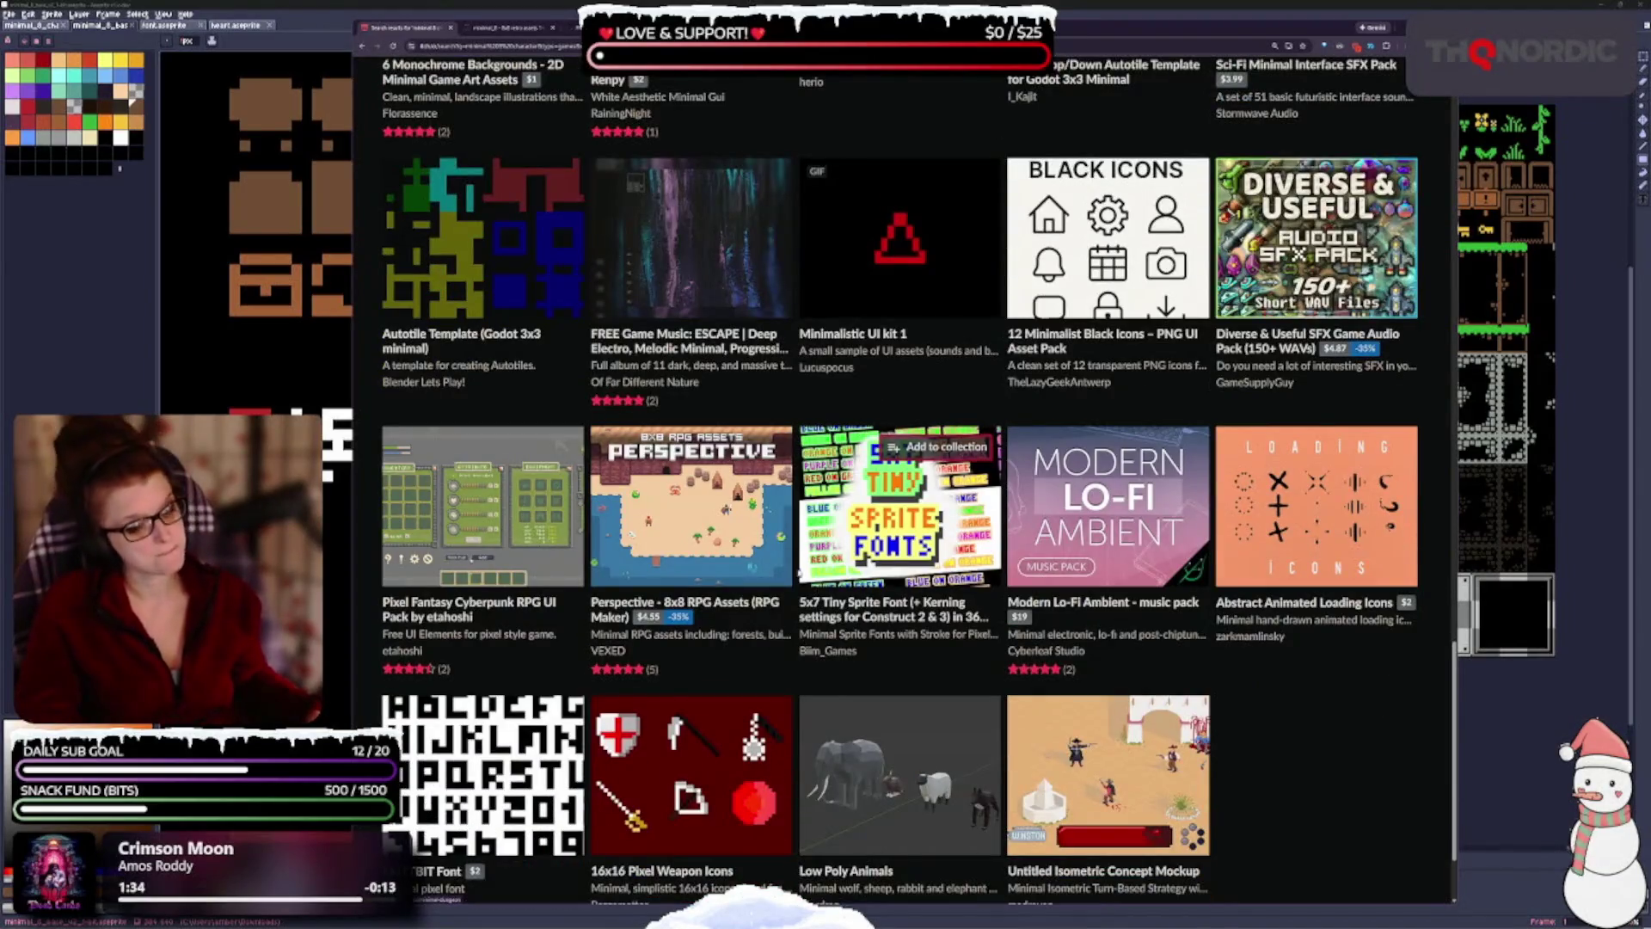
pyautogui.scroll(-2, 800, 573)
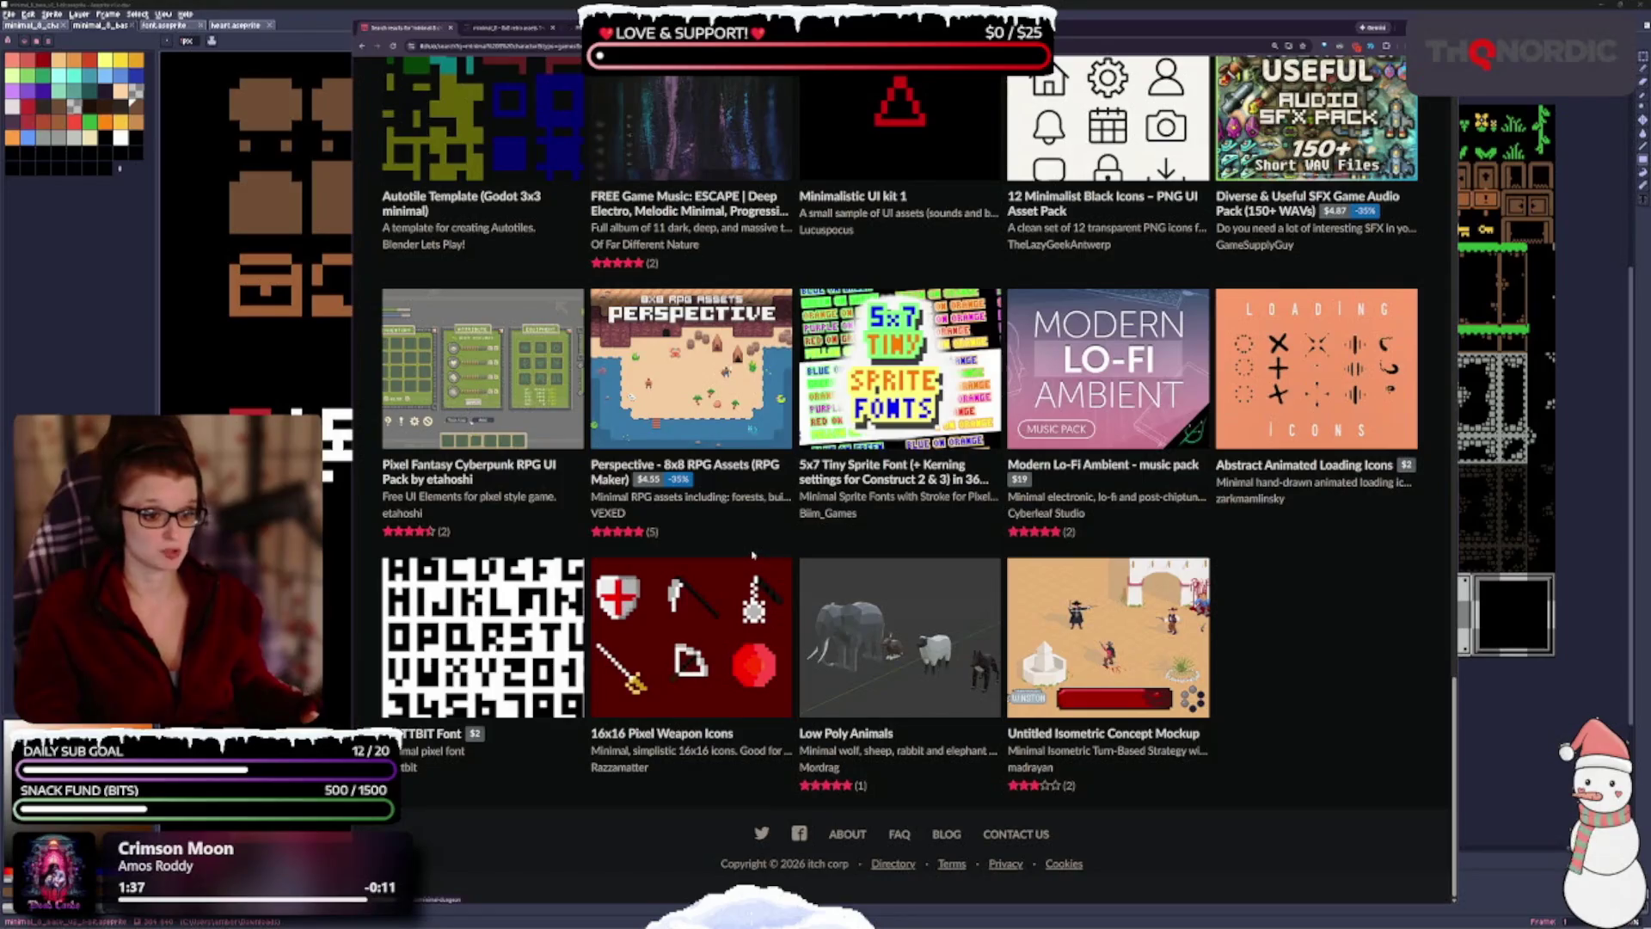
pyautogui.scroll(9, 804, 683)
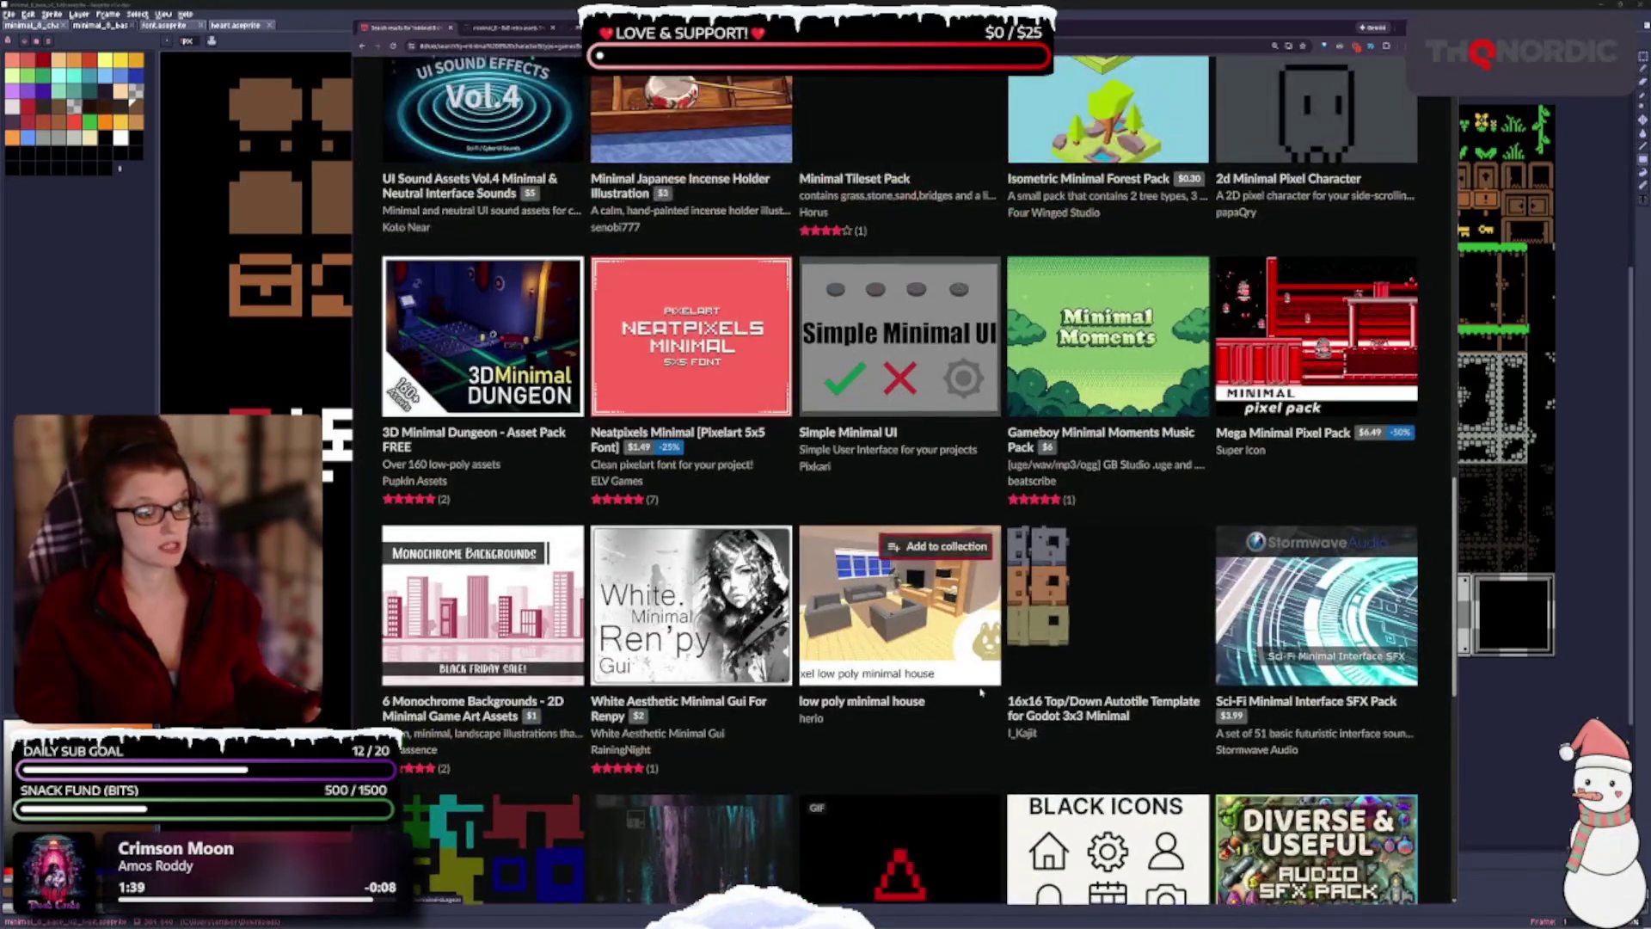
pyautogui.moveTo(565, 98)
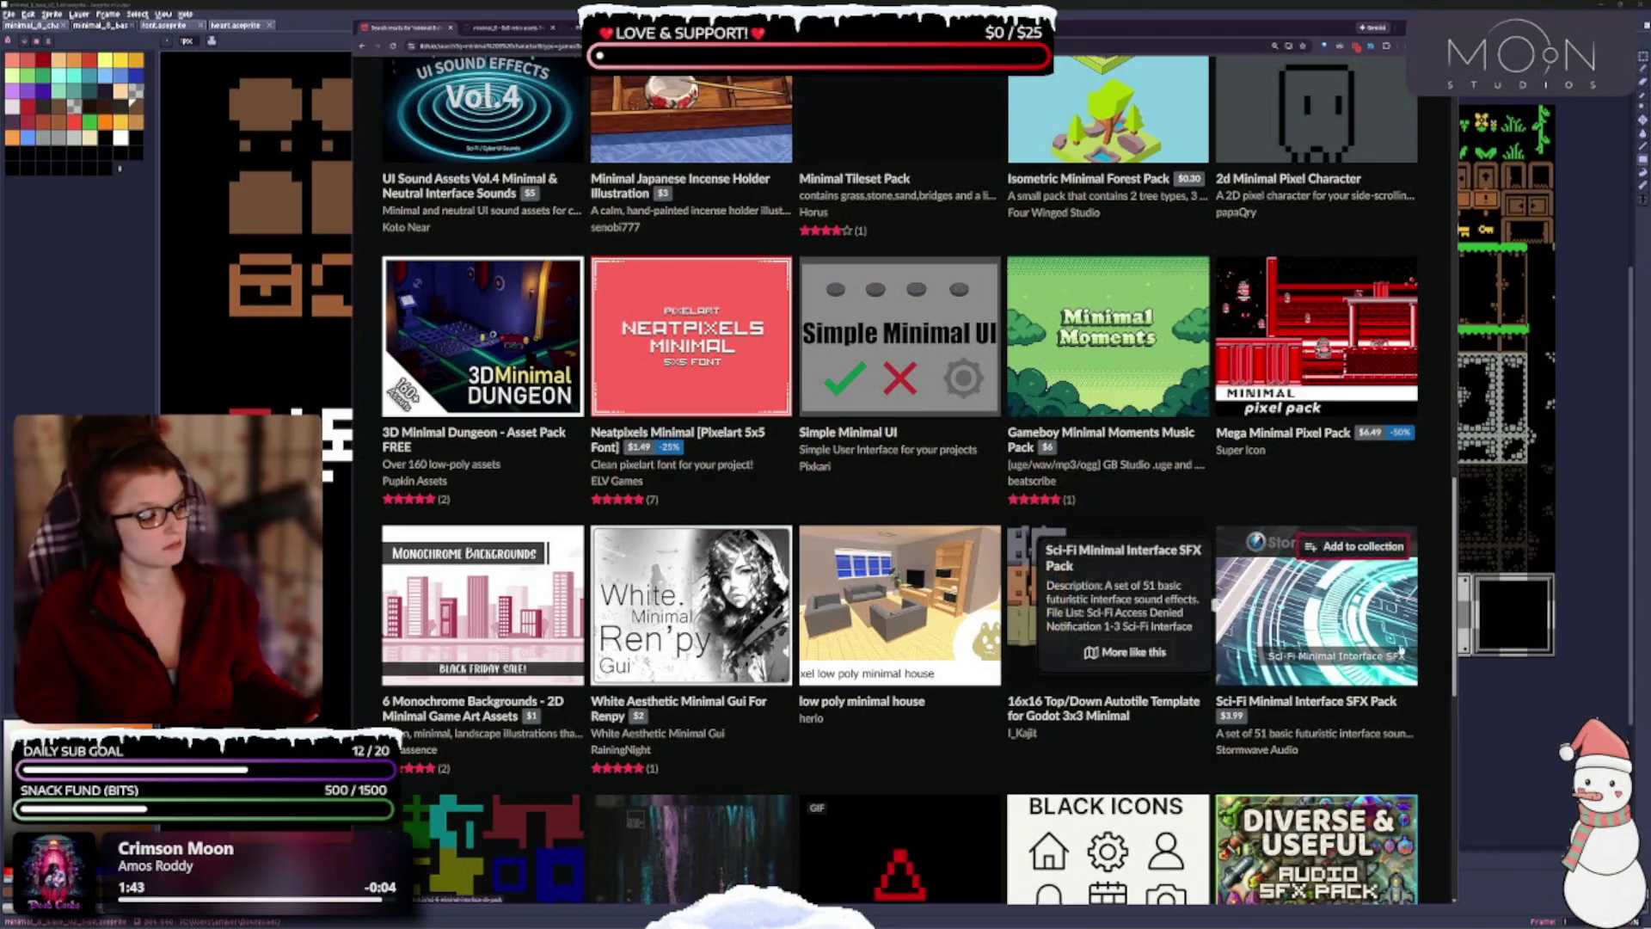
pyautogui.scroll(-5, 574, 140)
pyautogui.scroll(6, 899, 482)
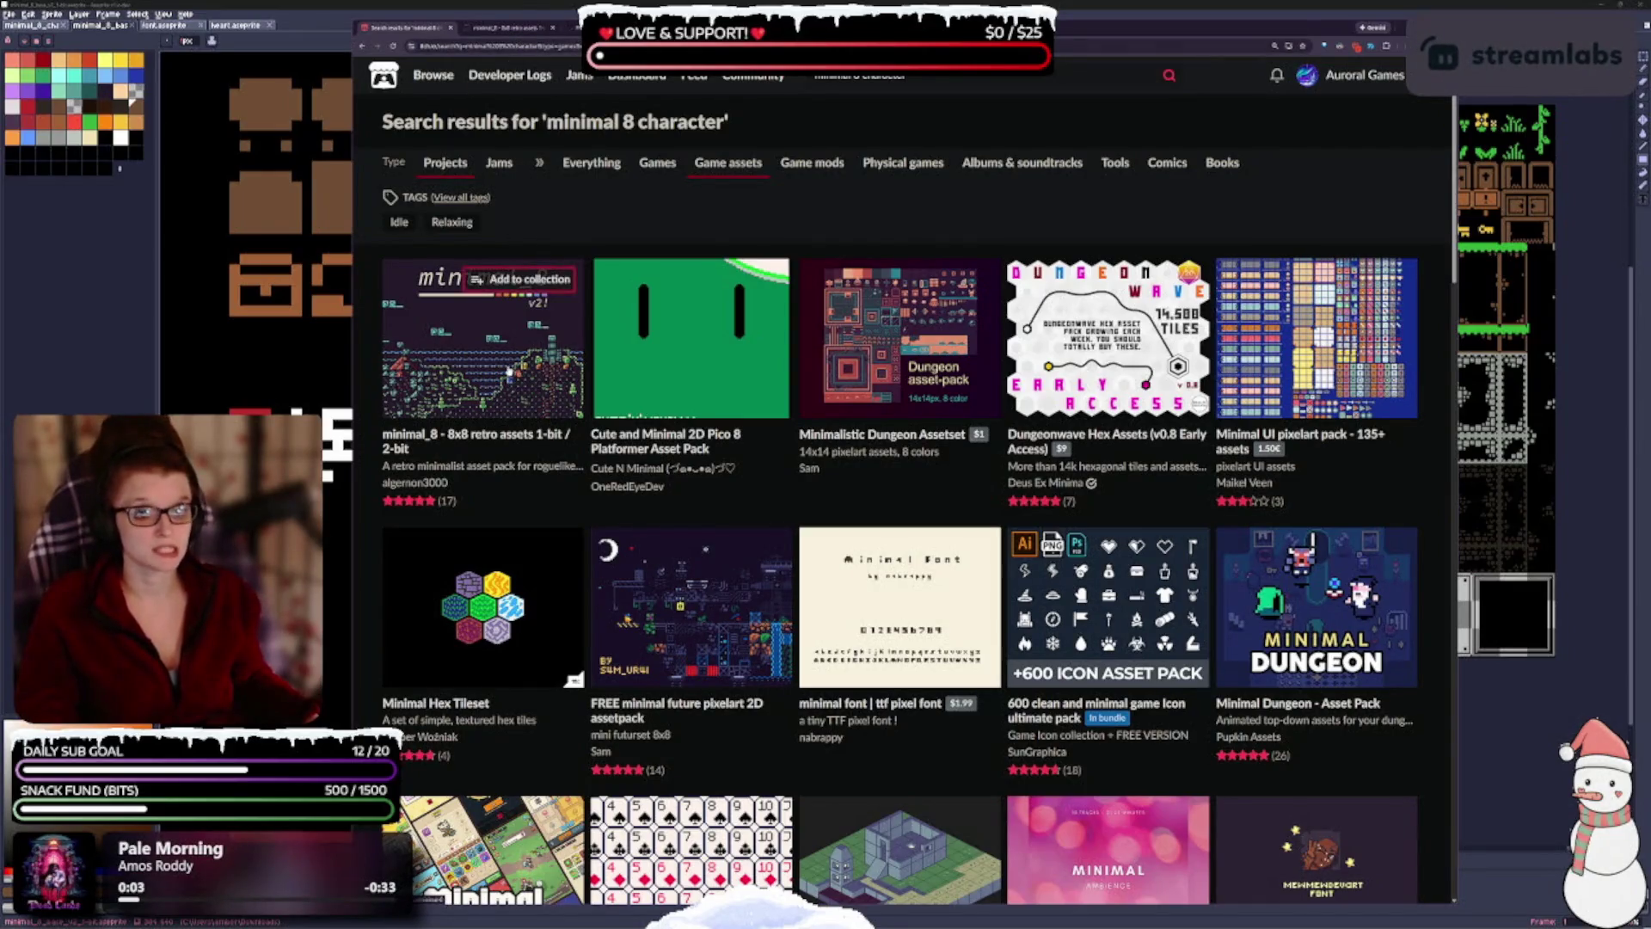
# Step: Add the minimal_8 pack to the [Private] Pixels collection
pyautogui.click(487, 29)
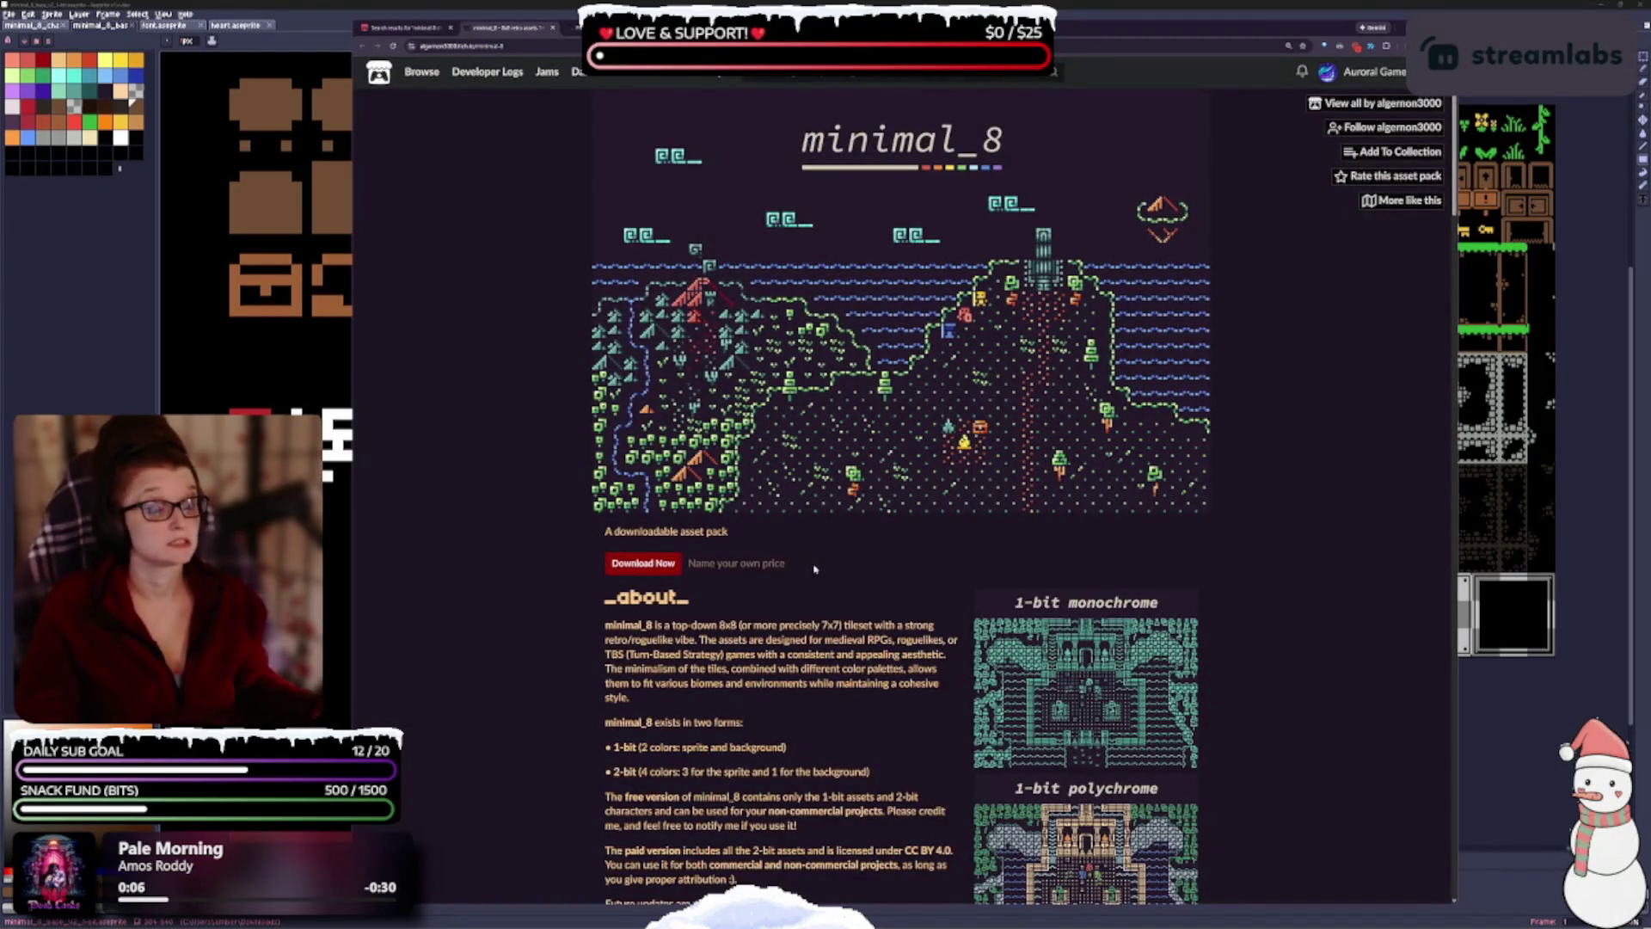
pyautogui.click(1386, 154)
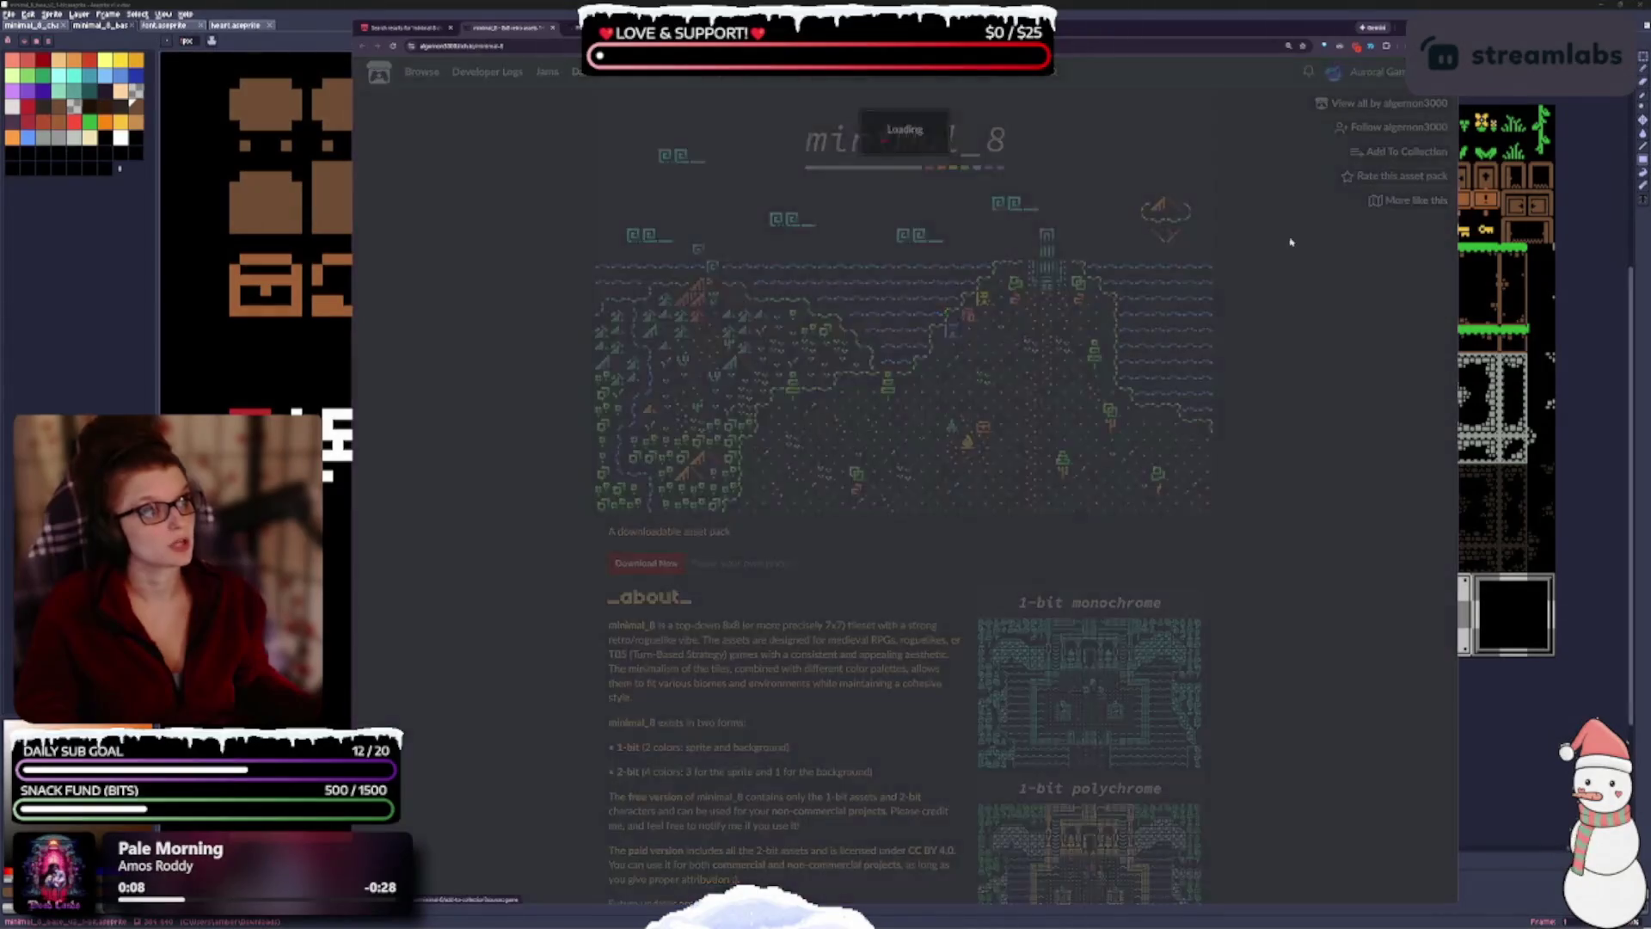
pyautogui.click(786, 501)
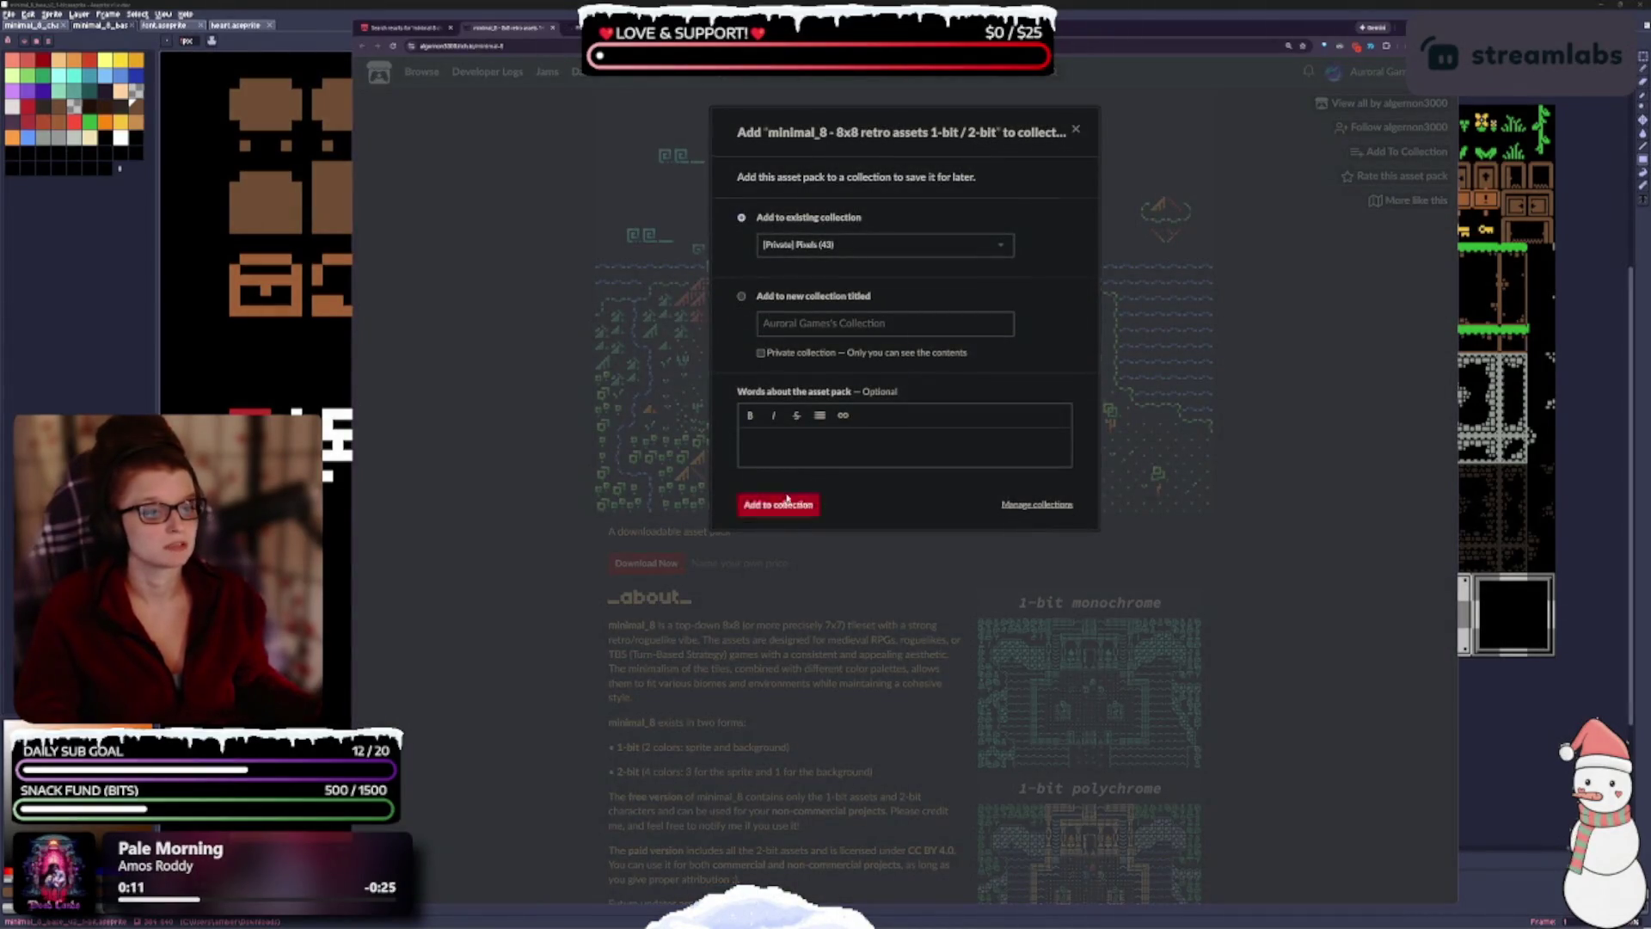
pyautogui.click(868, 639)
# Step: Browse the minimal_8 page, view the enlarged 1-bit monochrome preview, then go back to Minimal Future
pyautogui.scroll(-6, 869, 639)
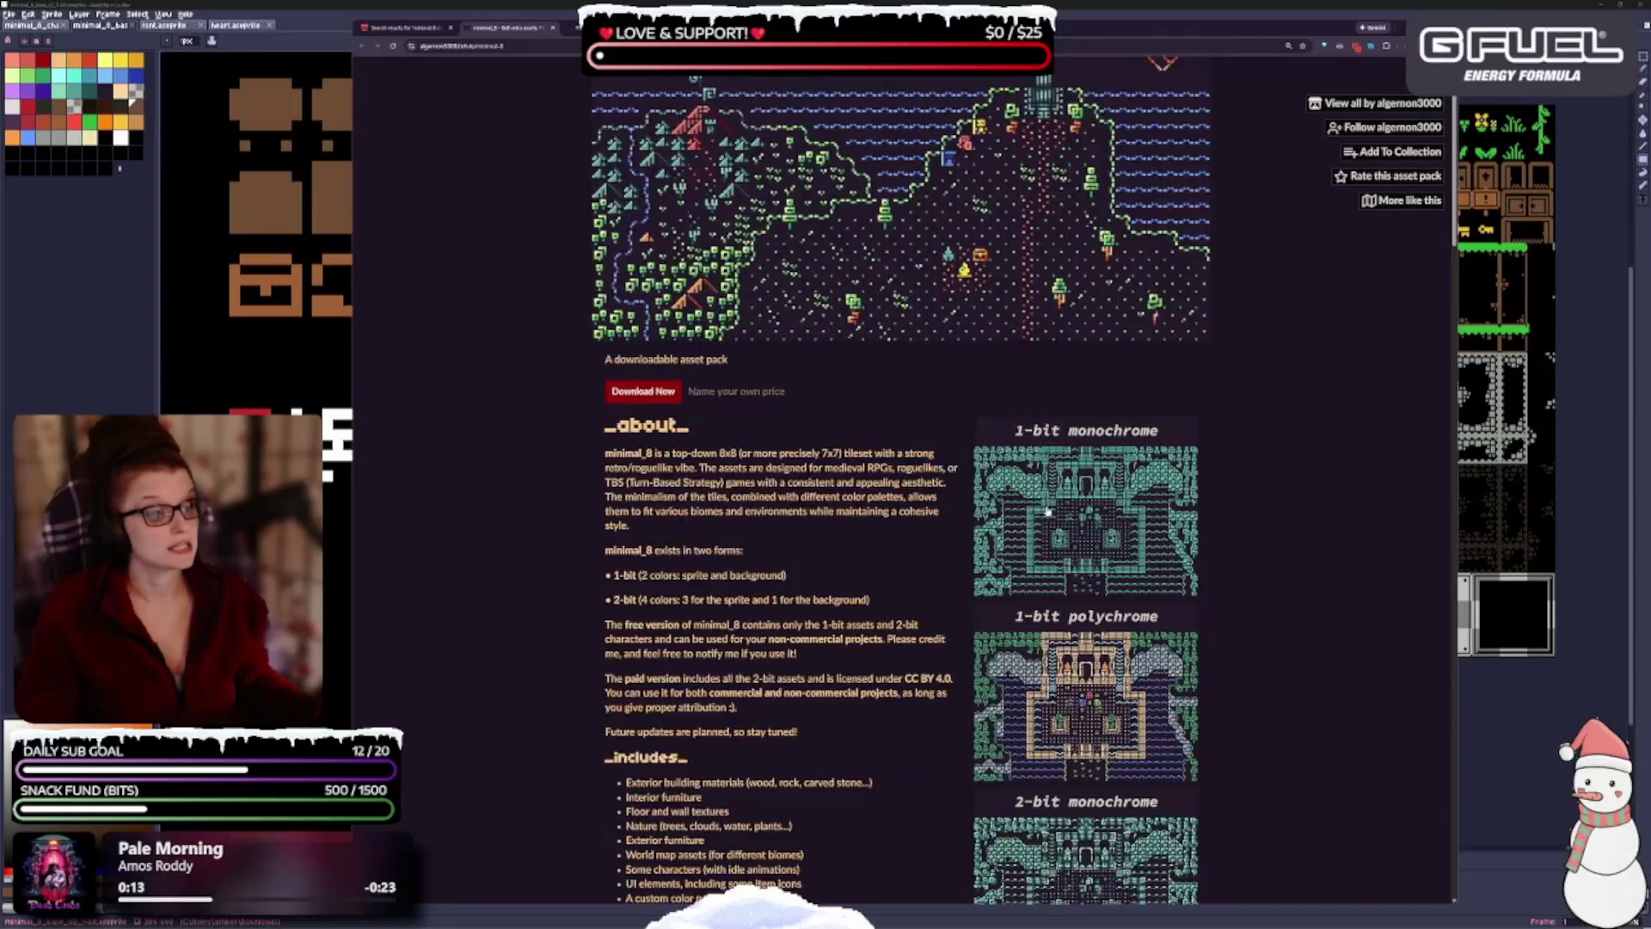
pyautogui.scroll(-5, 1098, 544)
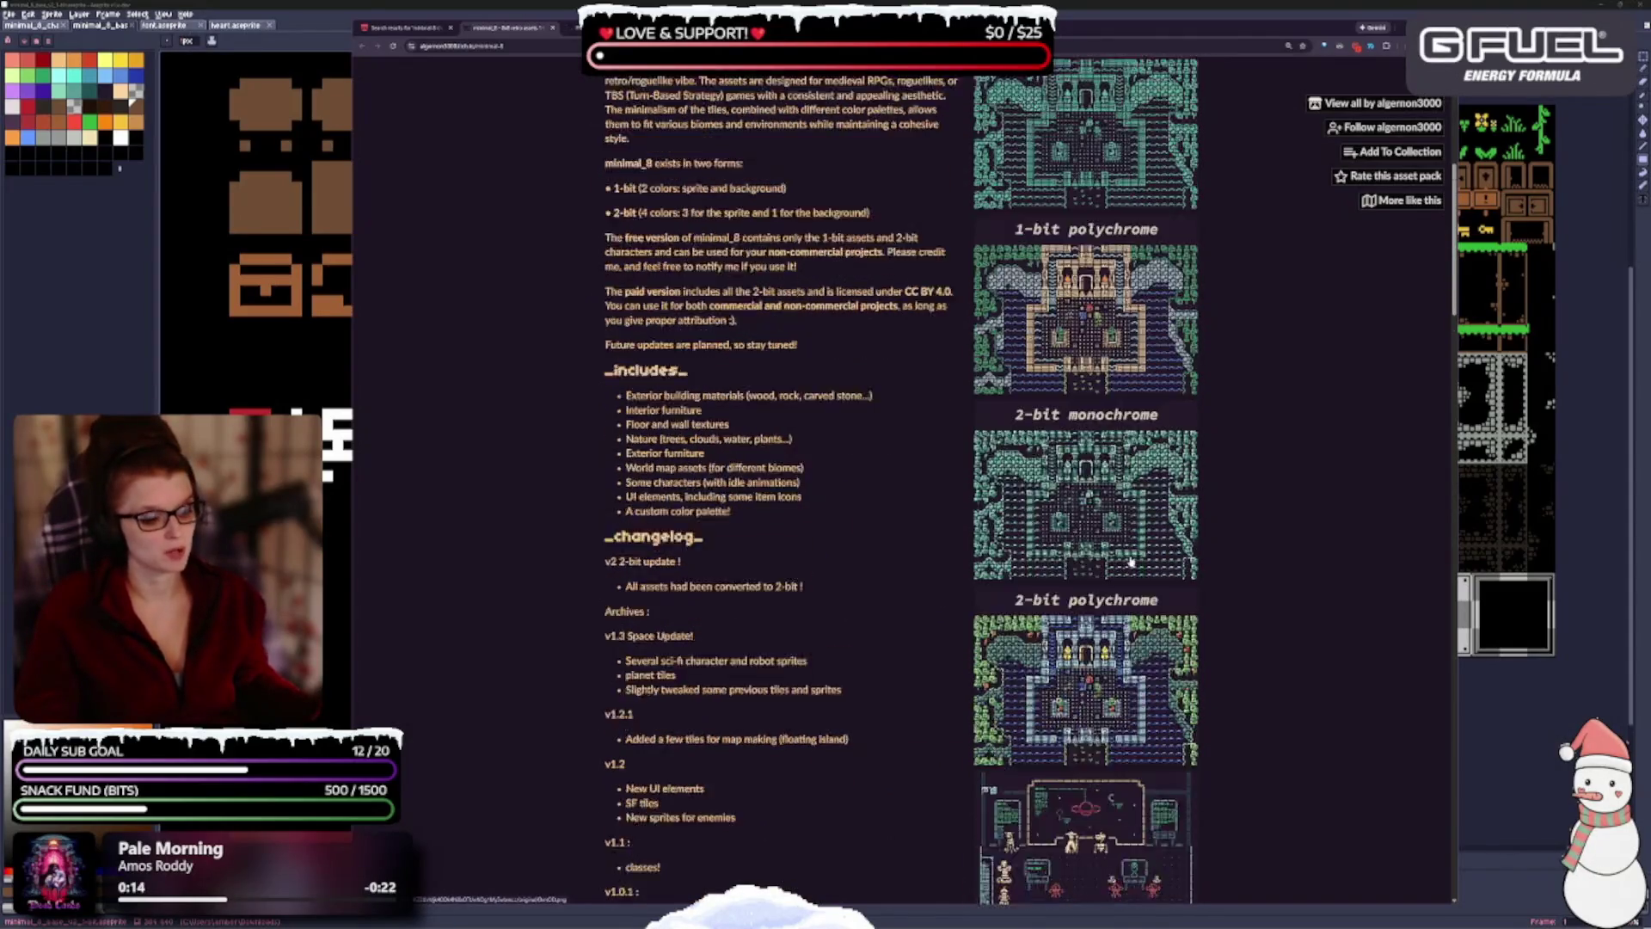
pyautogui.scroll(-2, 1109, 546)
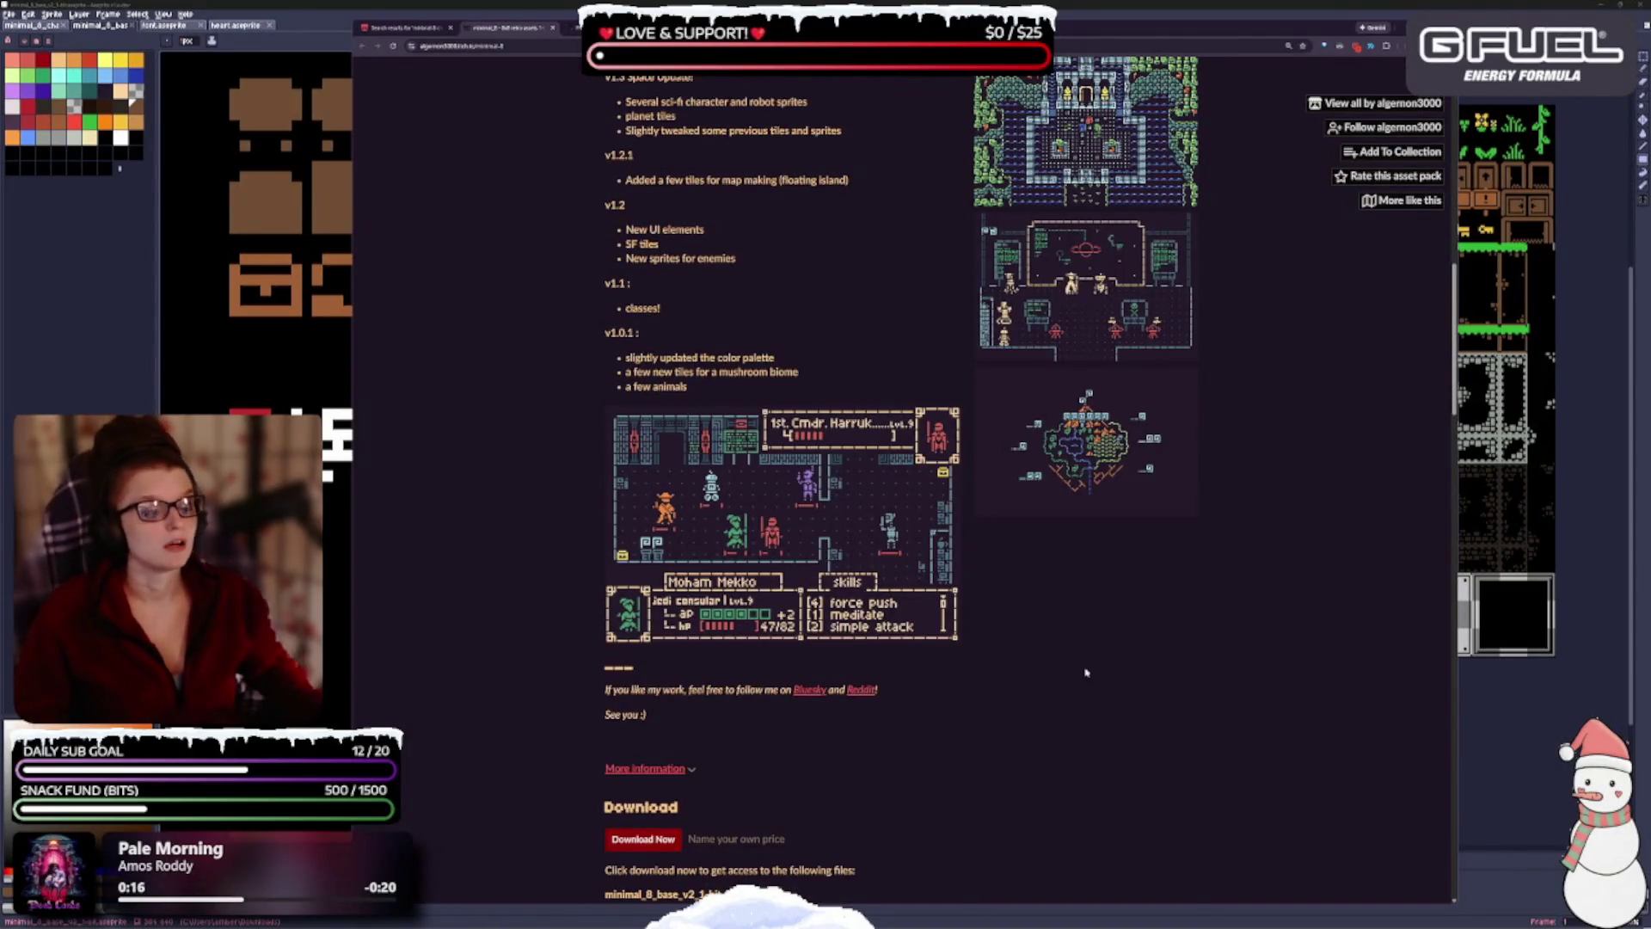
pyautogui.scroll(-2, 1055, 669)
pyautogui.scroll(-5, 1054, 669)
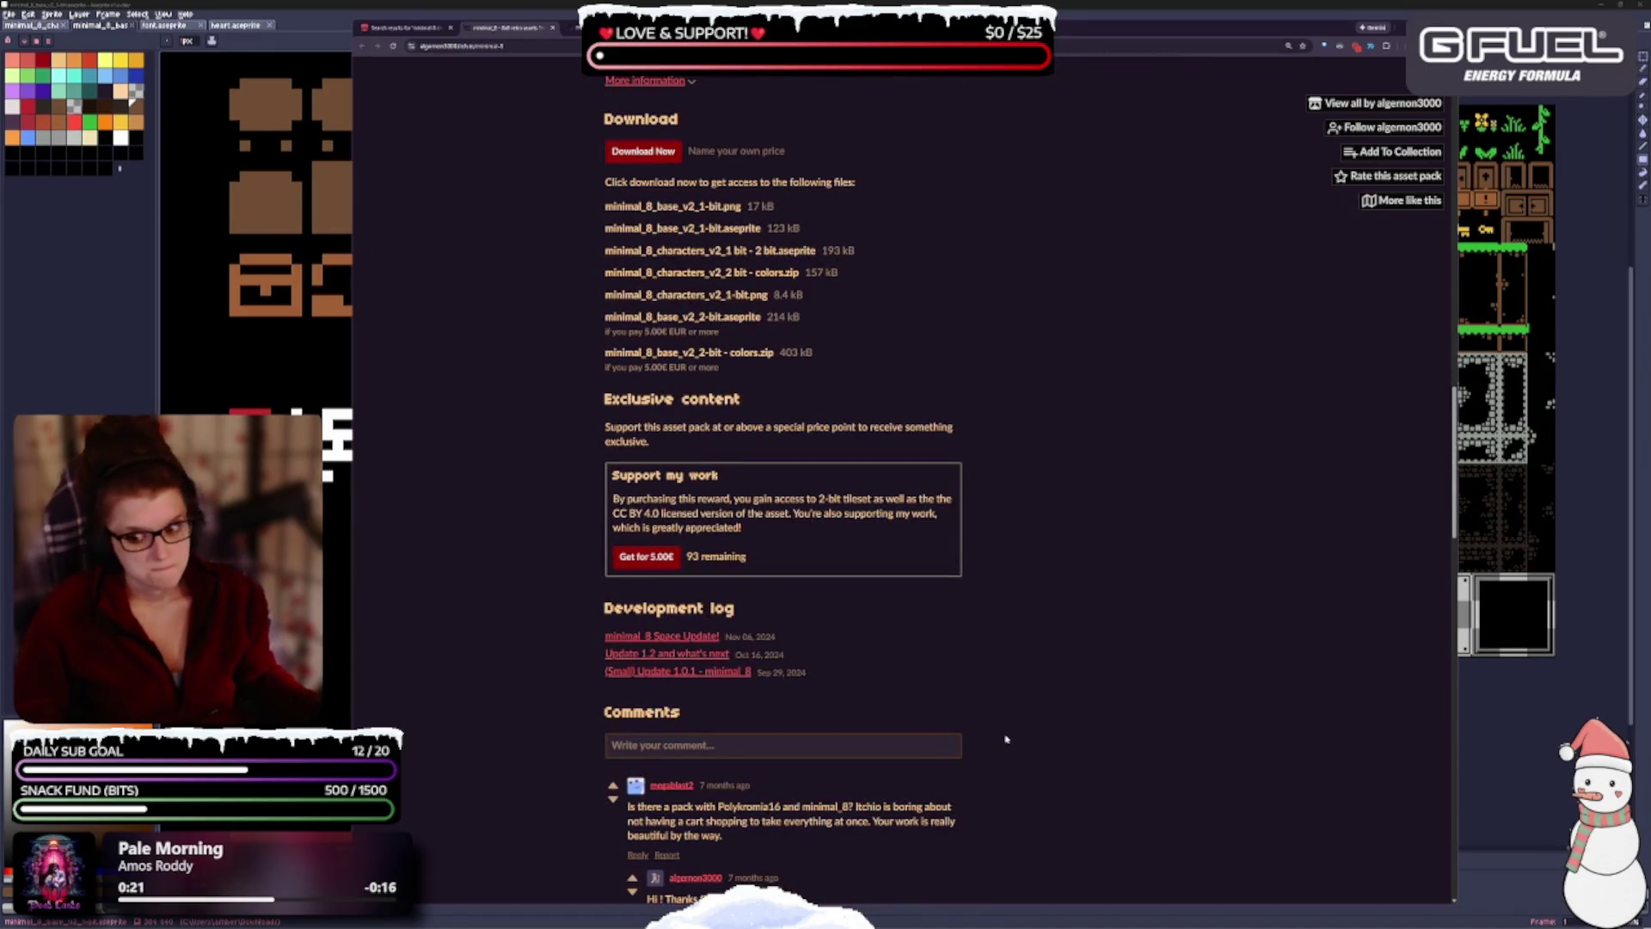
pyautogui.scroll(7, 1006, 731)
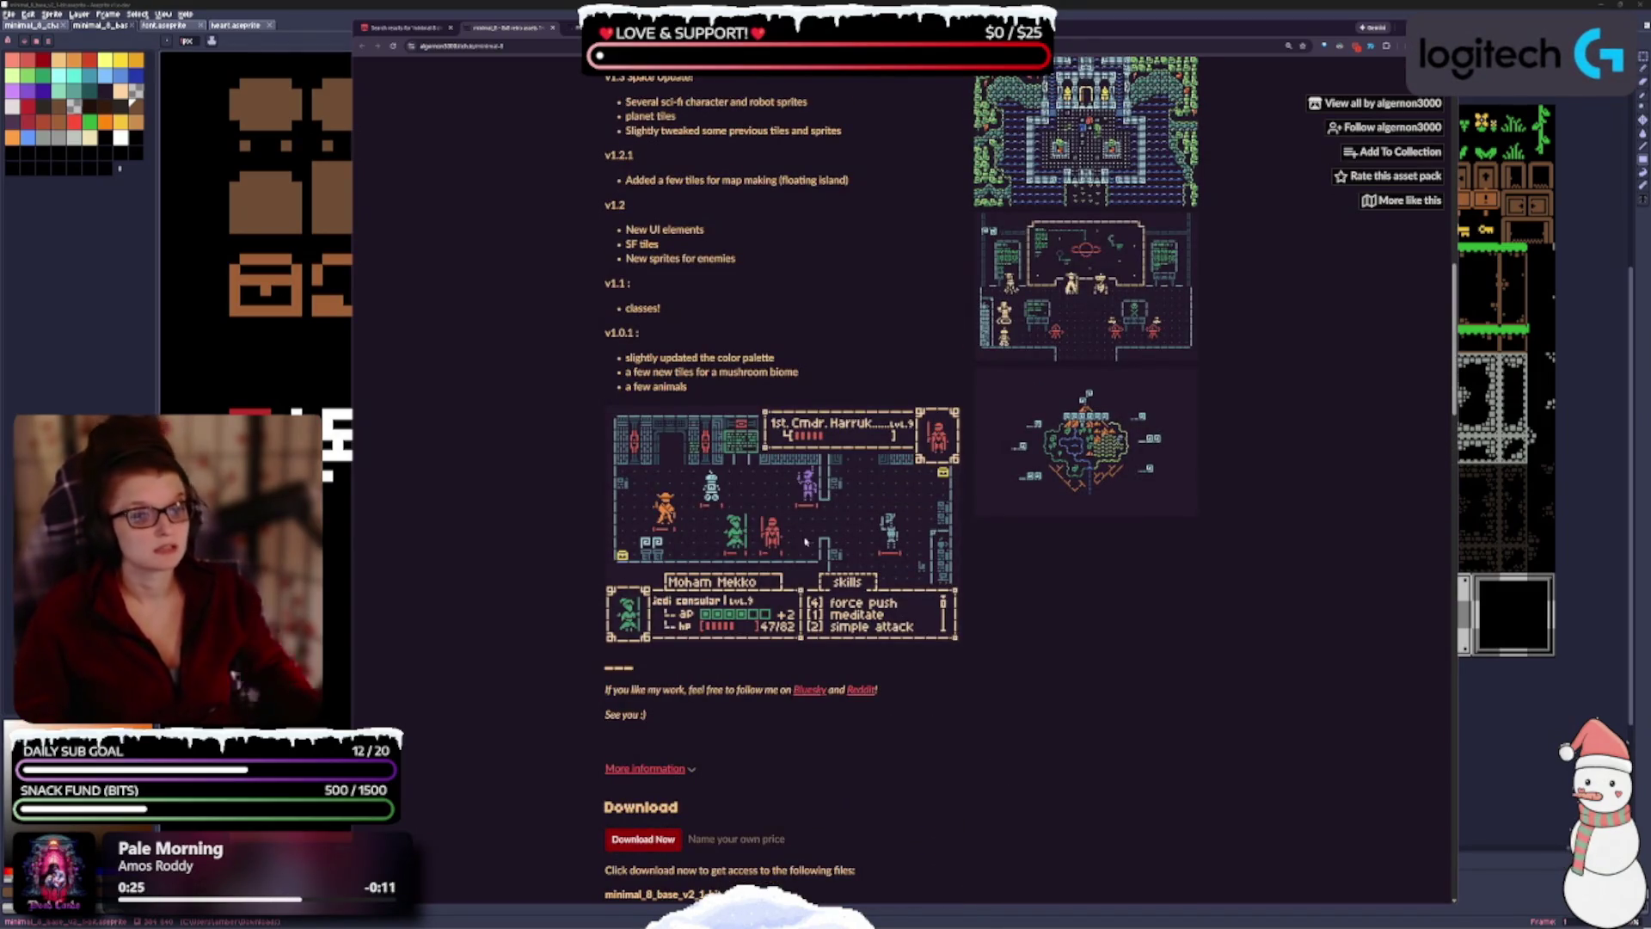
pyautogui.scroll(2, 750, 546)
pyautogui.scroll(-2, 750, 546)
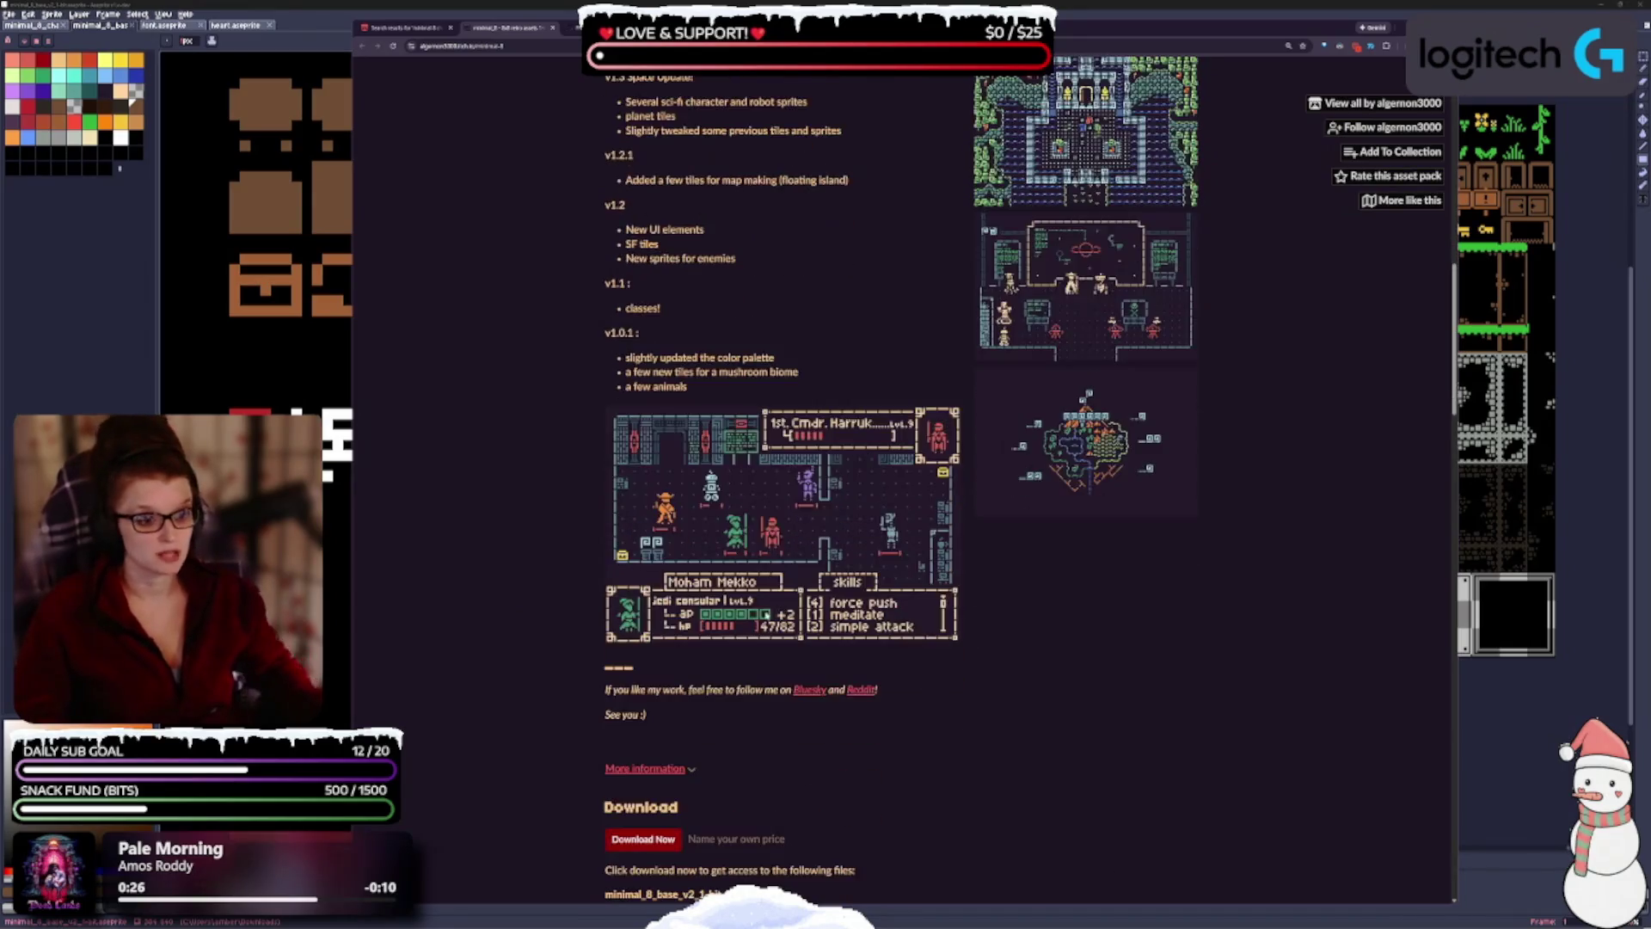
pyautogui.scroll(8, 858, 581)
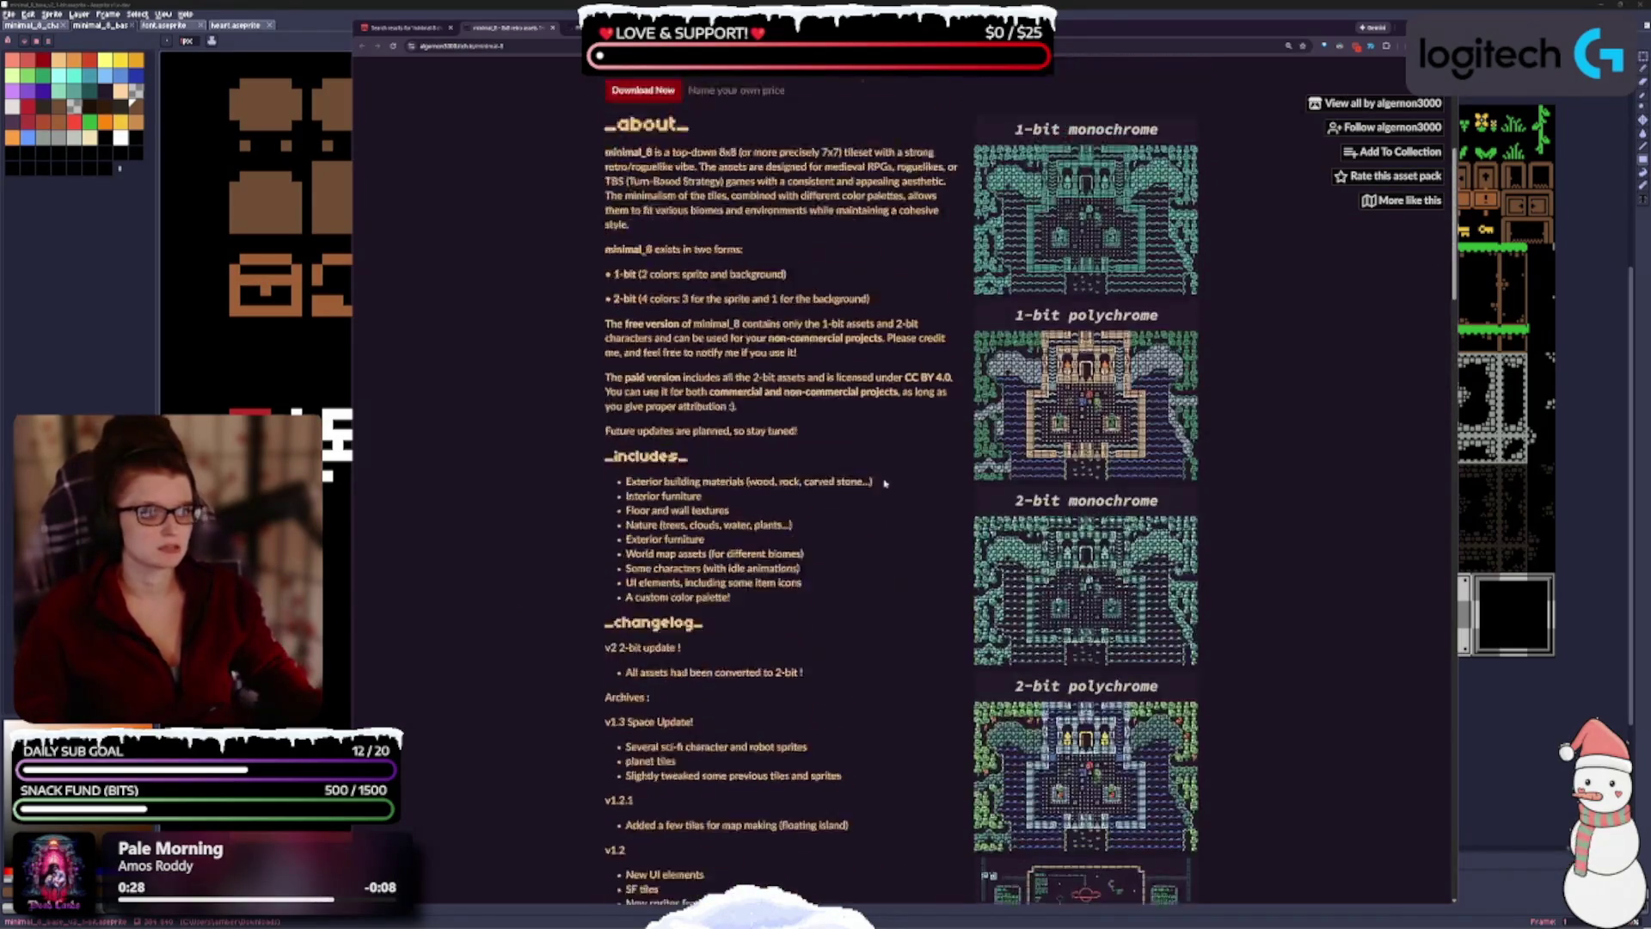
pyautogui.click(1056, 321)
pyautogui.click(1329, 460)
pyautogui.scroll(1, 1118, 516)
pyautogui.scroll(-1, 1039, 580)
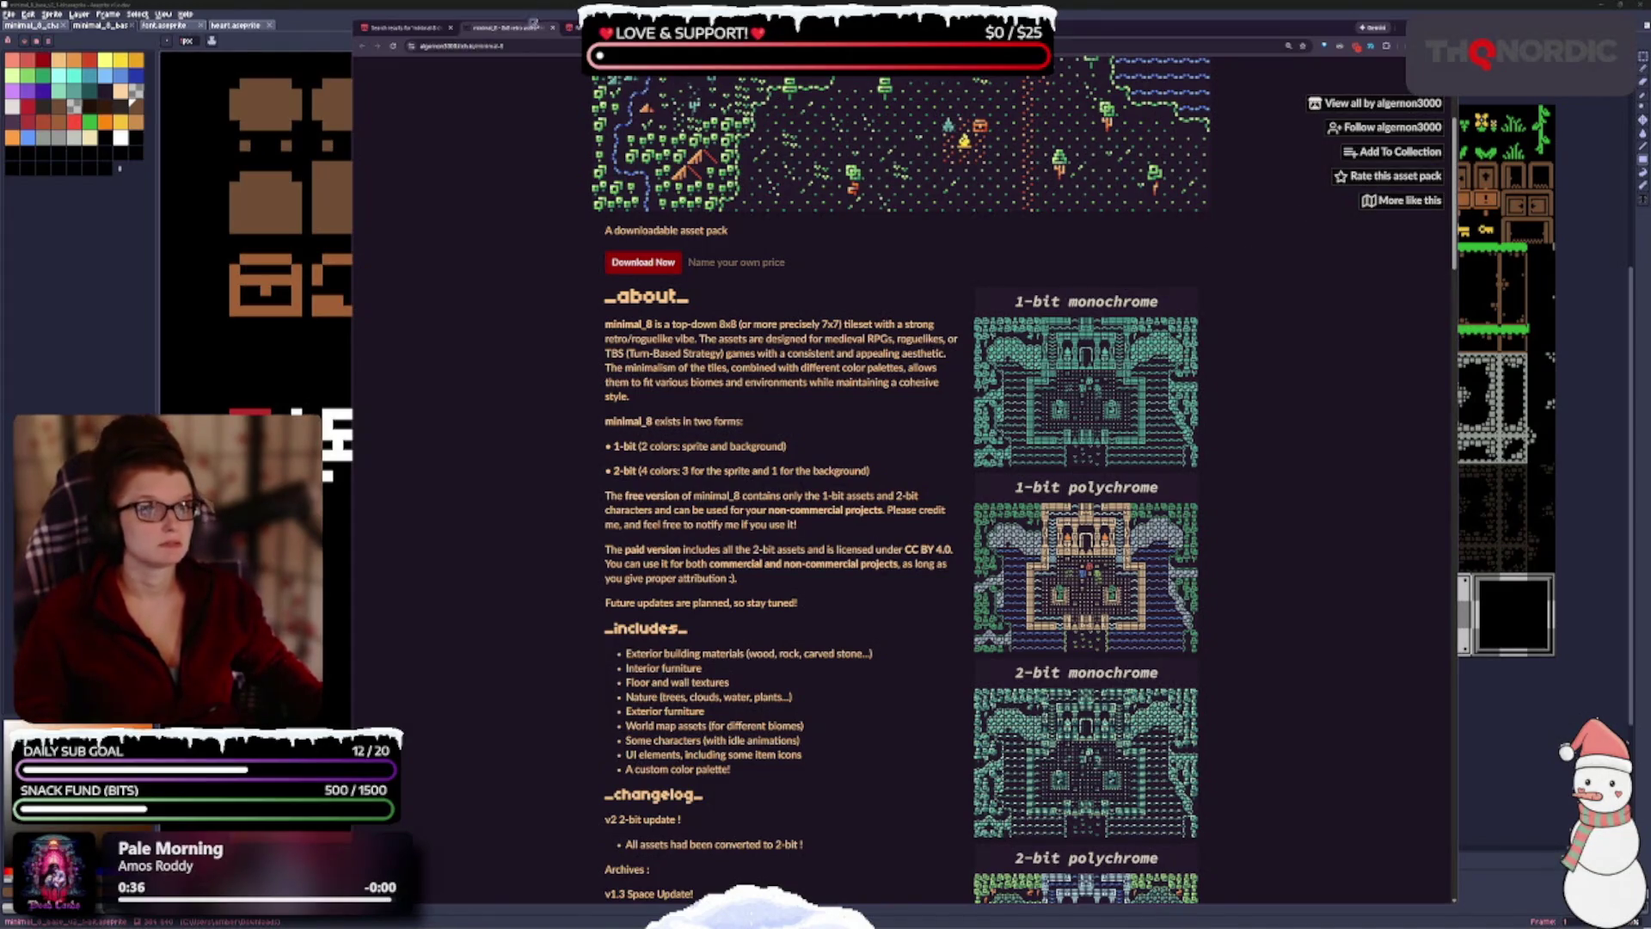
pyautogui.hotkey('alt', 'Left')
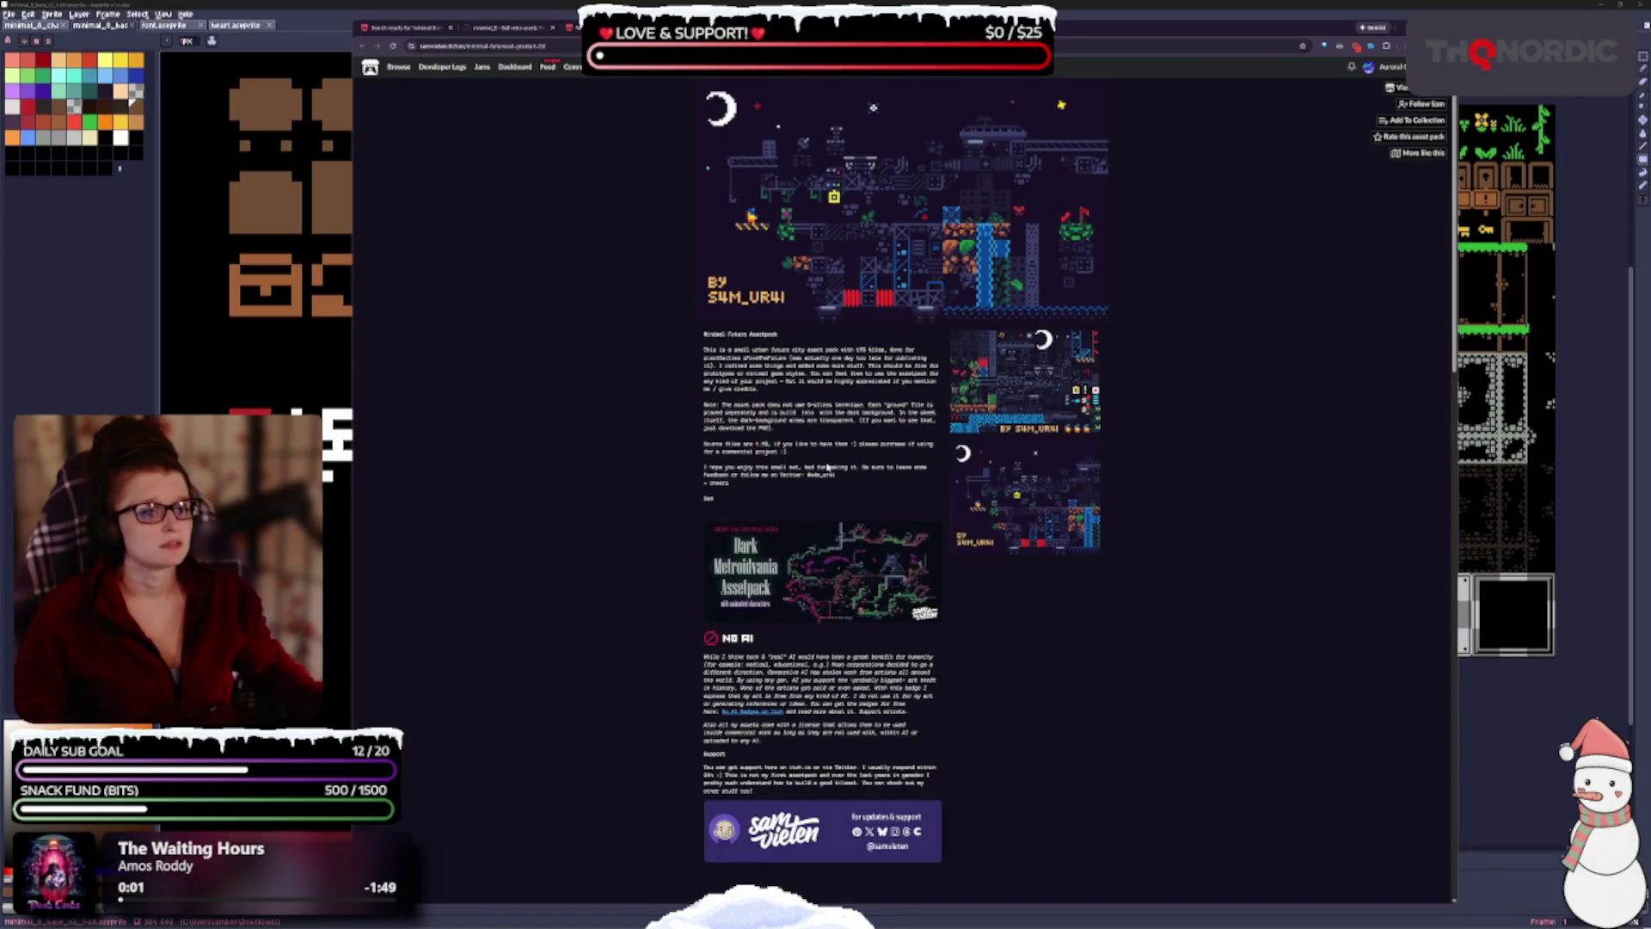
# Step: Check the Minimal Future pack's collection options and close them without saving again
pyautogui.scroll(5, 828, 467)
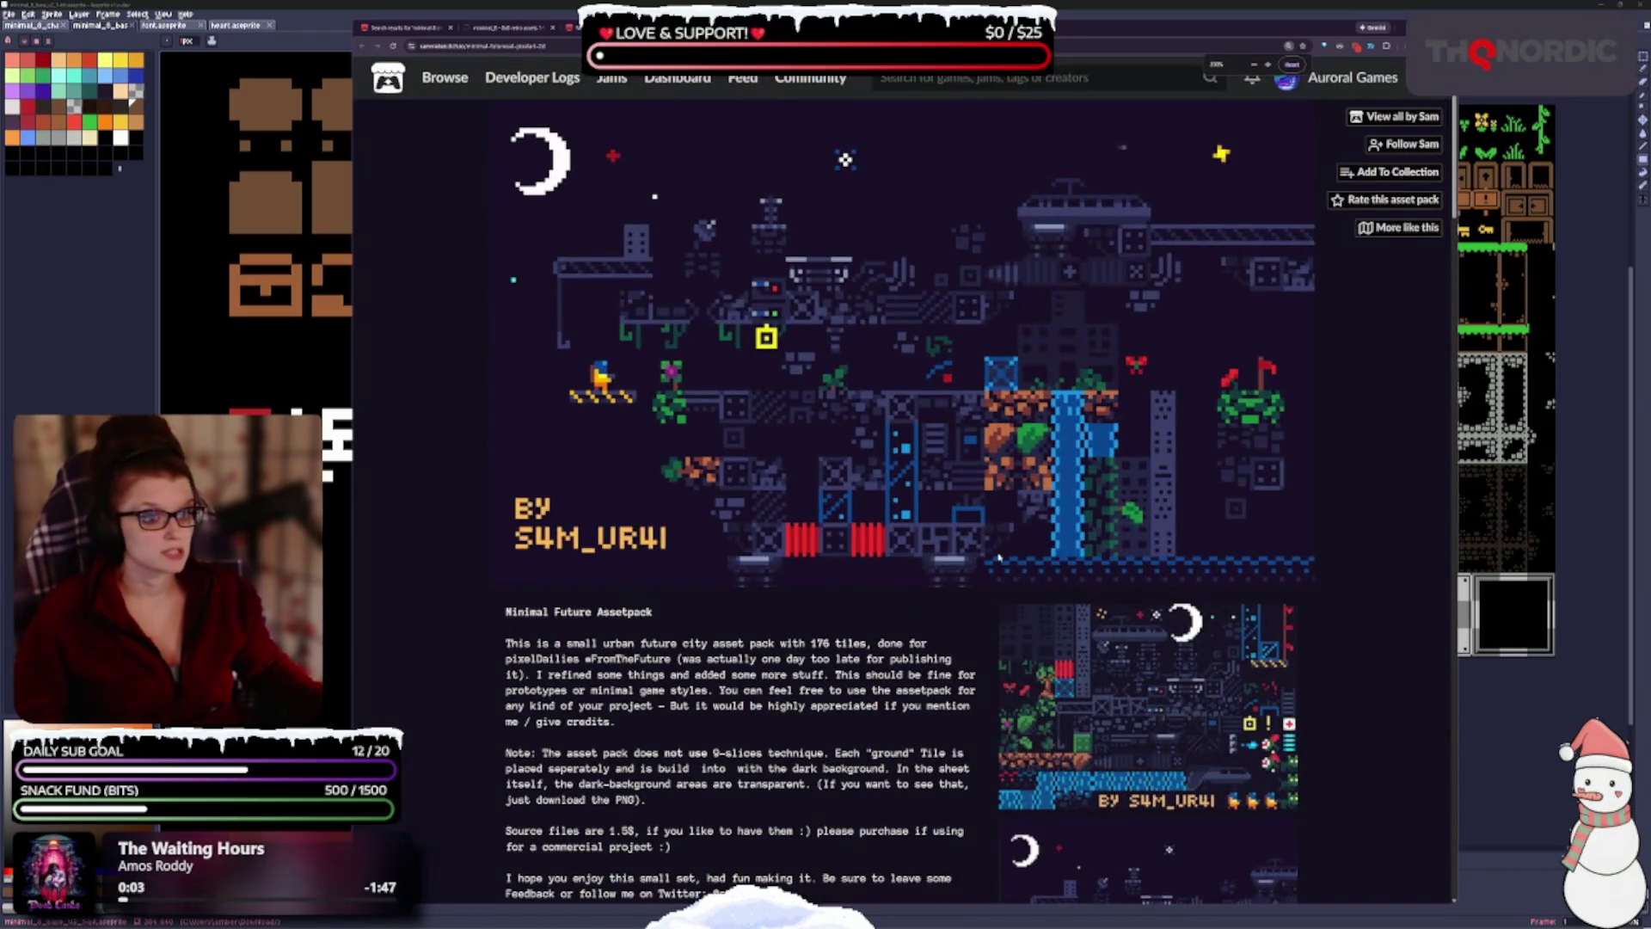
pyautogui.scroll(-3, 763, 682)
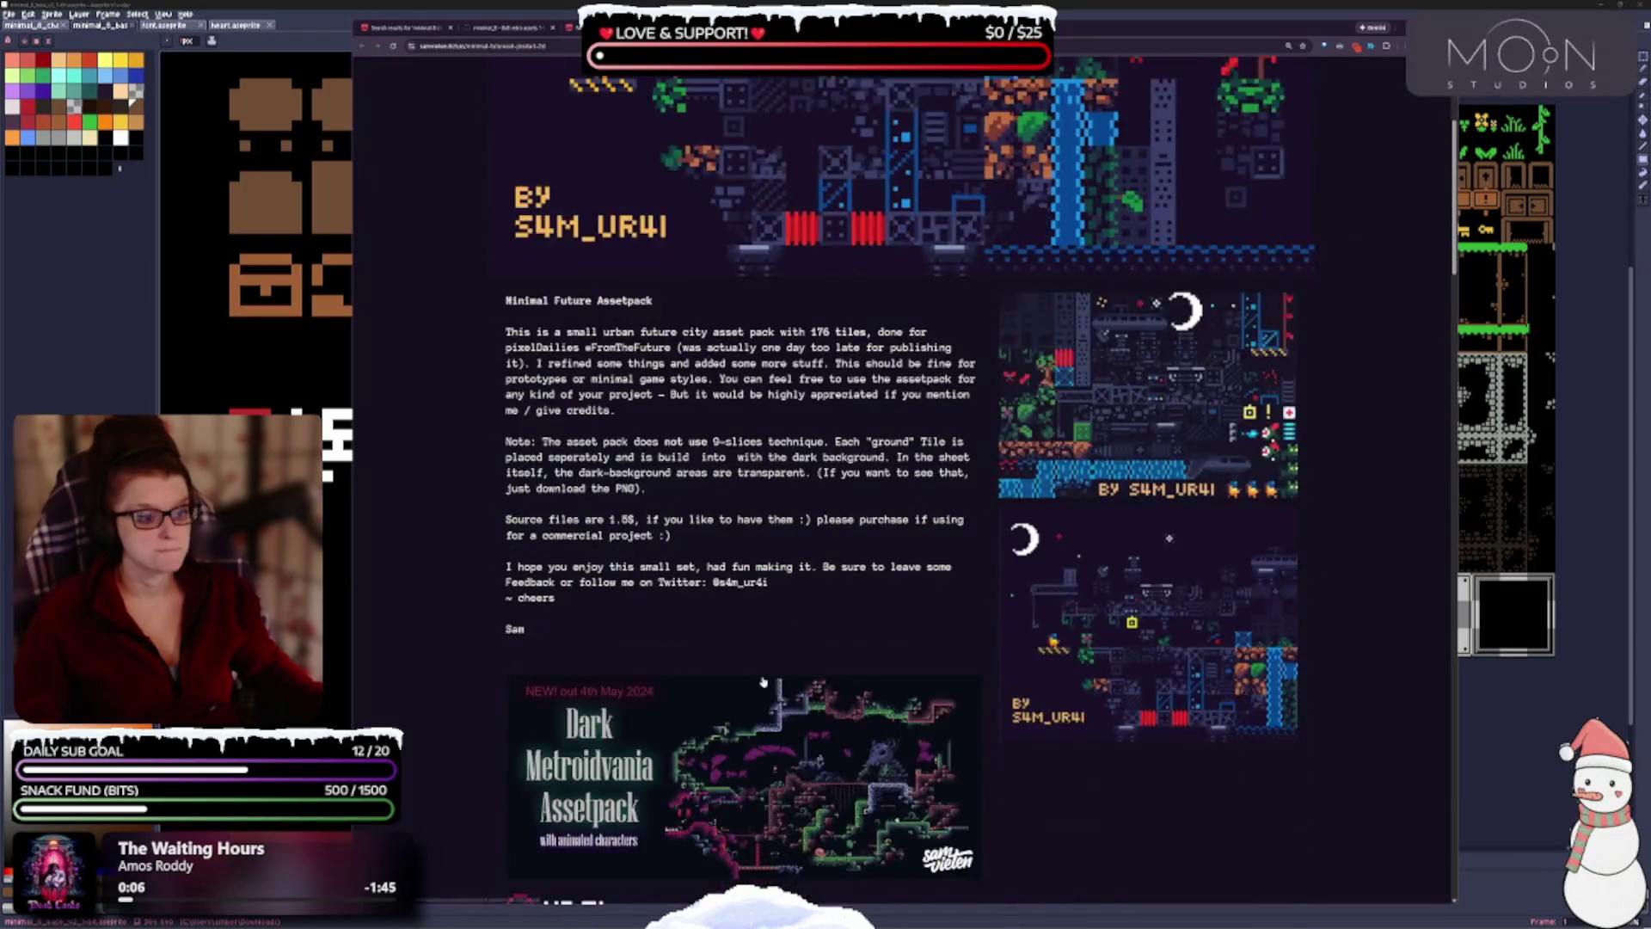
pyautogui.scroll(3, 762, 682)
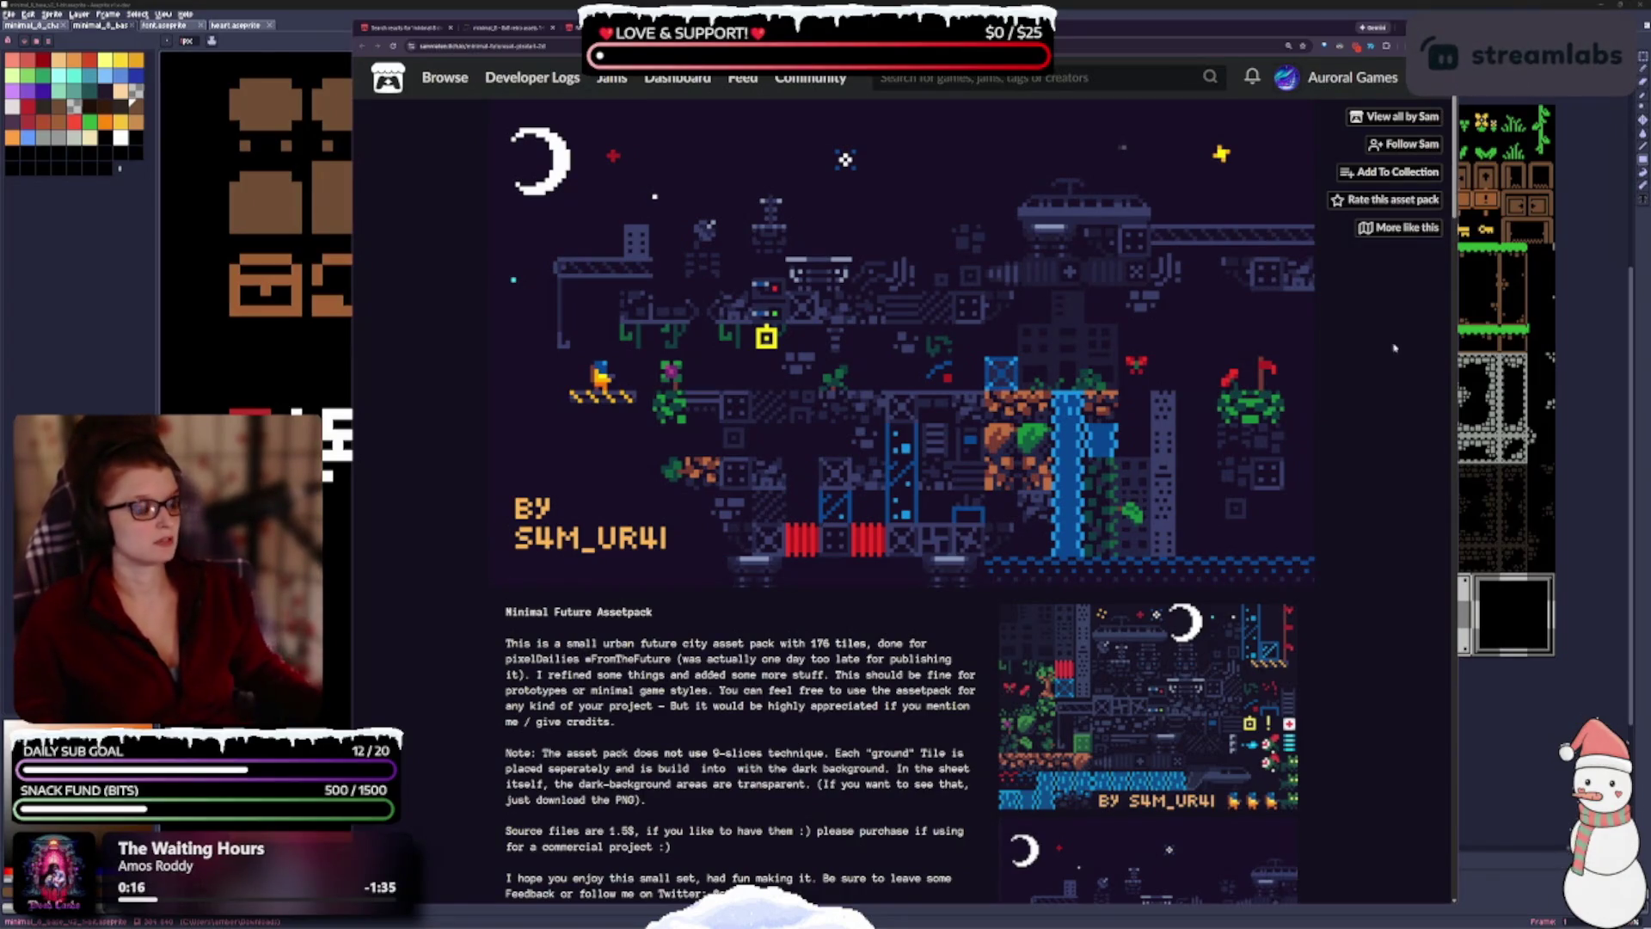
pyautogui.click(1402, 176)
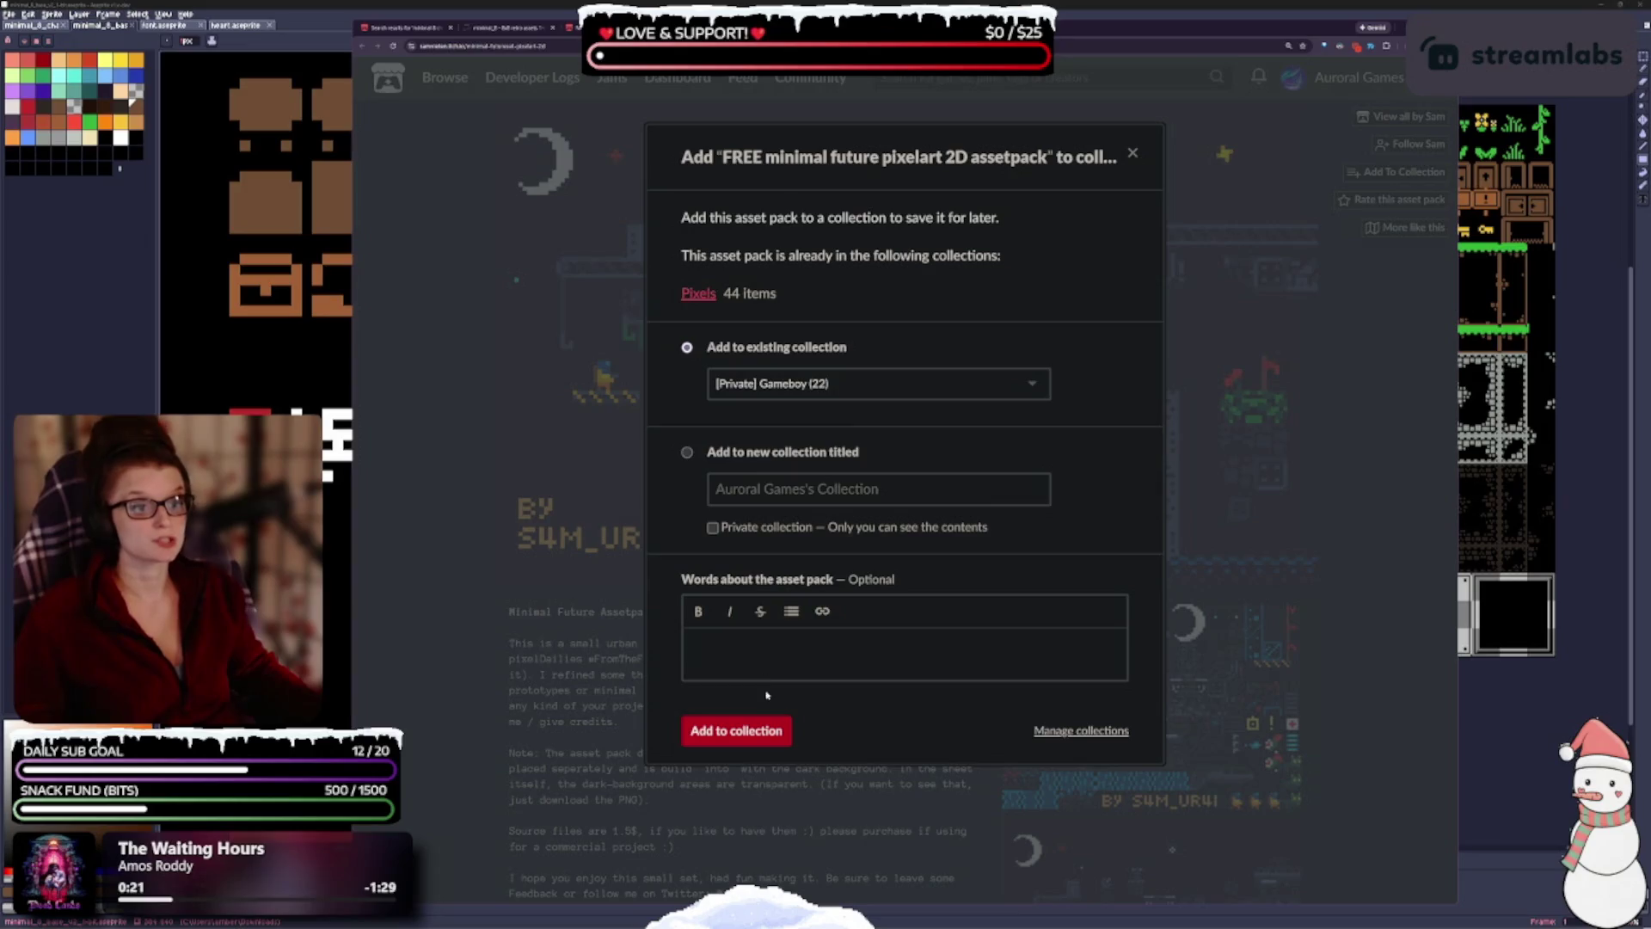
pyautogui.click(858, 385)
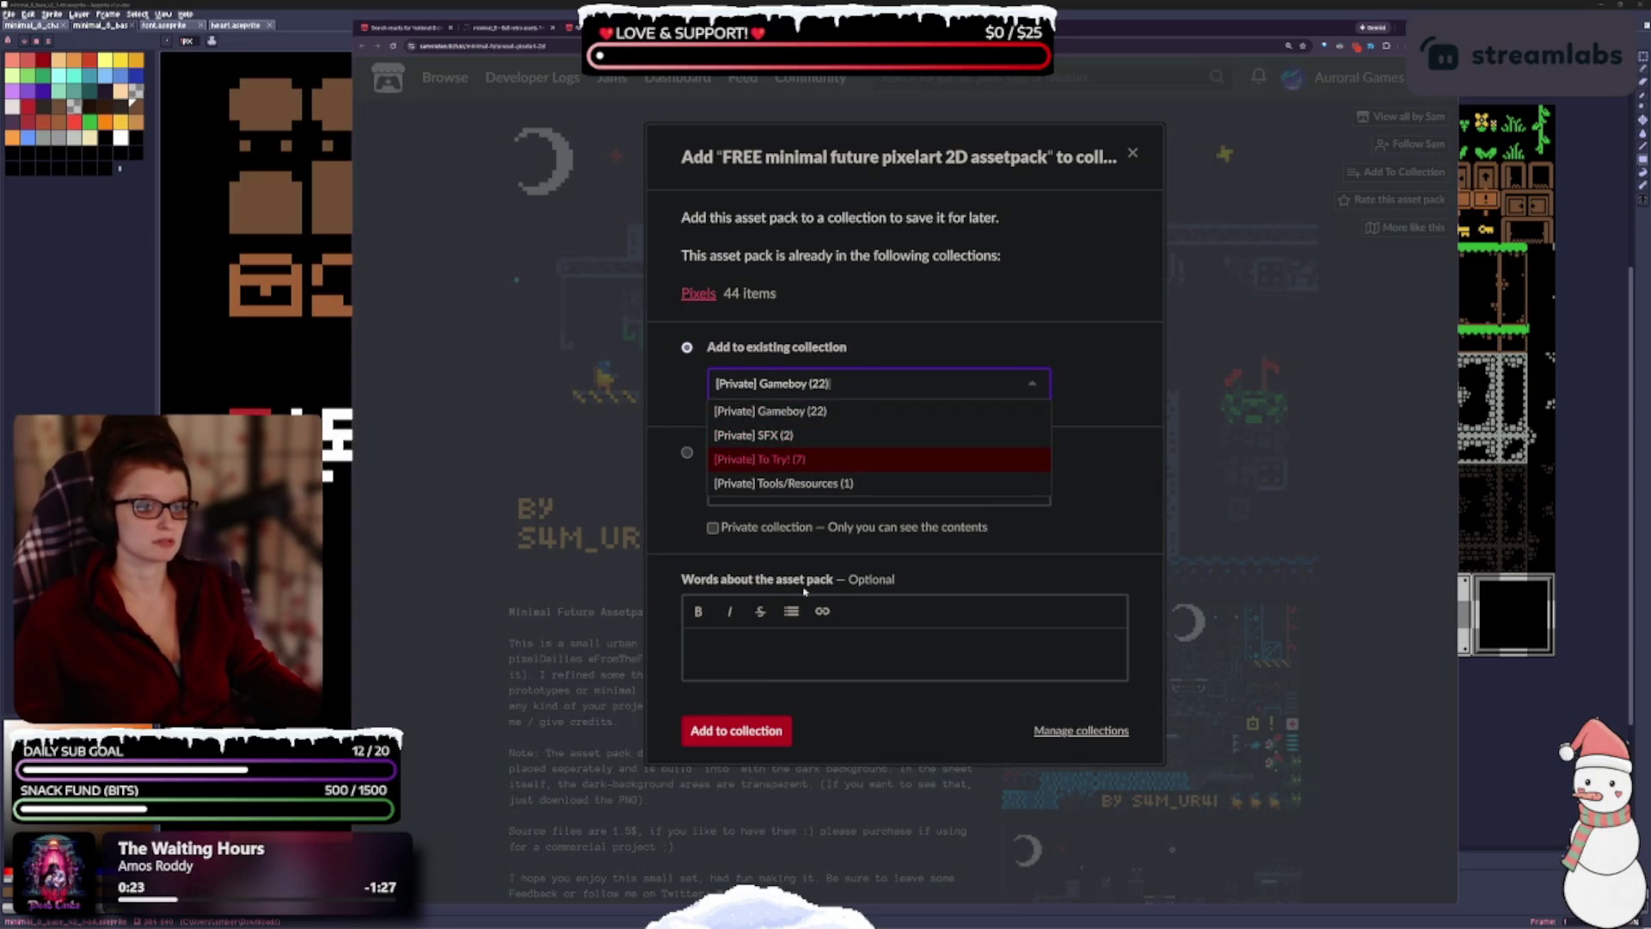
pyautogui.click(1100, 461)
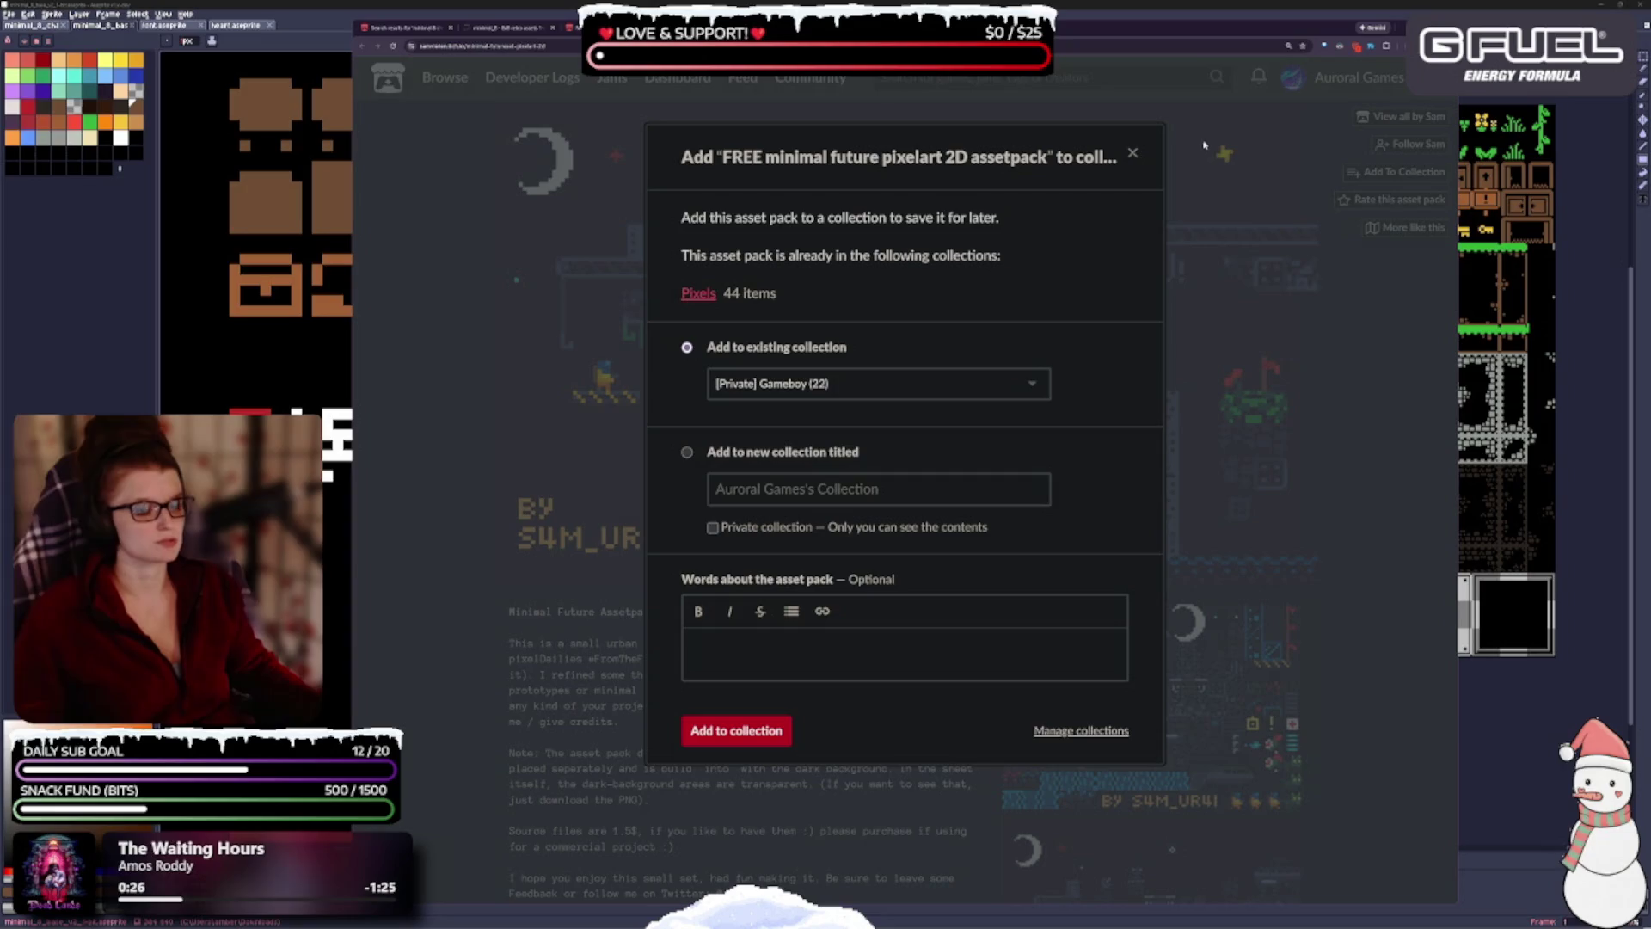
pyautogui.click(1212, 256)
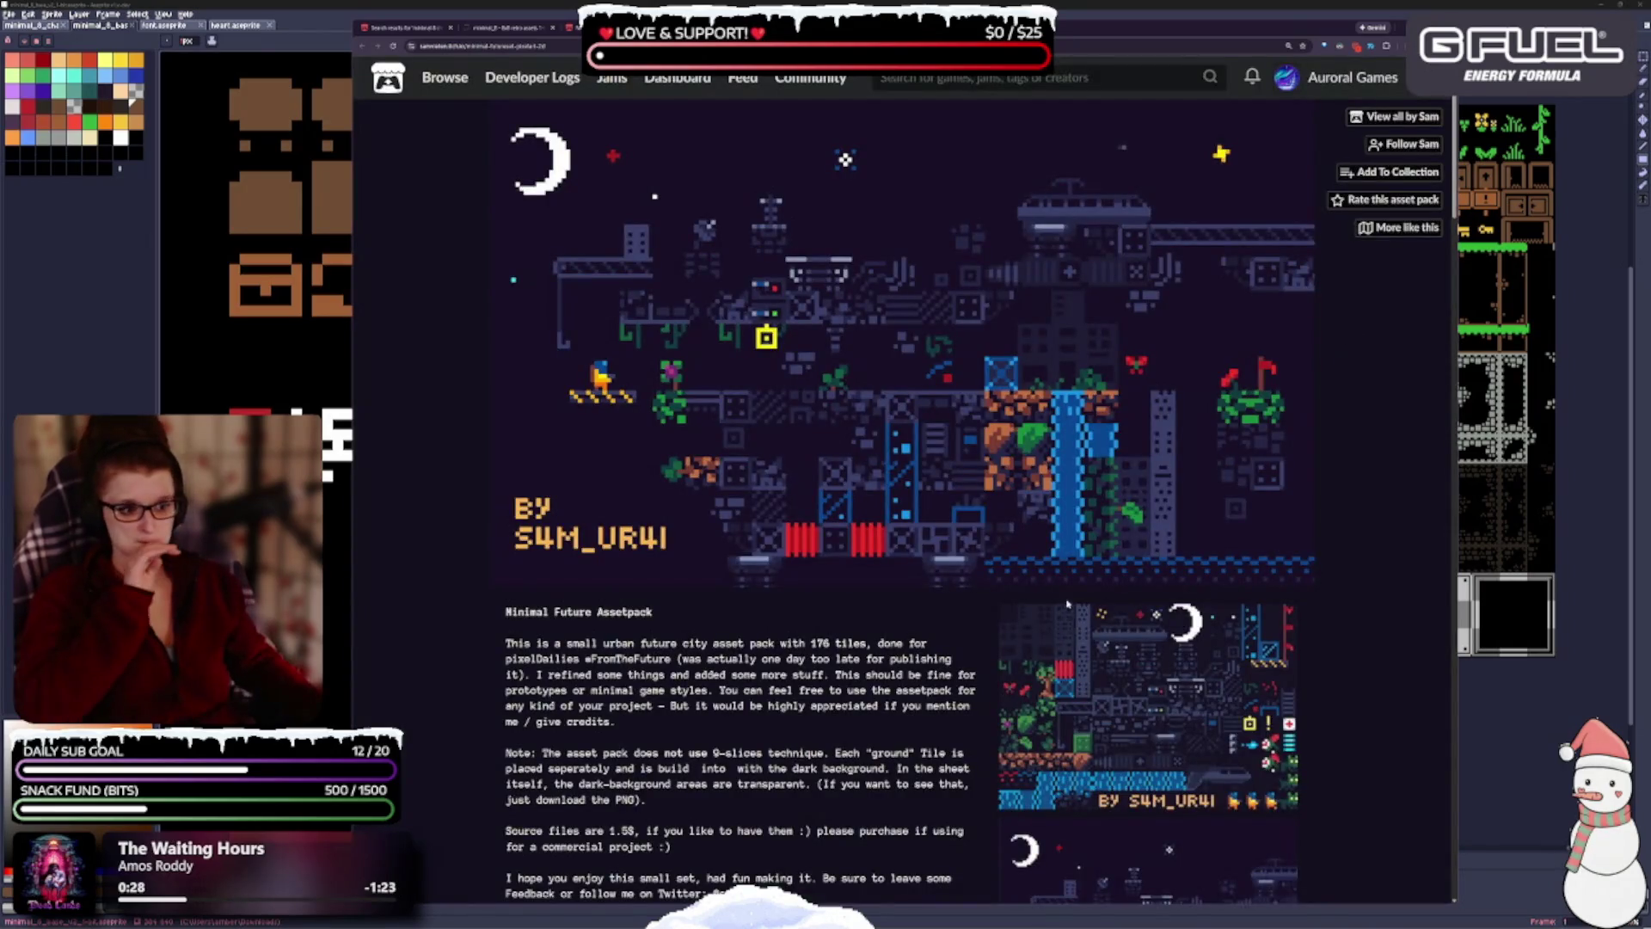
# Step: Look through the Minimal Future page and show packs similar to it
pyautogui.scroll(-2, 1212, 255)
pyautogui.scroll(-2, 1057, 669)
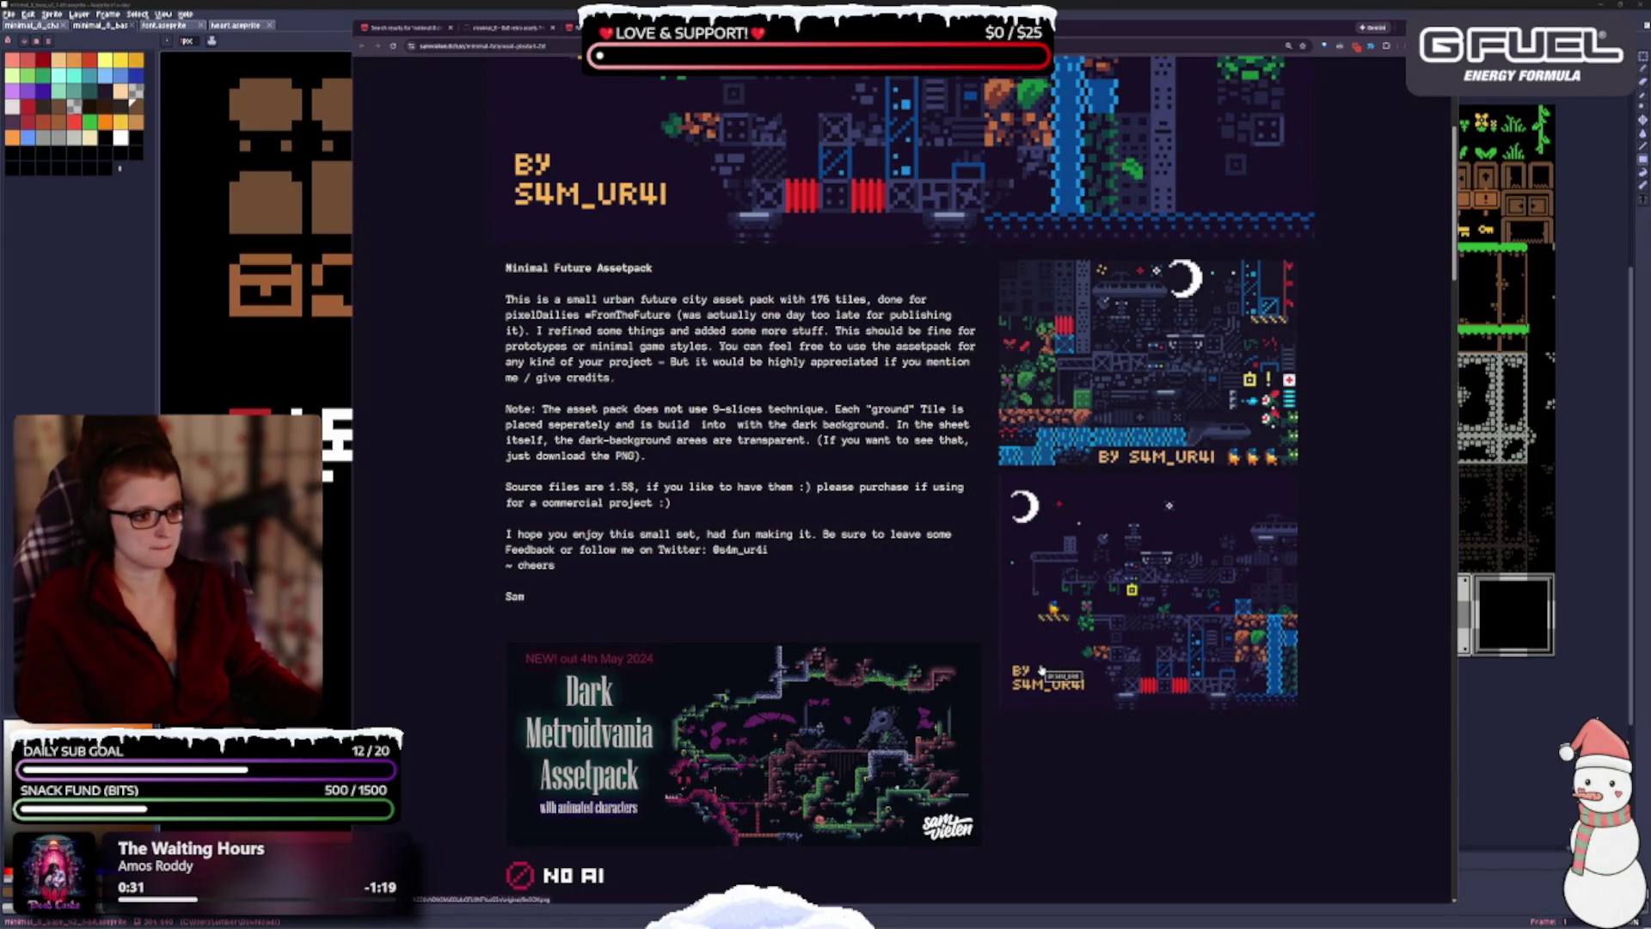
pyautogui.scroll(-8, 1003, 597)
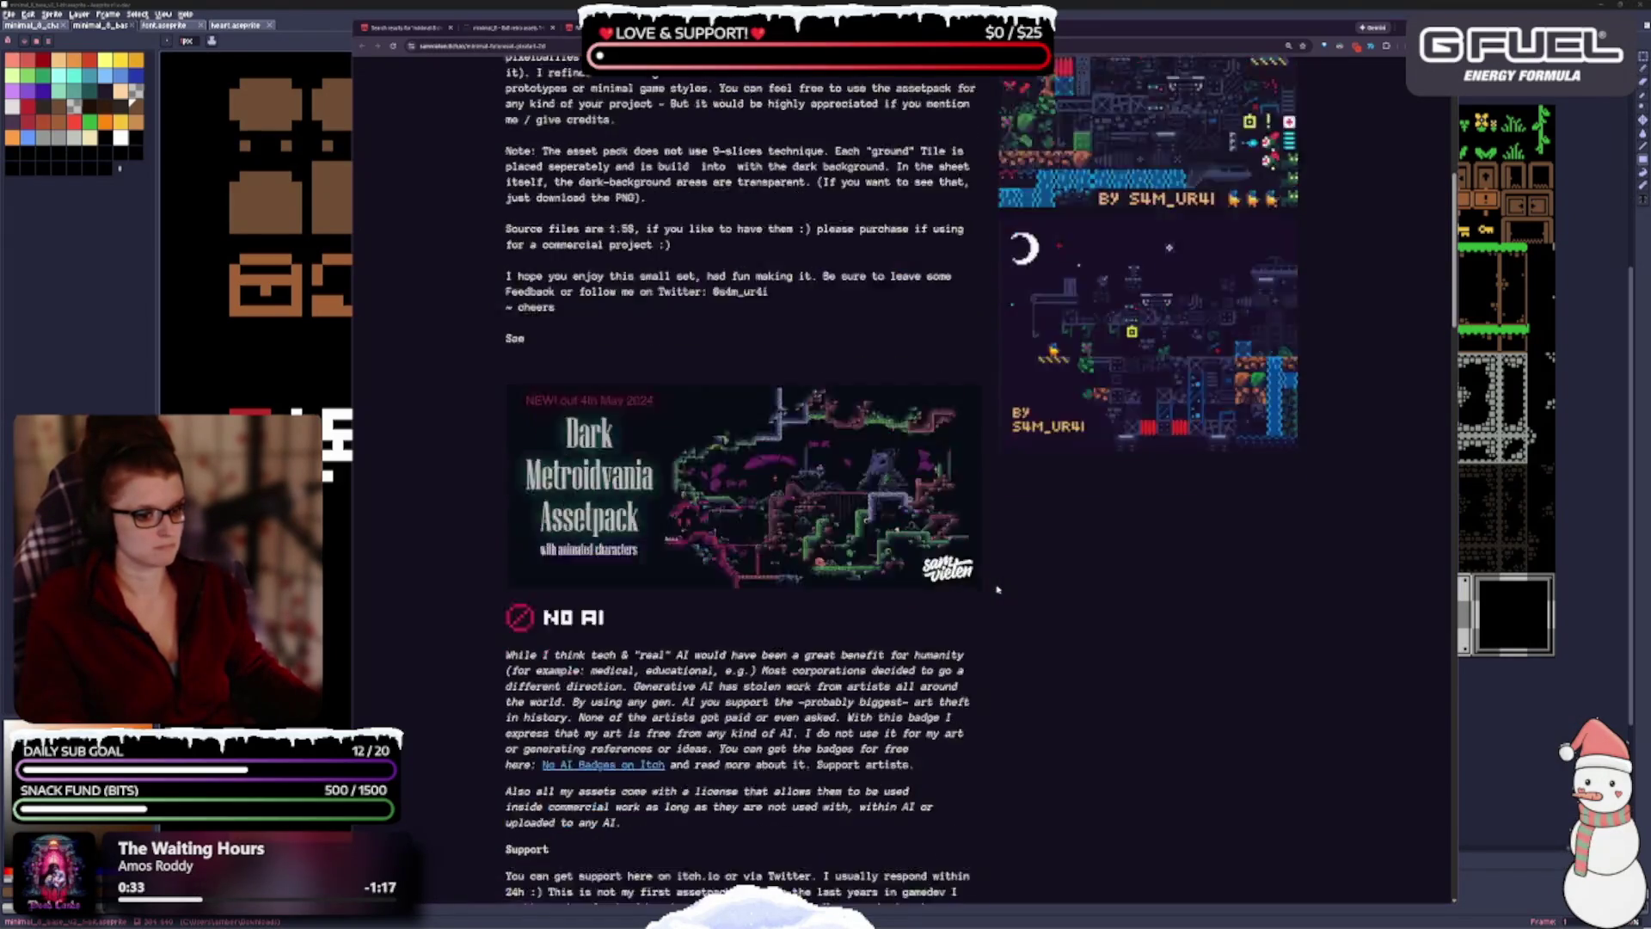
pyautogui.scroll(10, 998, 589)
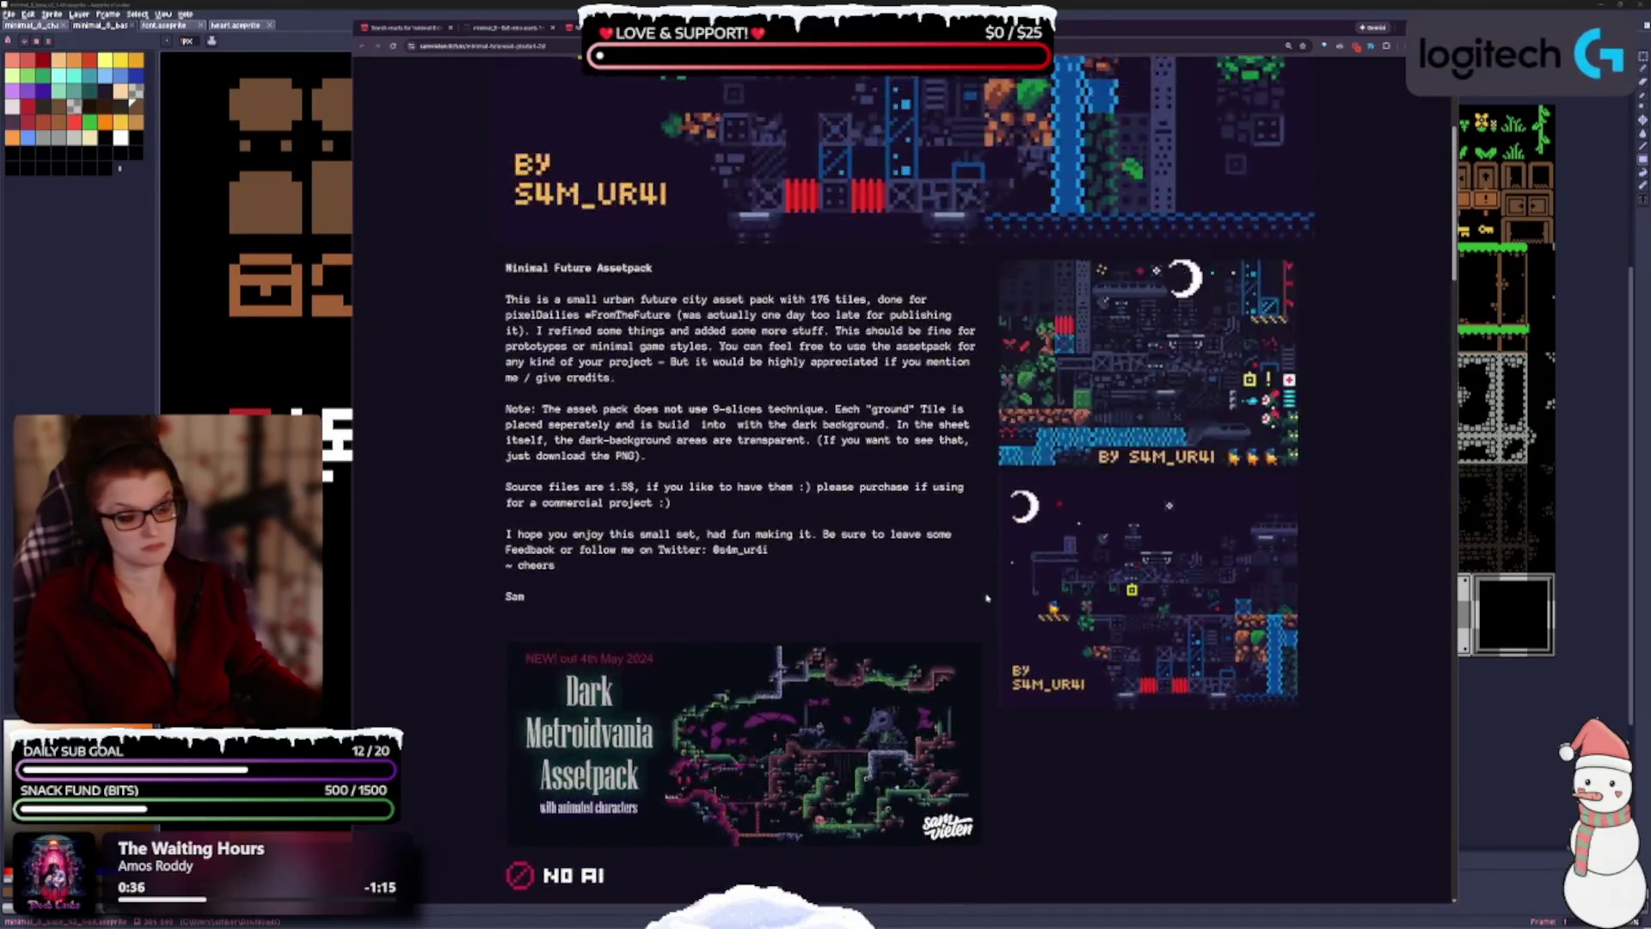
pyautogui.scroll(1, 897, 535)
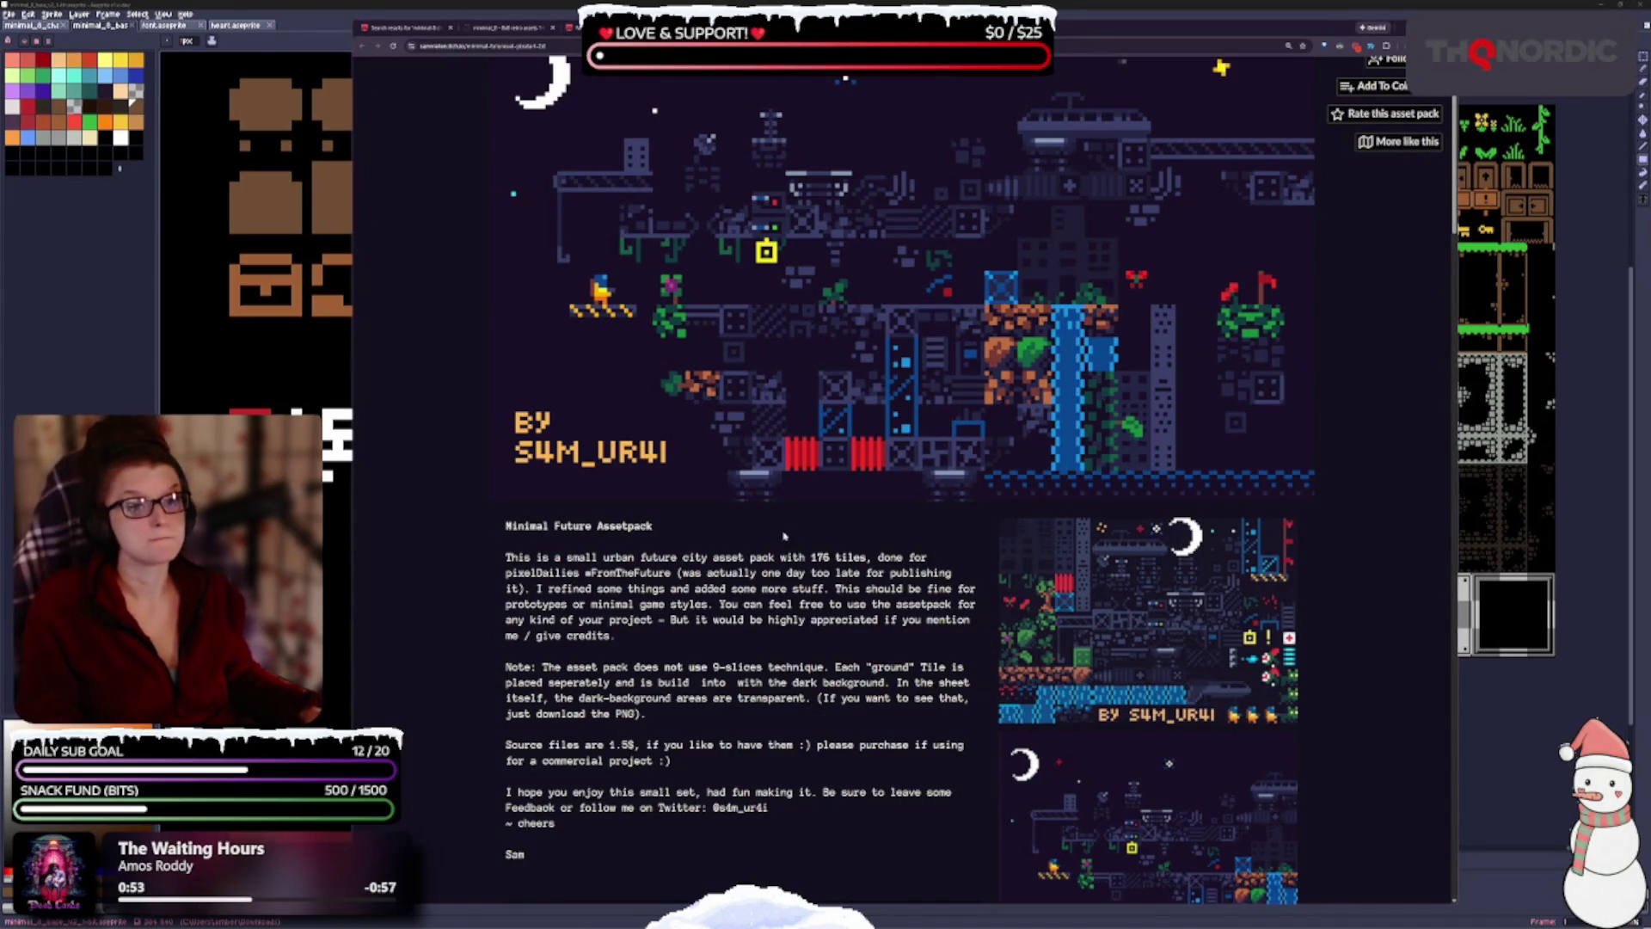
pyautogui.scroll(1, 759, 532)
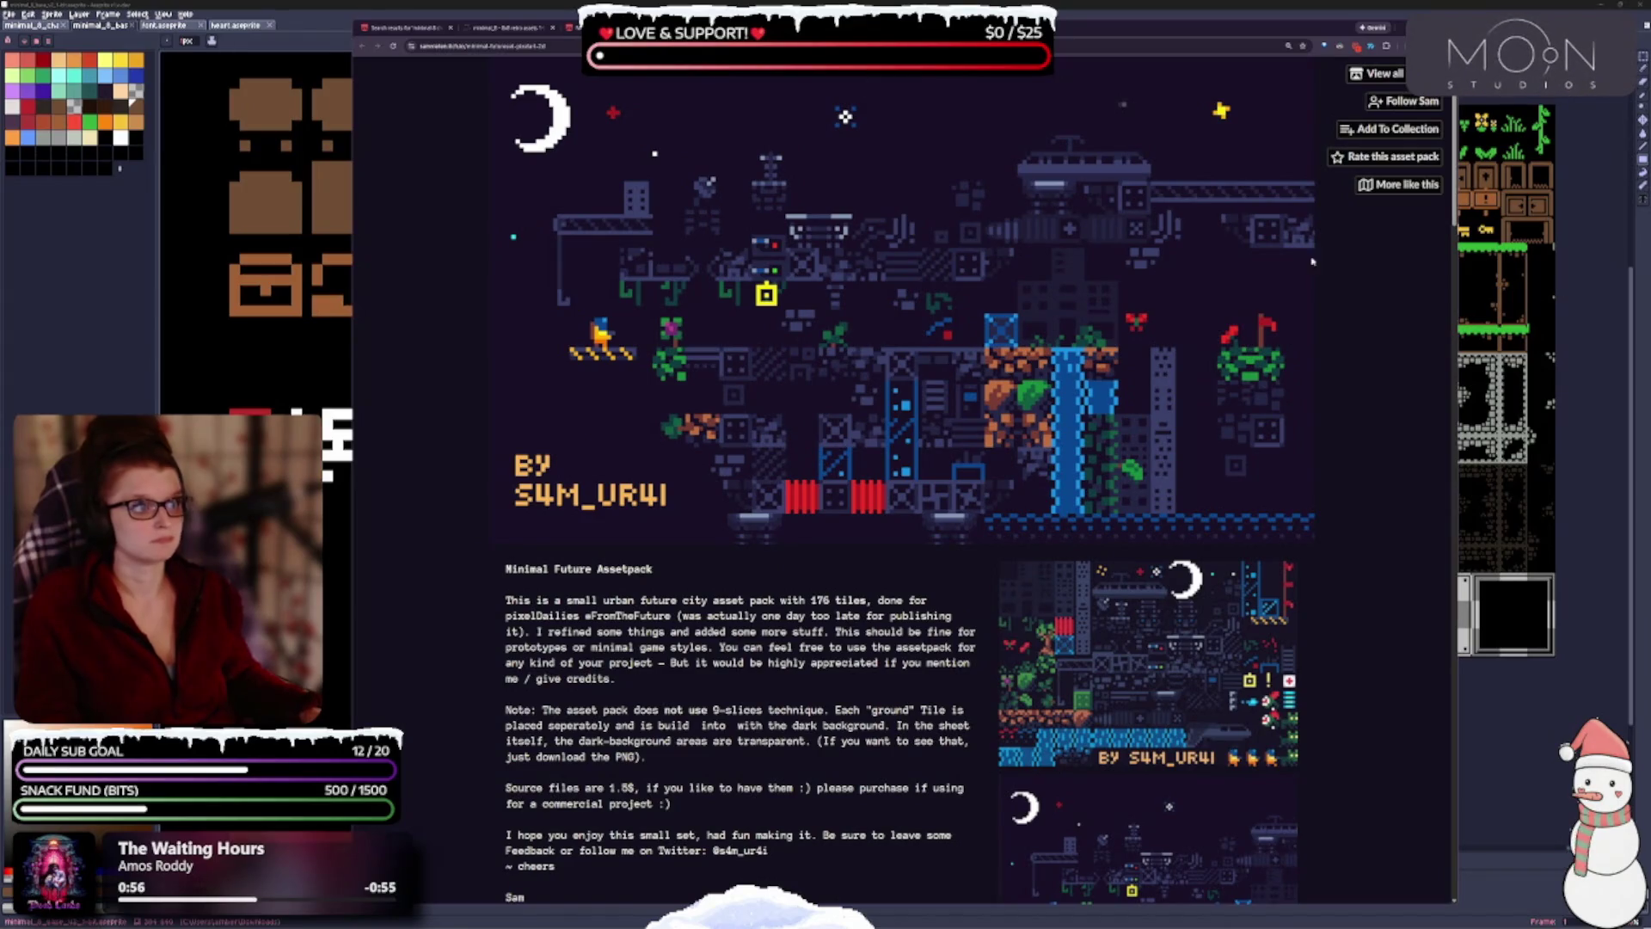
pyautogui.click(1378, 185)
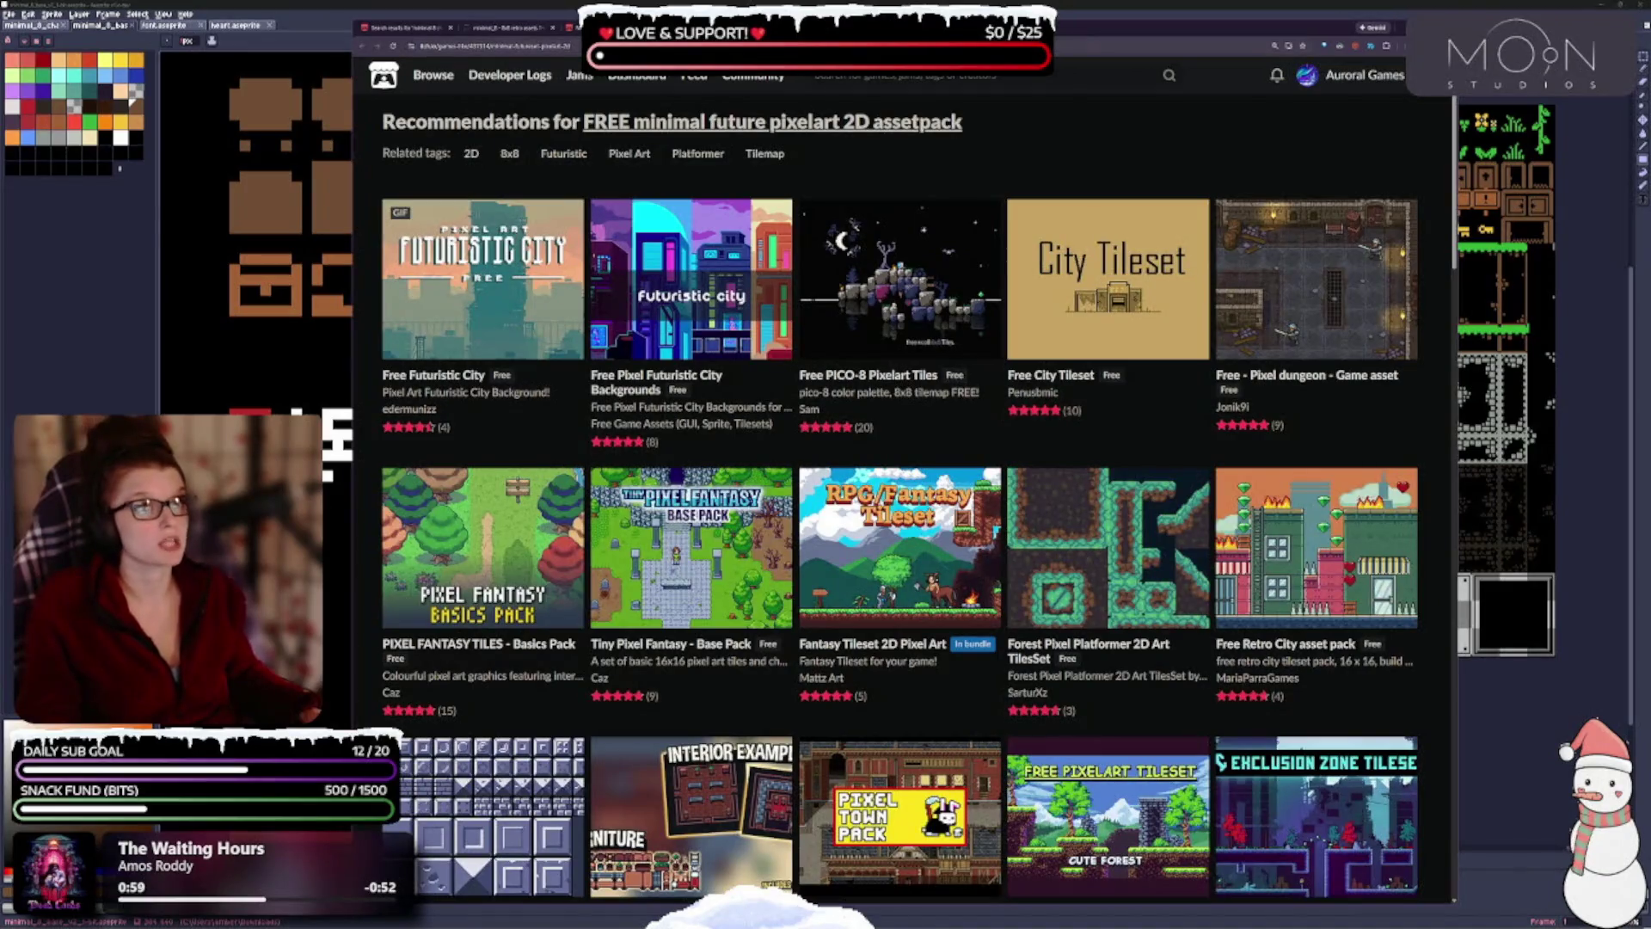
# Step: Return to Minimal Dungeon, add it to the Pixels collection, and enlarge its first preview screenshot
pyautogui.hotkey('alt', 'Left')
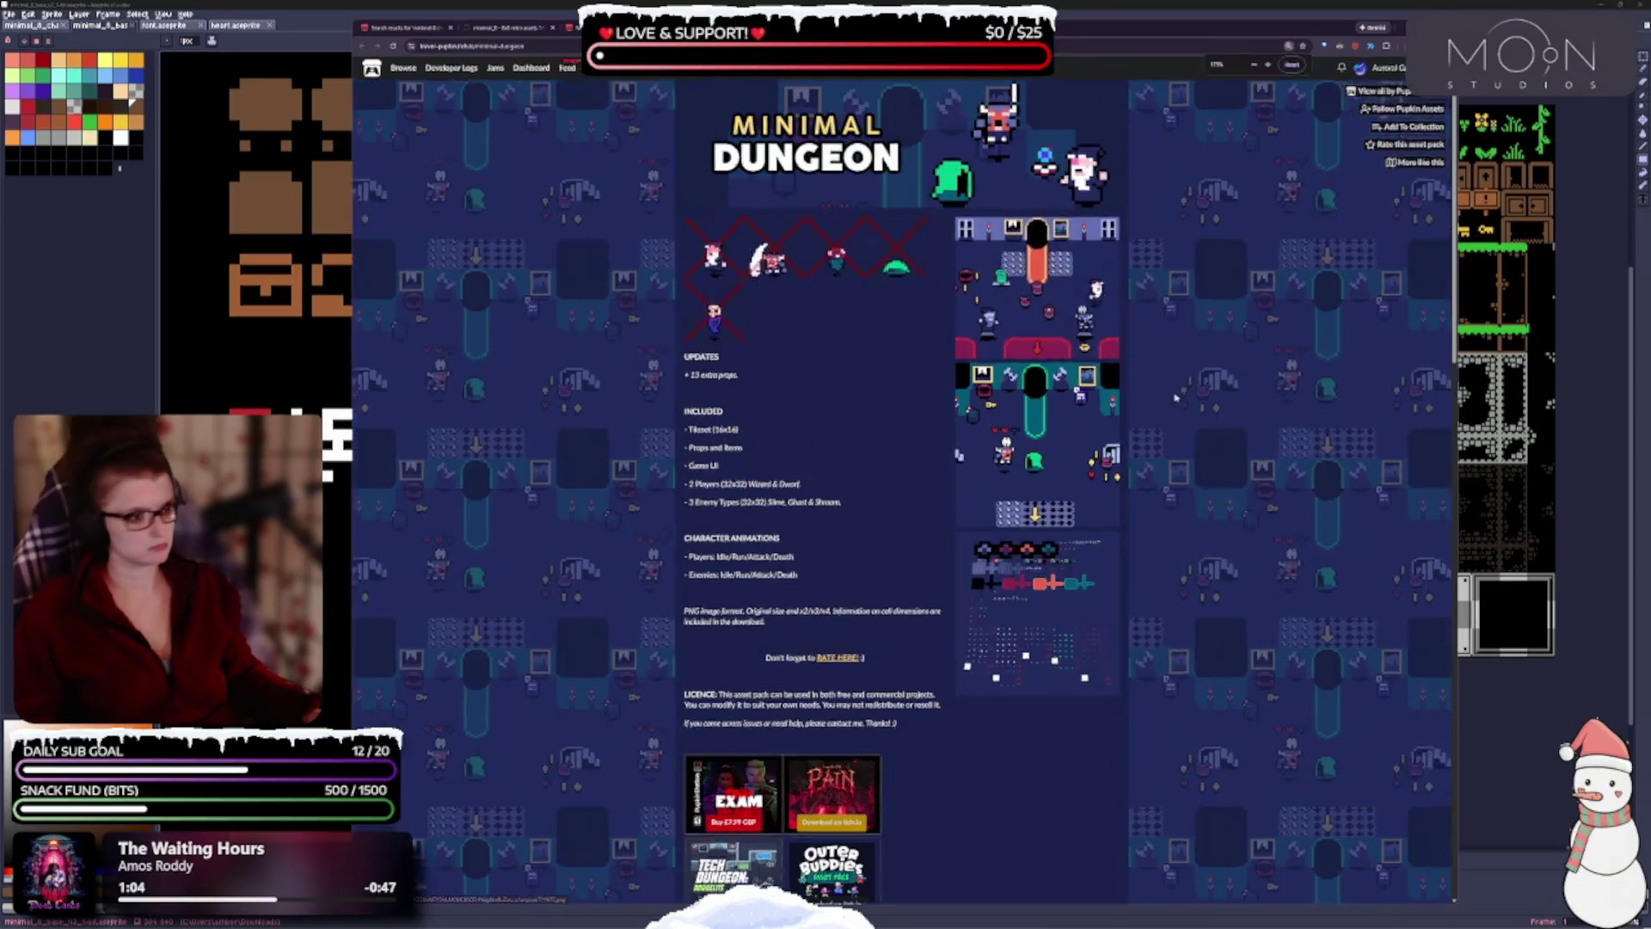
pyautogui.scroll(3, 977, 662)
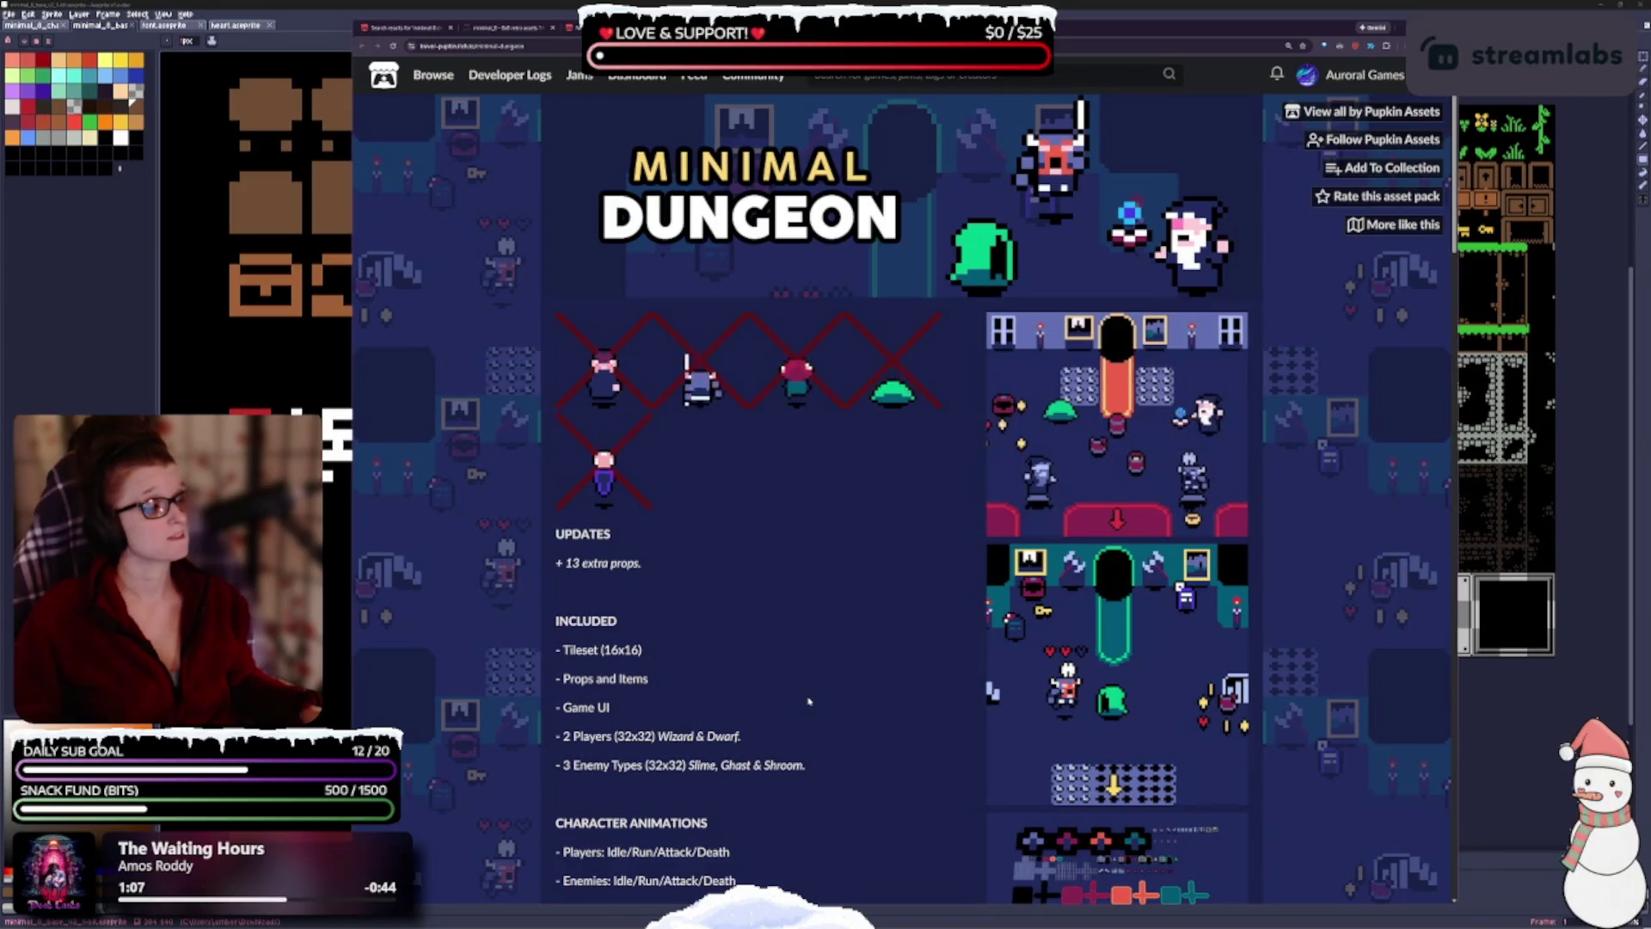
pyautogui.scroll(-2, 808, 697)
pyautogui.scroll(-1, 808, 690)
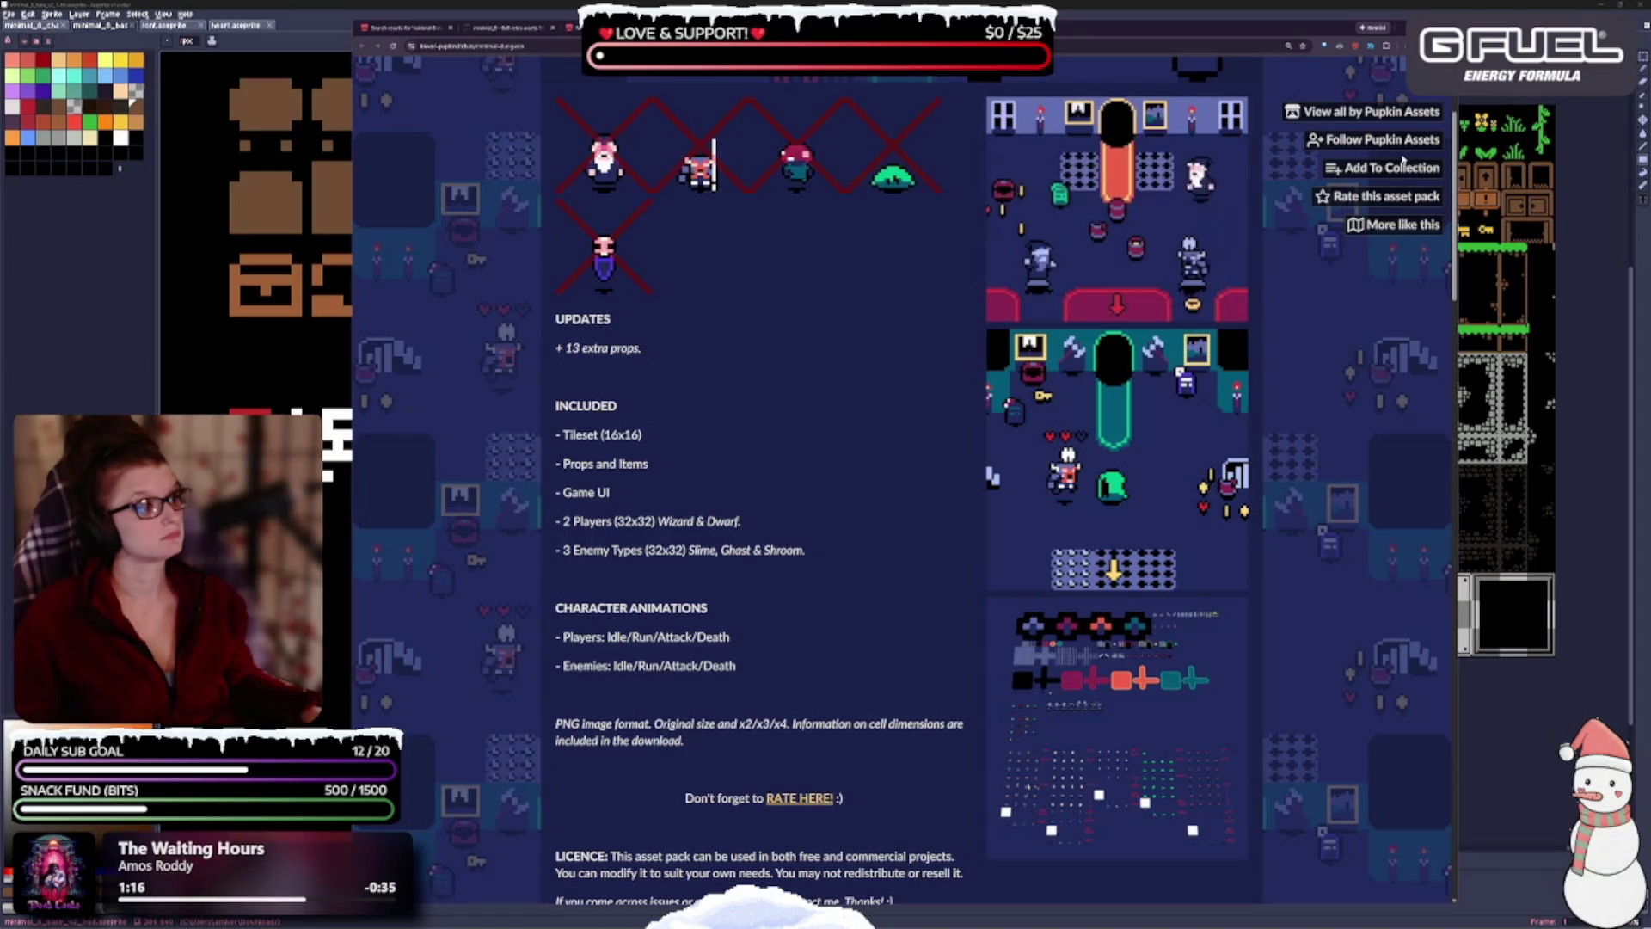
pyautogui.click(1393, 167)
pyautogui.click(798, 578)
pyautogui.click(847, 544)
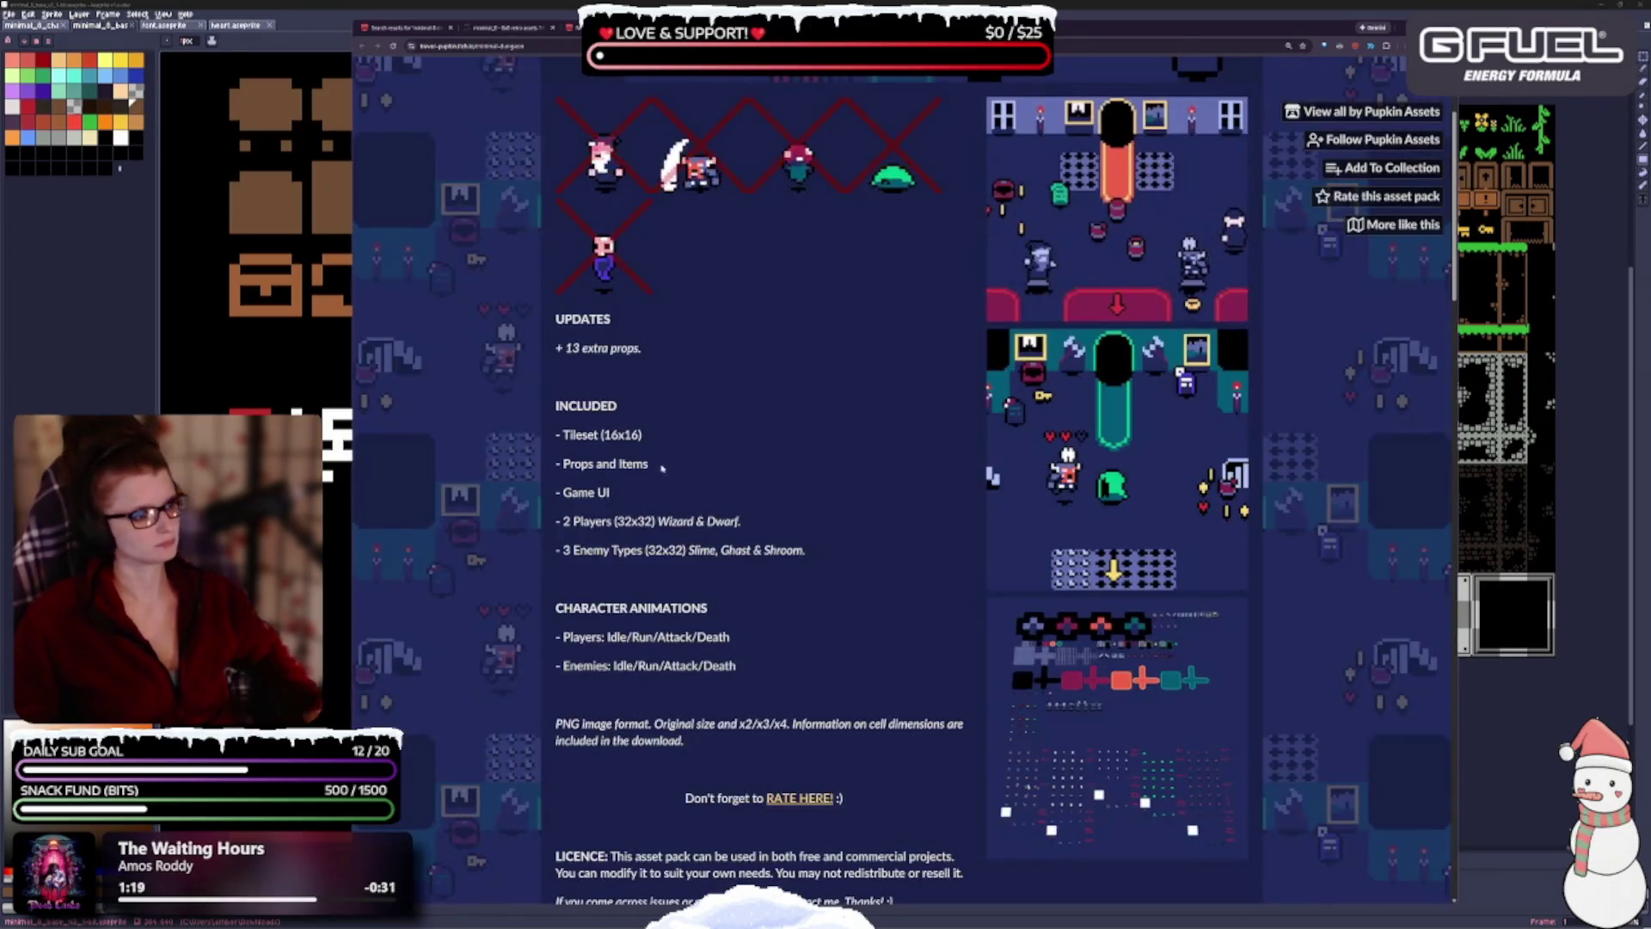
pyautogui.scroll(3, 869, 602)
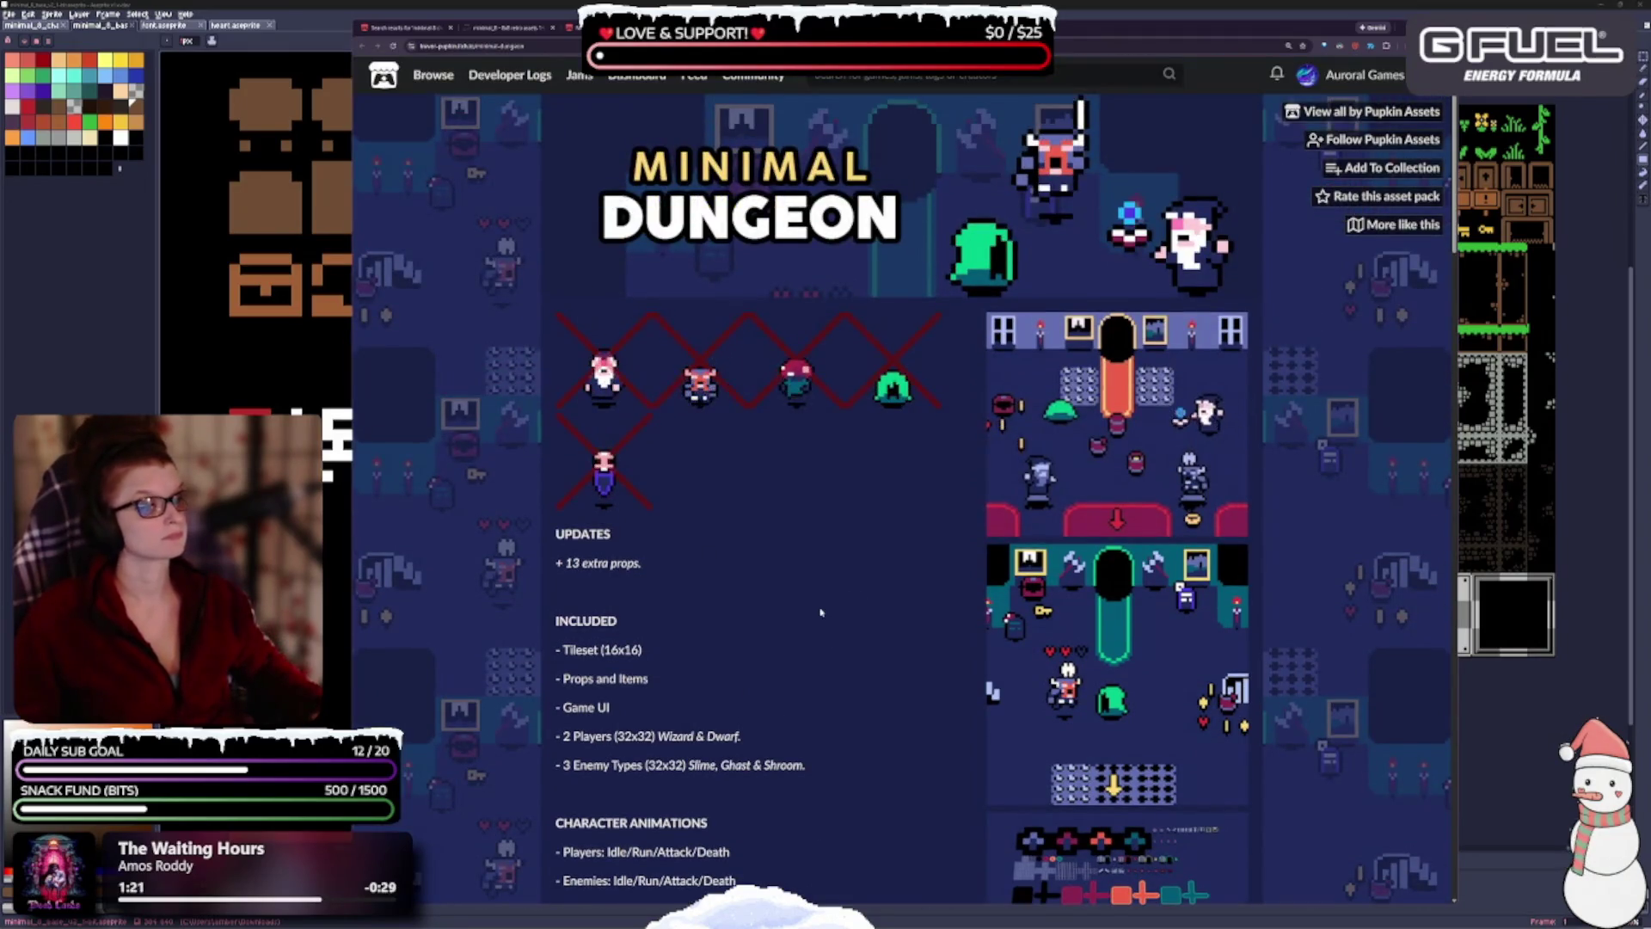
pyautogui.click(1079, 460)
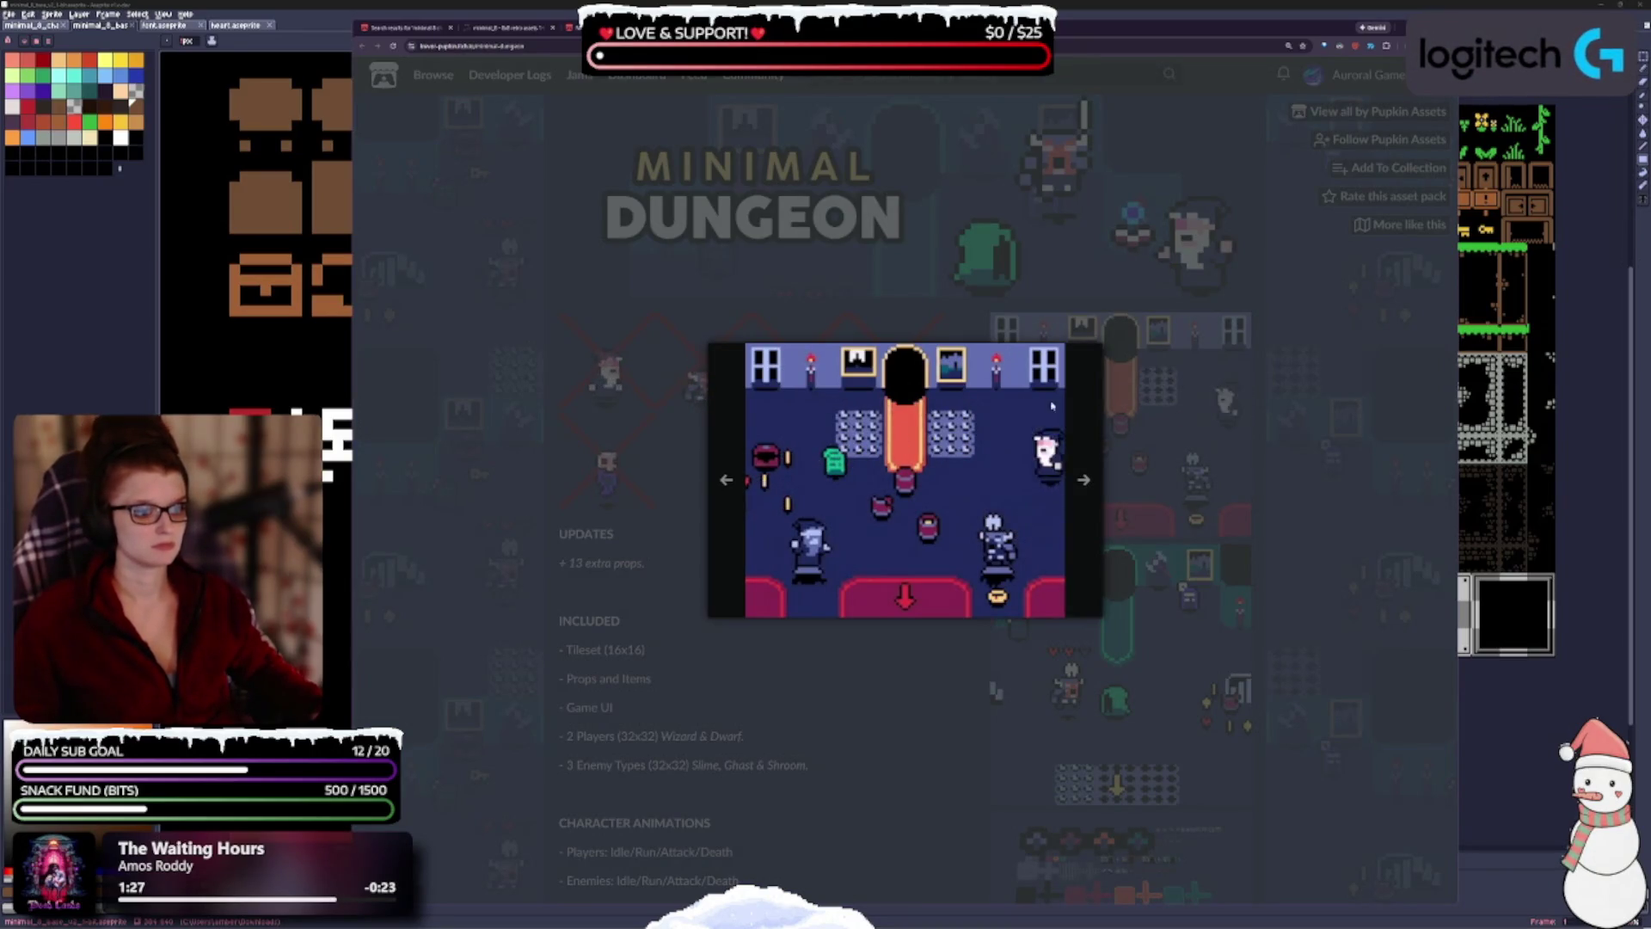
pyautogui.click(1082, 480)
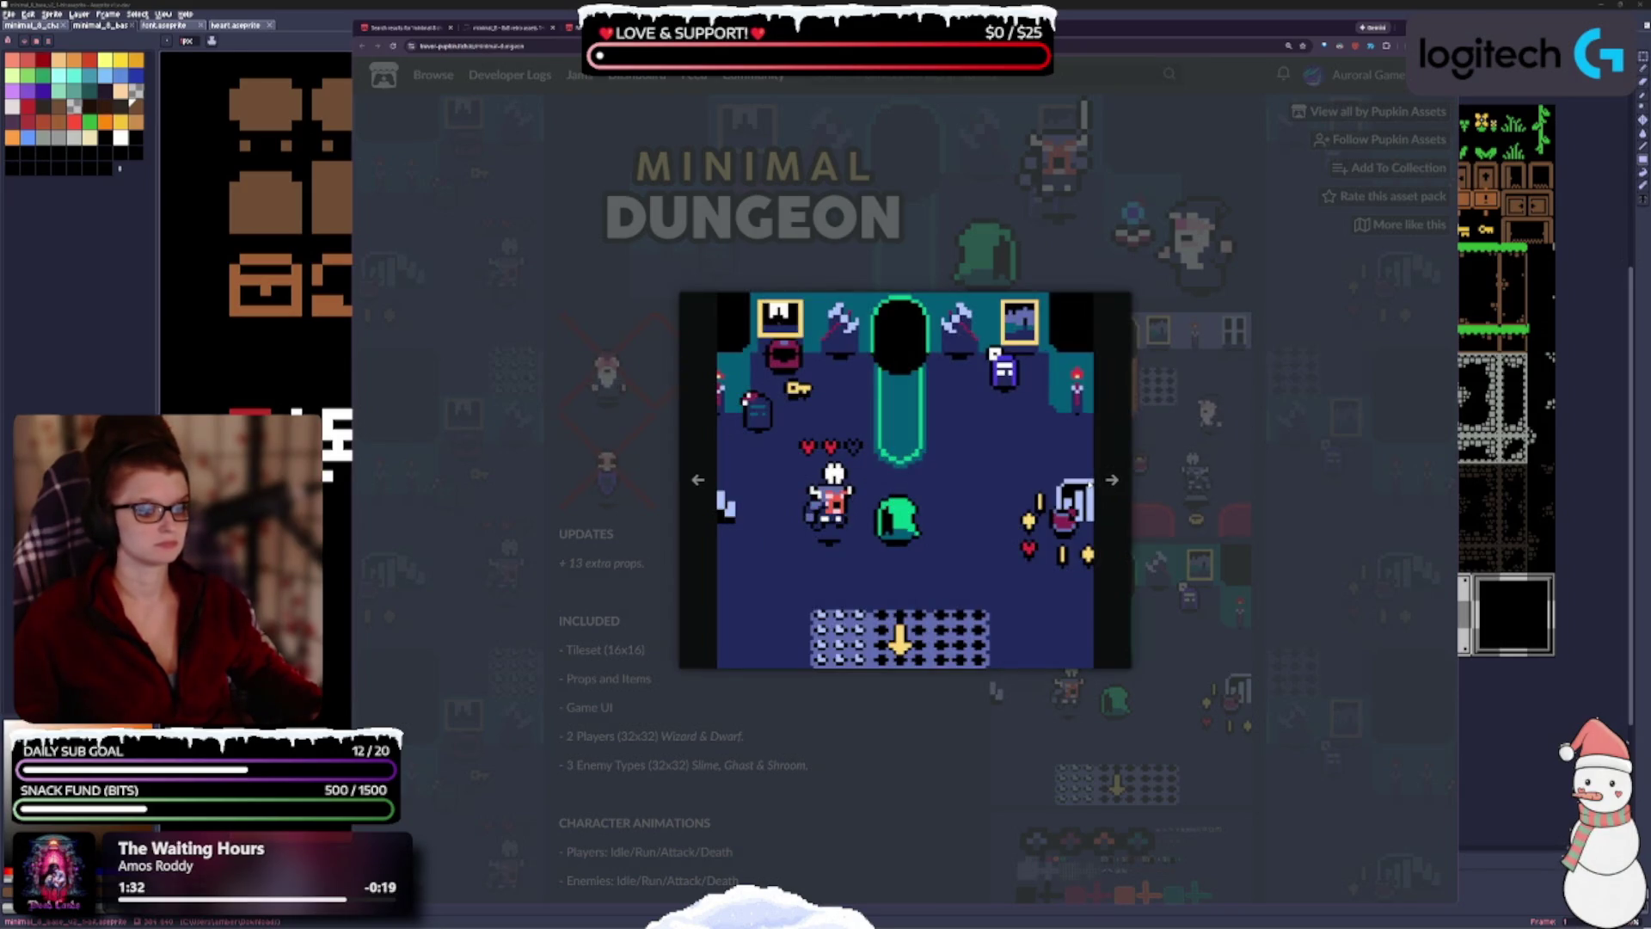
pyautogui.click(1109, 481)
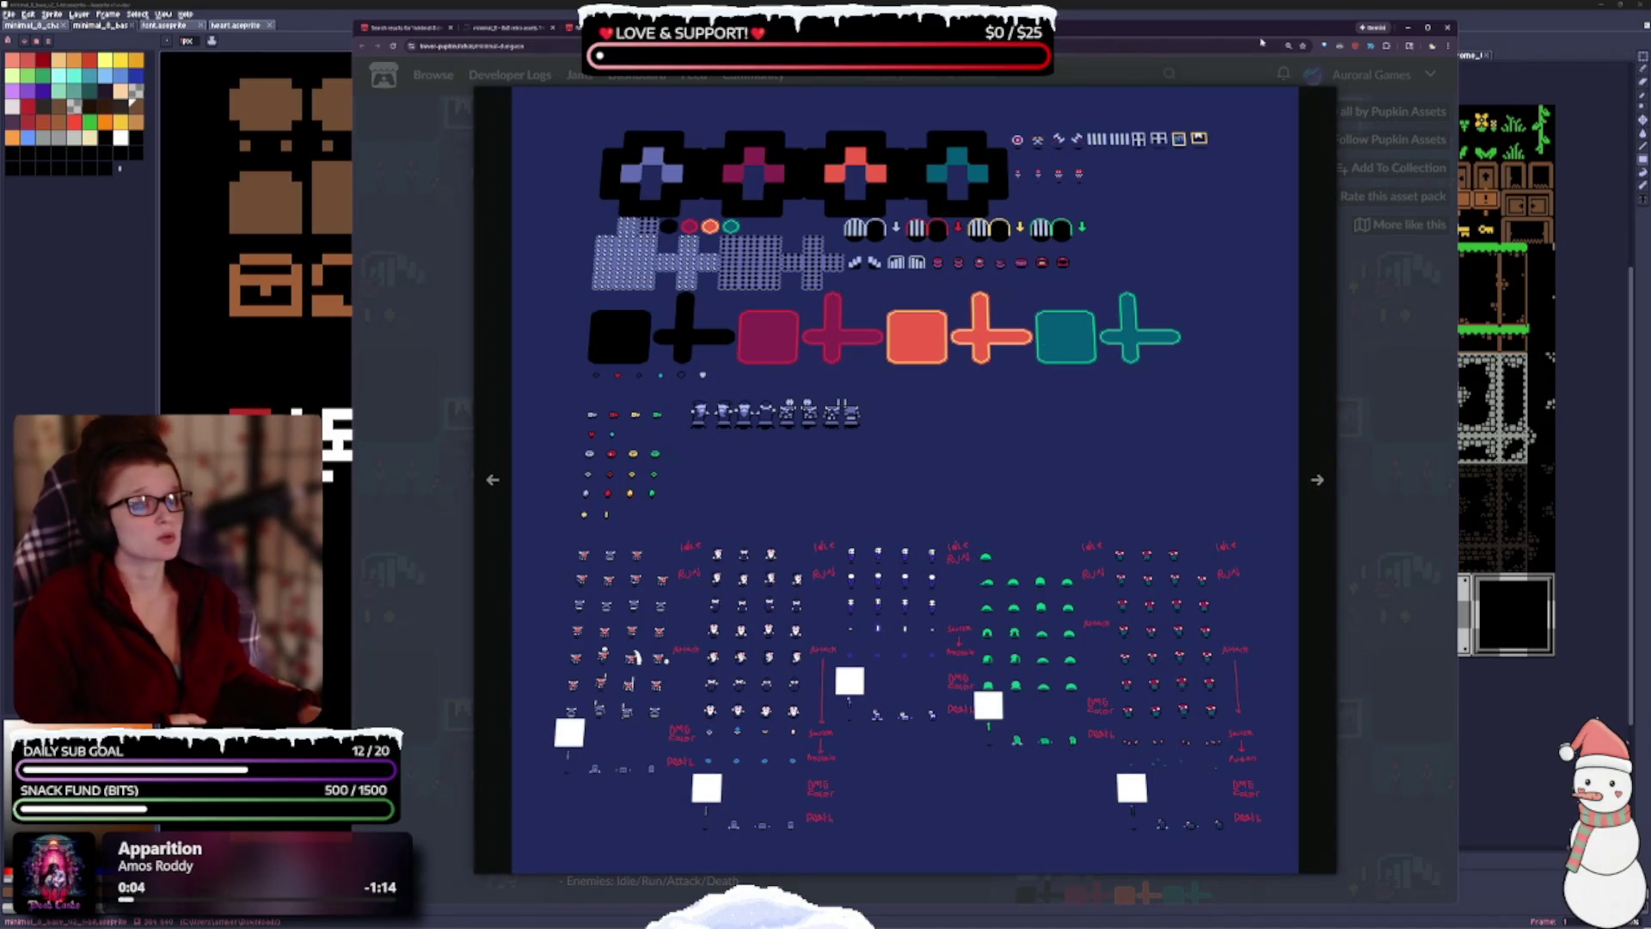
pyautogui.click(1376, 707)
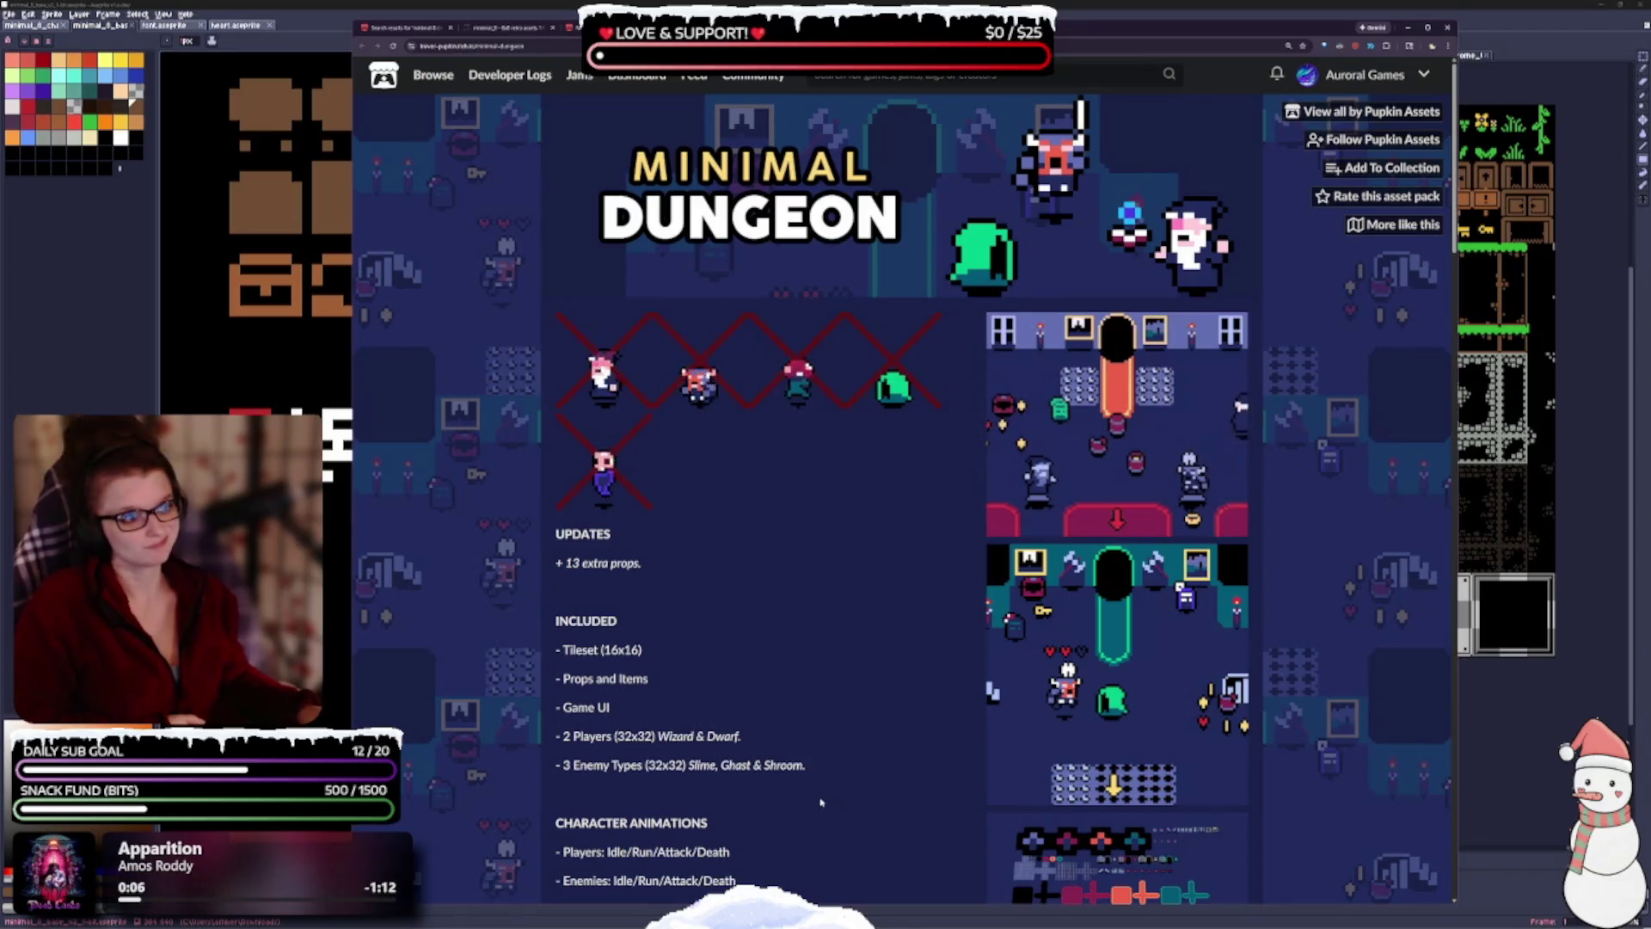
pyautogui.scroll(-10, 723, 809)
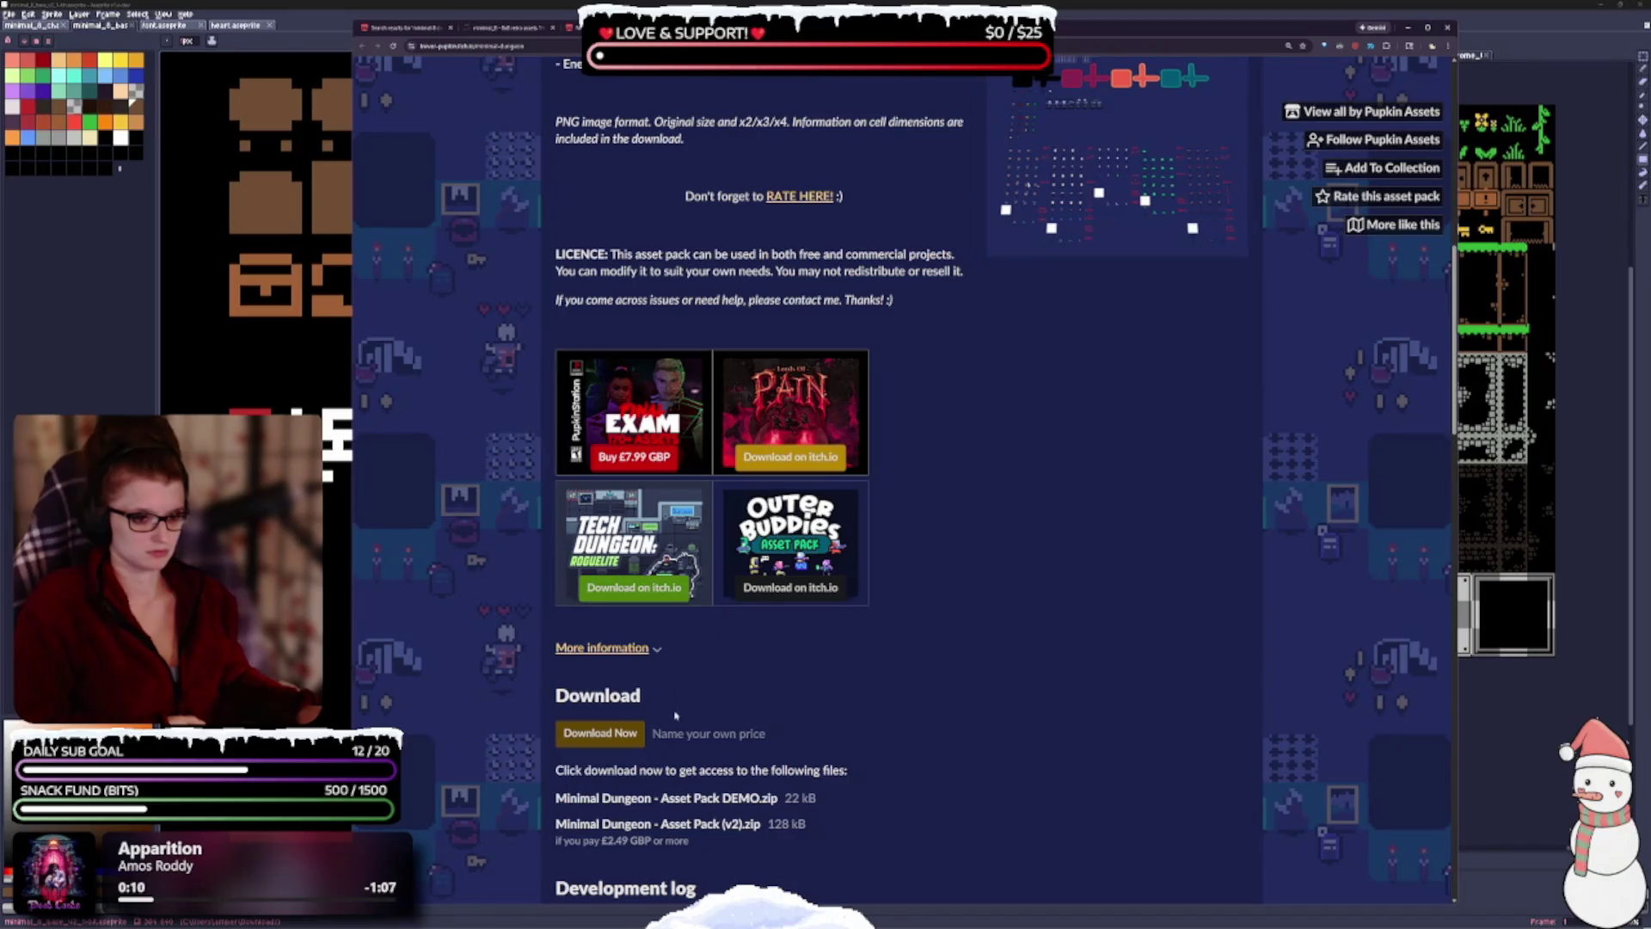
pyautogui.click(600, 733)
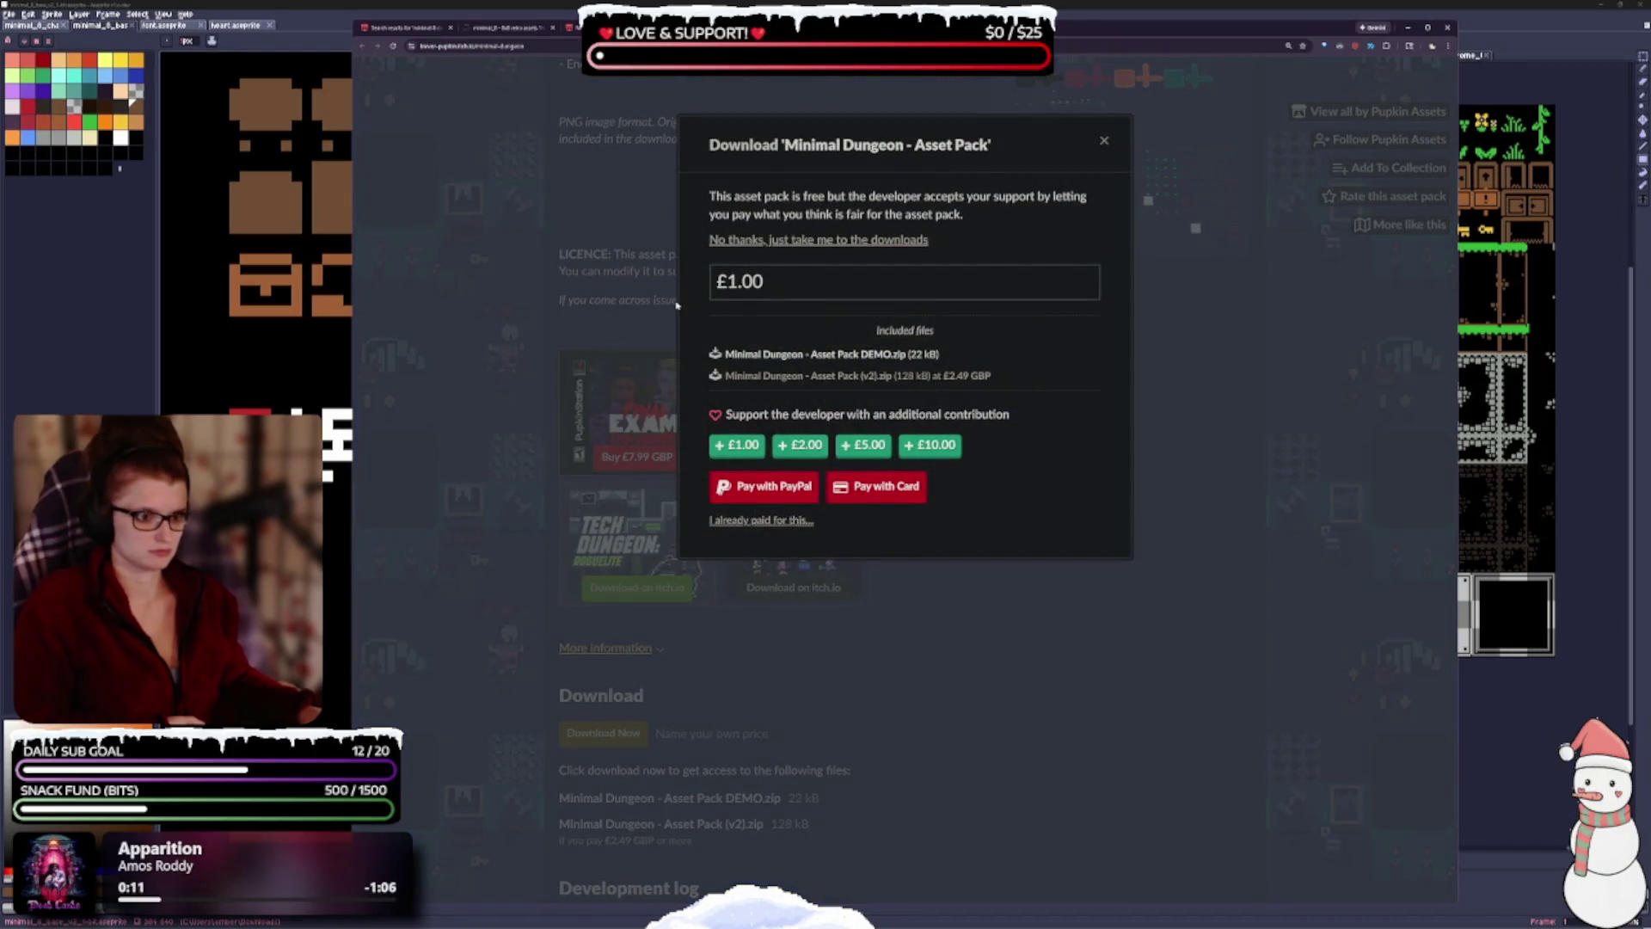
# Step: Skip payment with 'No thanks, just take me to the downloads' and download the Minimal Dungeon DEMO zip
pyautogui.click(743, 241)
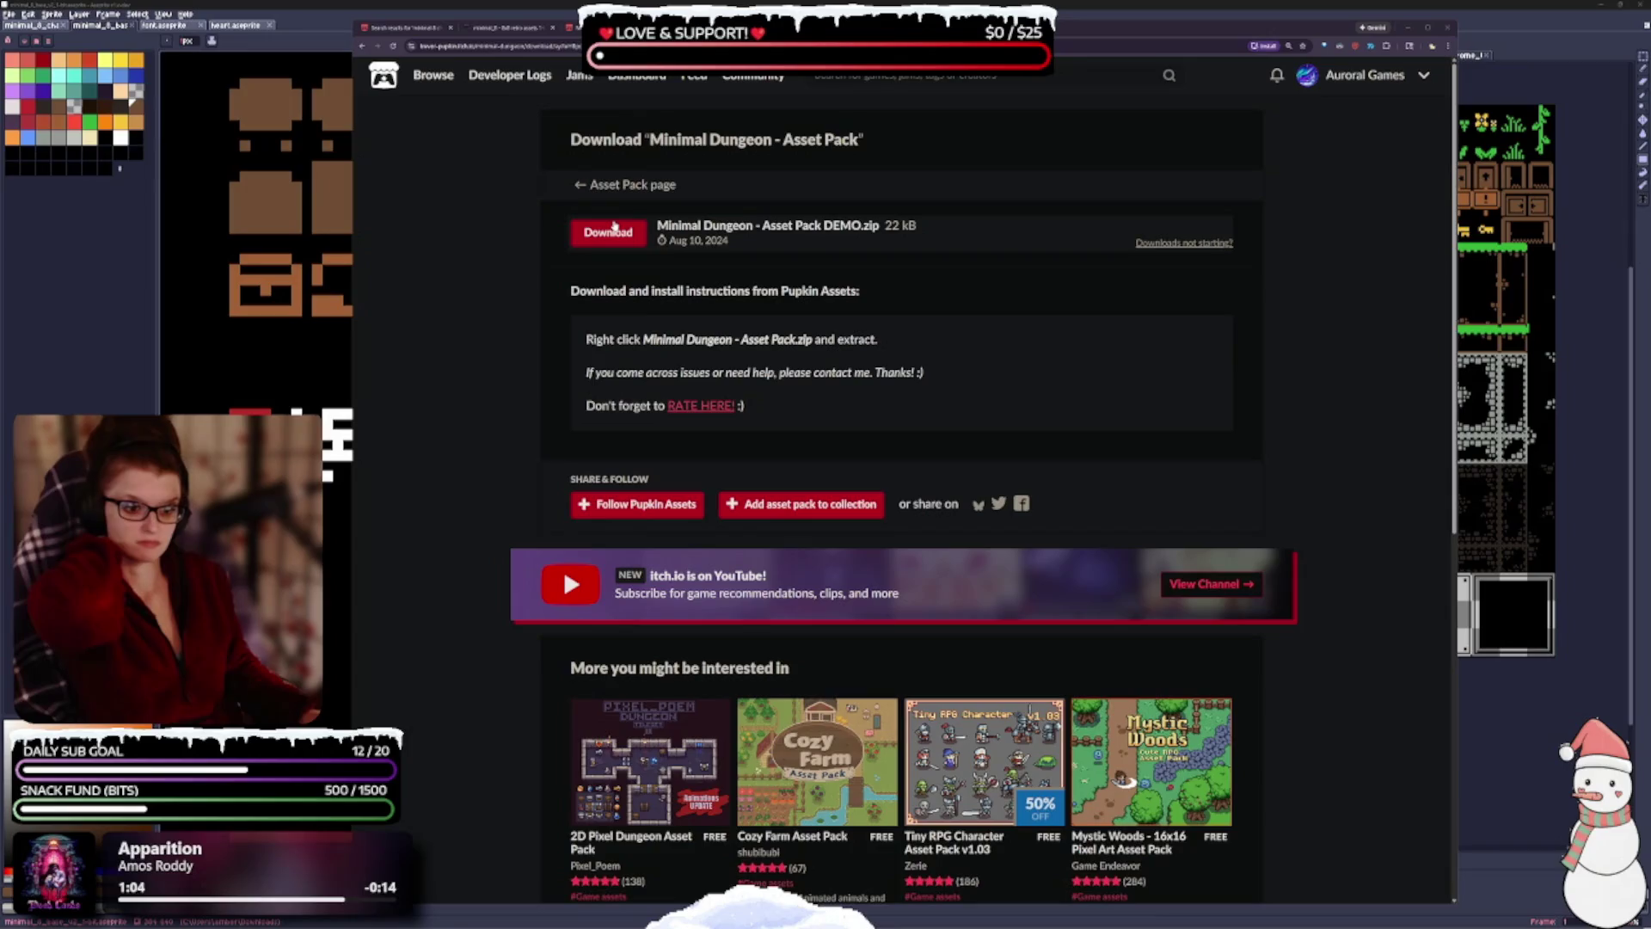
pyautogui.click(614, 227)
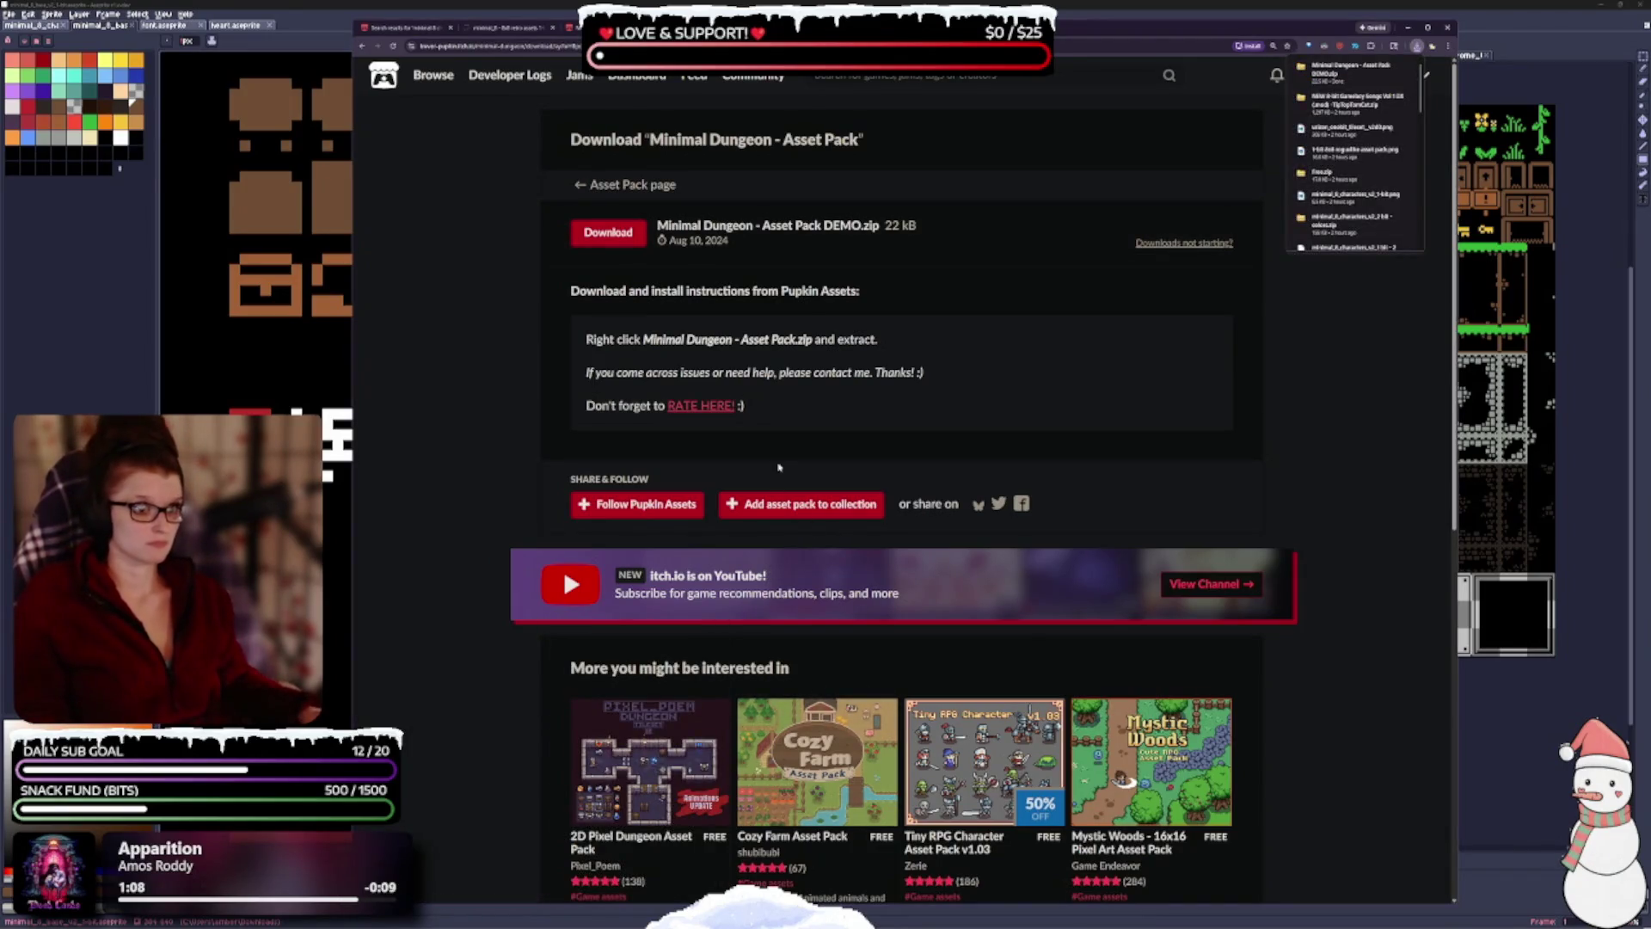
# Step: Look over the download page, return to the Minimal Dungeon pack and show similar packs
pyautogui.scroll(-1, 639, 628)
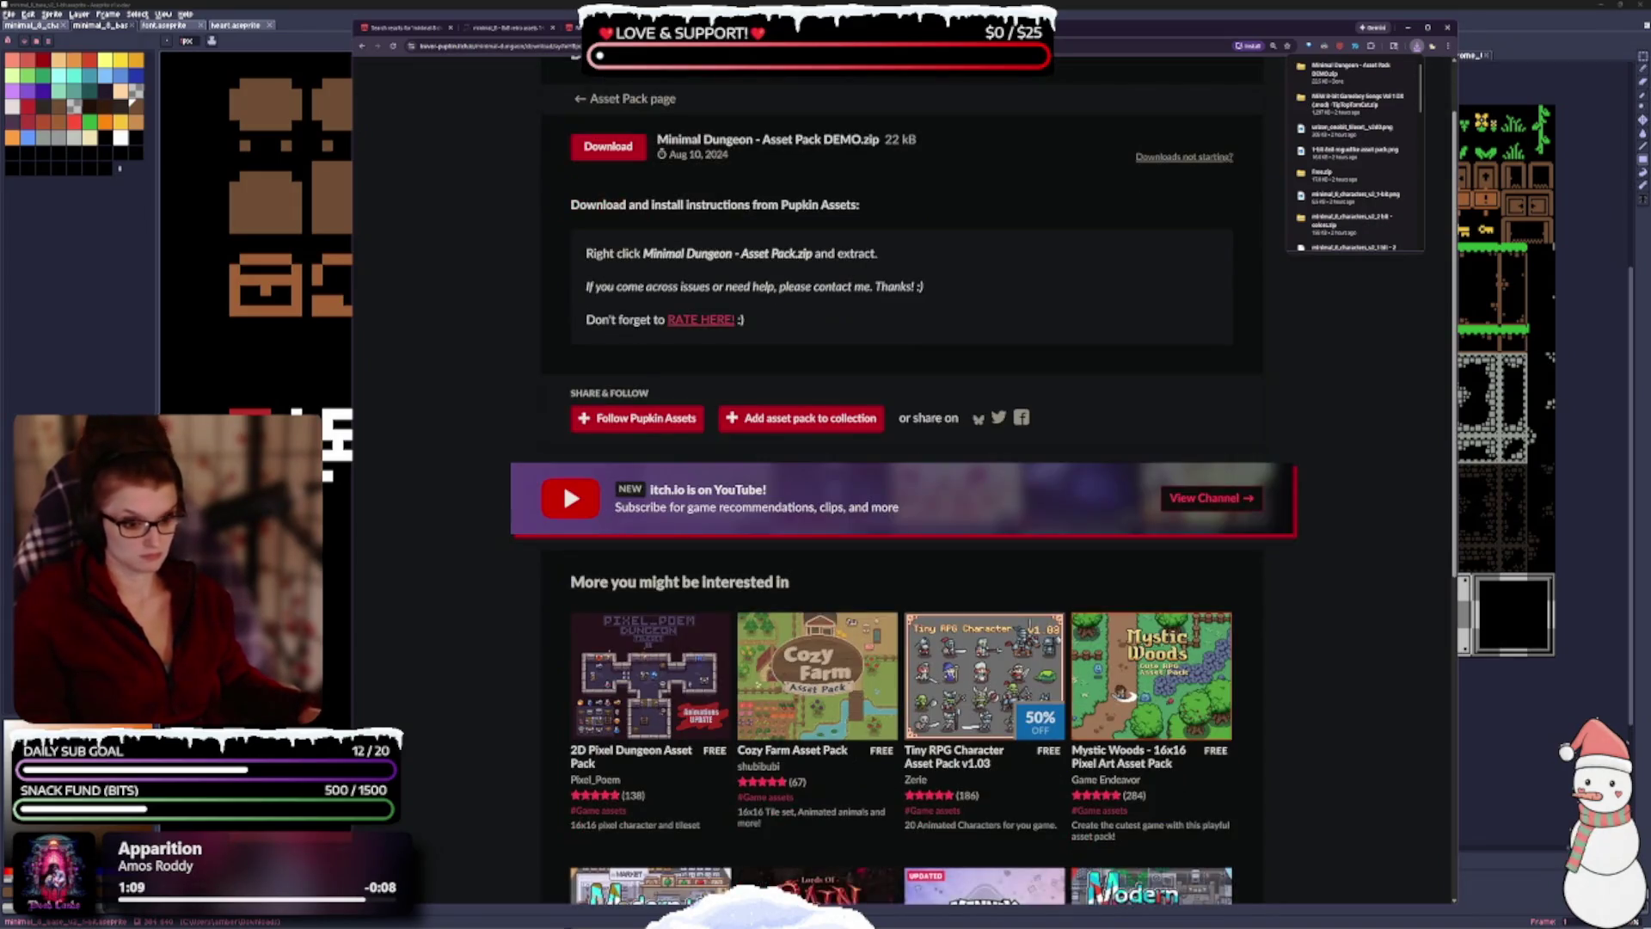
pyautogui.scroll(-1, 823, 793)
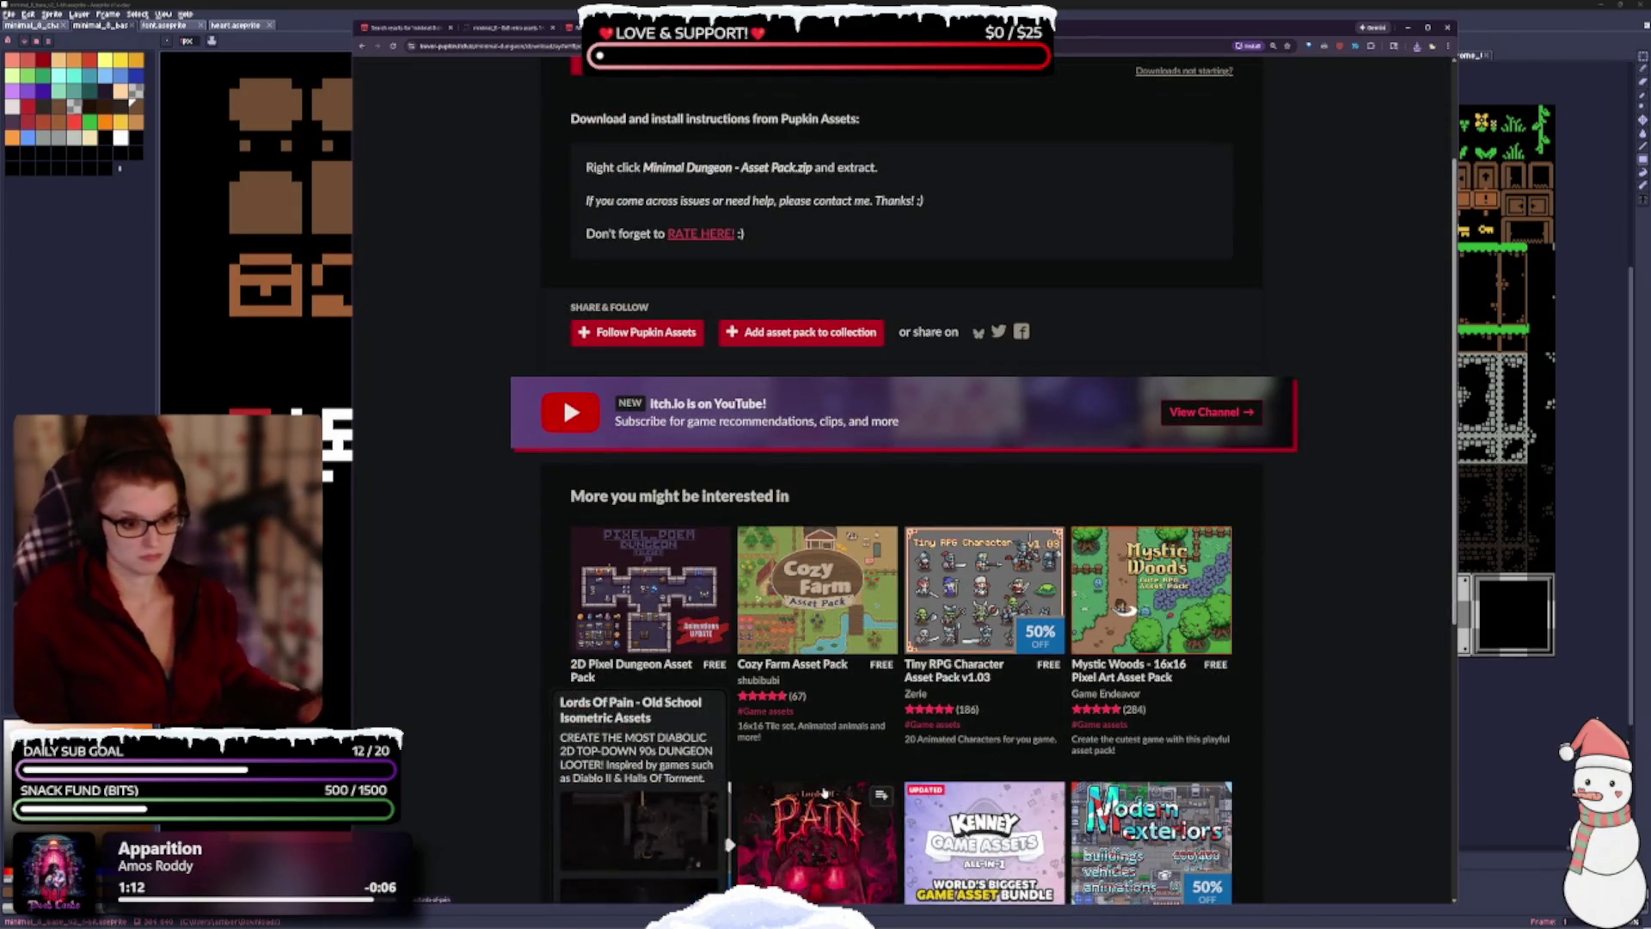
pyautogui.moveTo(690, 631)
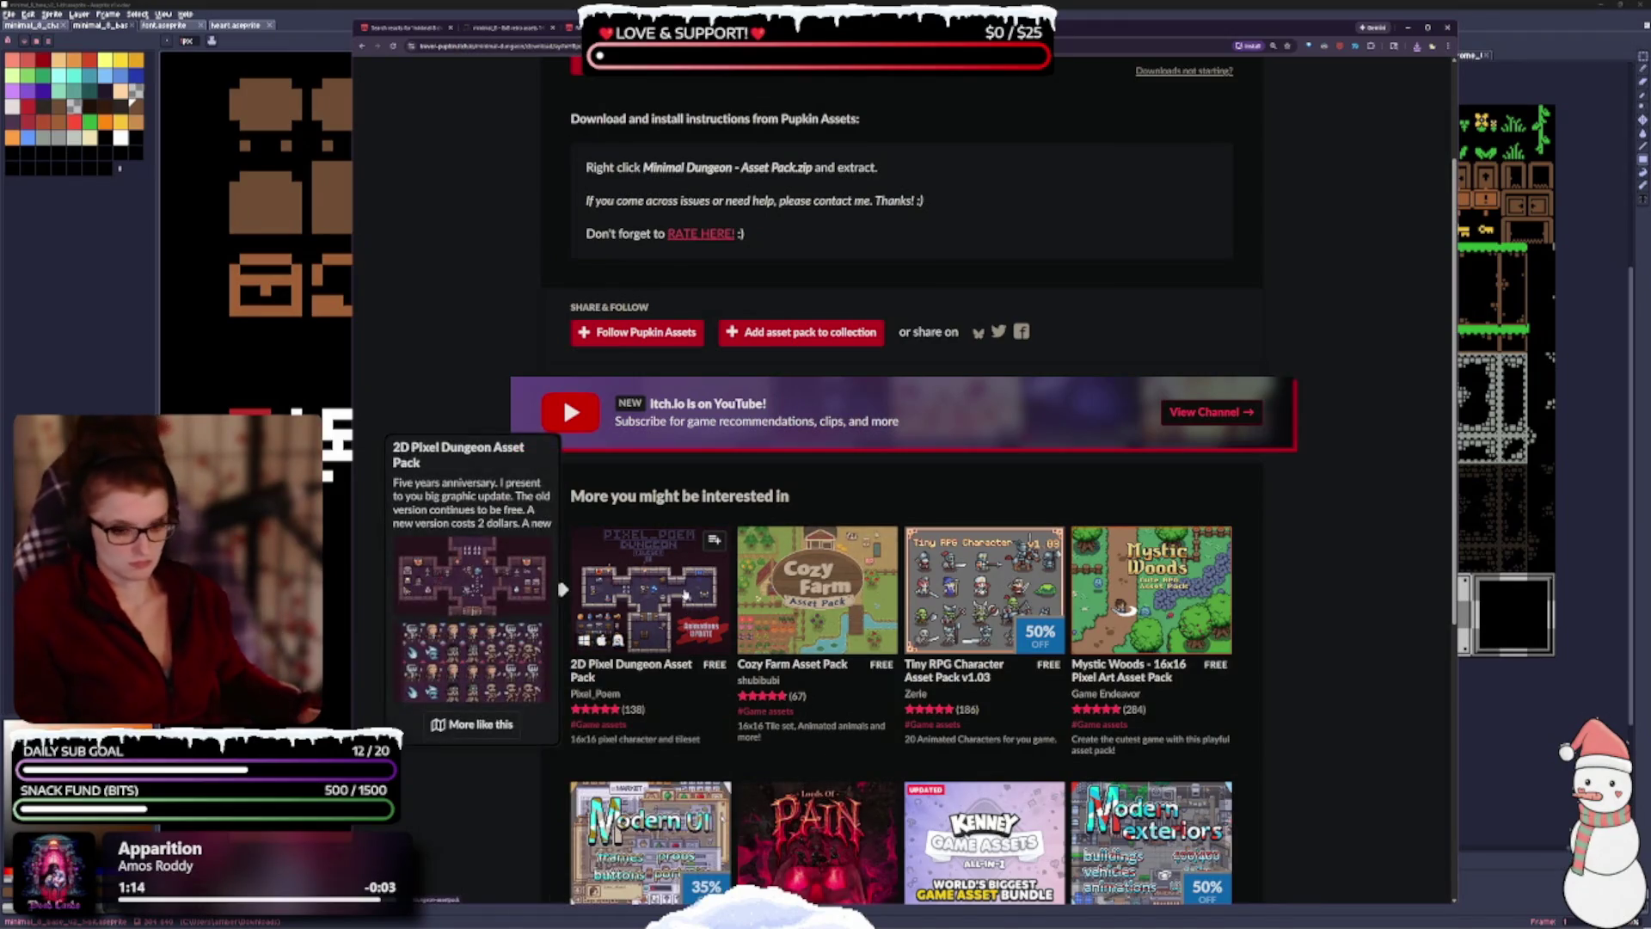
pyautogui.scroll(-2, 743, 635)
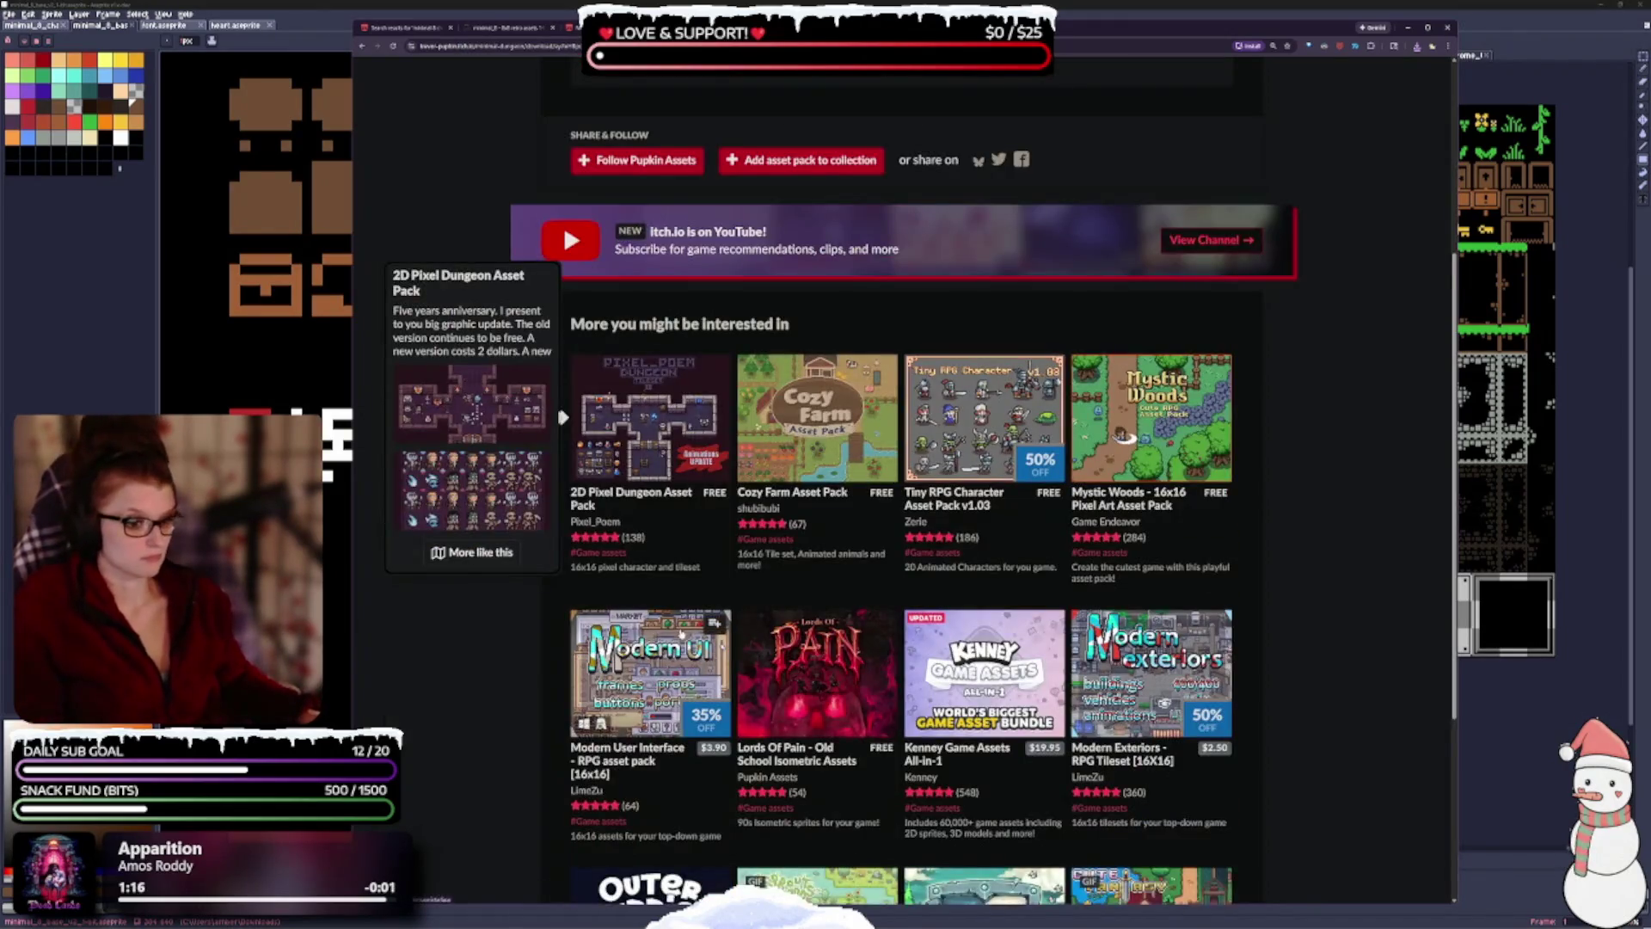
pyautogui.scroll(-4, 586, 472)
pyautogui.moveTo(796, 569)
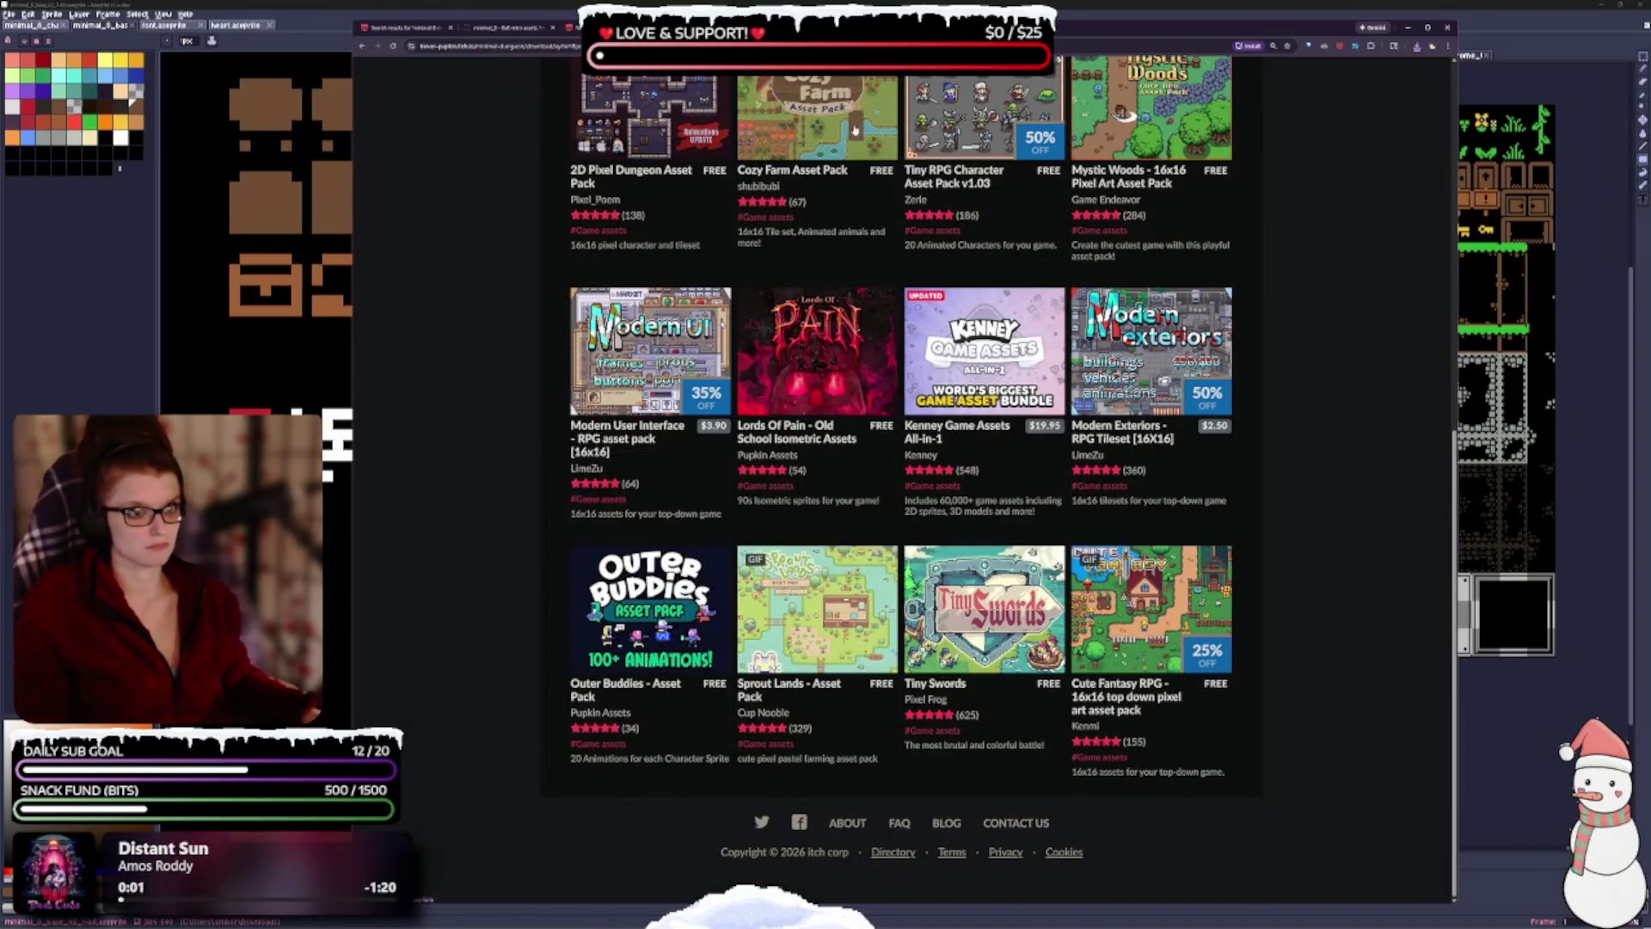
pyautogui.click(625, 226)
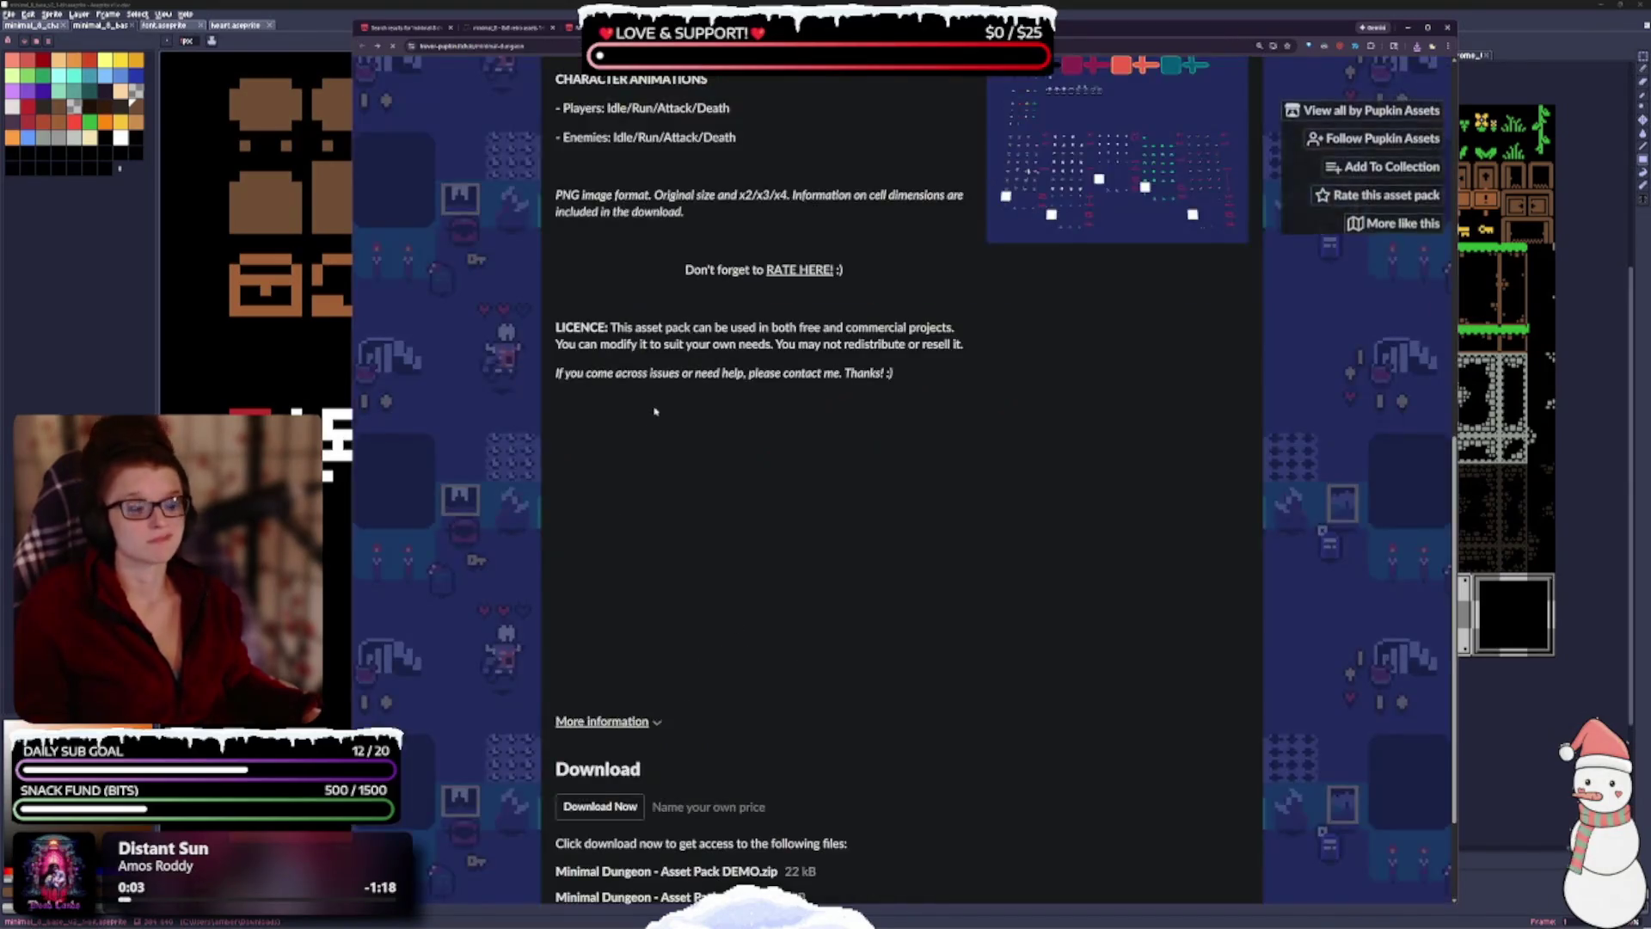
pyautogui.scroll(4, 975, 622)
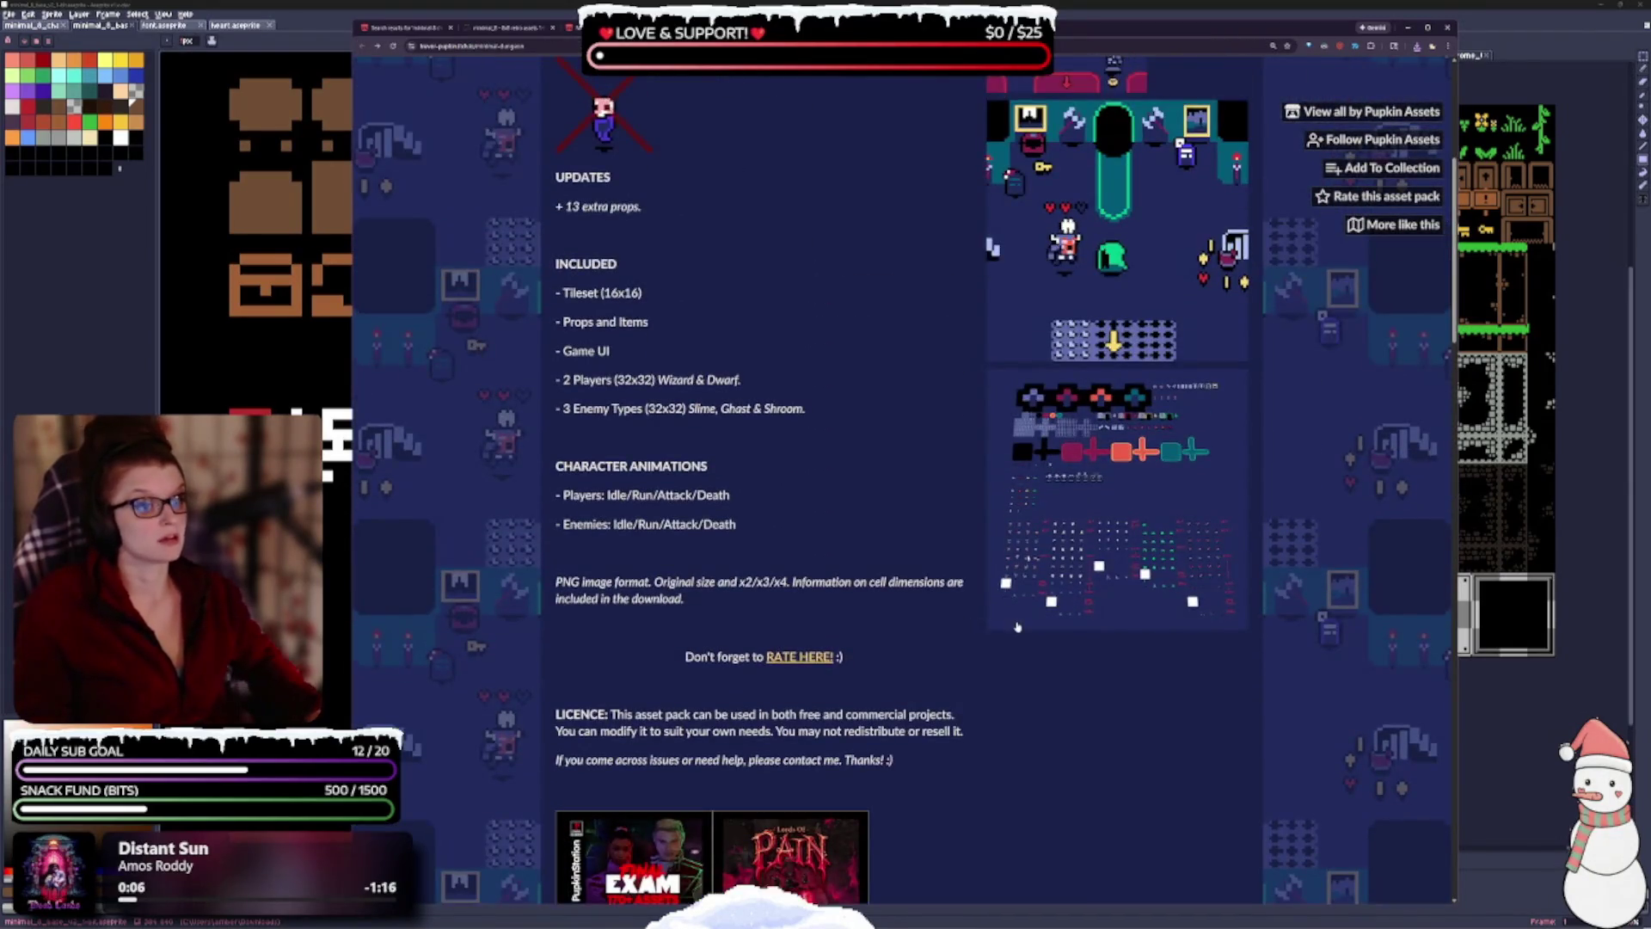
pyautogui.scroll(4, 1293, 226)
pyautogui.click(1394, 226)
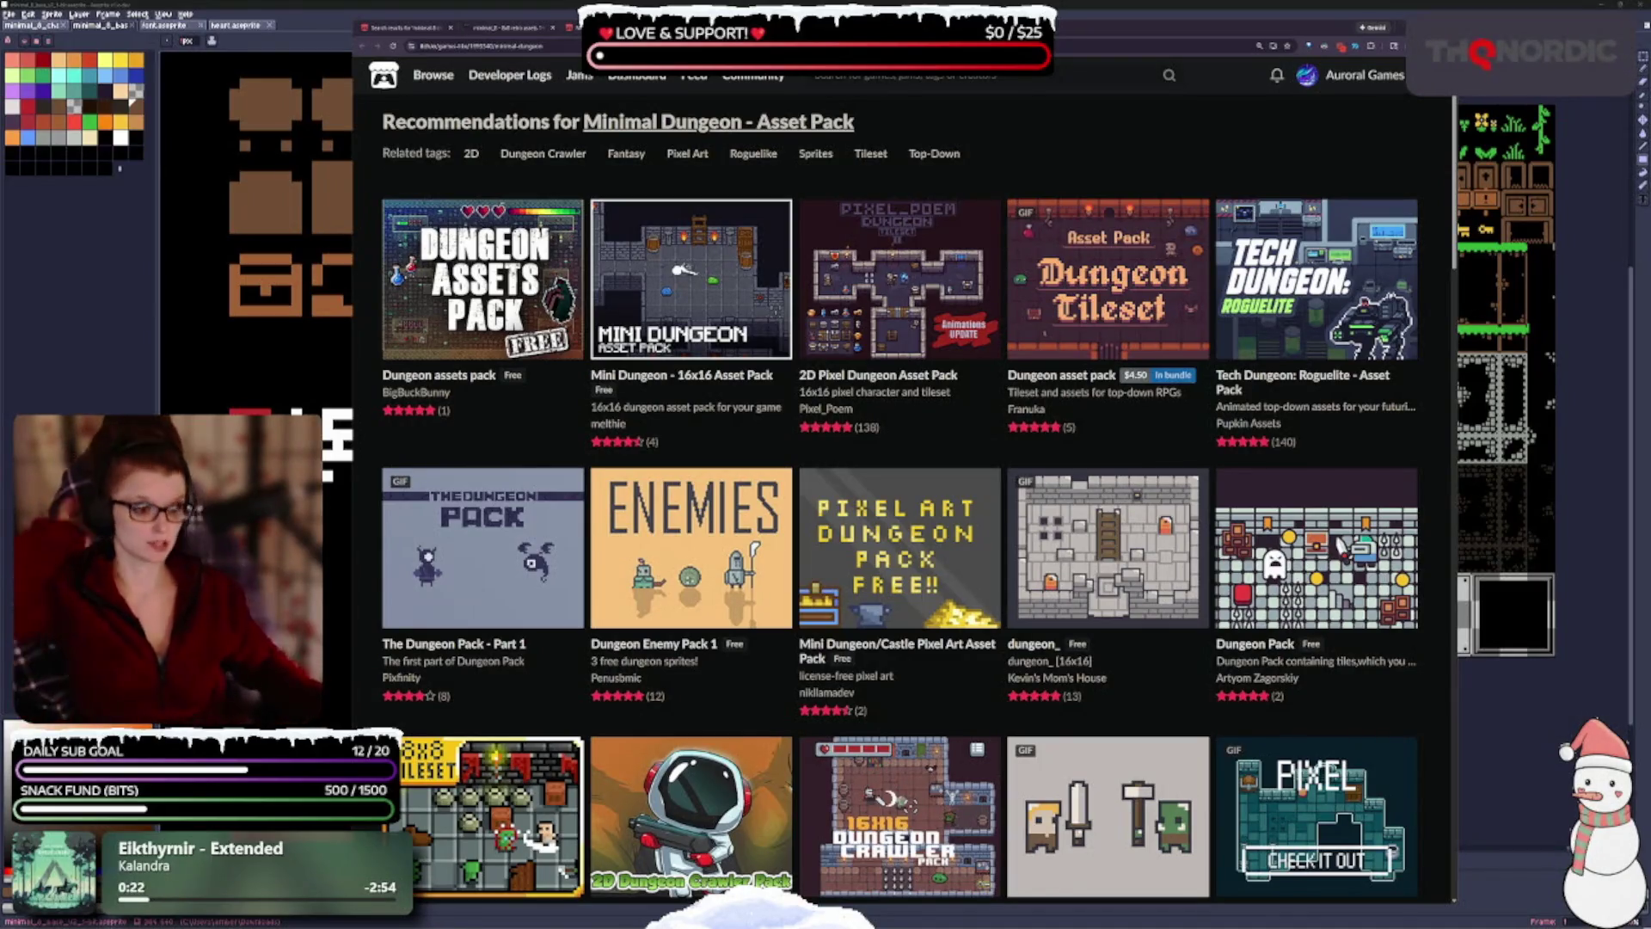
# Step: Save the Dungeon Pack from the recommendations to the existing Pixels collection
pyautogui.moveTo(899, 550)
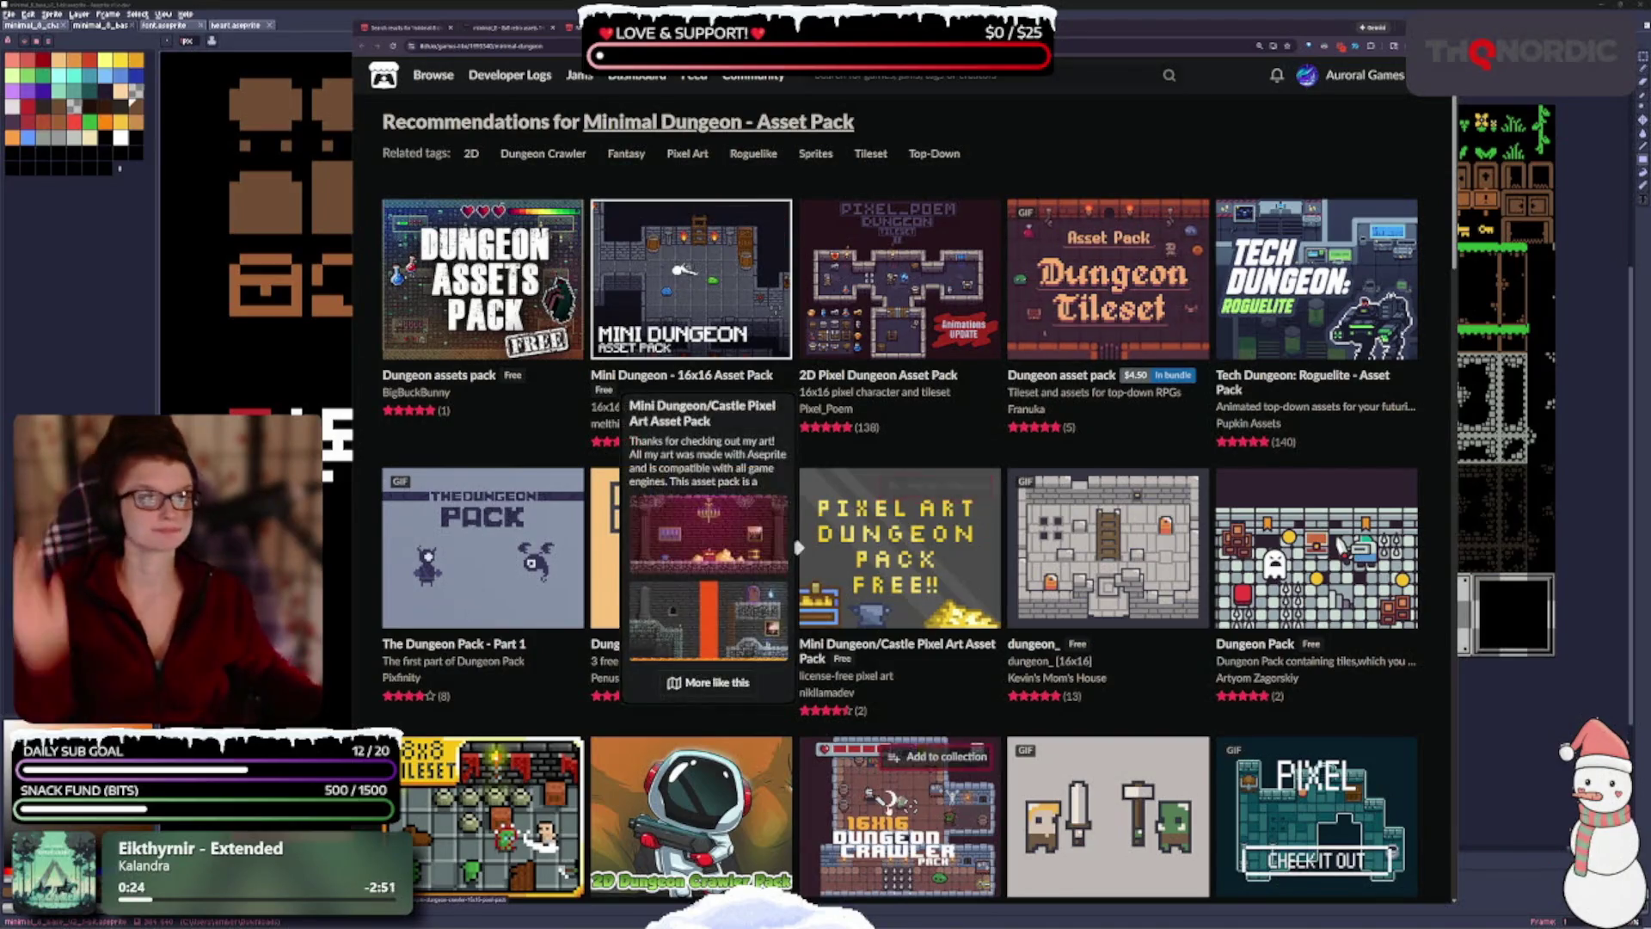
pyautogui.moveTo(899, 818)
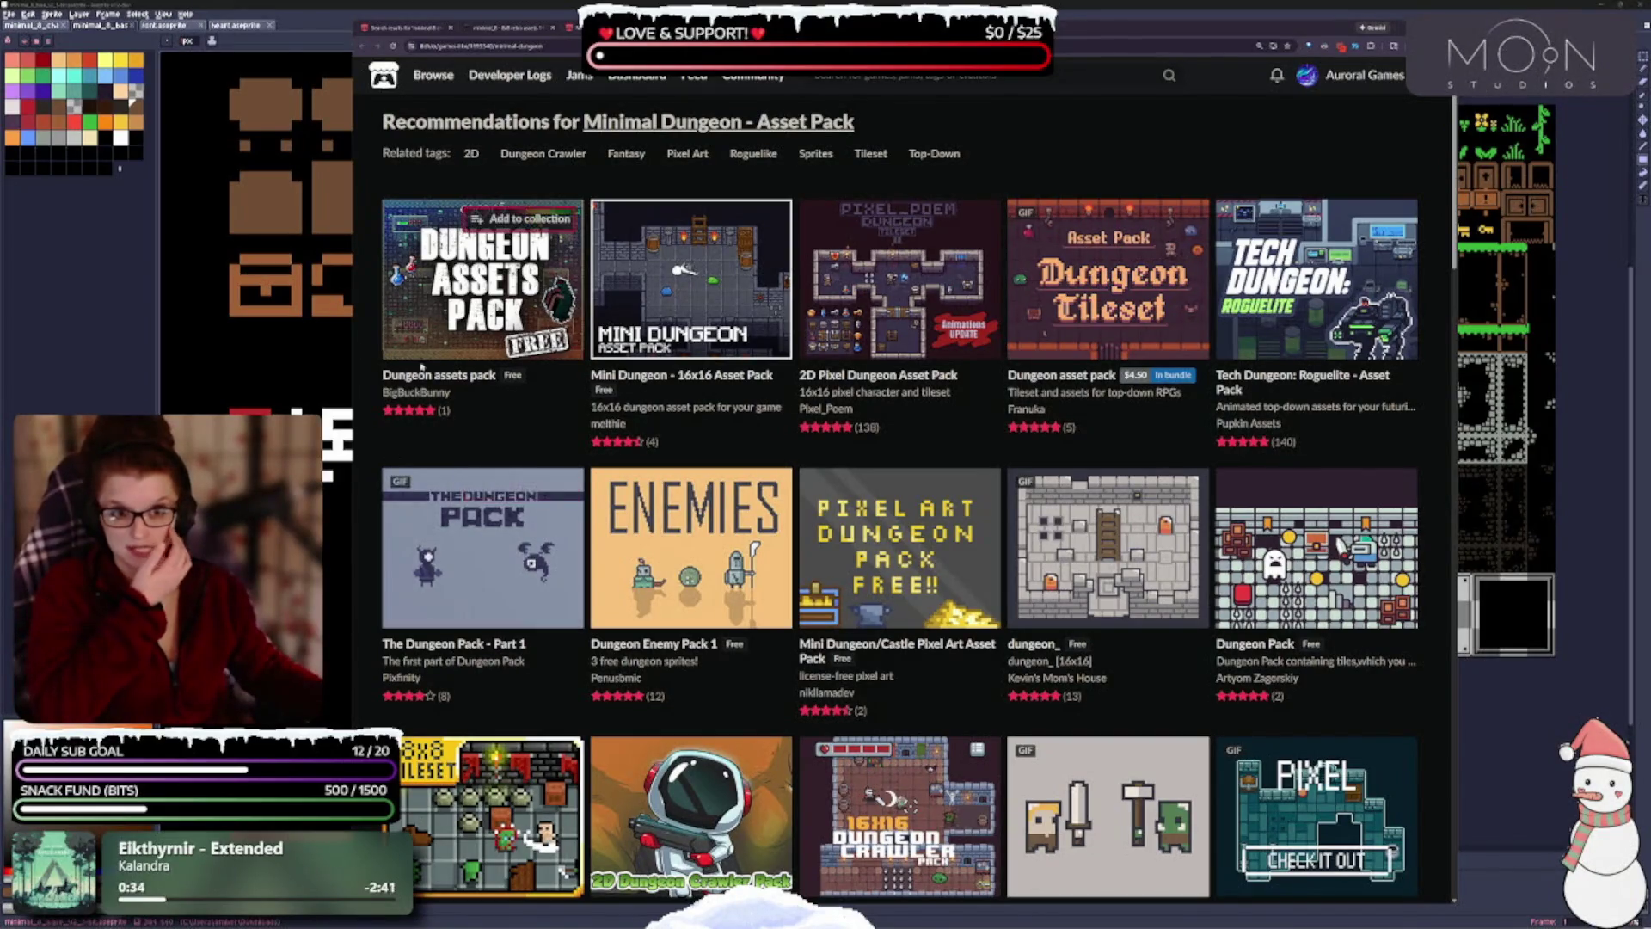
pyautogui.moveTo(454, 282)
pyautogui.scroll(-10, 899, 495)
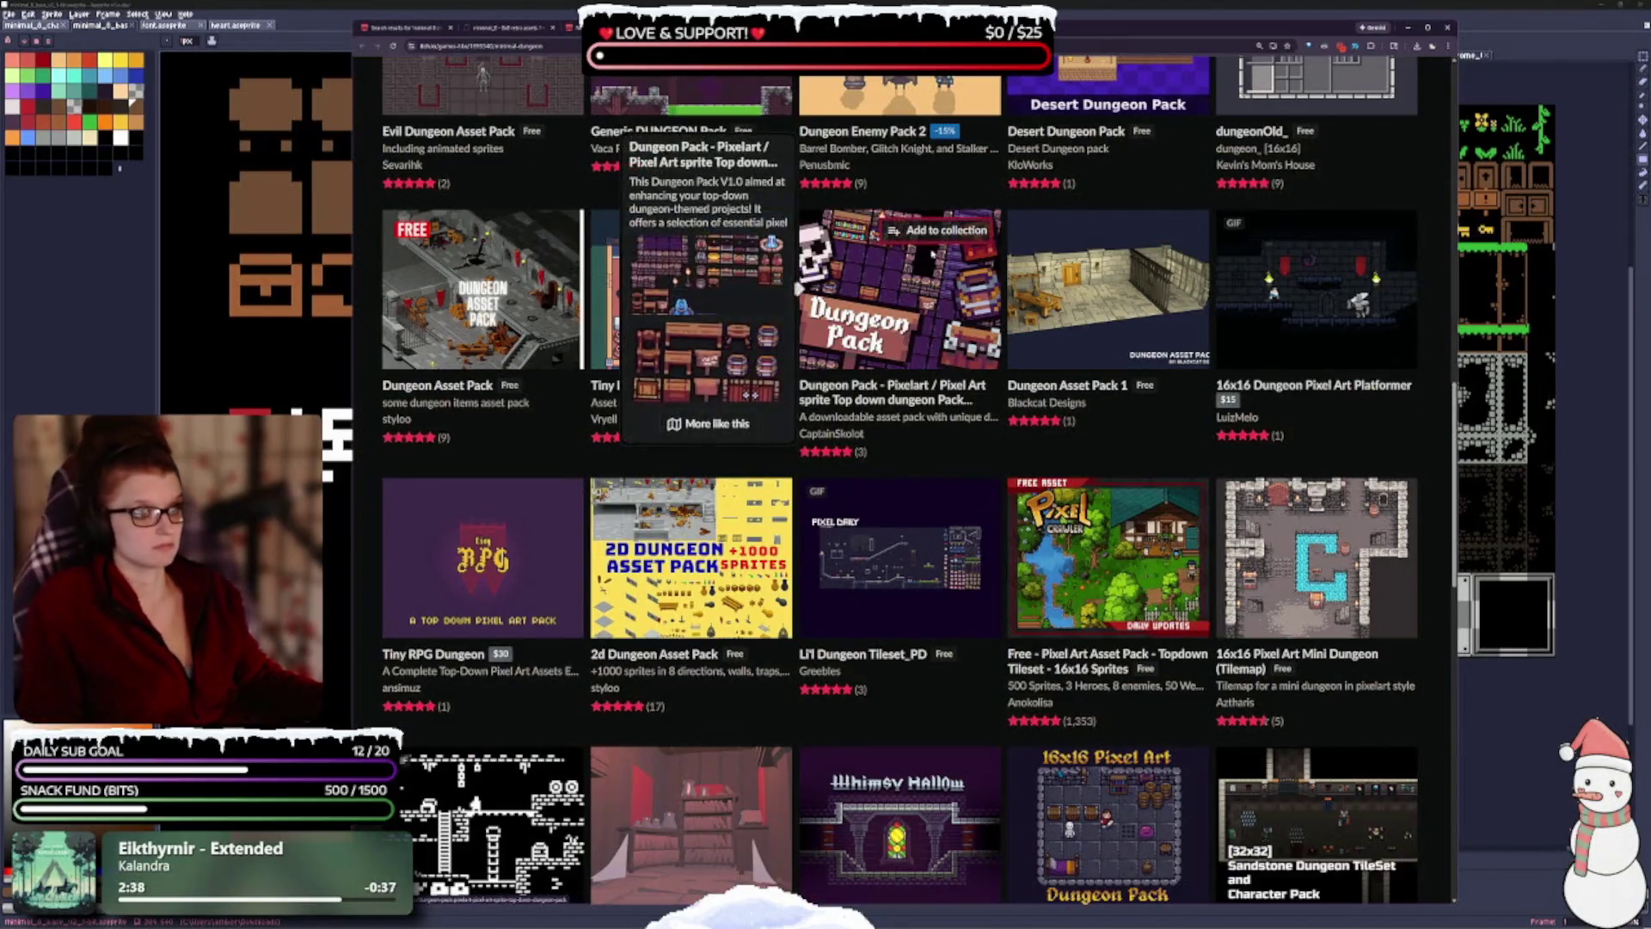
pyautogui.click(923, 241)
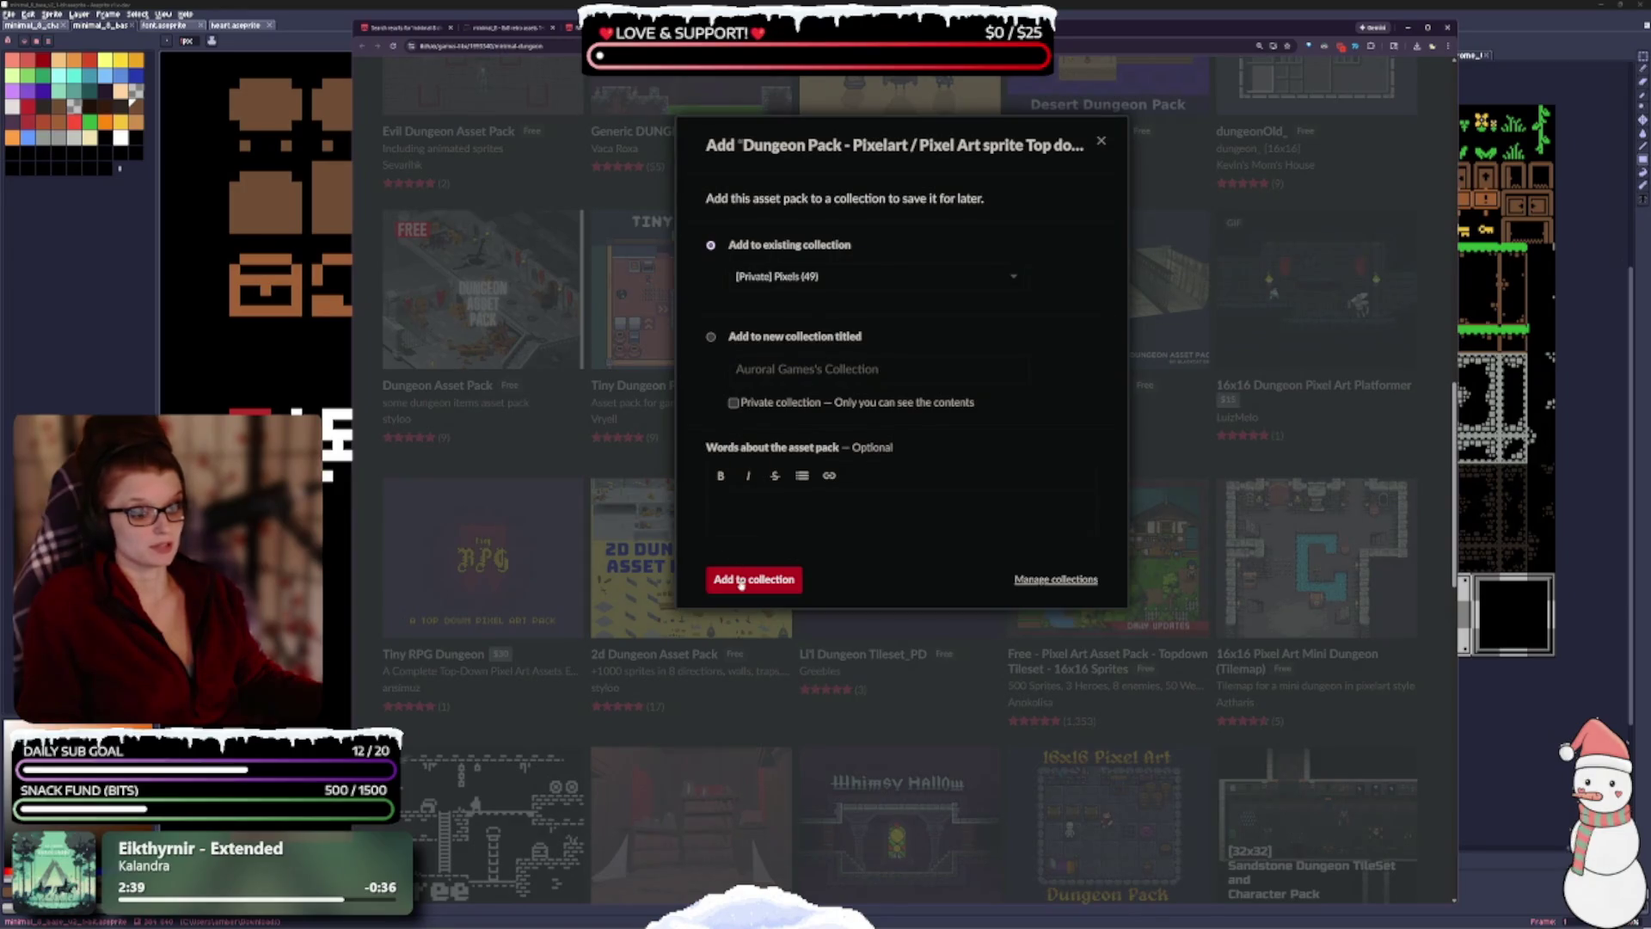
pyautogui.click(747, 578)
pyautogui.click(1094, 488)
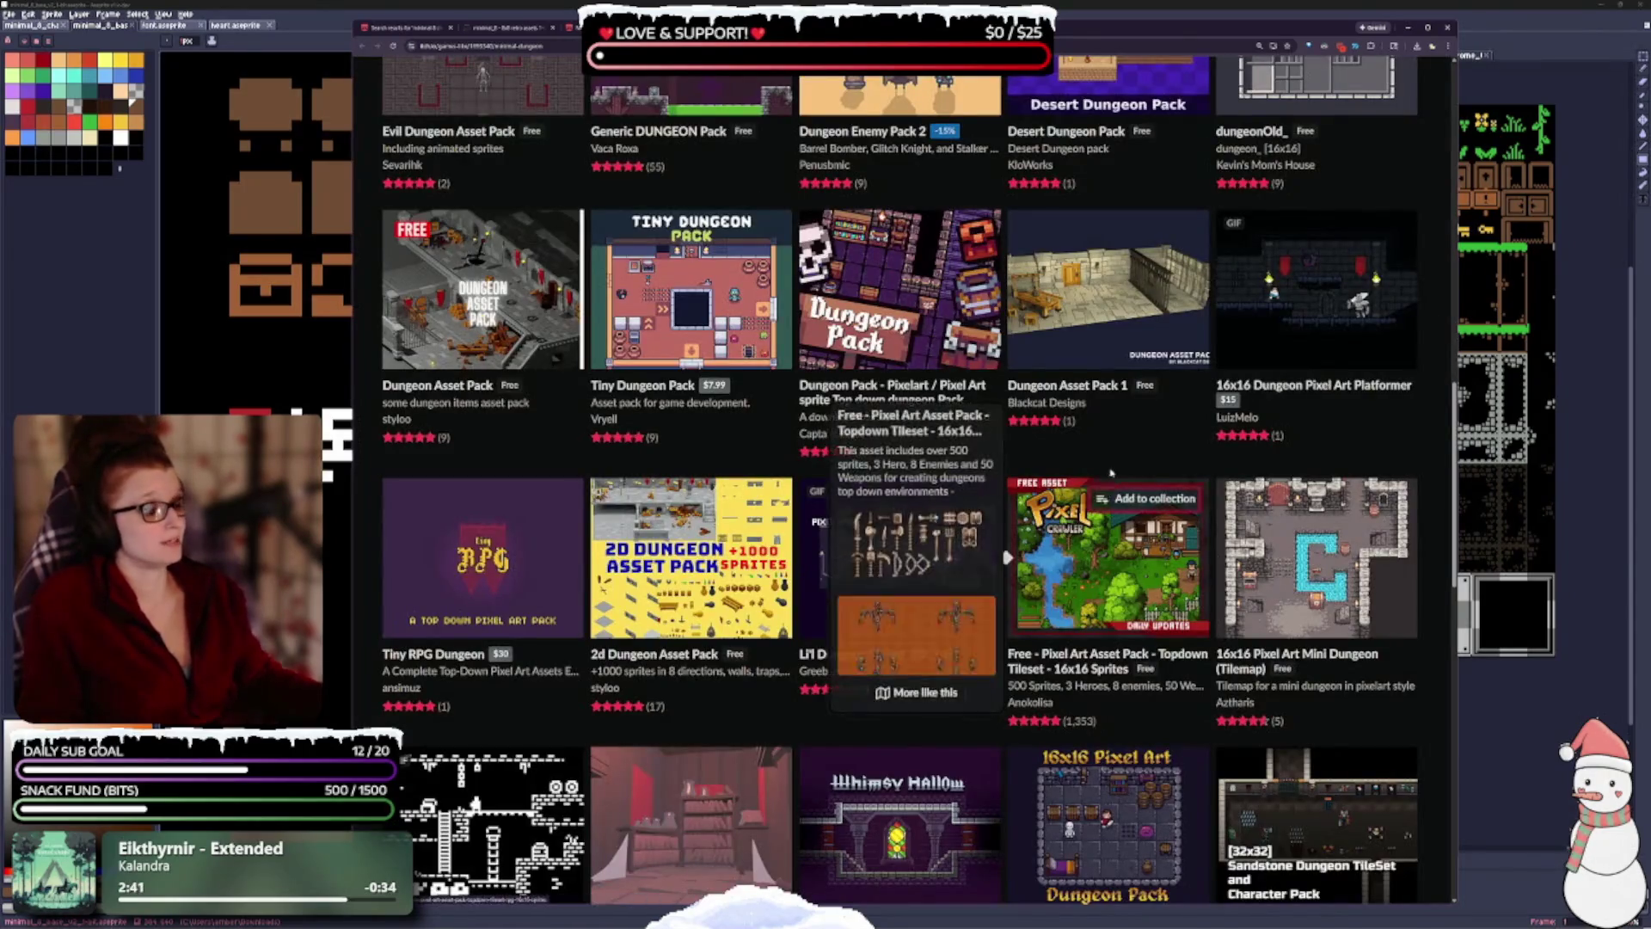
# Step: Open the Li'l Dungeon tileset in a background tab
pyautogui.scroll(-2, 507, 418)
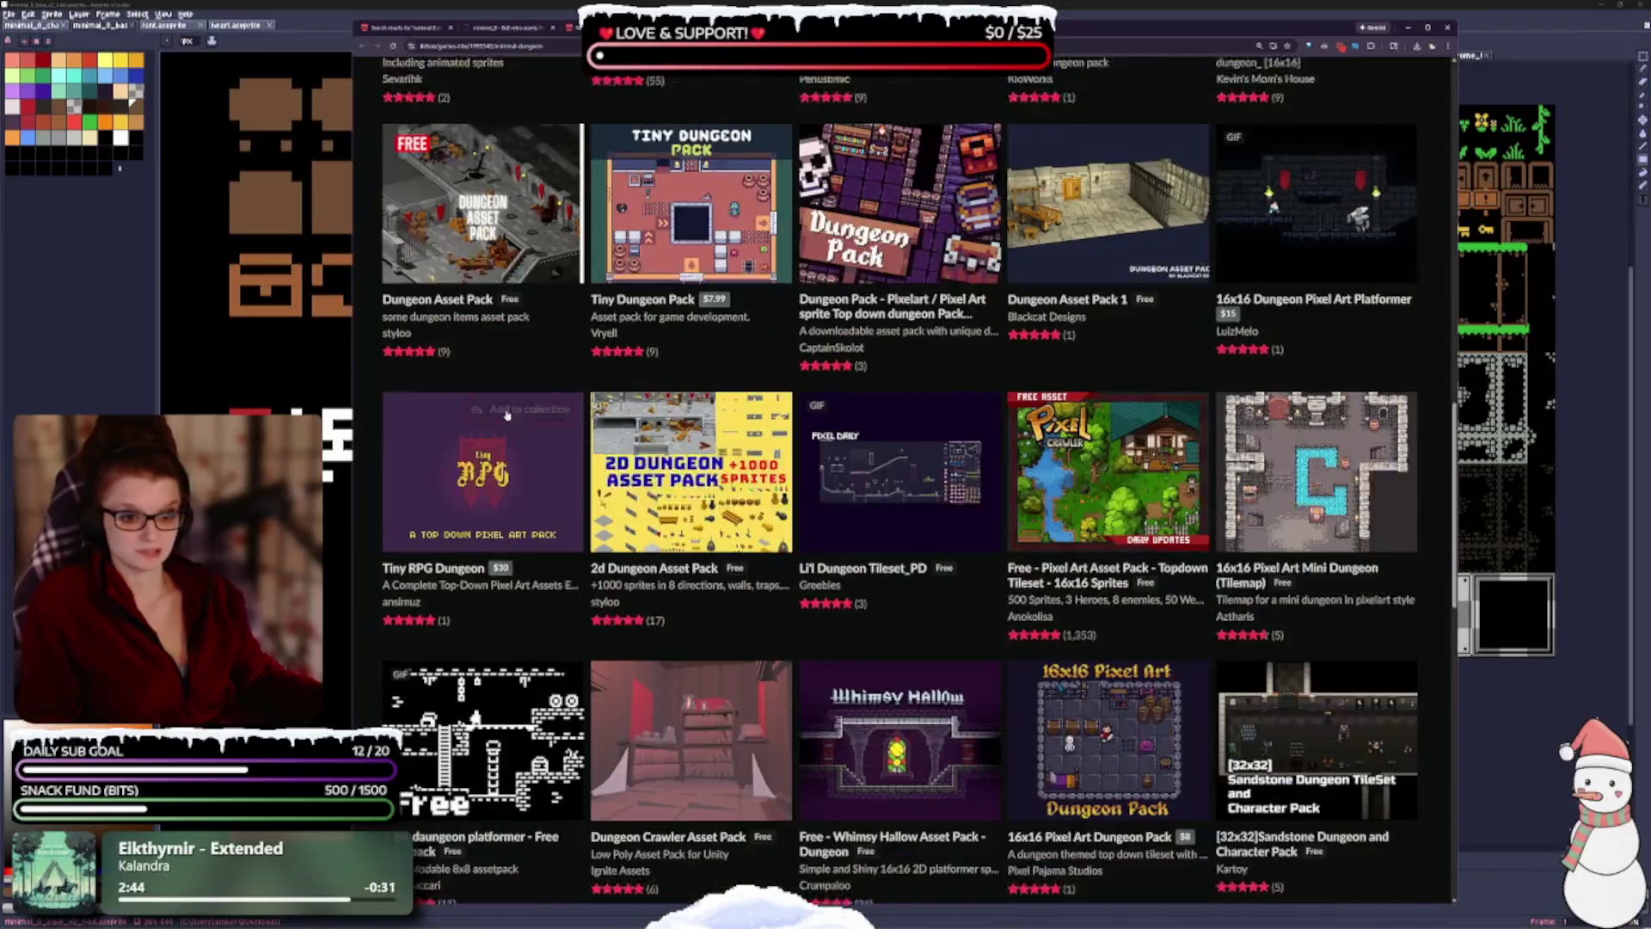
pyautogui.moveTo(557, 407)
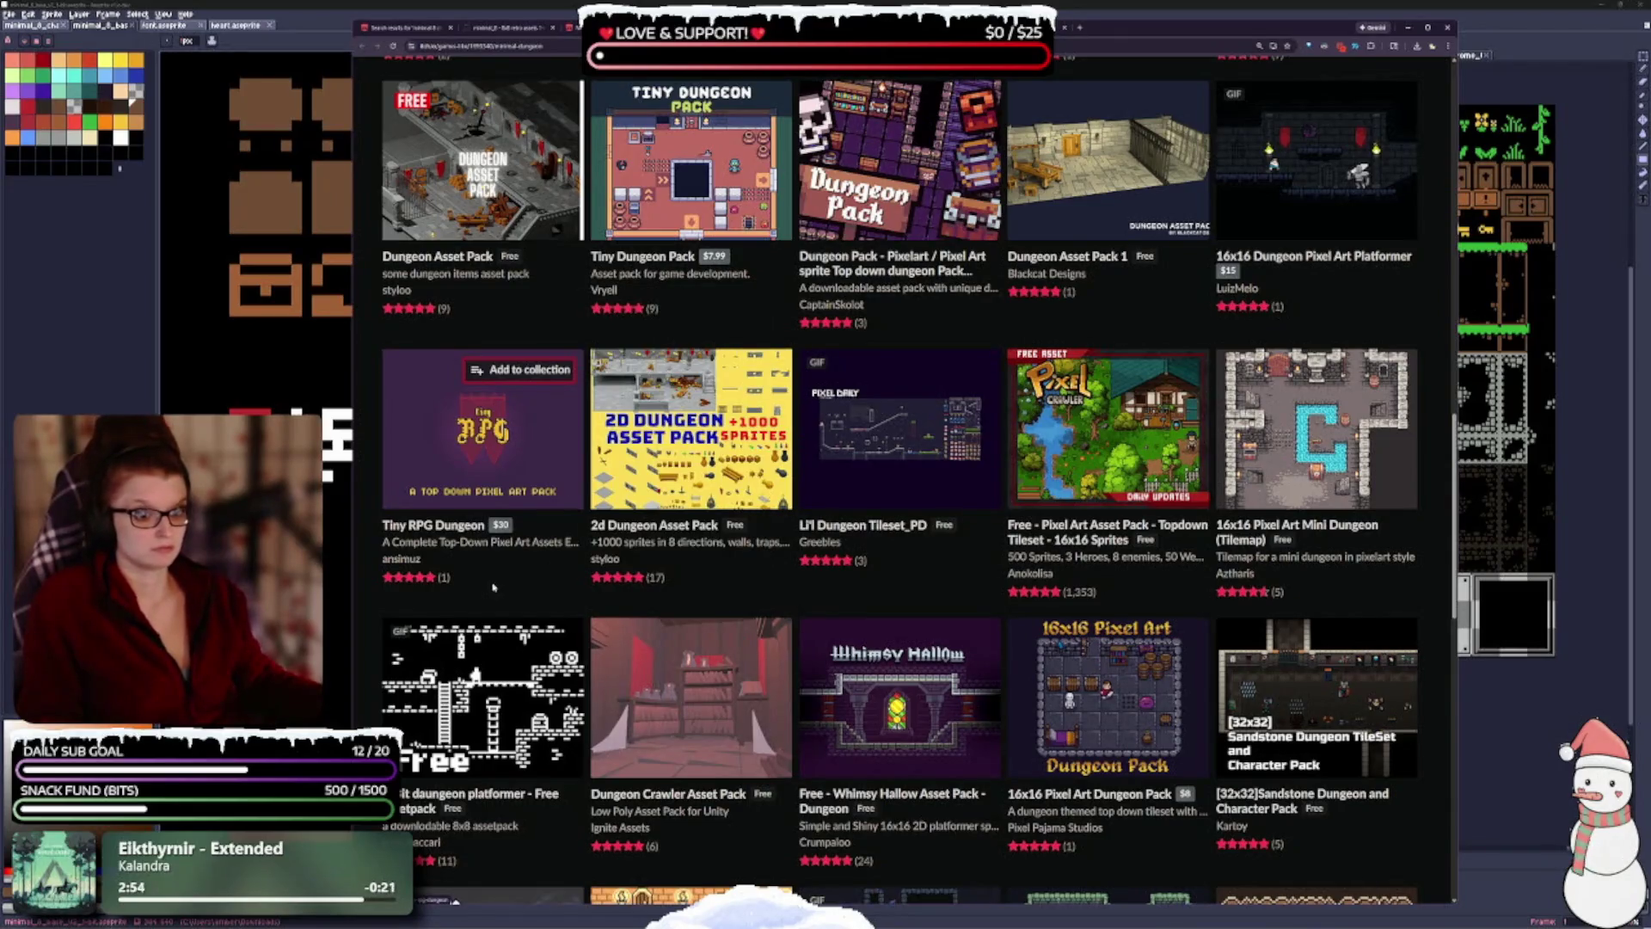
pyautogui.moveTo(1169, 515)
pyautogui.moveTo(903, 434)
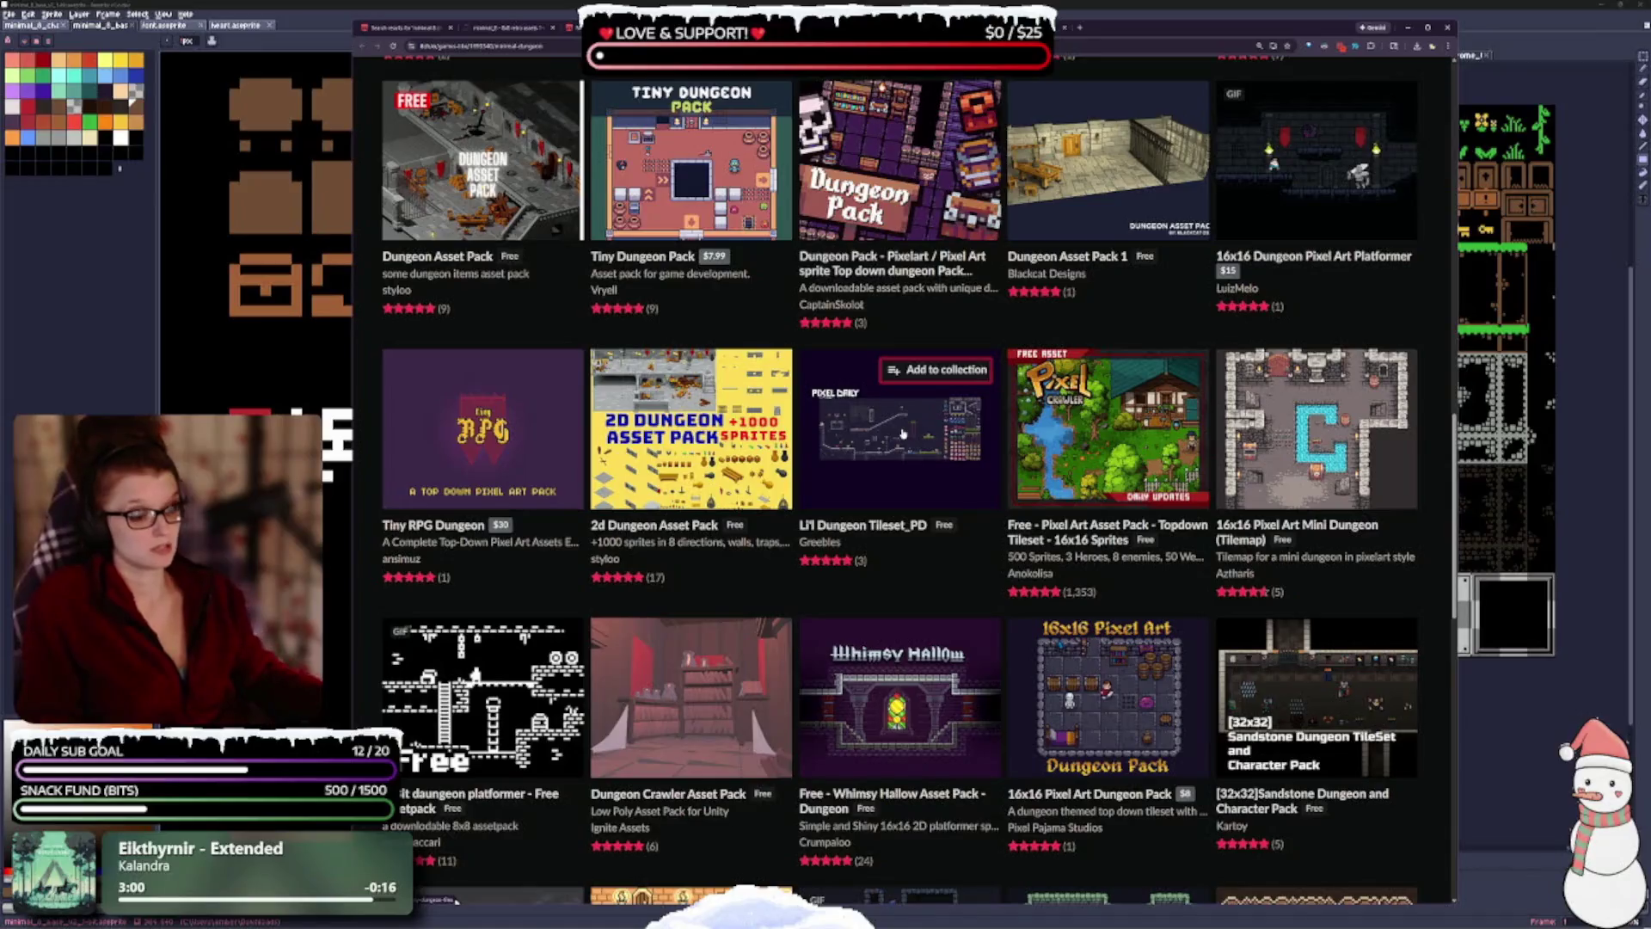
pyautogui.middleClick(884, 444)
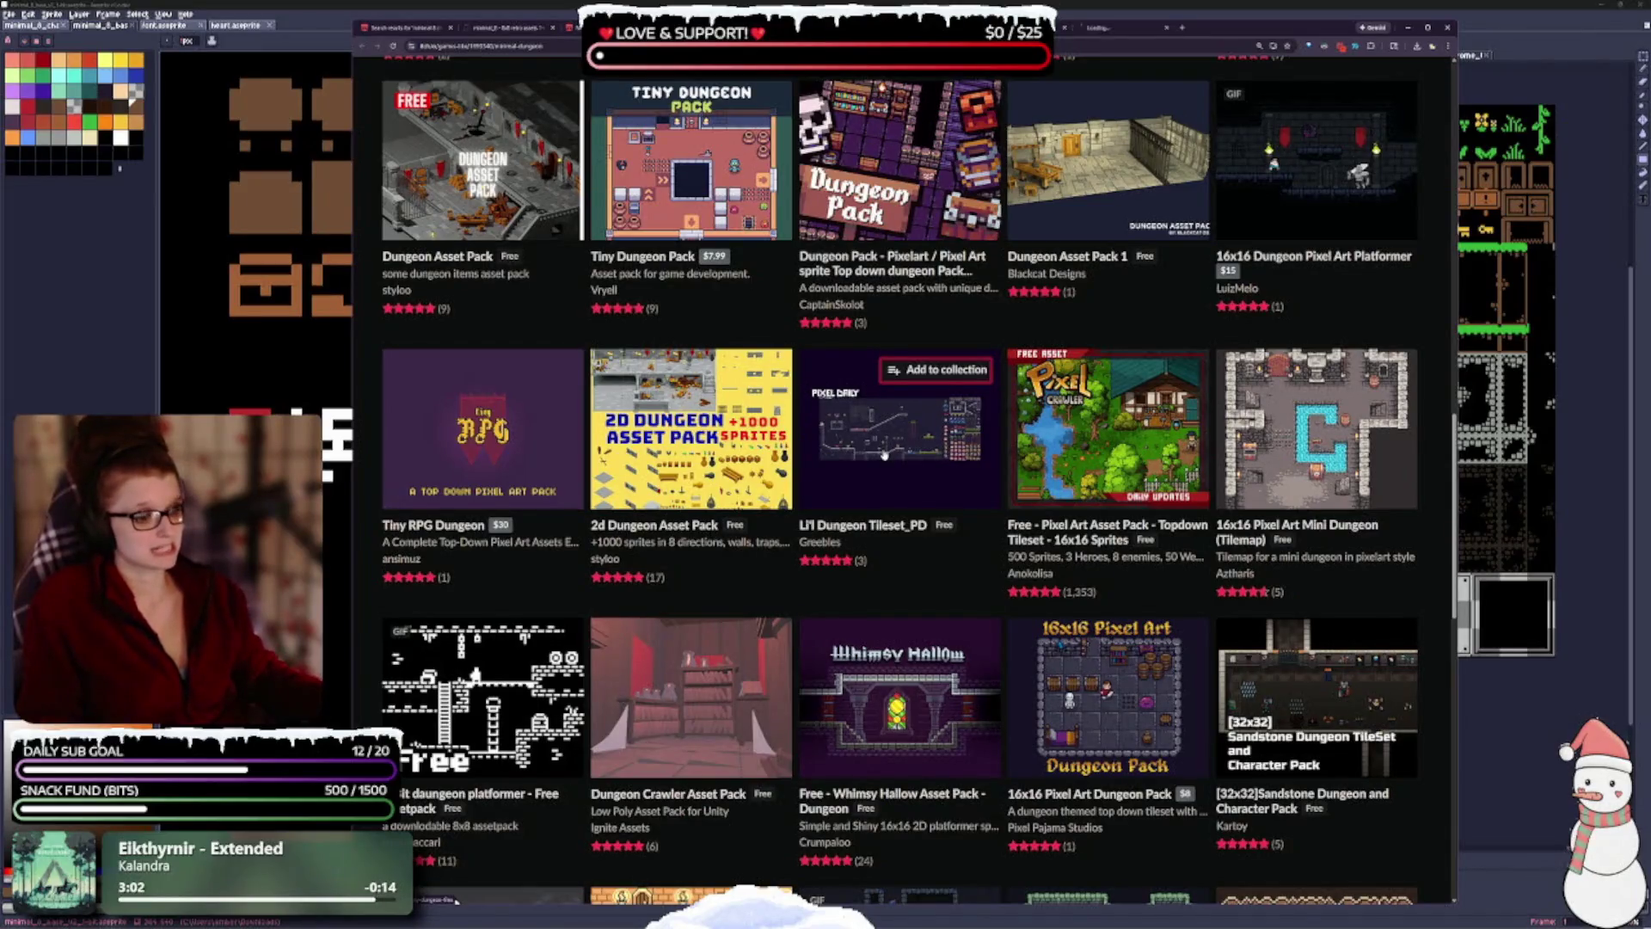
# Step: Save the 16x16 Pixel Art Mini Dungeon (Tilemap) pack to Pixels
pyautogui.moveTo(1128, 438)
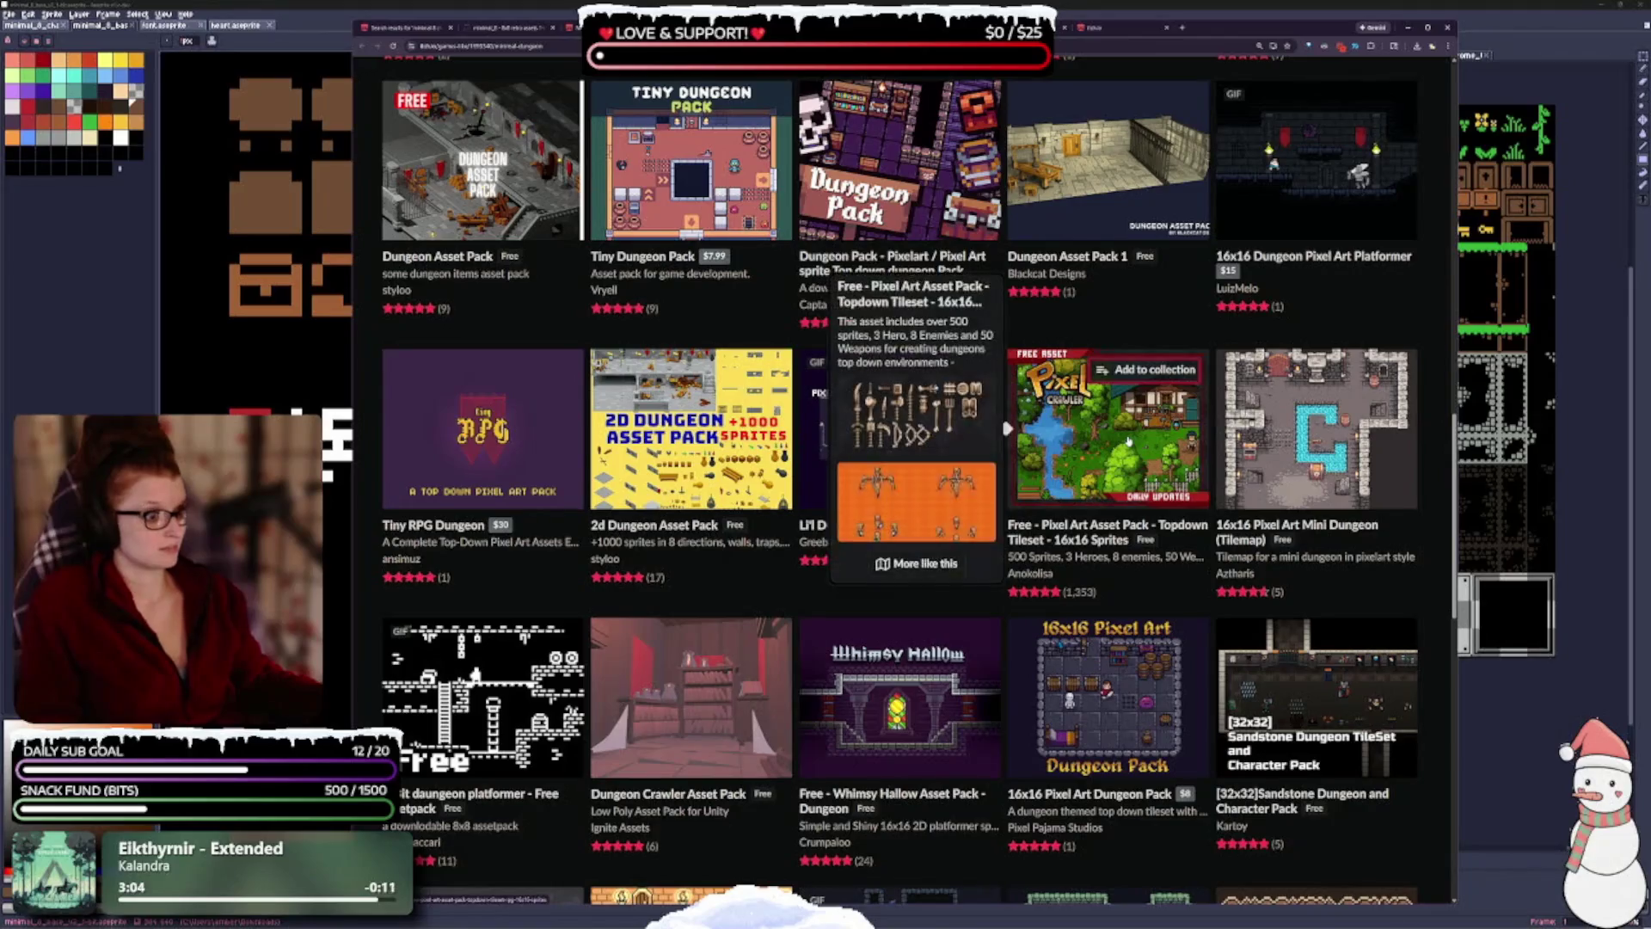
pyautogui.moveTo(1301, 310)
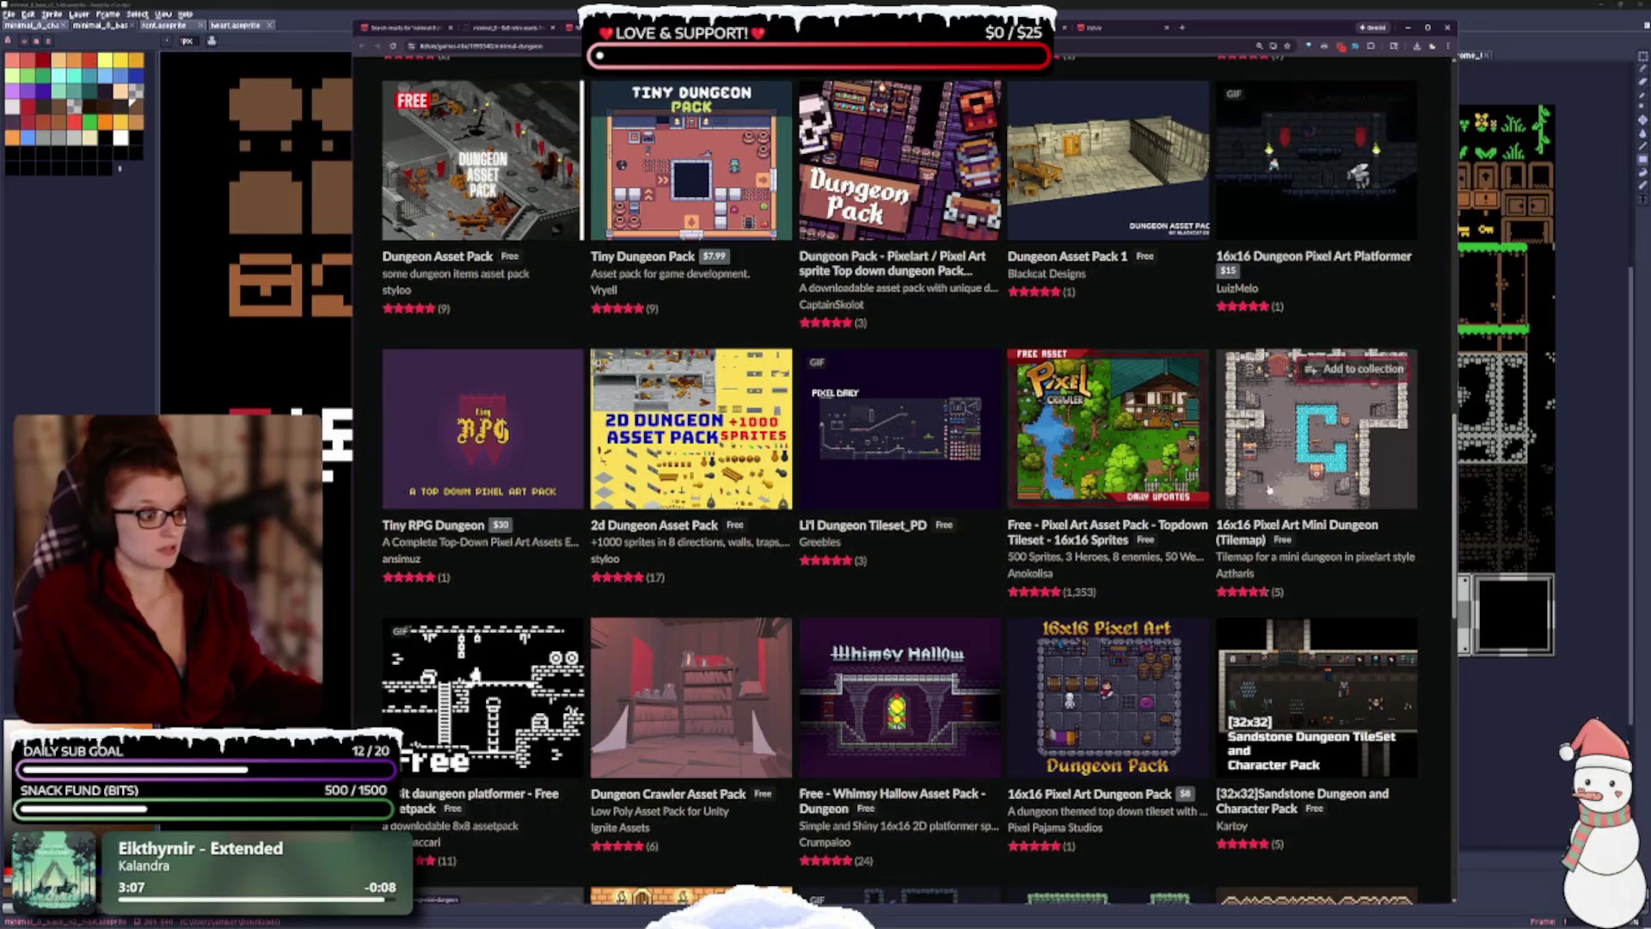
pyautogui.moveTo(1290, 464)
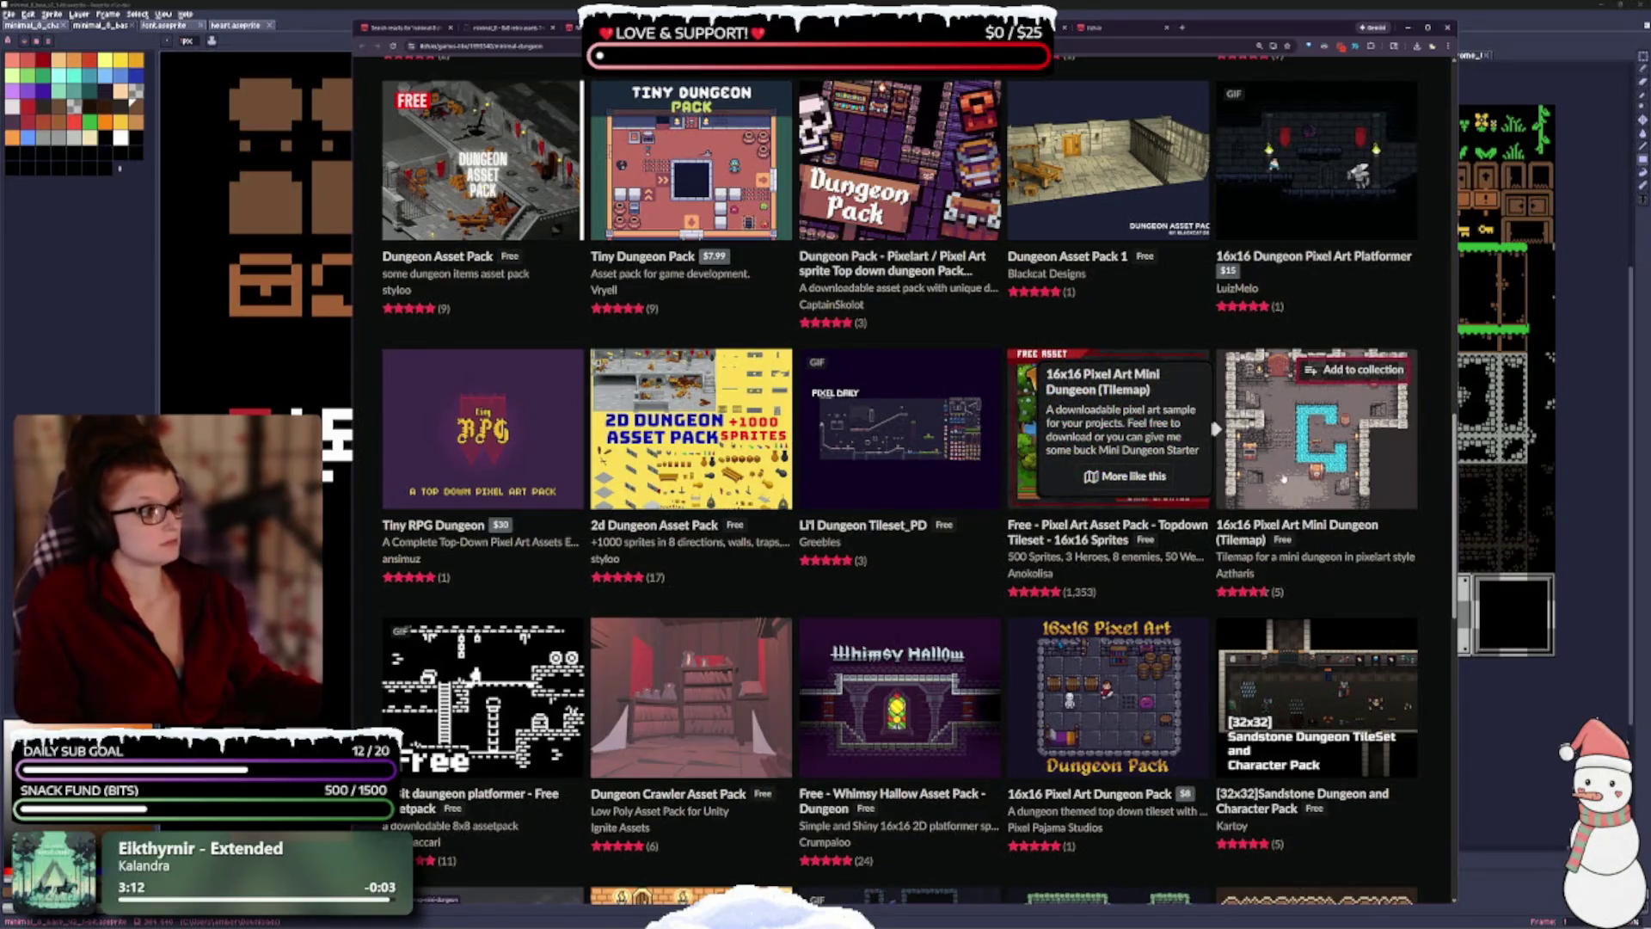
pyautogui.click(1348, 377)
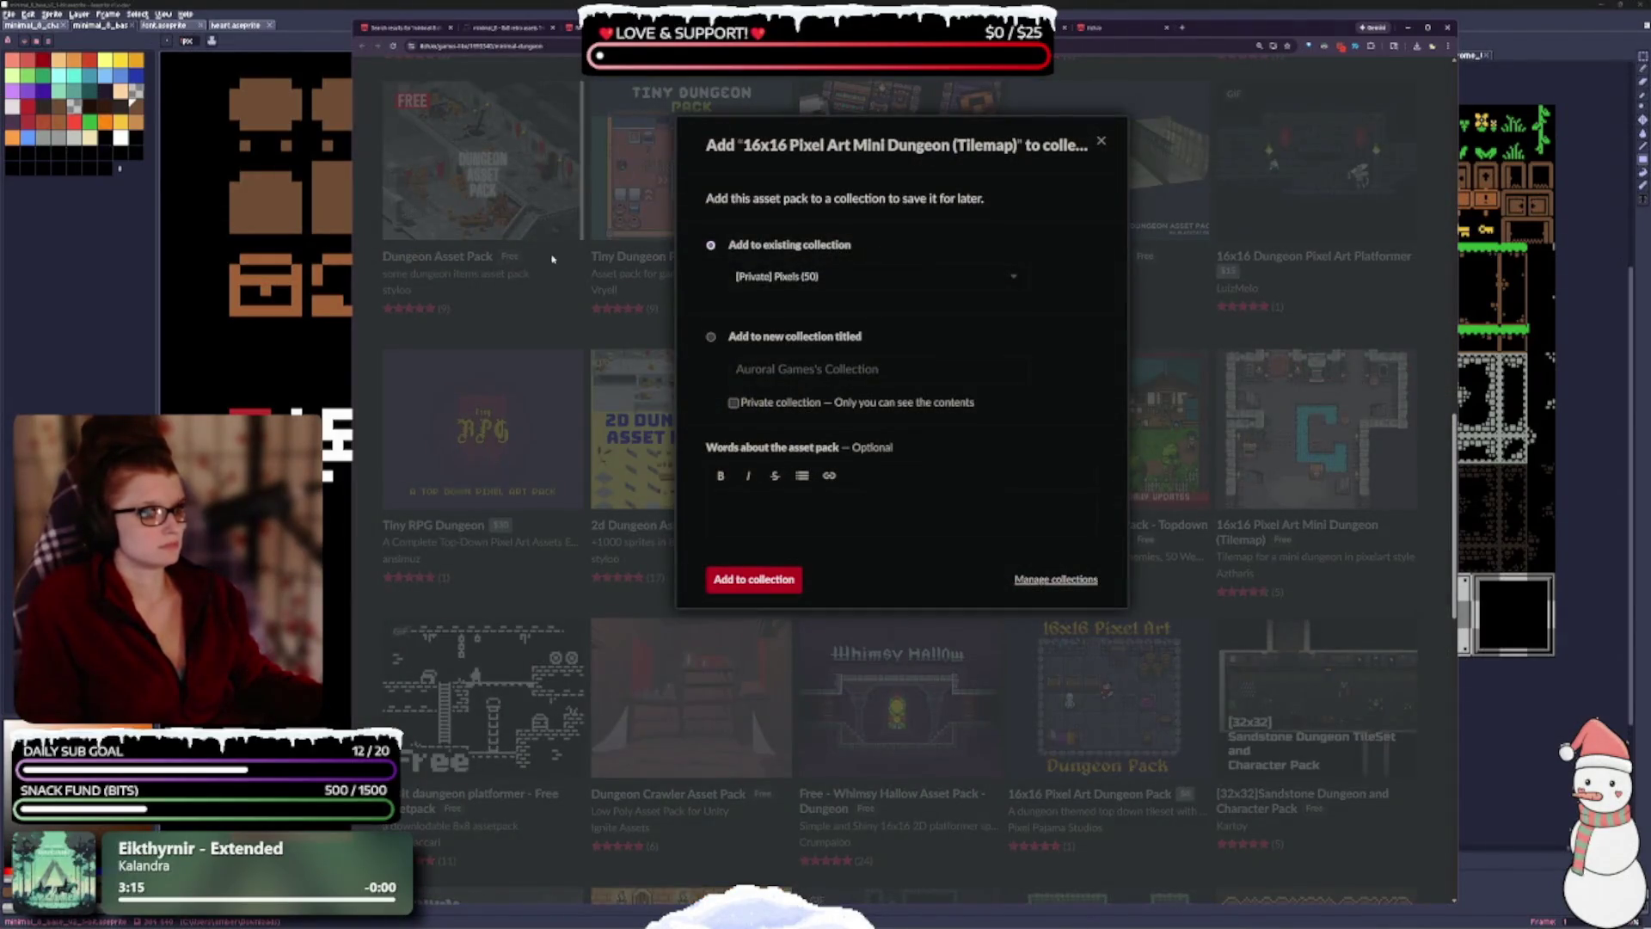
pyautogui.click(785, 581)
pyautogui.click(533, 615)
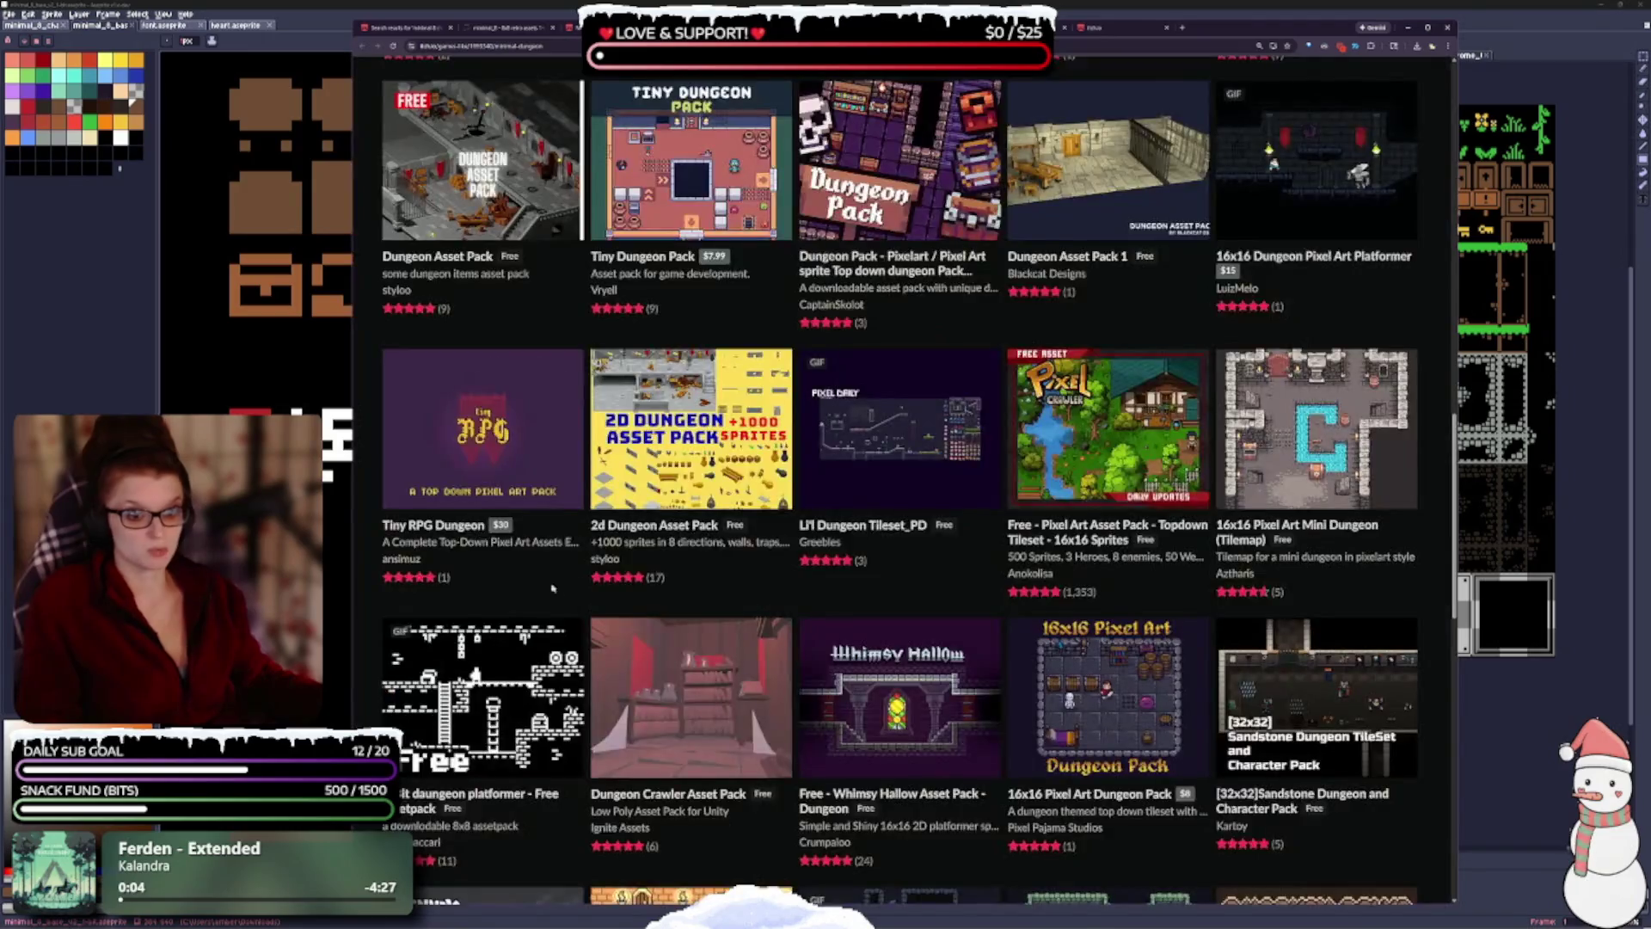
pyautogui.scroll(-3, 593, 621)
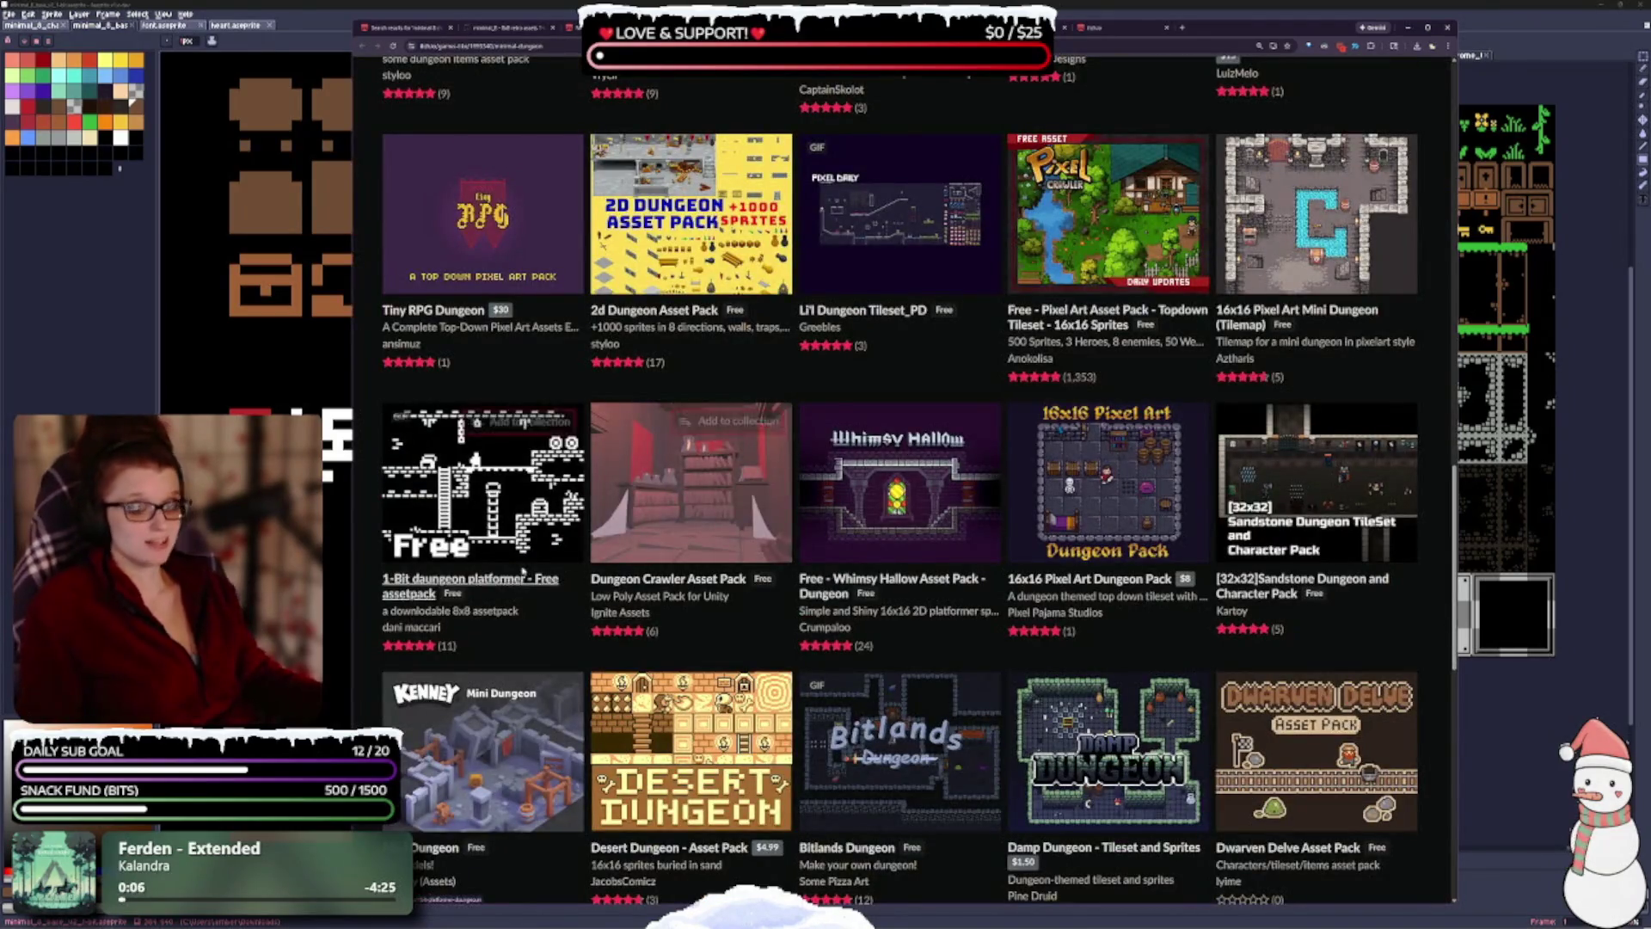
# Step: Save the 1-Bit daungeon platformer and Whimsy Hallow packs to the Pixels collection
pyautogui.click(544, 424)
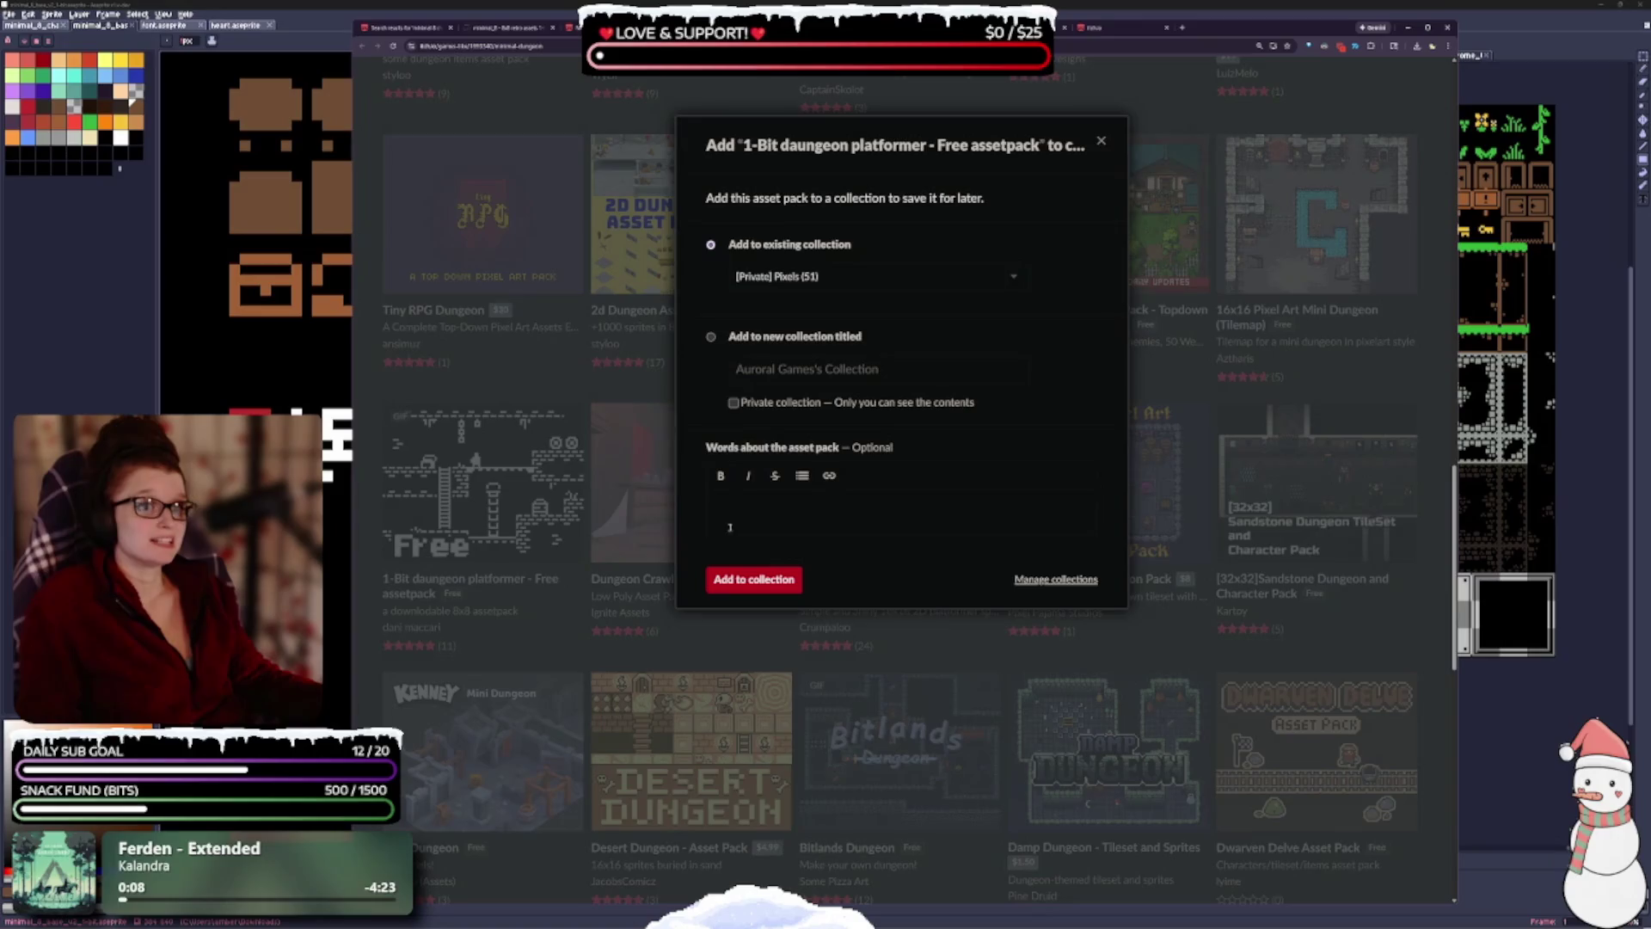
pyautogui.click(743, 575)
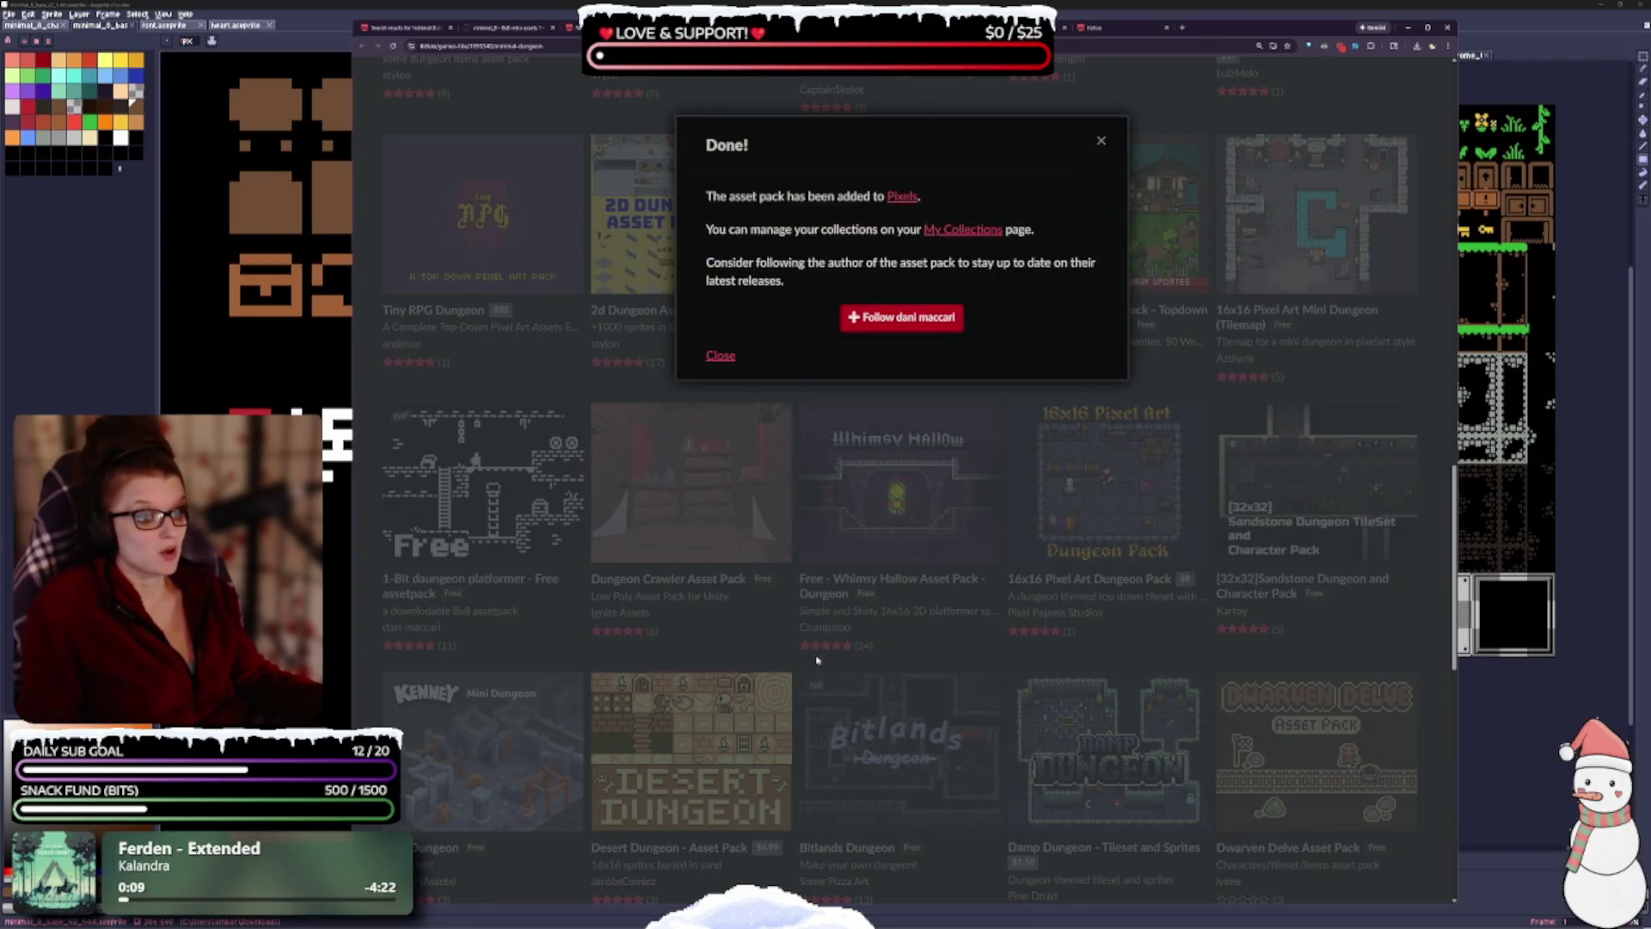
pyautogui.click(818, 660)
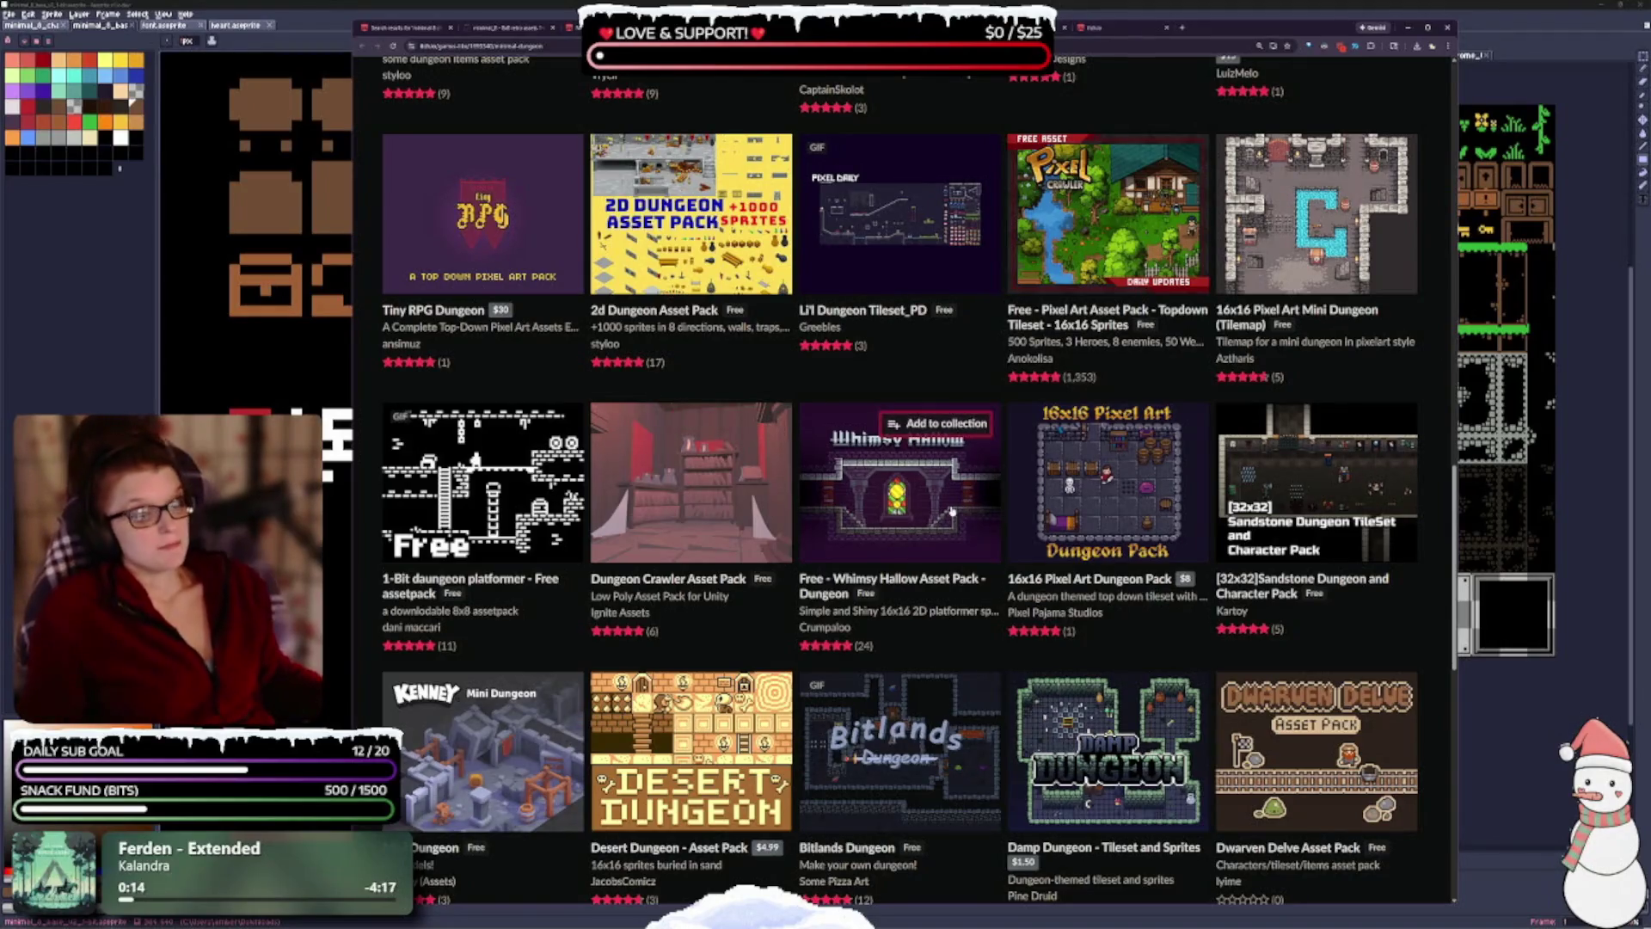
pyautogui.moveTo(946, 505)
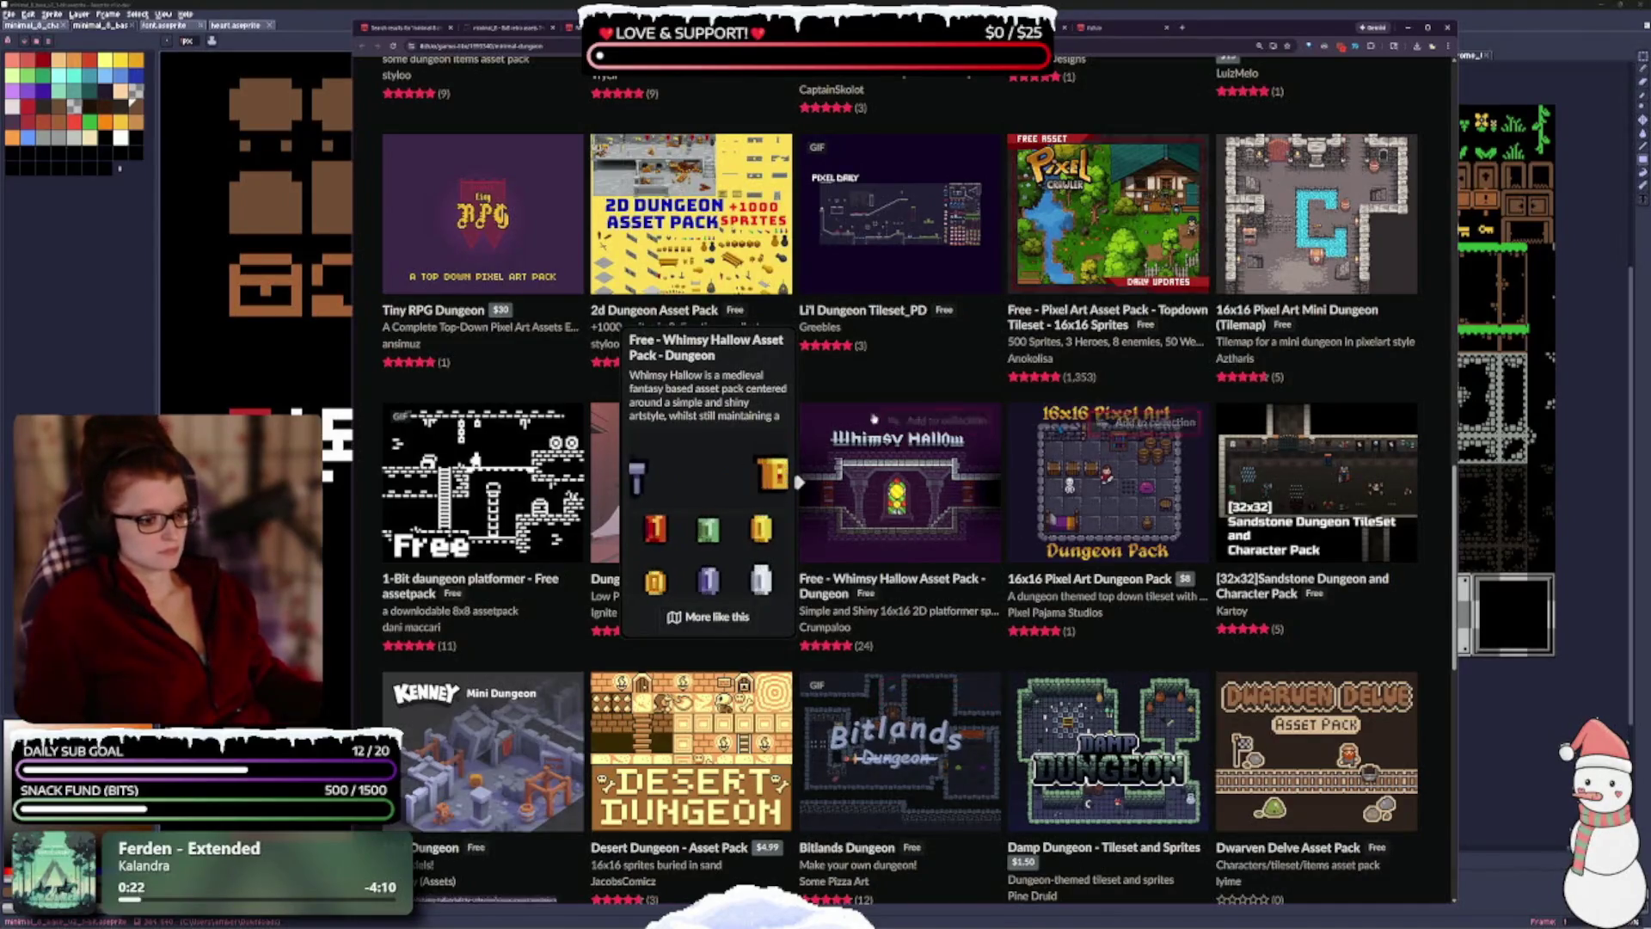
pyautogui.click(927, 420)
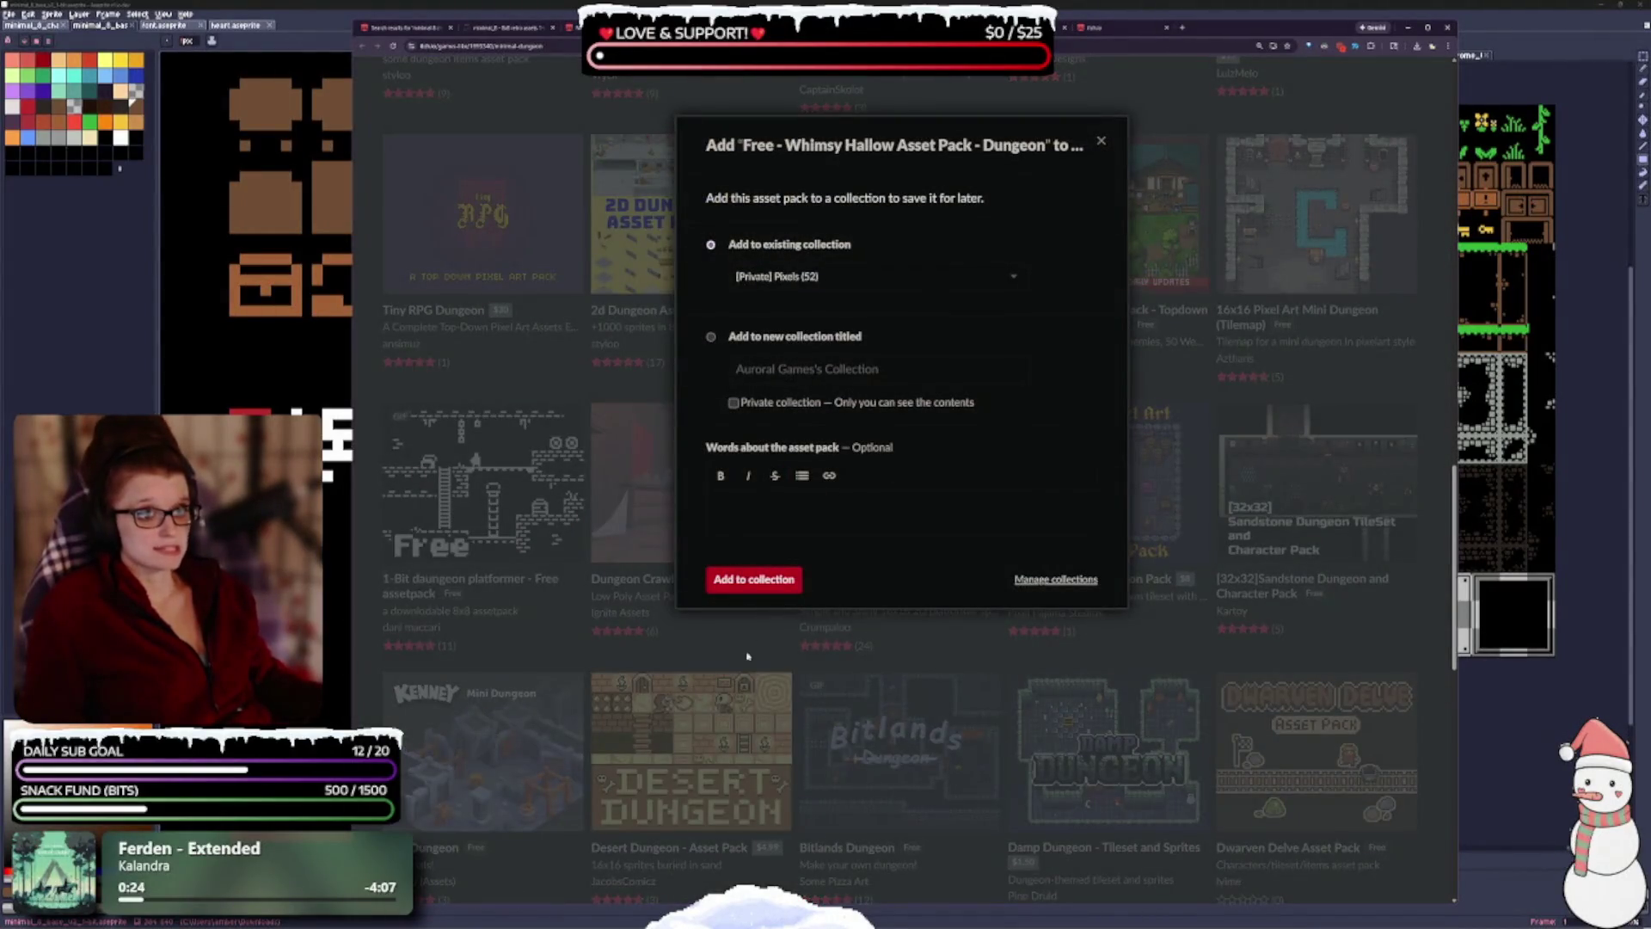
pyautogui.click(759, 581)
pyautogui.click(1091, 612)
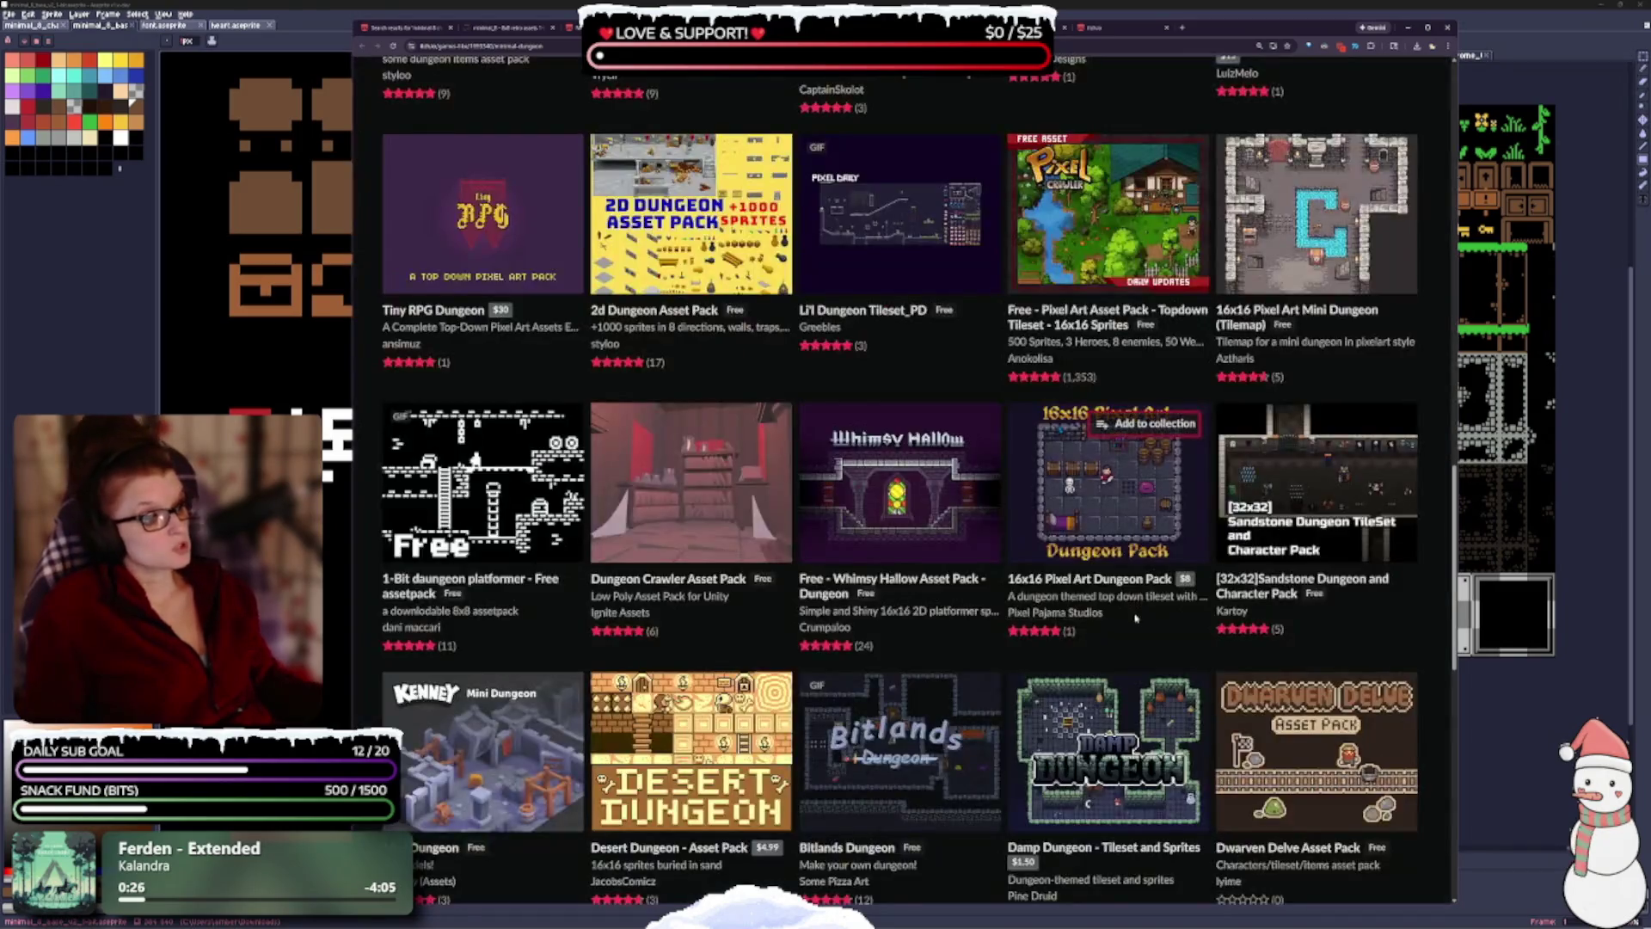
# Step: Find the Dwarven Delve Asset Pack further down and save it to Pixels
pyautogui.scroll(-3, 612, 545)
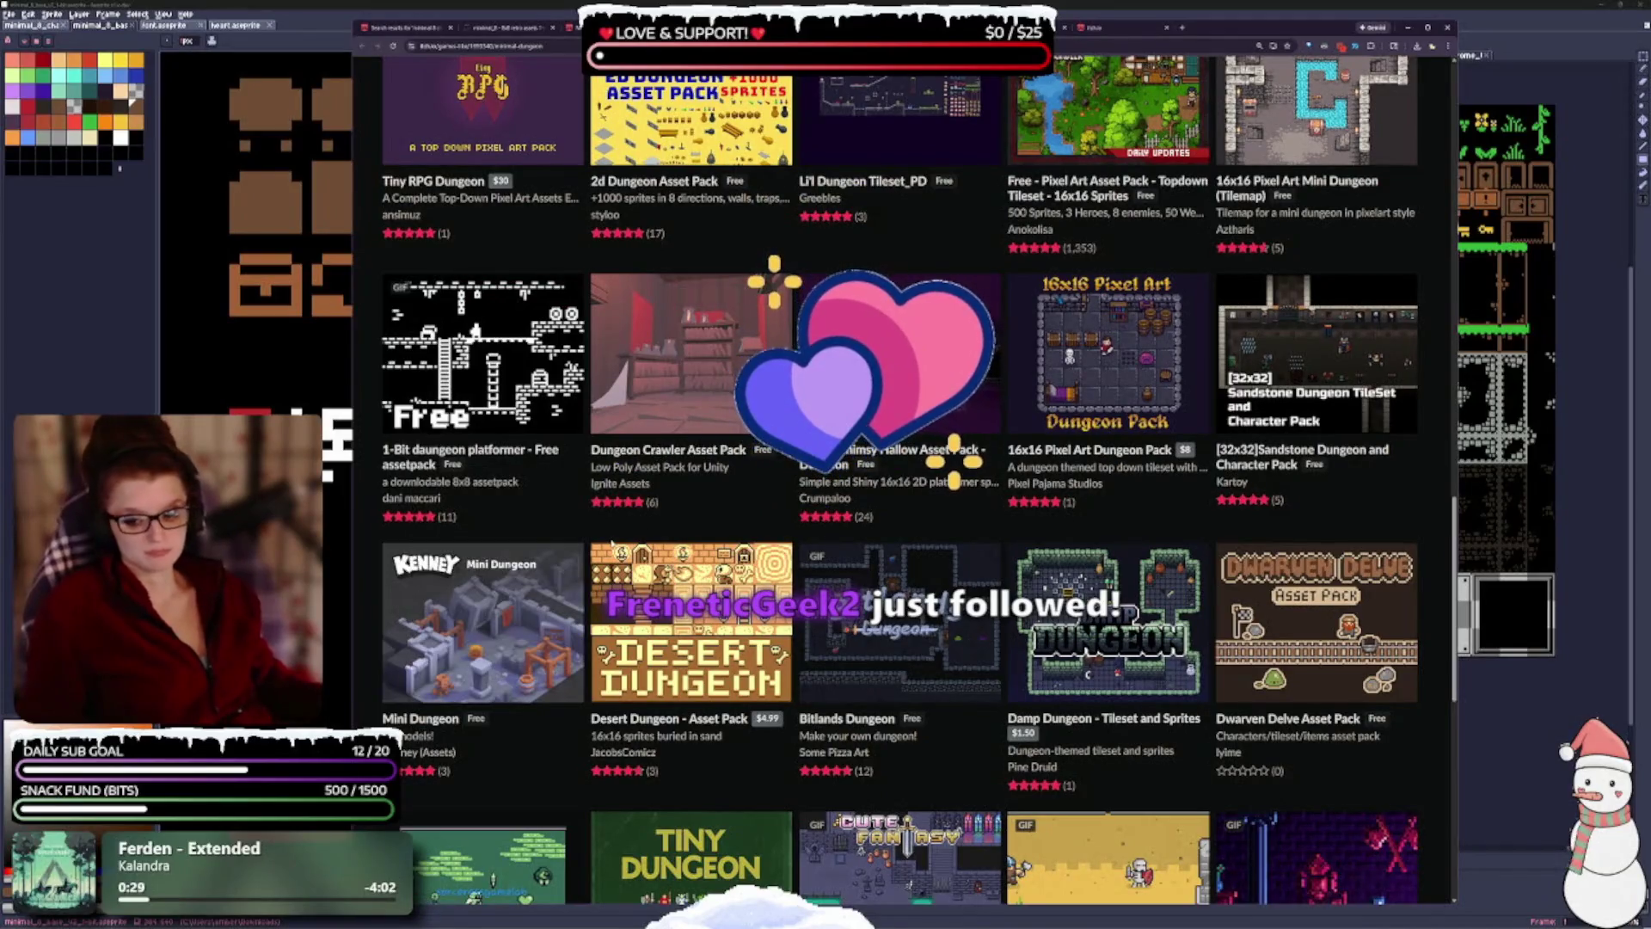
pyautogui.moveTo(737, 701)
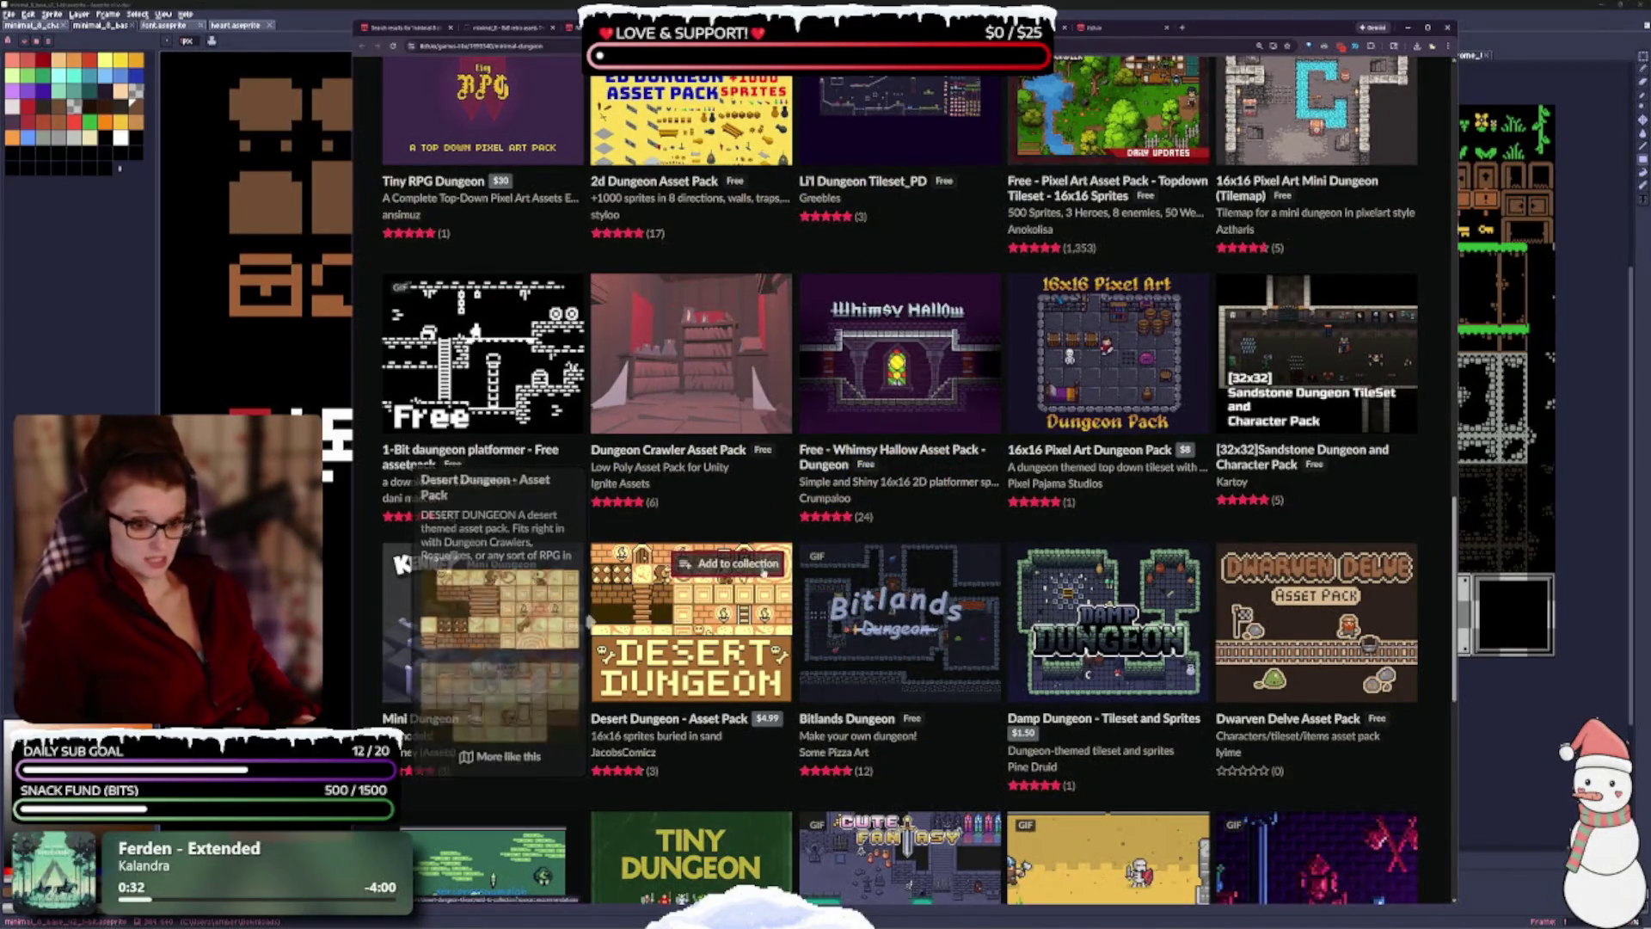
pyautogui.scroll(-1, 737, 701)
pyautogui.scroll(-3, 737, 701)
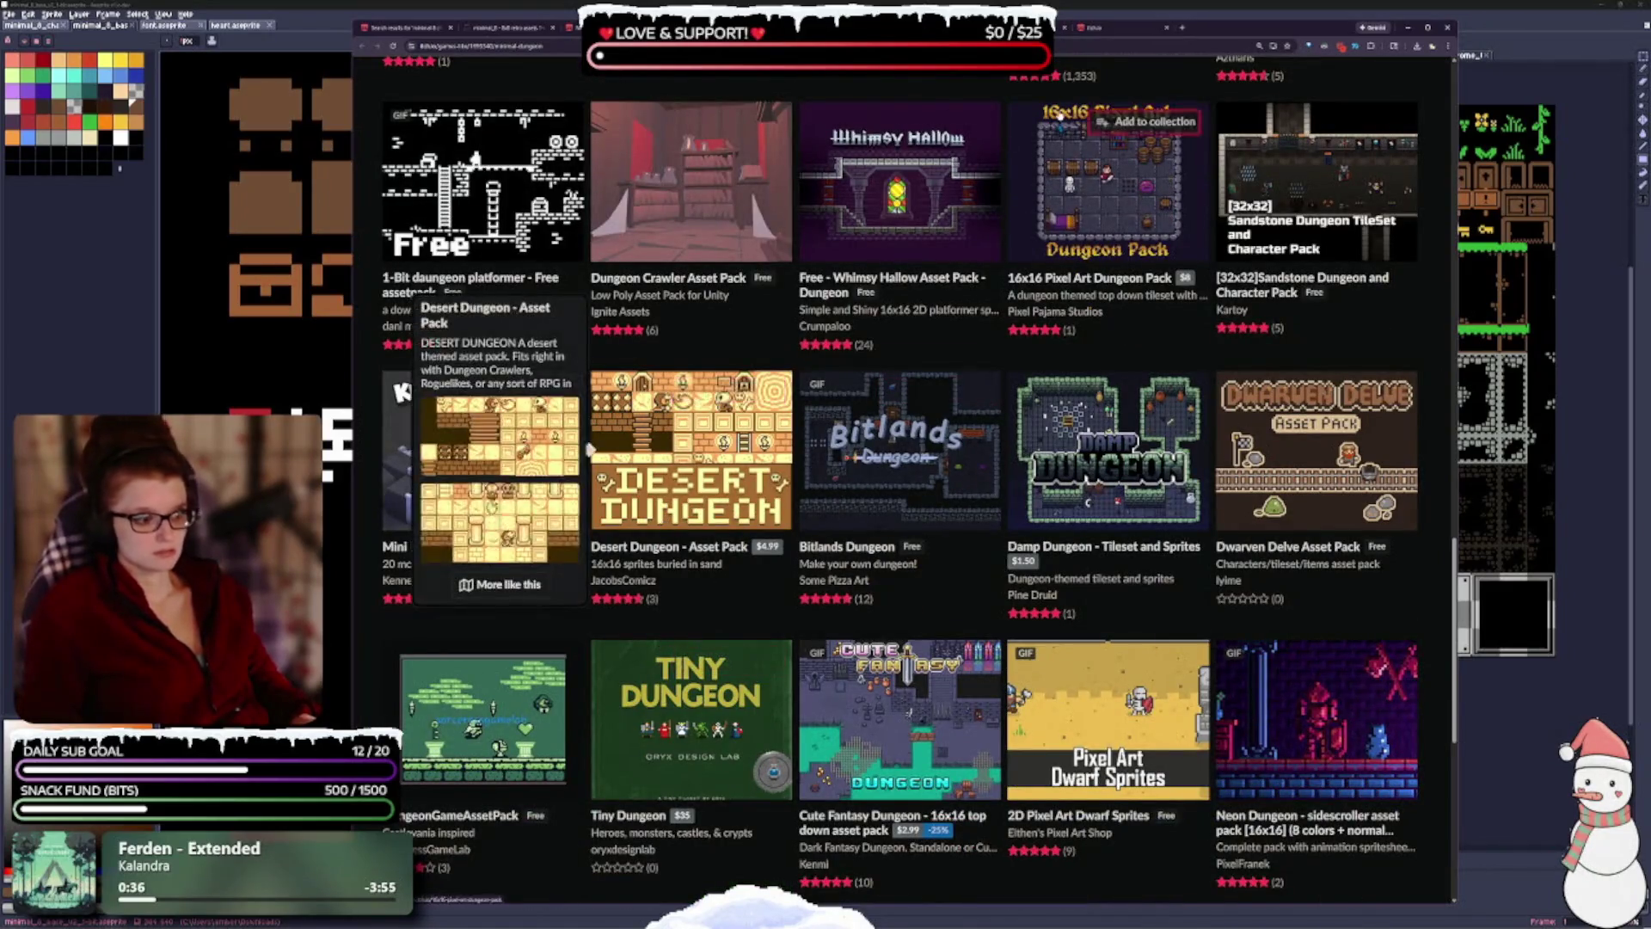
pyautogui.moveTo(1041, 425)
pyautogui.scroll(-2, 1035, 424)
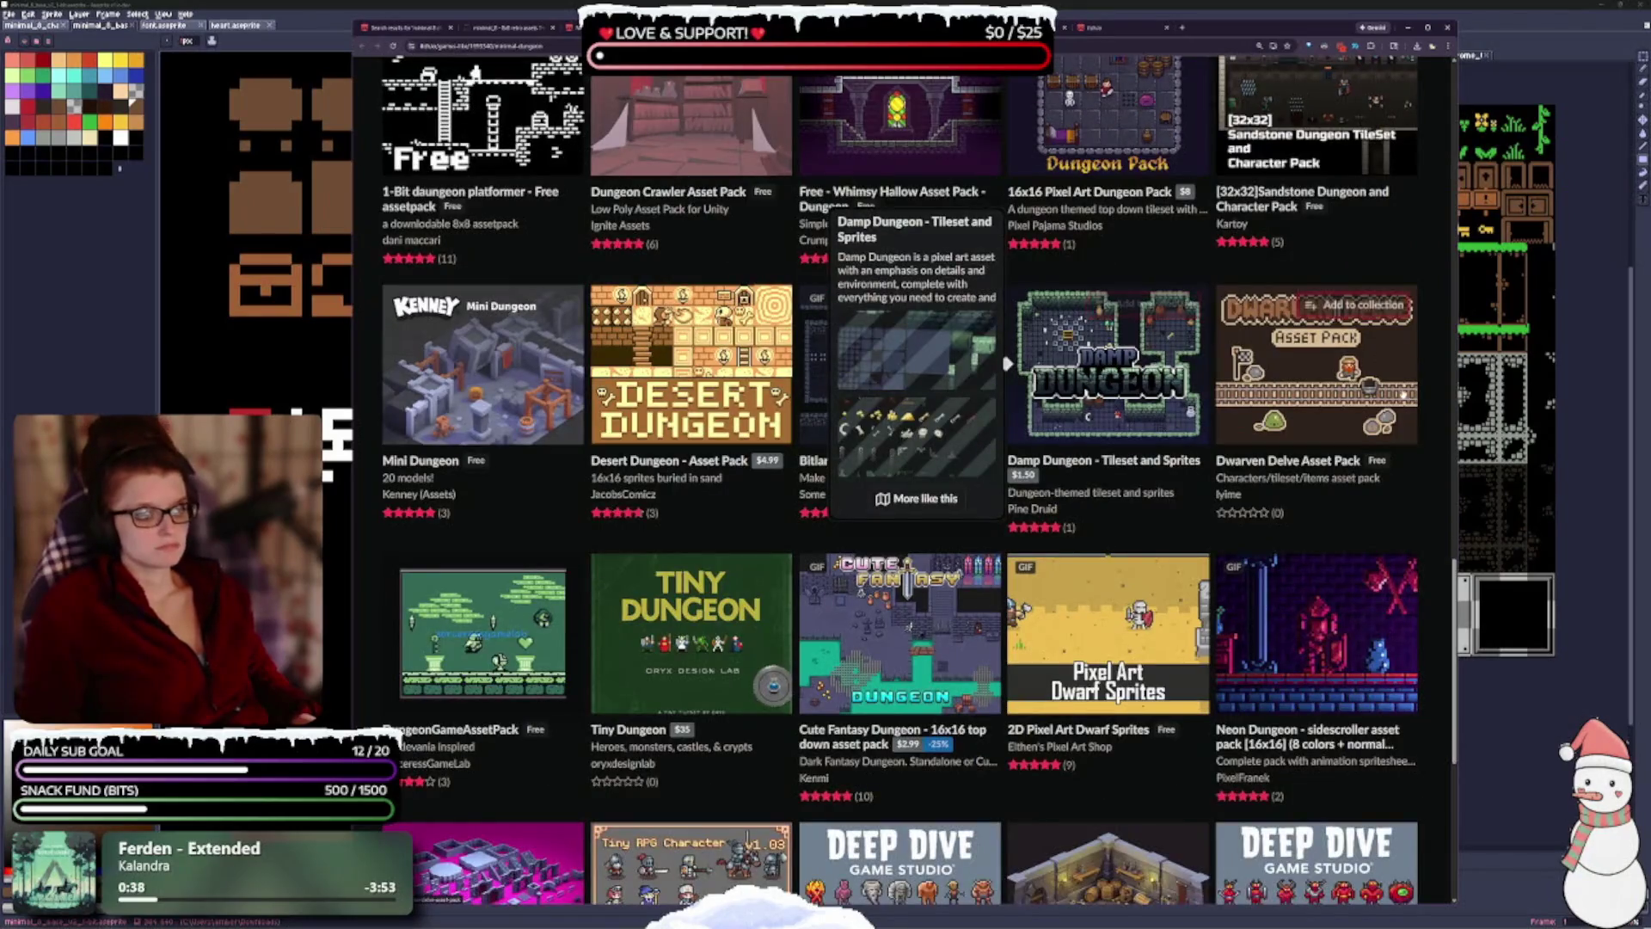
pyautogui.moveTo(1319, 423)
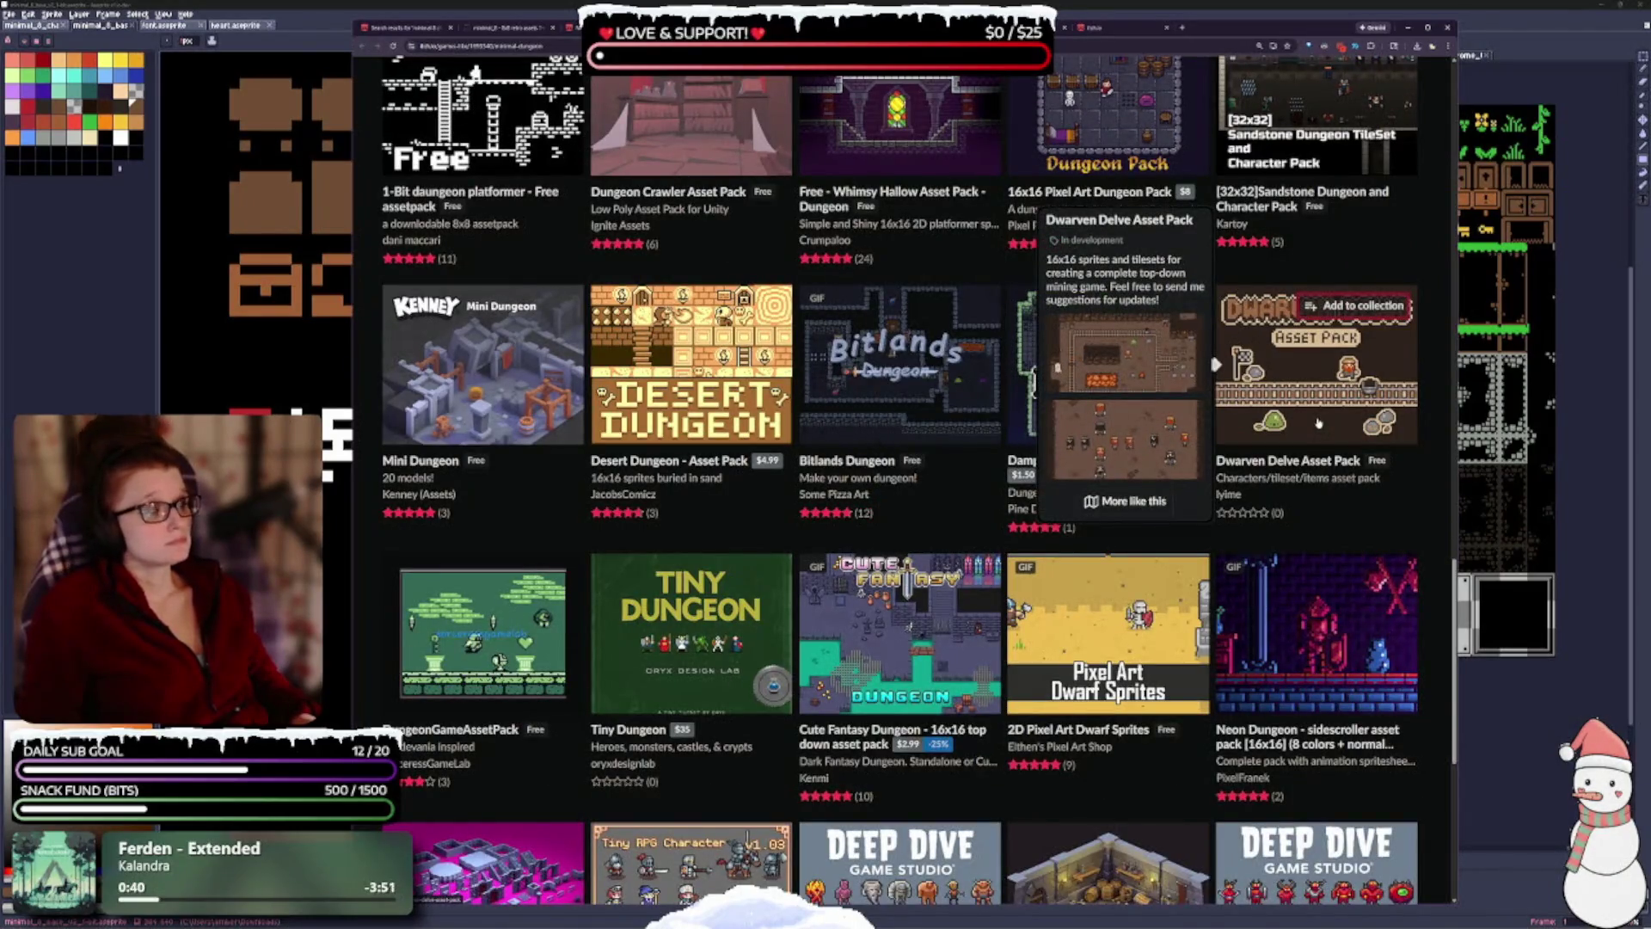
pyautogui.scroll(-1, 1318, 423)
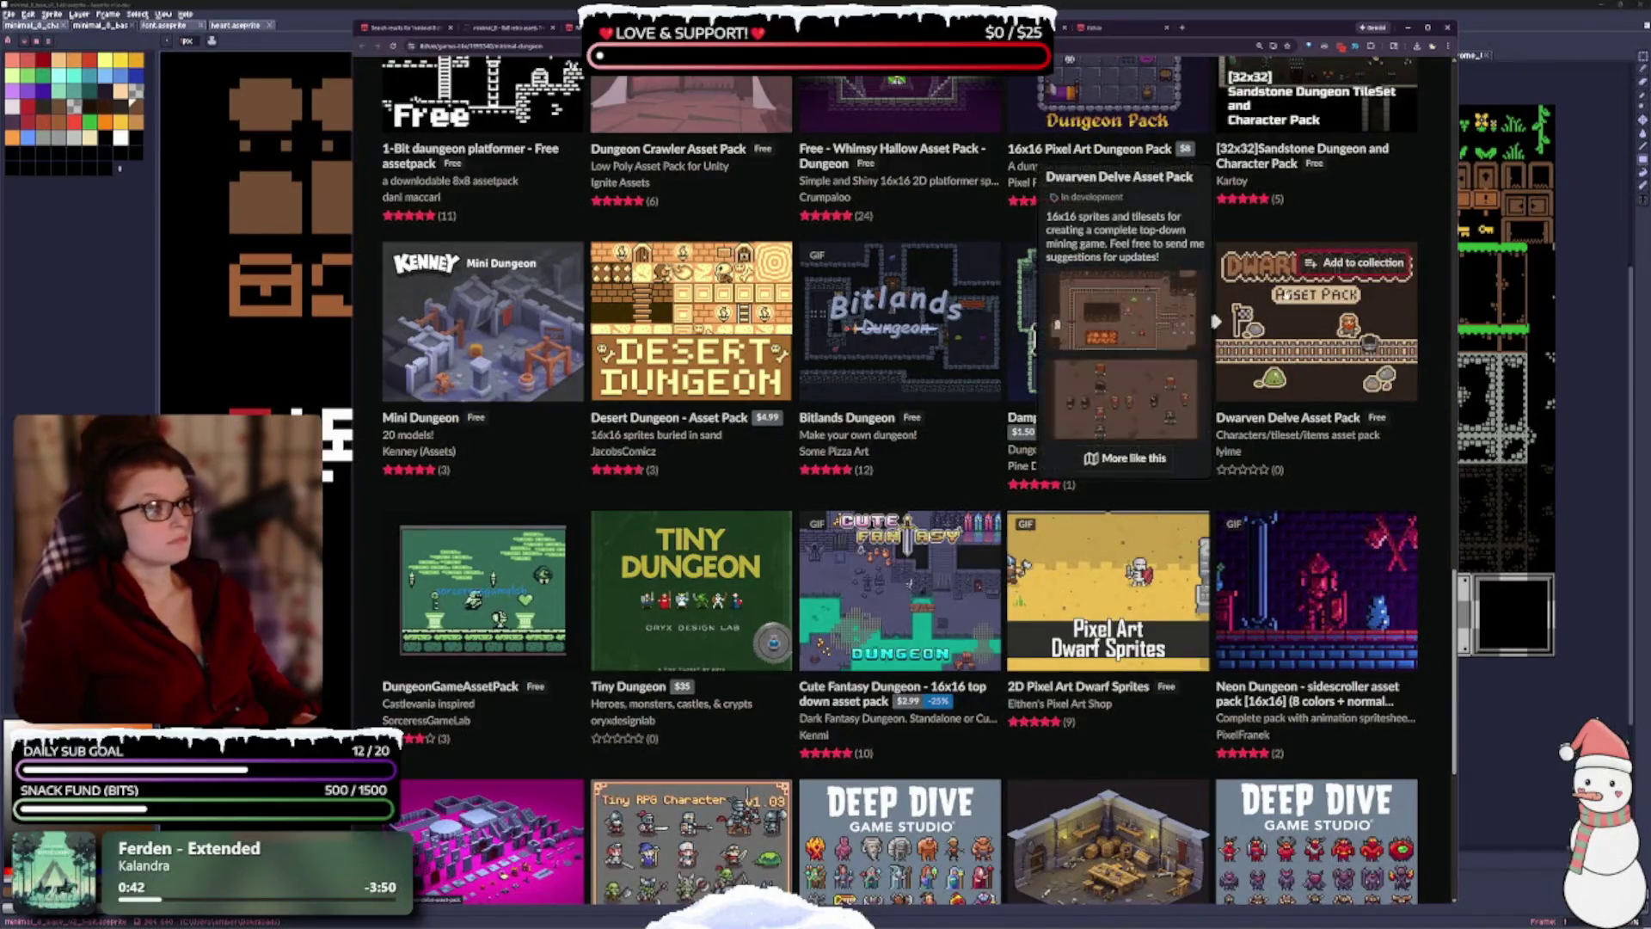
pyautogui.click(1311, 265)
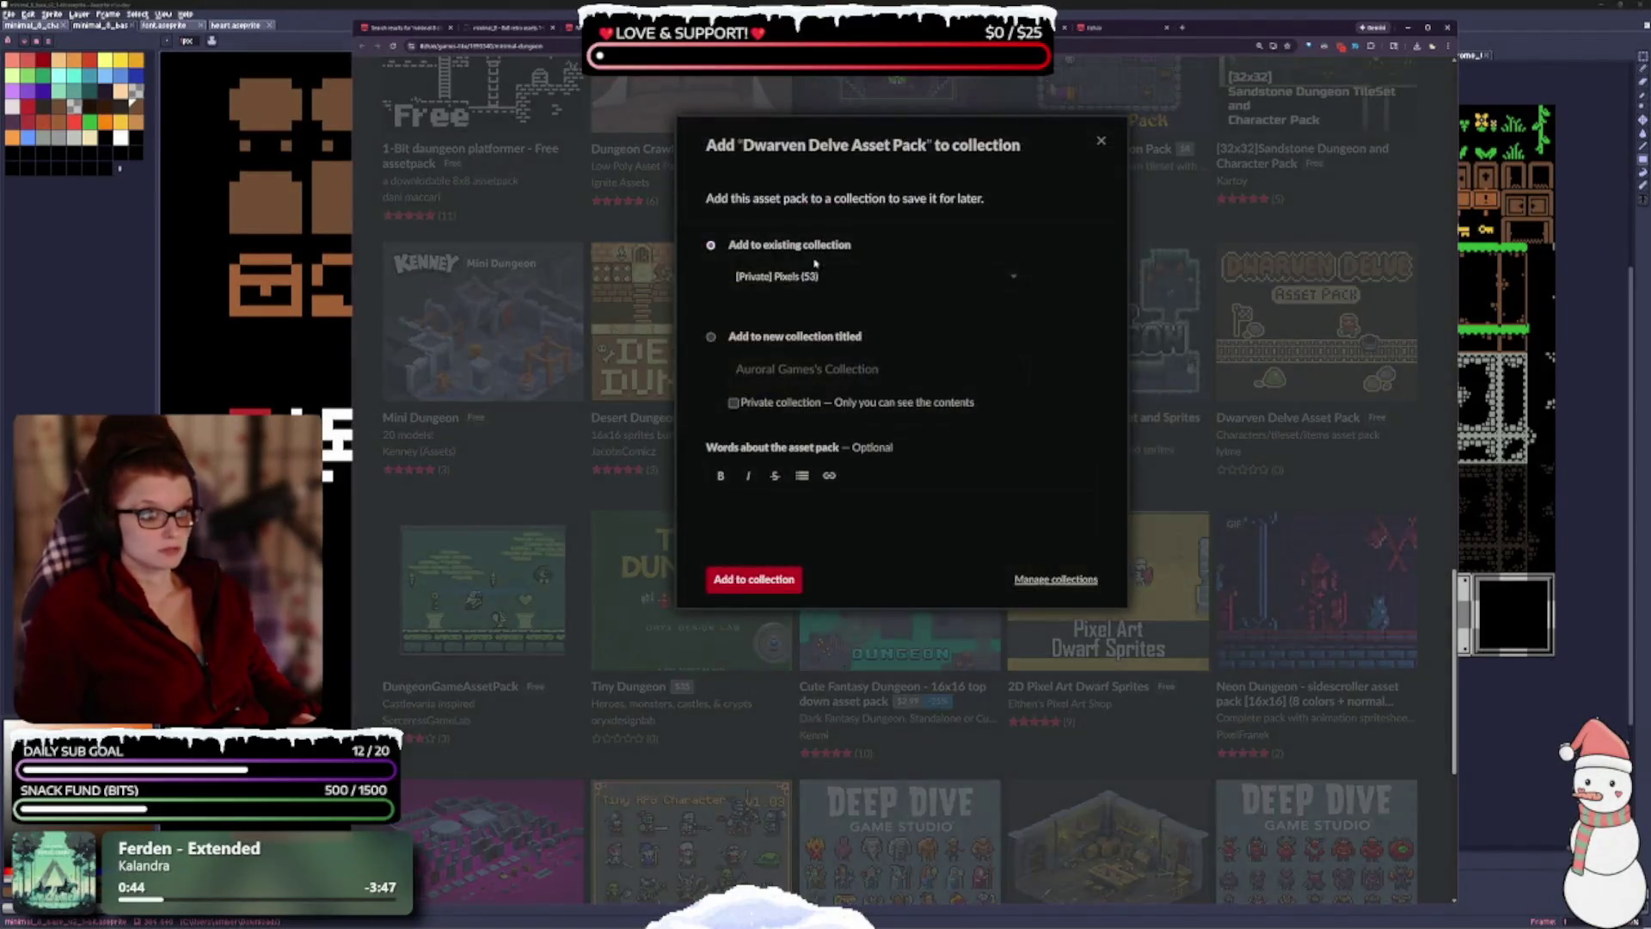
pyautogui.click(778, 576)
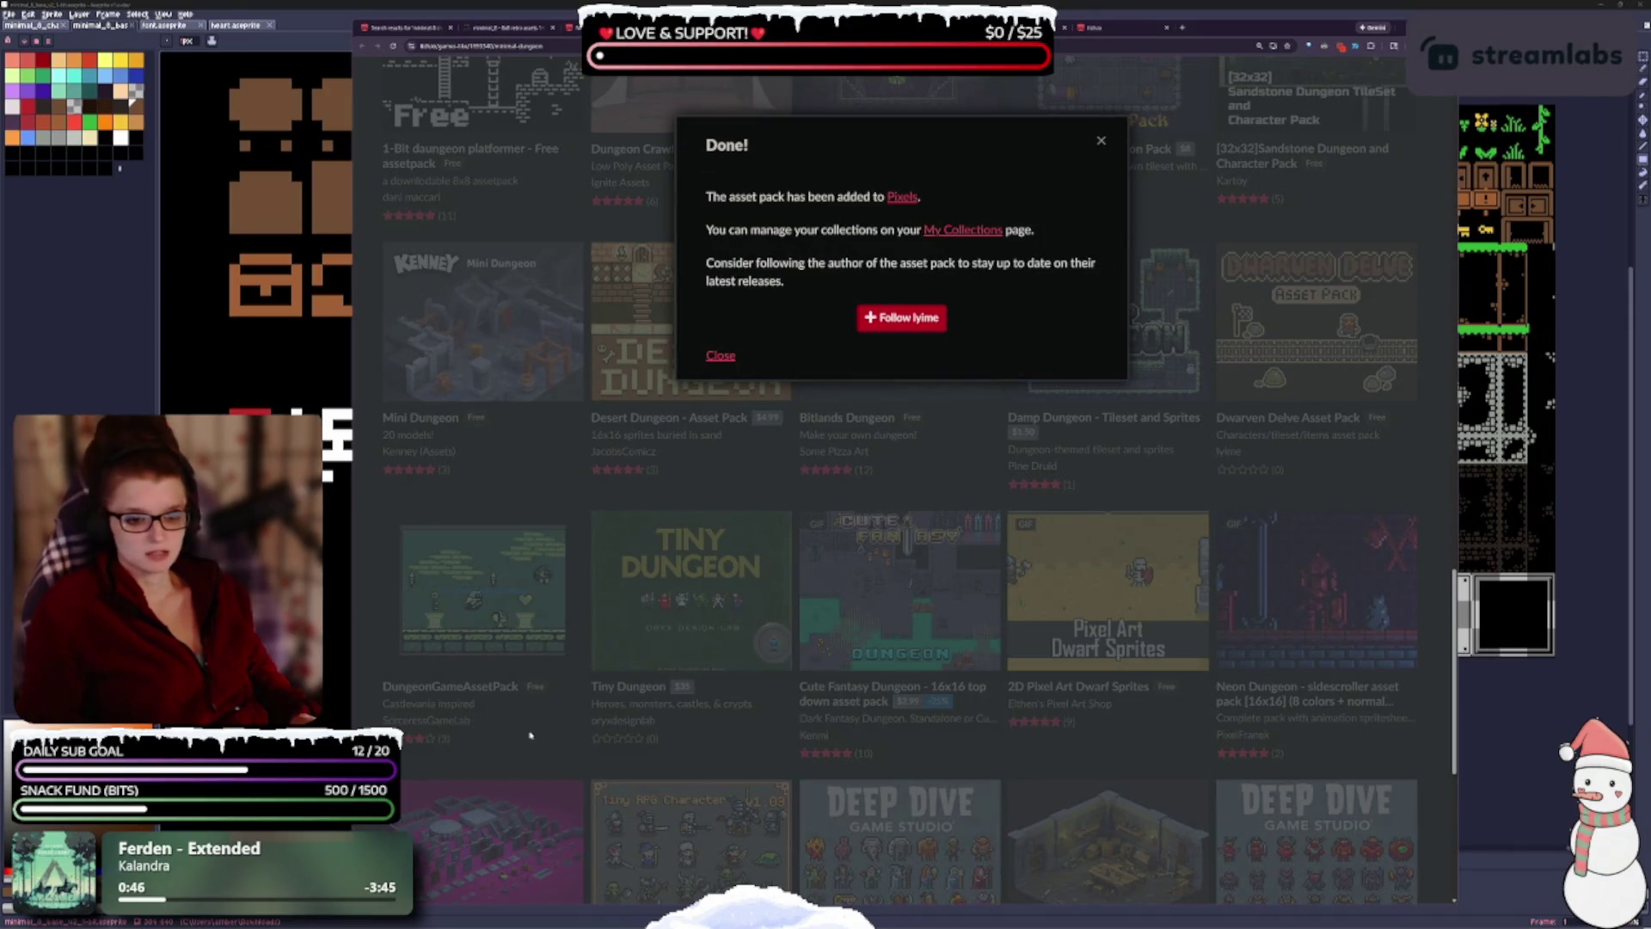
pyautogui.click(531, 736)
pyautogui.scroll(-3, 531, 736)
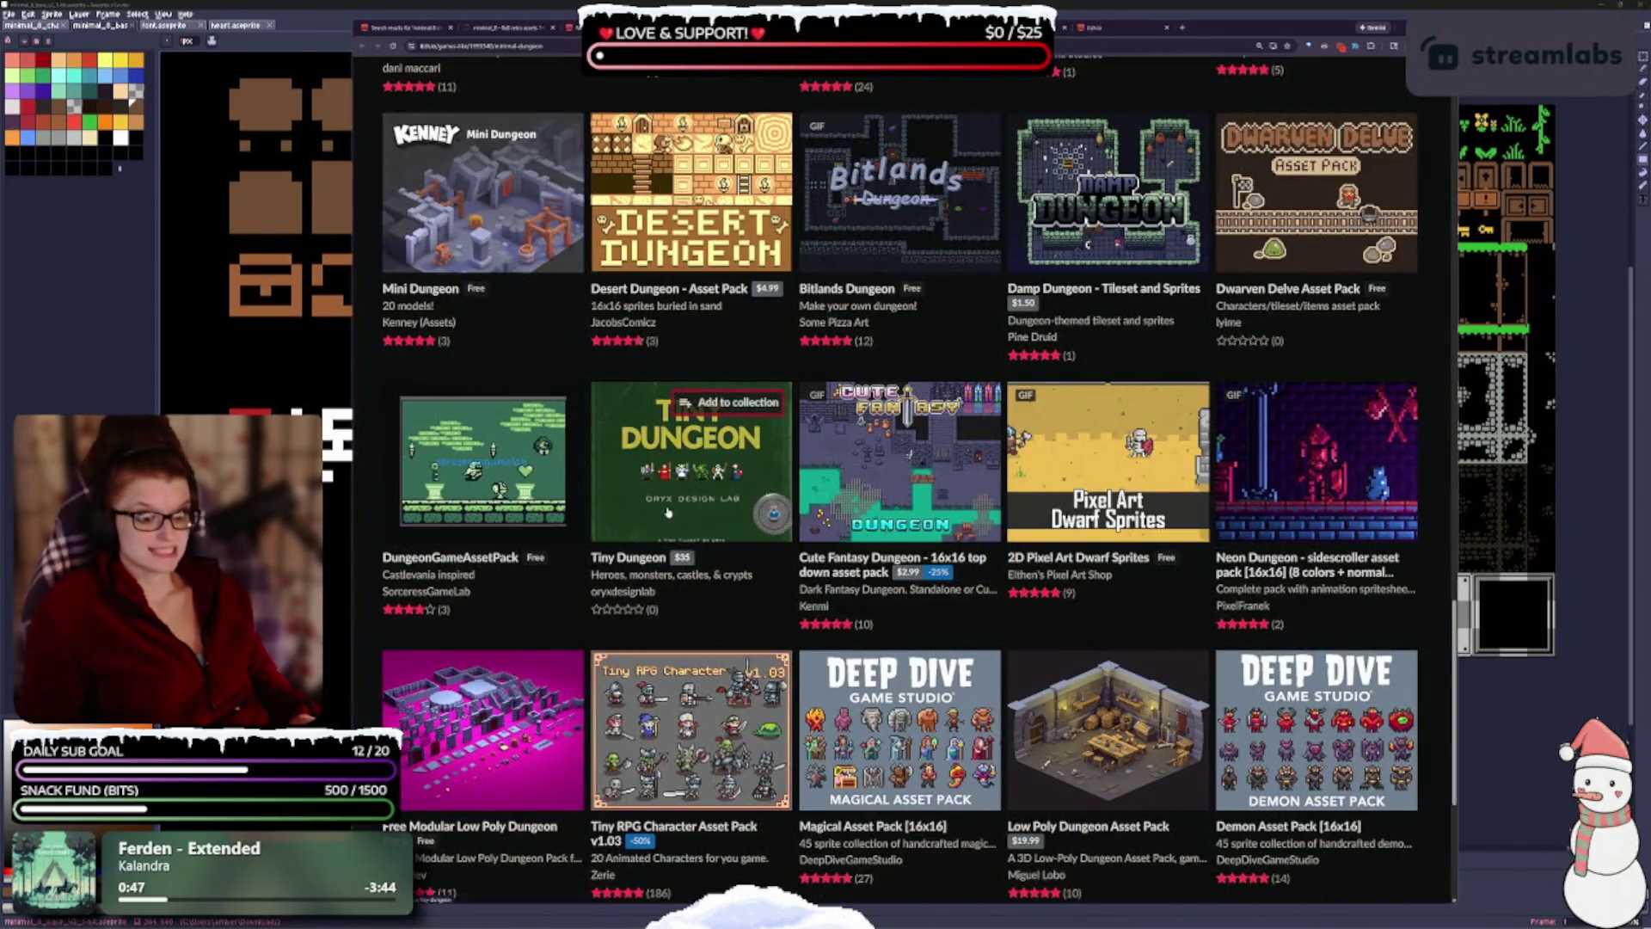
pyautogui.moveTo(668, 513)
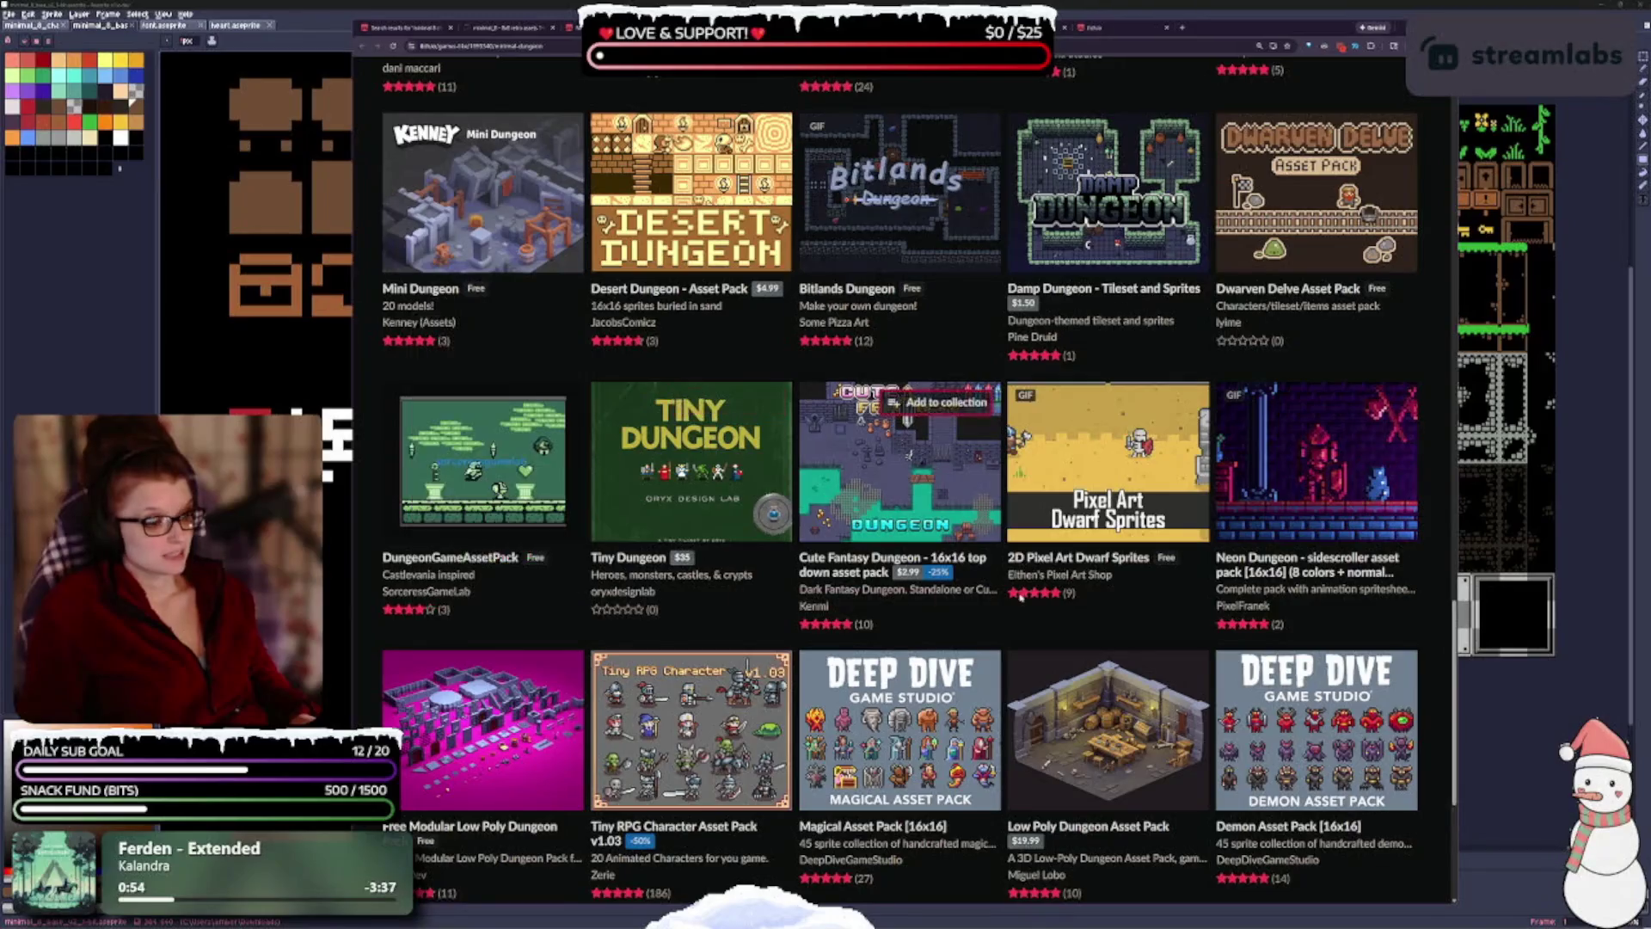
pyautogui.moveTo(1118, 439)
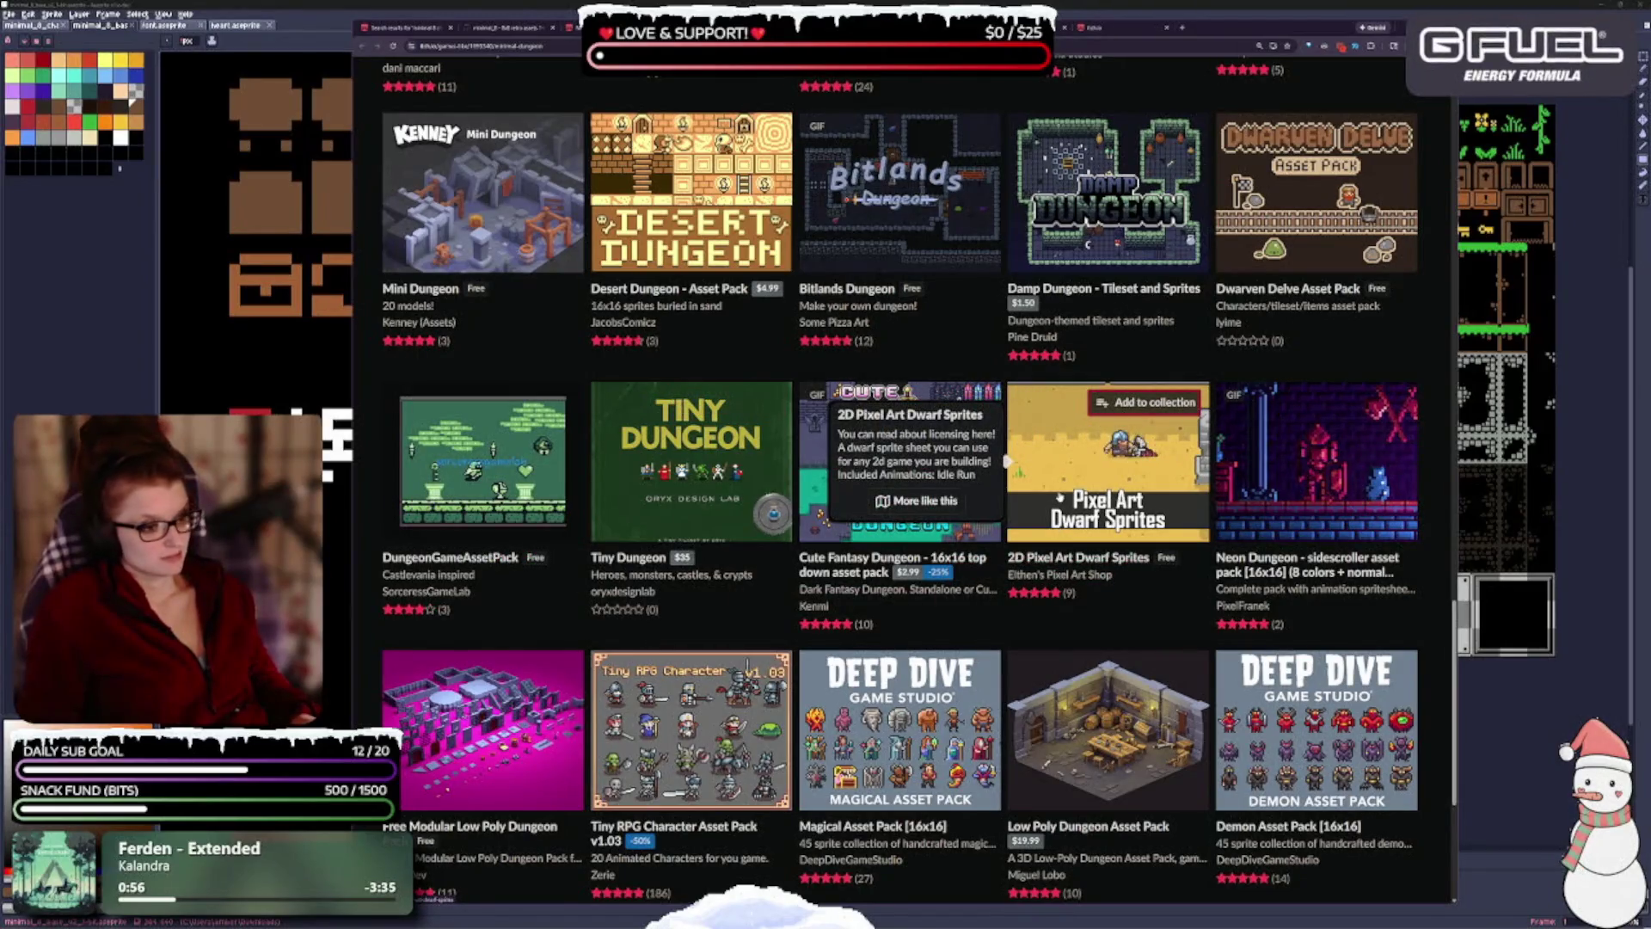
pyautogui.moveTo(1214, 460)
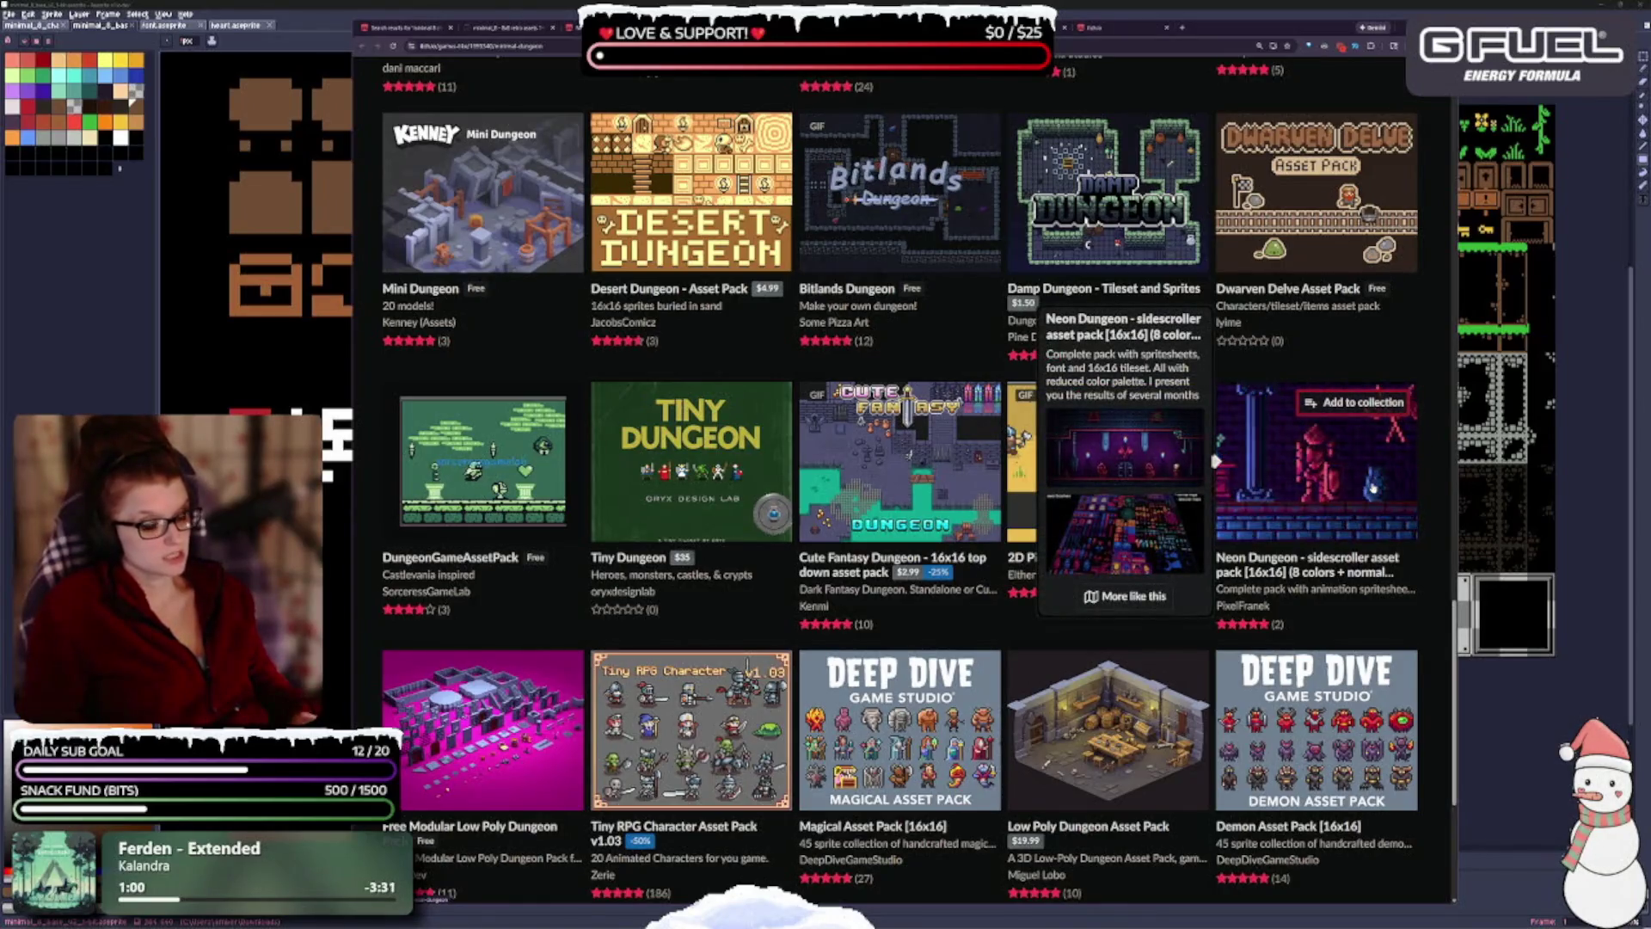
pyautogui.scroll(-2, 448, 634)
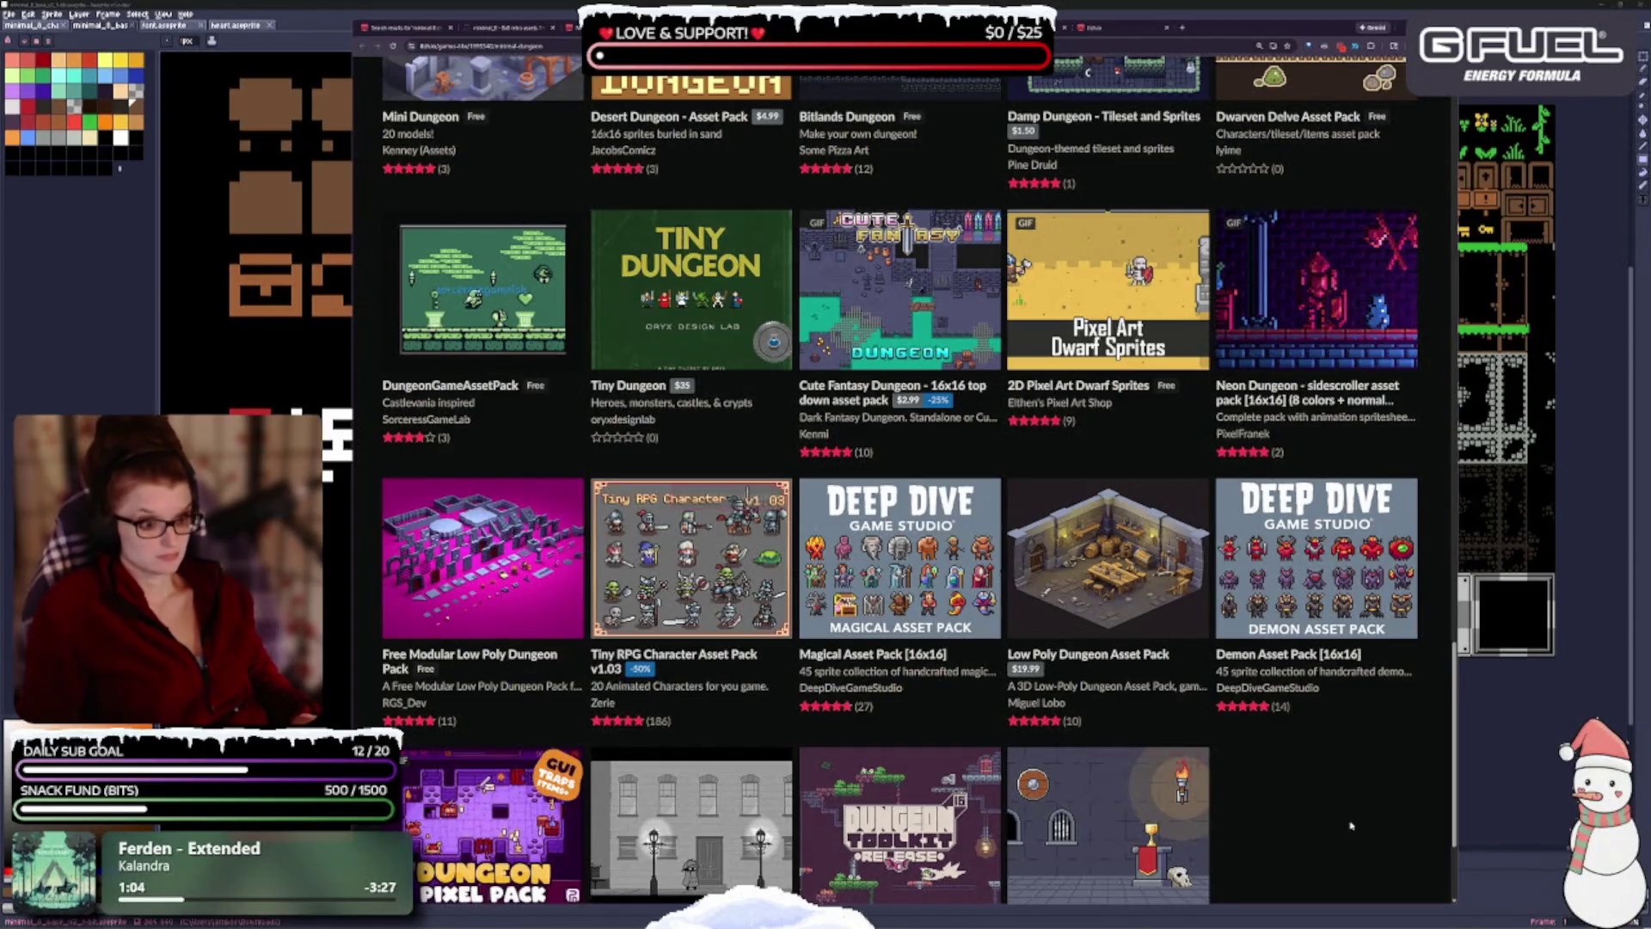
pyautogui.scroll(-2, 1351, 824)
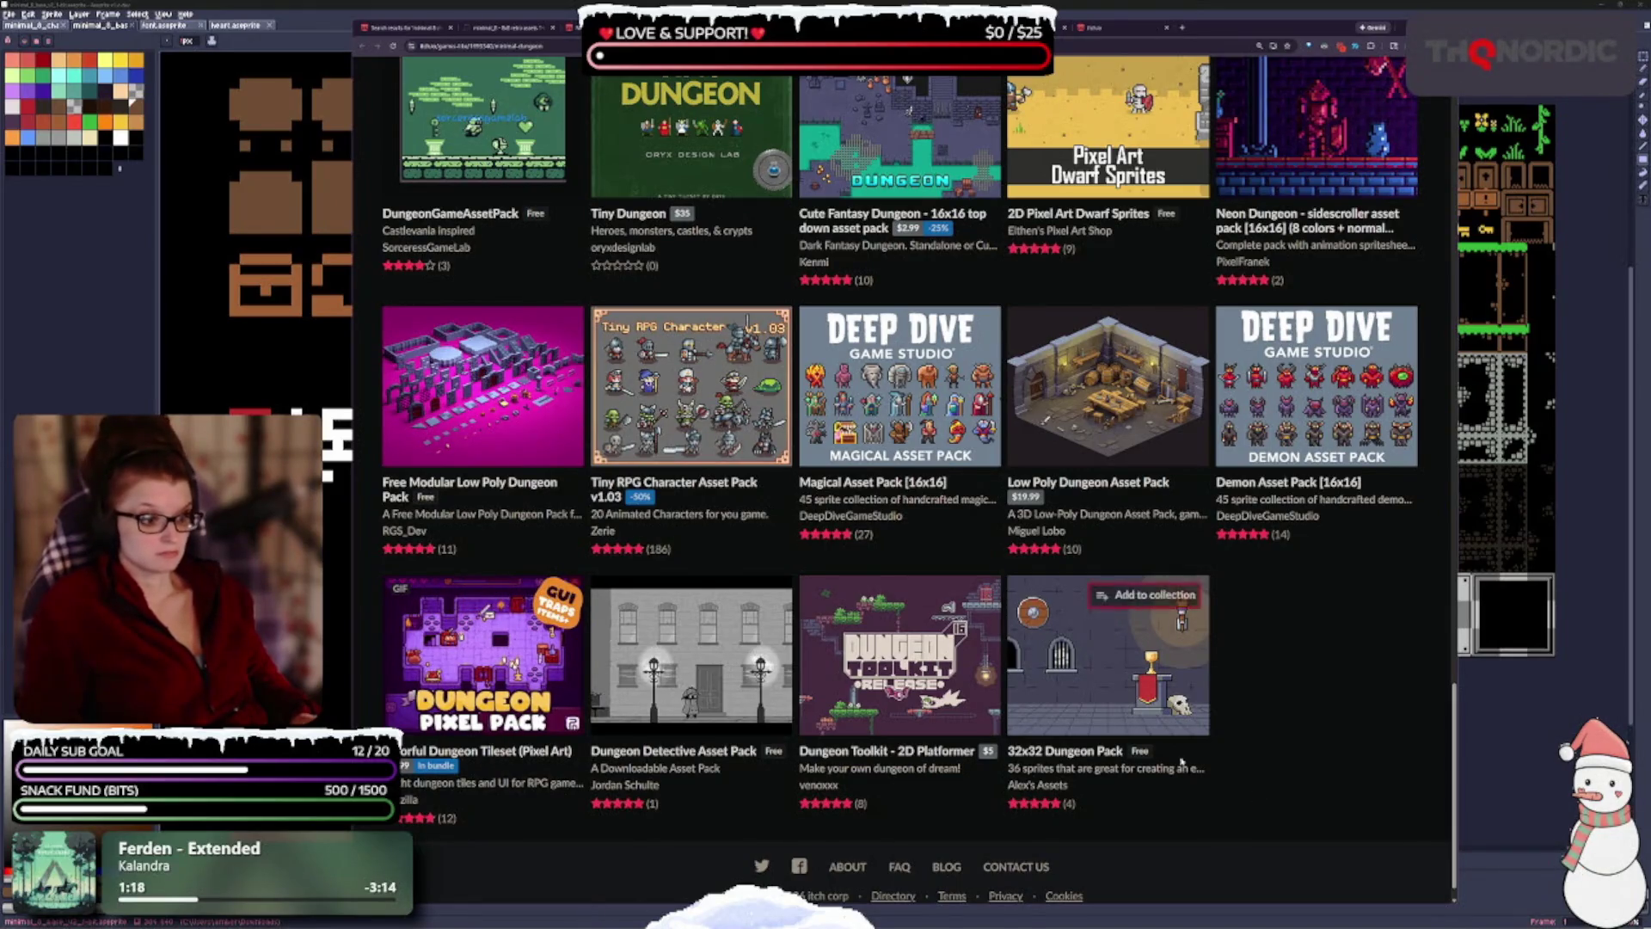
pyautogui.scroll(-1, 972, 103)
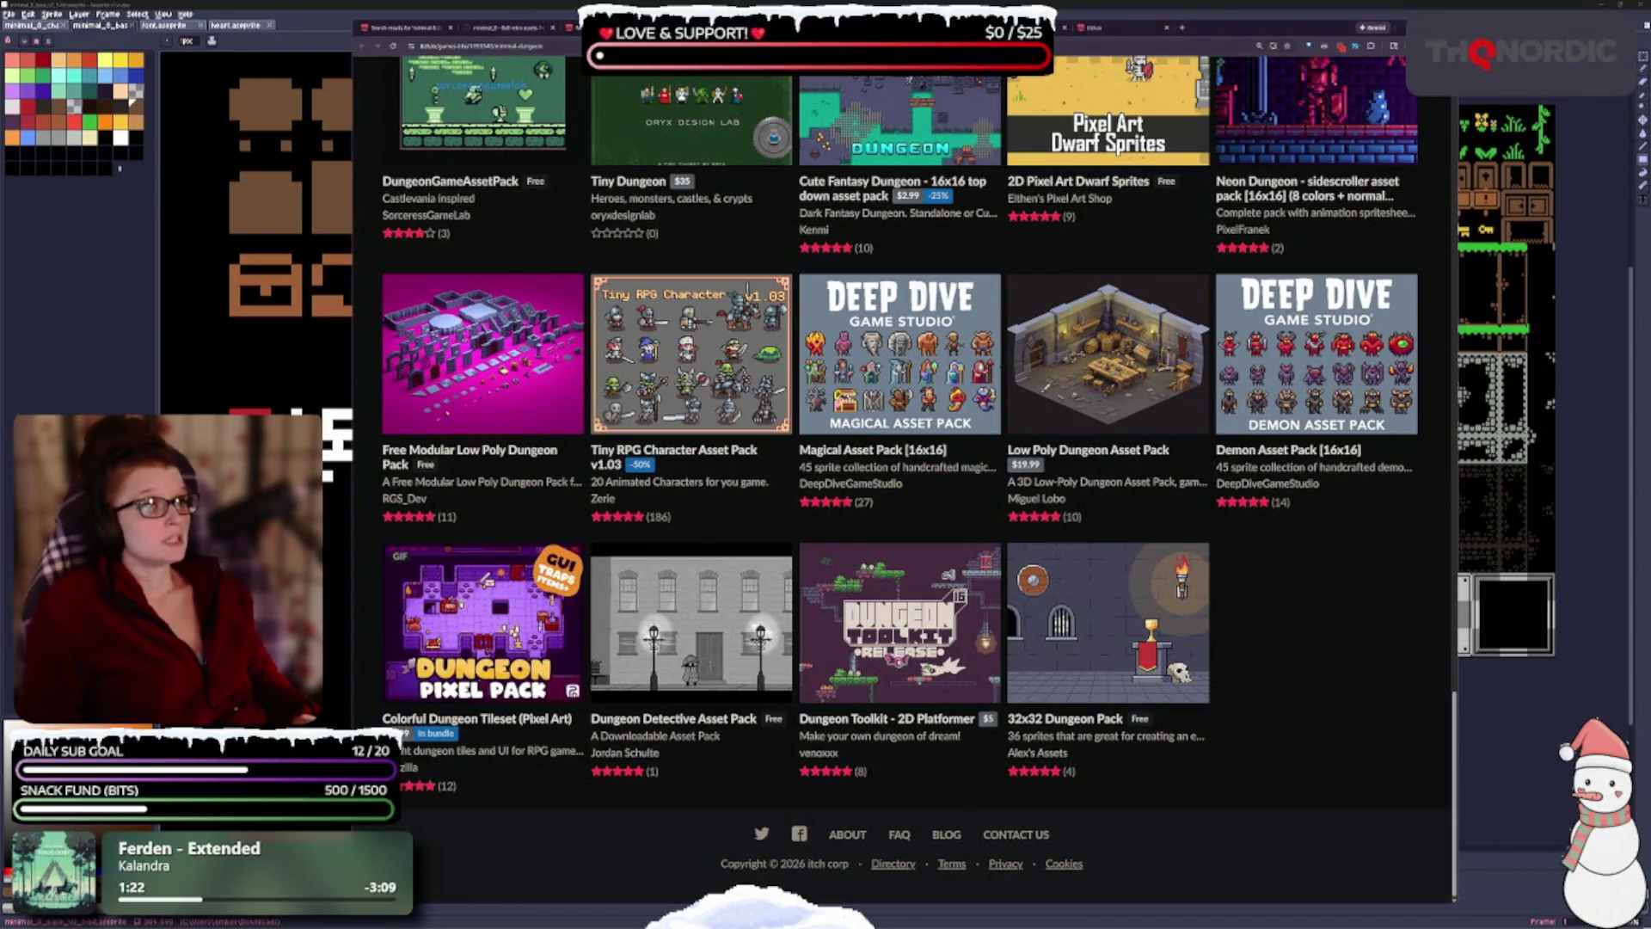
pyautogui.hotkey('alt', 'Left')
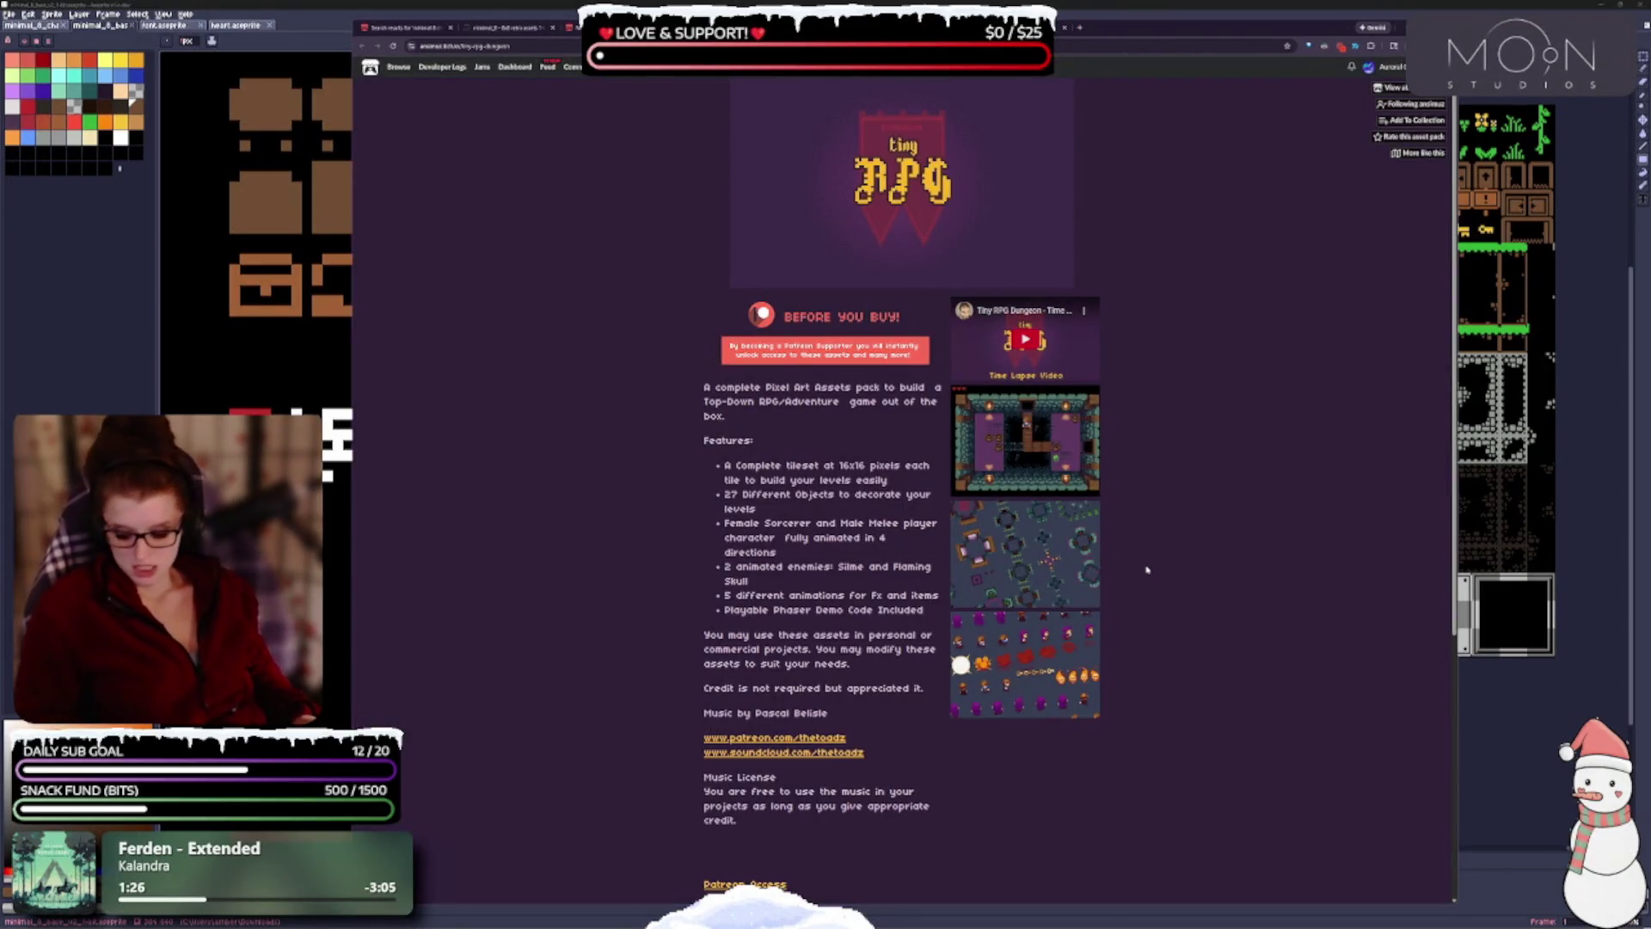
# Step: Read through the Tiny RPG Dungeon page, then move on to the restricted asset pack page
pyautogui.keyDown('ctrl'); pyautogui.scroll(3, 1148, 570); pyautogui.keyUp('ctrl')
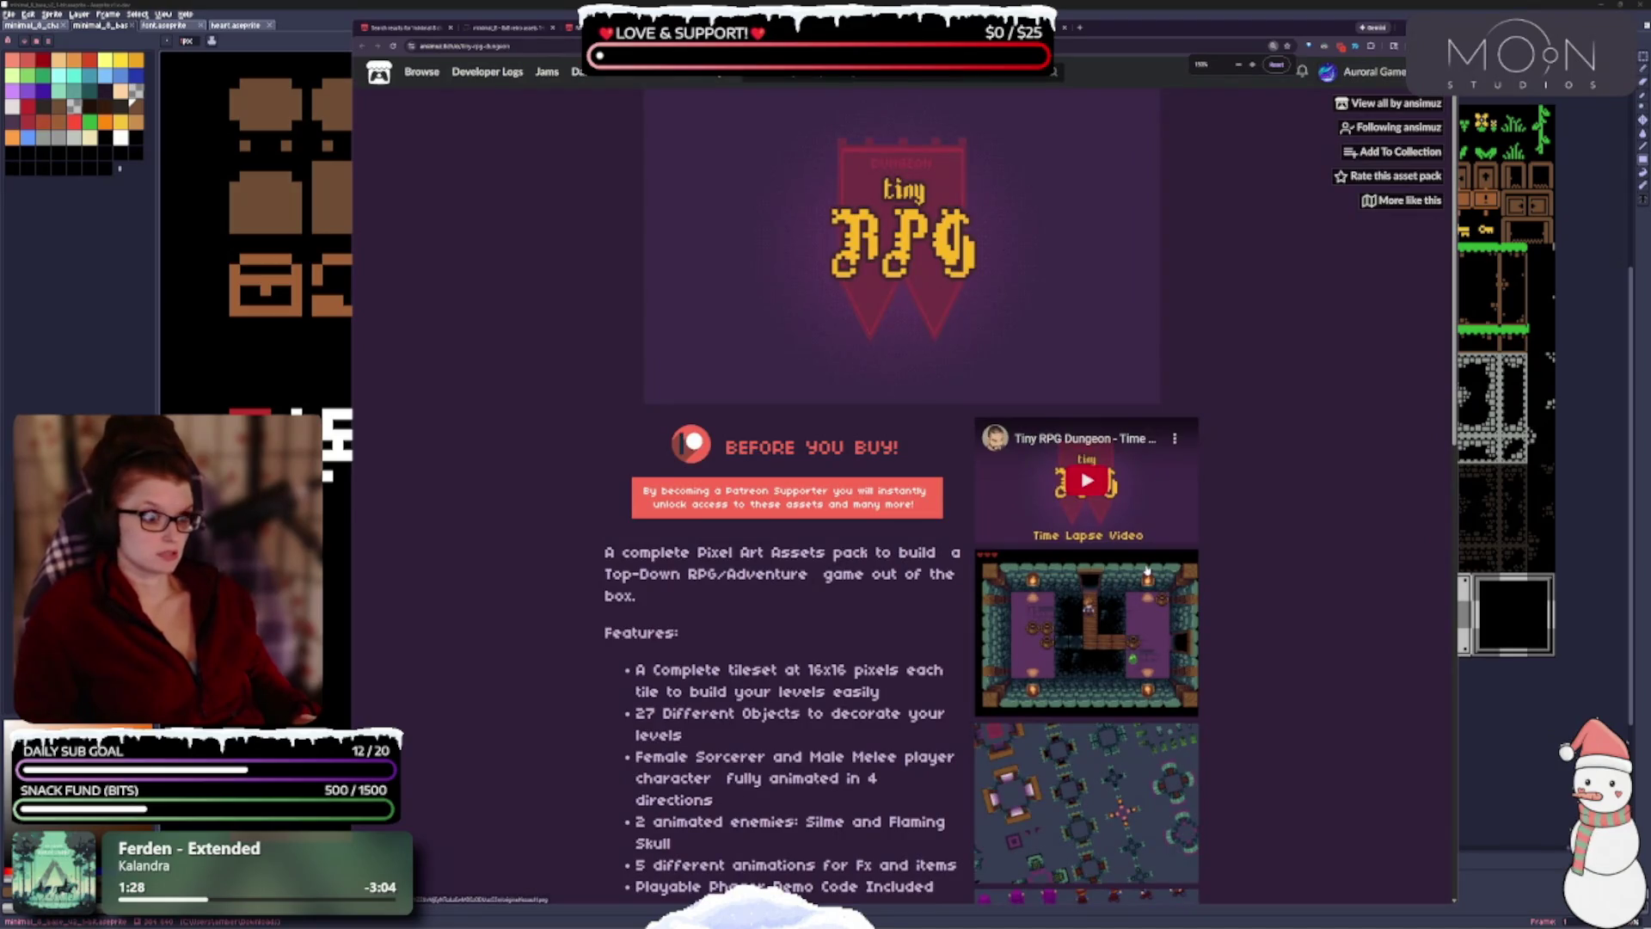
pyautogui.keyDown('ctrl'); pyautogui.scroll(1, 1147, 570); pyautogui.keyUp('ctrl')
pyautogui.scroll(-2, 1158, 565)
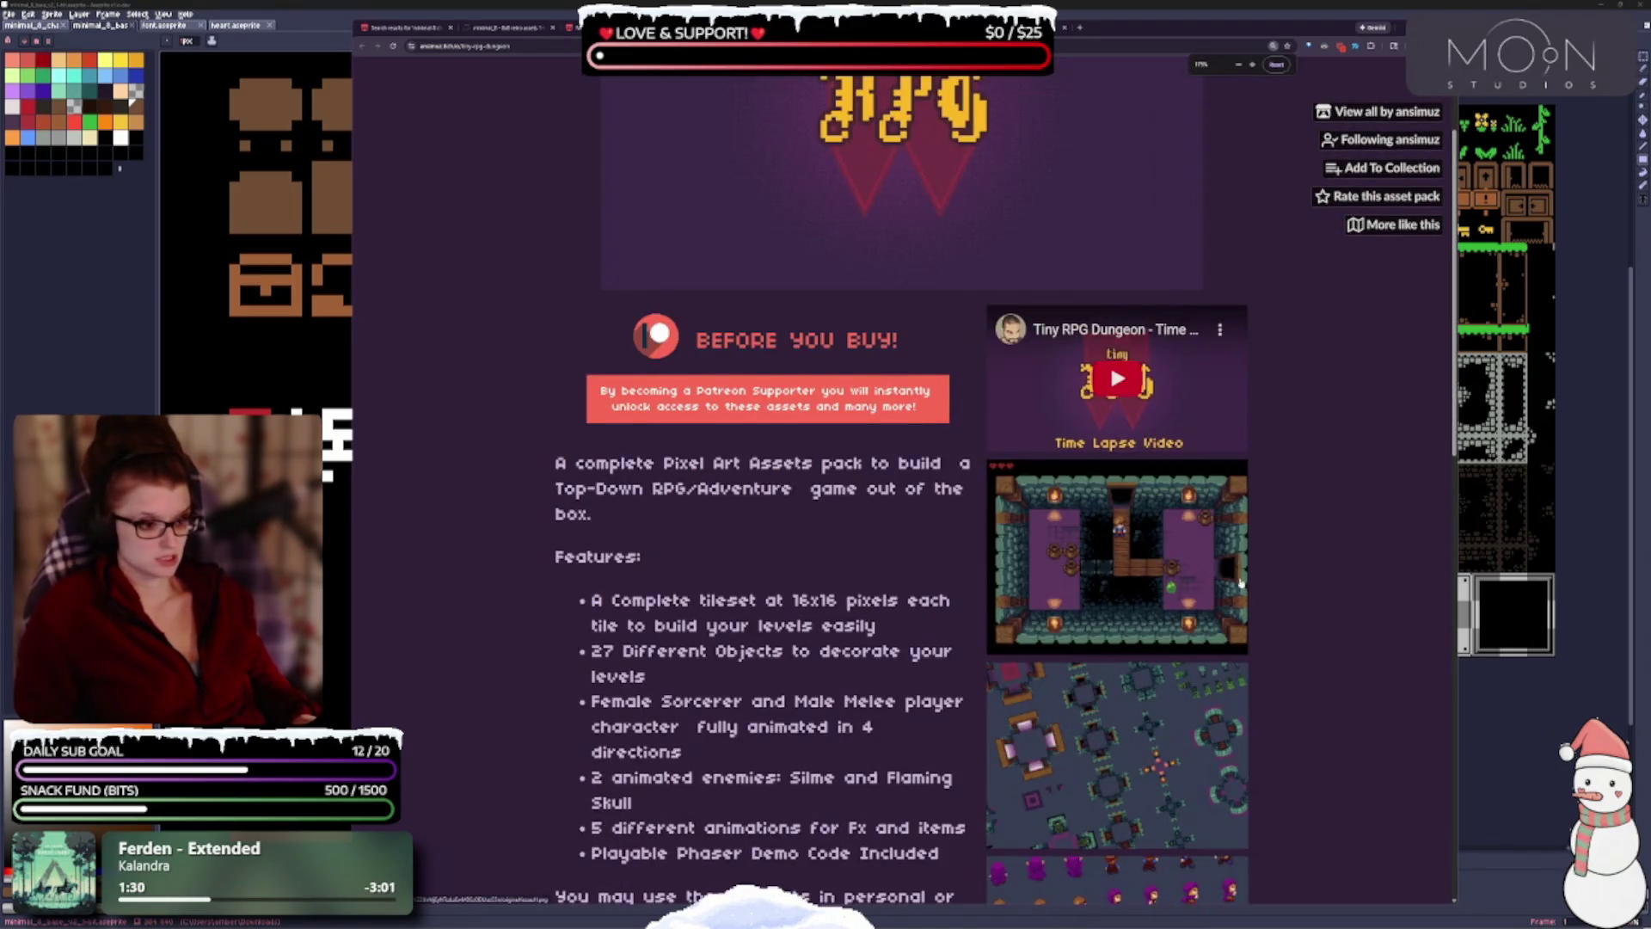
pyautogui.scroll(-1, 1240, 583)
pyautogui.scroll(-2, 1236, 564)
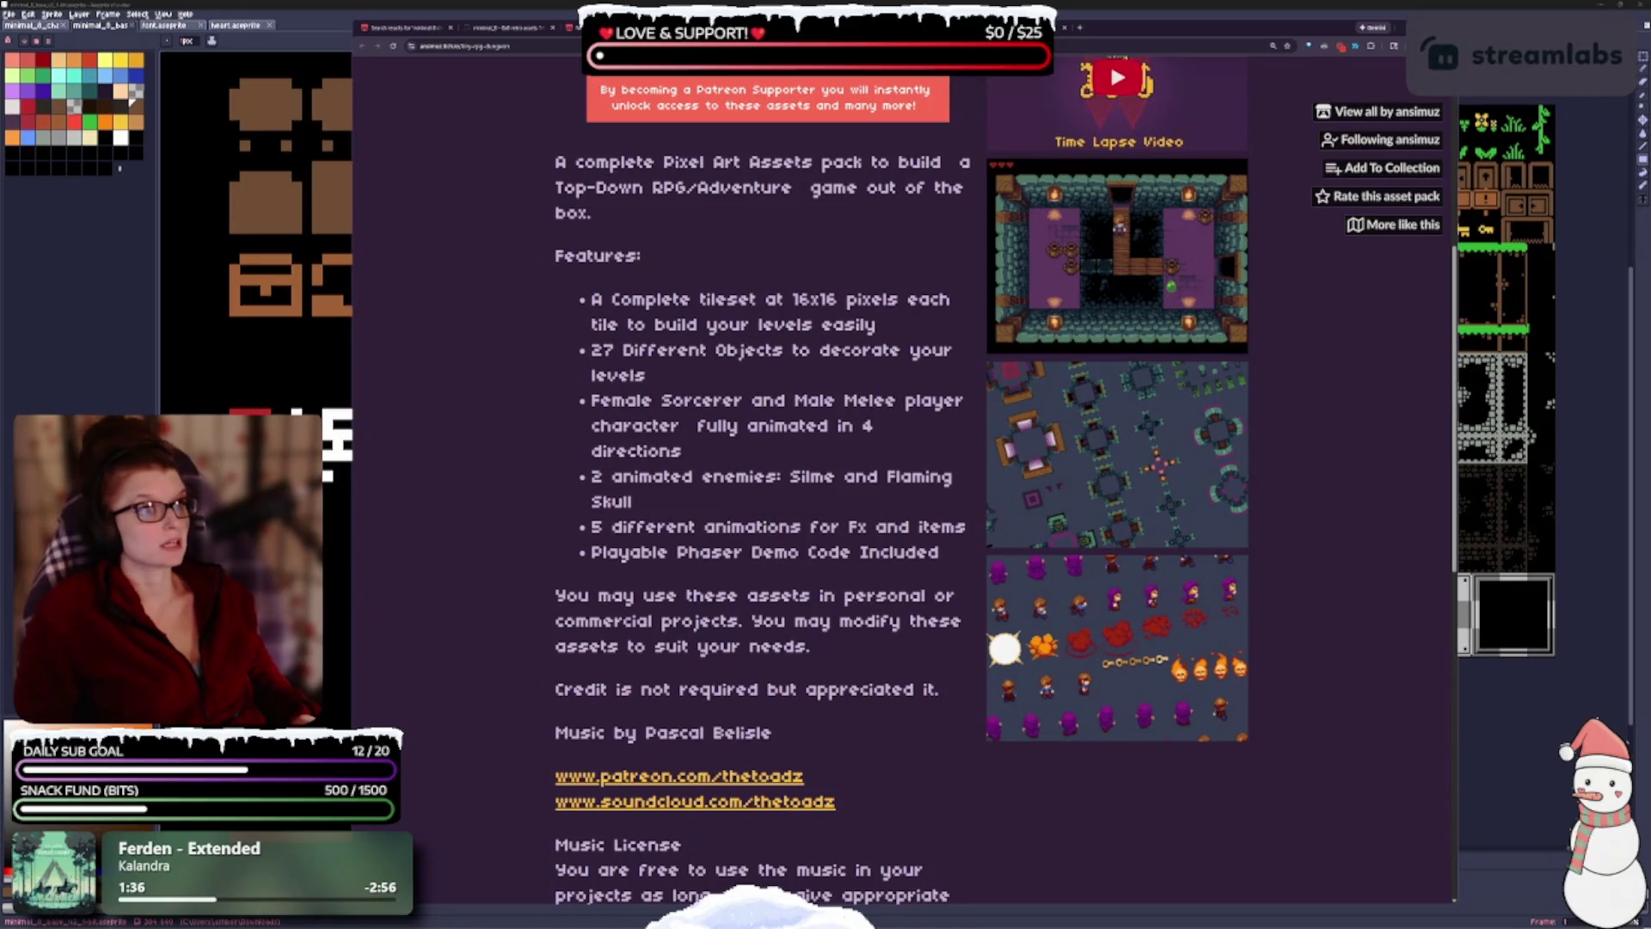
pyautogui.hotkey('alt', 'Left')
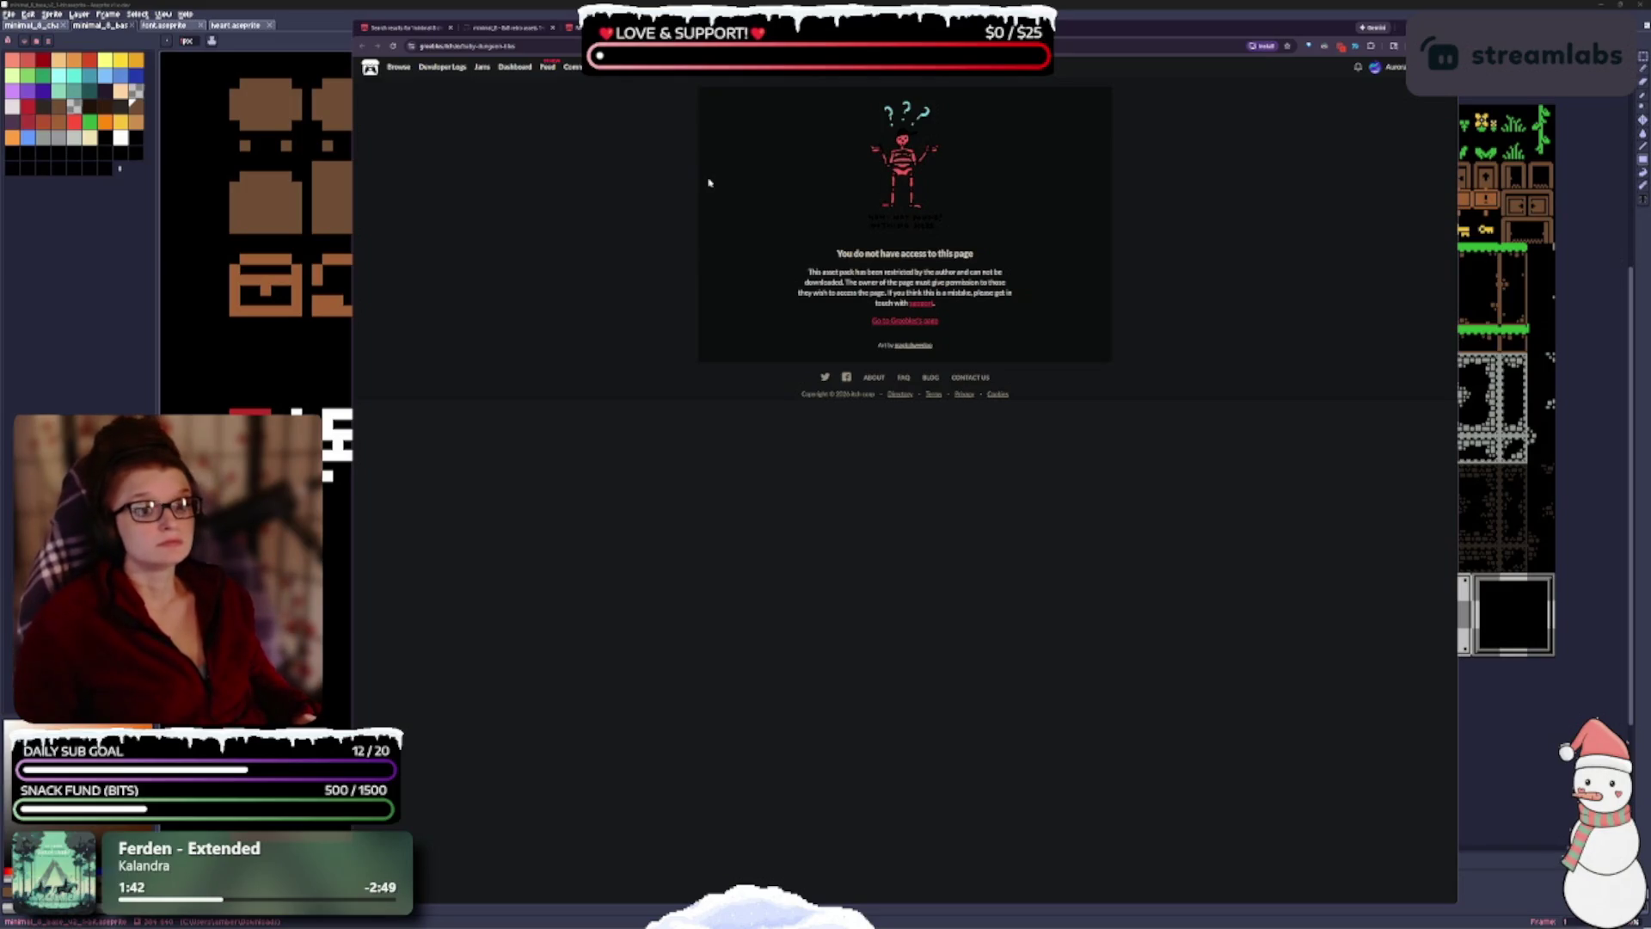
# Step: Visit the restricted pack's creator and linked profile, then go back to the Minimal Dungeon page
pyautogui.click(896, 322)
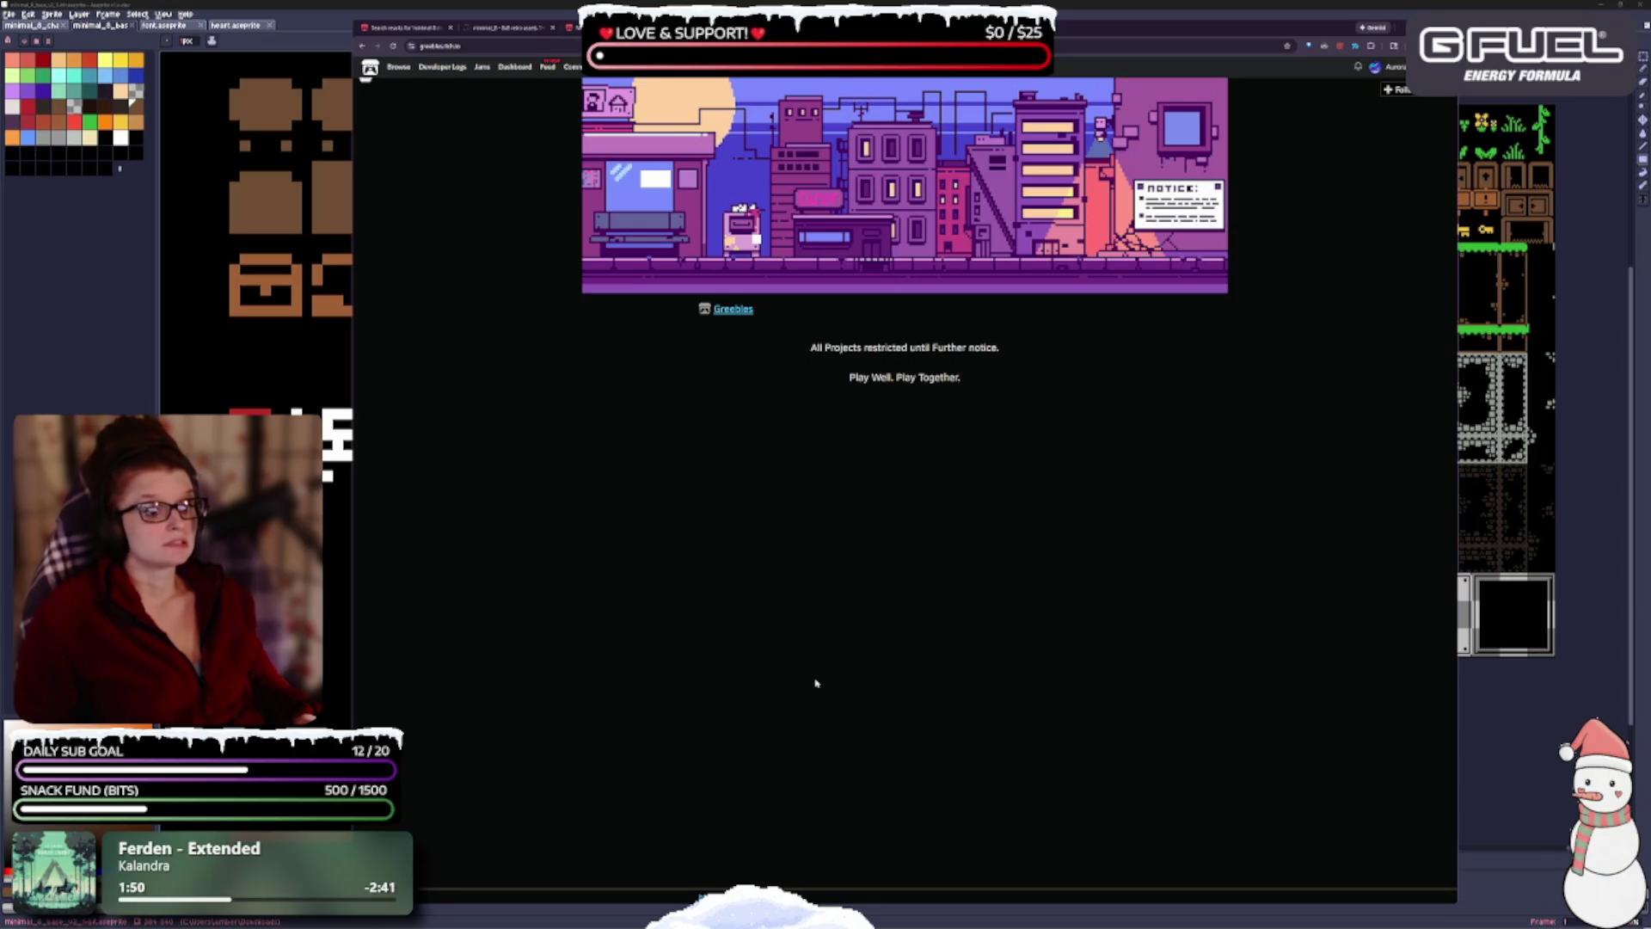
pyautogui.click(733, 309)
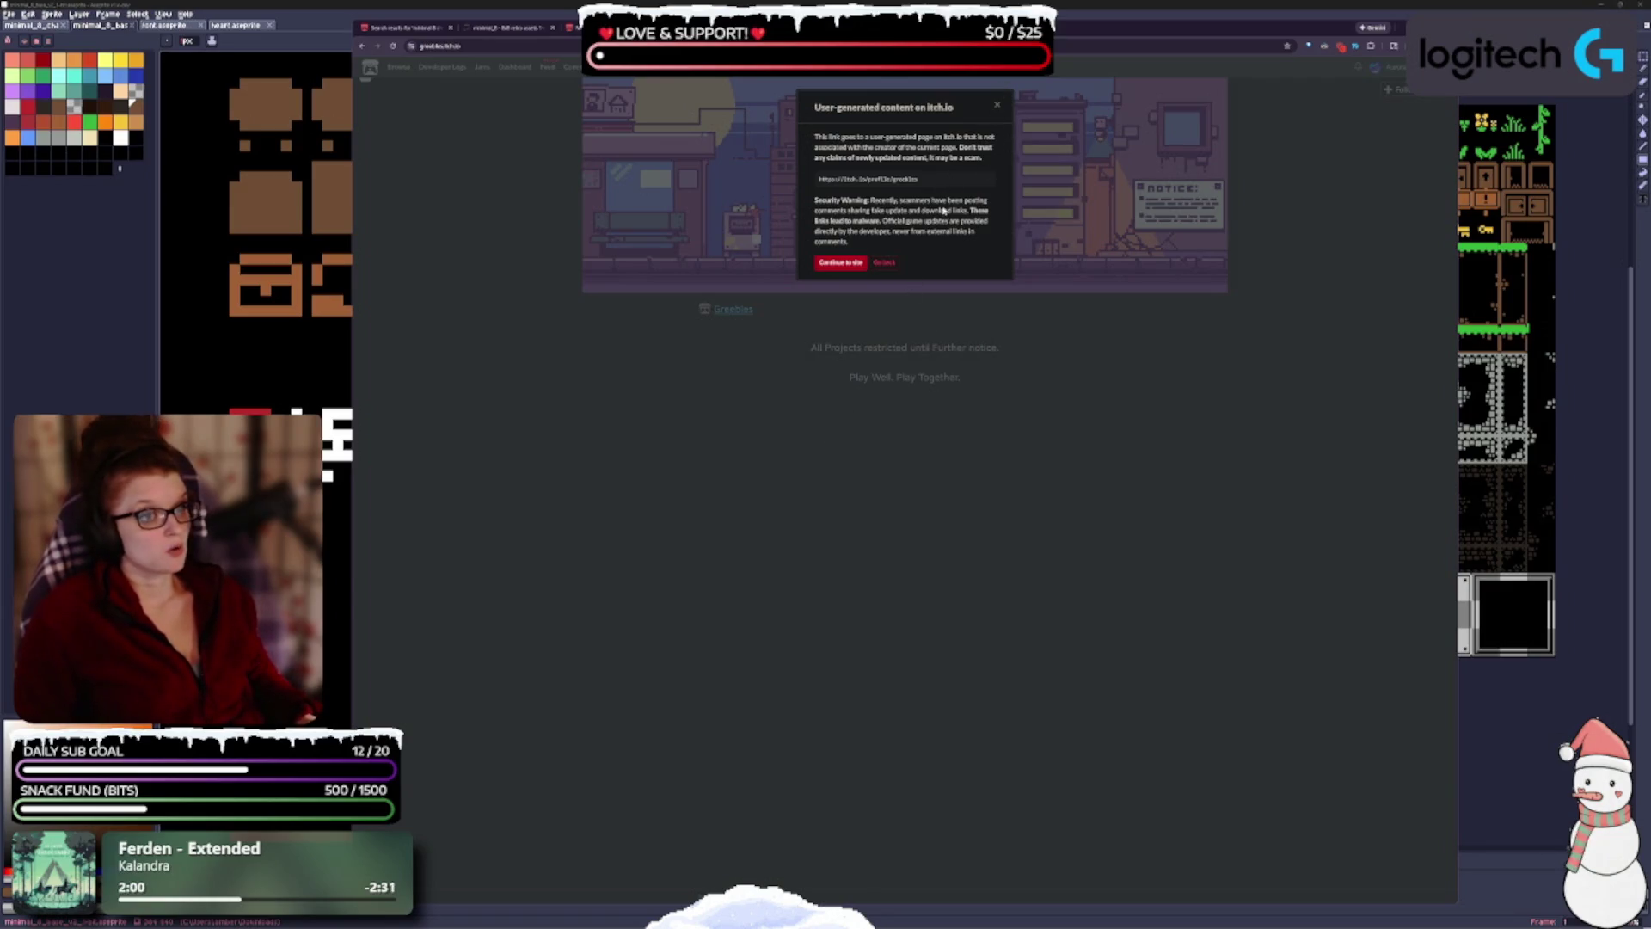
pyautogui.click(1000, 107)
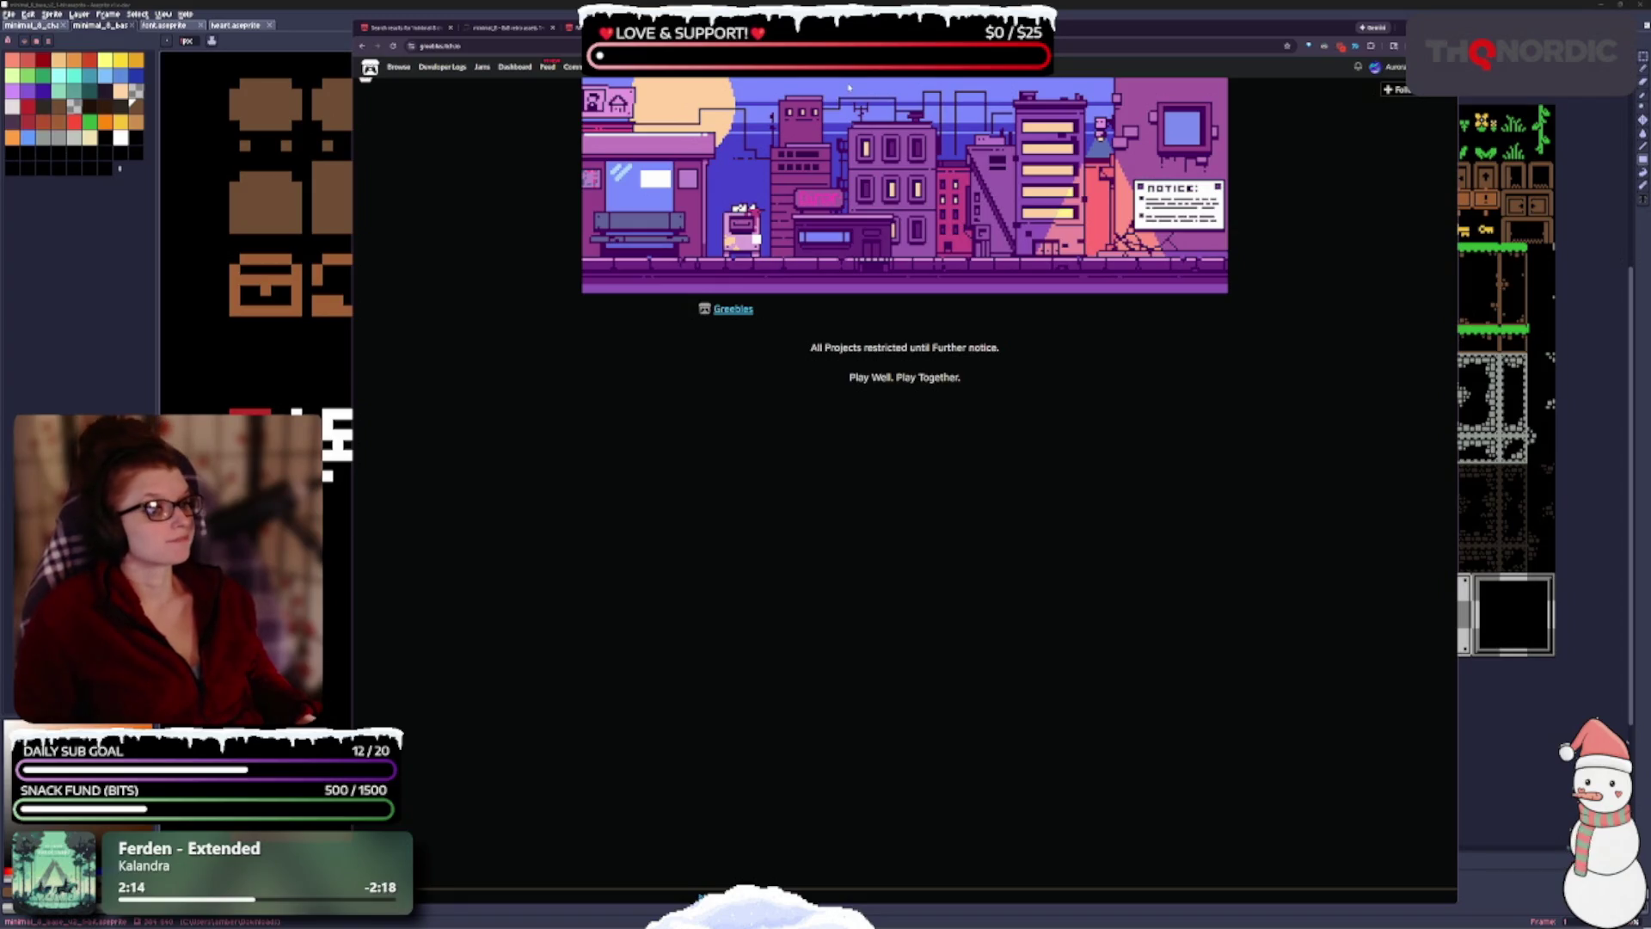
pyautogui.hotkey('alt', 'Left')
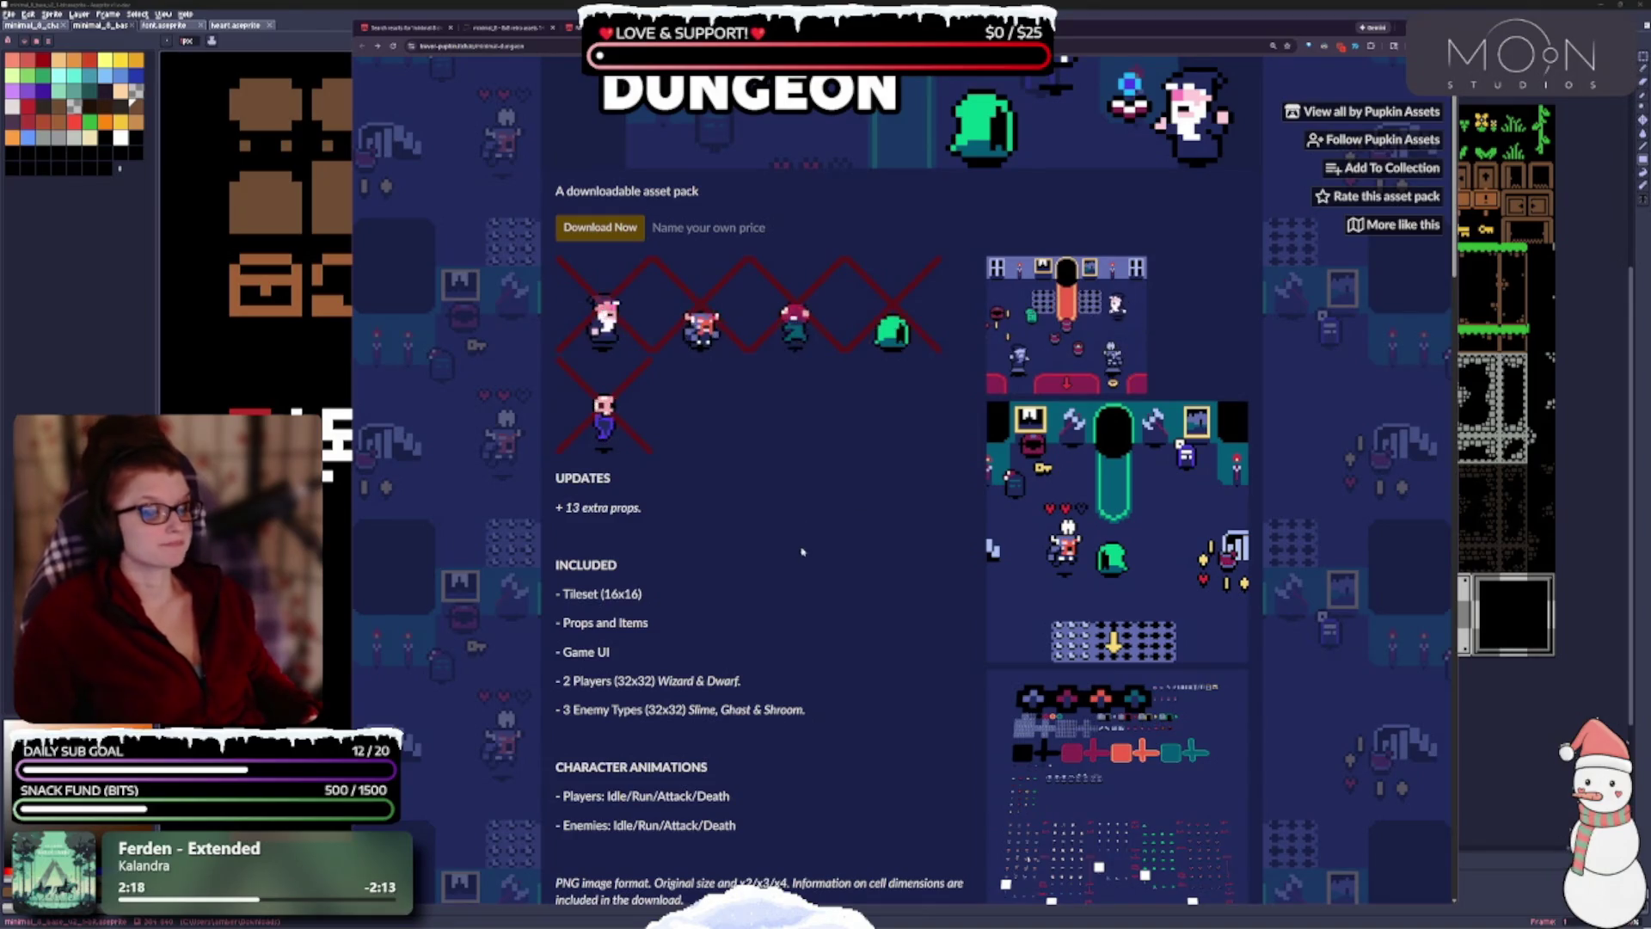
pyautogui.scroll(-2, 824, 512)
pyautogui.scroll(4, 817, 503)
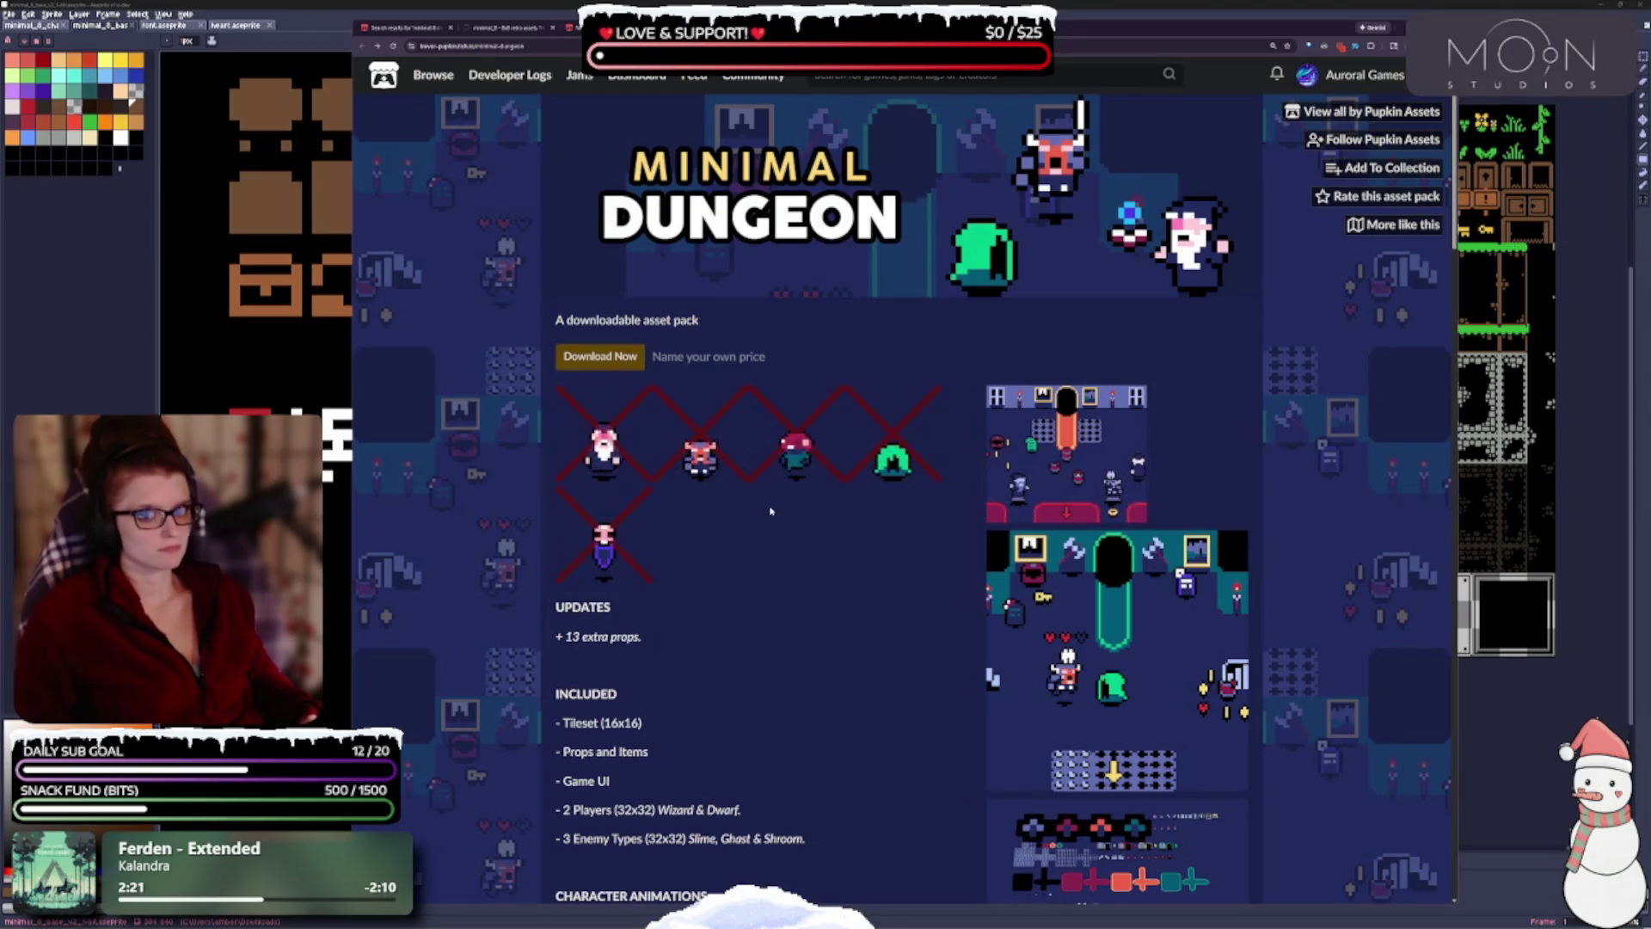
# Step: Cancel saving Minimal Dungeon to a collection and return to the Minimal Future recommendations
pyautogui.click(1347, 172)
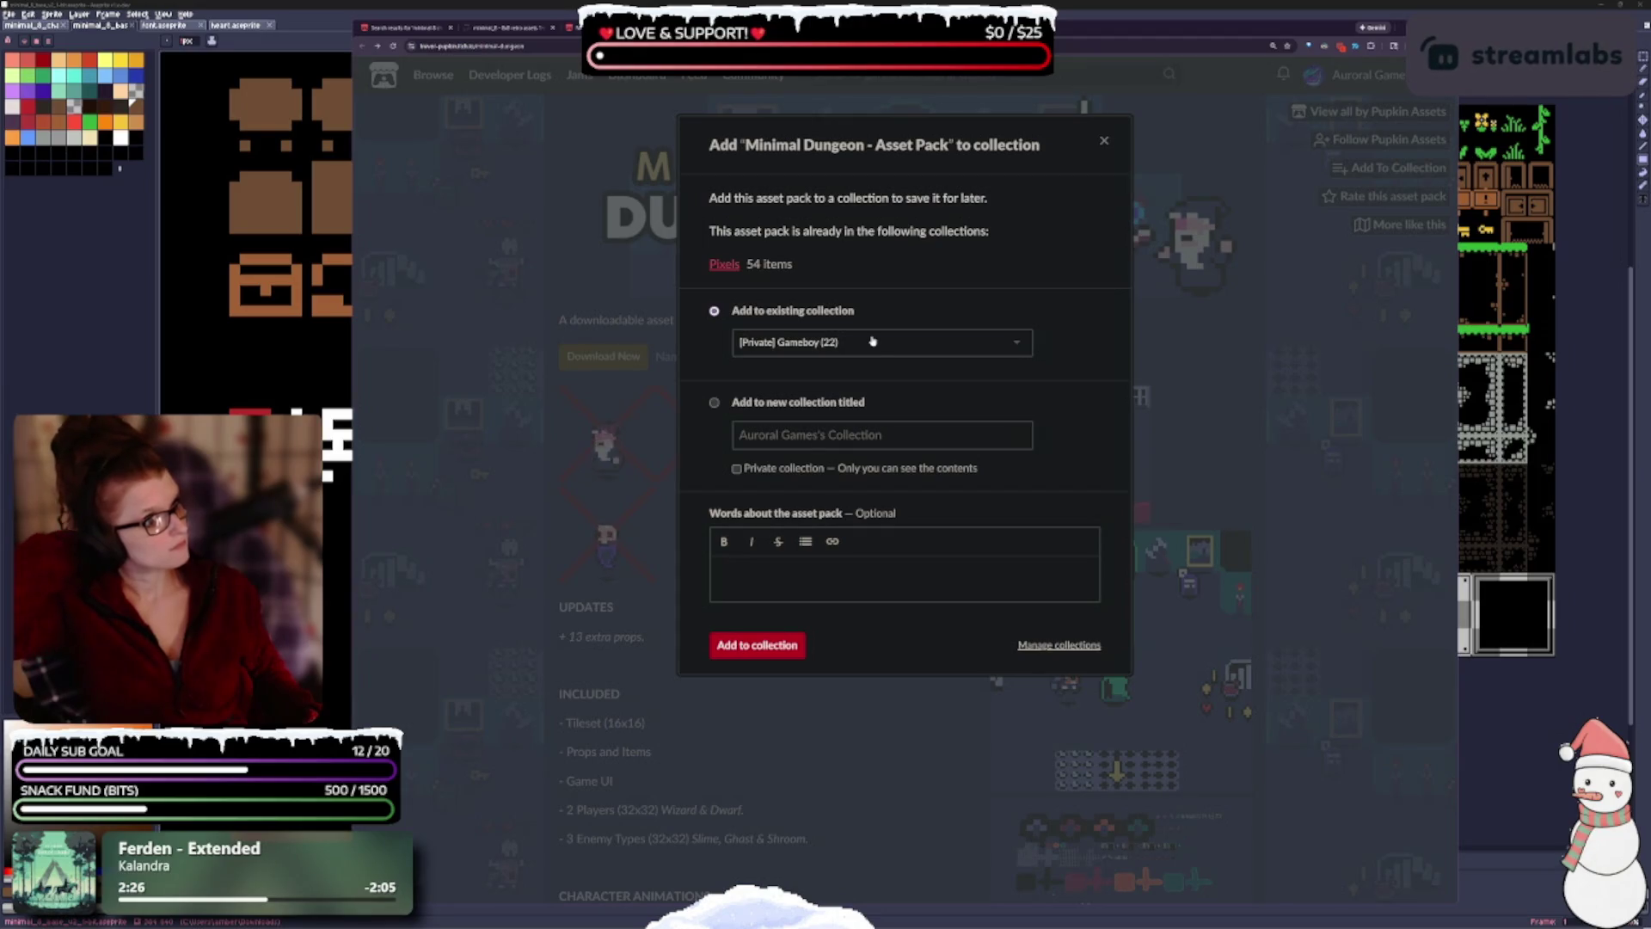
pyautogui.press('Escape')
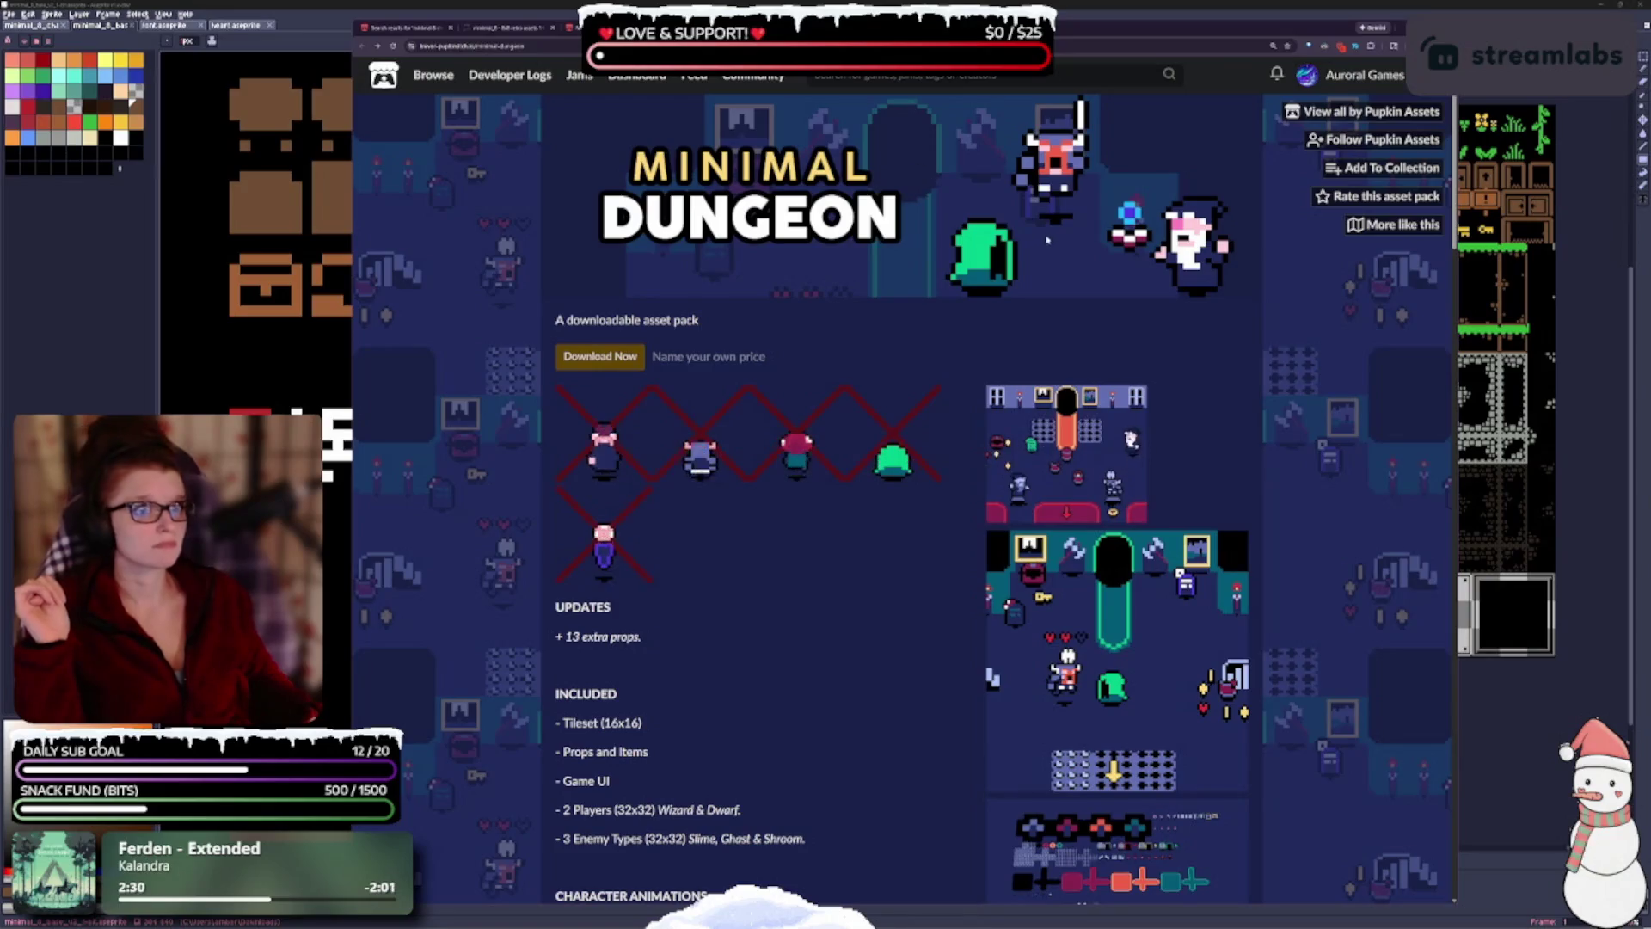
pyautogui.hotkey('alt', 'Left')
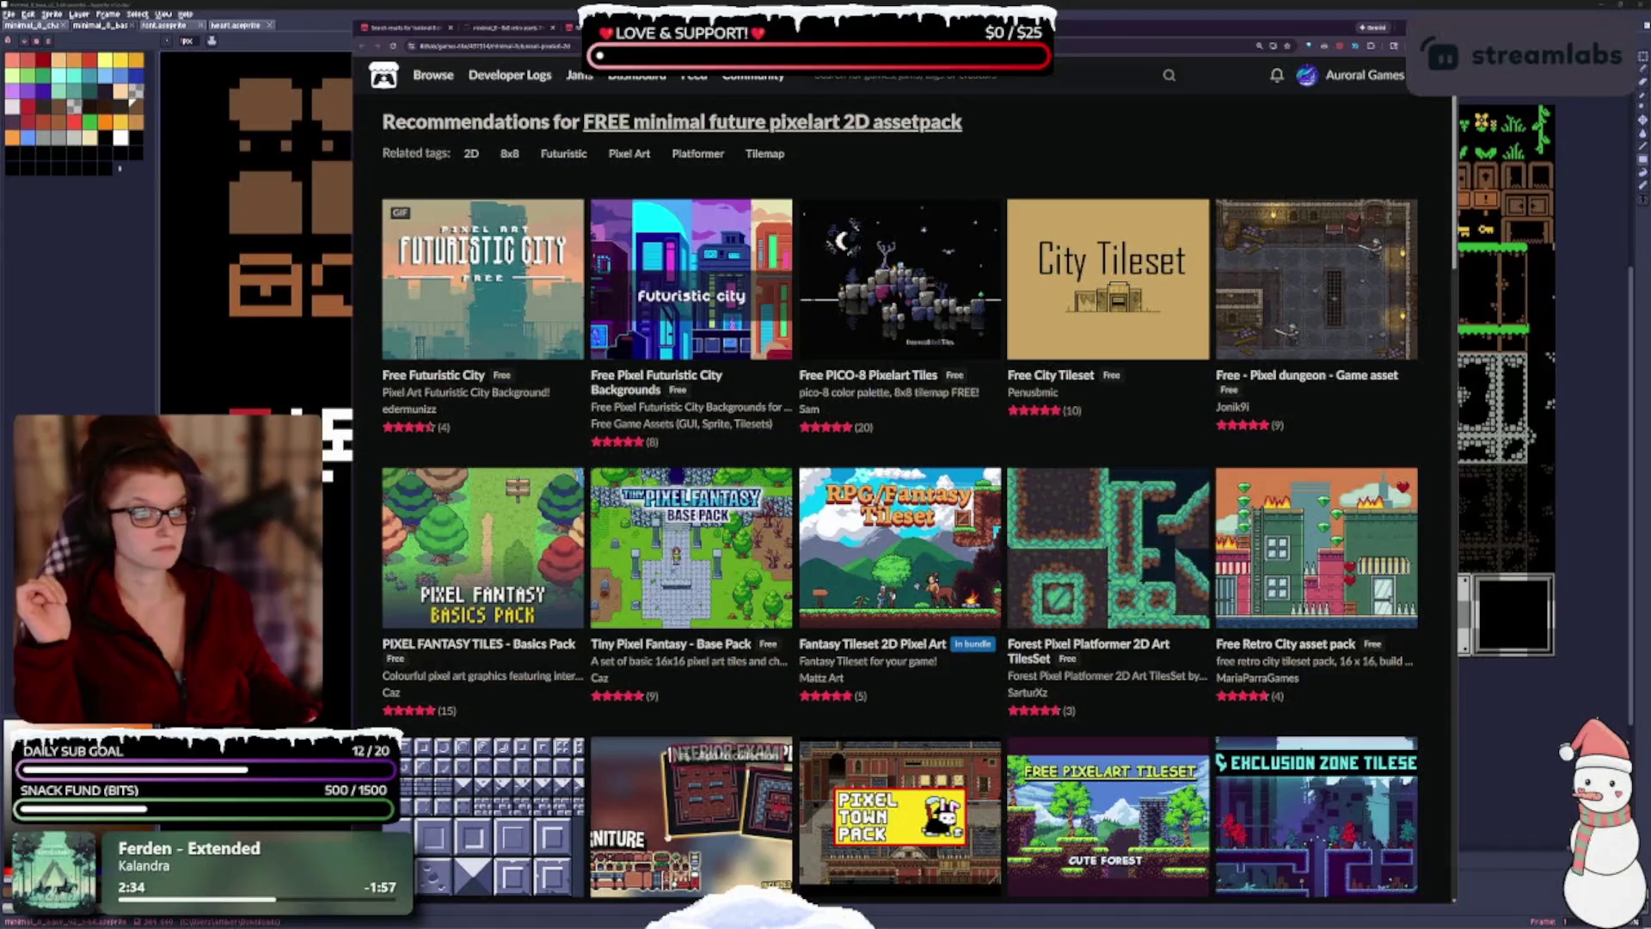
pyautogui.moveTo(649, 795)
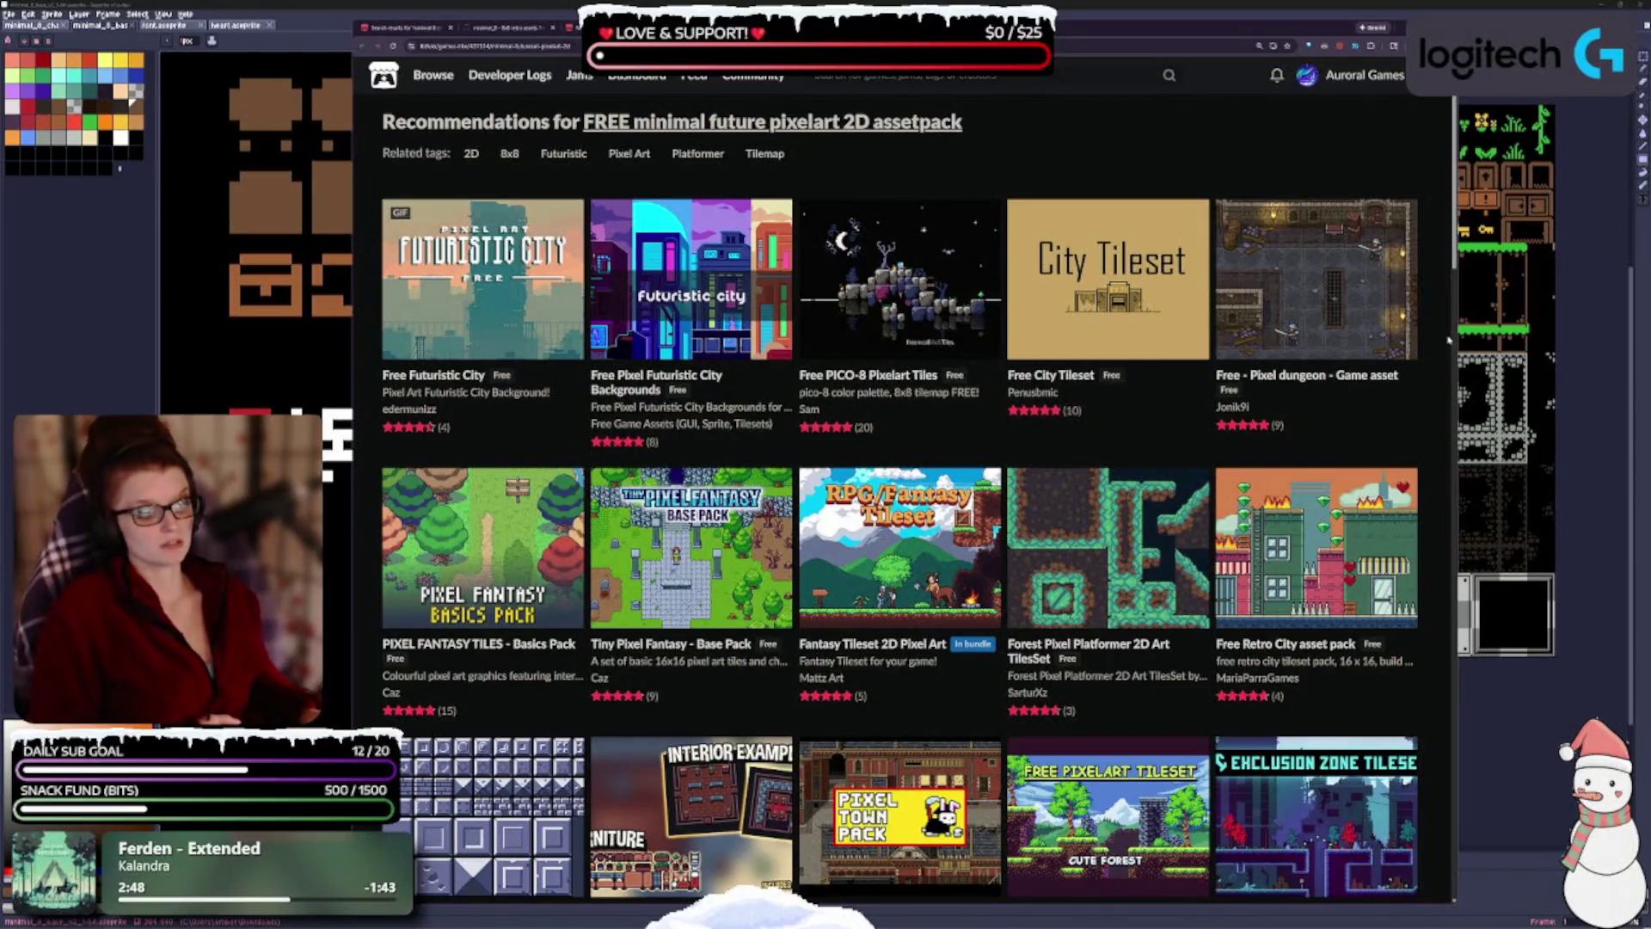
pyautogui.scroll(-4, 1448, 341)
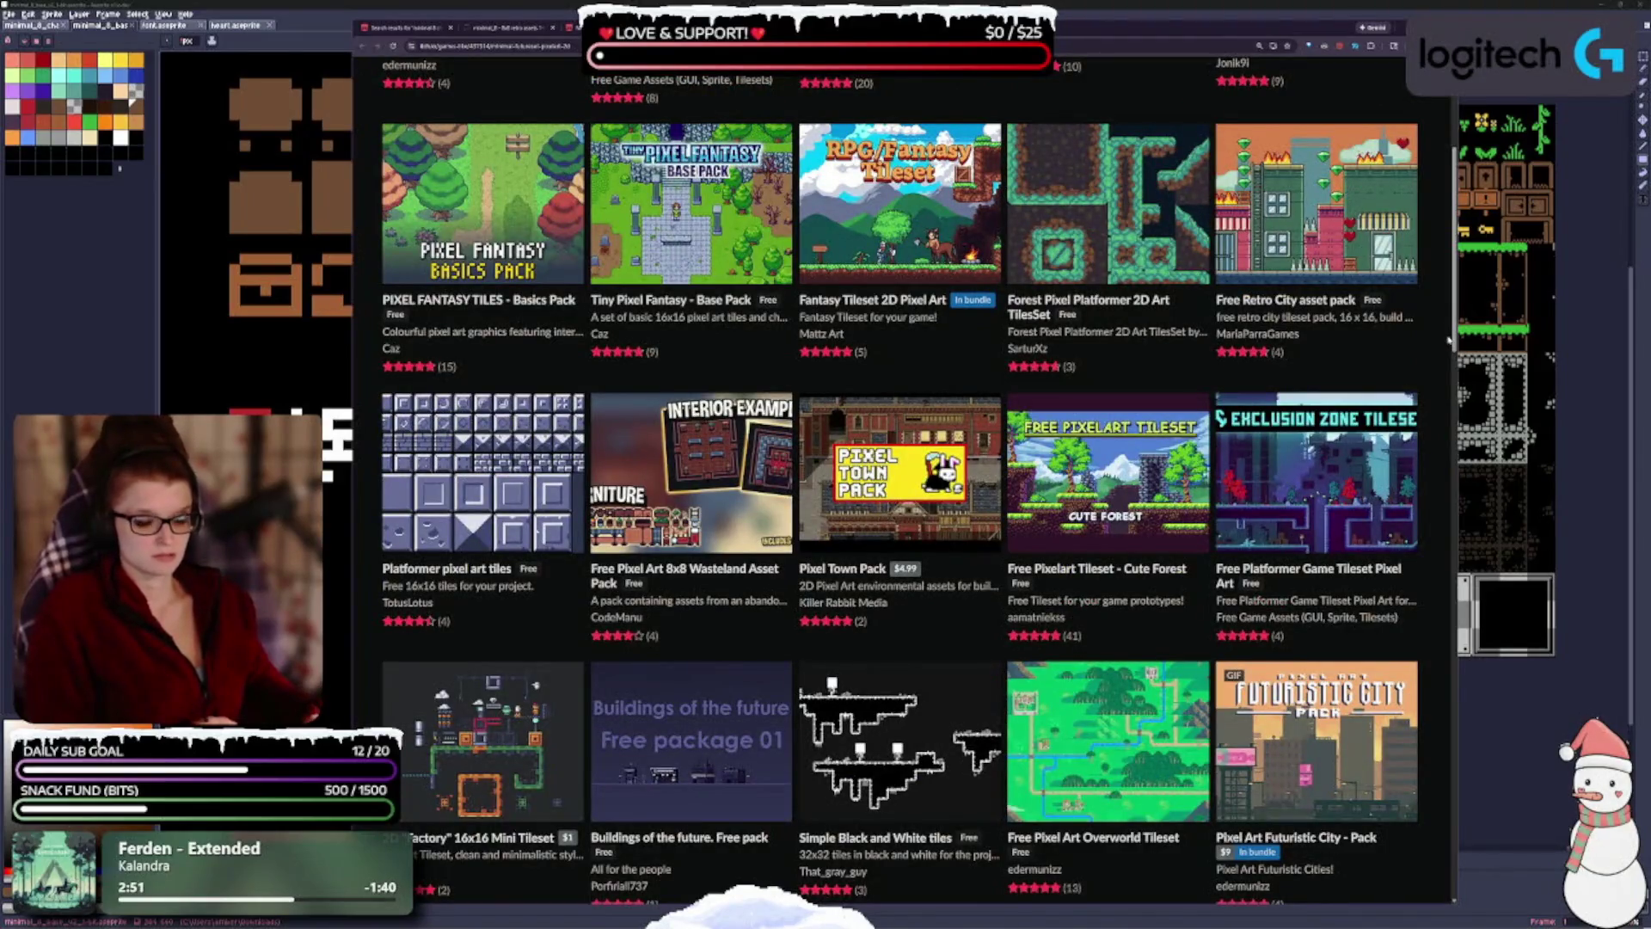
pyautogui.moveTo(652, 471)
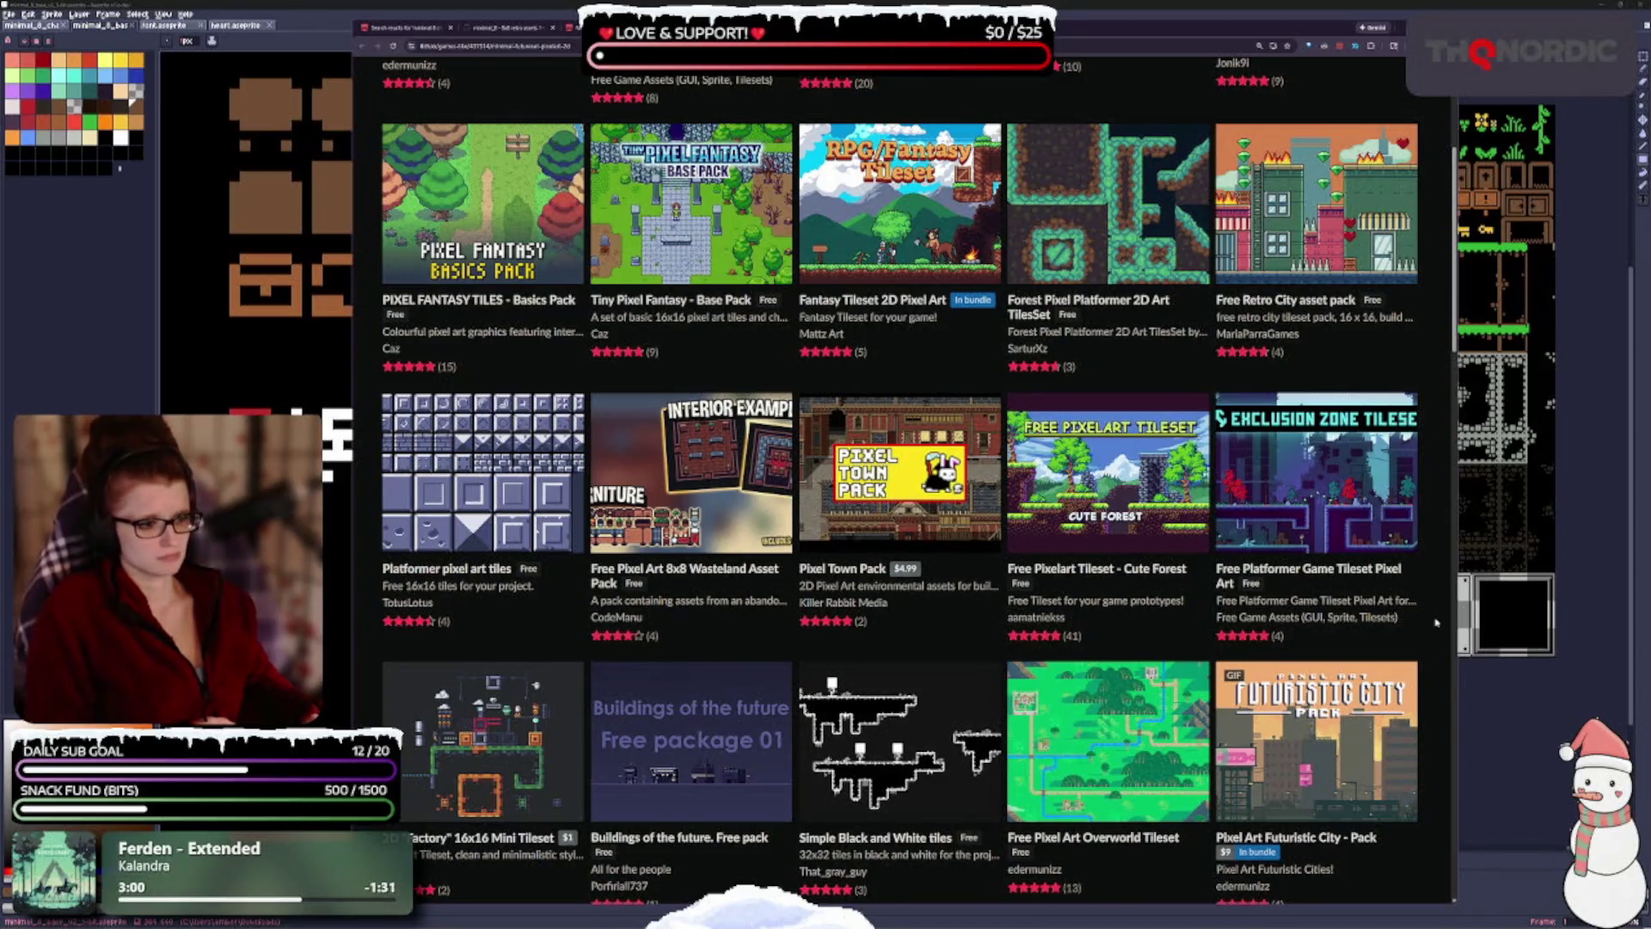
pyautogui.moveTo(1130, 519)
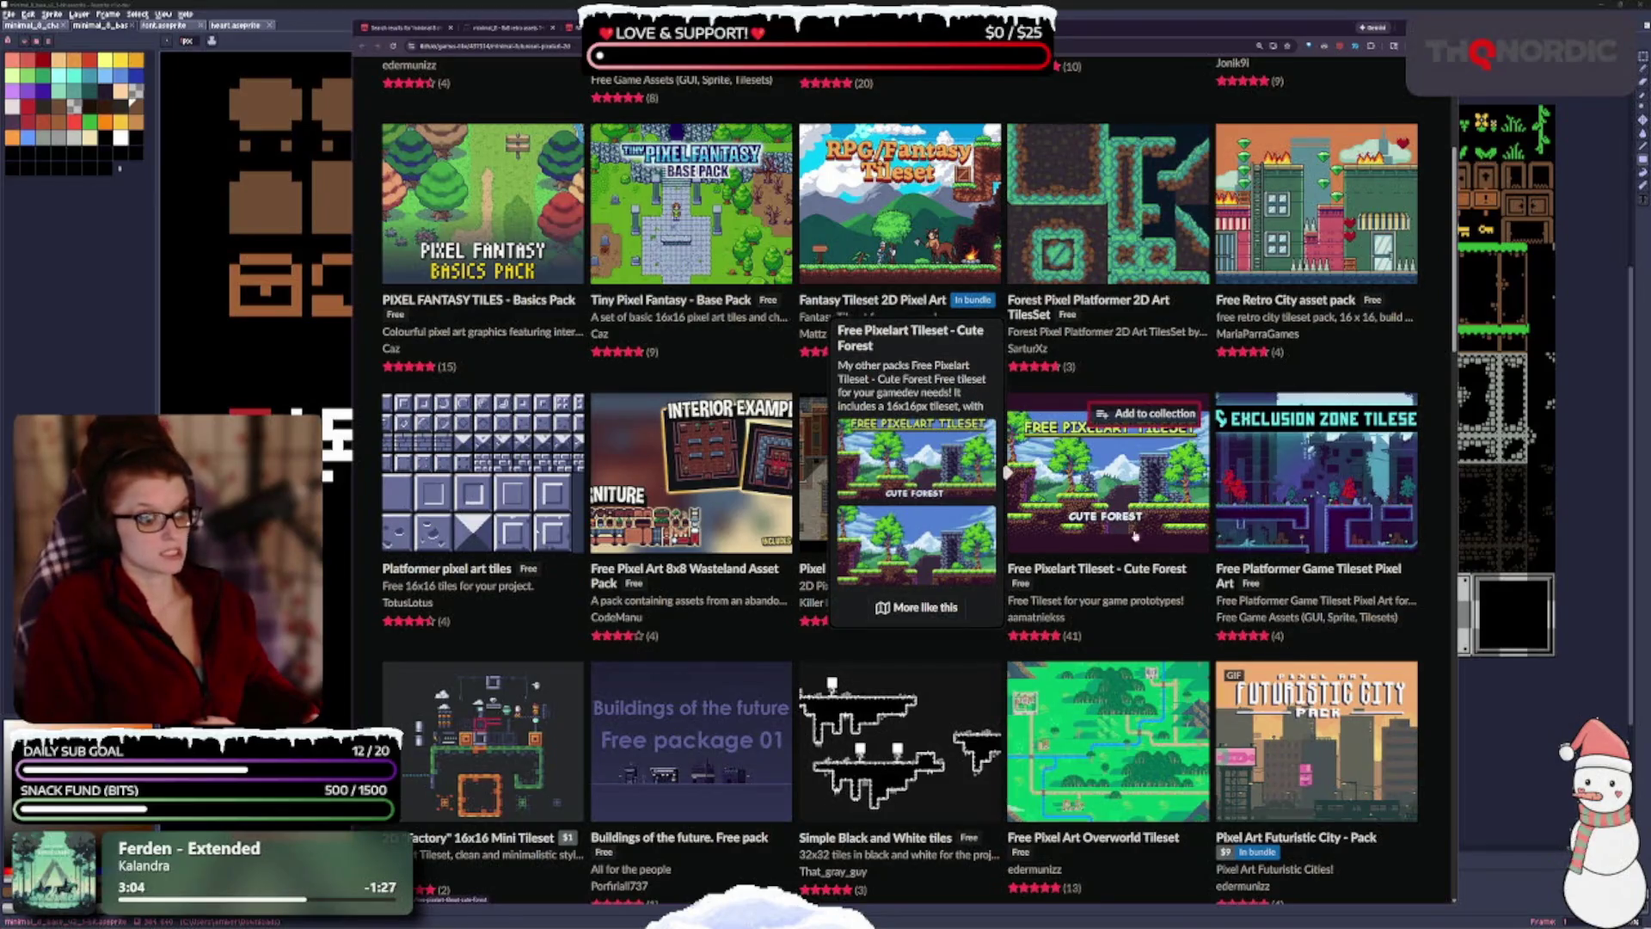
pyautogui.moveTo(1381, 512)
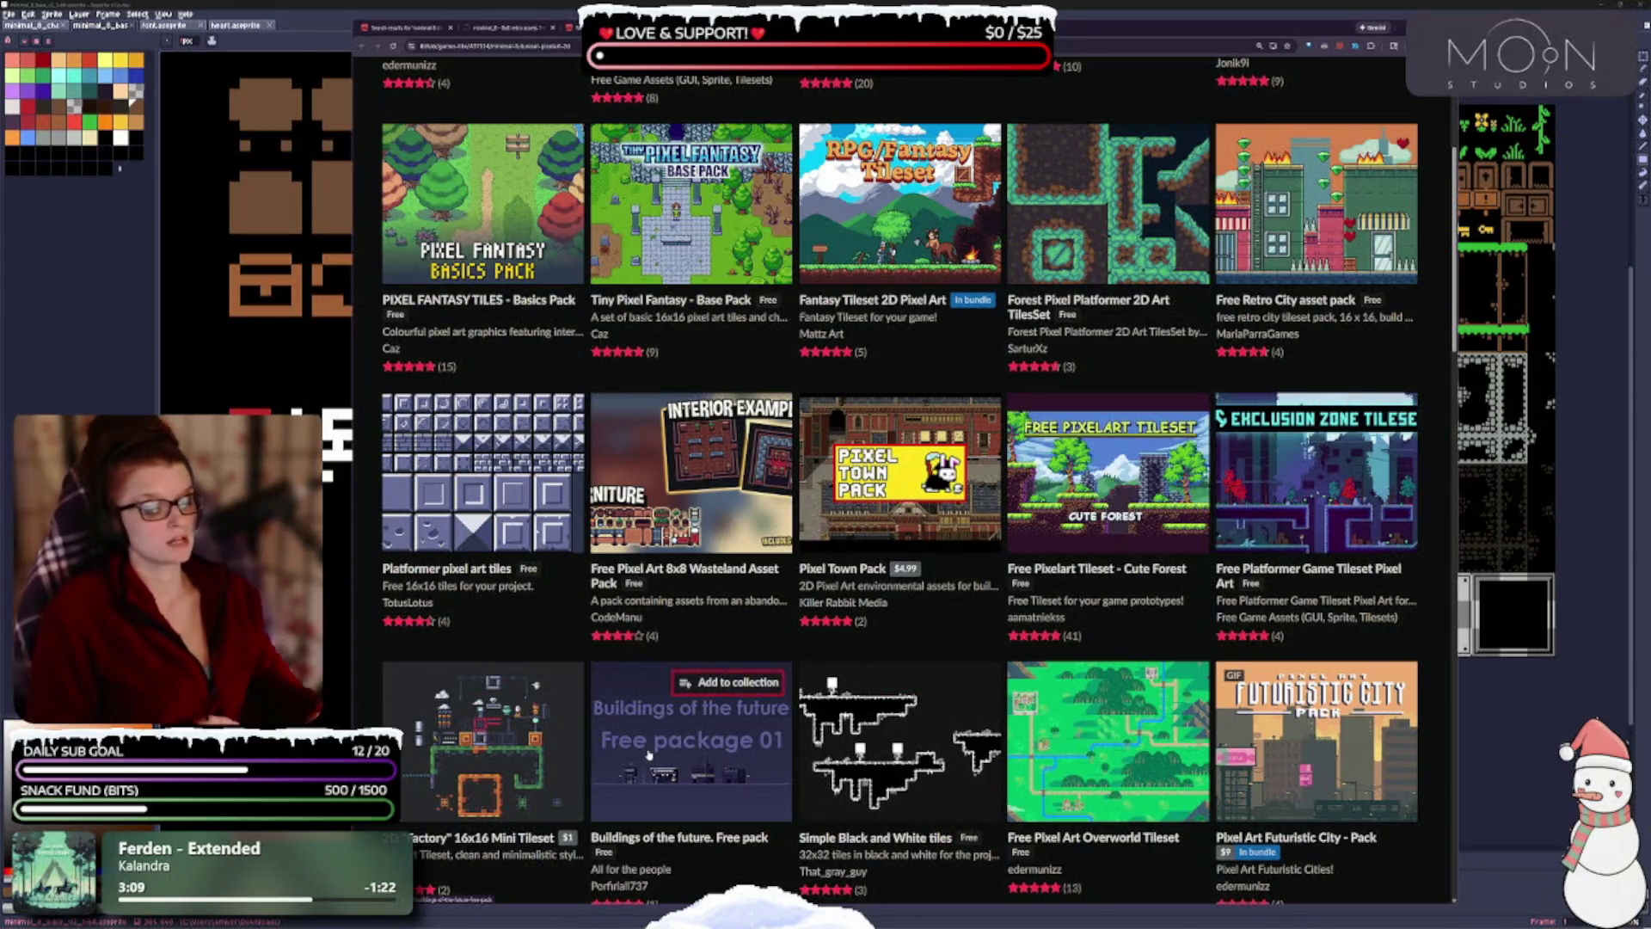
pyautogui.moveTo(656, 729)
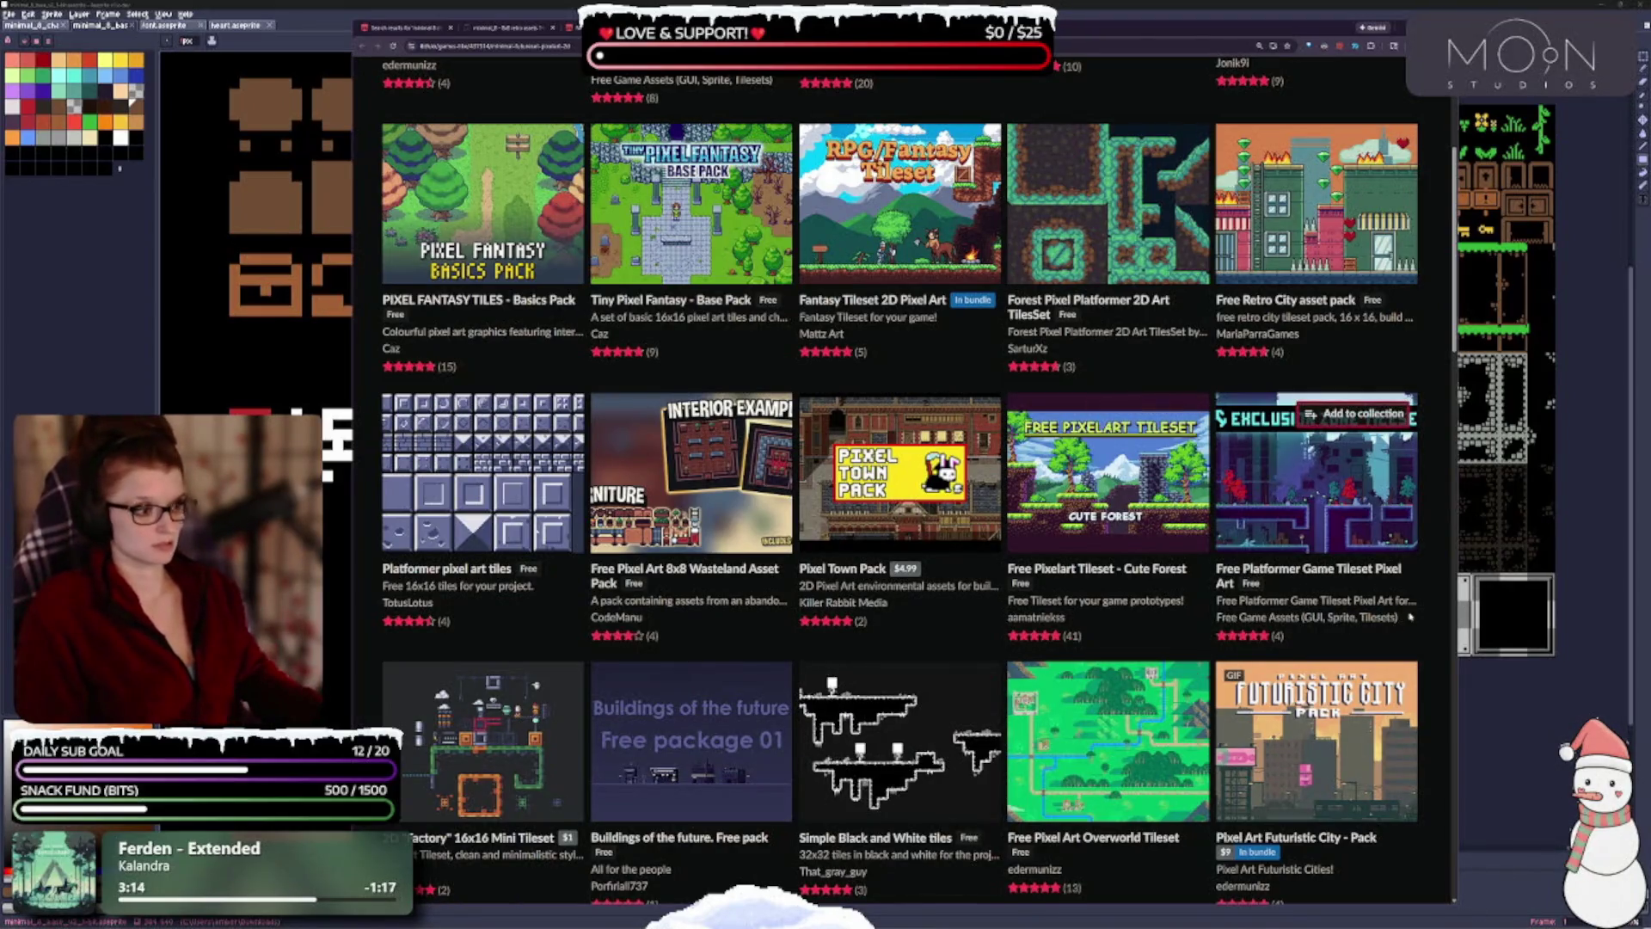
pyautogui.scroll(-3, 1410, 616)
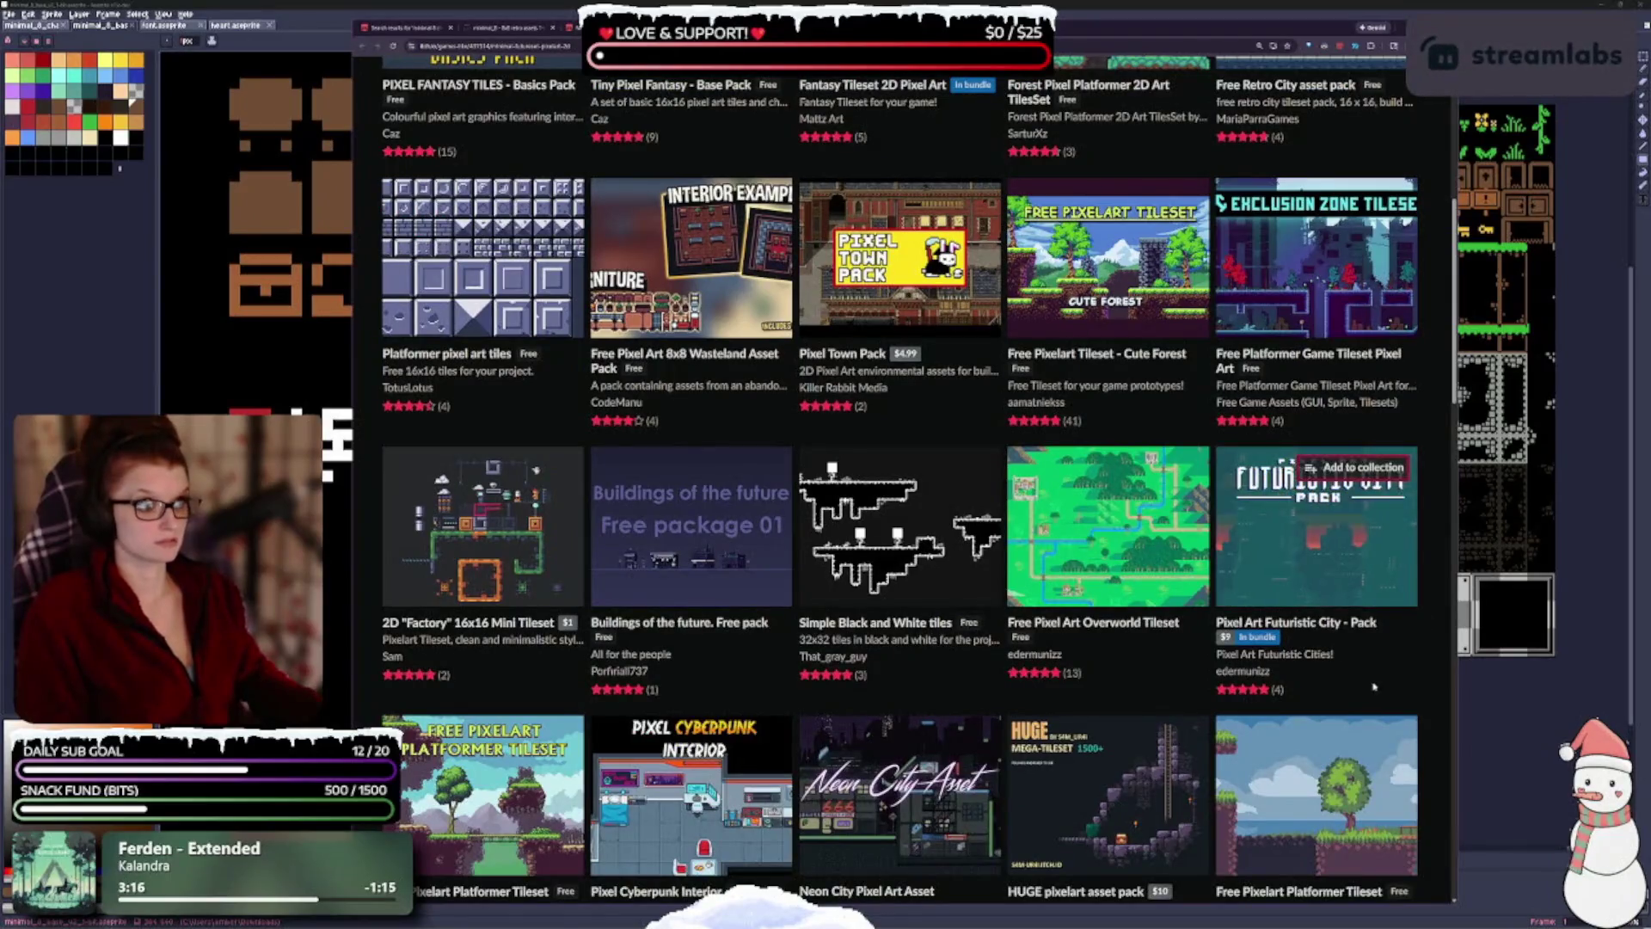
pyautogui.moveTo(1316, 533)
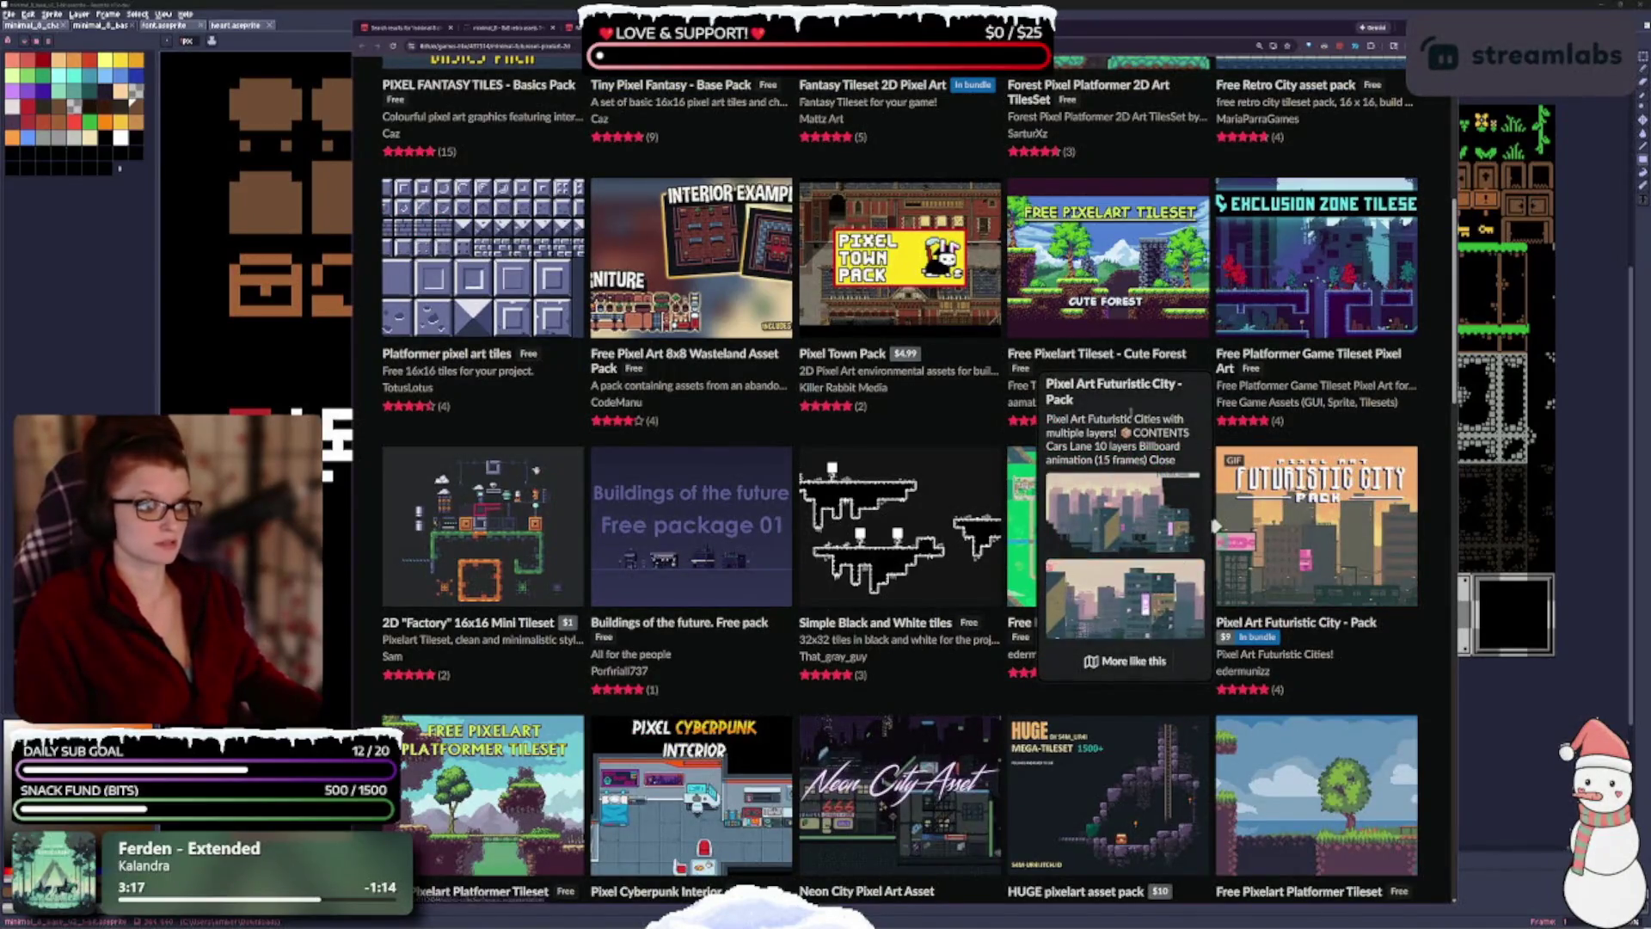
pyautogui.moveTo(1168, 262)
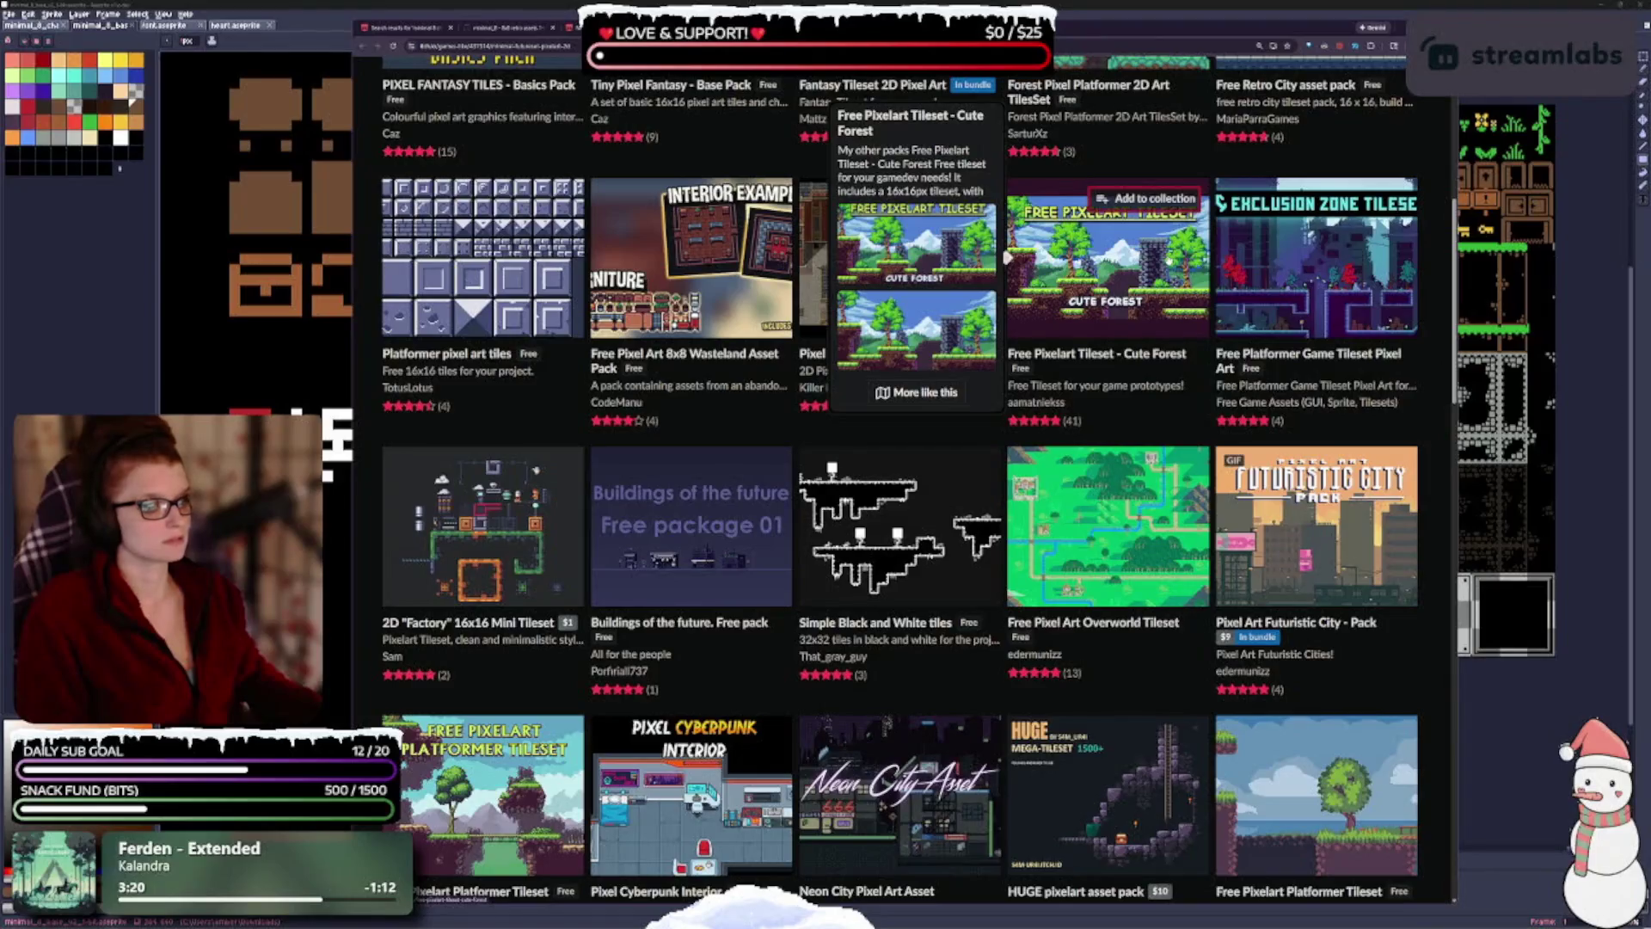
pyautogui.moveTo(1220, 585)
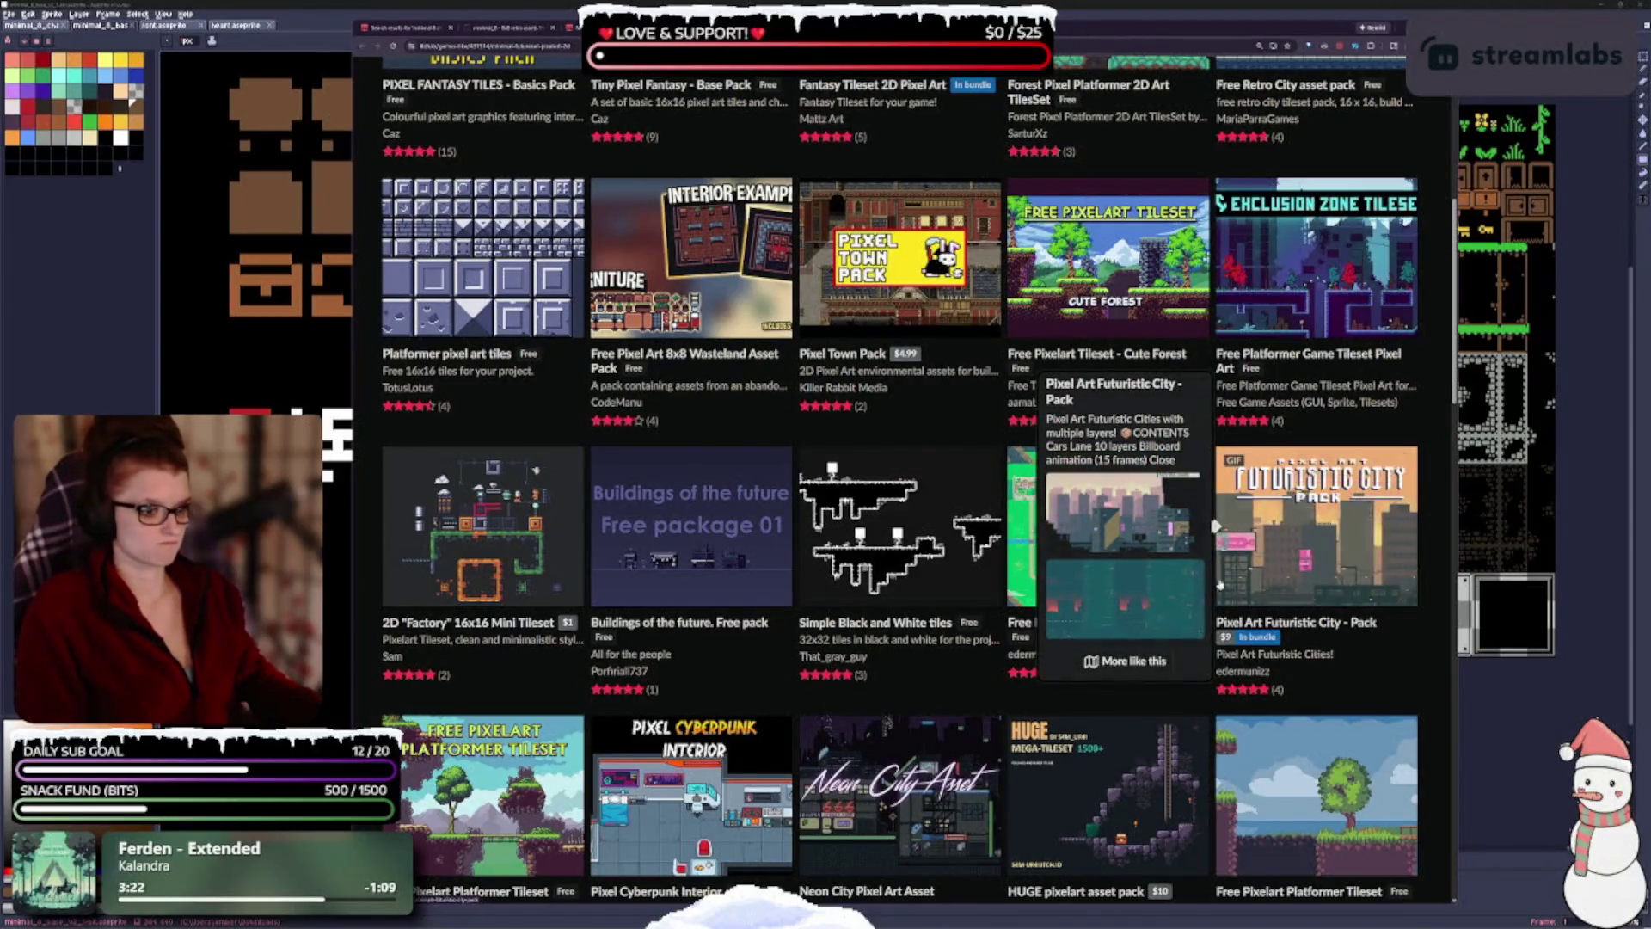
pyautogui.scroll(-5, 1423, 355)
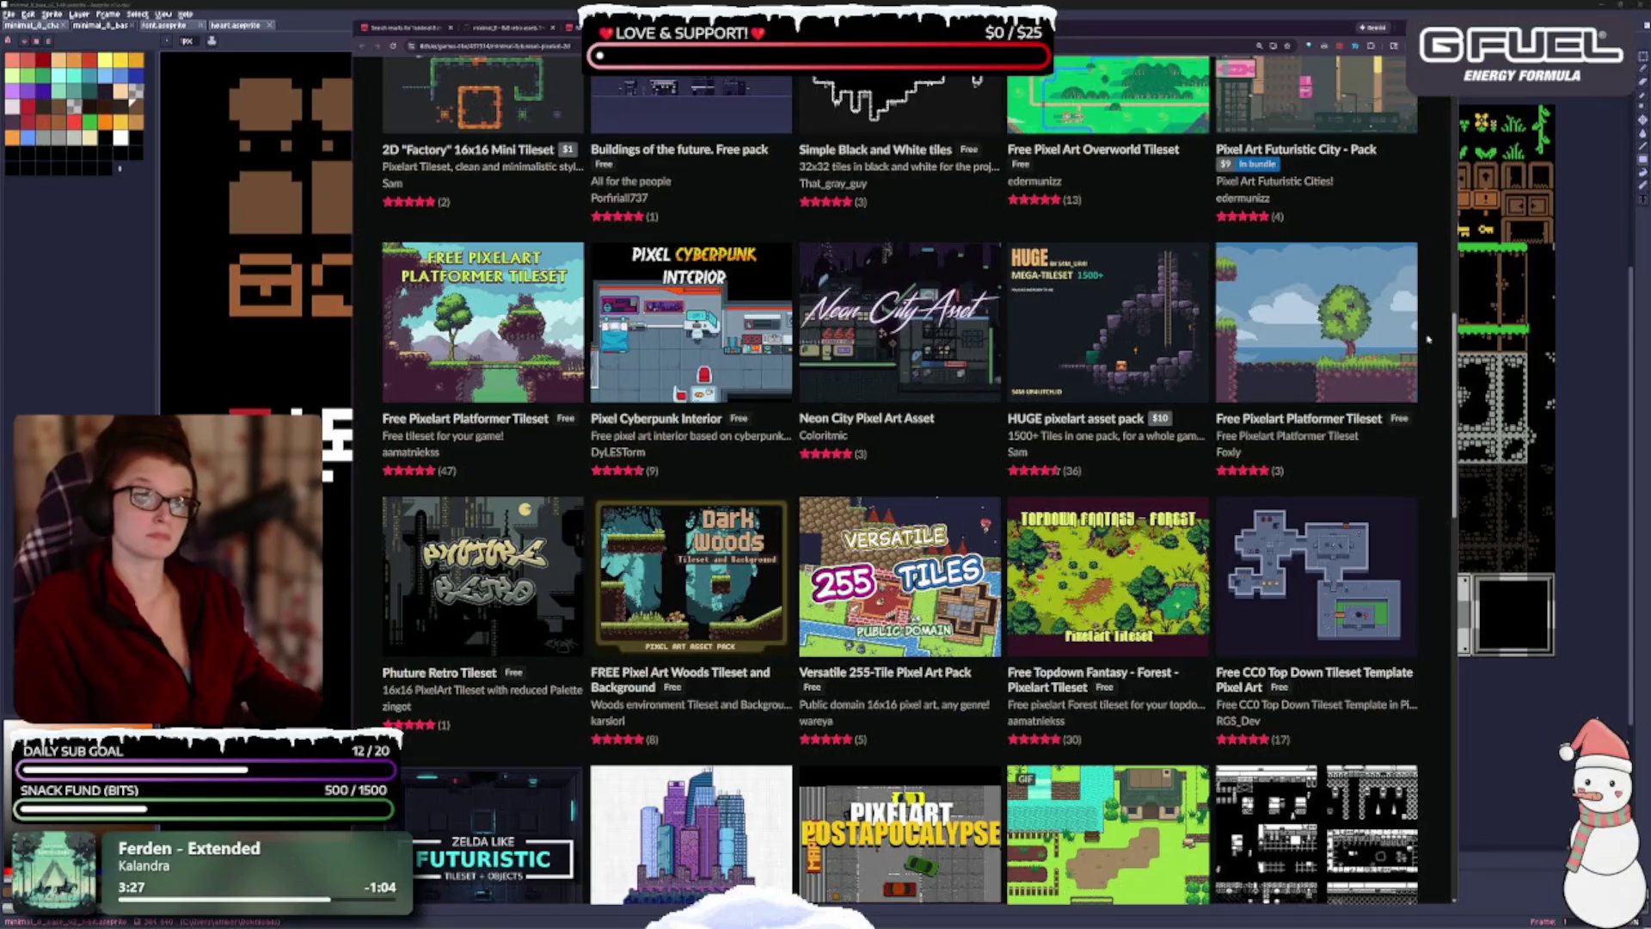
pyautogui.scroll(4, 1427, 341)
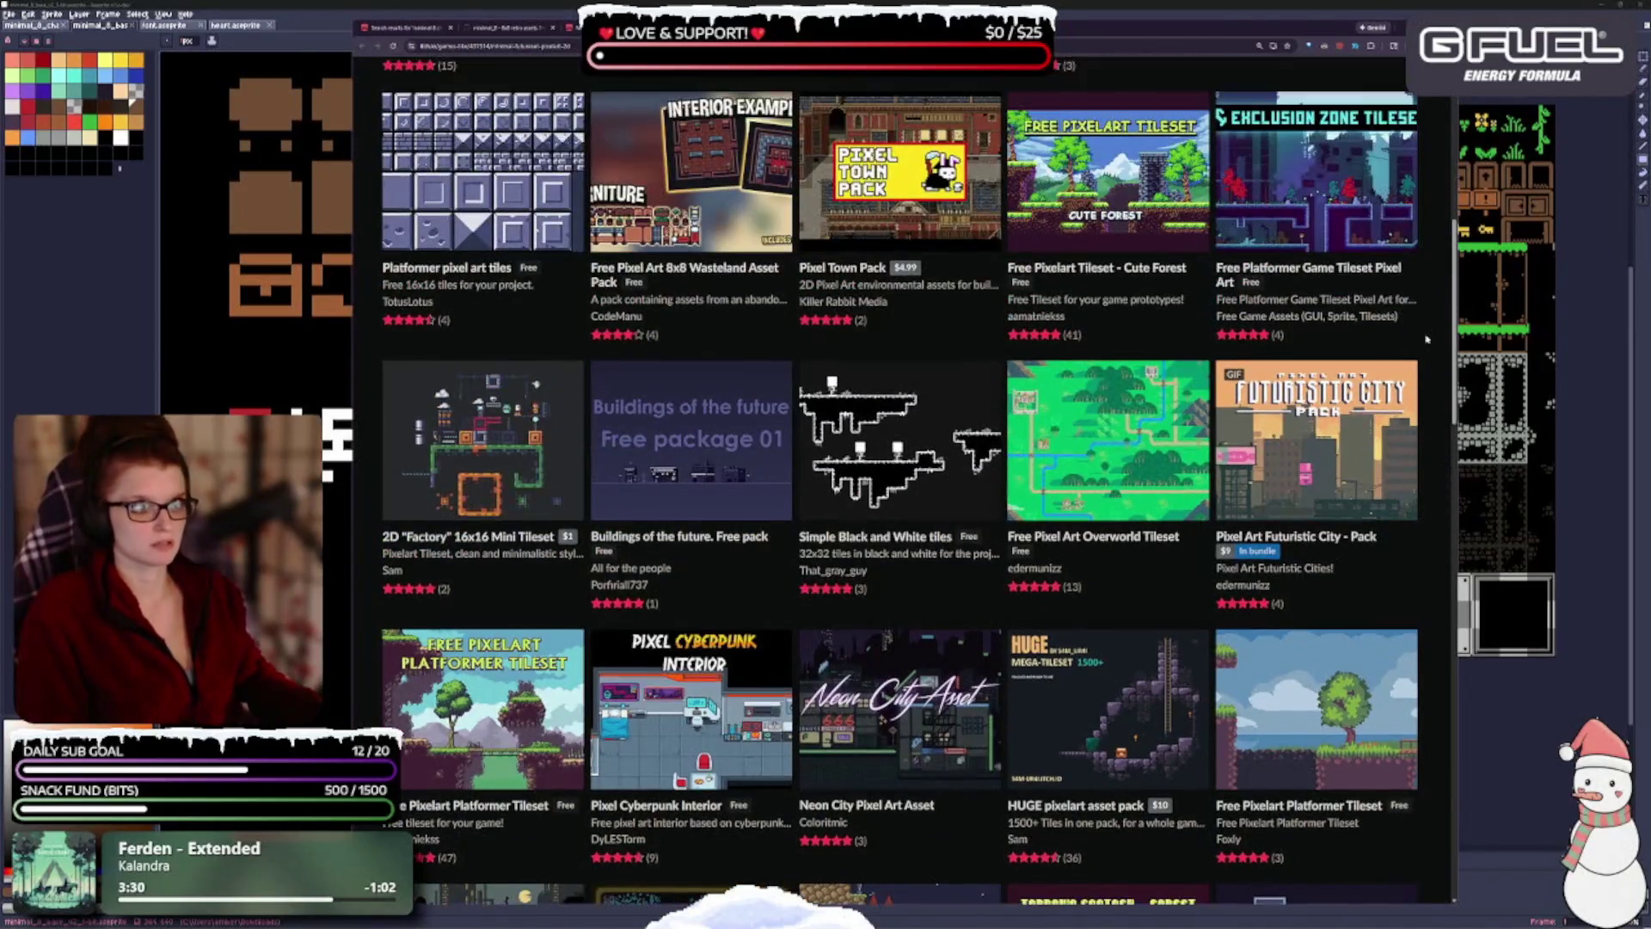
# Step: Save the Cute Forest tileset to the private Pixels collection
pyautogui.click(1168, 121)
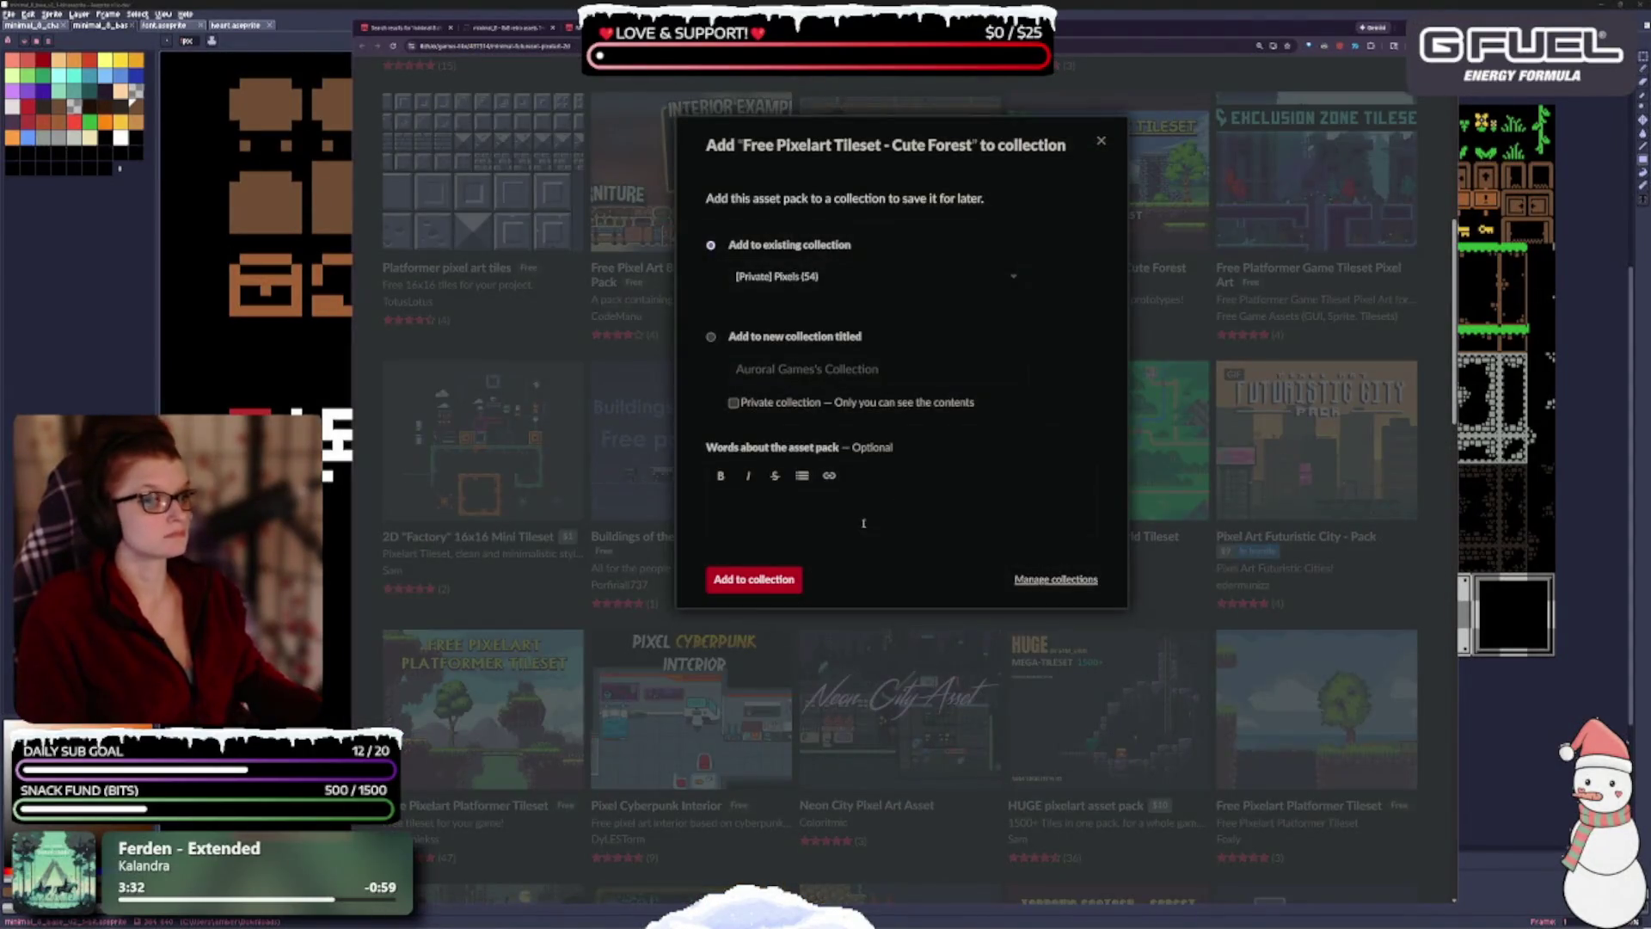
pyautogui.click(796, 590)
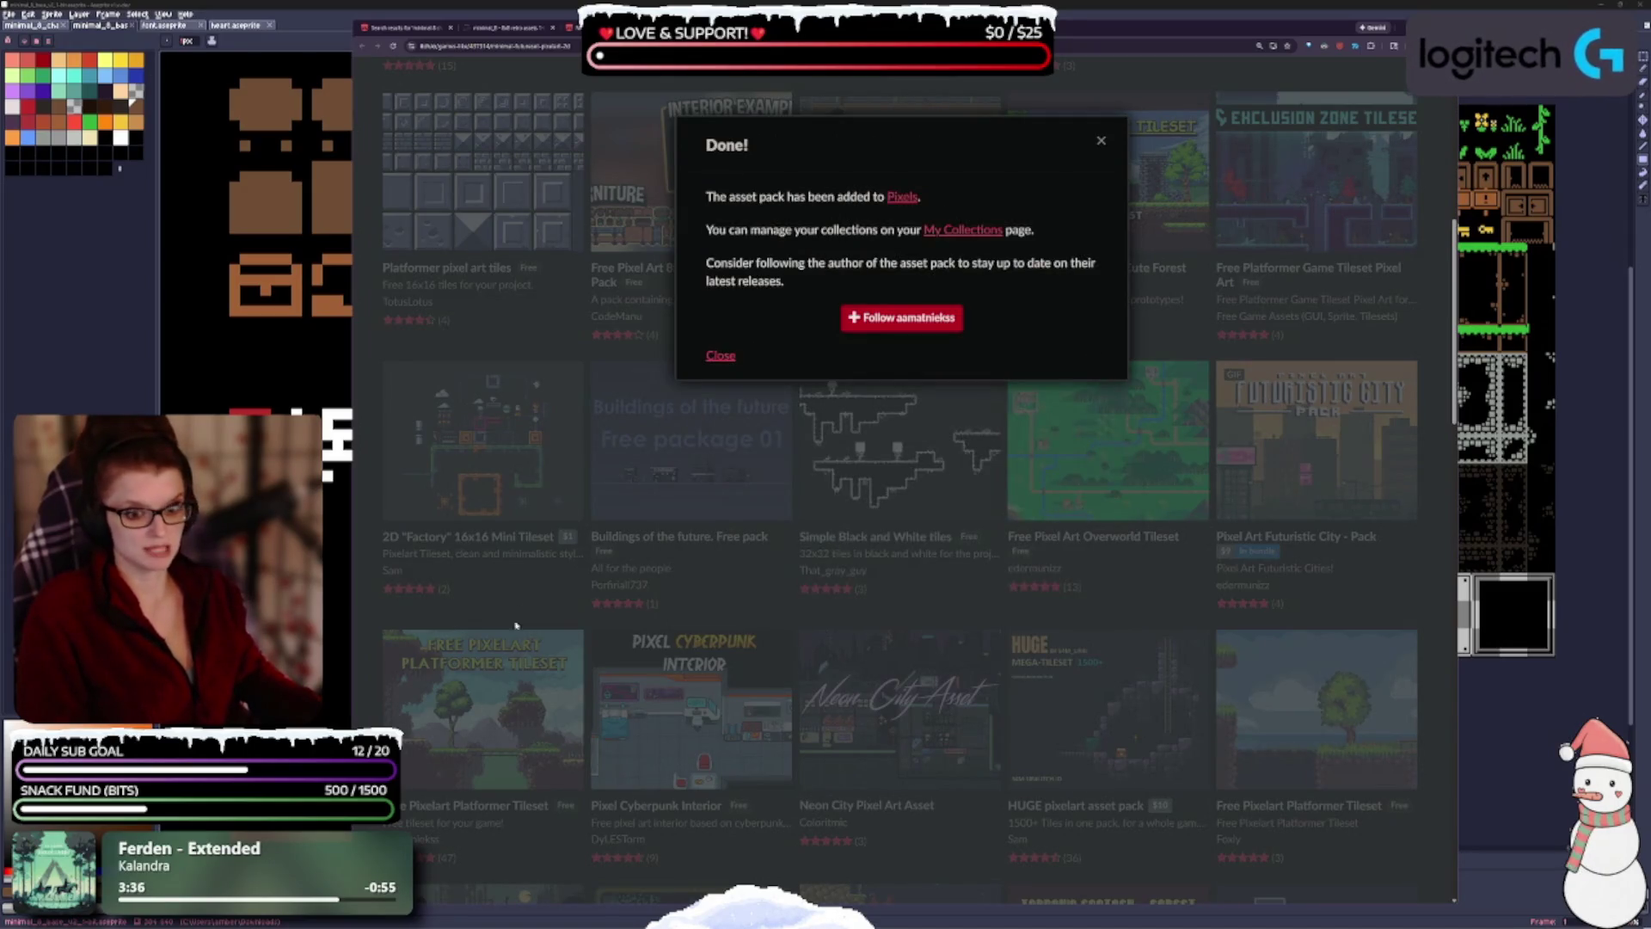
pyautogui.click(551, 607)
pyautogui.scroll(-1, 551, 607)
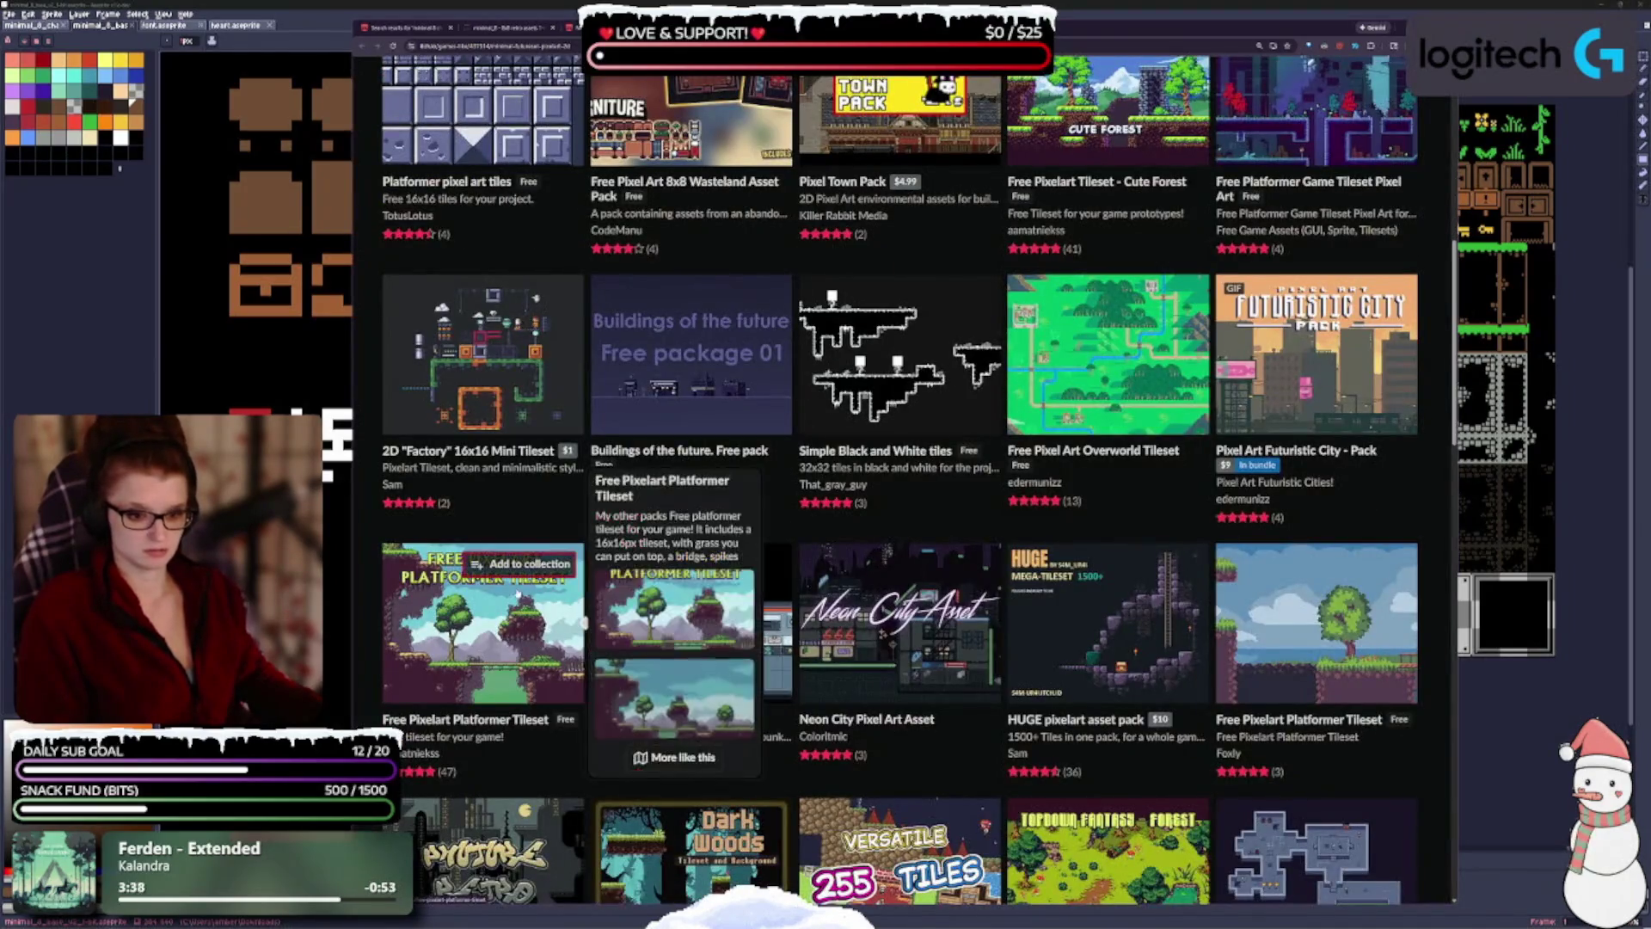
# Step: Save the other Free Pixelart Platformer Tileset to Pixels, skipping the already-saved copy
pyautogui.click(517, 565)
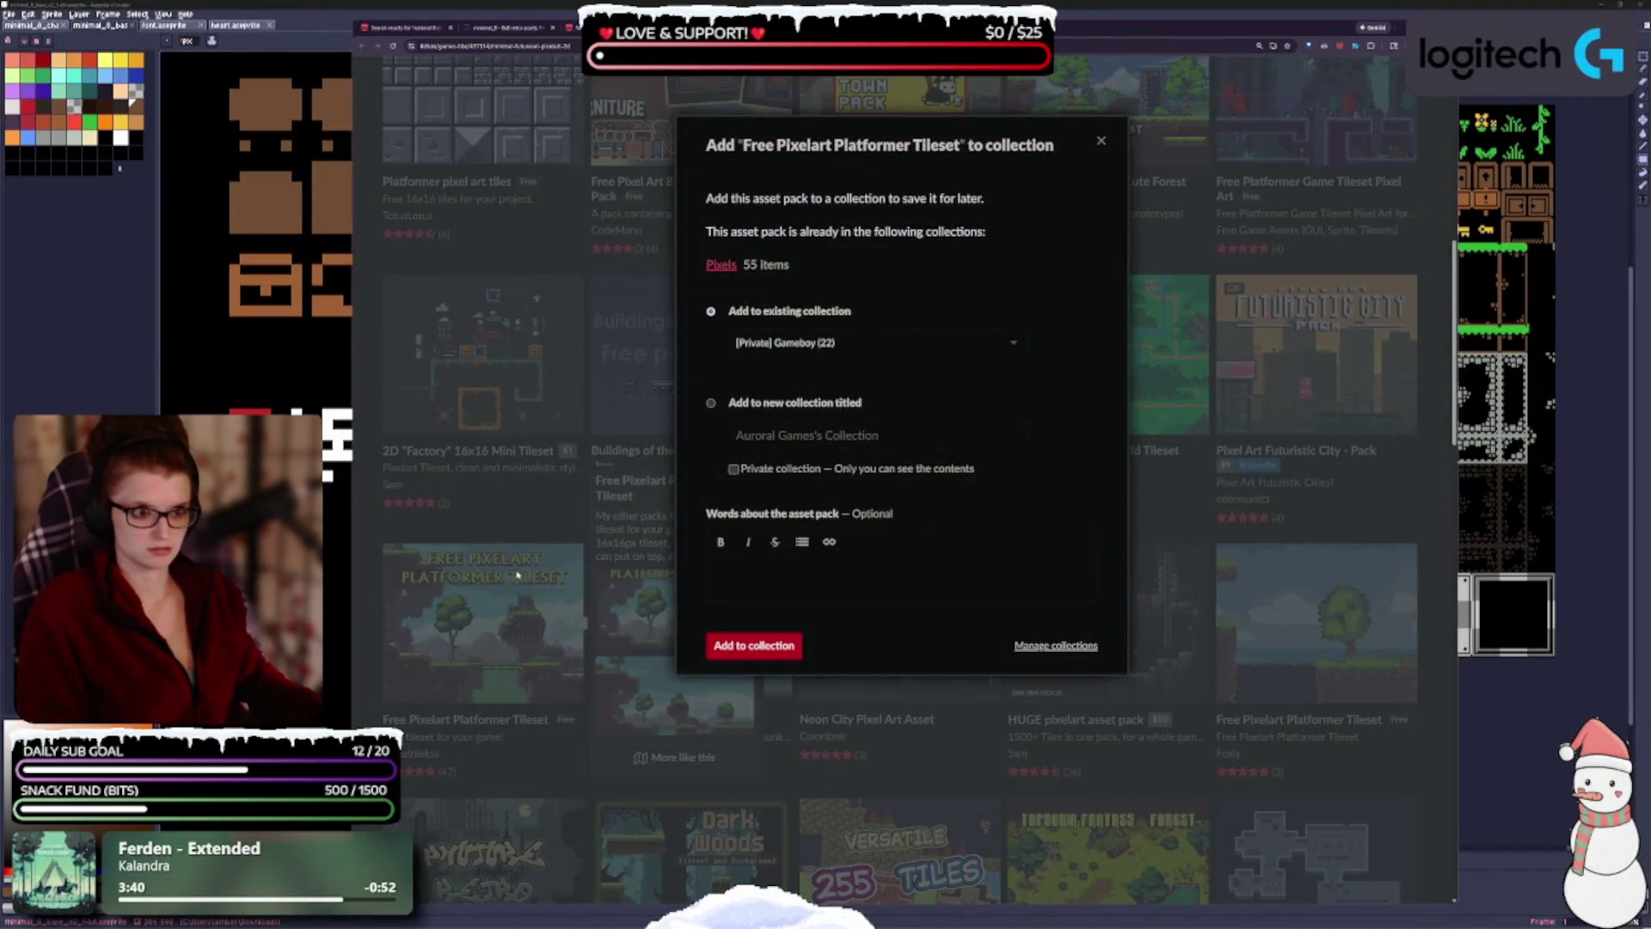
pyautogui.click(914, 738)
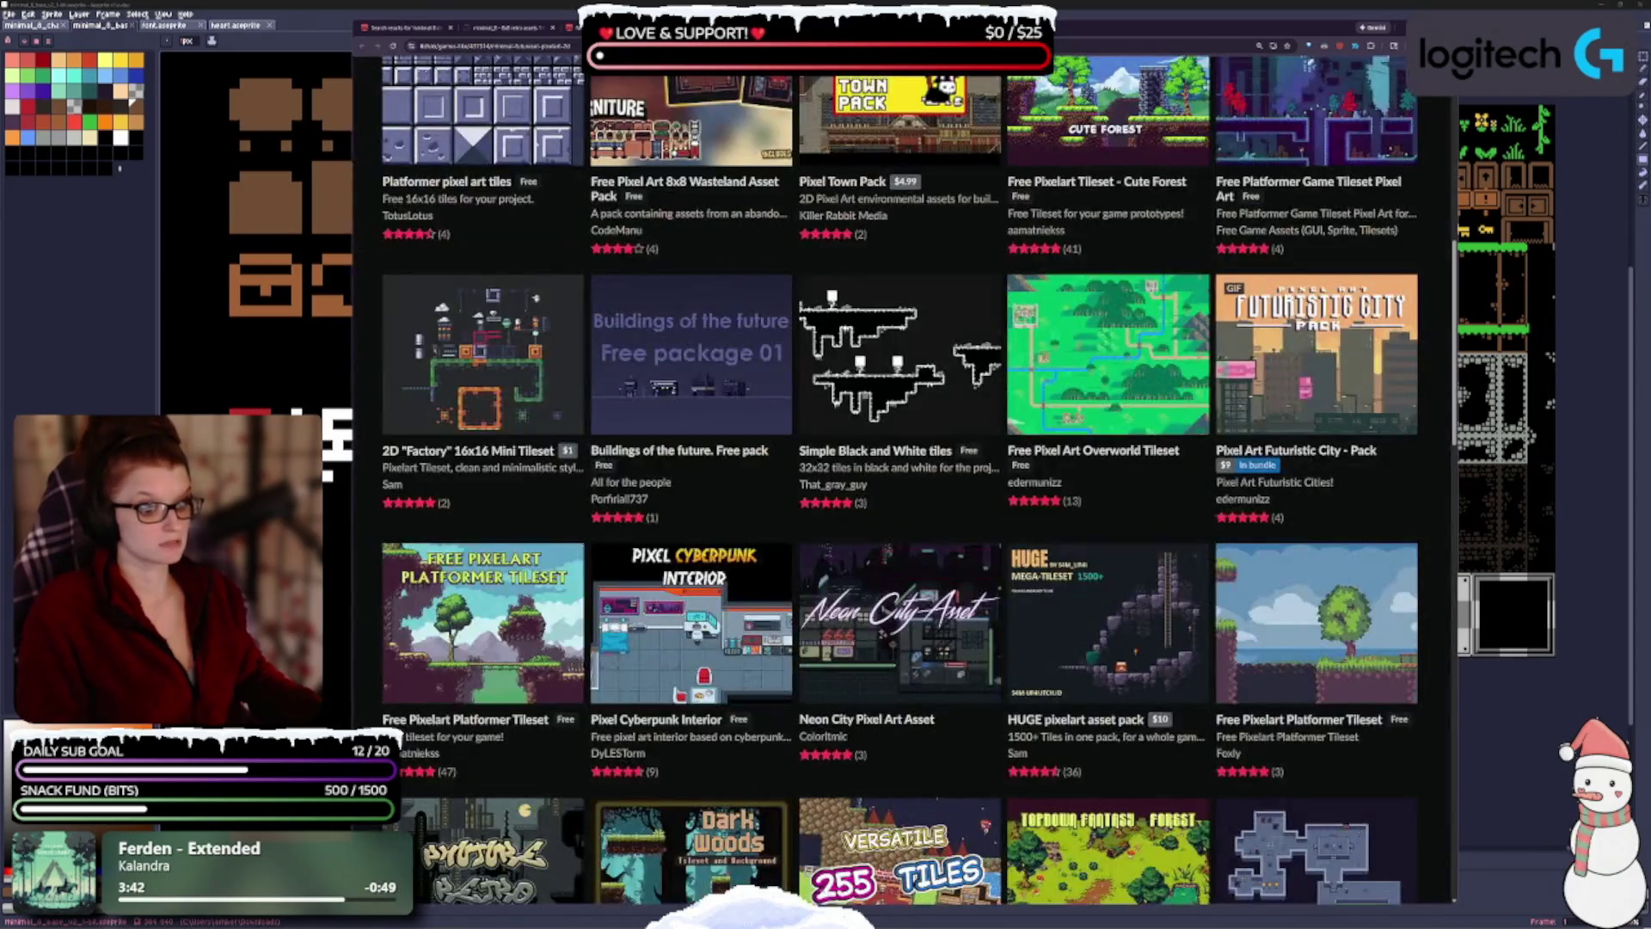
pyautogui.scroll(-2, 1432, 519)
pyautogui.moveTo(1400, 561)
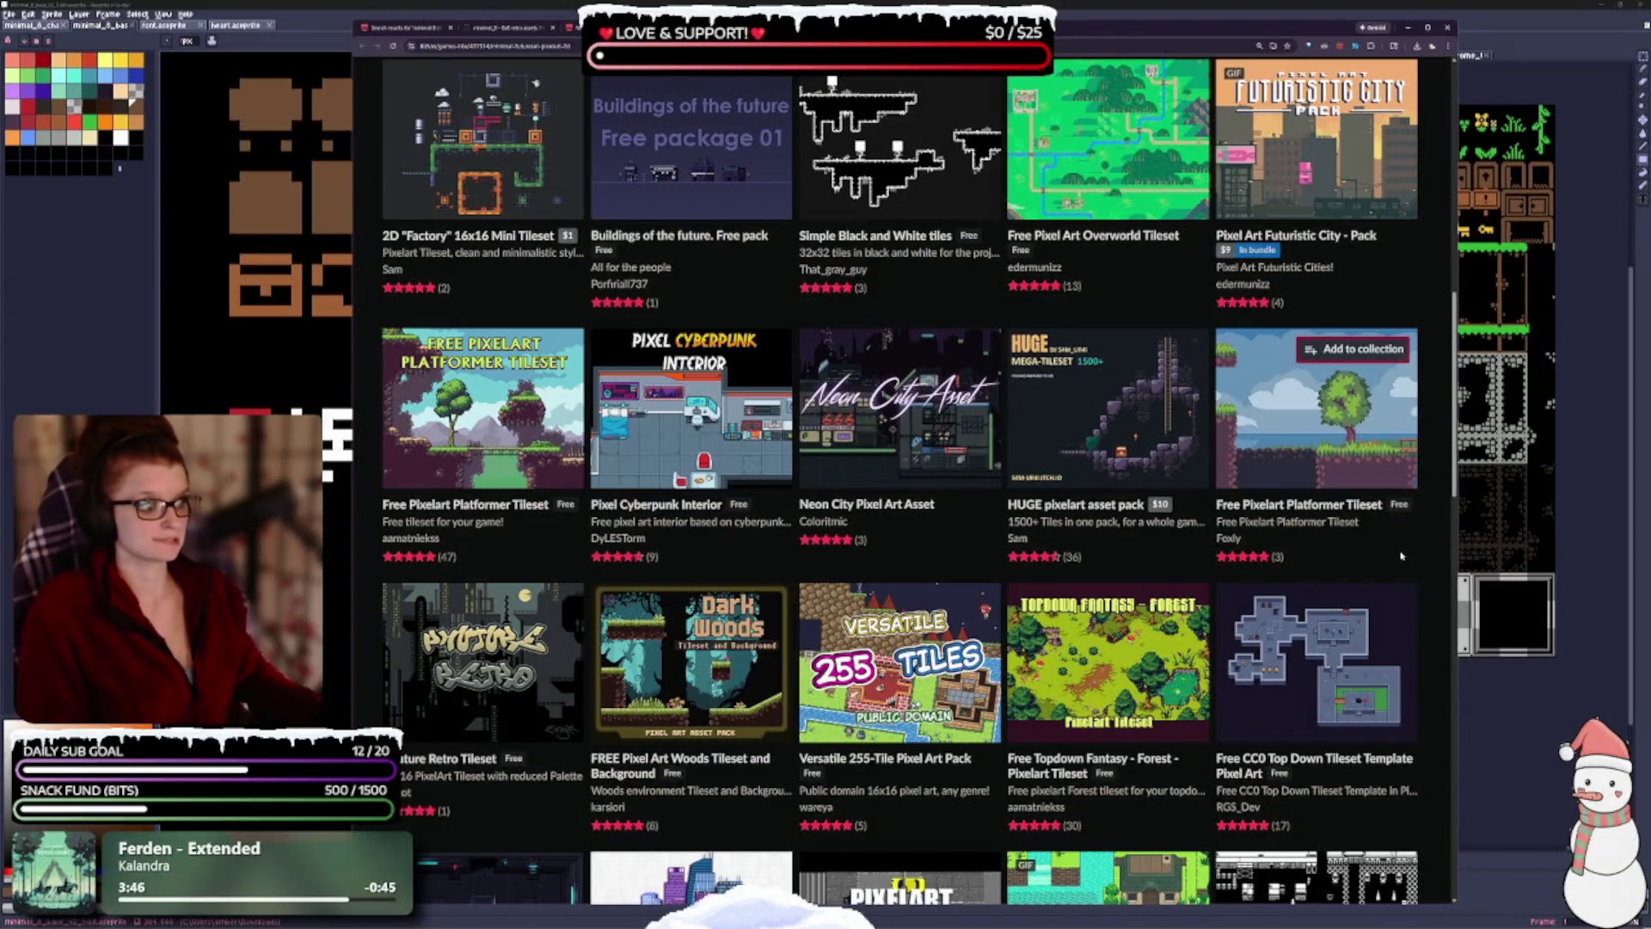
pyautogui.moveTo(1340, 414)
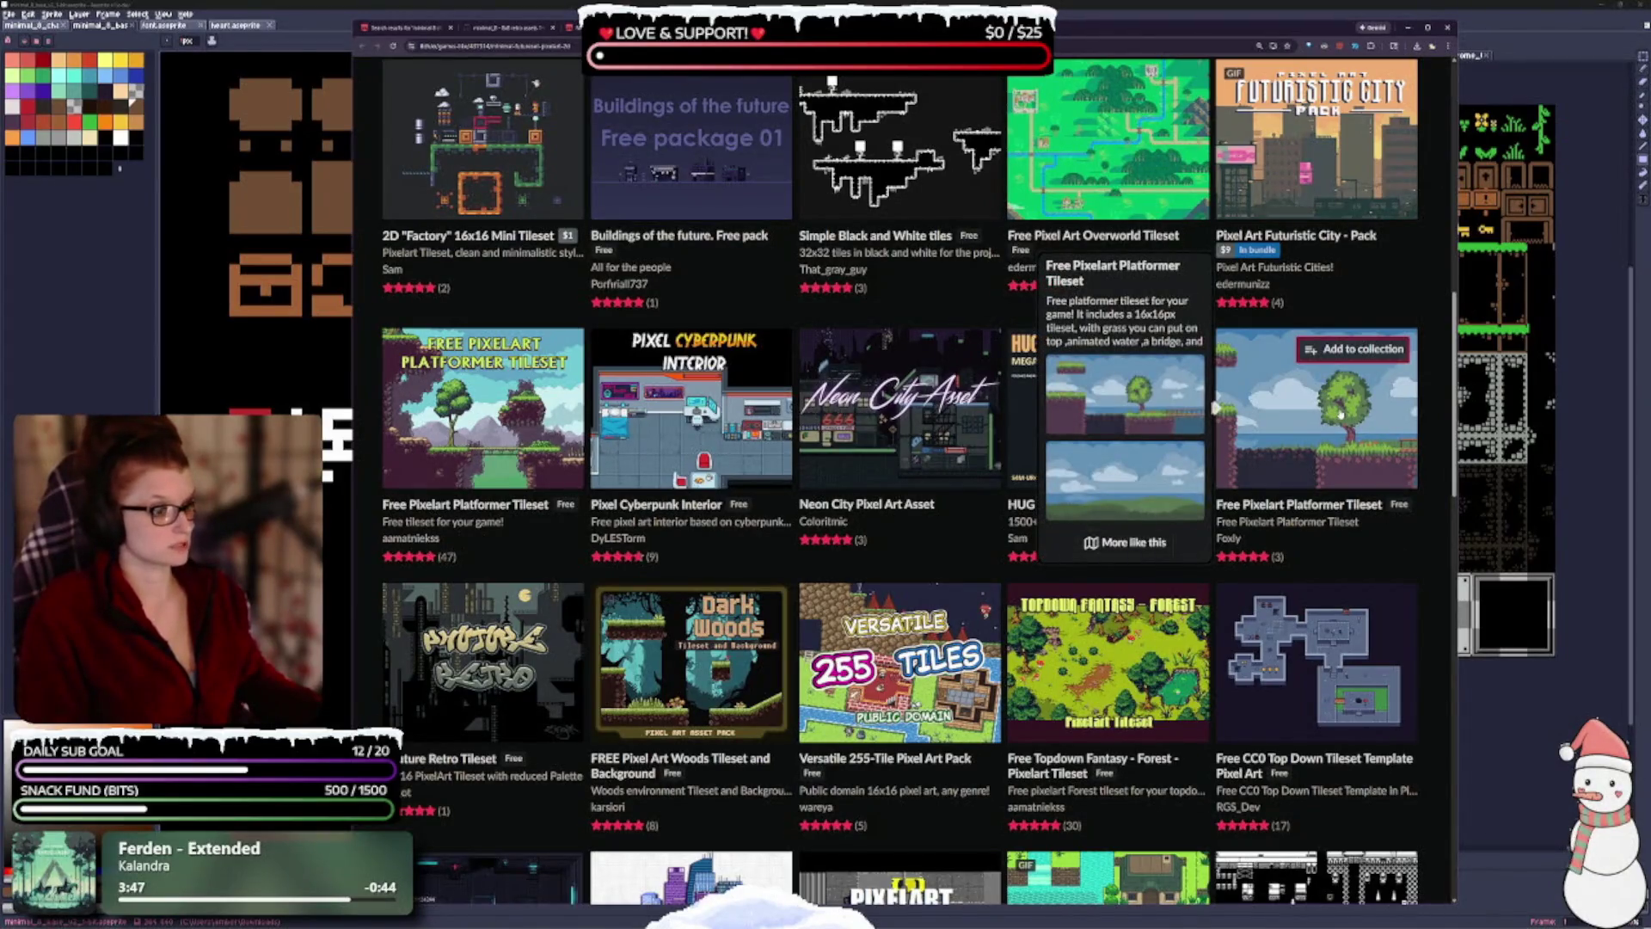
pyautogui.scroll(-1, 1340, 414)
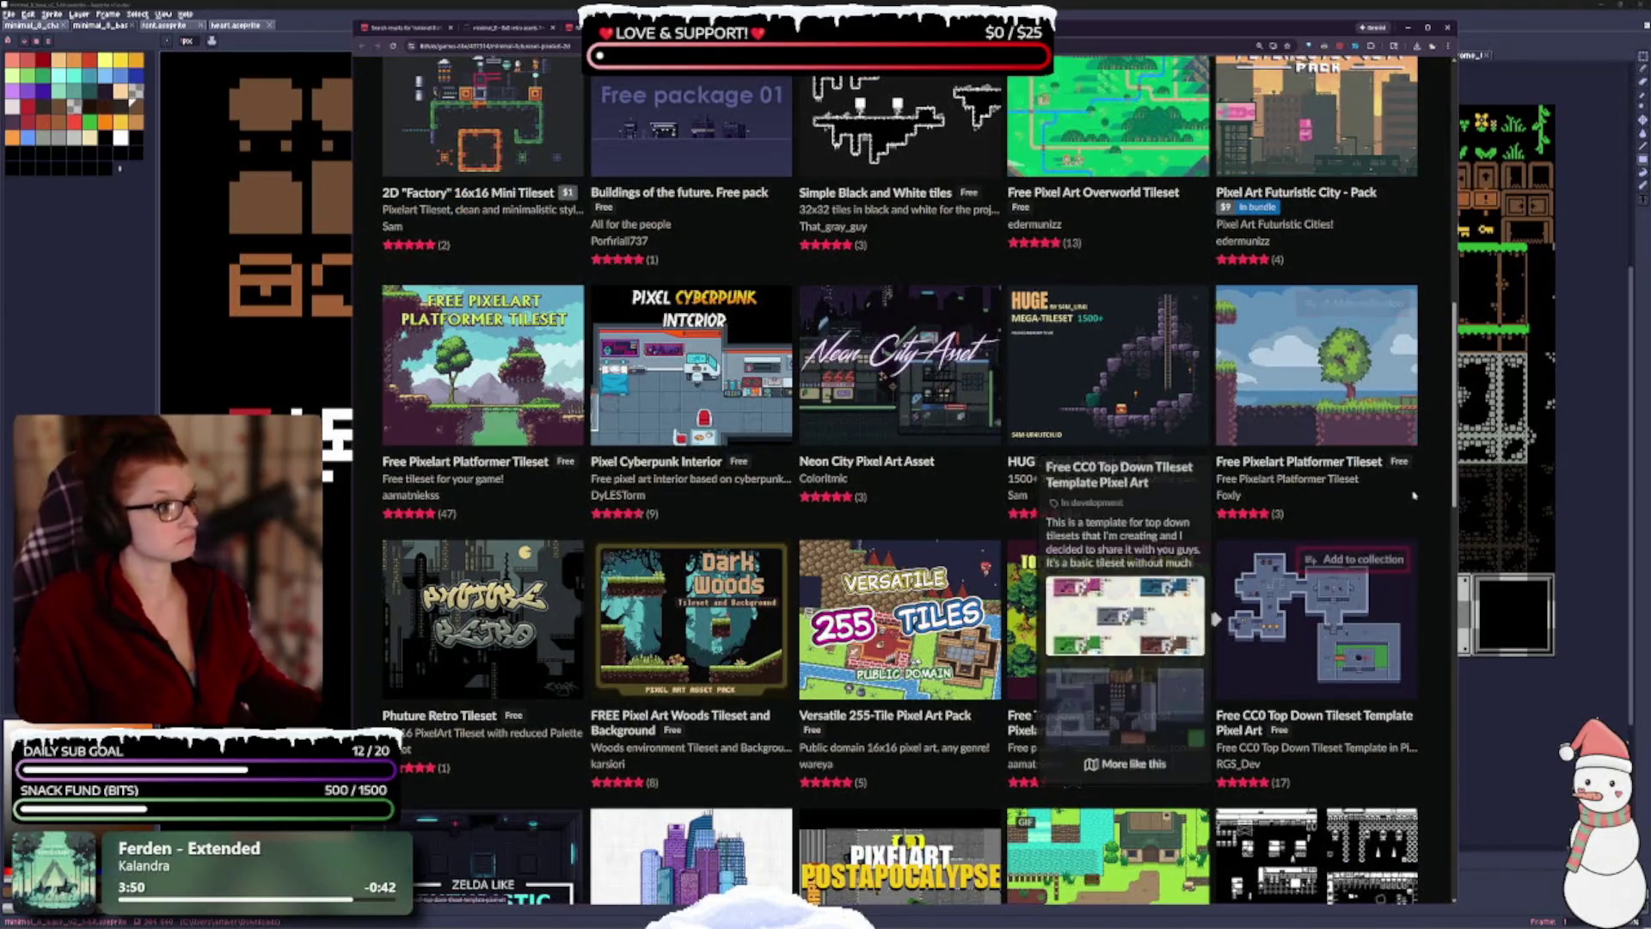
pyautogui.click(1344, 300)
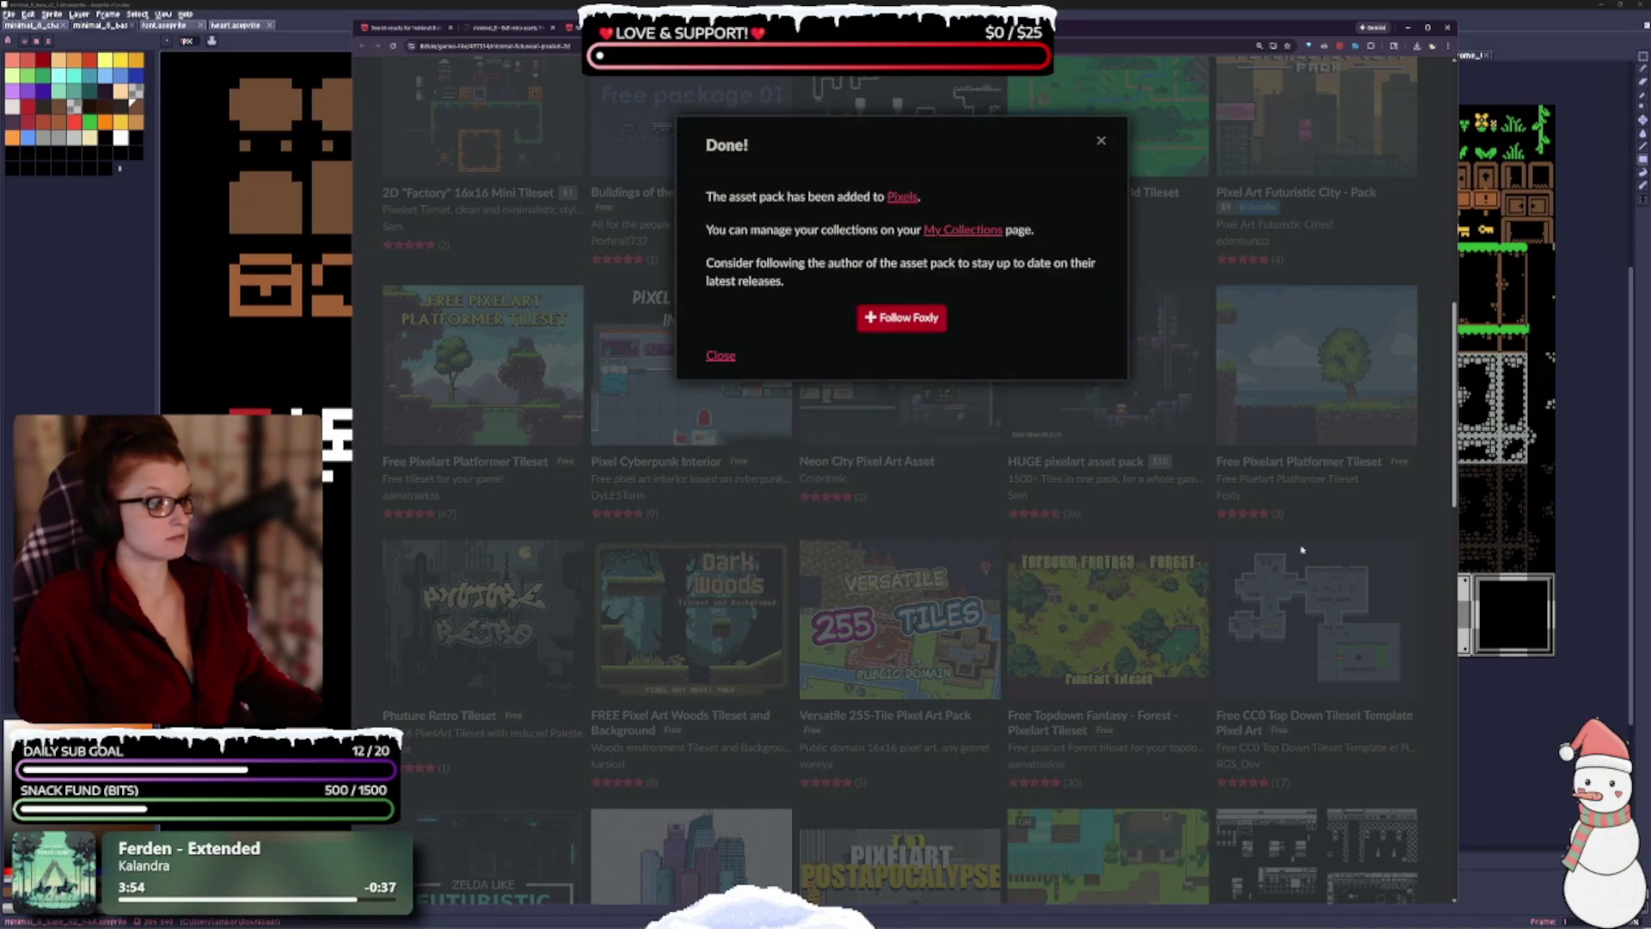
pyautogui.click(1407, 514)
pyautogui.scroll(-3, 1407, 515)
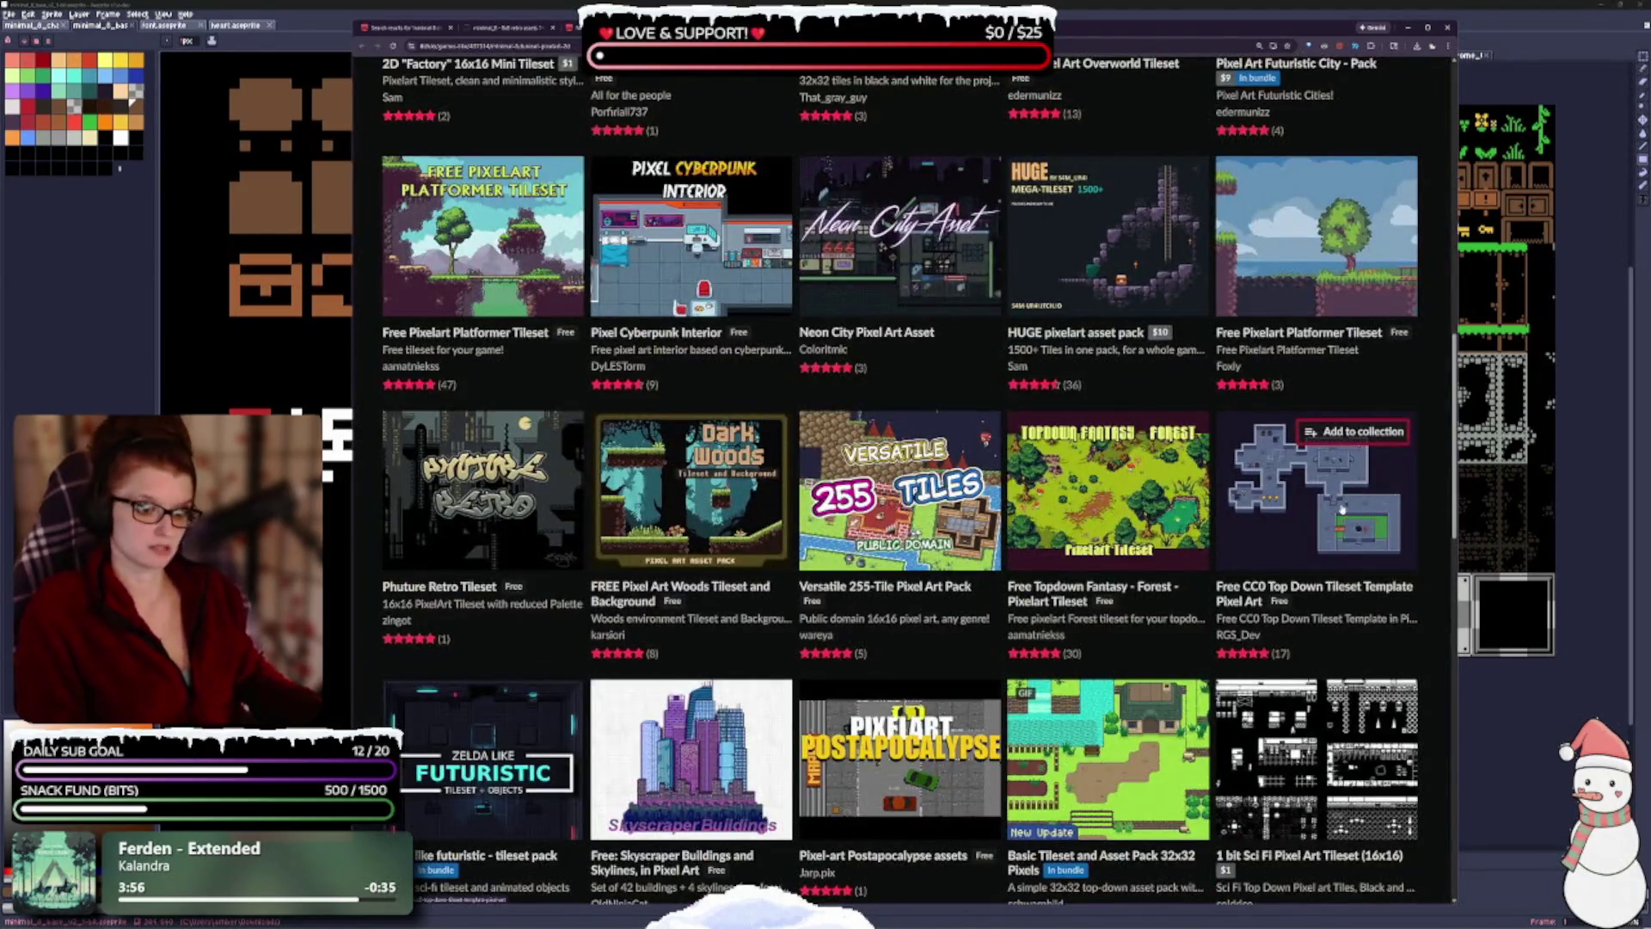
pyautogui.moveTo(1342, 509)
pyautogui.scroll(-1, 1396, 441)
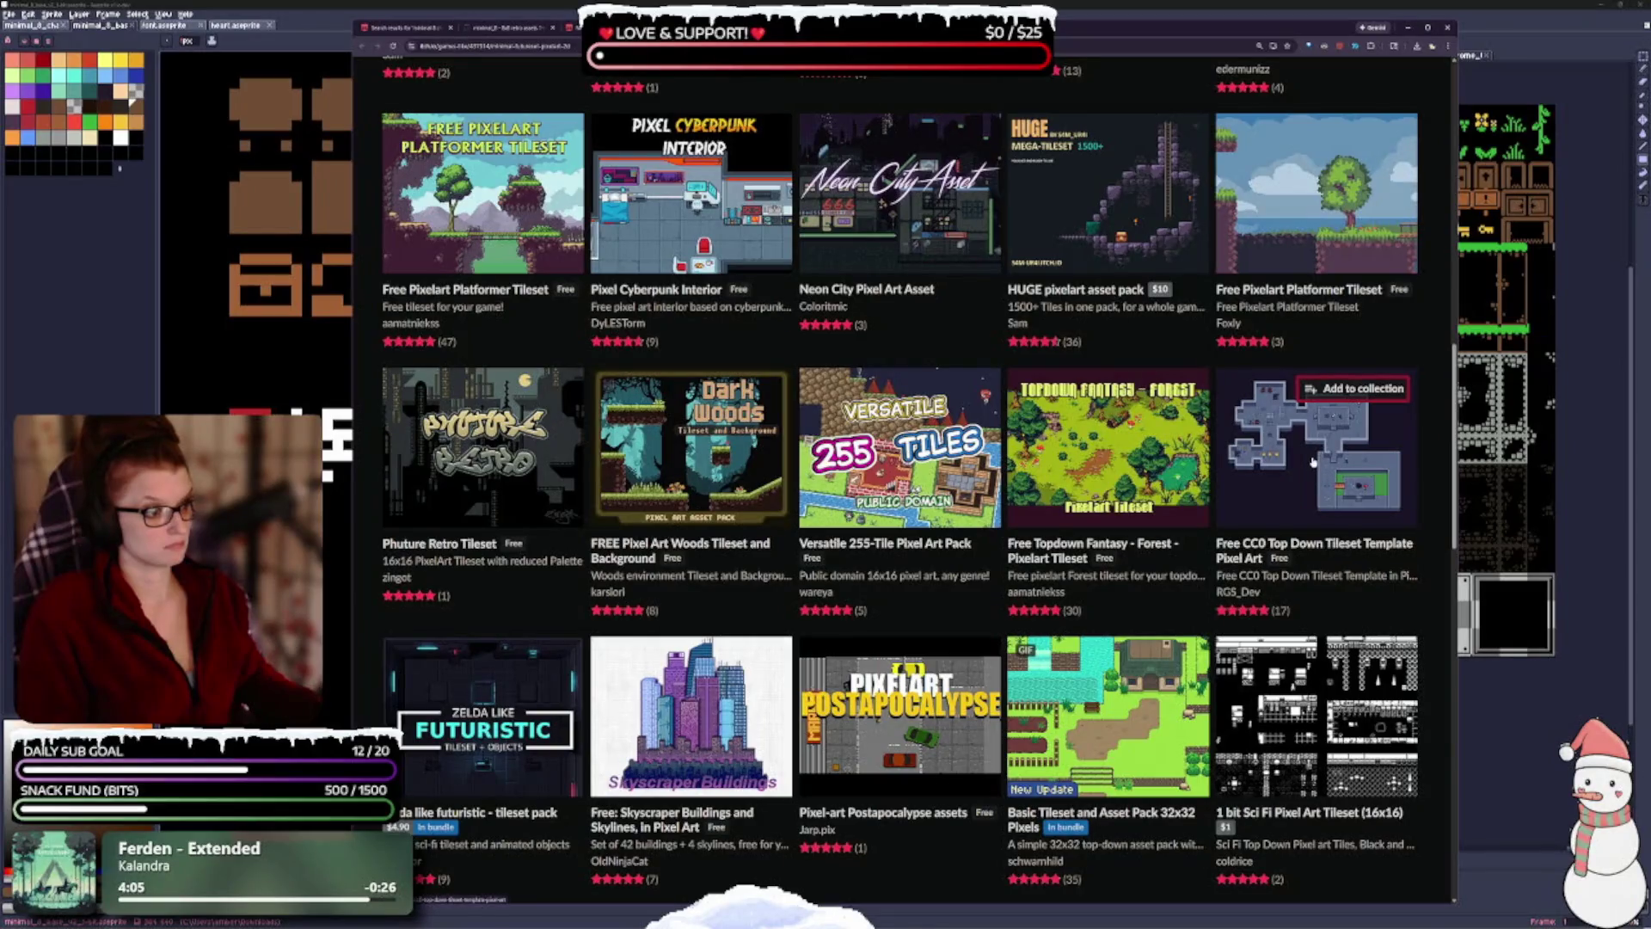
pyautogui.moveTo(1313, 463)
pyautogui.scroll(-3, 877, 748)
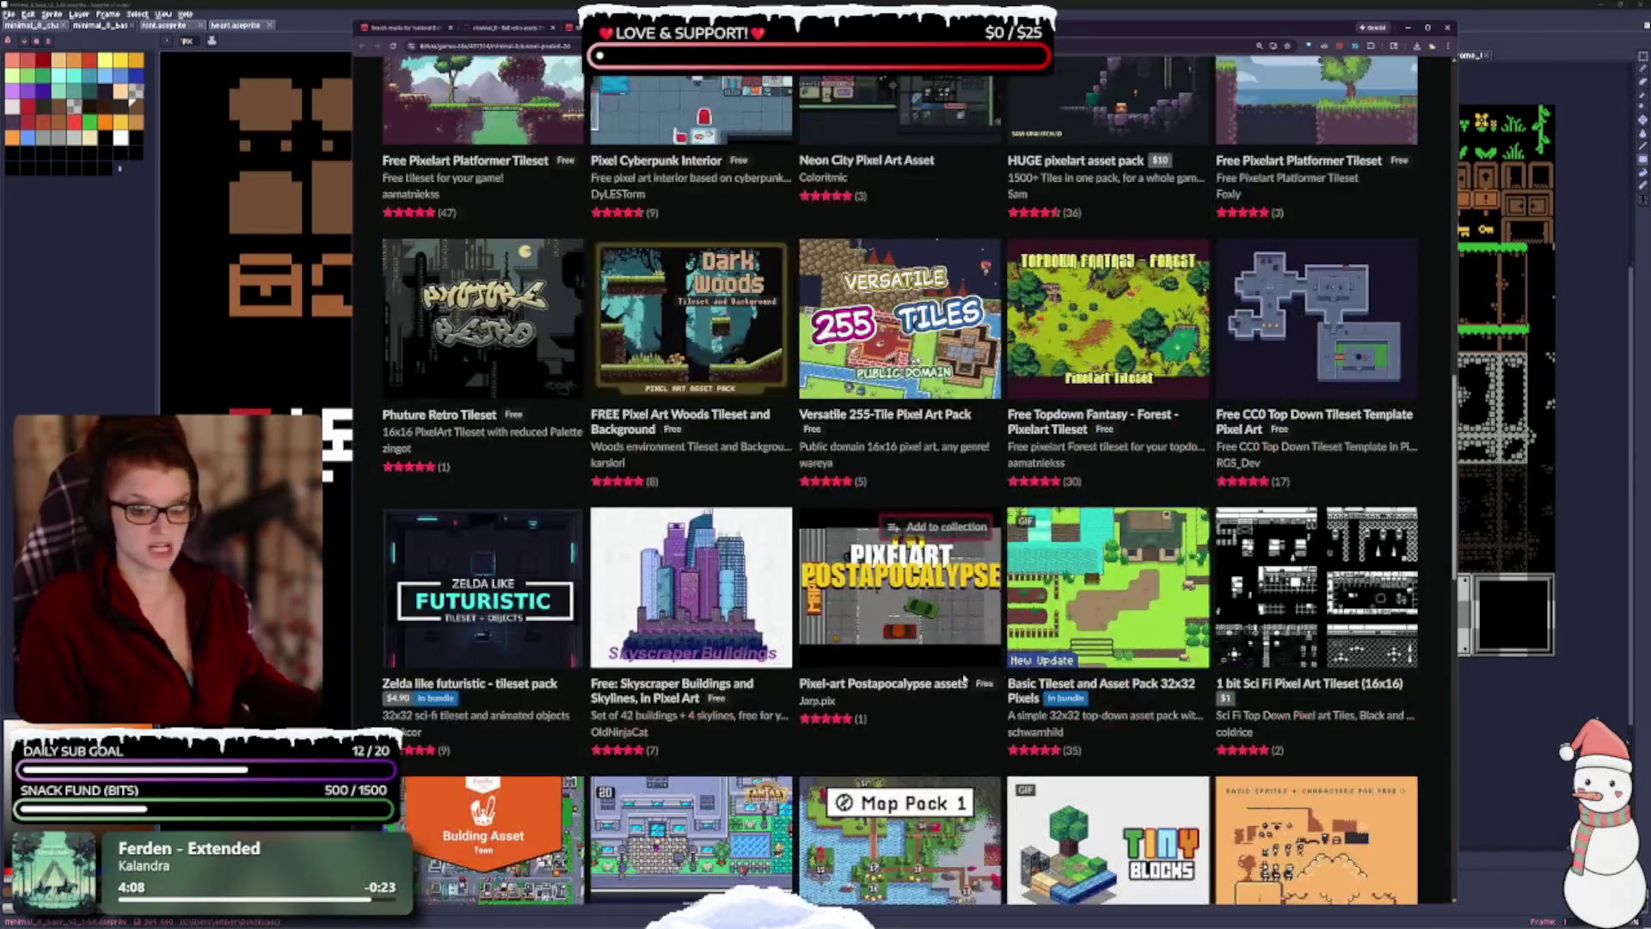
pyautogui.scroll(-1, 899, 688)
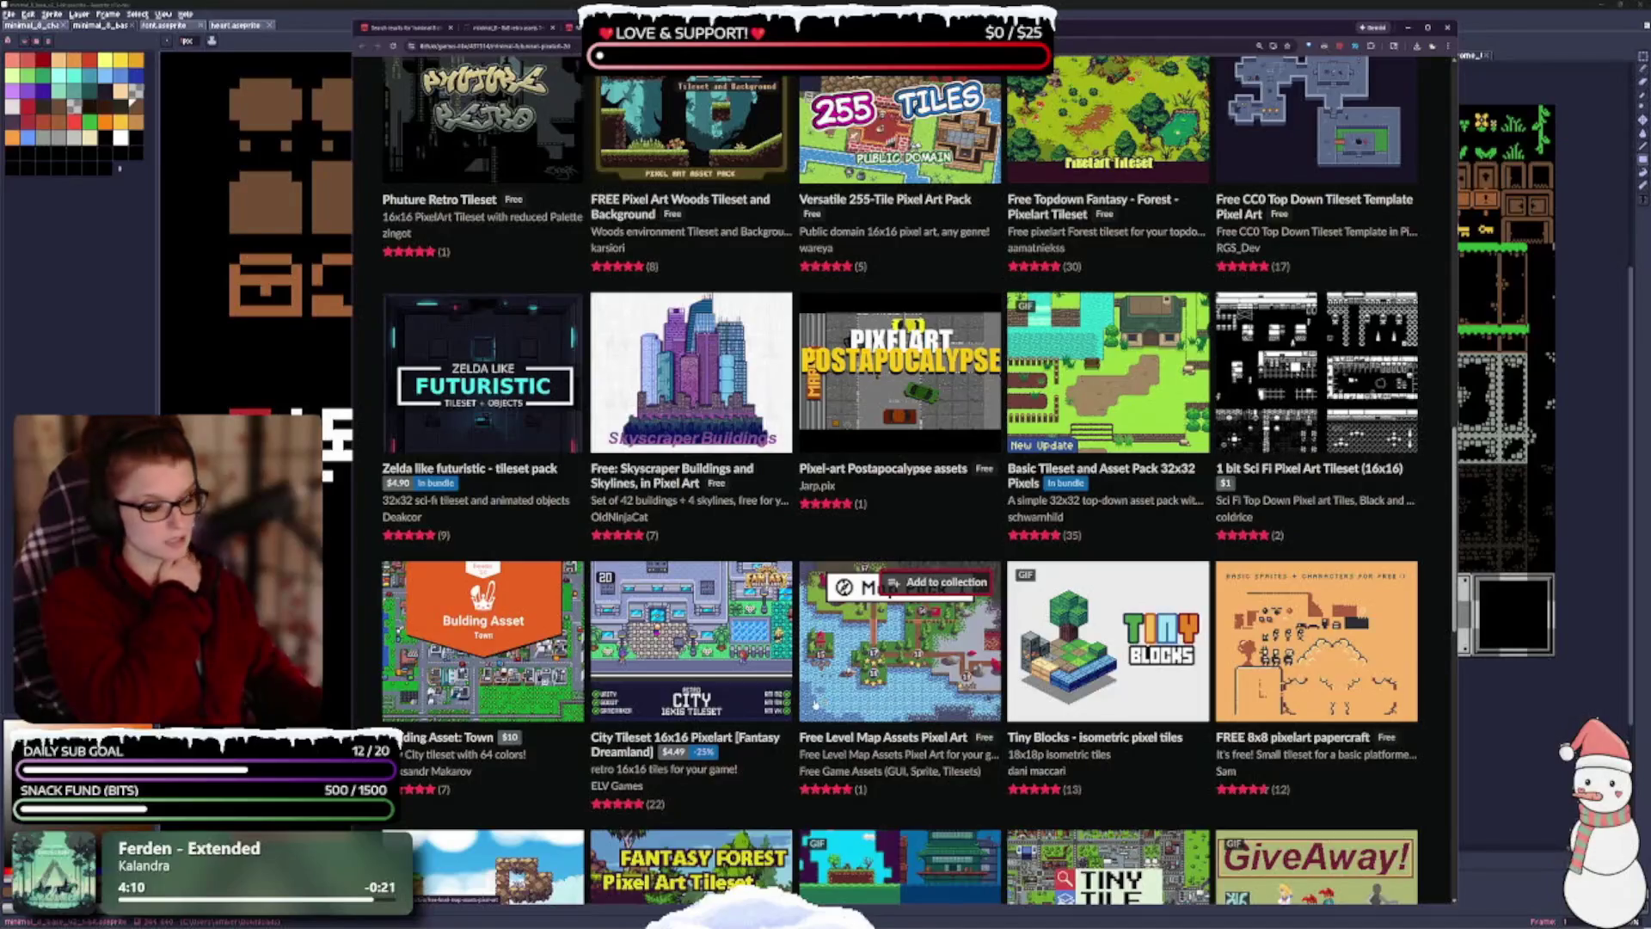
pyautogui.scroll(-1, 805, 709)
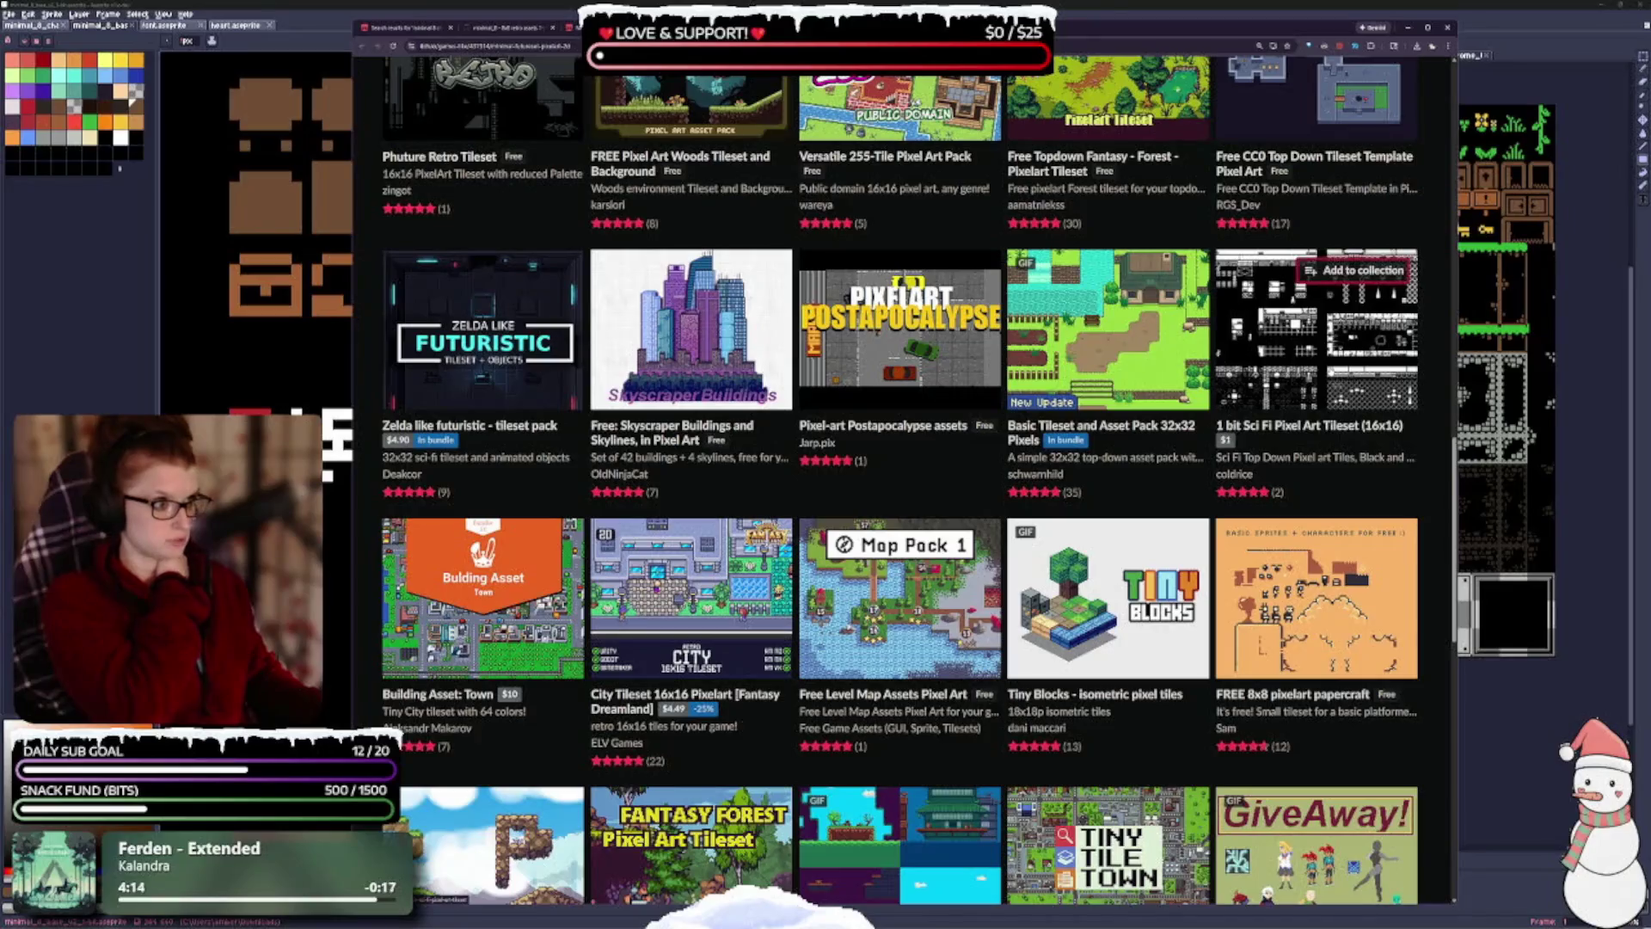
pyautogui.moveTo(1316, 329)
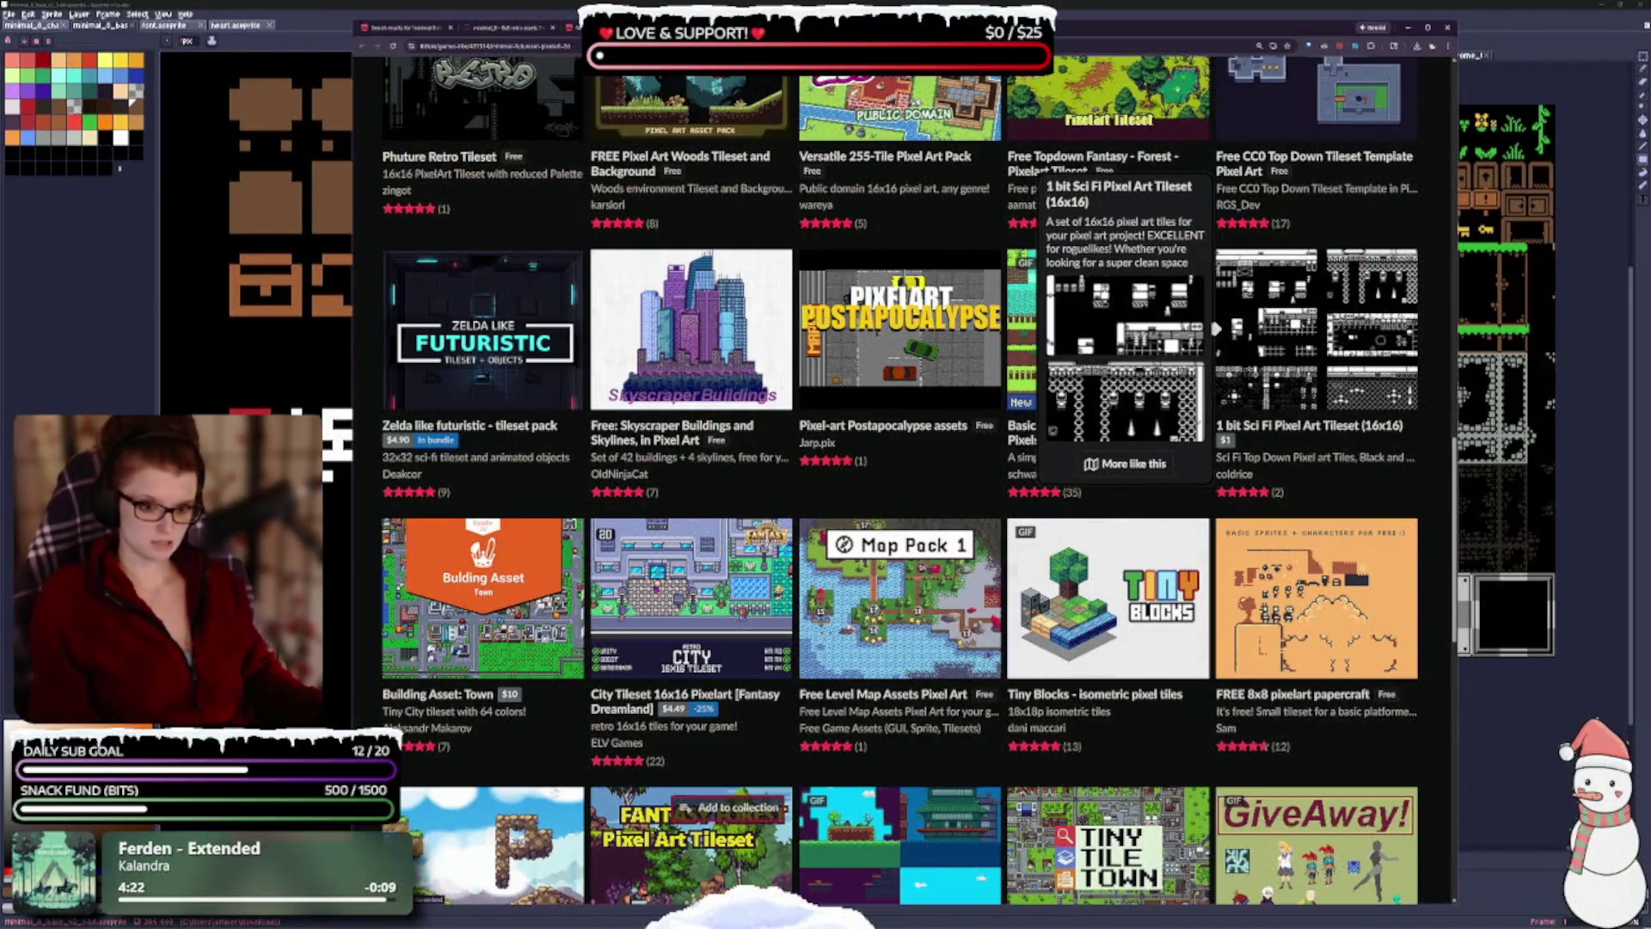
pyautogui.moveTo(525, 851)
pyautogui.scroll(-2, 592, 851)
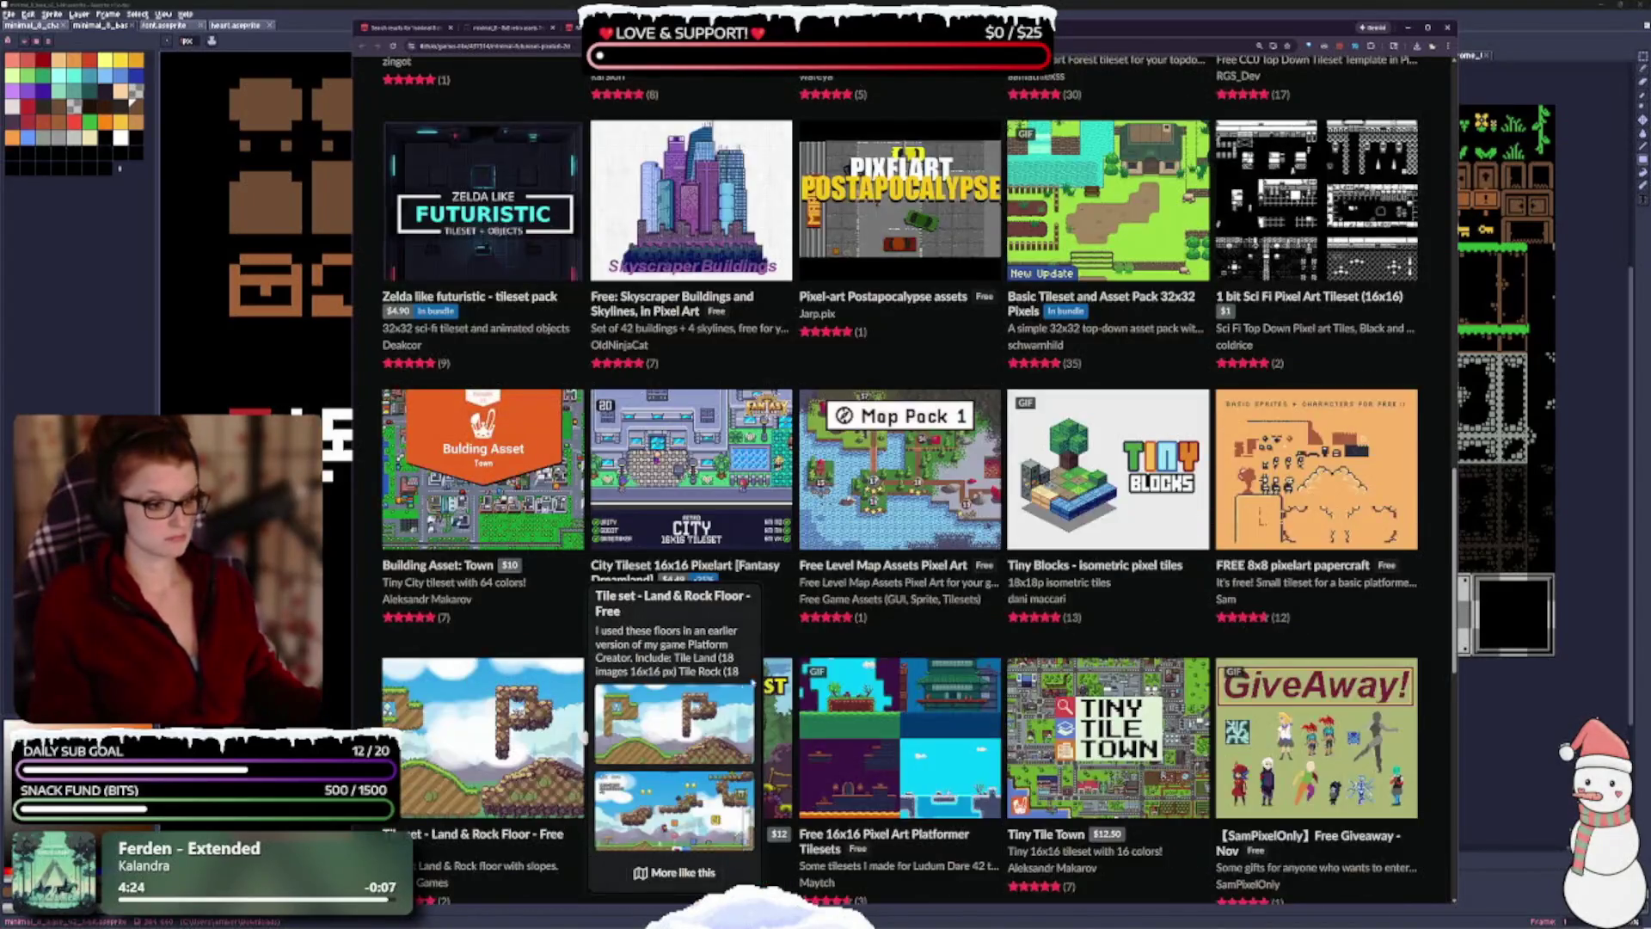
pyautogui.scroll(-1, 878, 666)
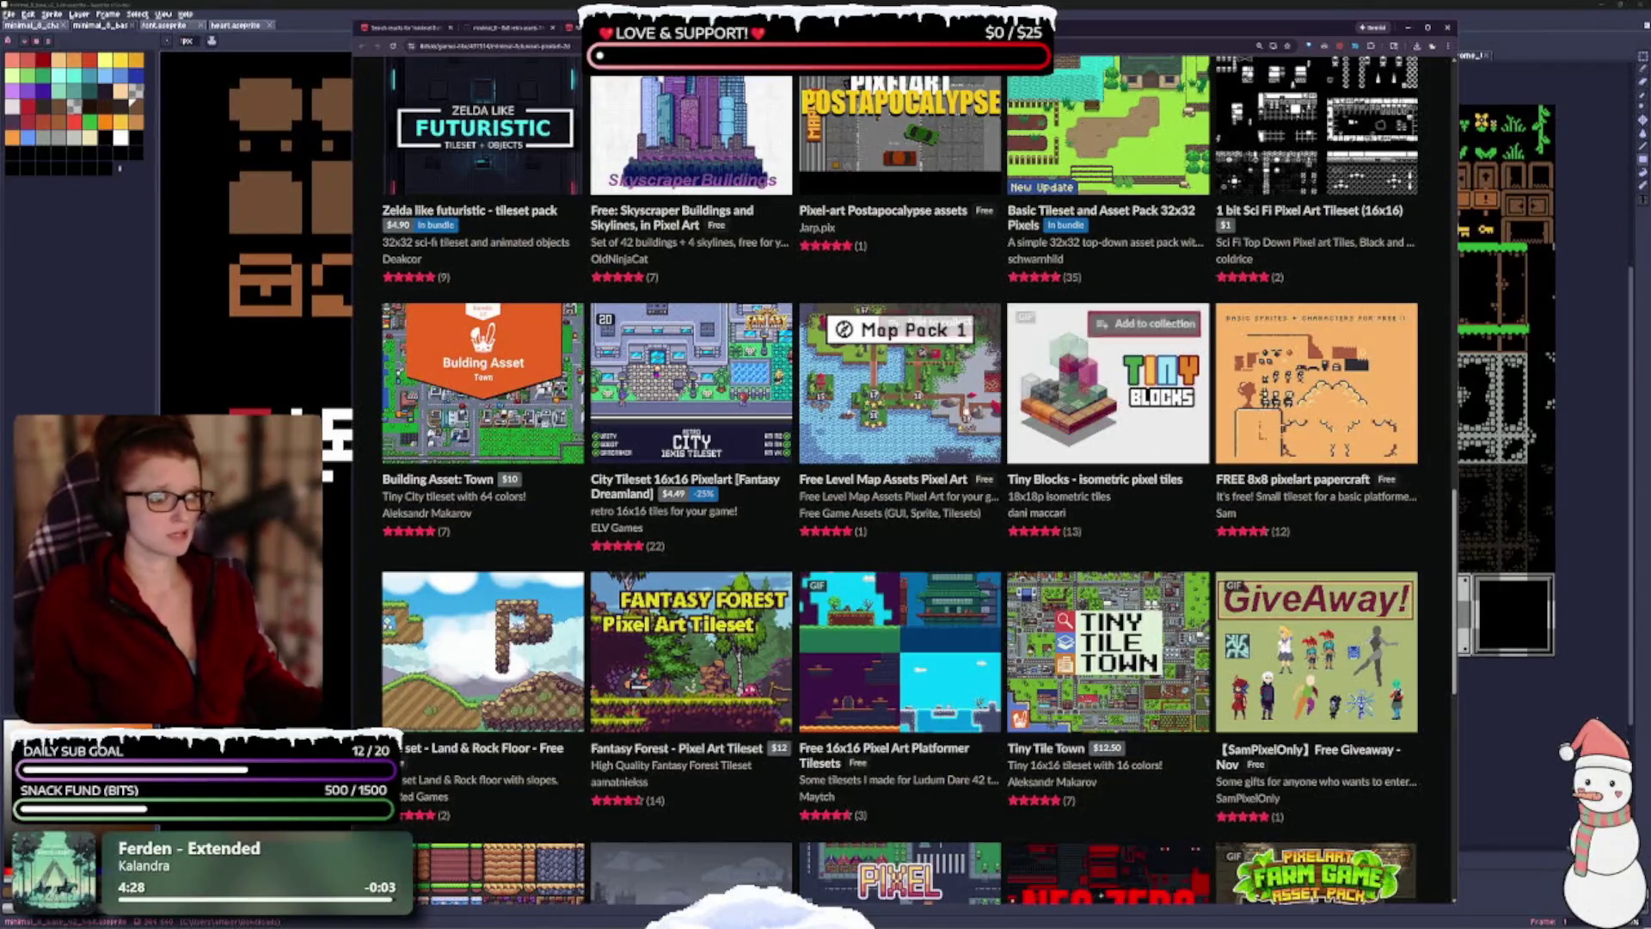
pyautogui.moveTo(918, 382)
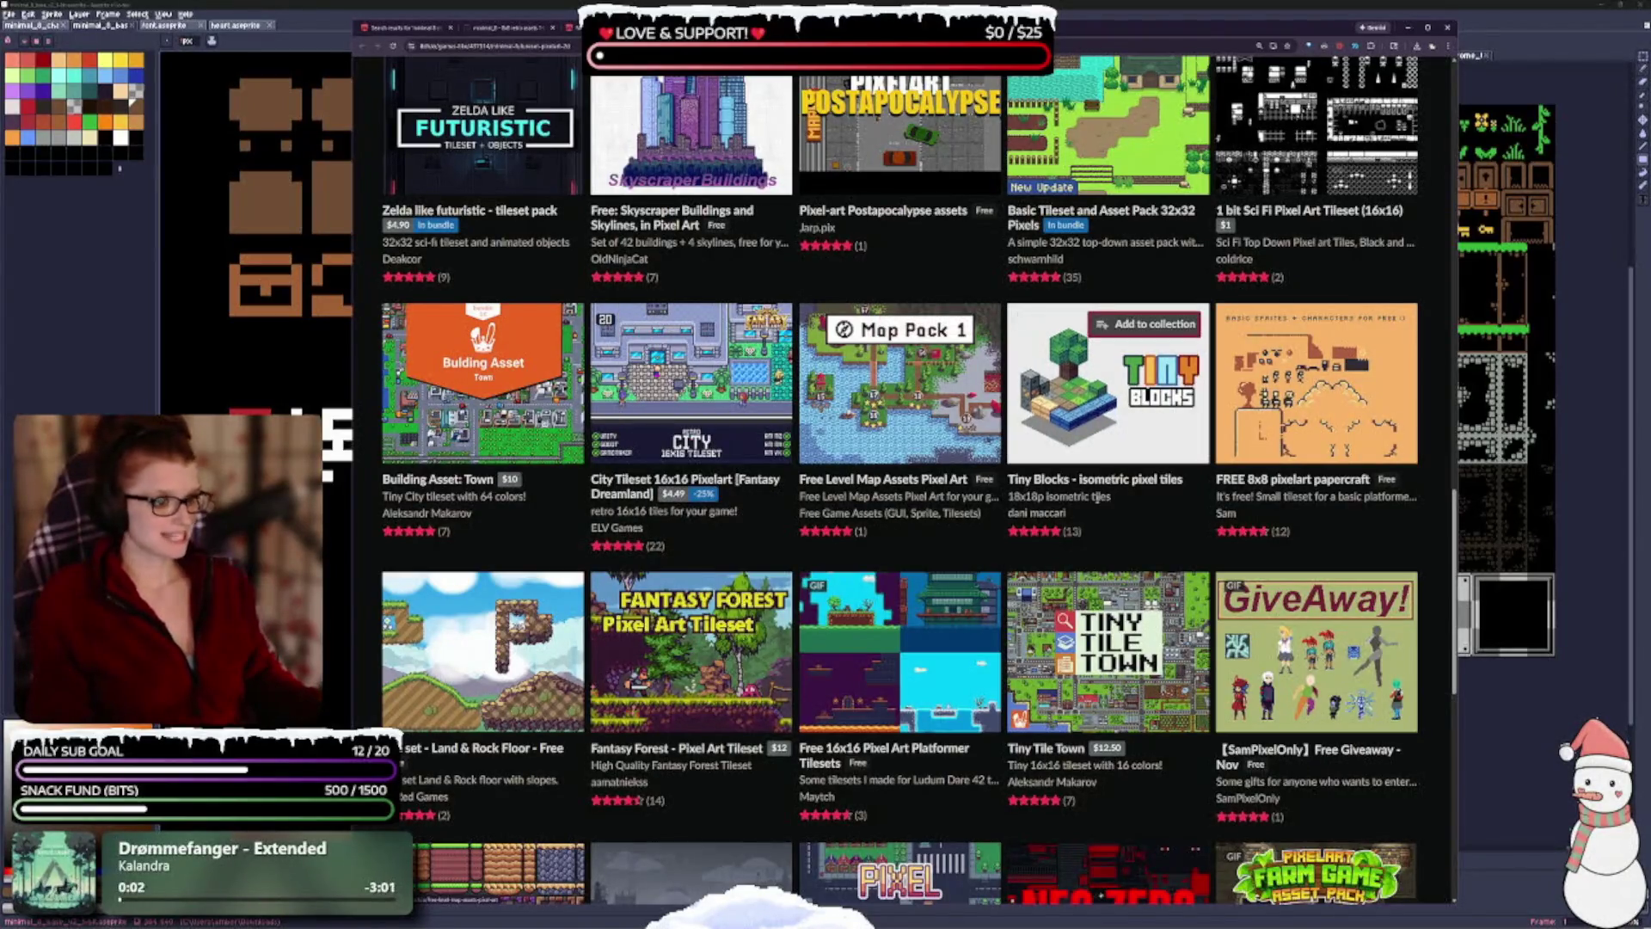
pyautogui.moveTo(1092, 438)
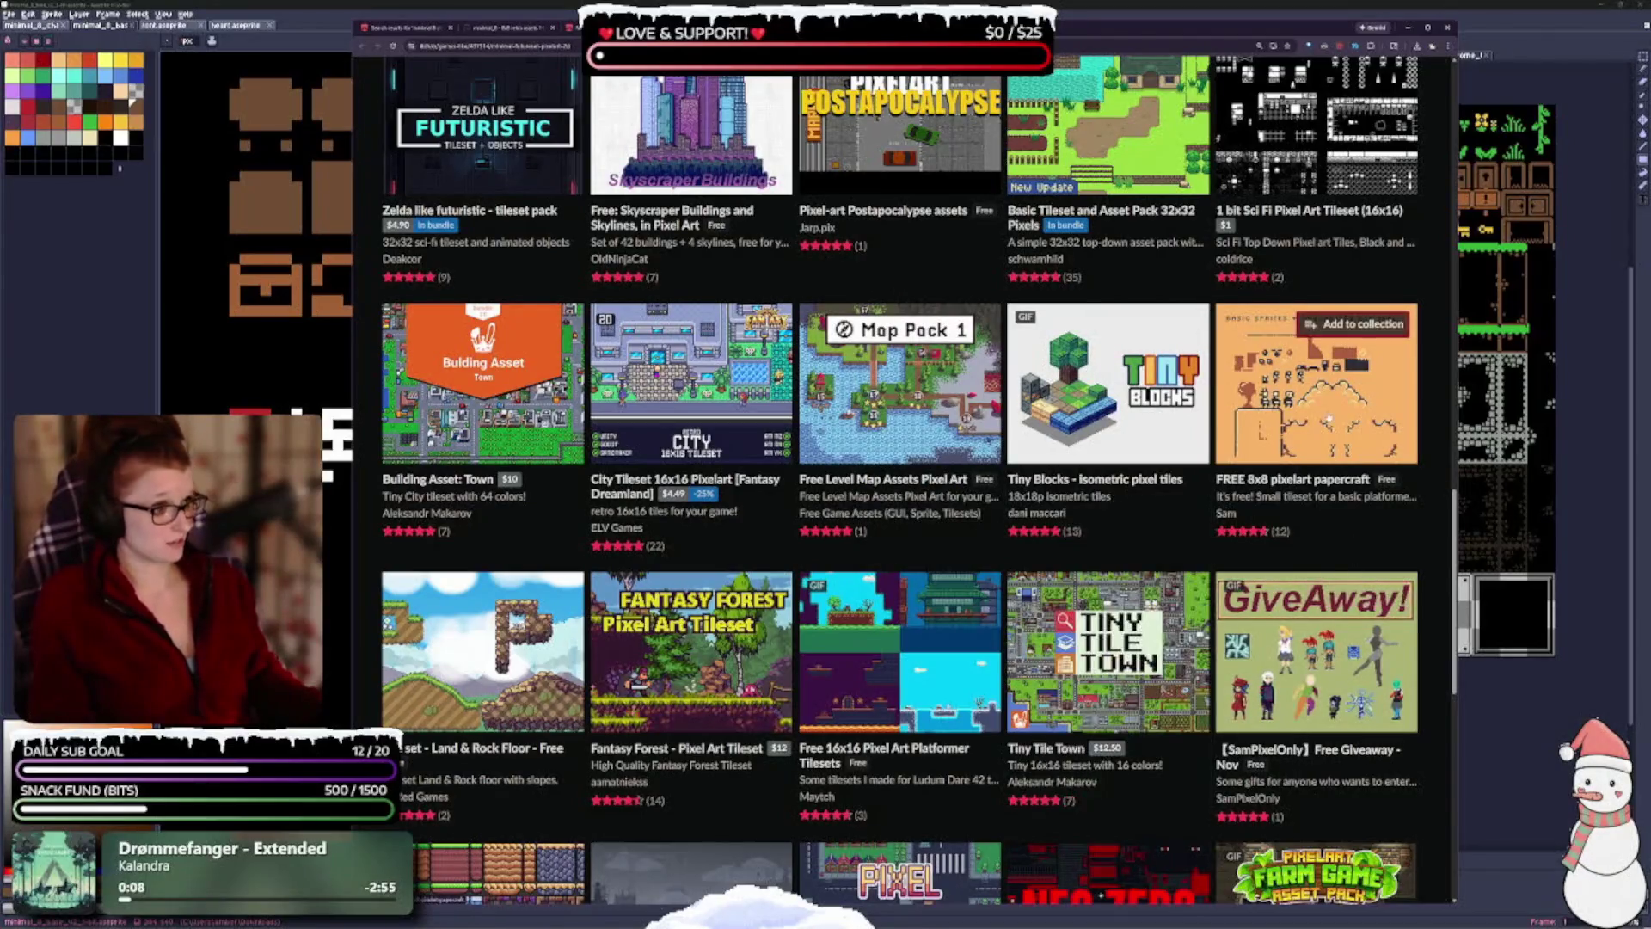
pyautogui.moveTo(1331, 431)
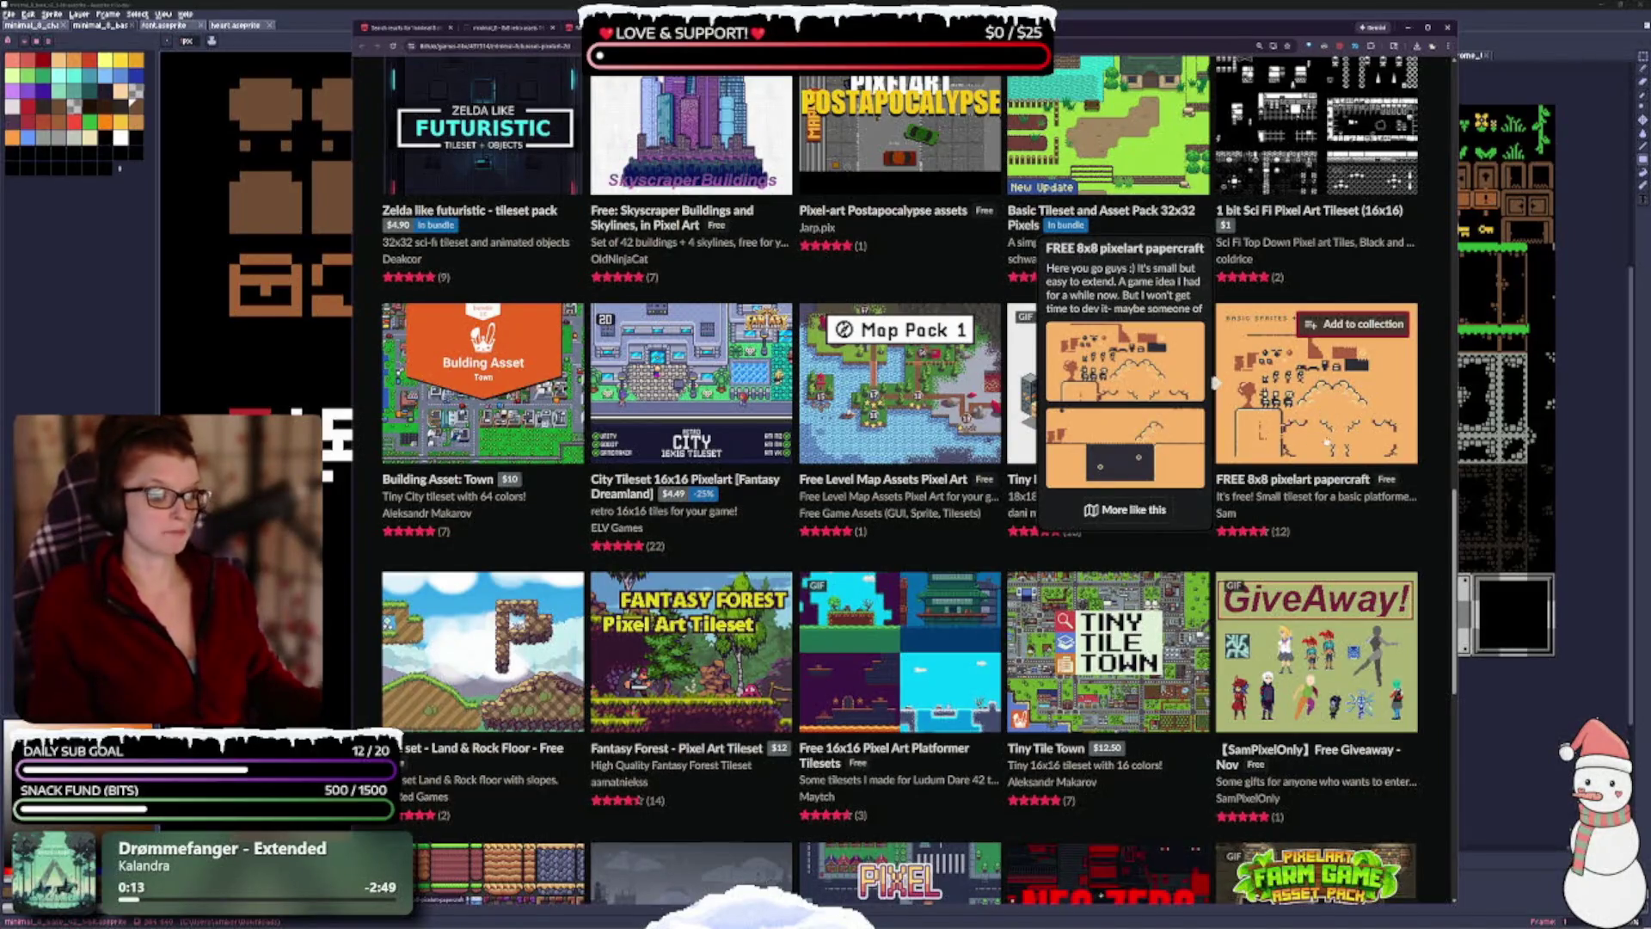
pyautogui.scroll(-2, 1329, 442)
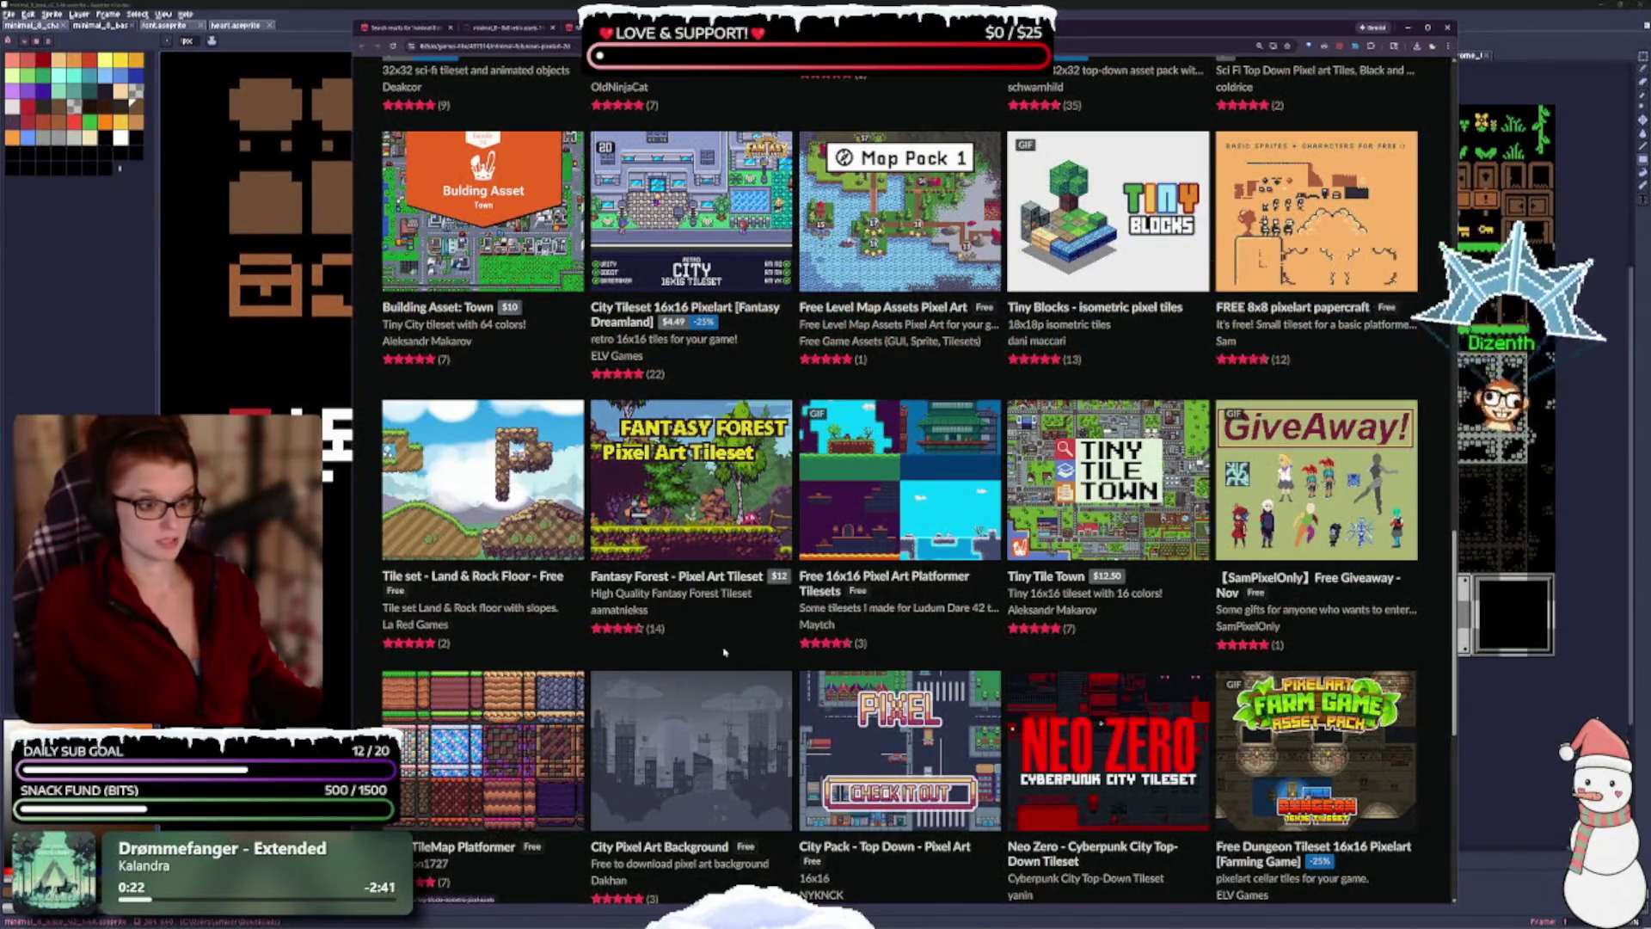
pyautogui.moveTo(856, 530)
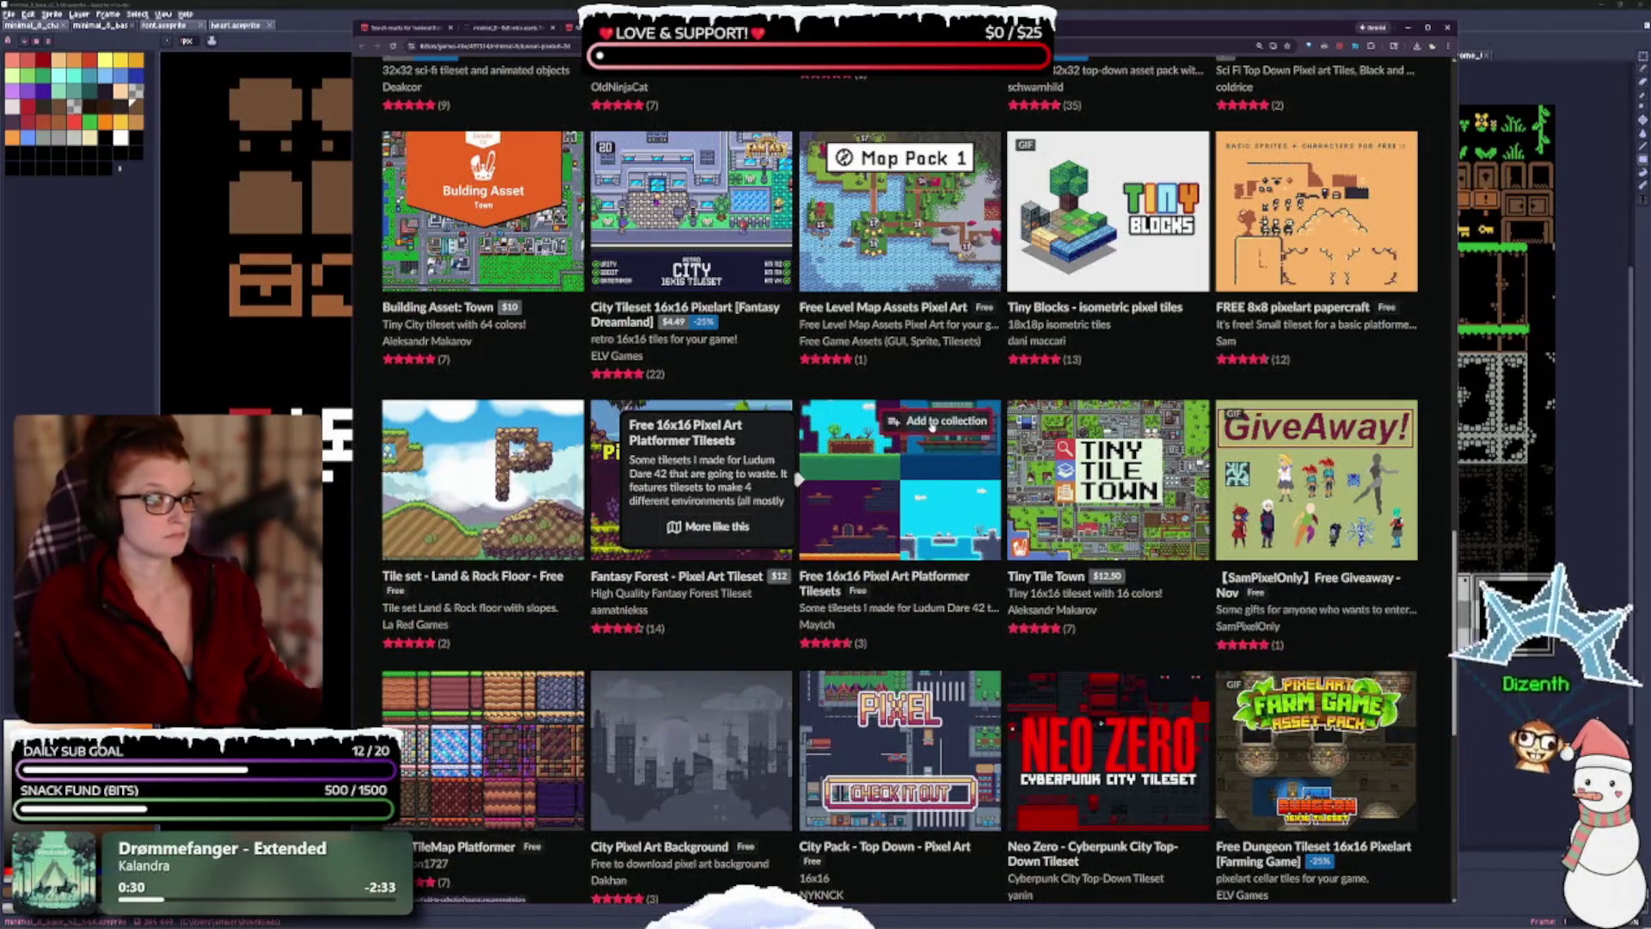
# Step: Add the Free 16x16 Pixel Art Platformer Tilesets pack to [Private] Pixels
pyautogui.click(942, 420)
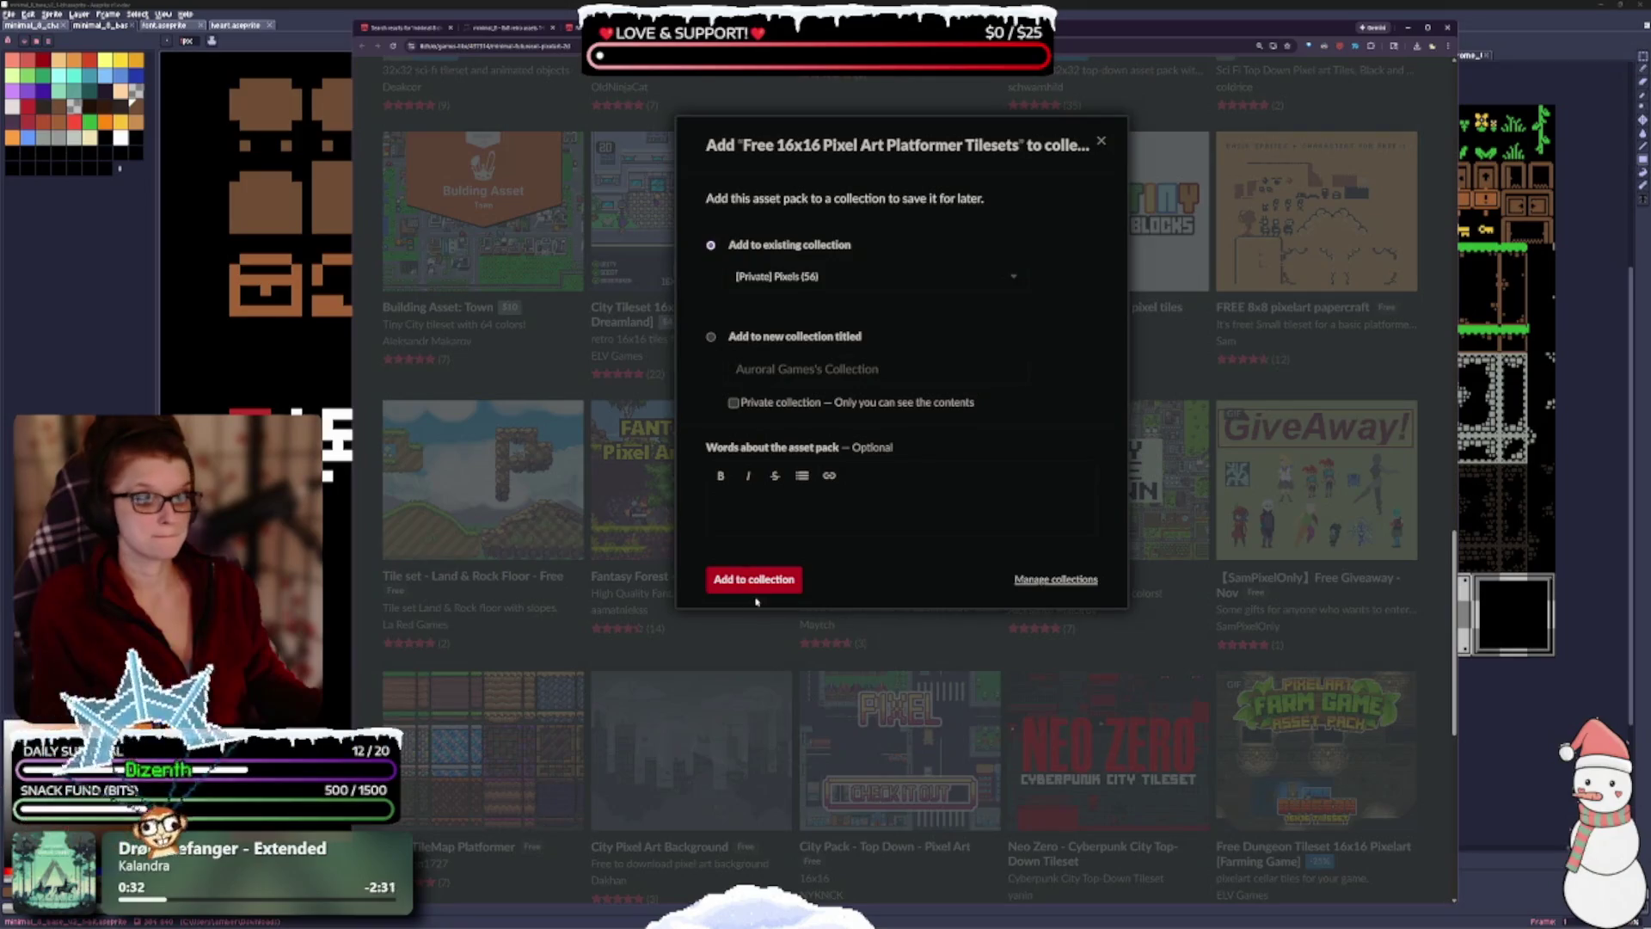
pyautogui.click(756, 585)
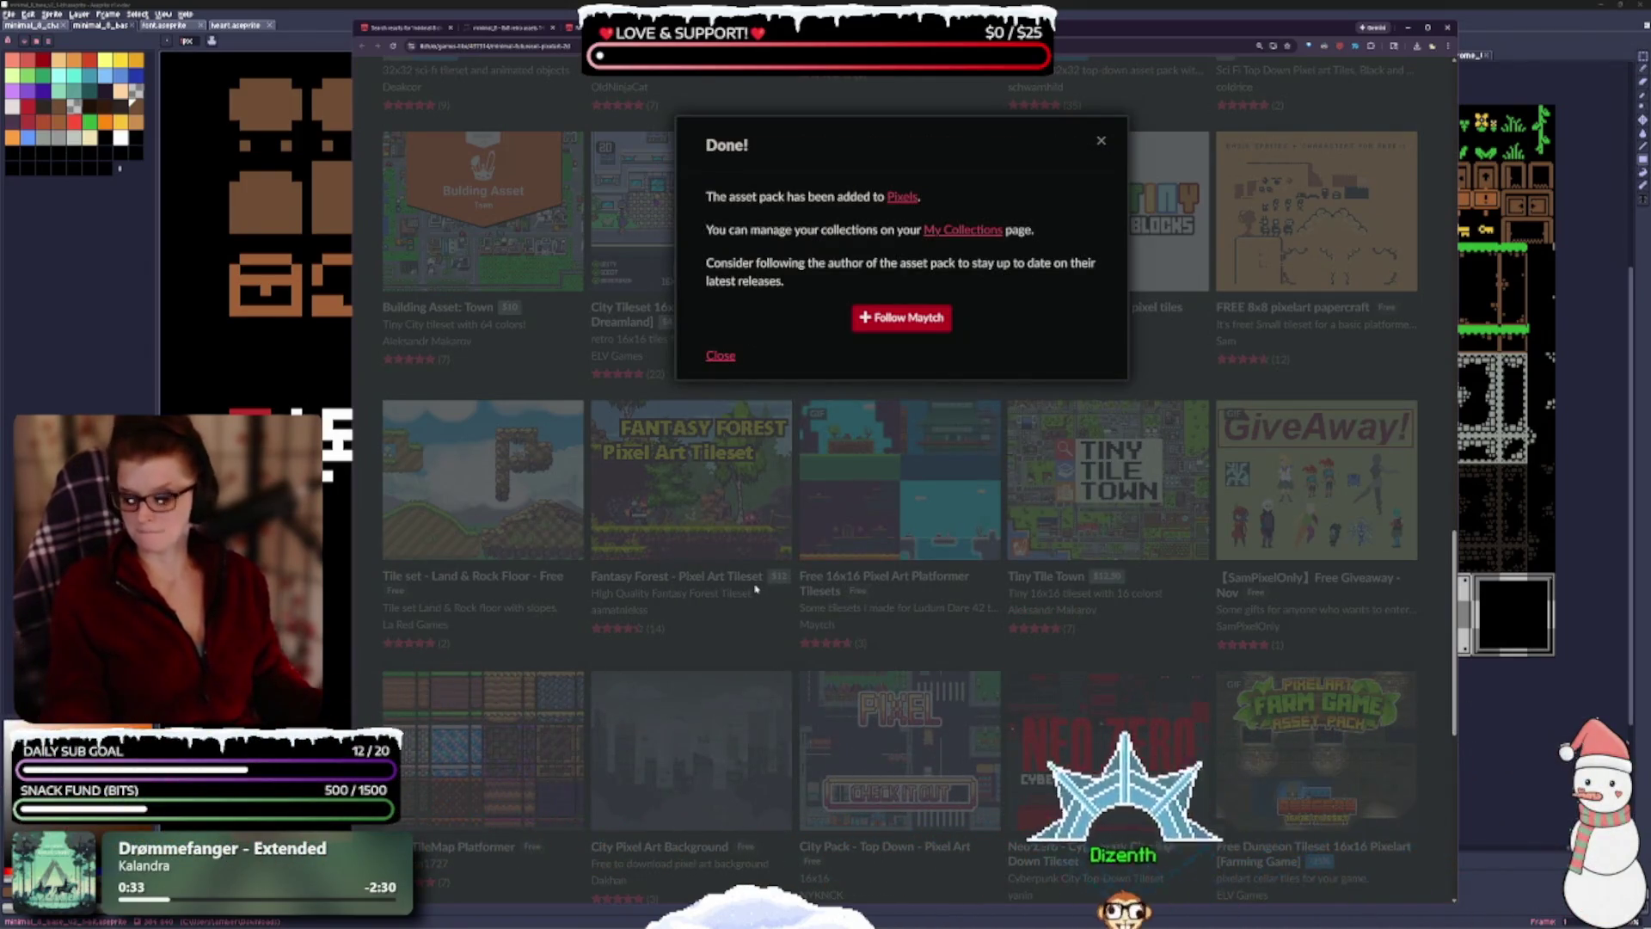
pyautogui.click(1061, 659)
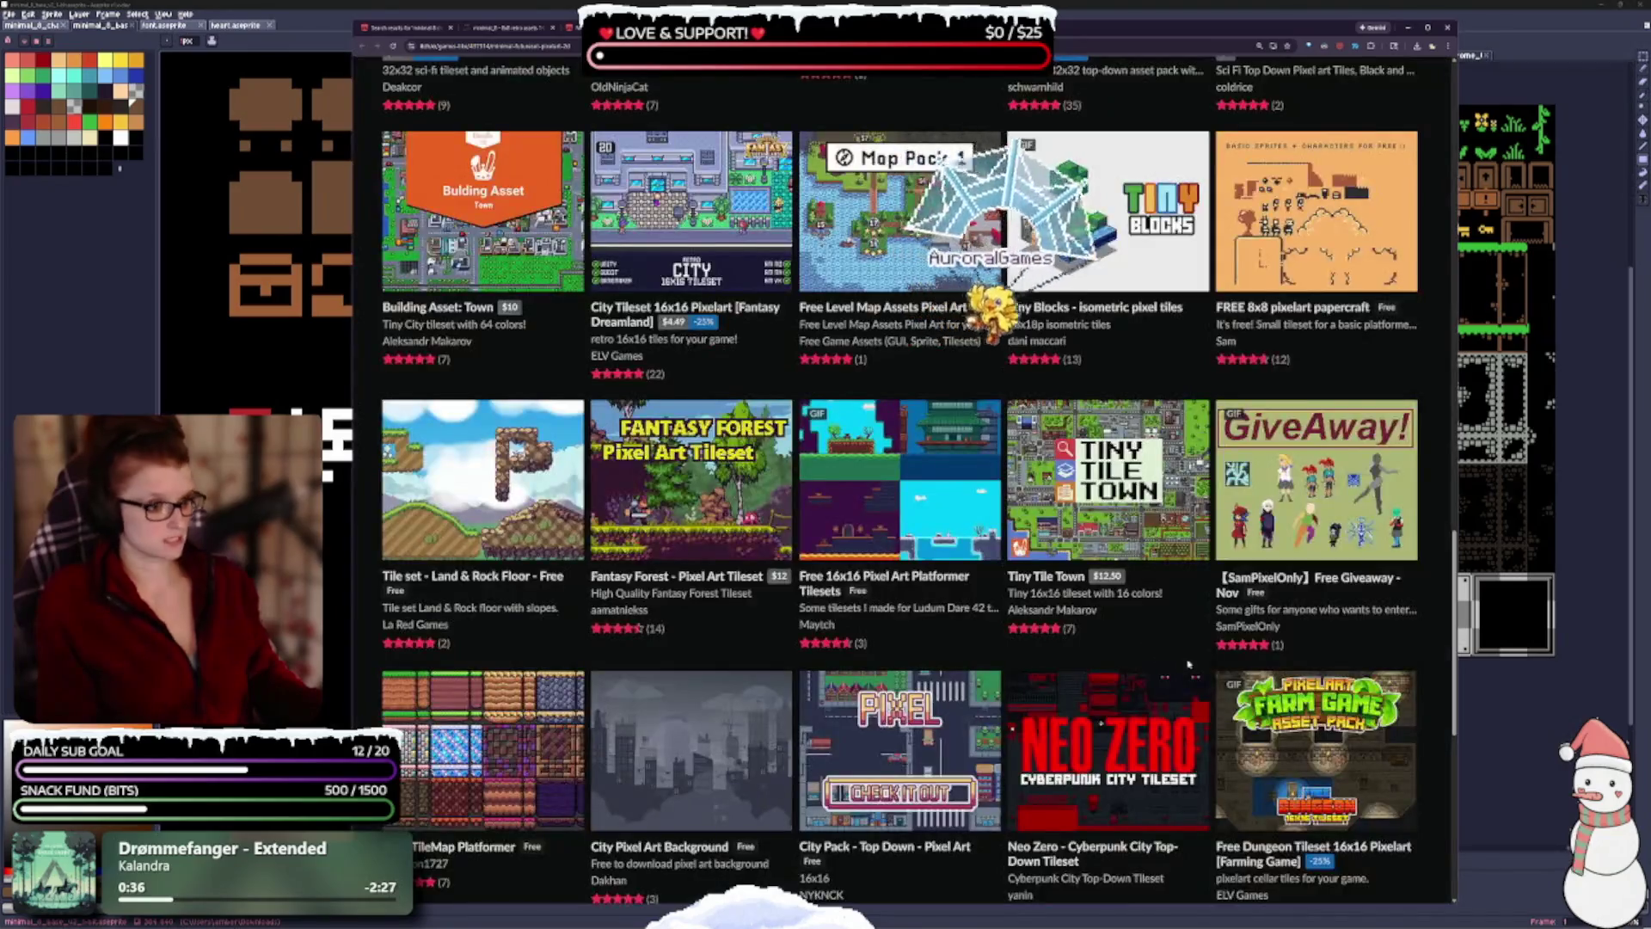
pyautogui.moveTo(1196, 547)
pyautogui.scroll(-4, 1197, 547)
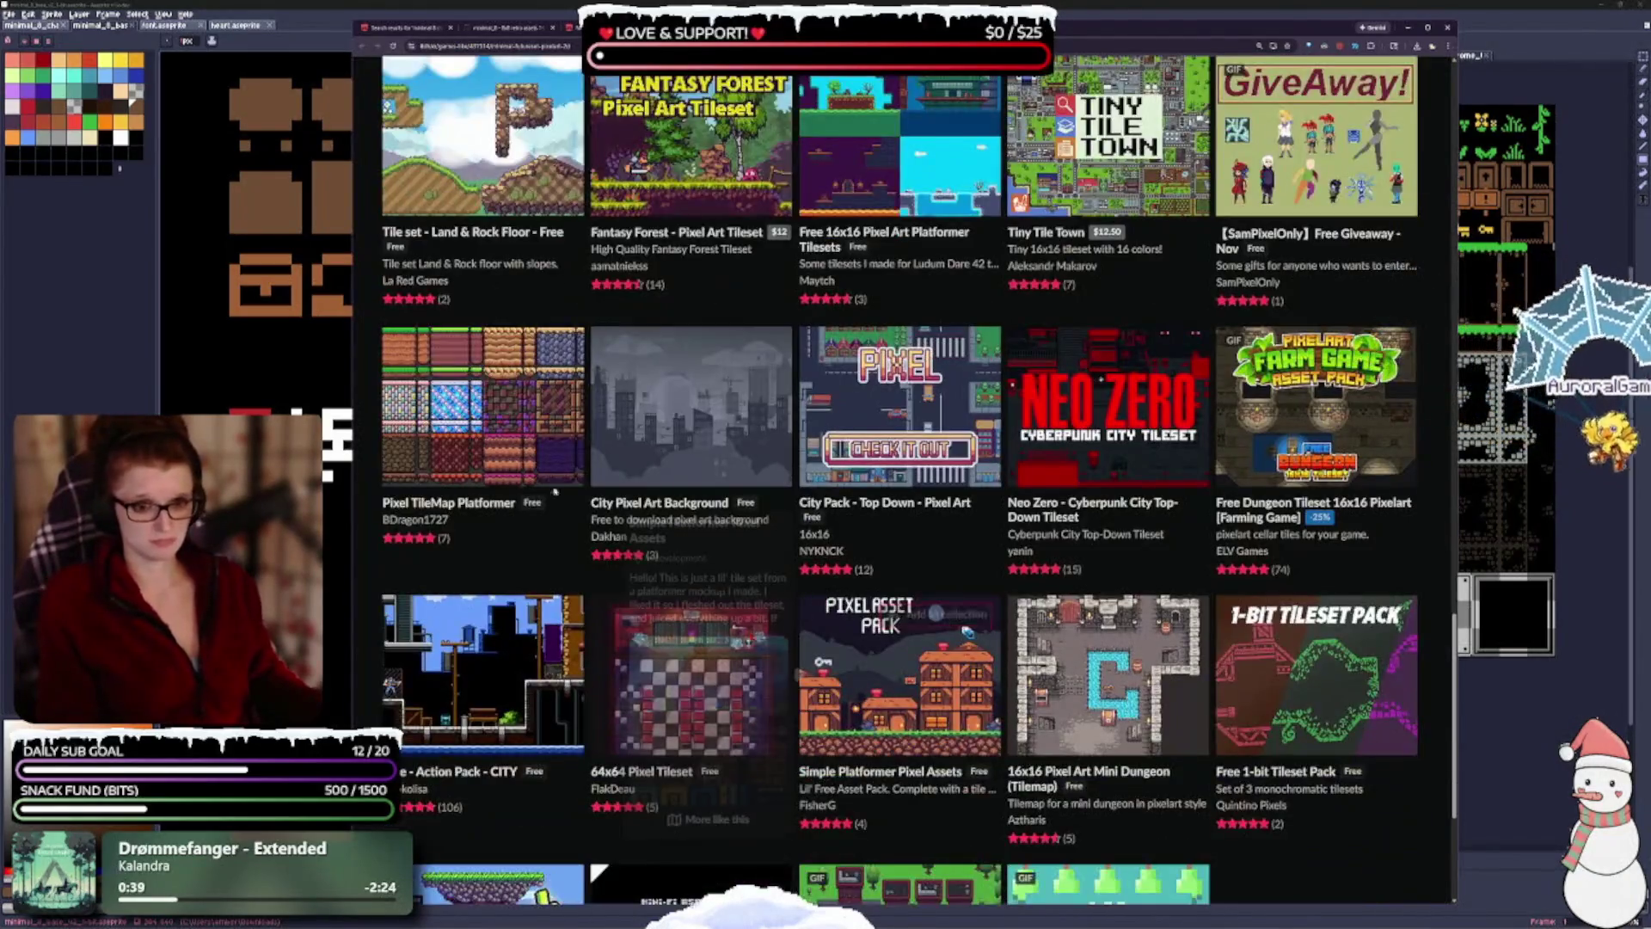
# Step: Browse down the recommendations to Grasslands Tileset, Mini-Fi Asset Pack and Pixel art Patterns
pyautogui.moveTo(602, 465)
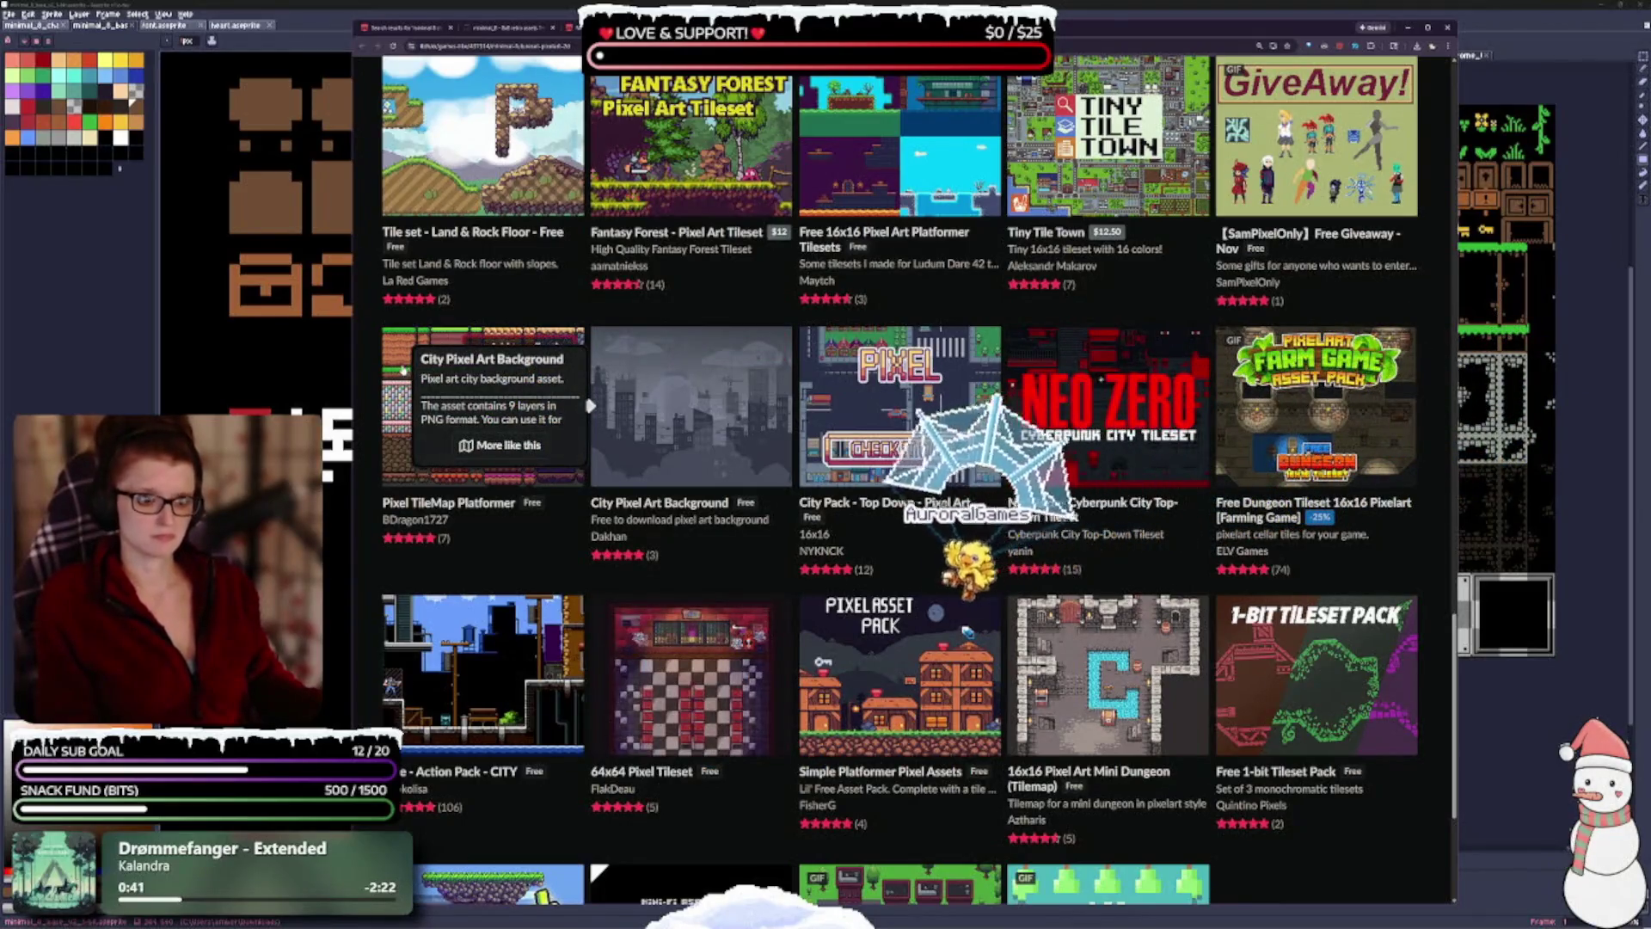
pyautogui.moveTo(551, 464)
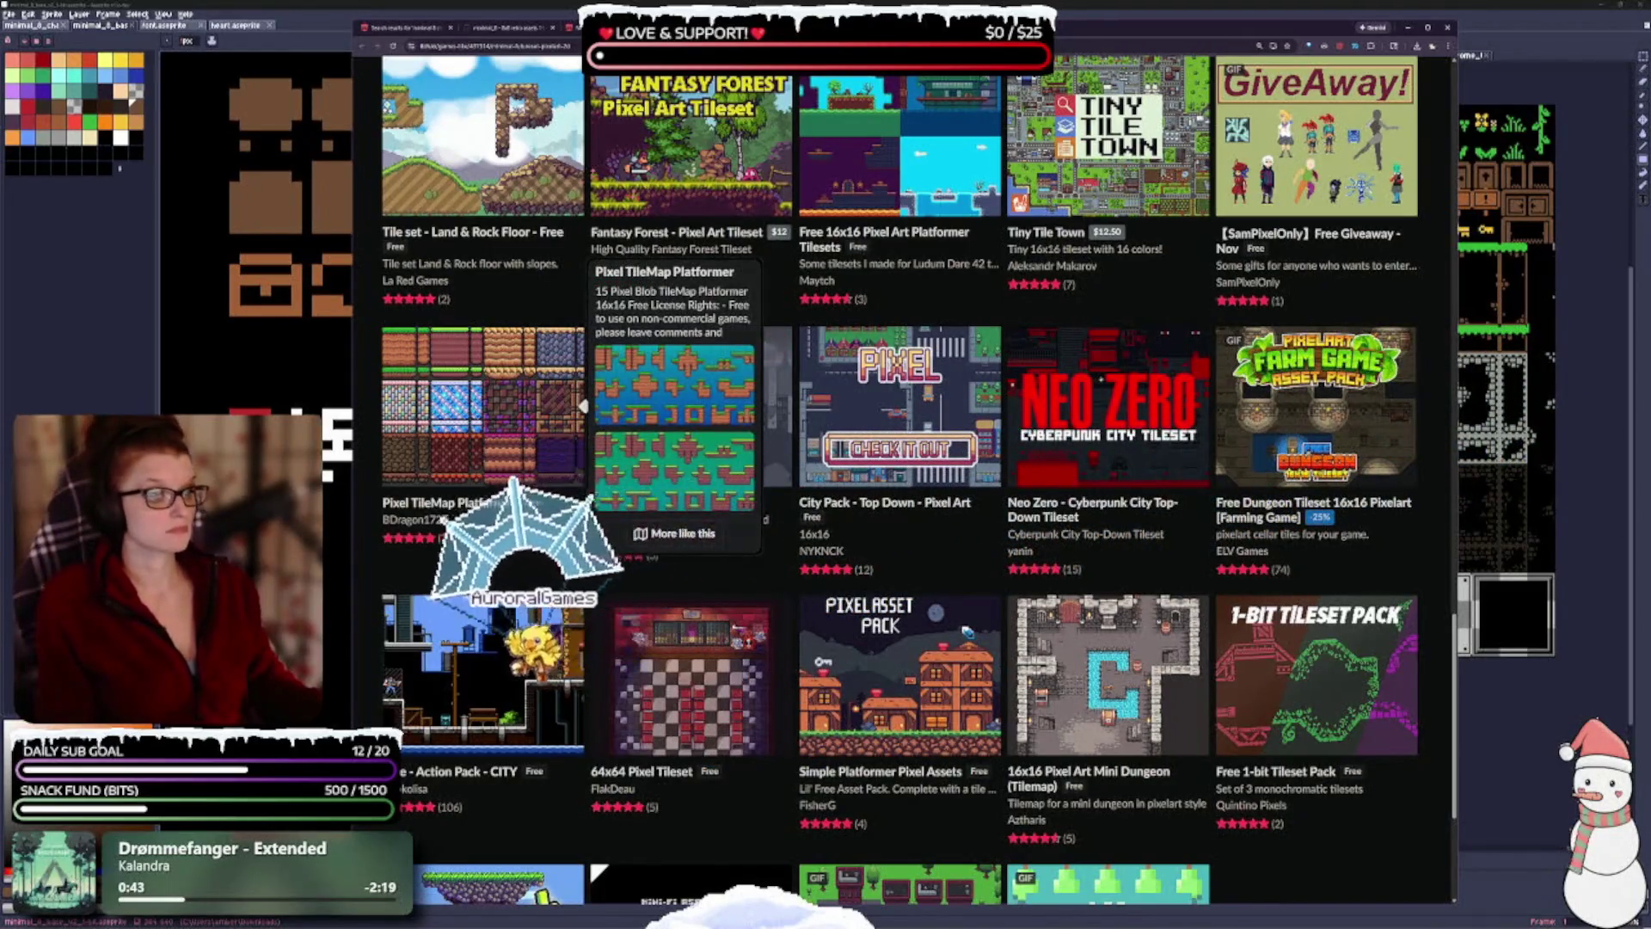
pyautogui.scroll(-1, 1190, 424)
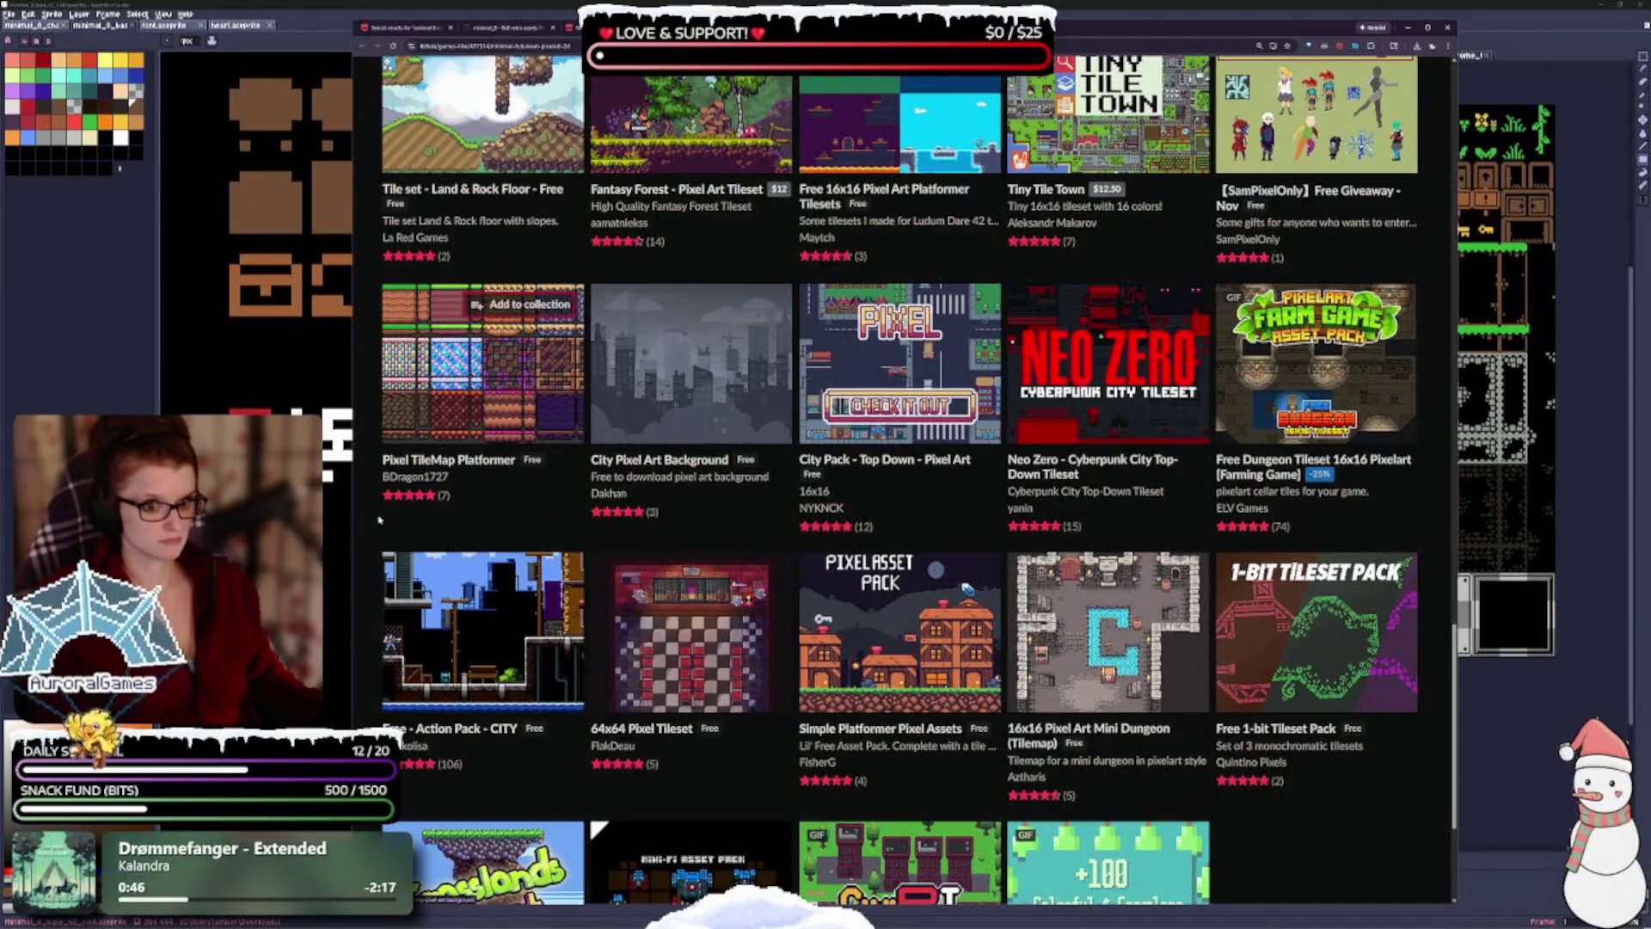
pyautogui.scroll(-3, 386, 519)
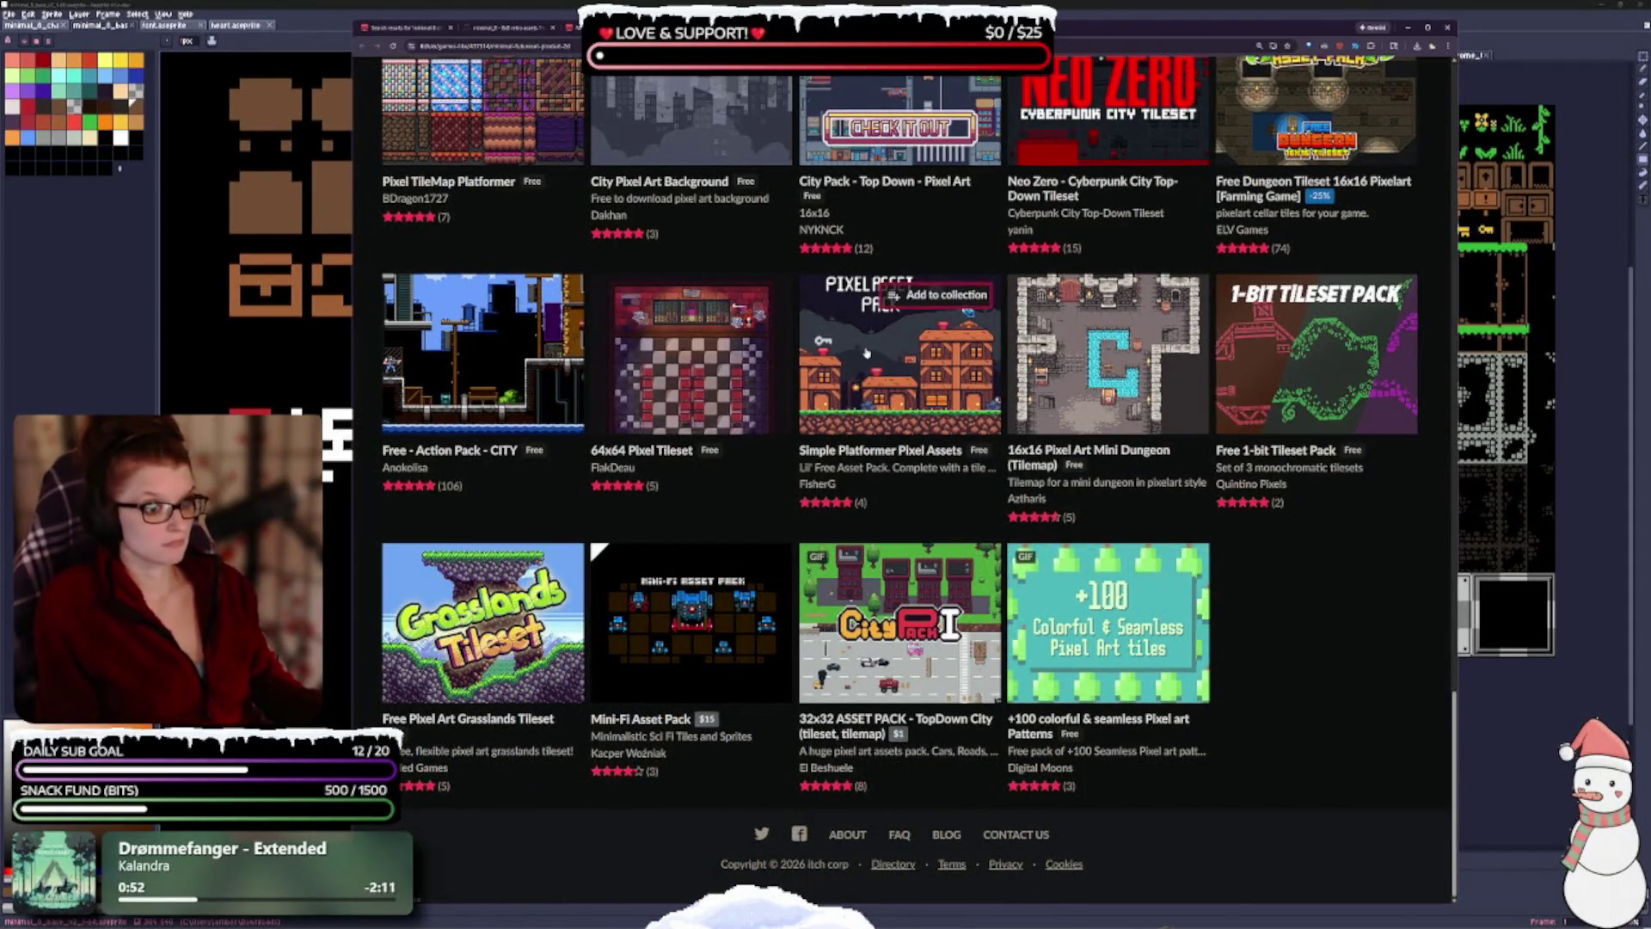
pyautogui.moveTo(866, 373)
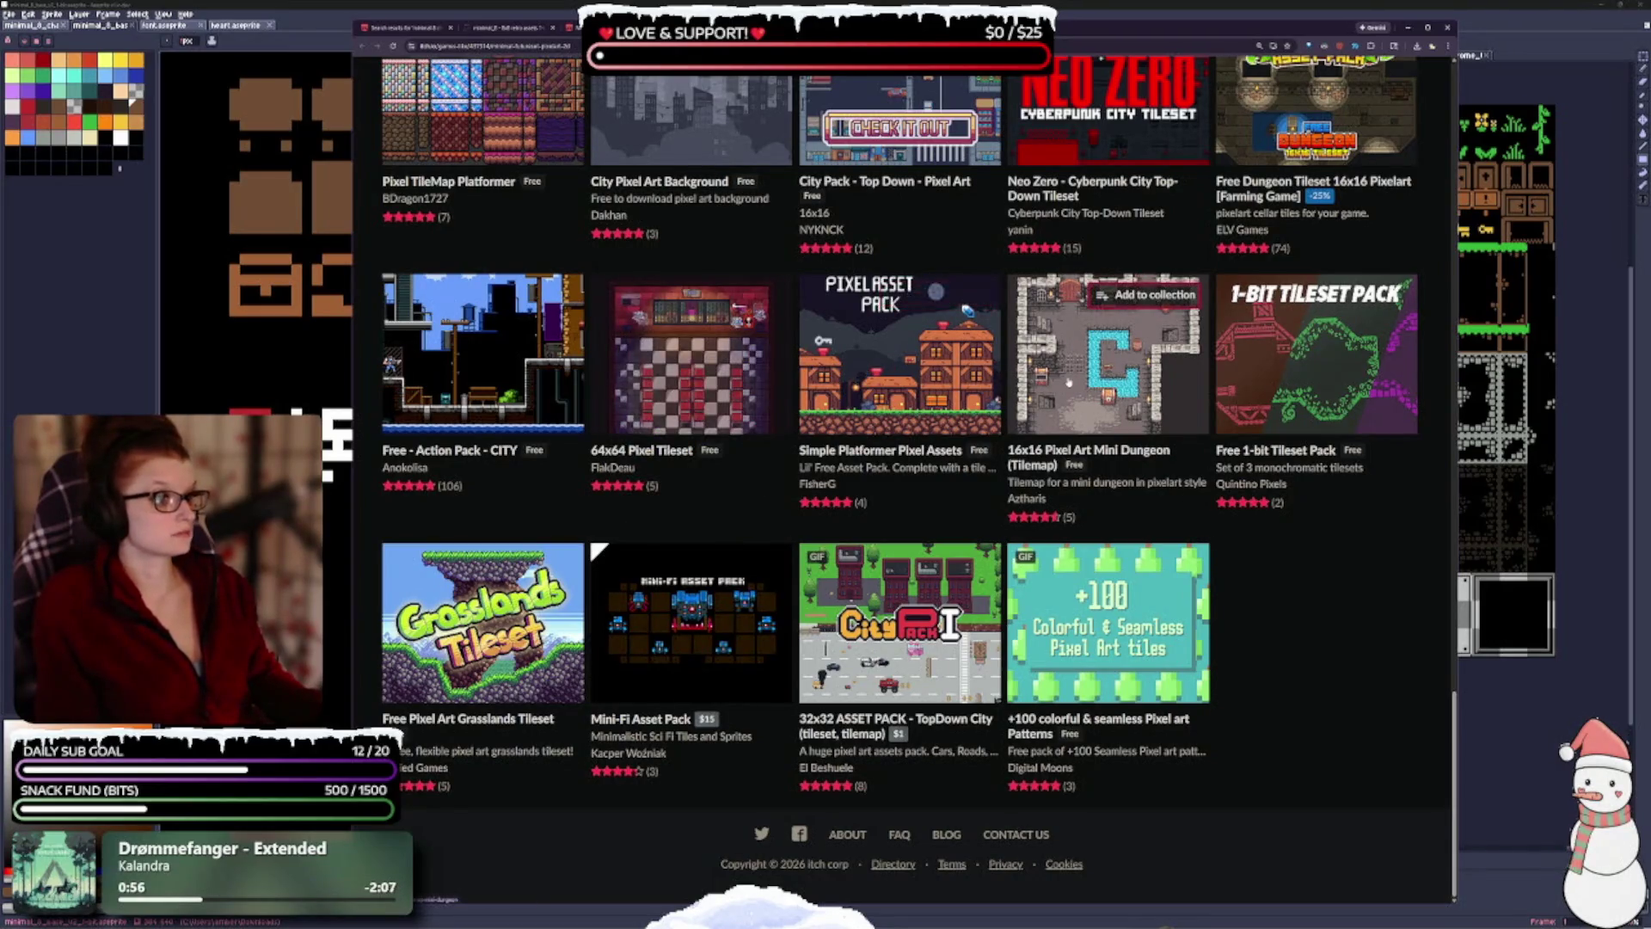
pyautogui.moveTo(1068, 383)
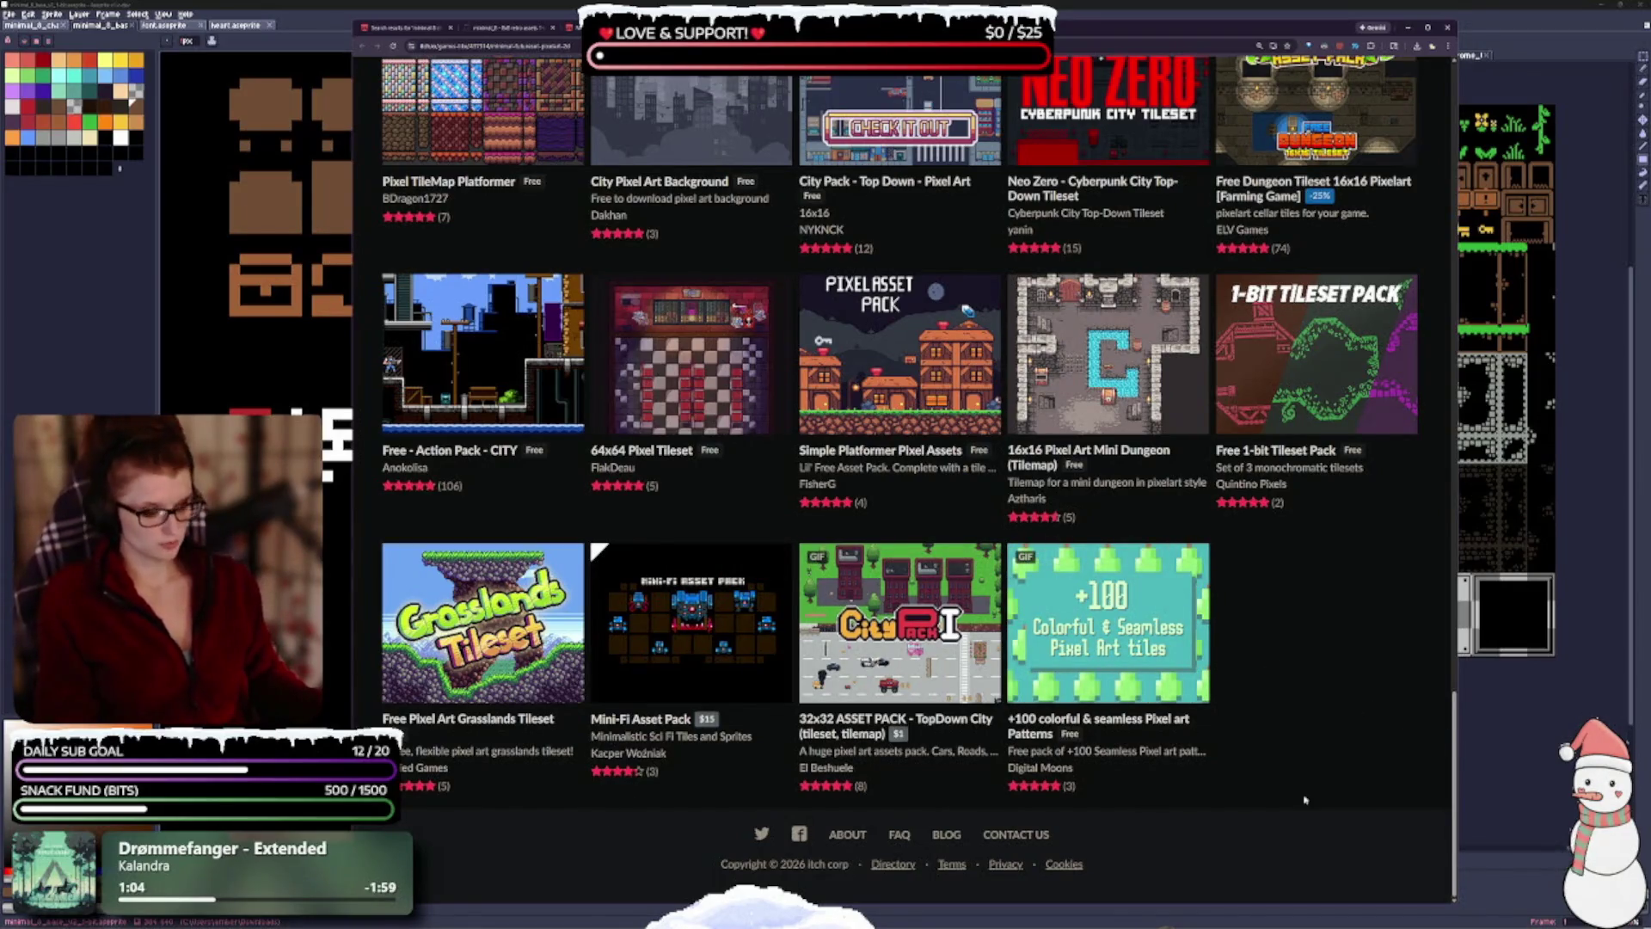
pyautogui.moveTo(1138, 654)
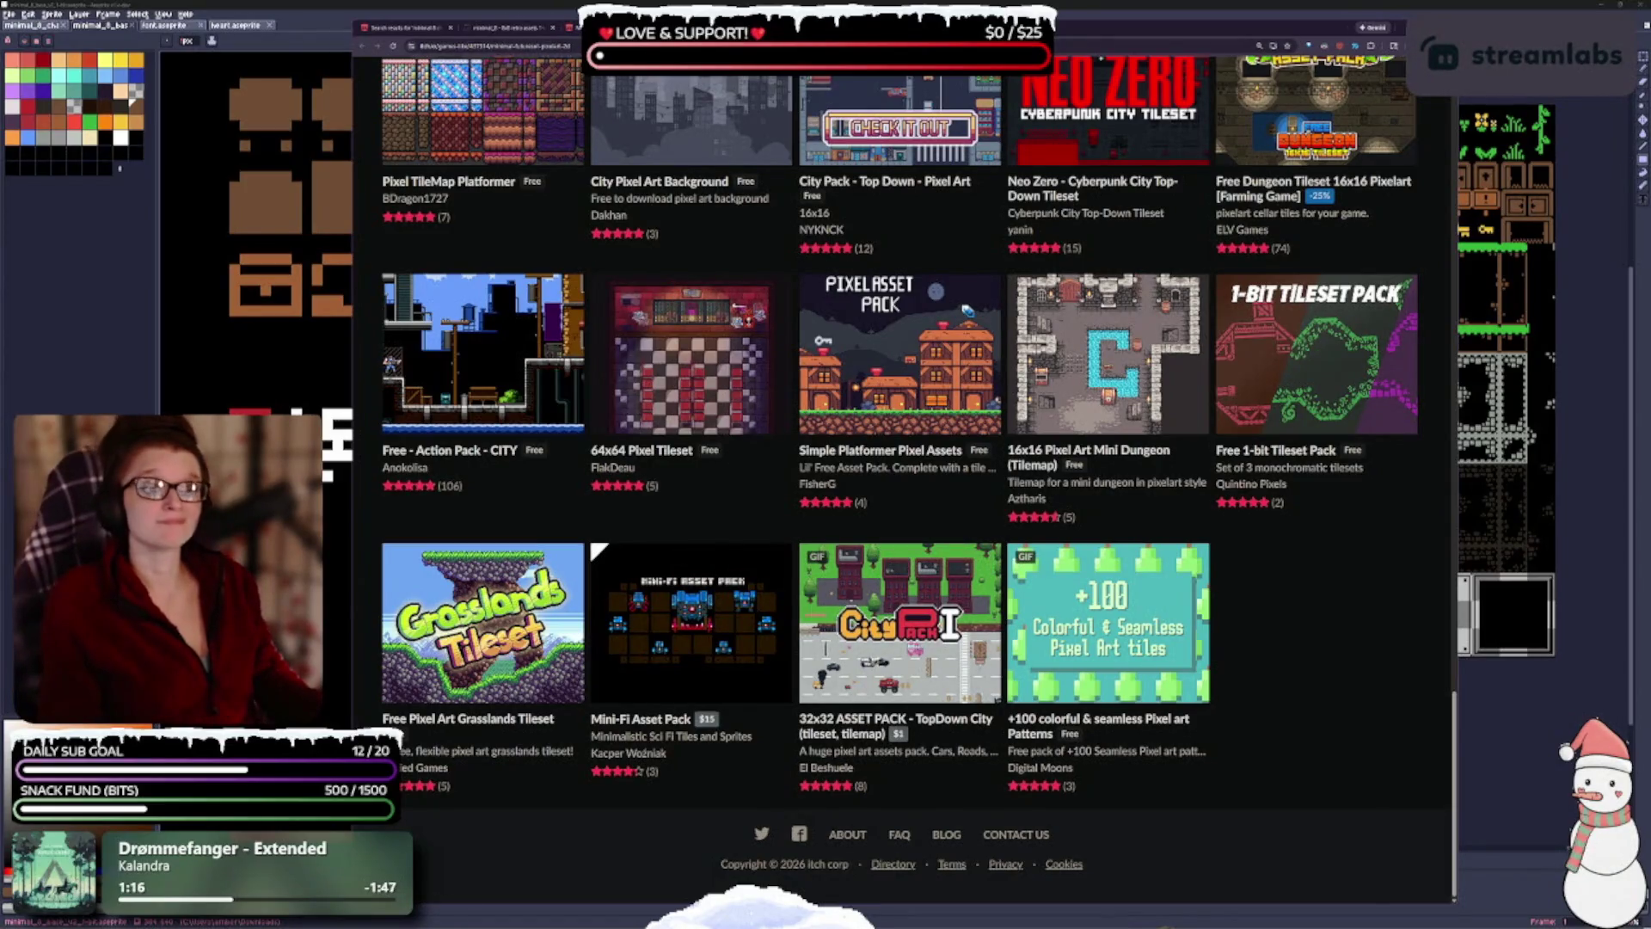
# Step: Return to the Free Level Map Assets Pixel Art page and zoom out to scan it
pyautogui.hotkey('alt', 'Left')
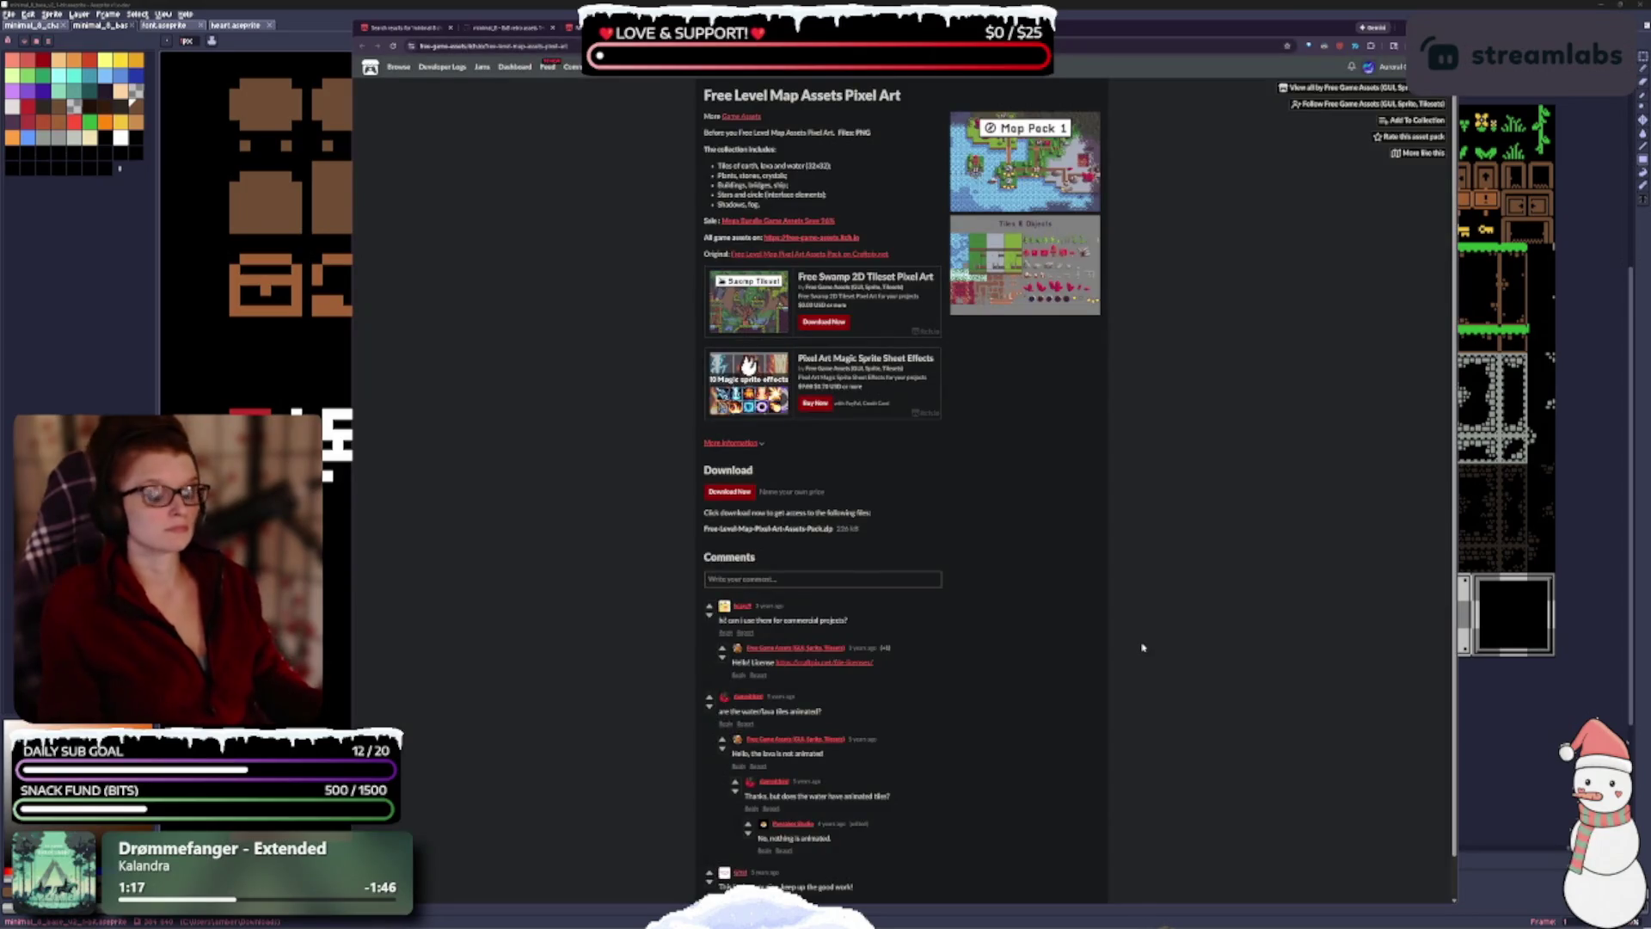
pyautogui.hotkey('ctrl', '0')
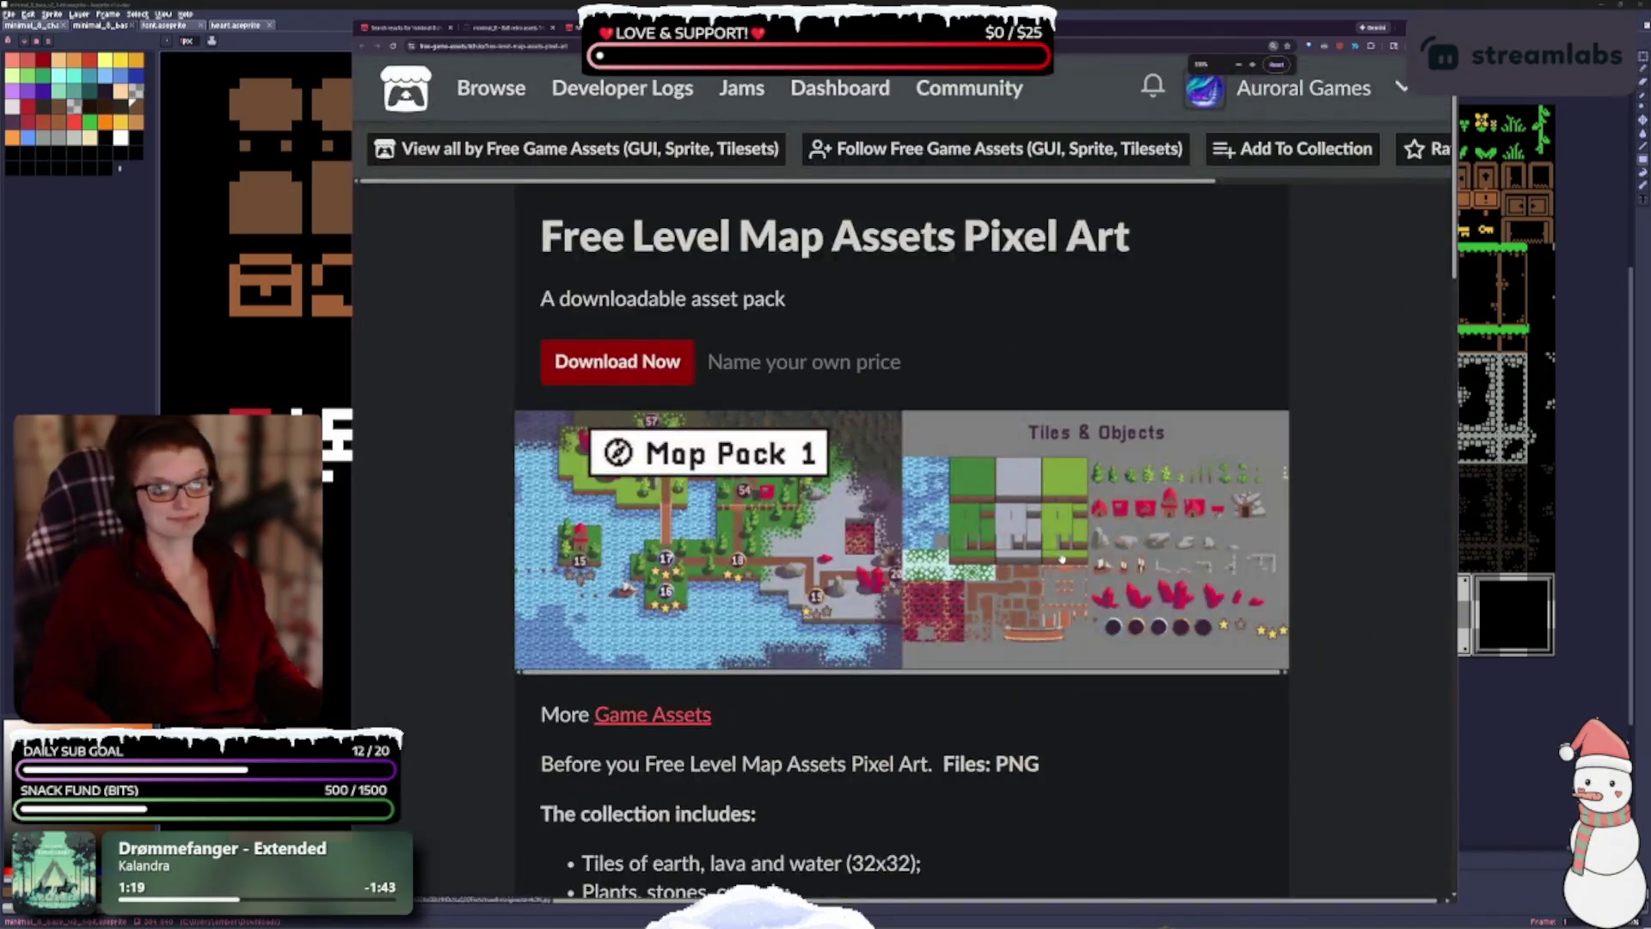
pyautogui.hotkey('ctrl', '-')
pyautogui.scroll(-5, 1056, 559)
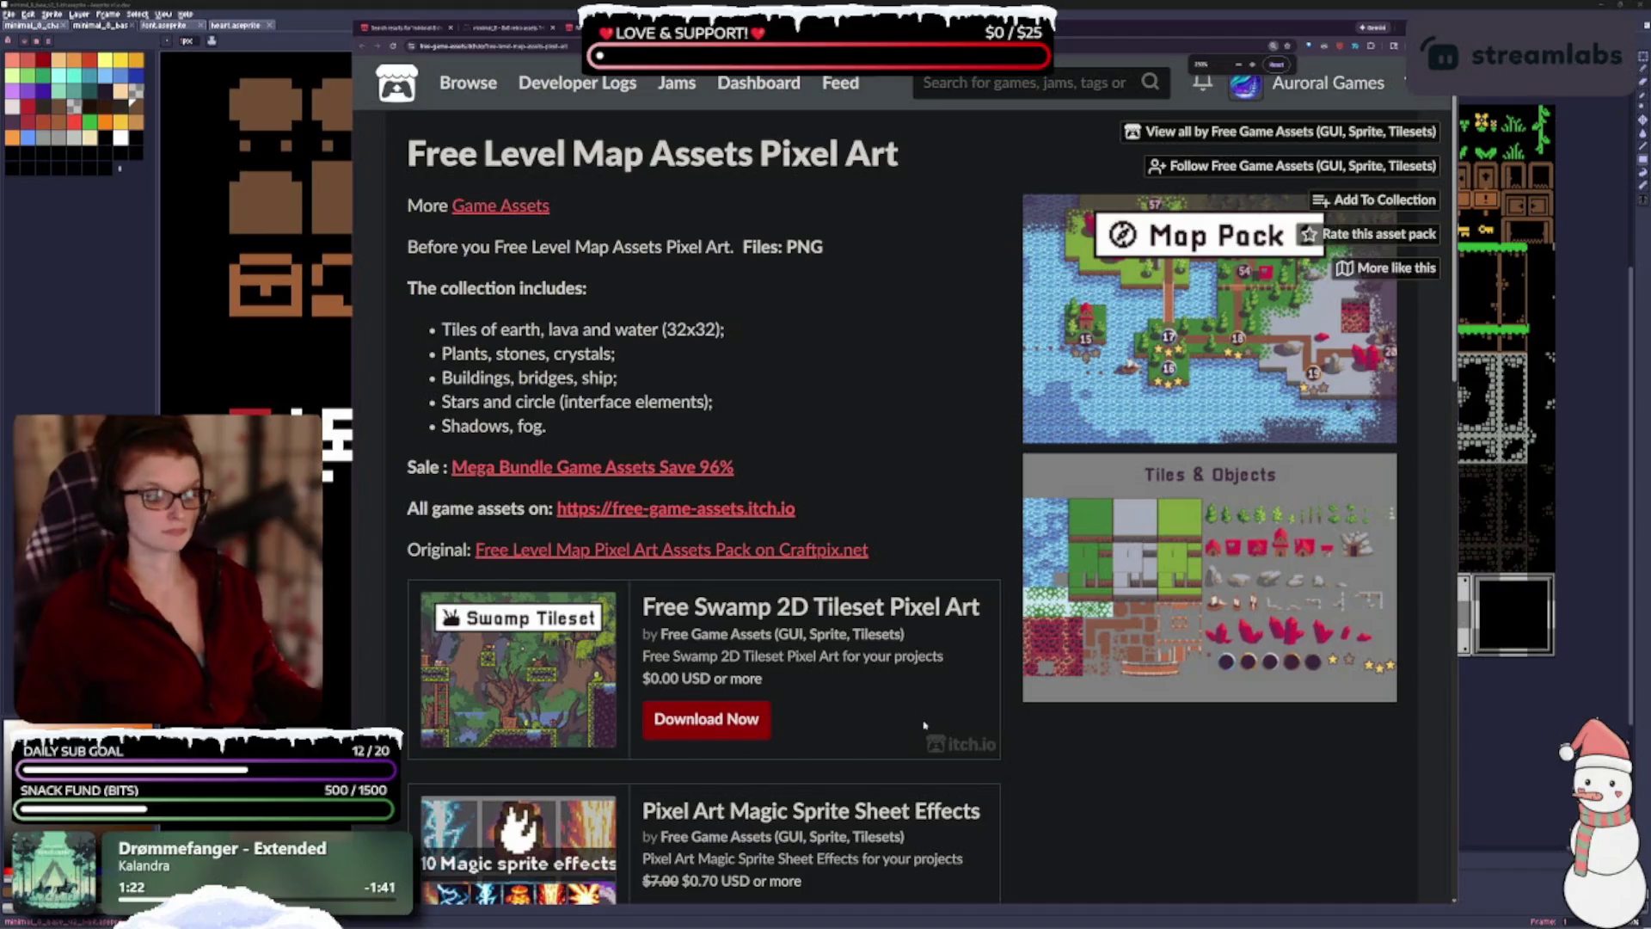
pyautogui.scroll(-1, 924, 725)
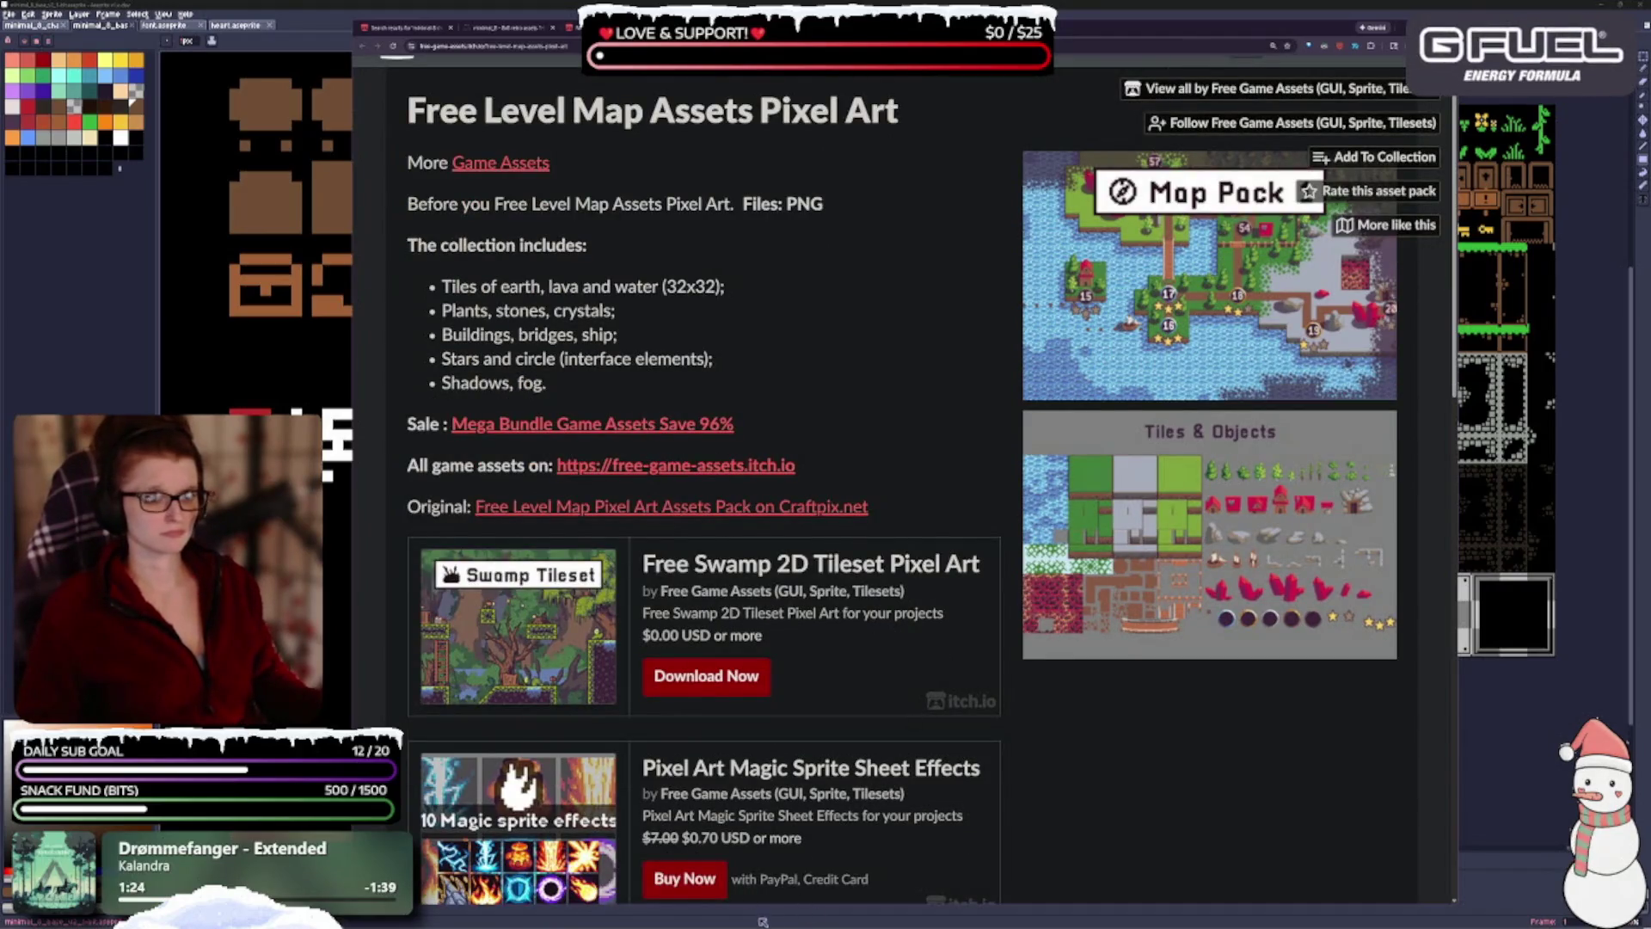
pyautogui.scroll(-2, 796, 712)
pyautogui.scroll(2, 800, 719)
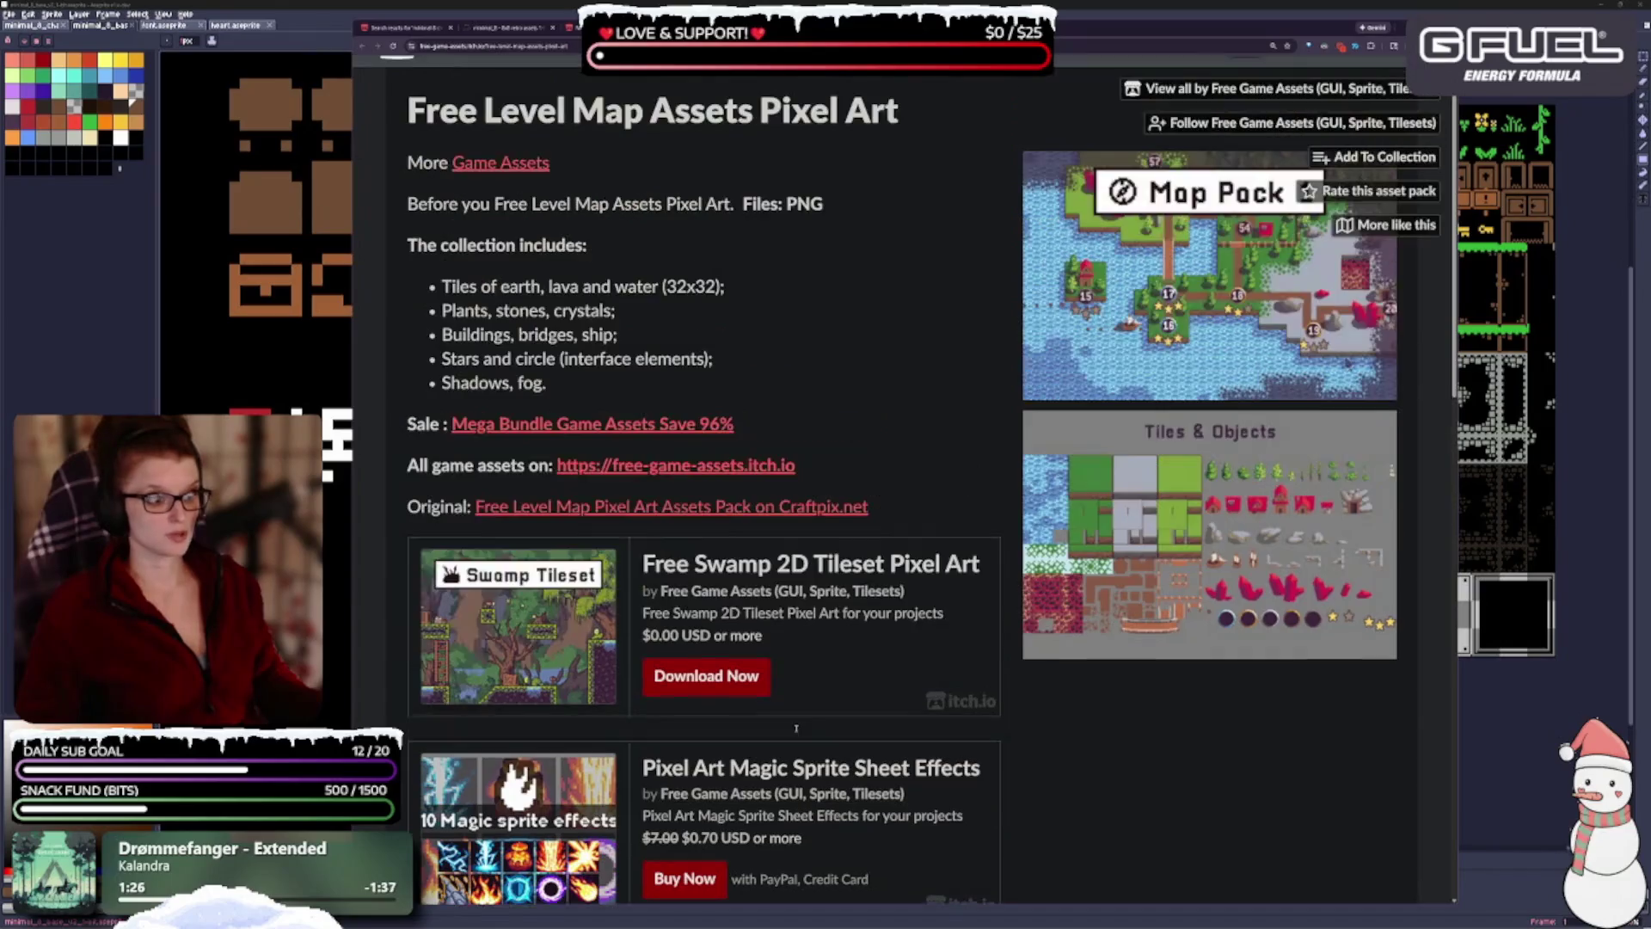
# Step: View the Map Pack 1 and Tiles & Objects screenshots, then open the Free Swamp 2D Tileset page
pyautogui.click(1208, 440)
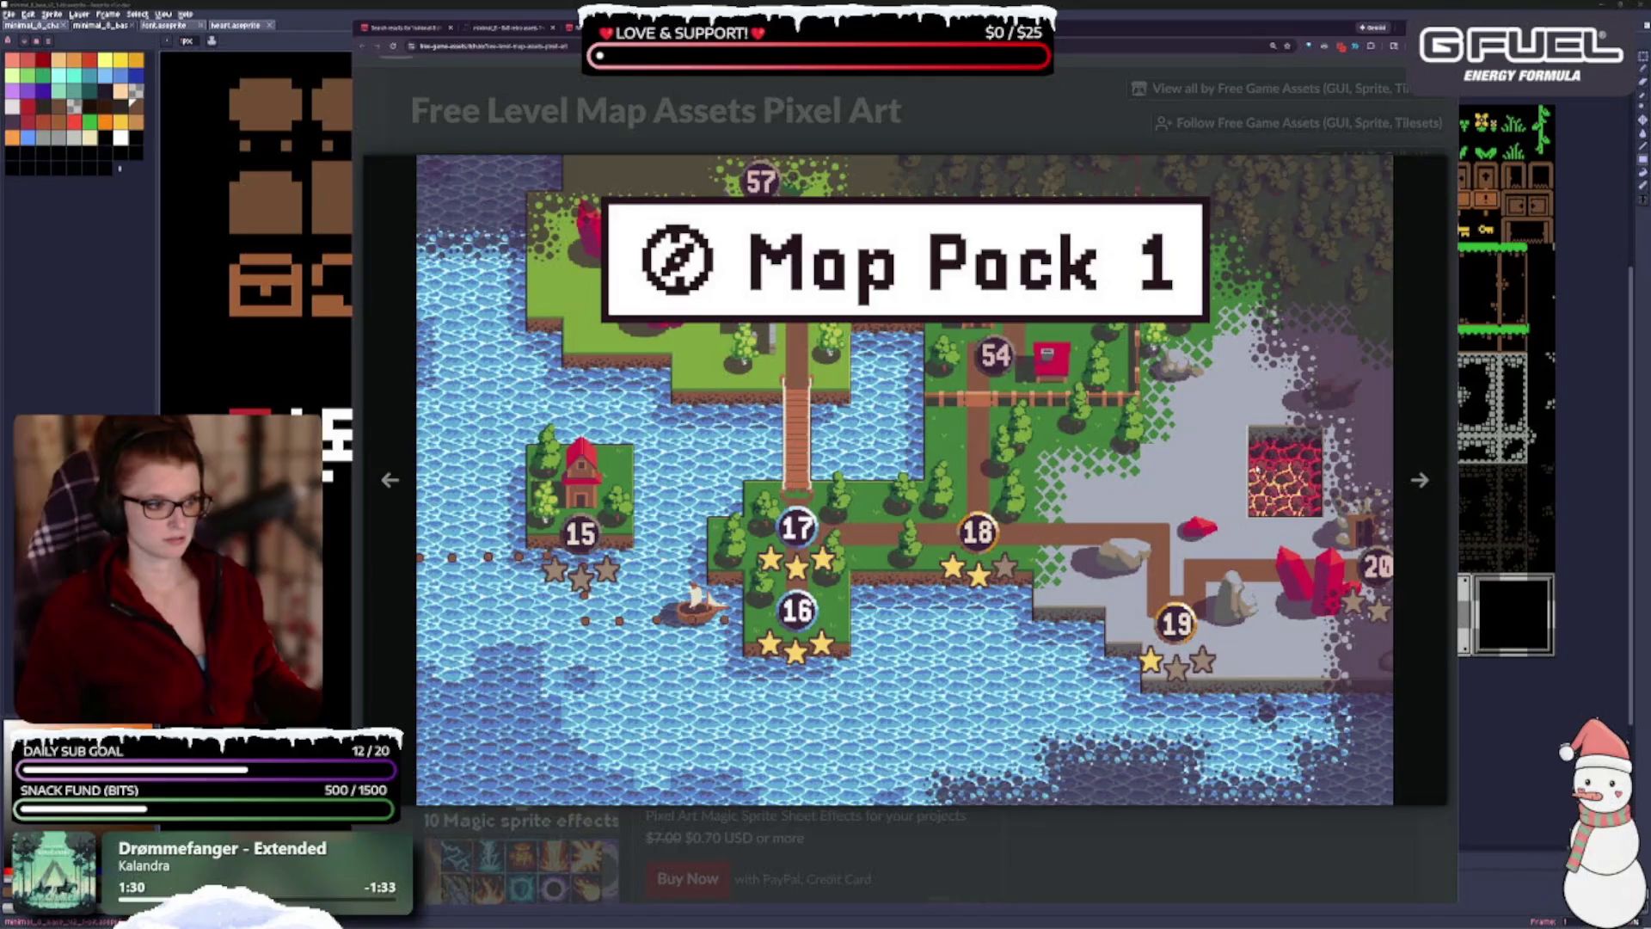
pyautogui.click(1415, 494)
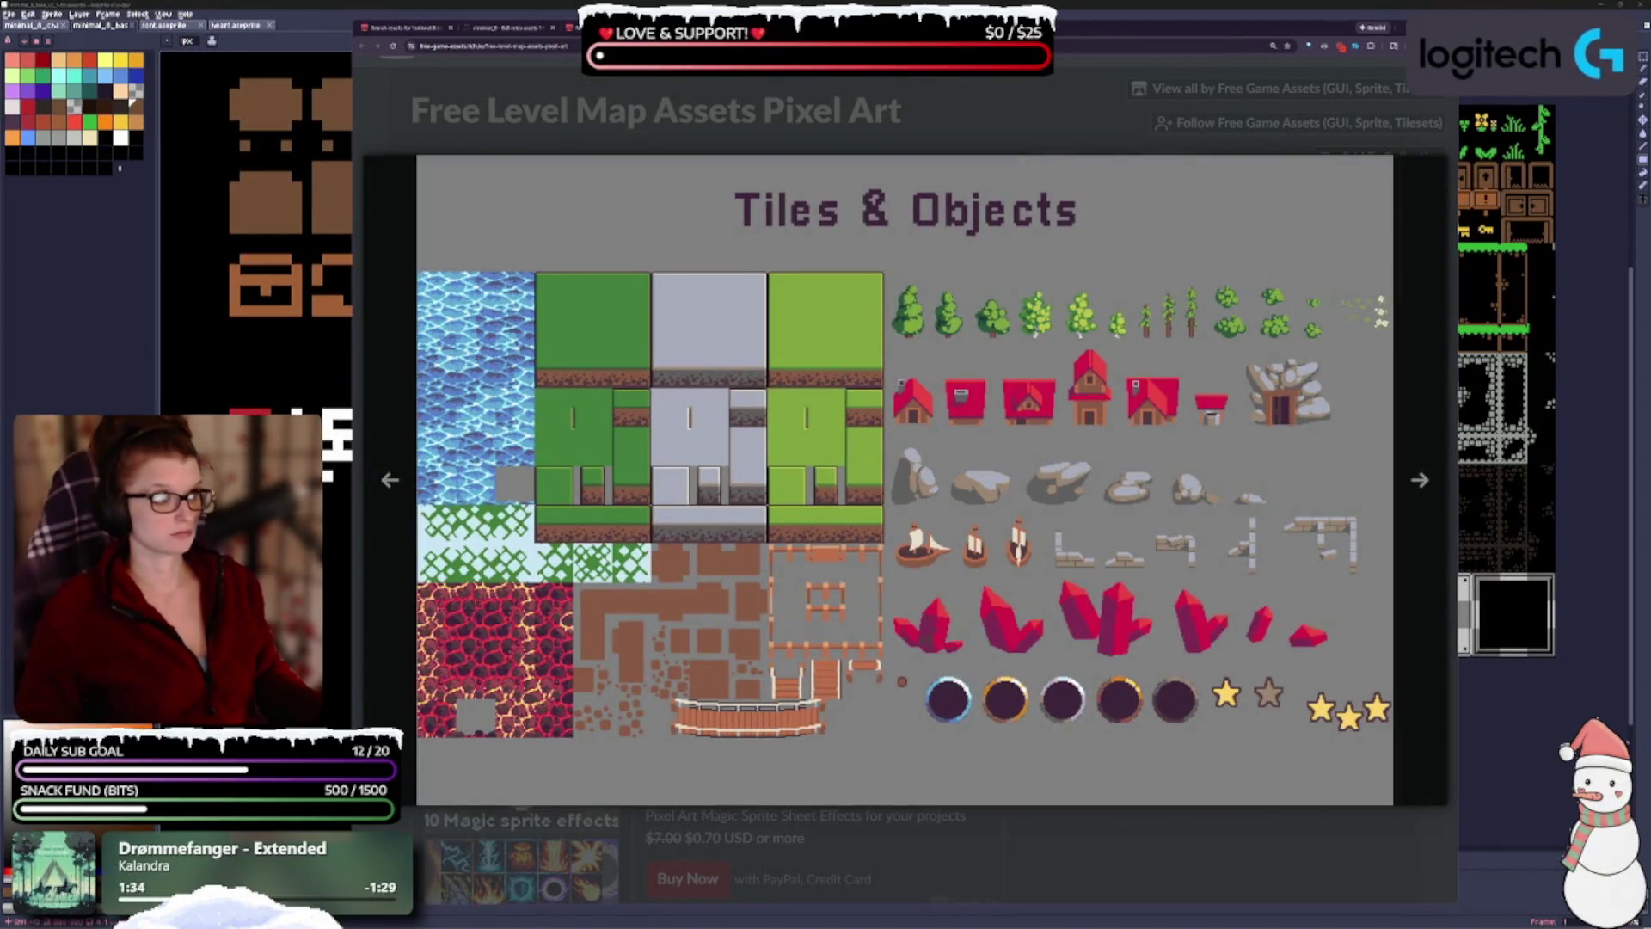
pyautogui.click(1095, 122)
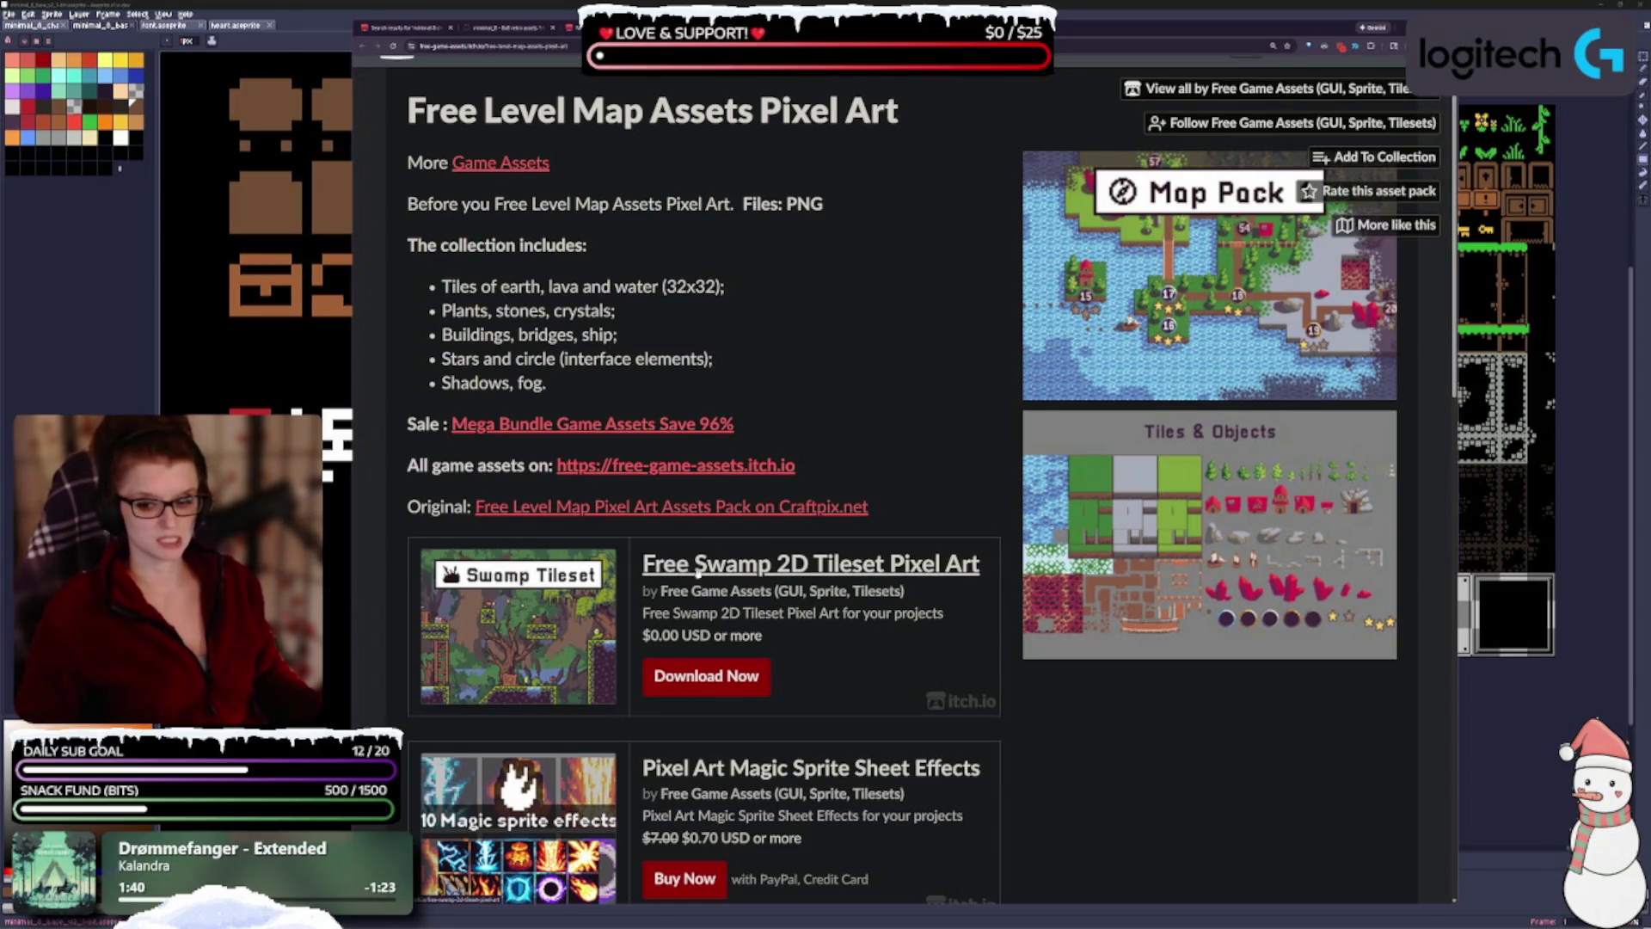
pyautogui.click(771, 568)
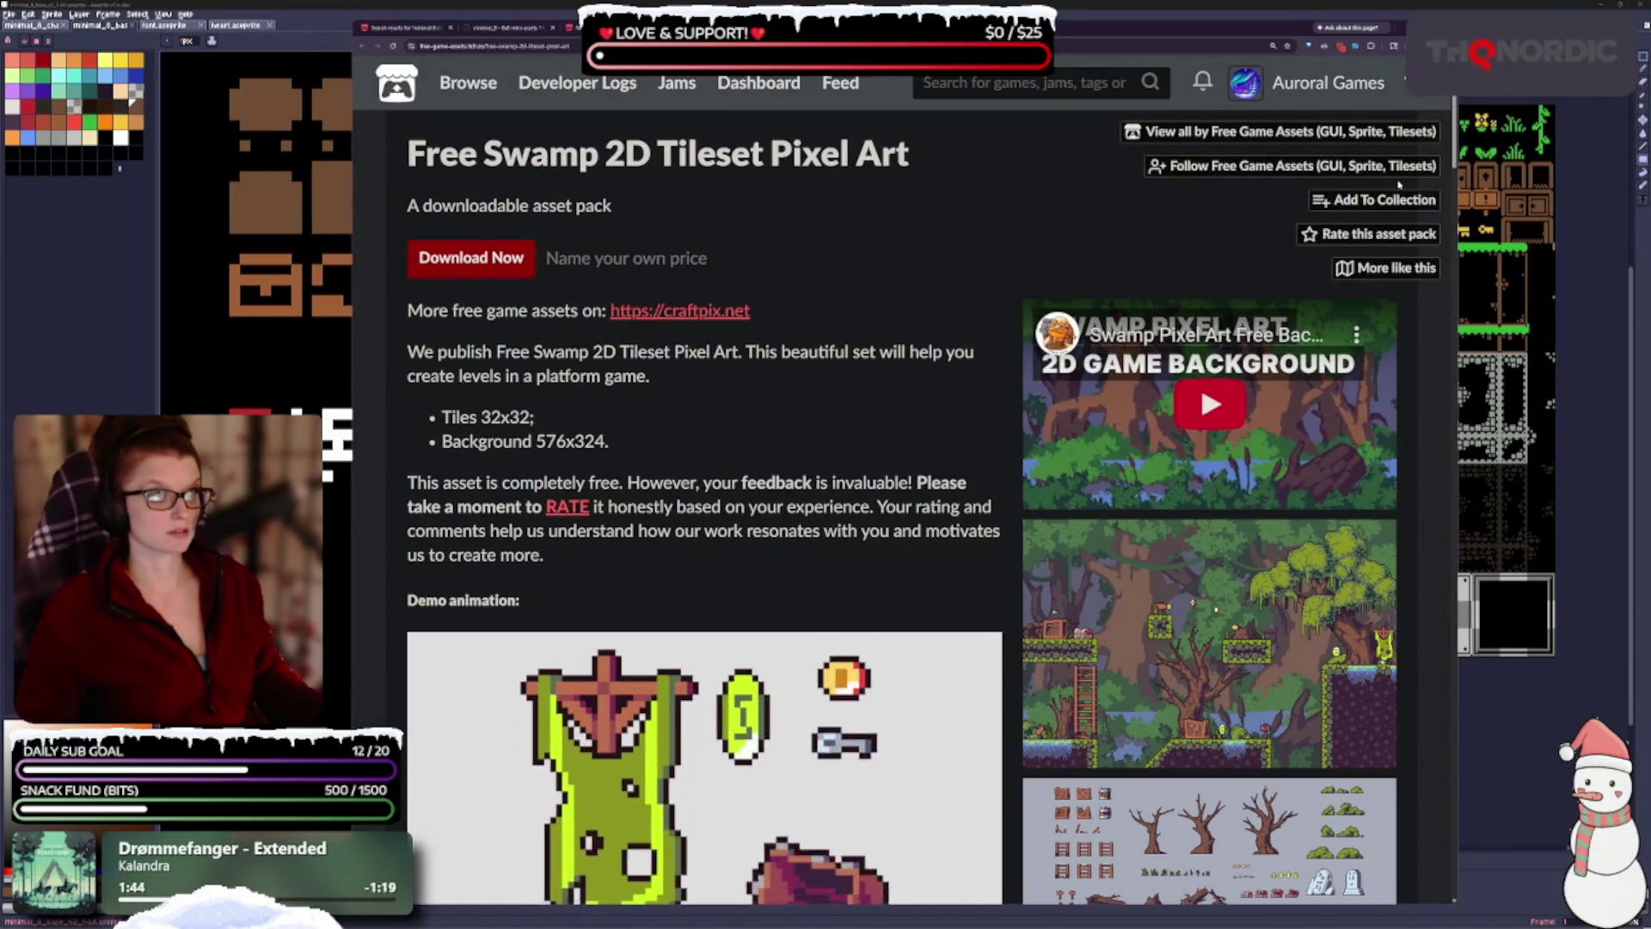
# Step: Save the Free Swamp 2D Tileset to the Pixels collection
pyautogui.click(1383, 199)
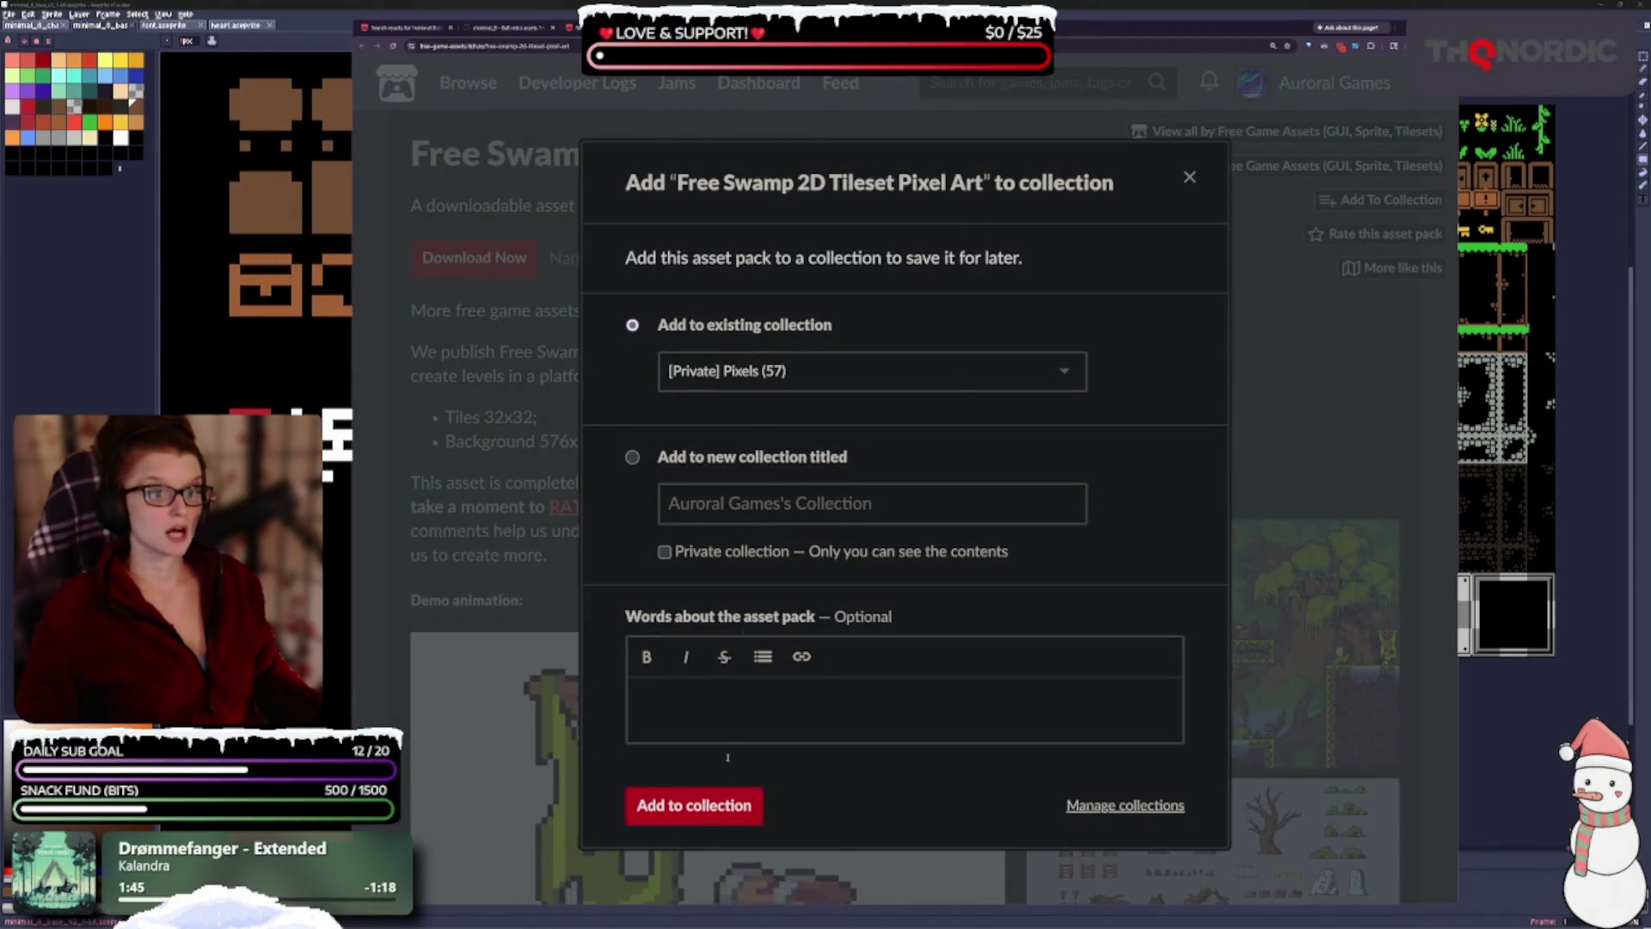
pyautogui.click(694, 805)
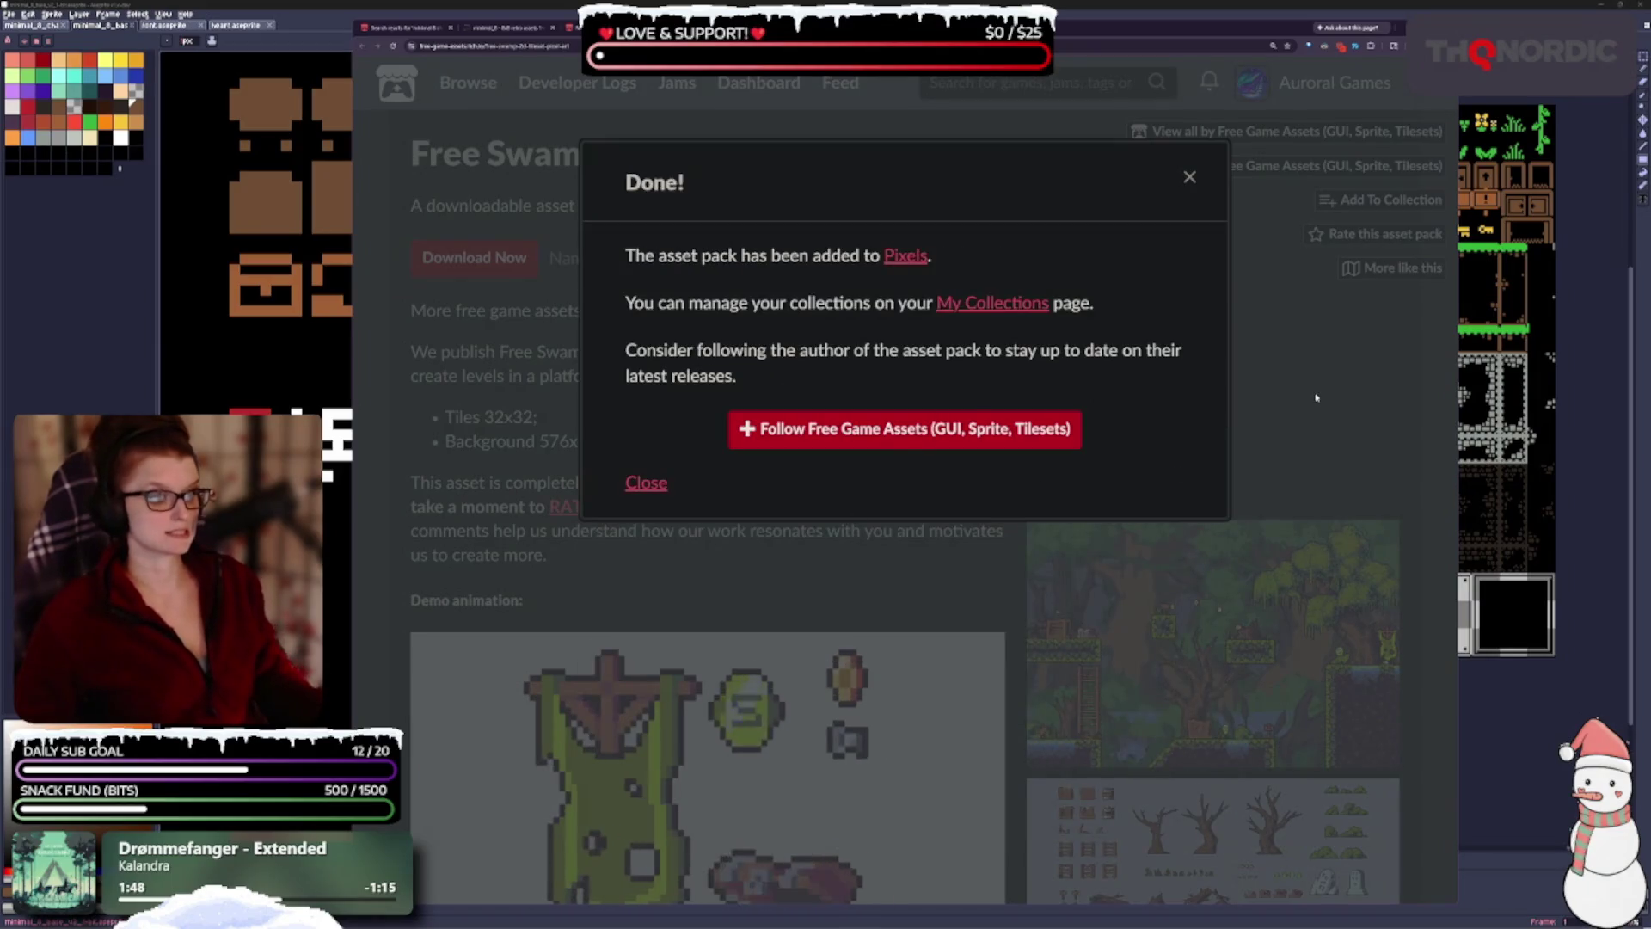
pyautogui.click(830, 563)
pyautogui.scroll(-4, 827, 594)
pyautogui.scroll(-7, 824, 623)
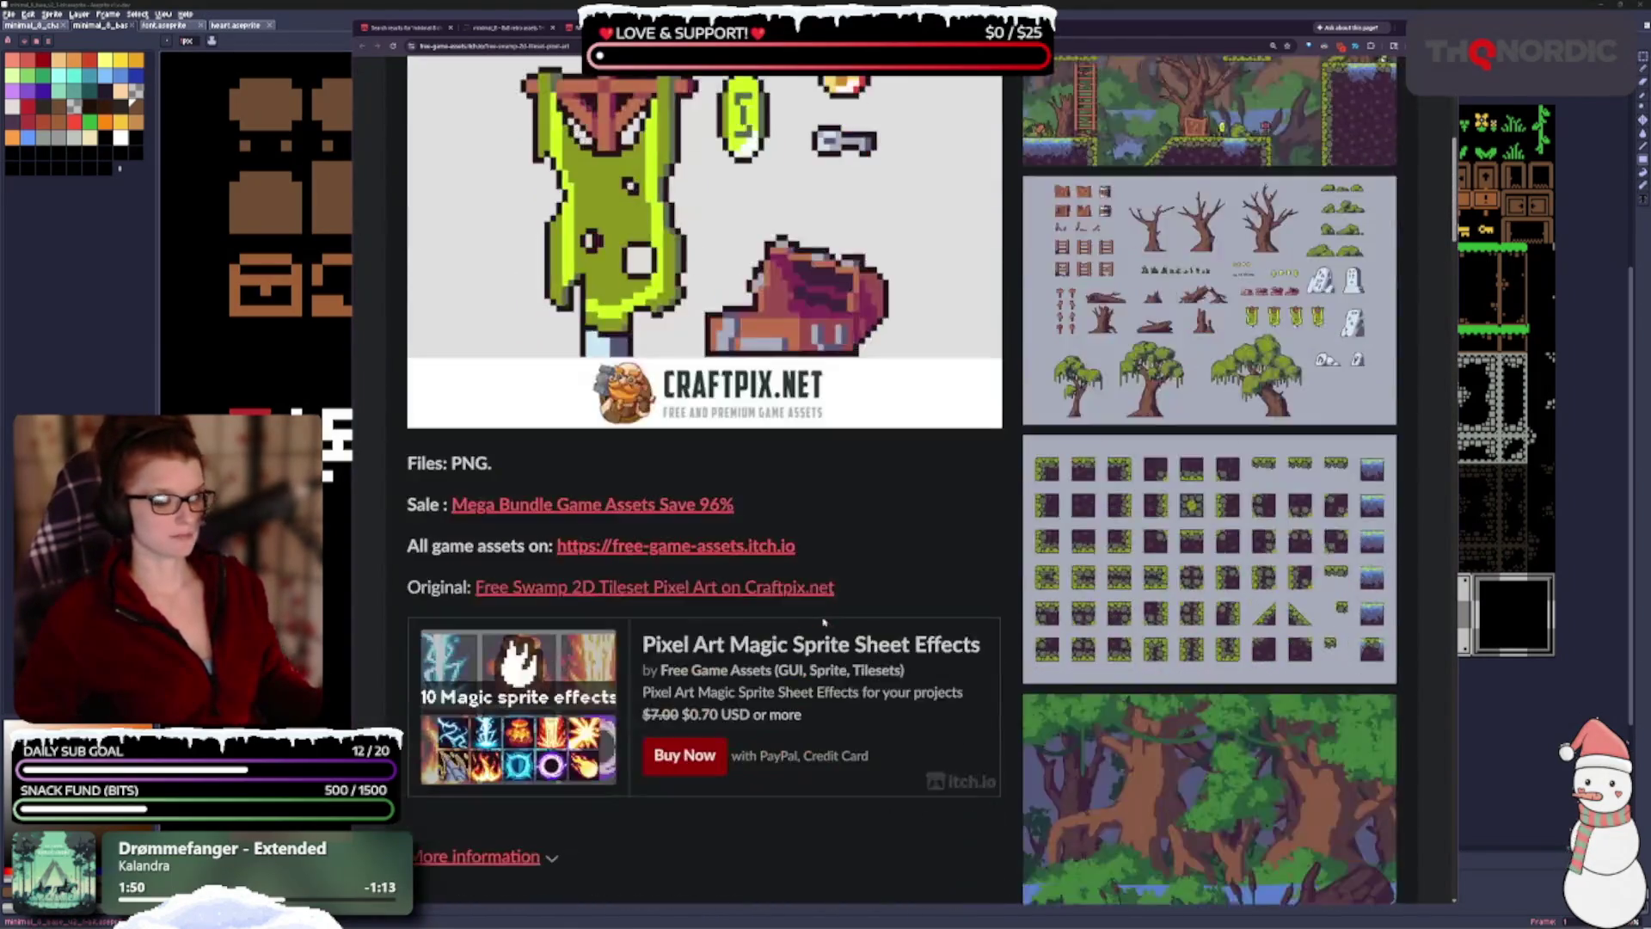
pyautogui.scroll(-6, 824, 623)
pyautogui.scroll(15, 826, 634)
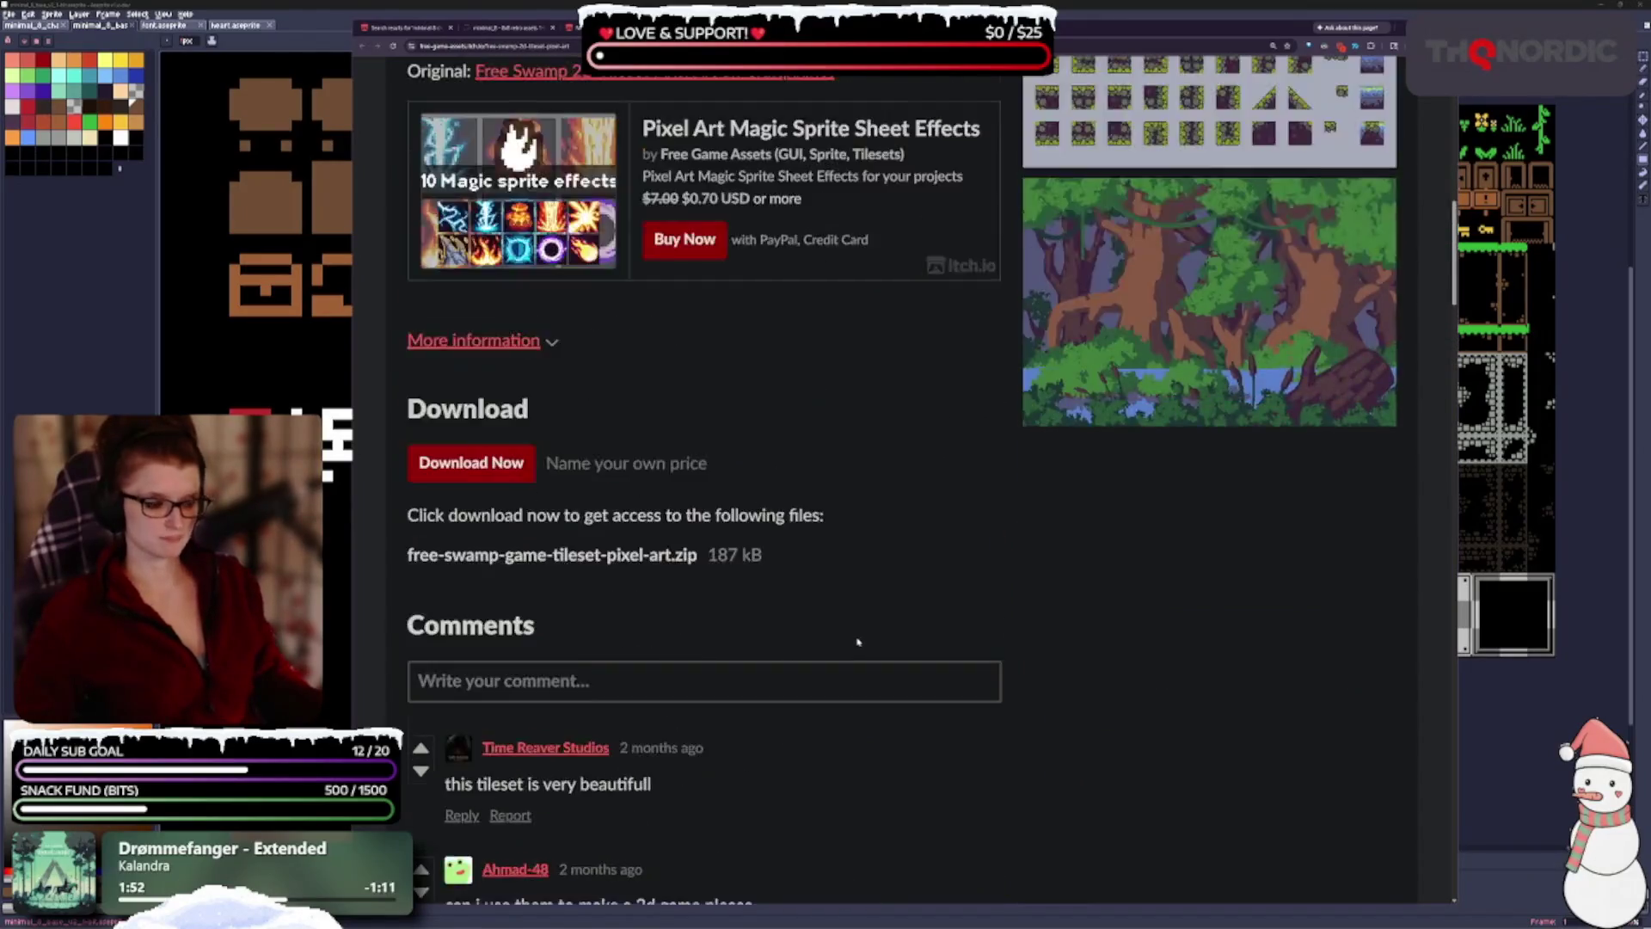
pyautogui.scroll(2, 849, 645)
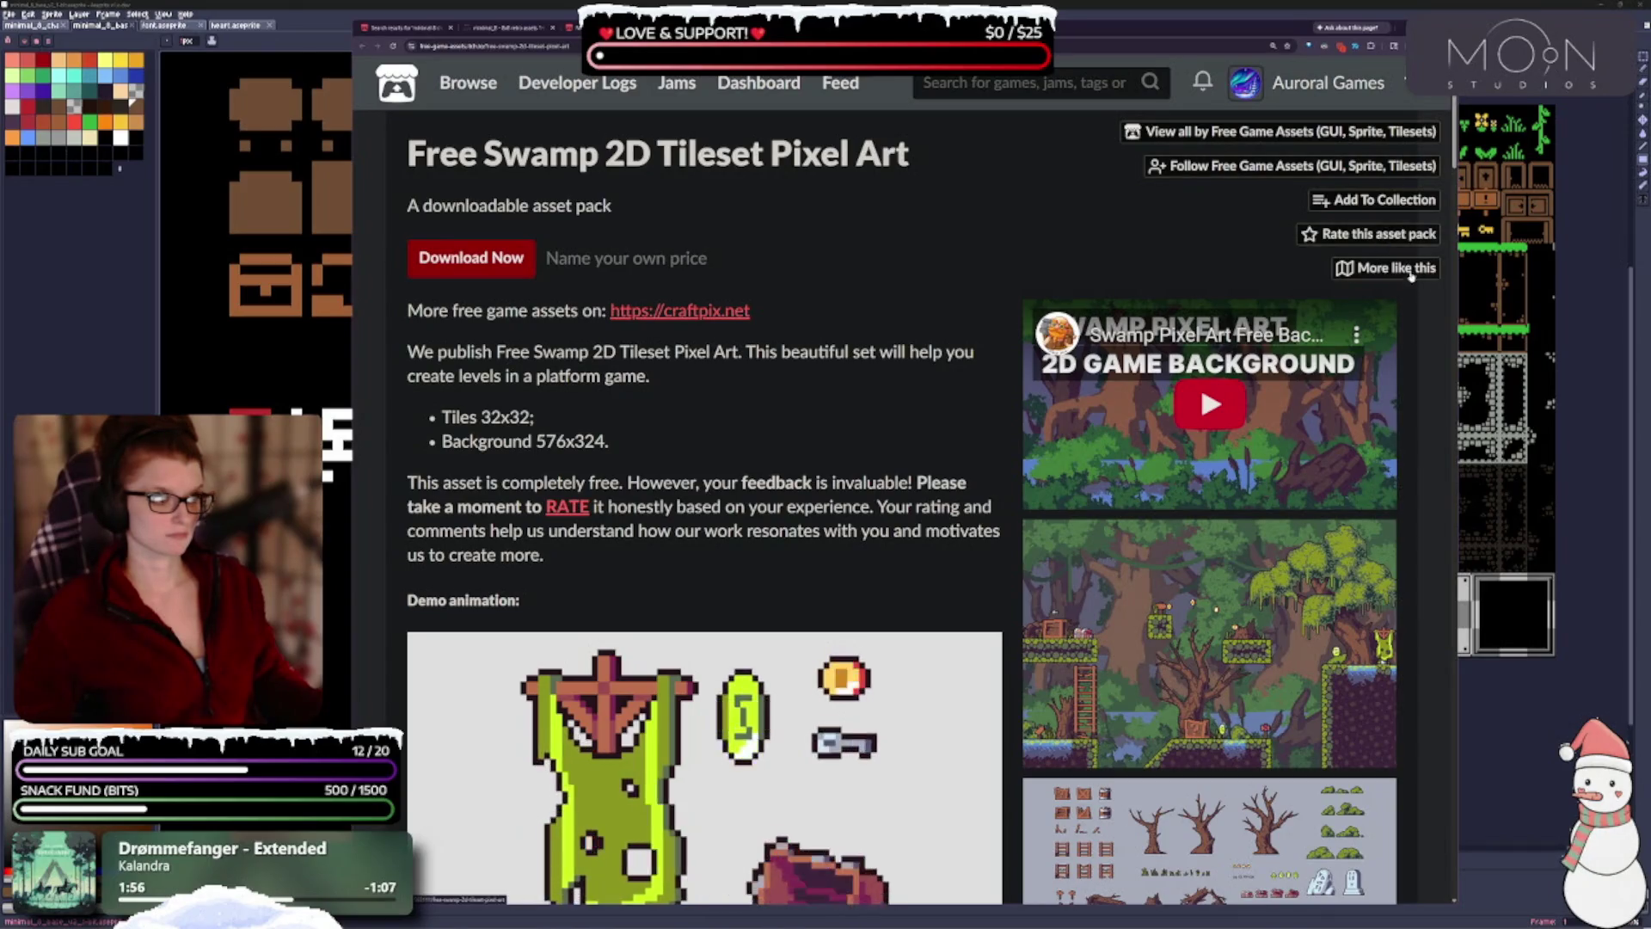
# Step: Check 'More like this', then navigate history to the Tiny Blocks page and enlarge it
pyautogui.click(1380, 267)
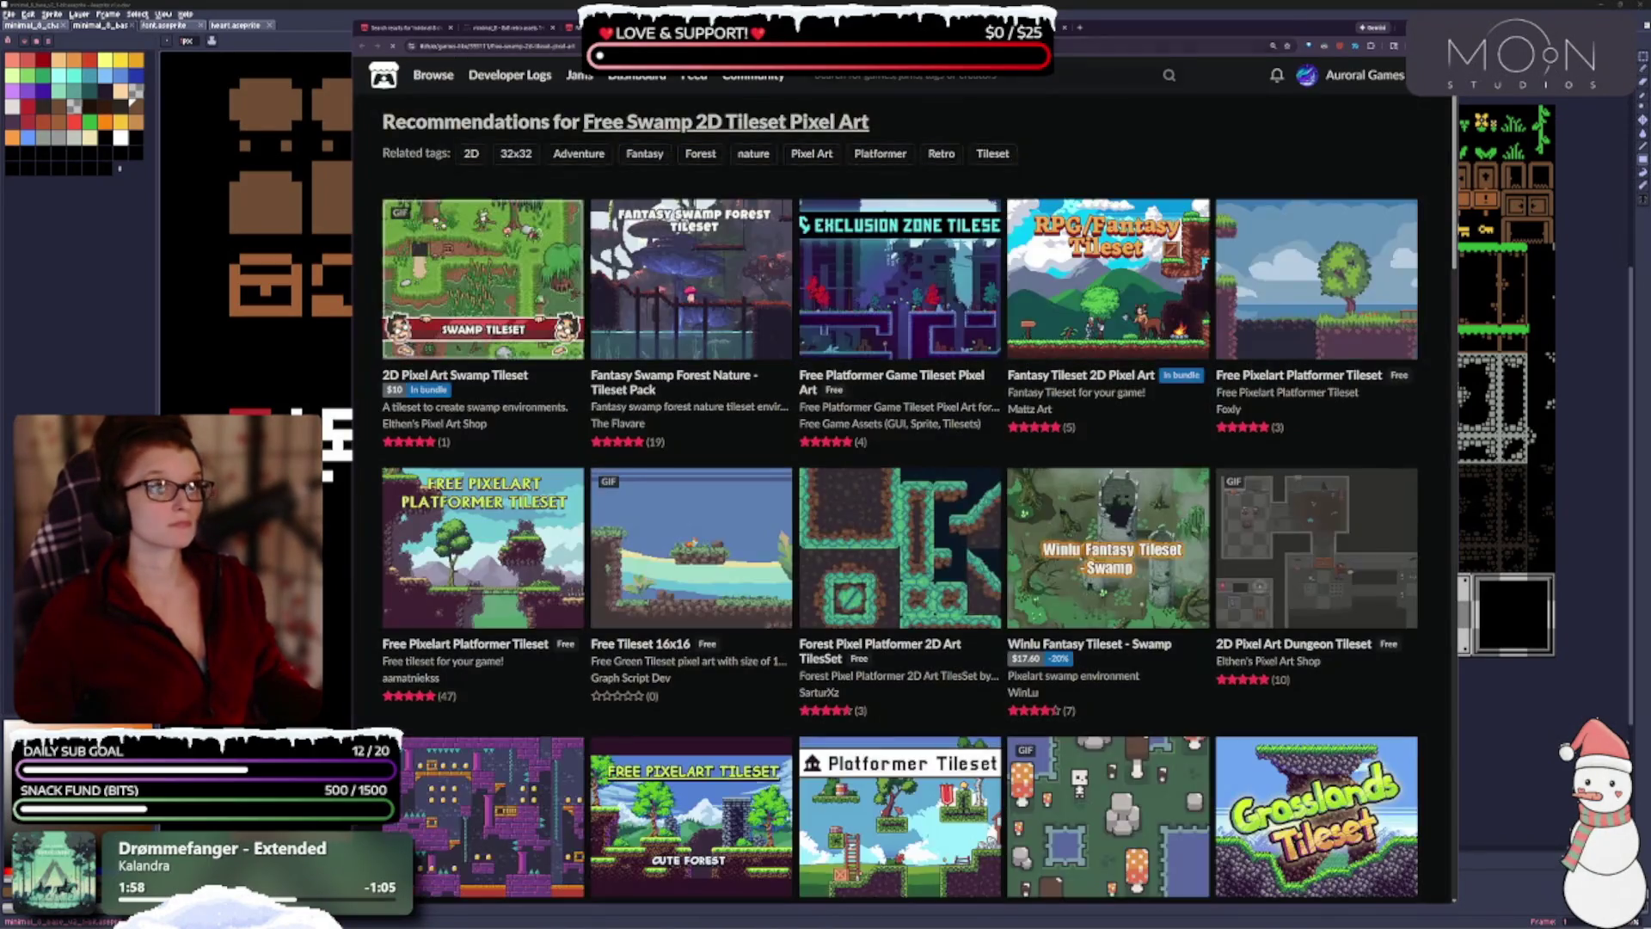
pyautogui.hotkey('alt', 'Left')
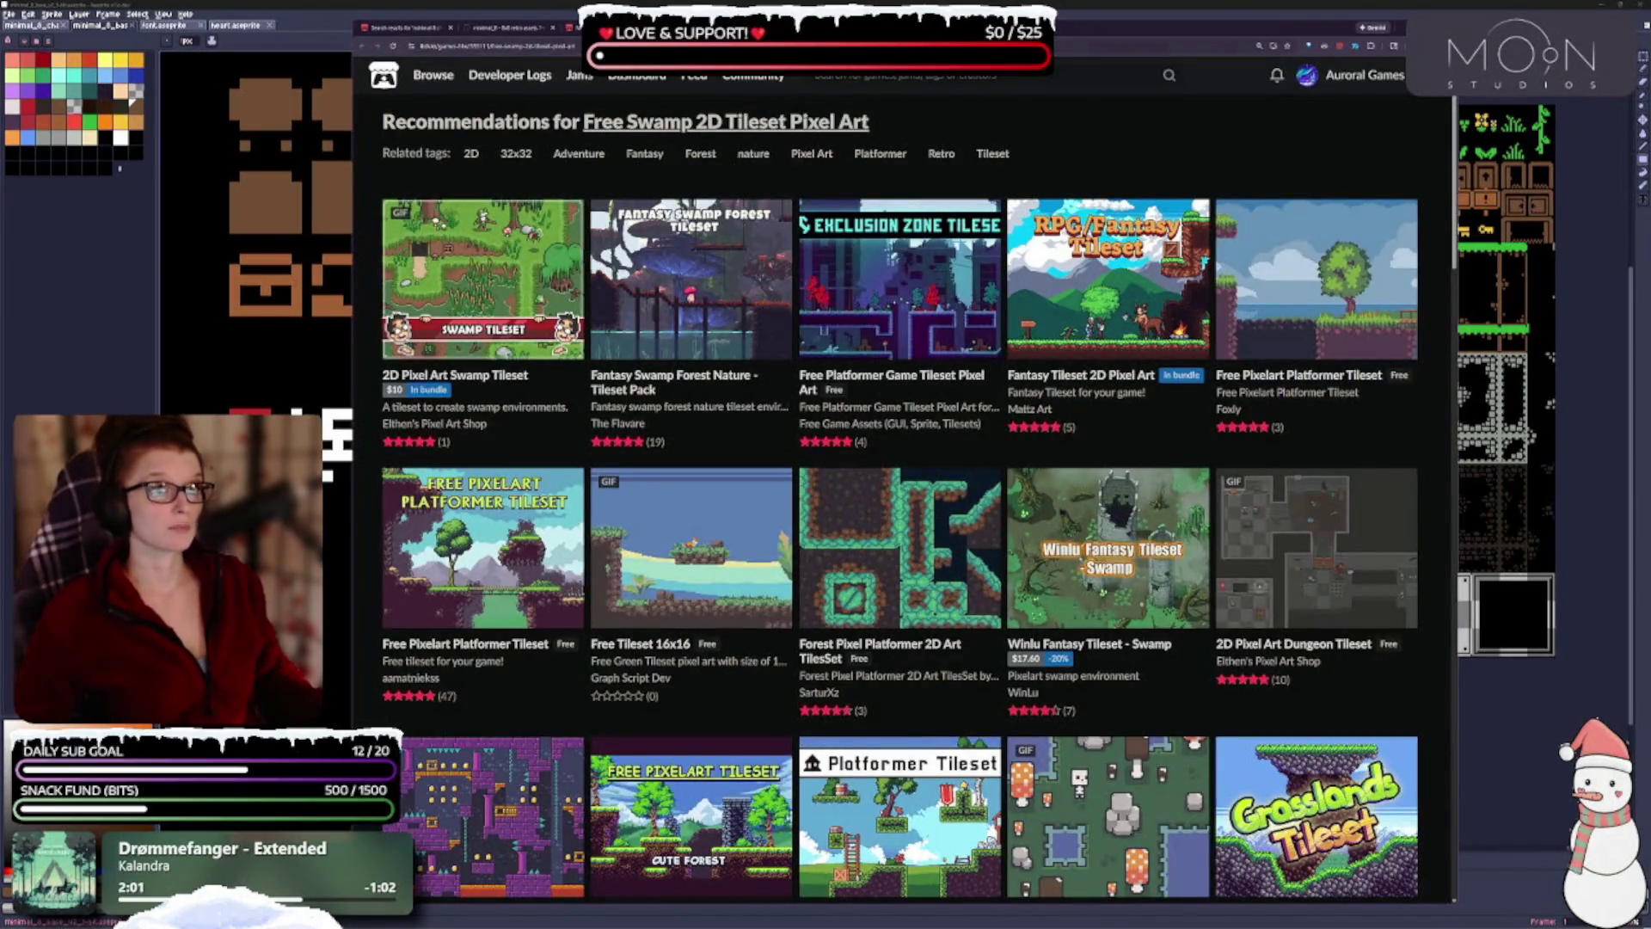
pyautogui.hotkey('alt', 'Left')
pyautogui.hotkey('alt', 'Right')
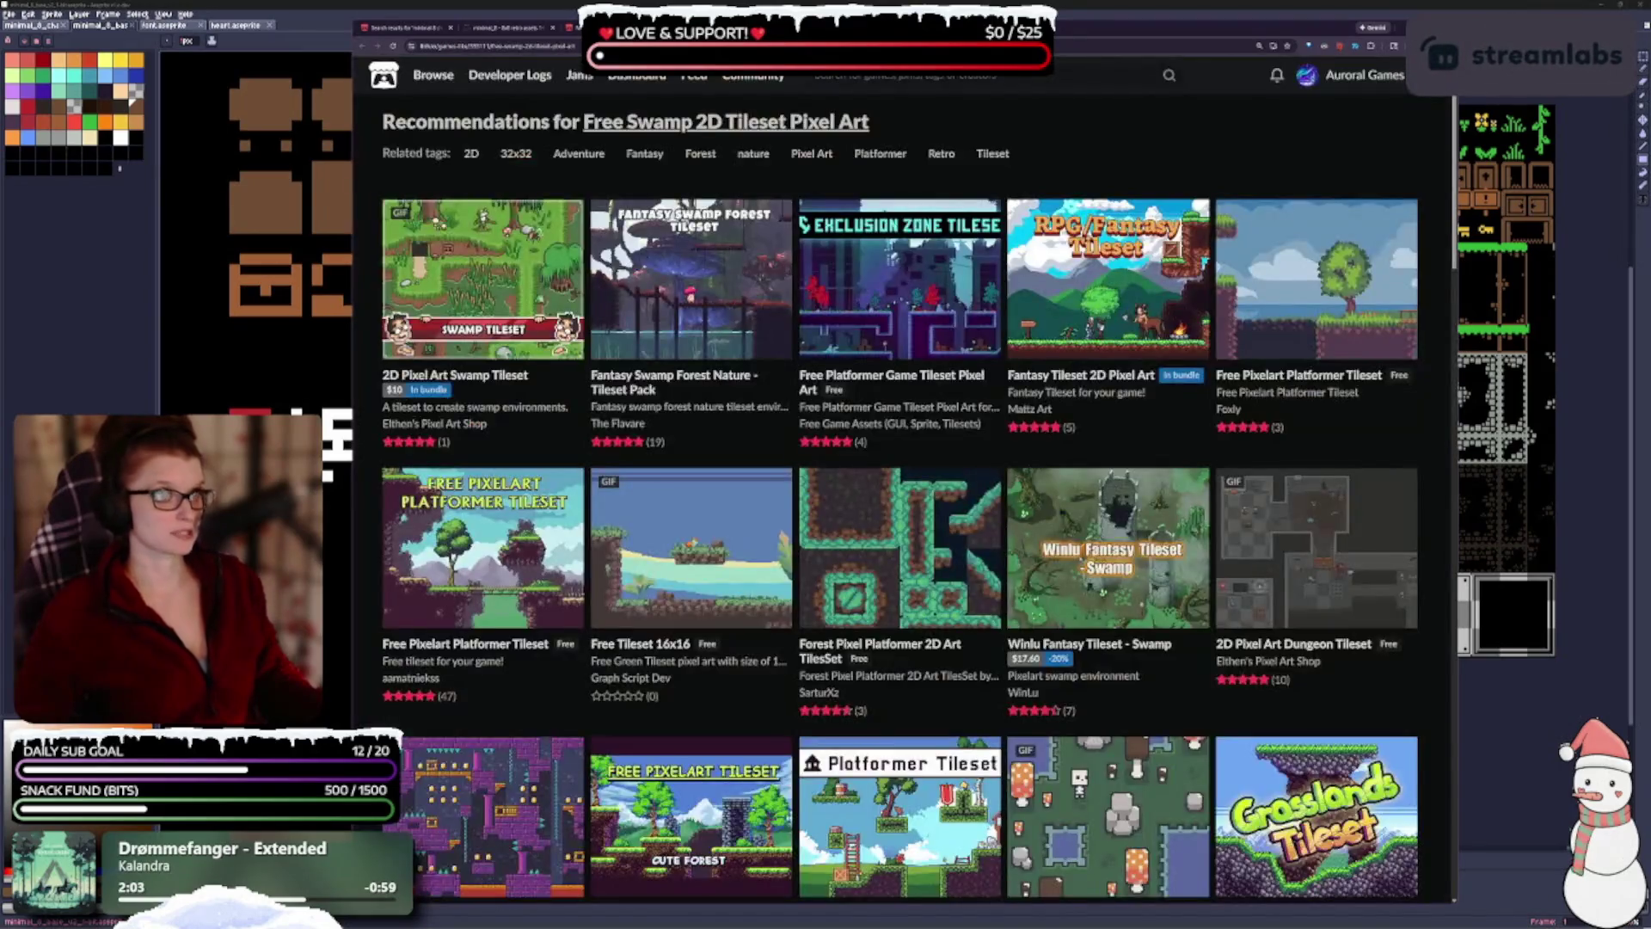
pyautogui.hotkey('alt', 'Right')
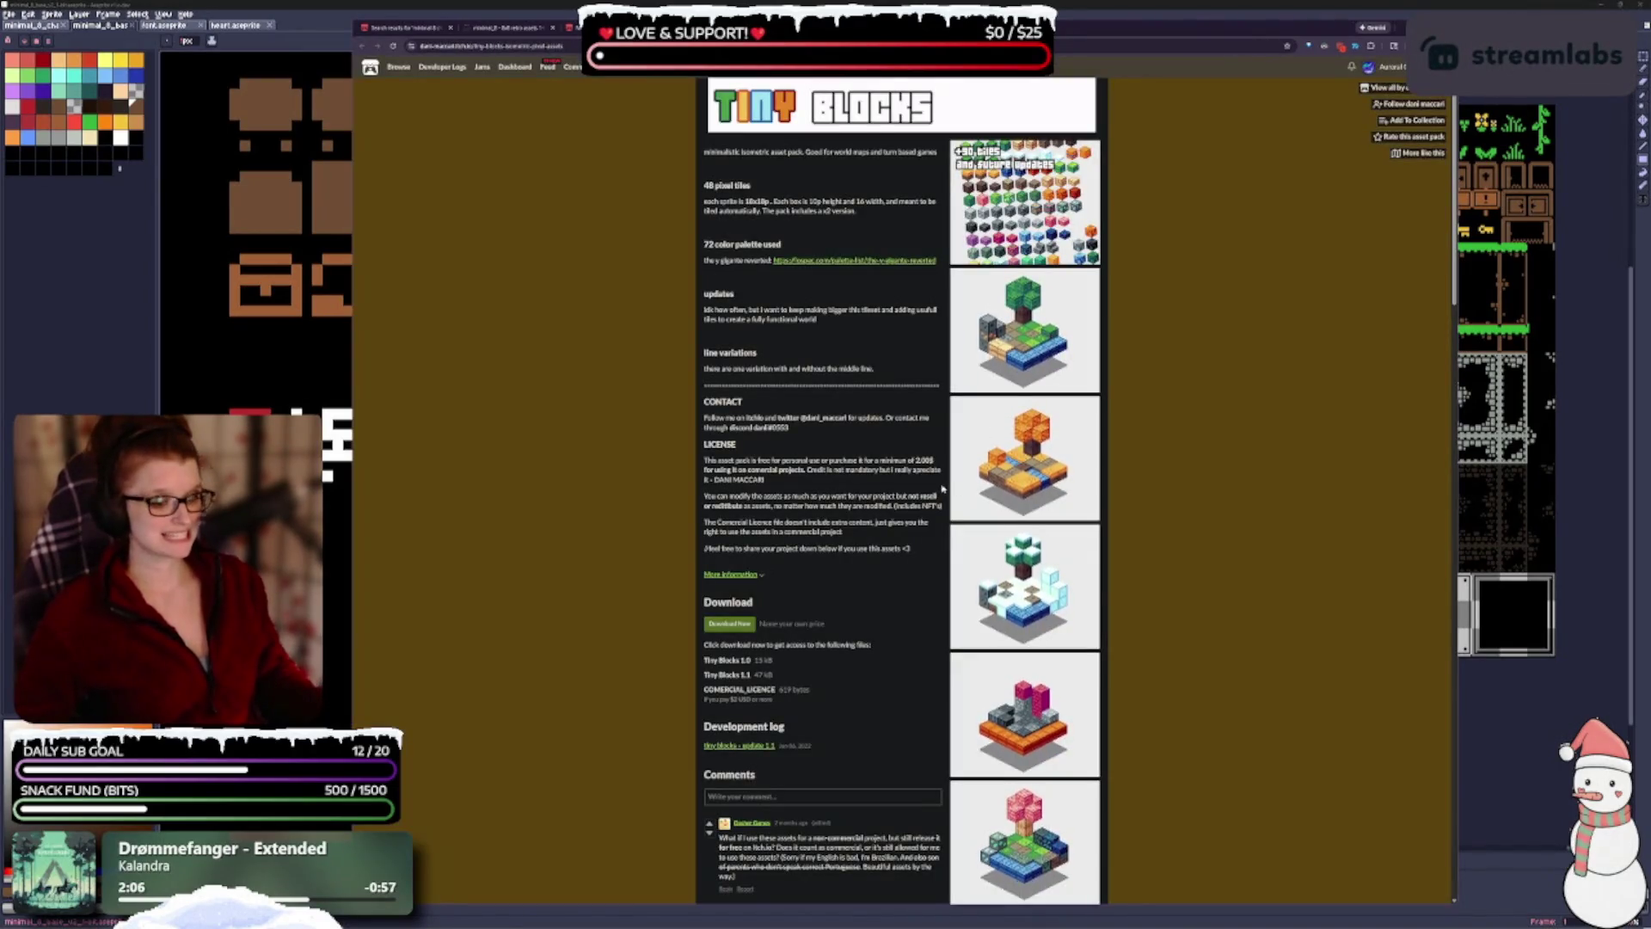
pyautogui.hotkey('ctrl', '+')
pyautogui.hotkey('ctrl', '+')
pyautogui.hotkey('ctrl', '+')
pyautogui.hotkey('ctrl', '+')
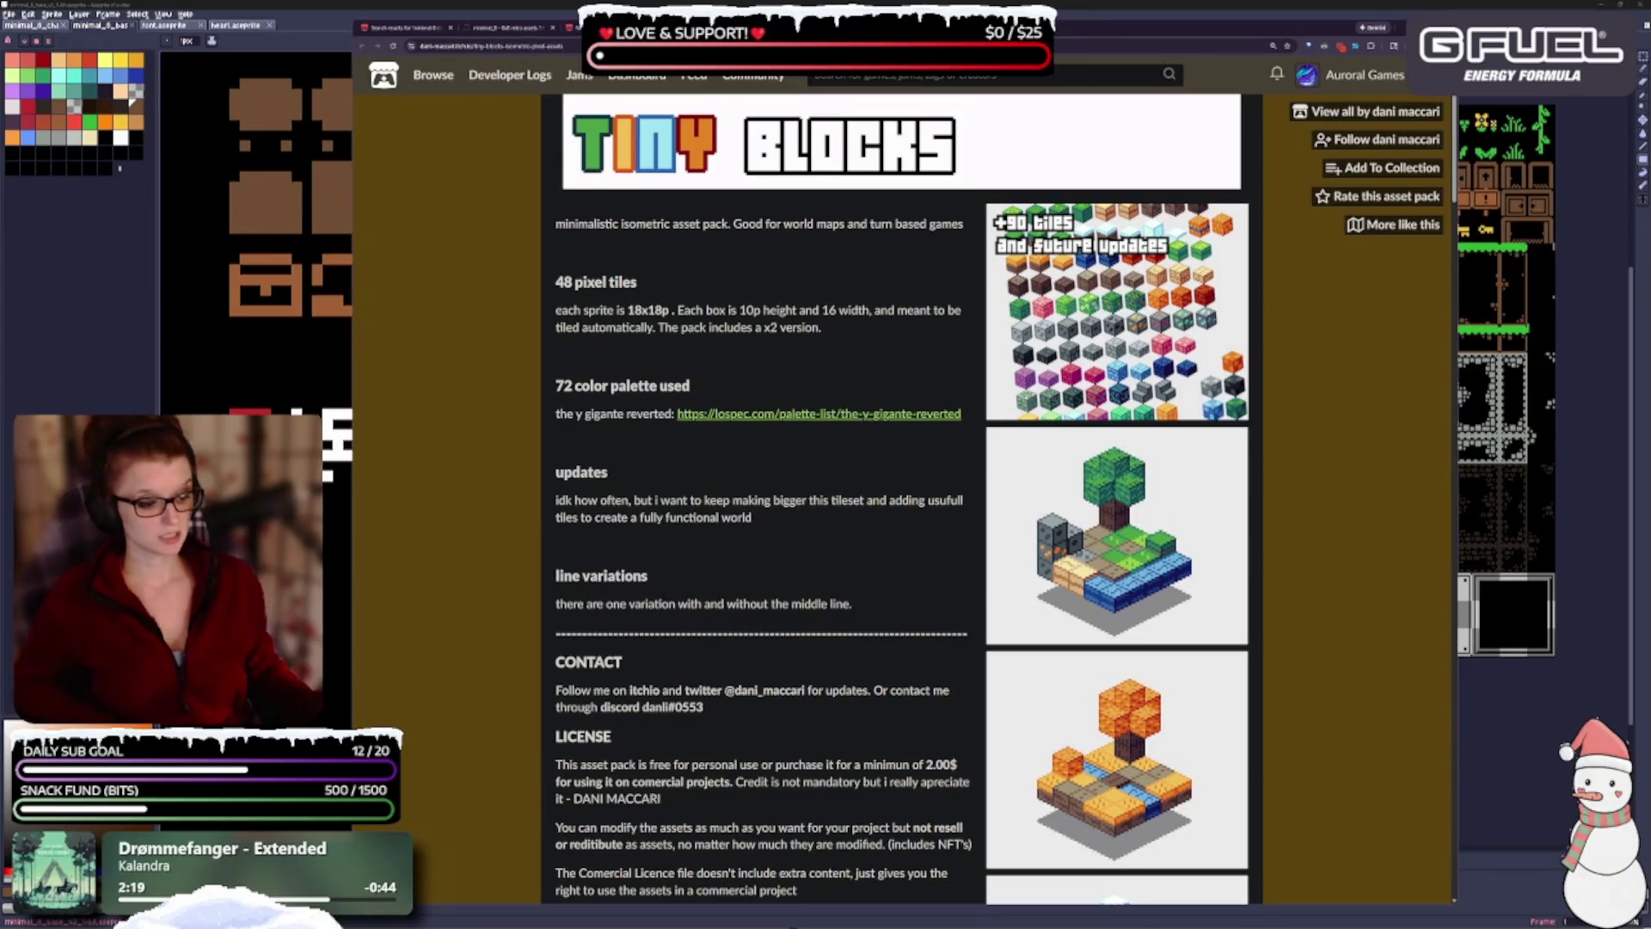
# Step: Save Tiny Blocks into a new private collection named 'TinyBlocks!'
pyautogui.scroll(-7, 840, 557)
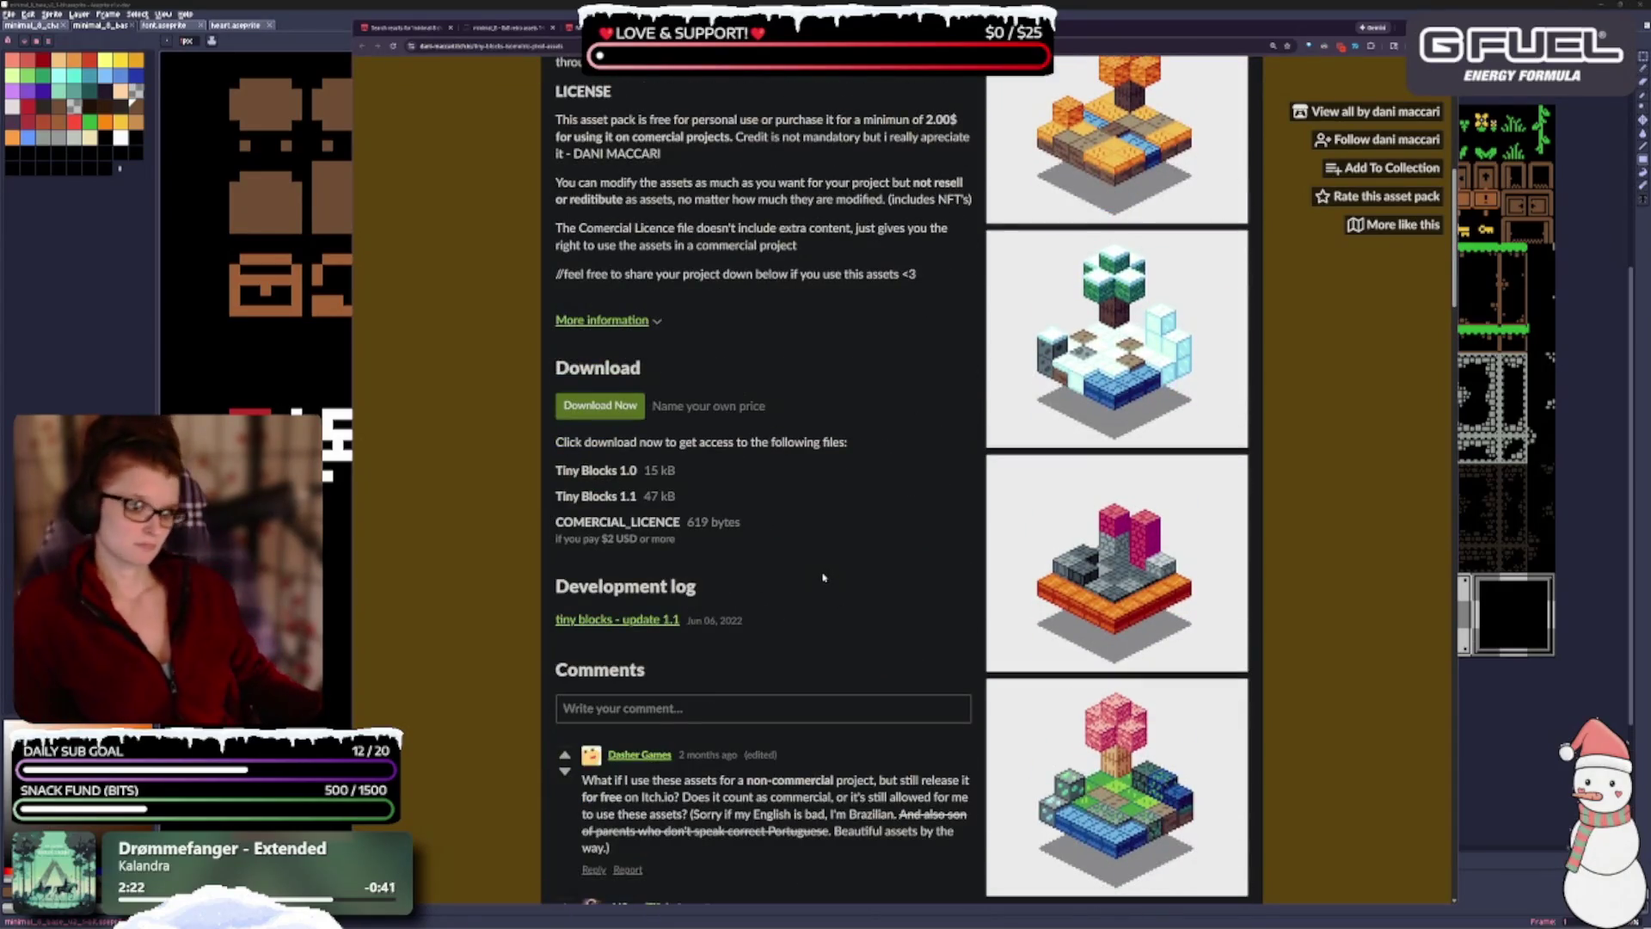
pyautogui.click(1428, 168)
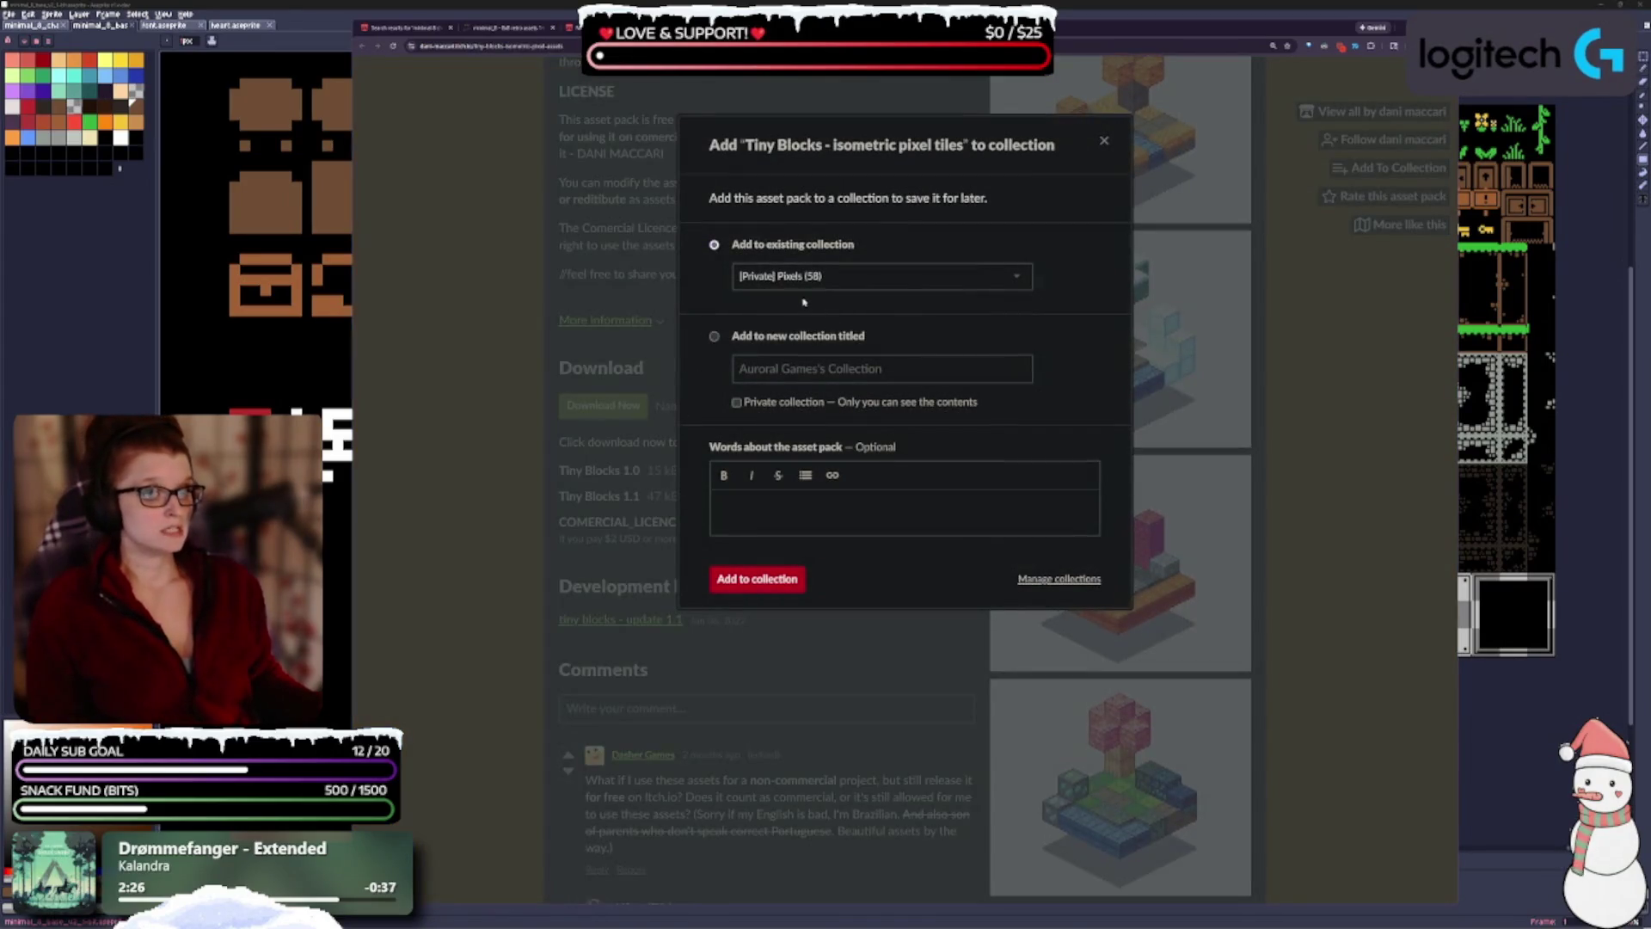
pyautogui.click(789, 275)
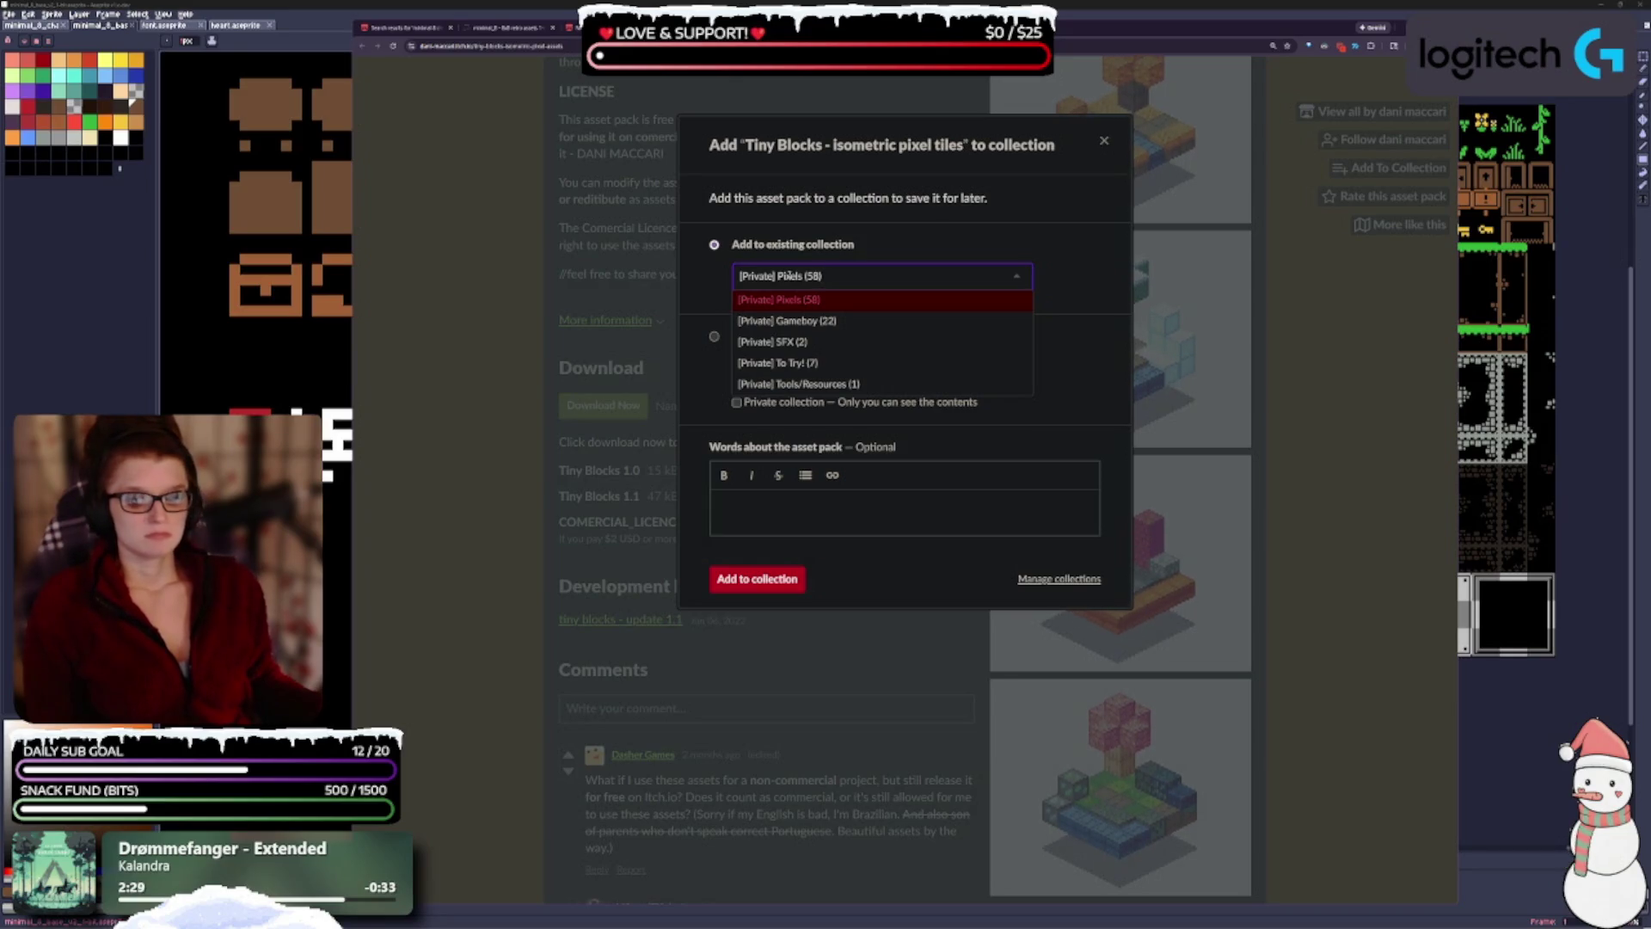
pyautogui.click(791, 277)
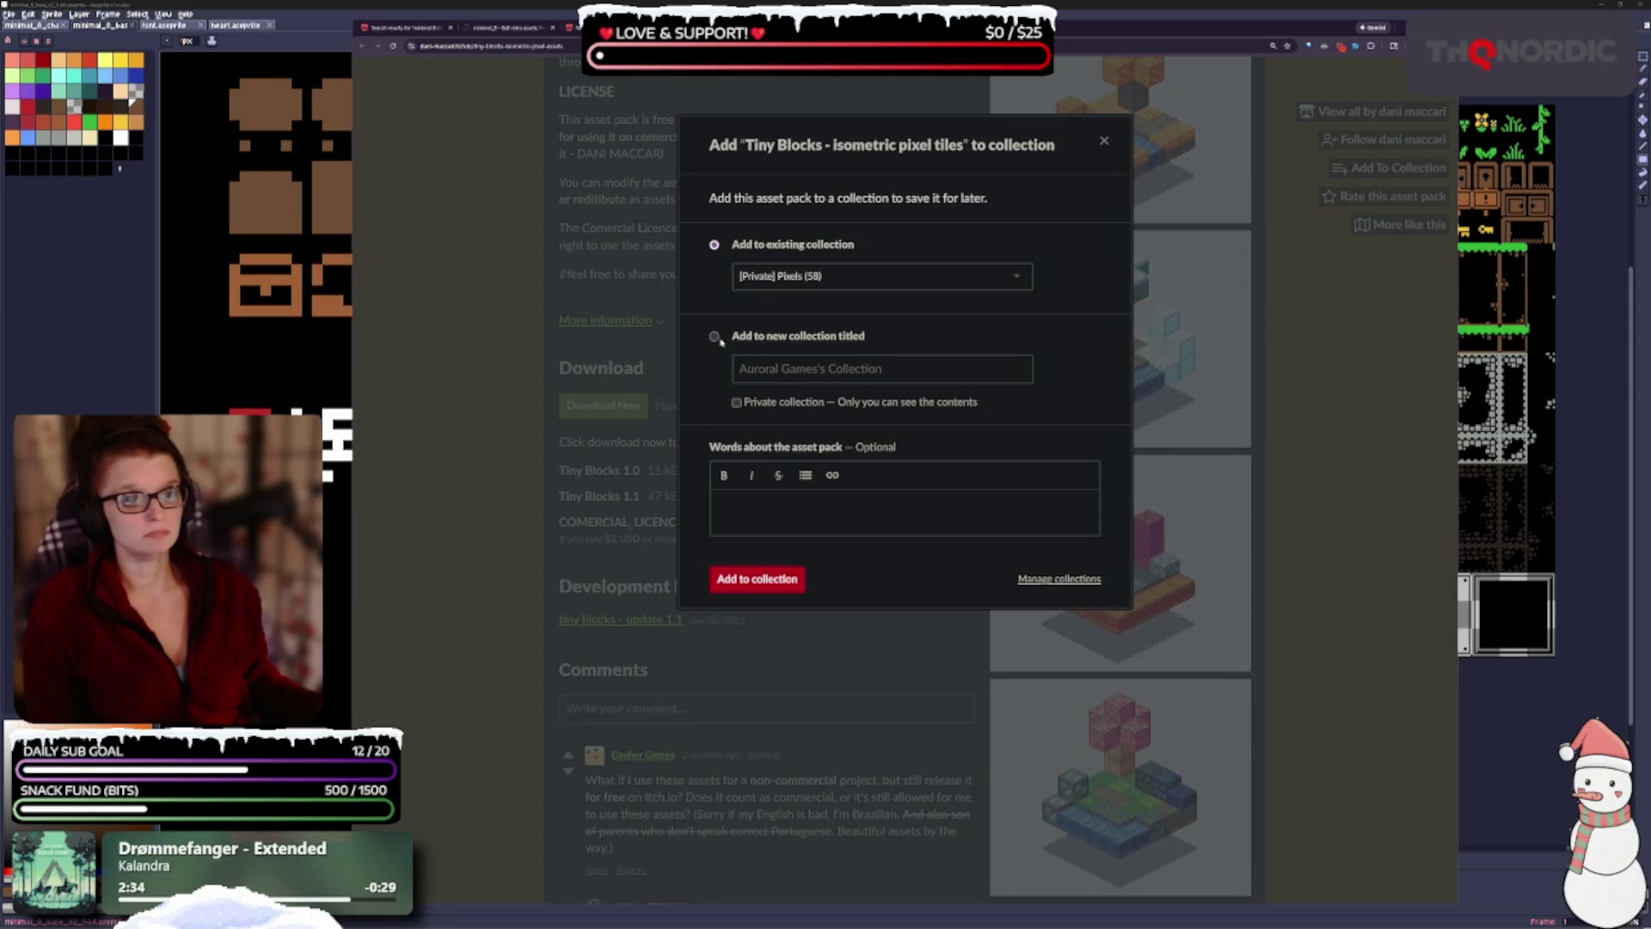
pyautogui.click(773, 372)
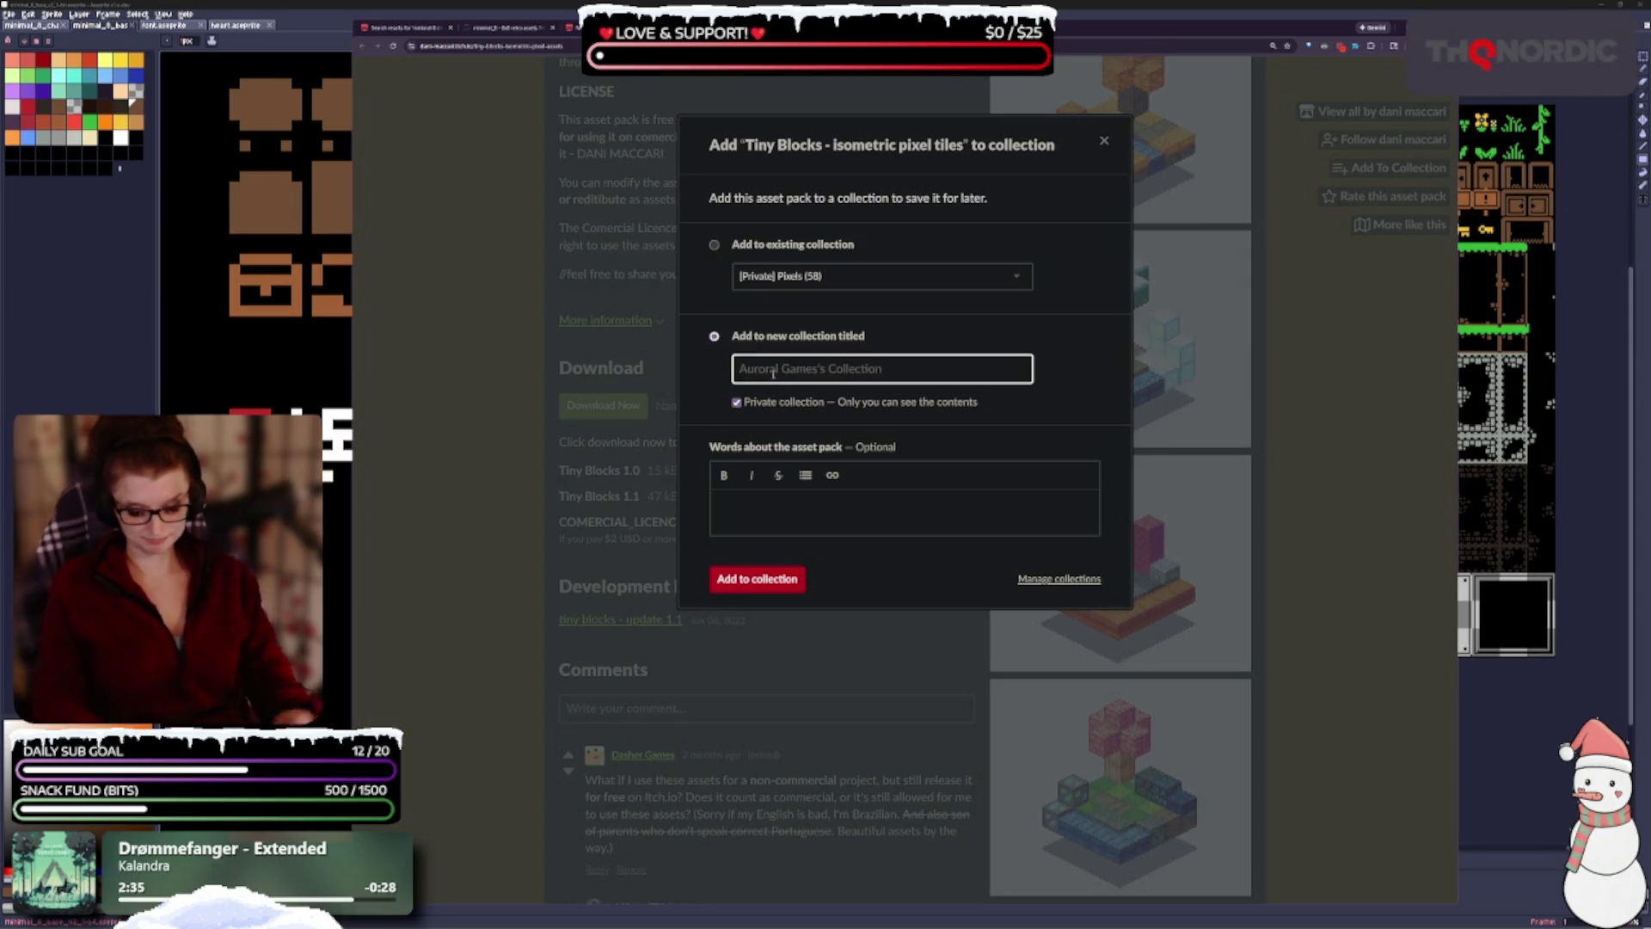
pyautogui.write('TinyBlocks!')
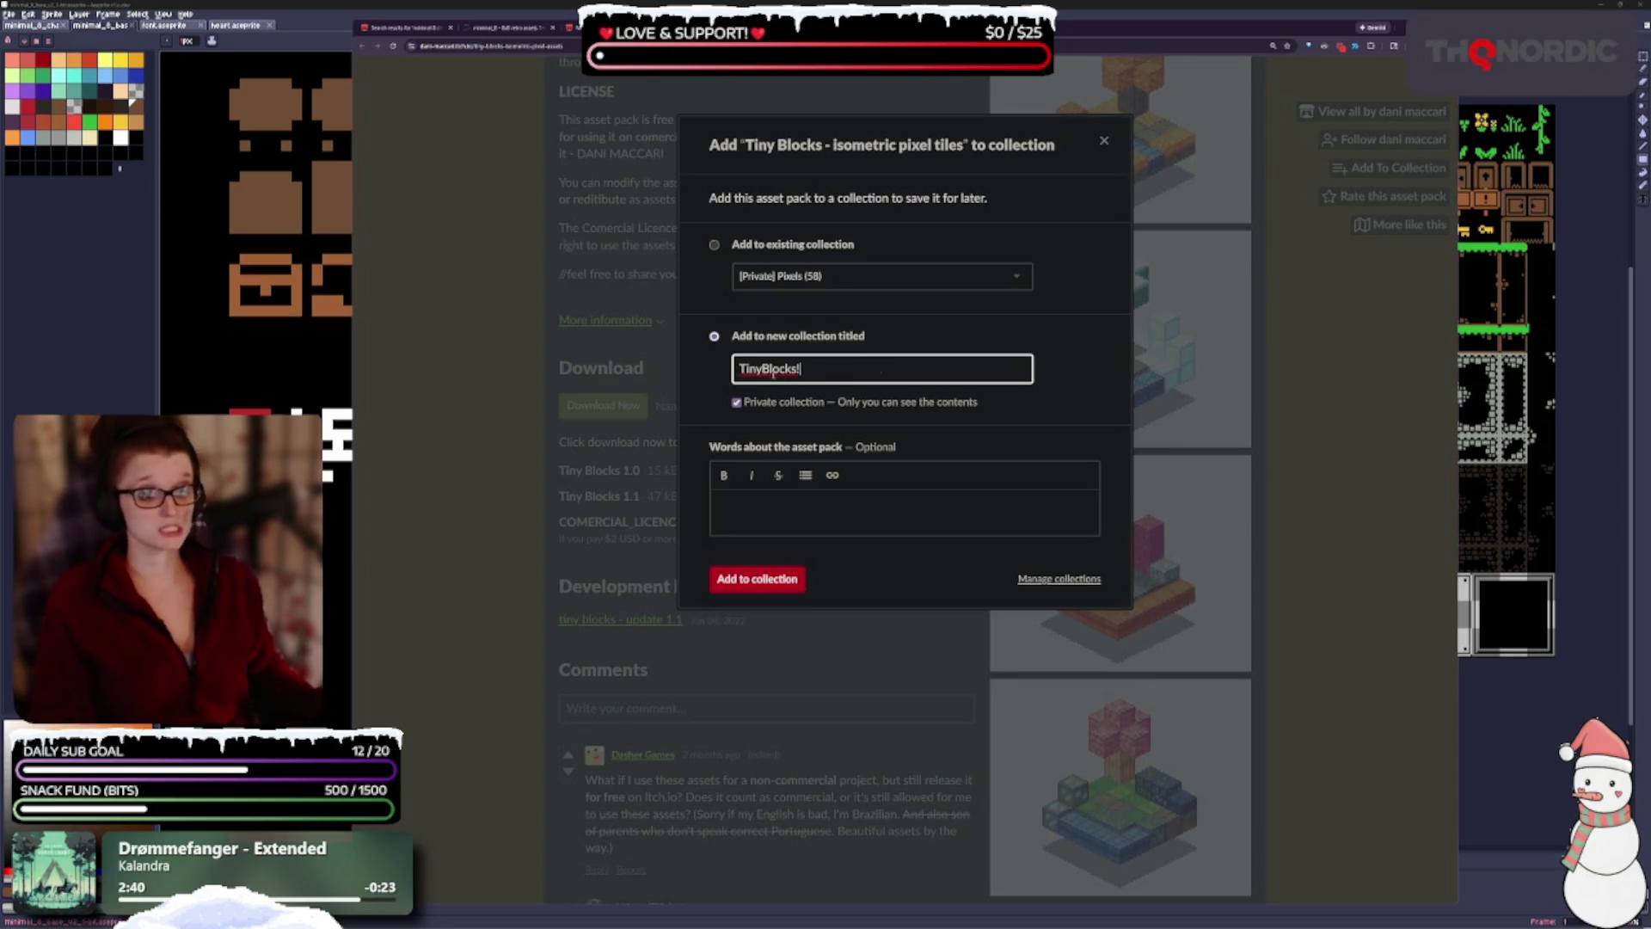
pyautogui.click(736, 580)
pyautogui.click(884, 399)
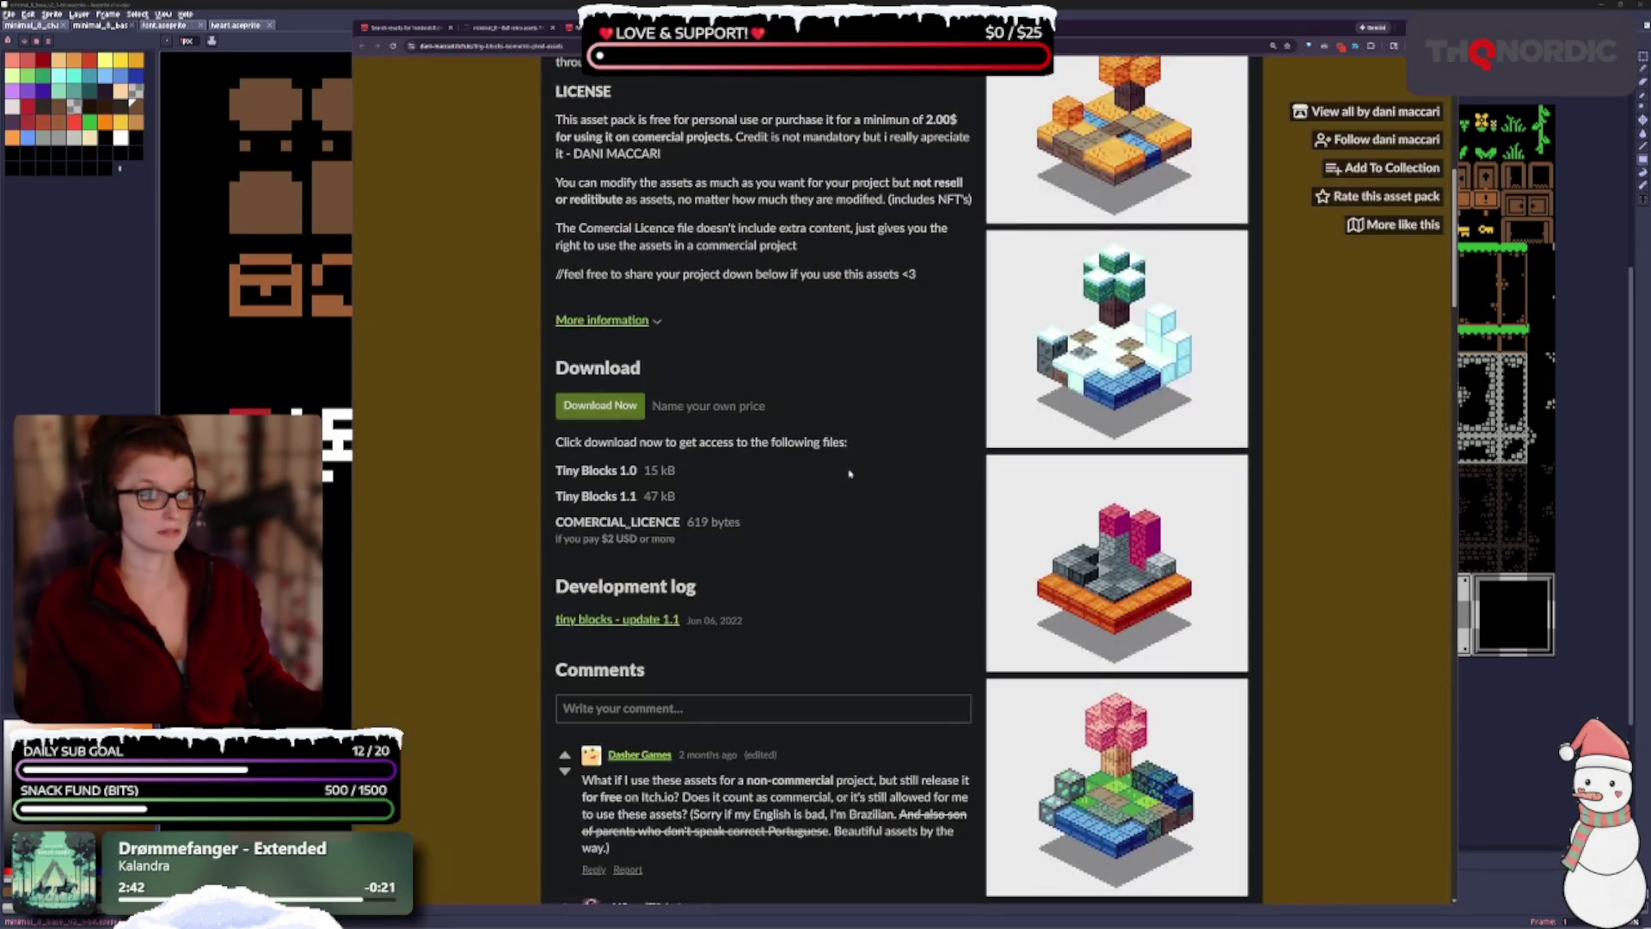
pyautogui.click(1393, 225)
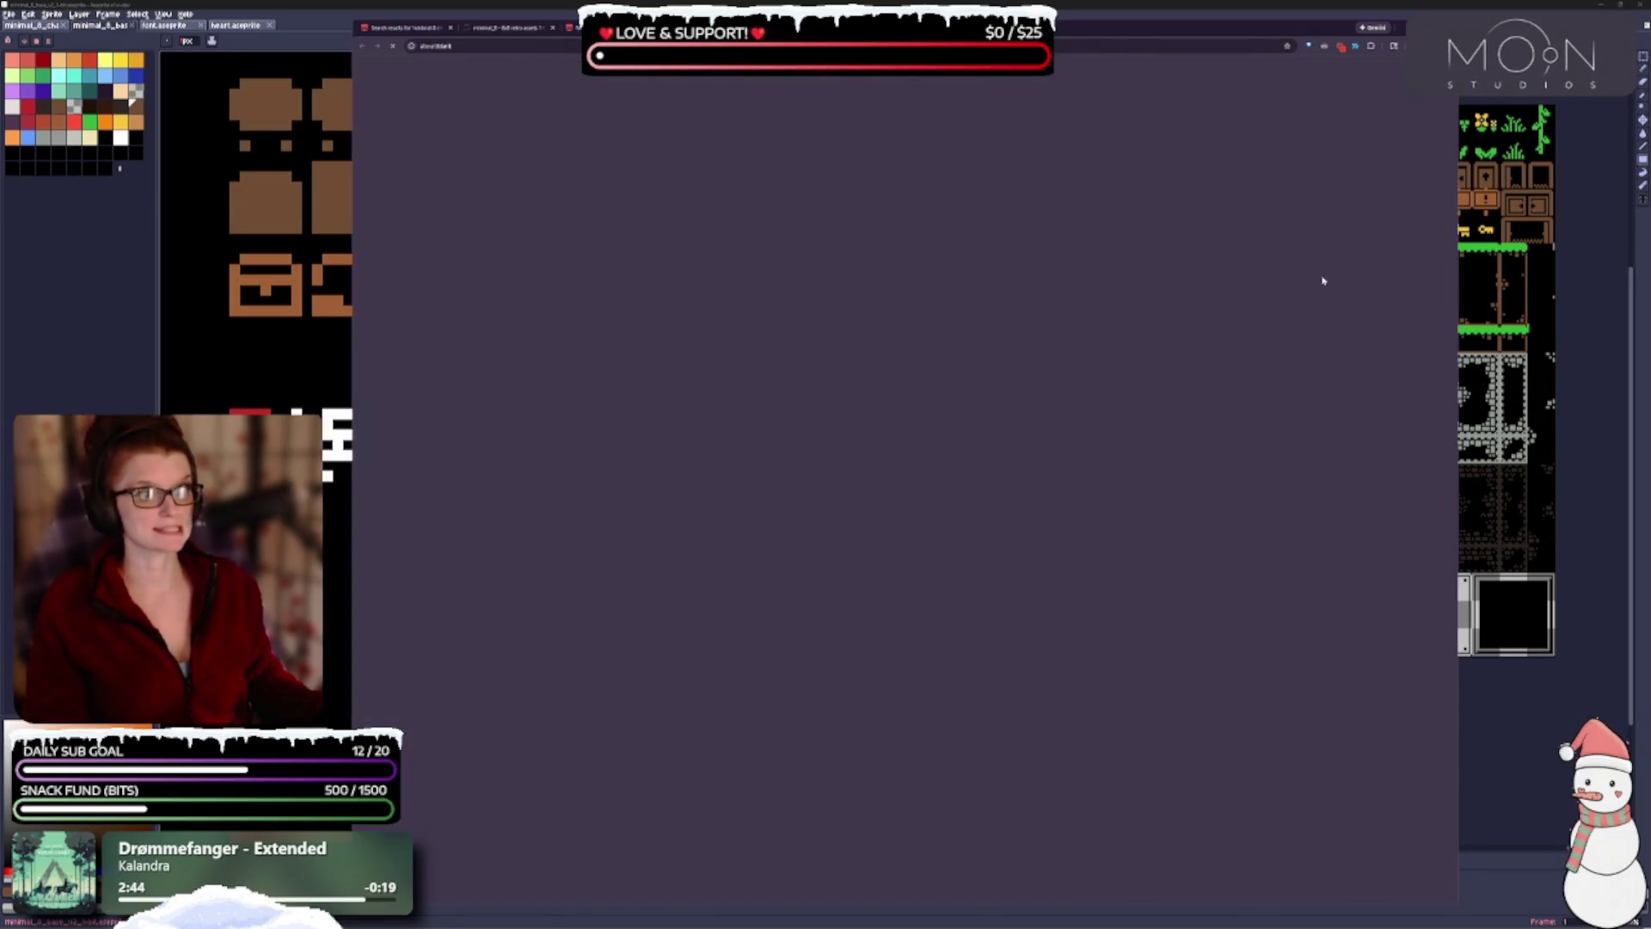
# Step: Skip the optional payment and download Tiny Blocks 1.0 (15 kB)
pyautogui.hotkey('alt', 'Left')
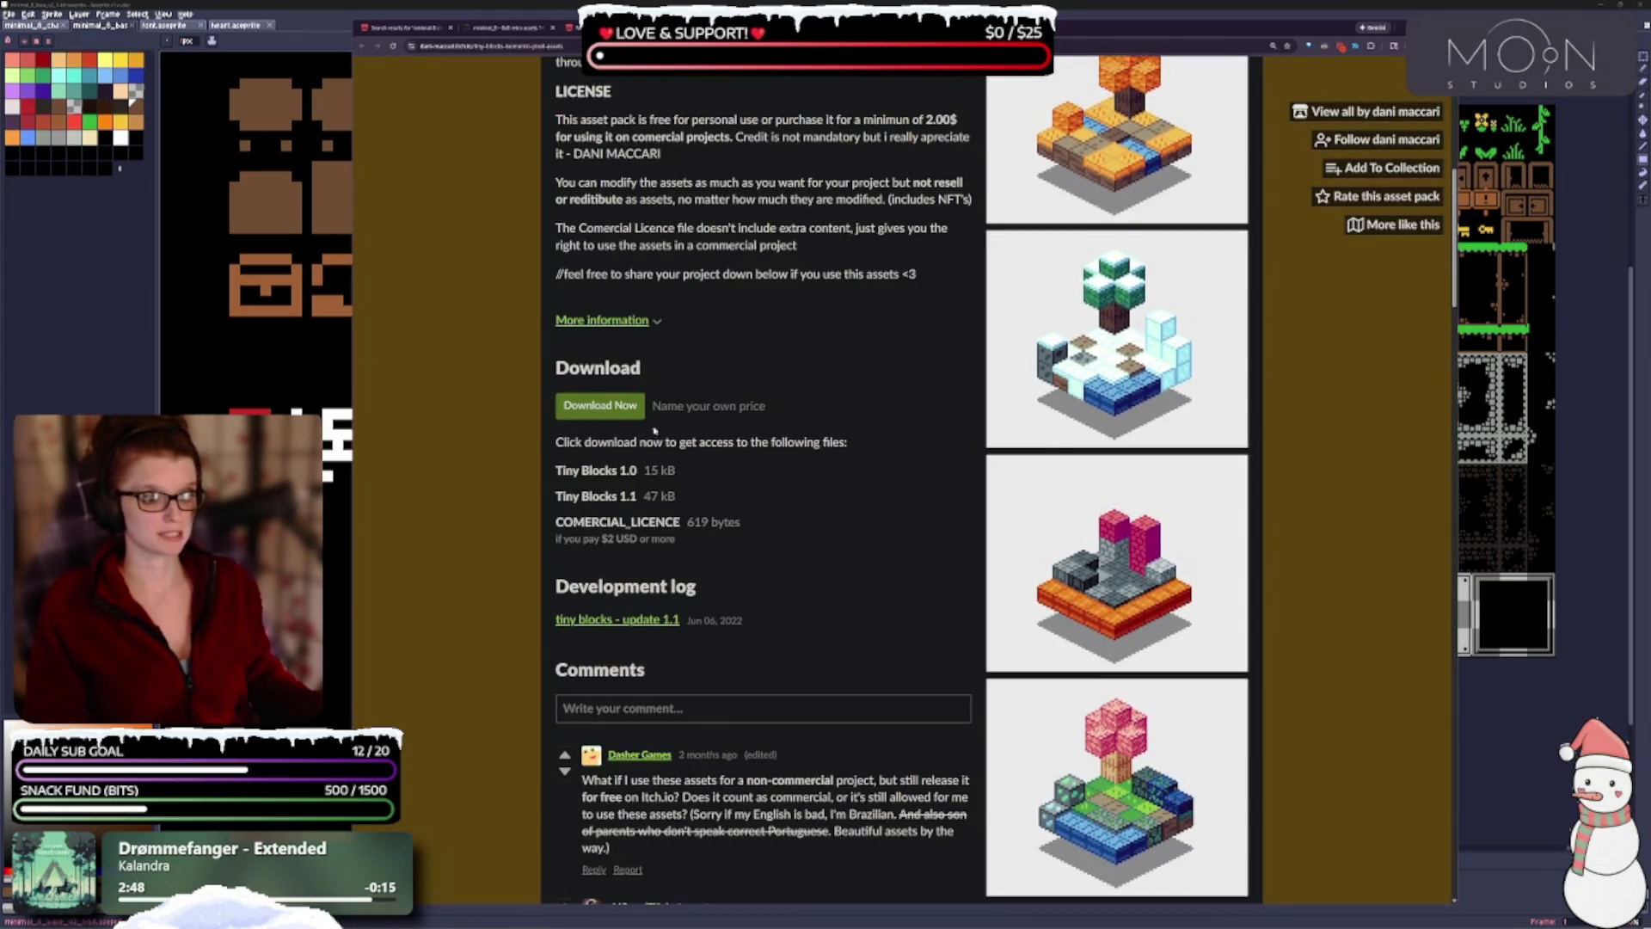
pyautogui.click(601, 405)
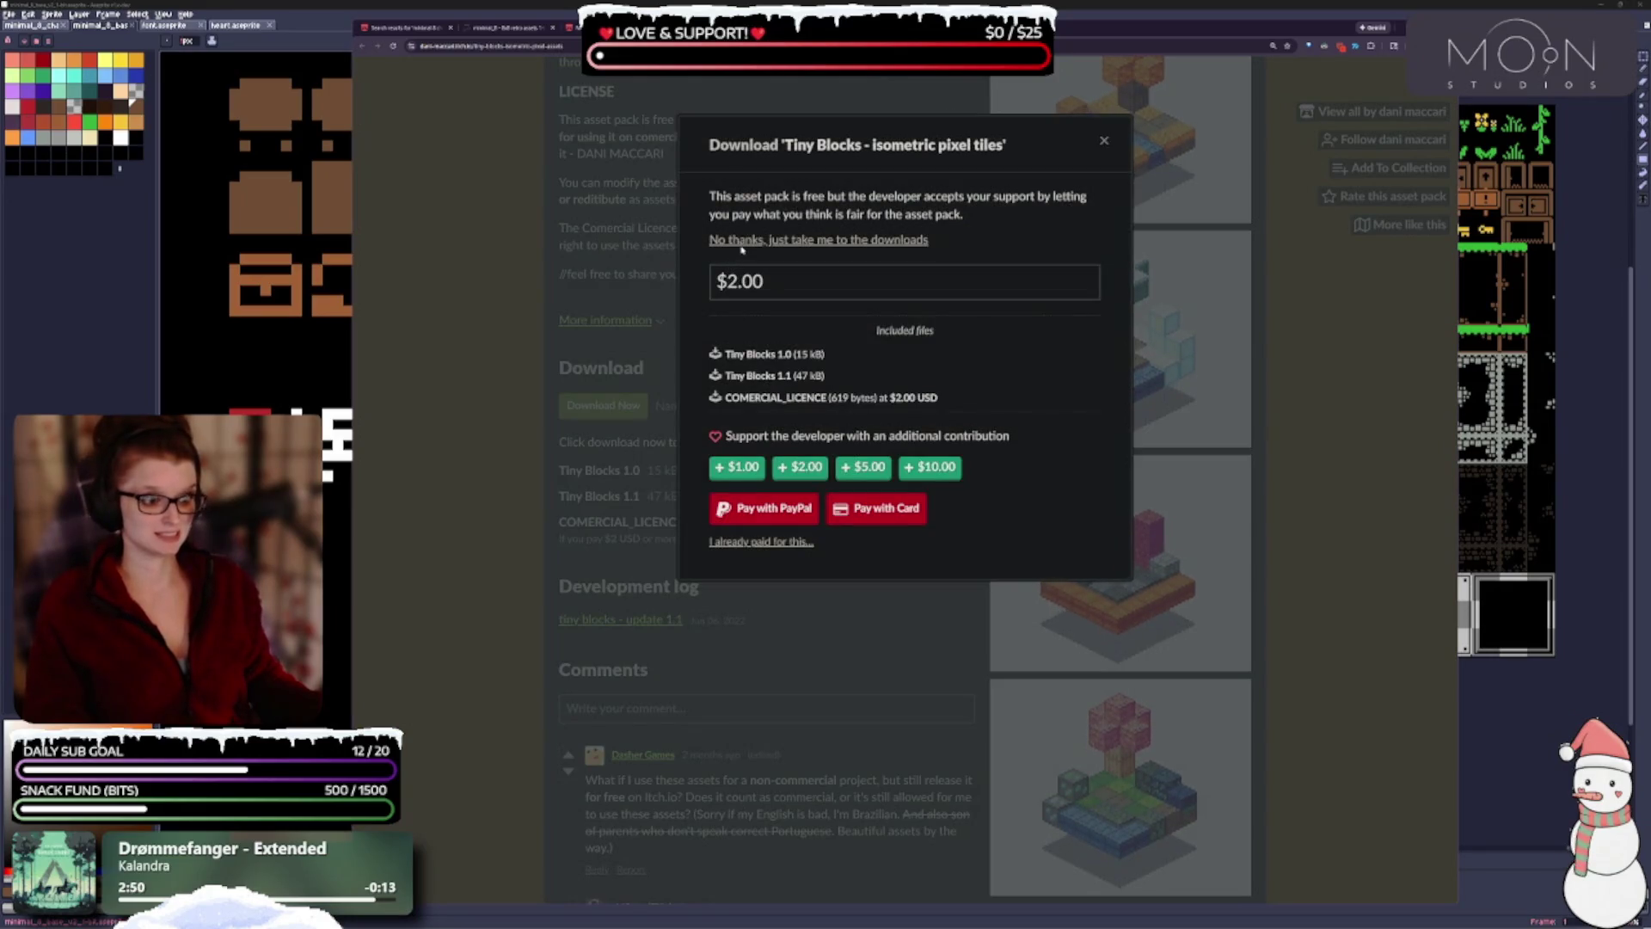
pyautogui.click(775, 240)
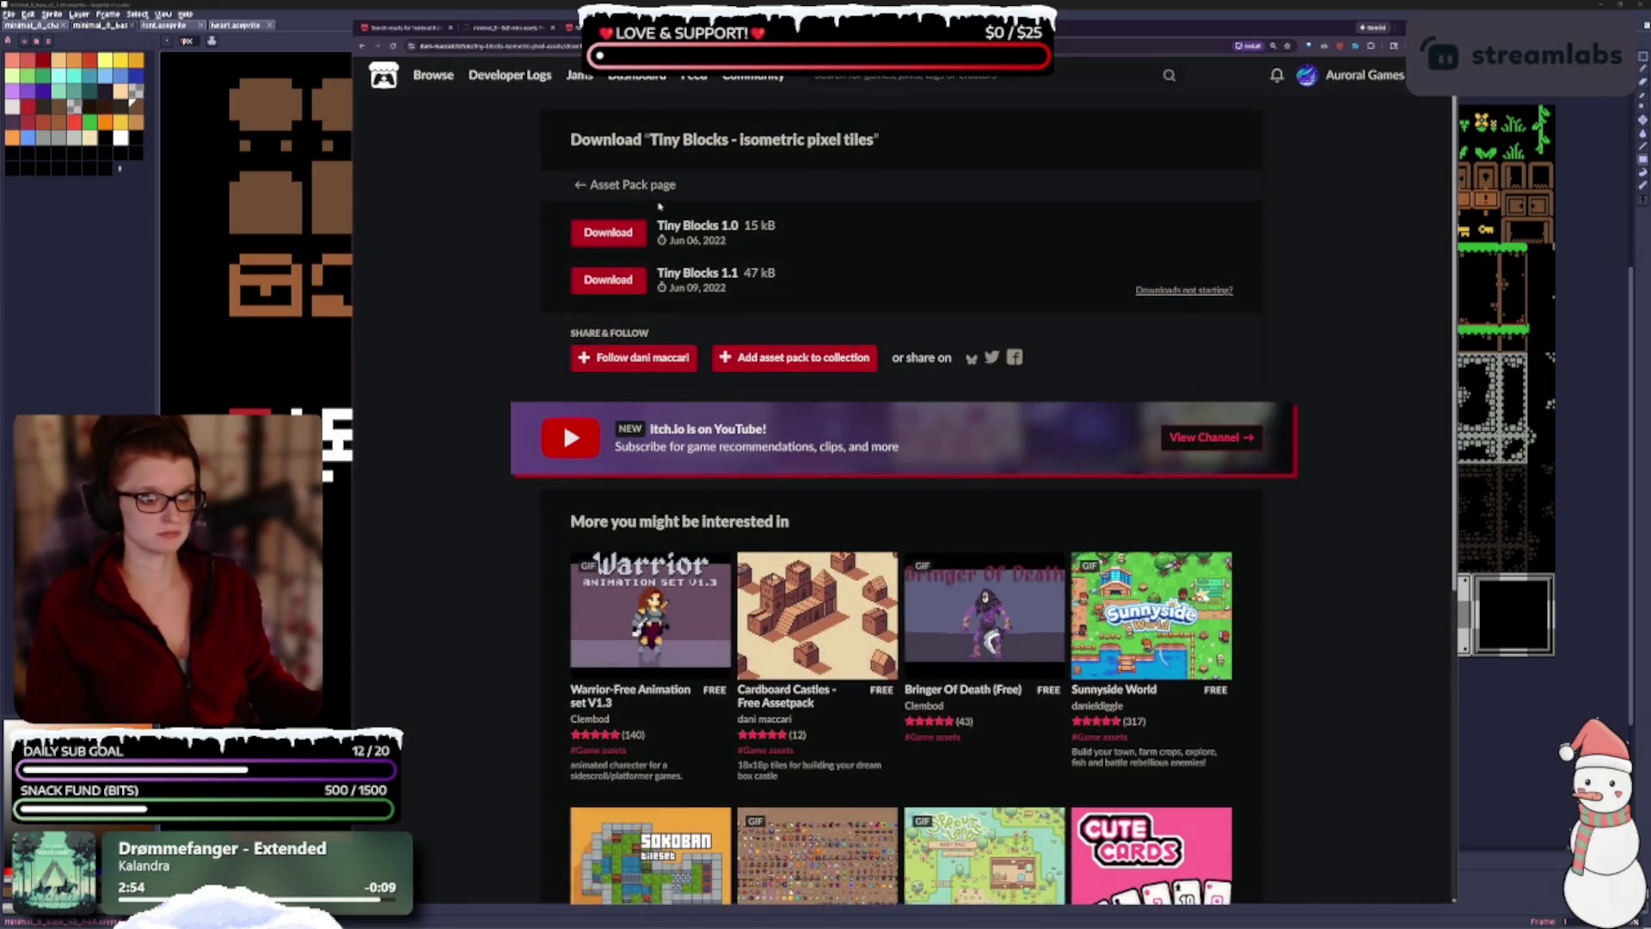
pyautogui.click(638, 277)
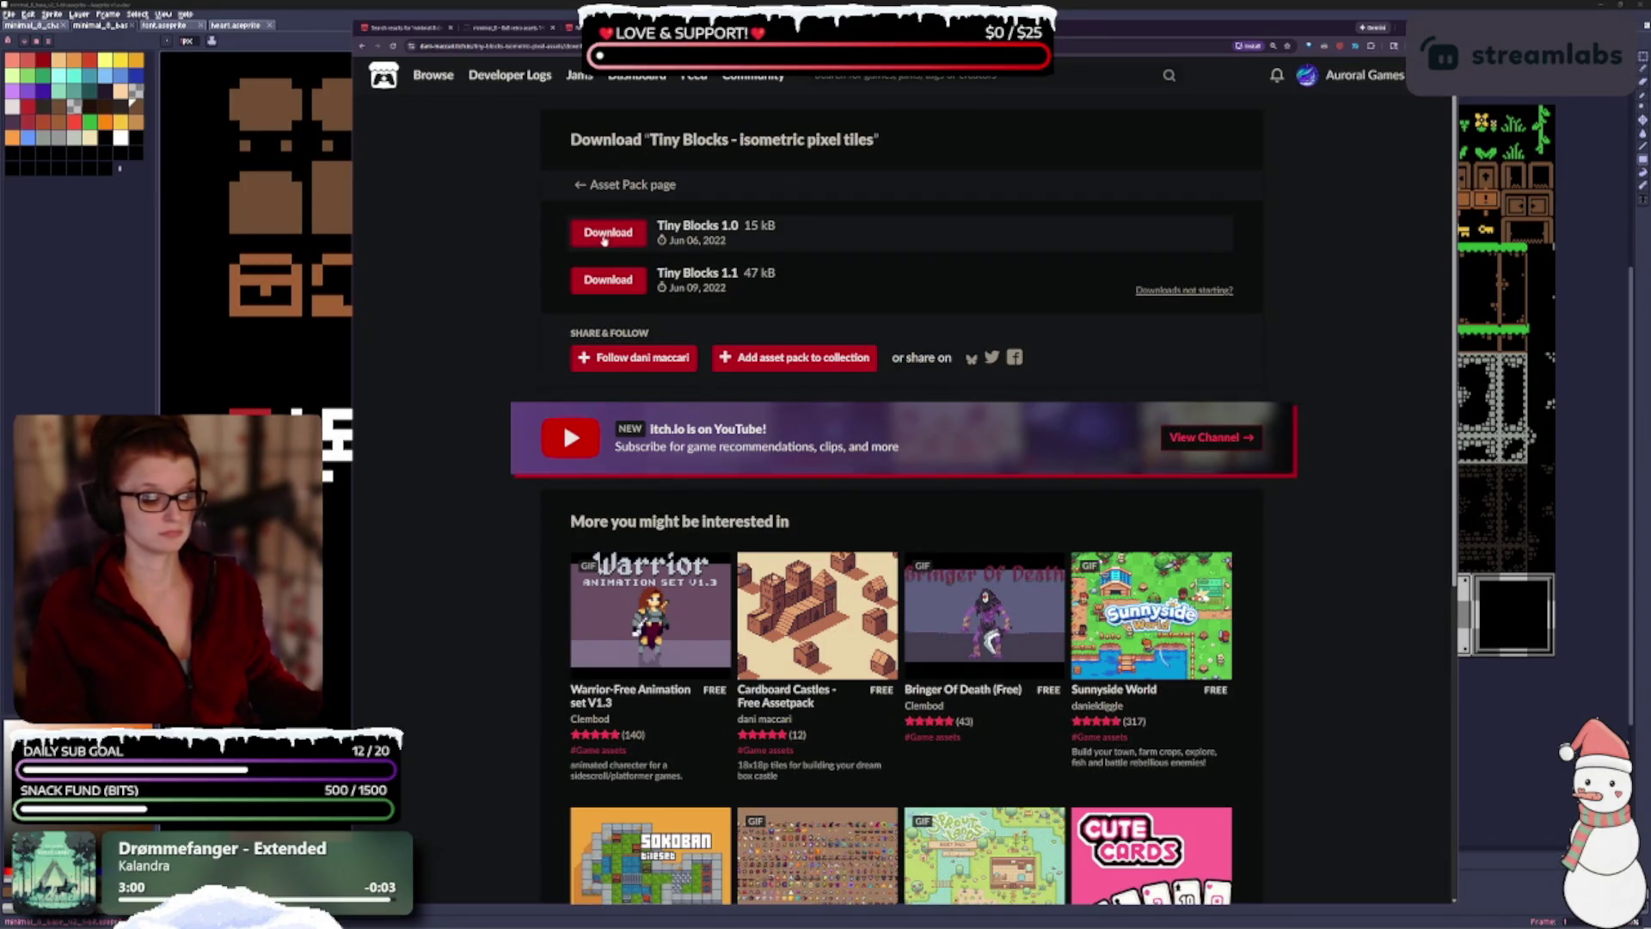
pyautogui.scroll(-2, 681, 393)
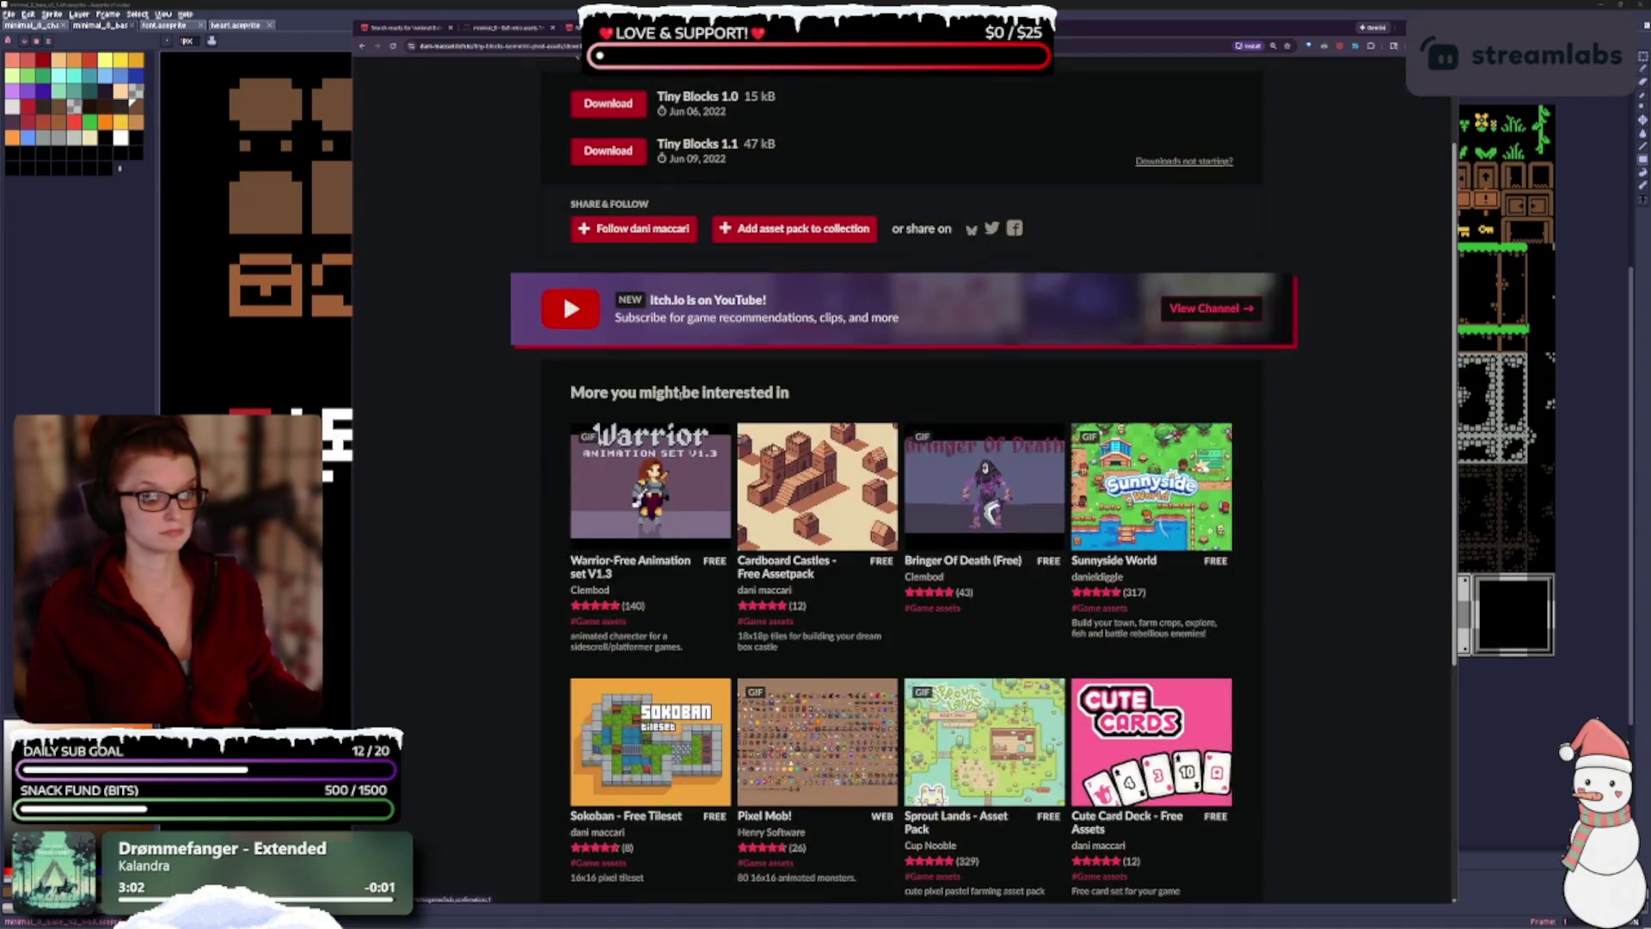
# Step: Browse the 'More you might be interested in' packs, then go back to the swamp recommendations
pyautogui.moveTo(814, 512)
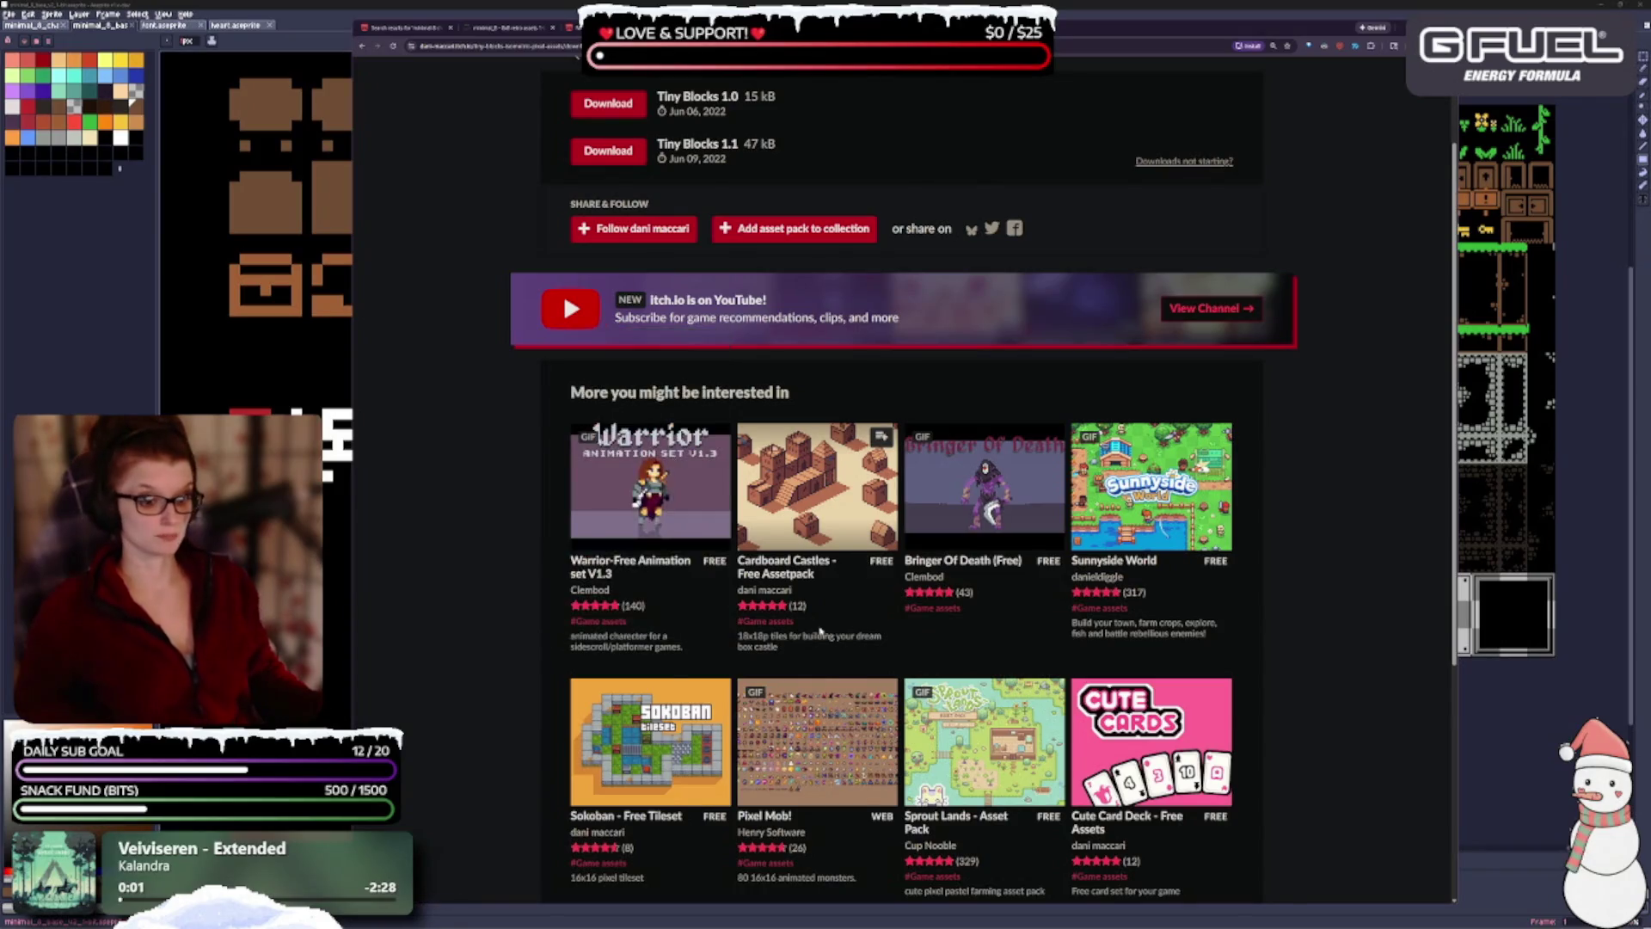
pyautogui.scroll(-1, 1401, 358)
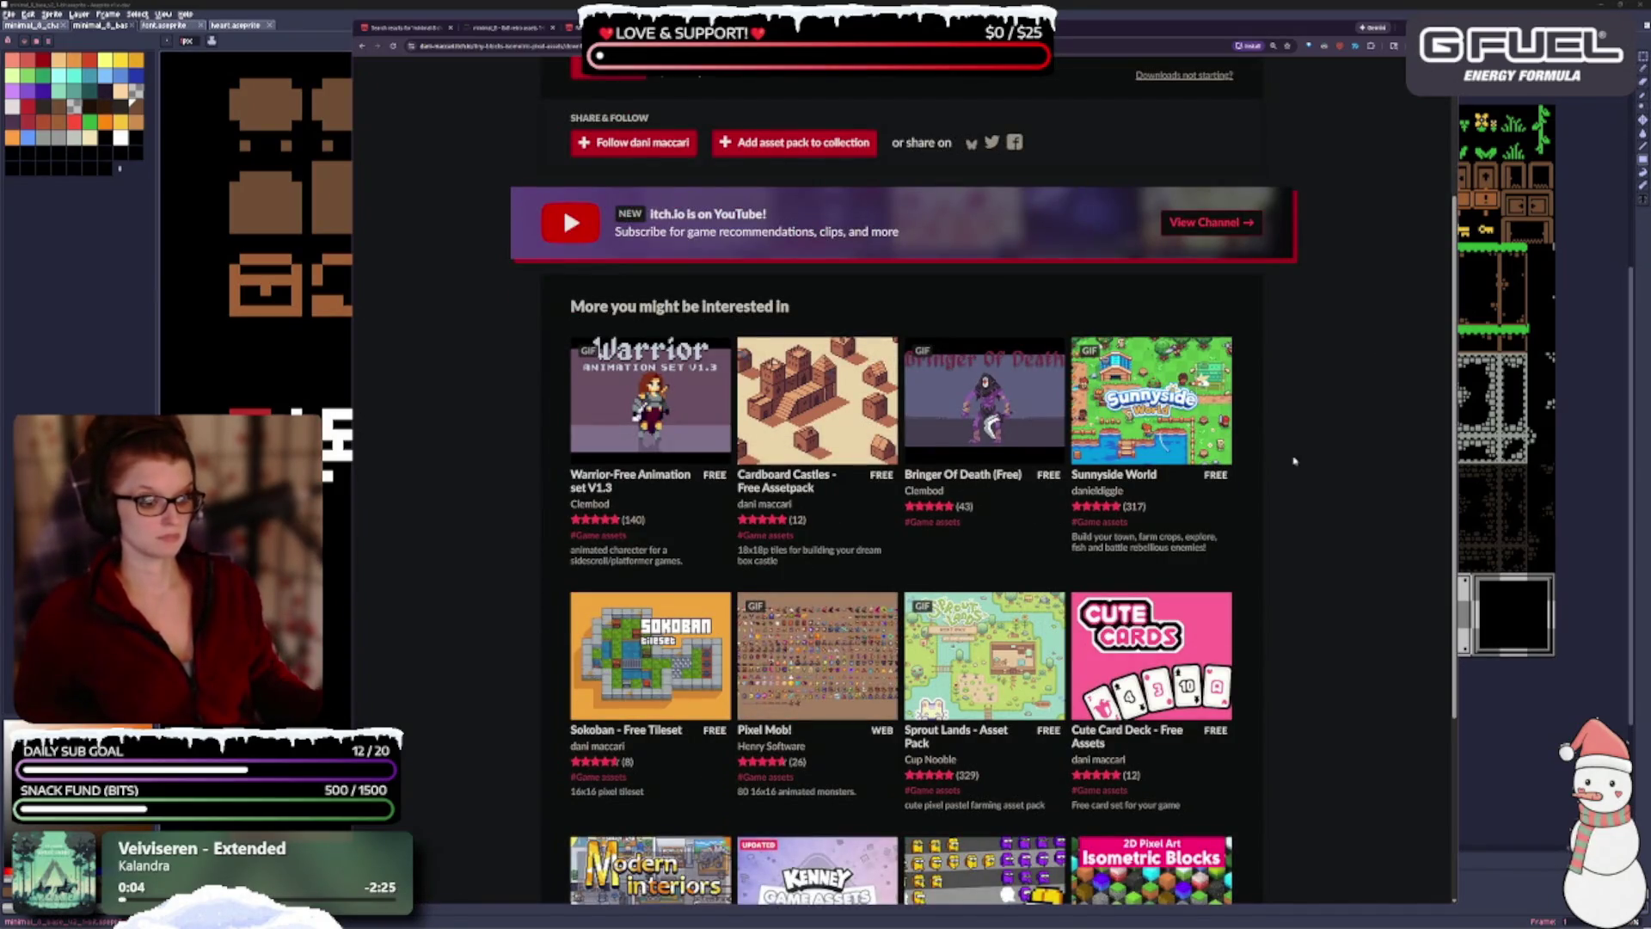
pyautogui.moveTo(789, 686)
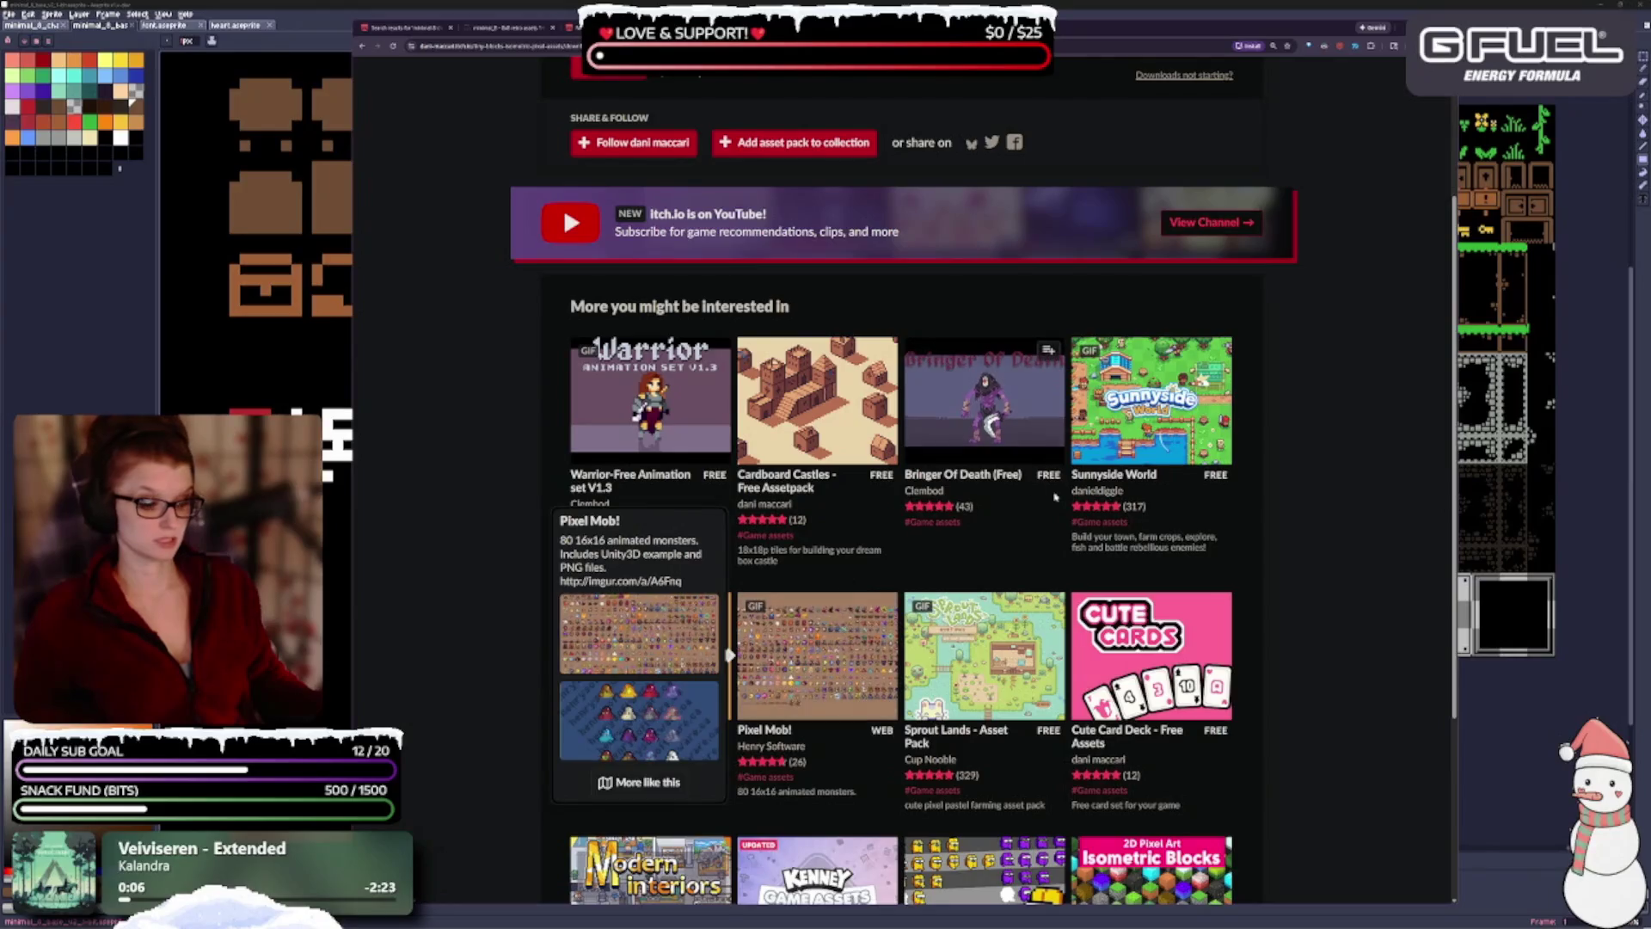
pyautogui.scroll(-2, 989, 418)
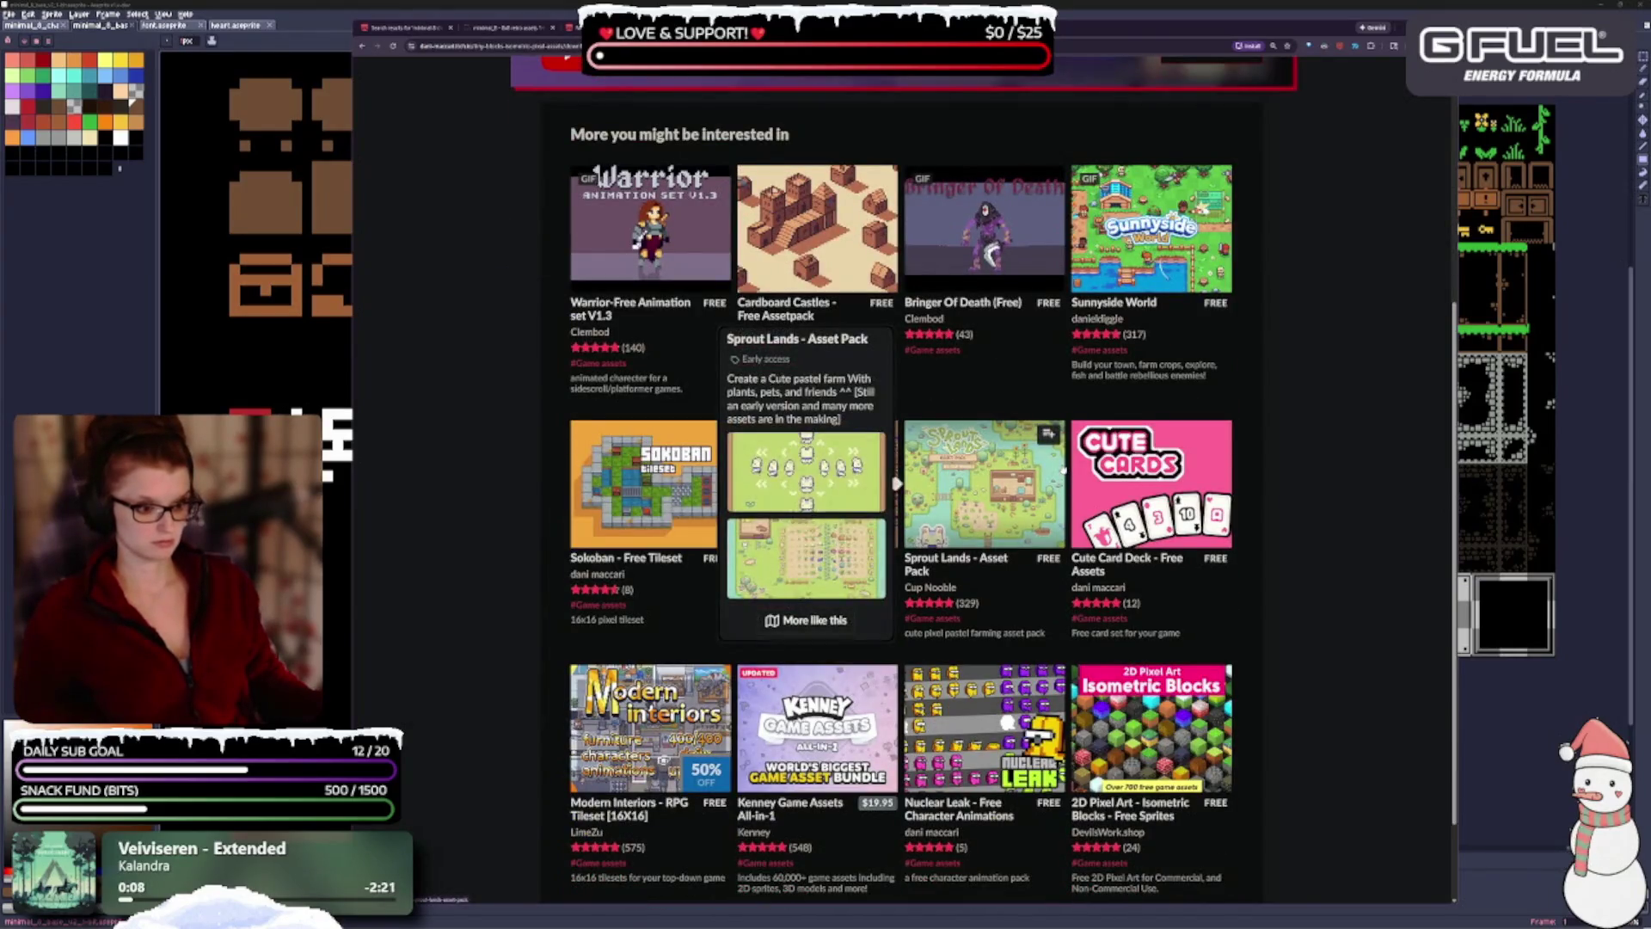
pyautogui.scroll(-2, 1064, 472)
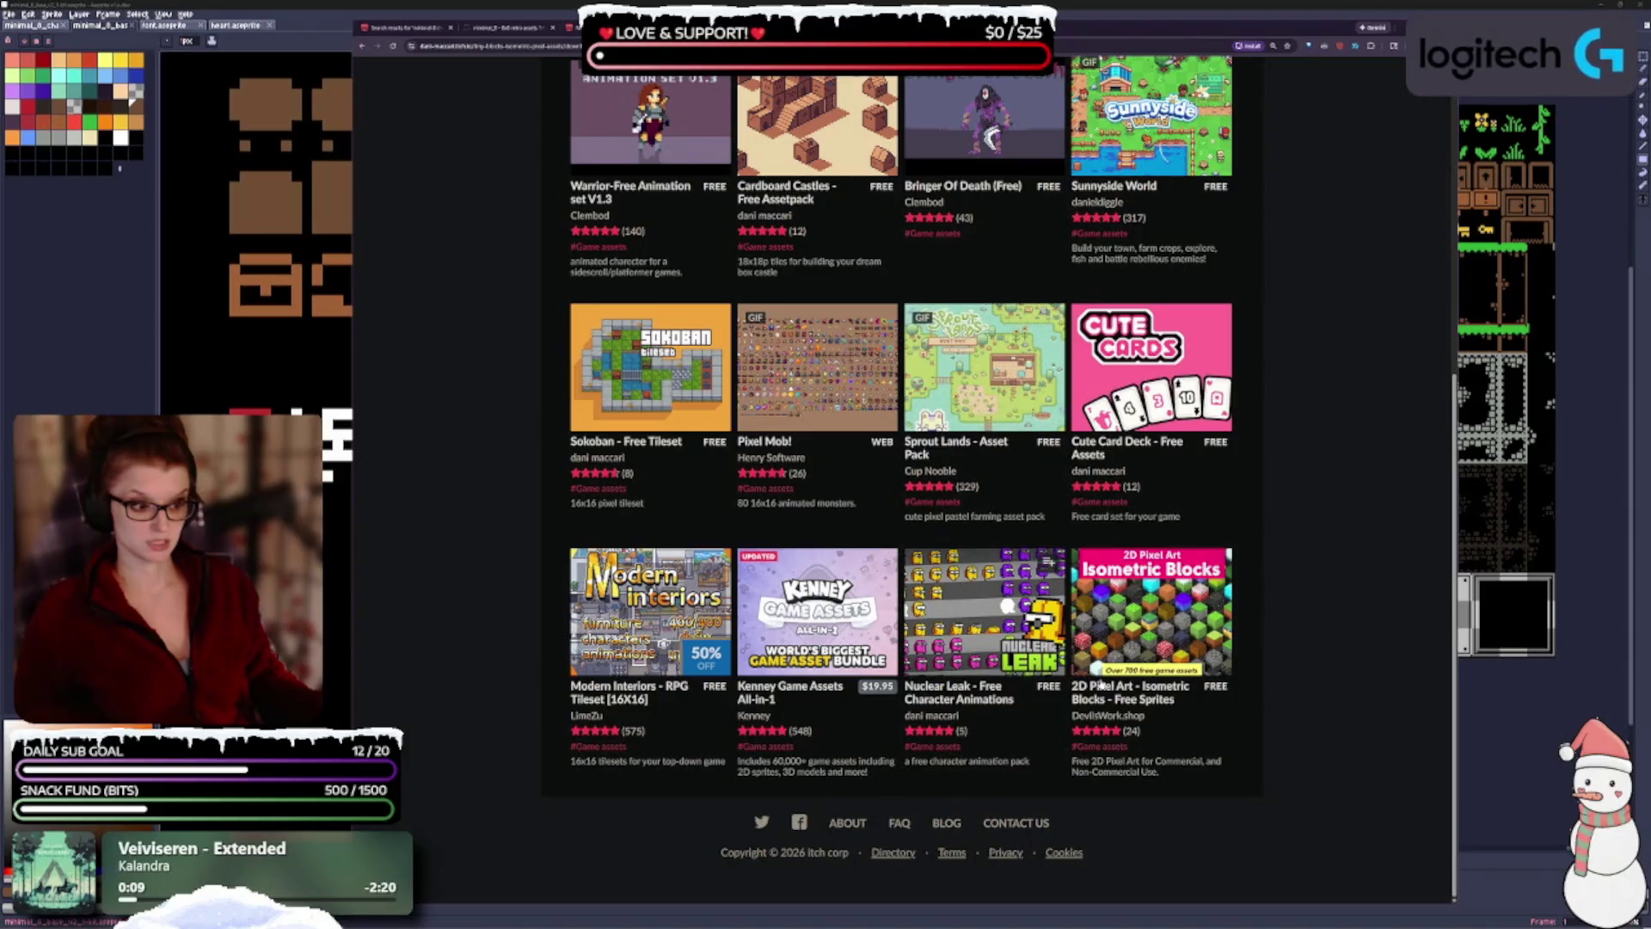
pyautogui.moveTo(1110, 664)
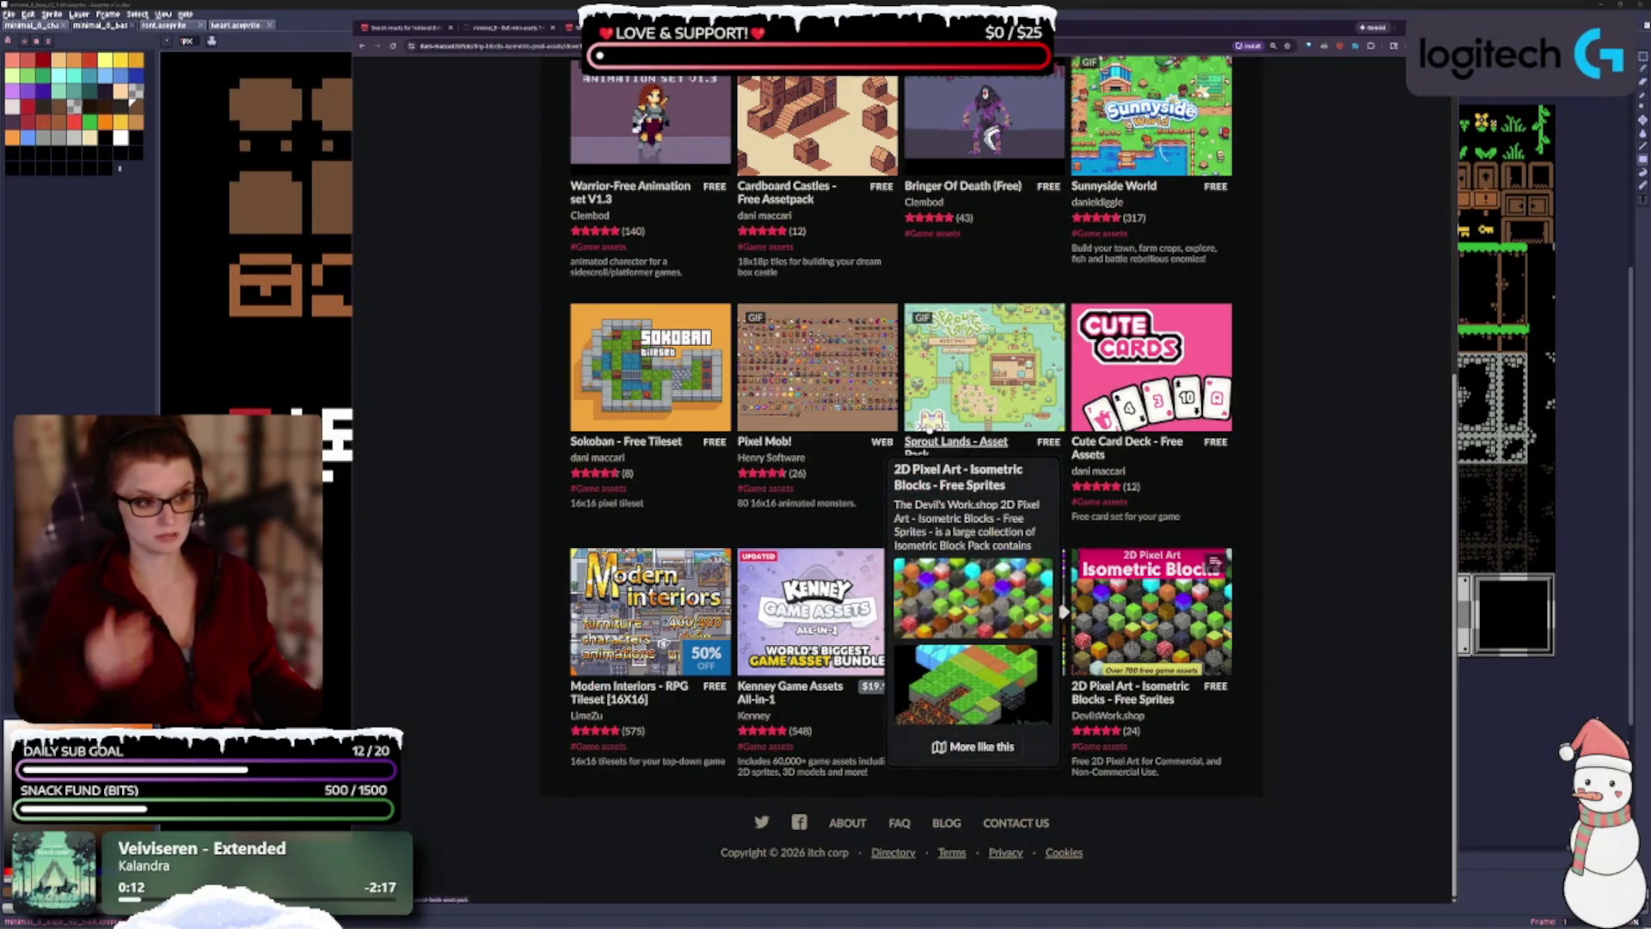
pyautogui.moveTo(929, 327)
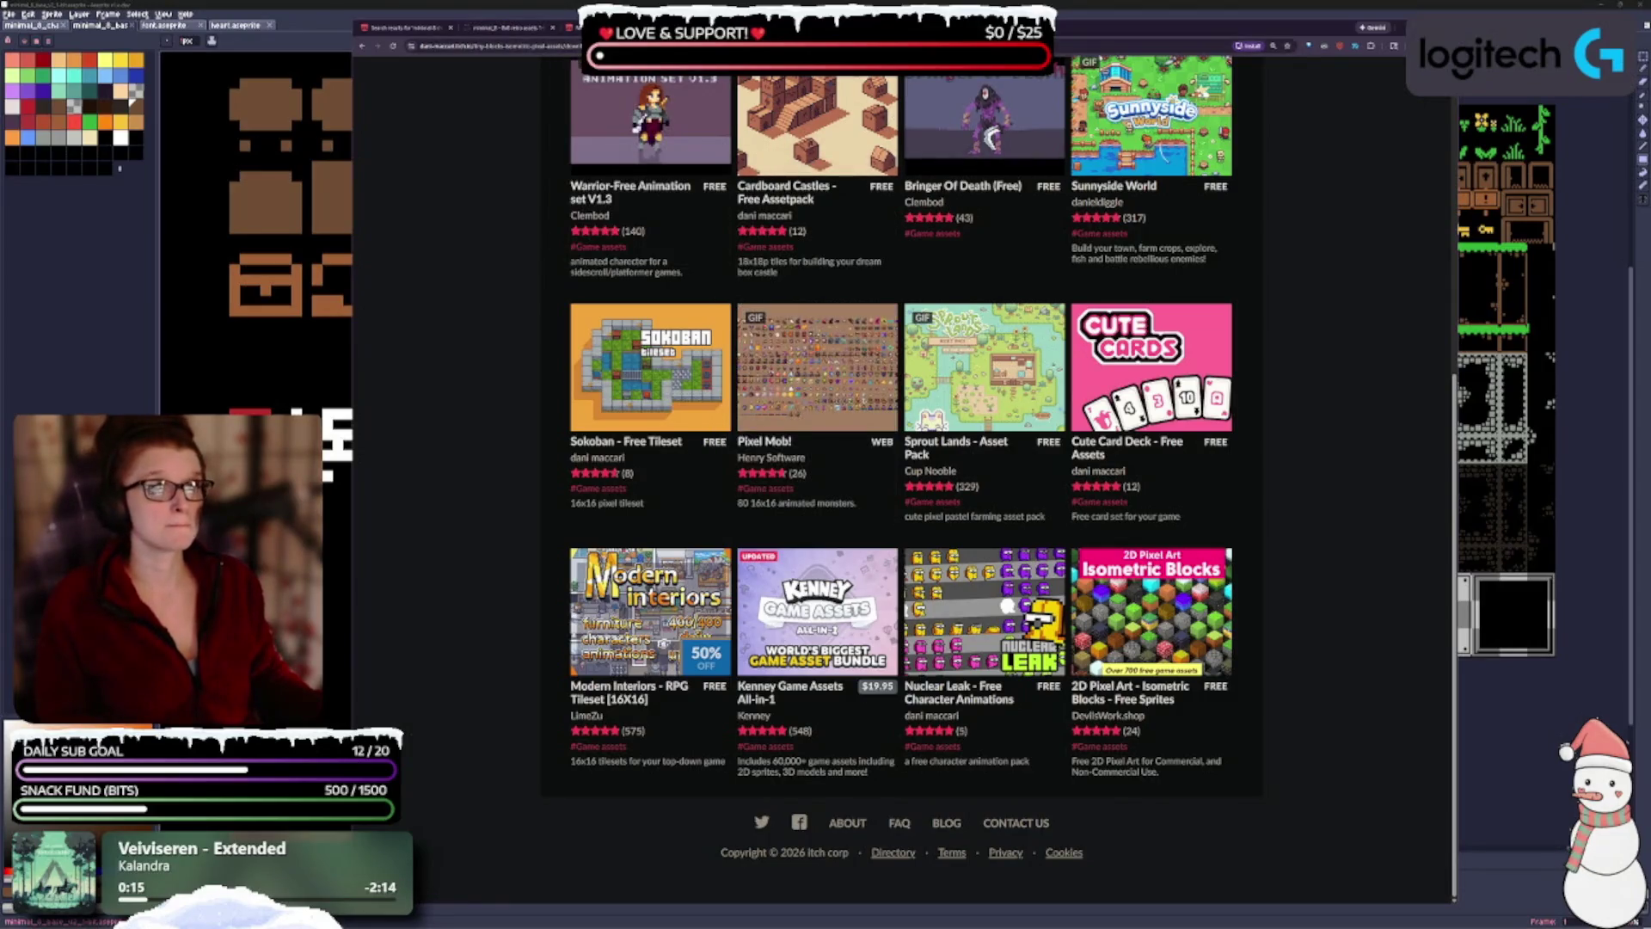
pyautogui.hotkey('alt', 'Left')
pyautogui.hotkey('alt', 'Left')
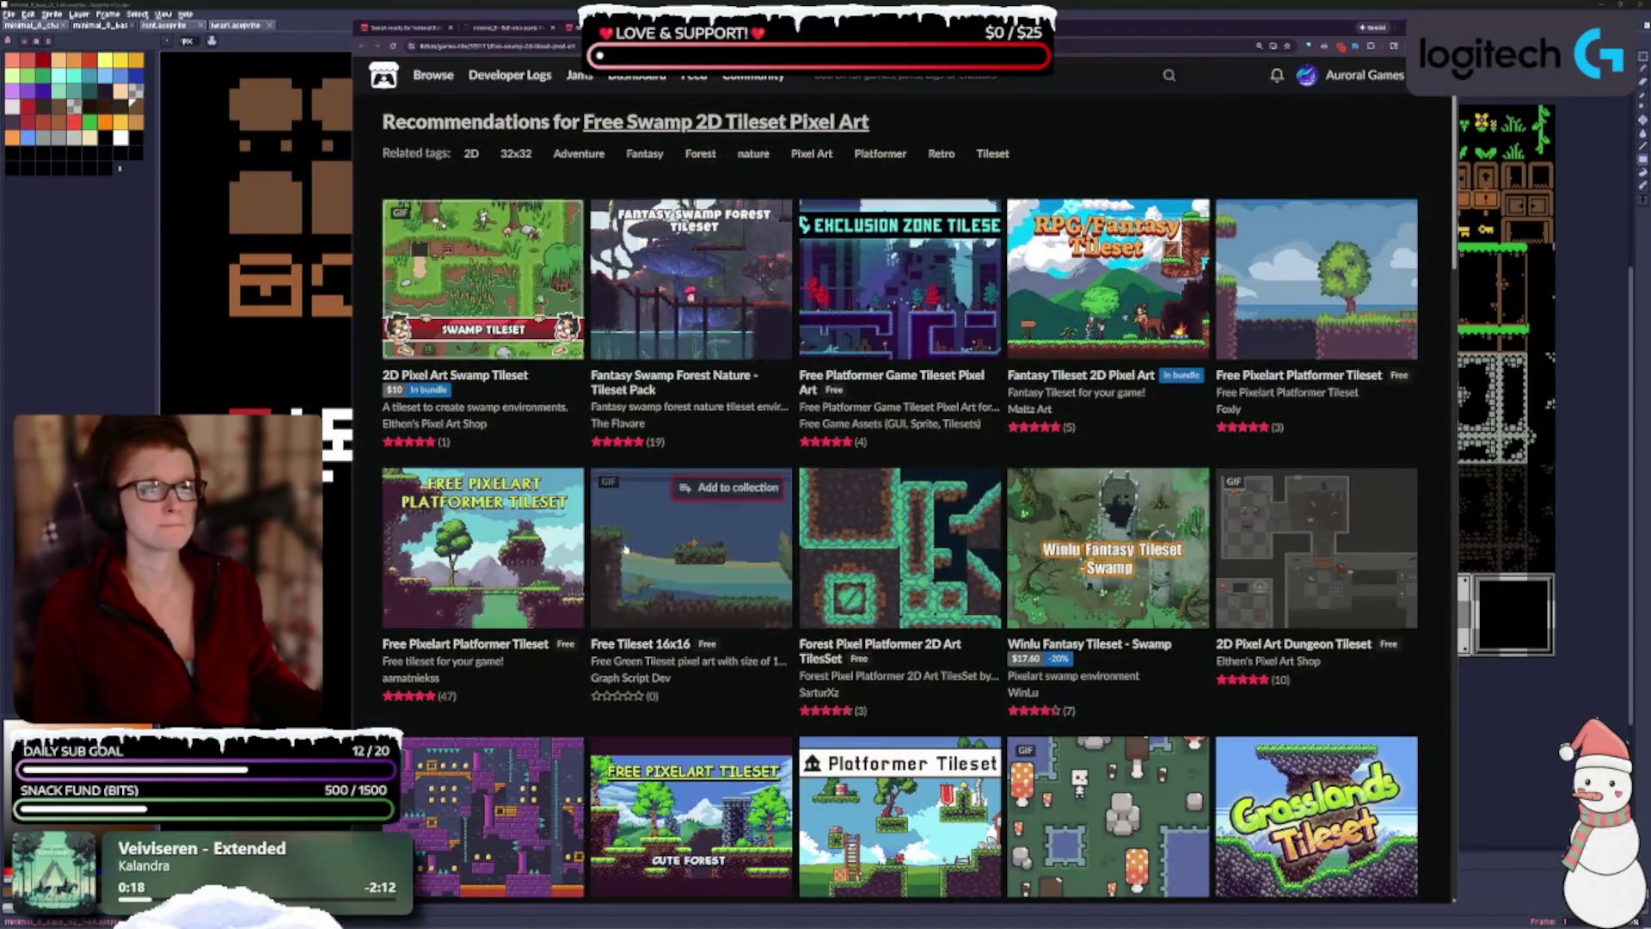
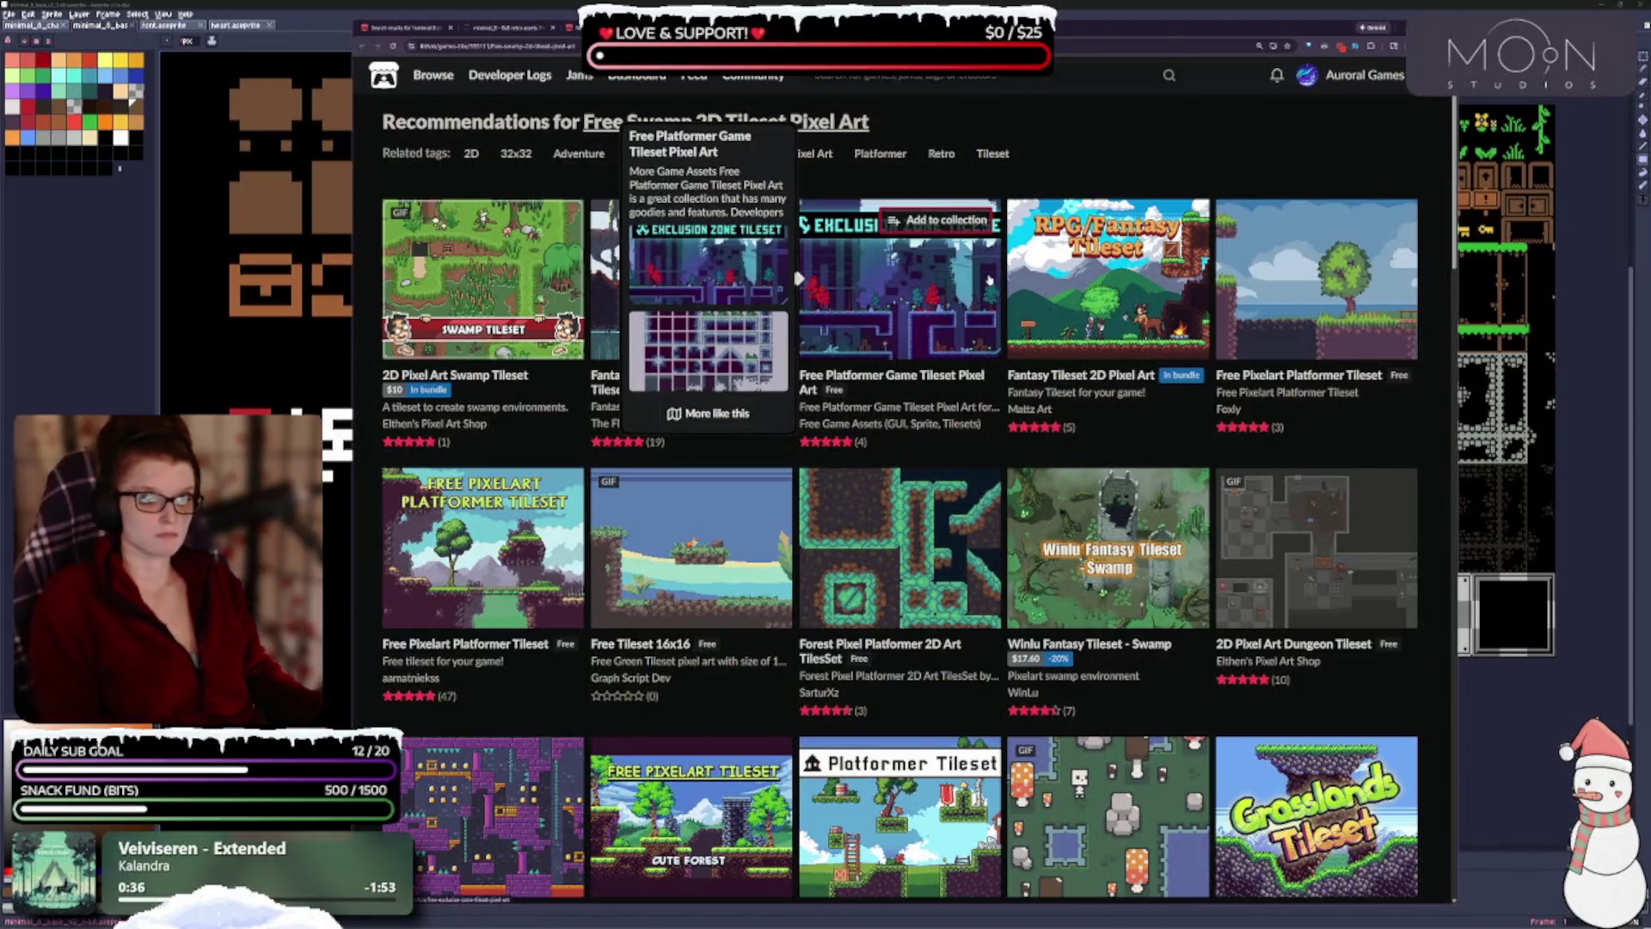
# Step: Save the Free Platformer Game Tileset Pixel Art pack into the [Private] Pixels collection and close the confirmation
pyautogui.click(937, 221)
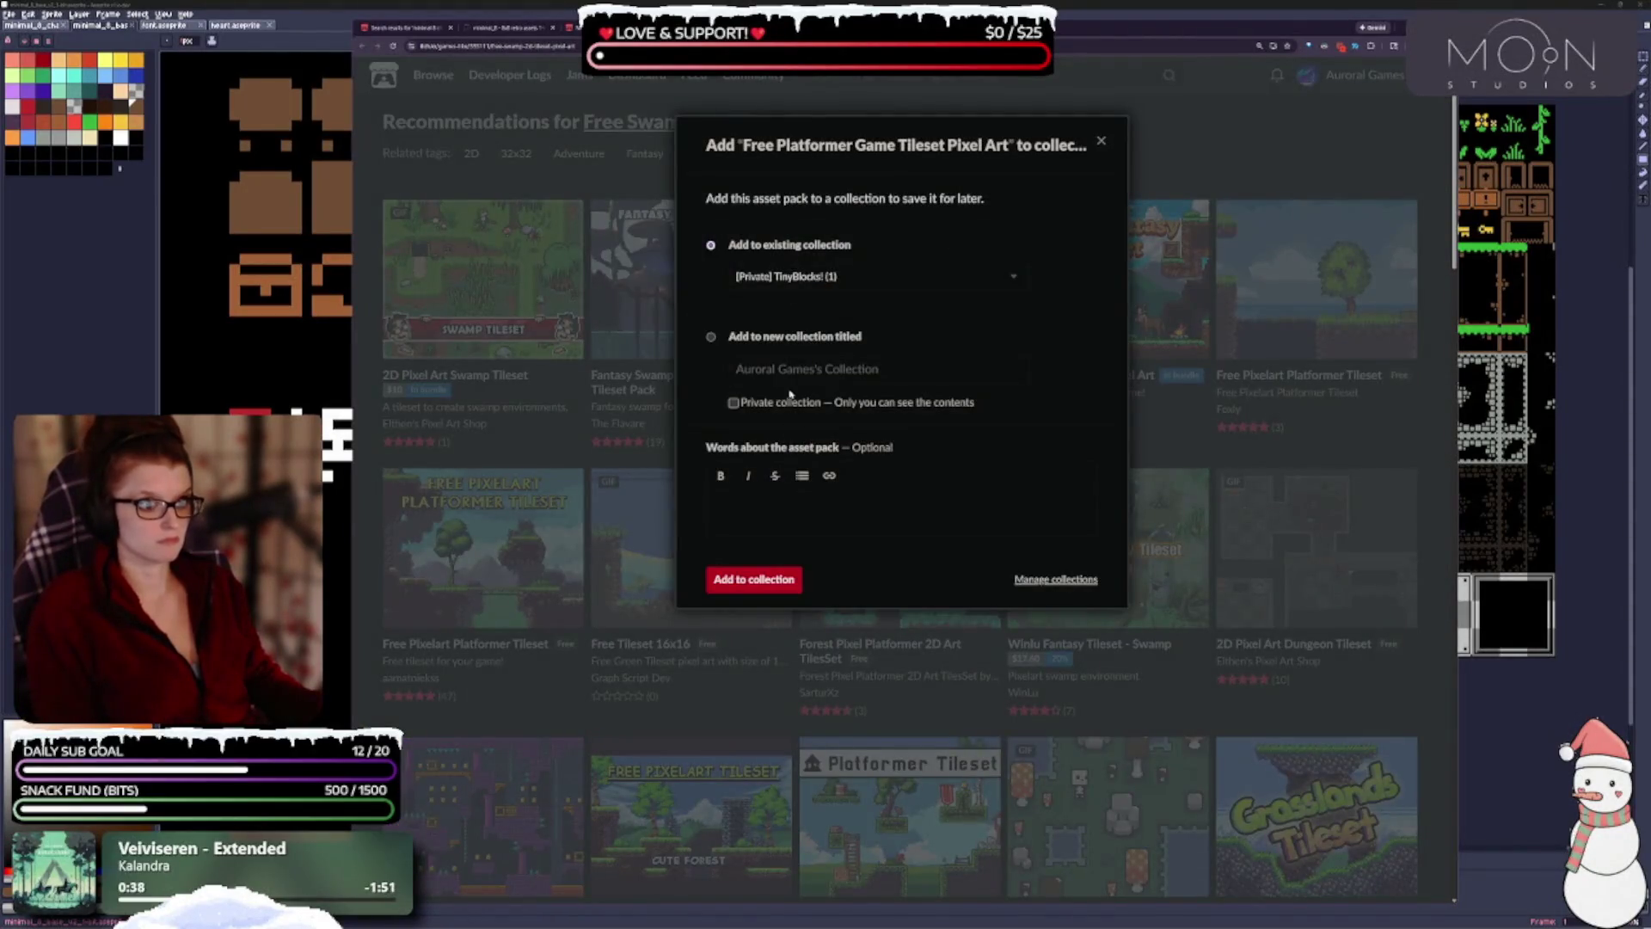
pyautogui.click(789, 289)
pyautogui.click(774, 323)
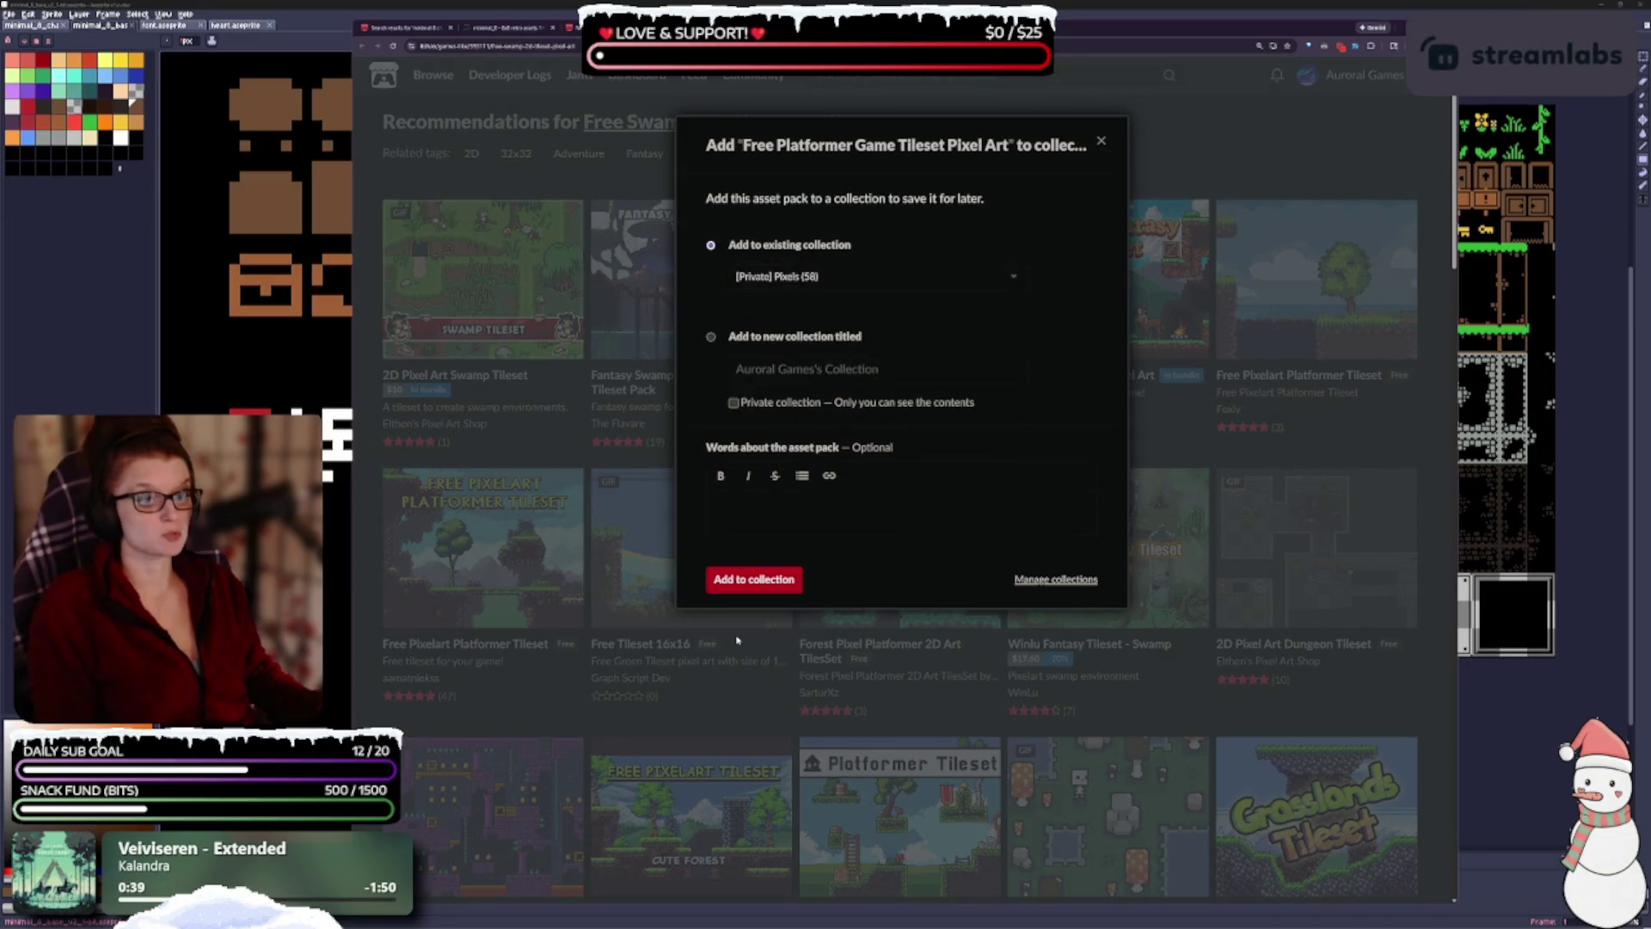
pyautogui.click(768, 581)
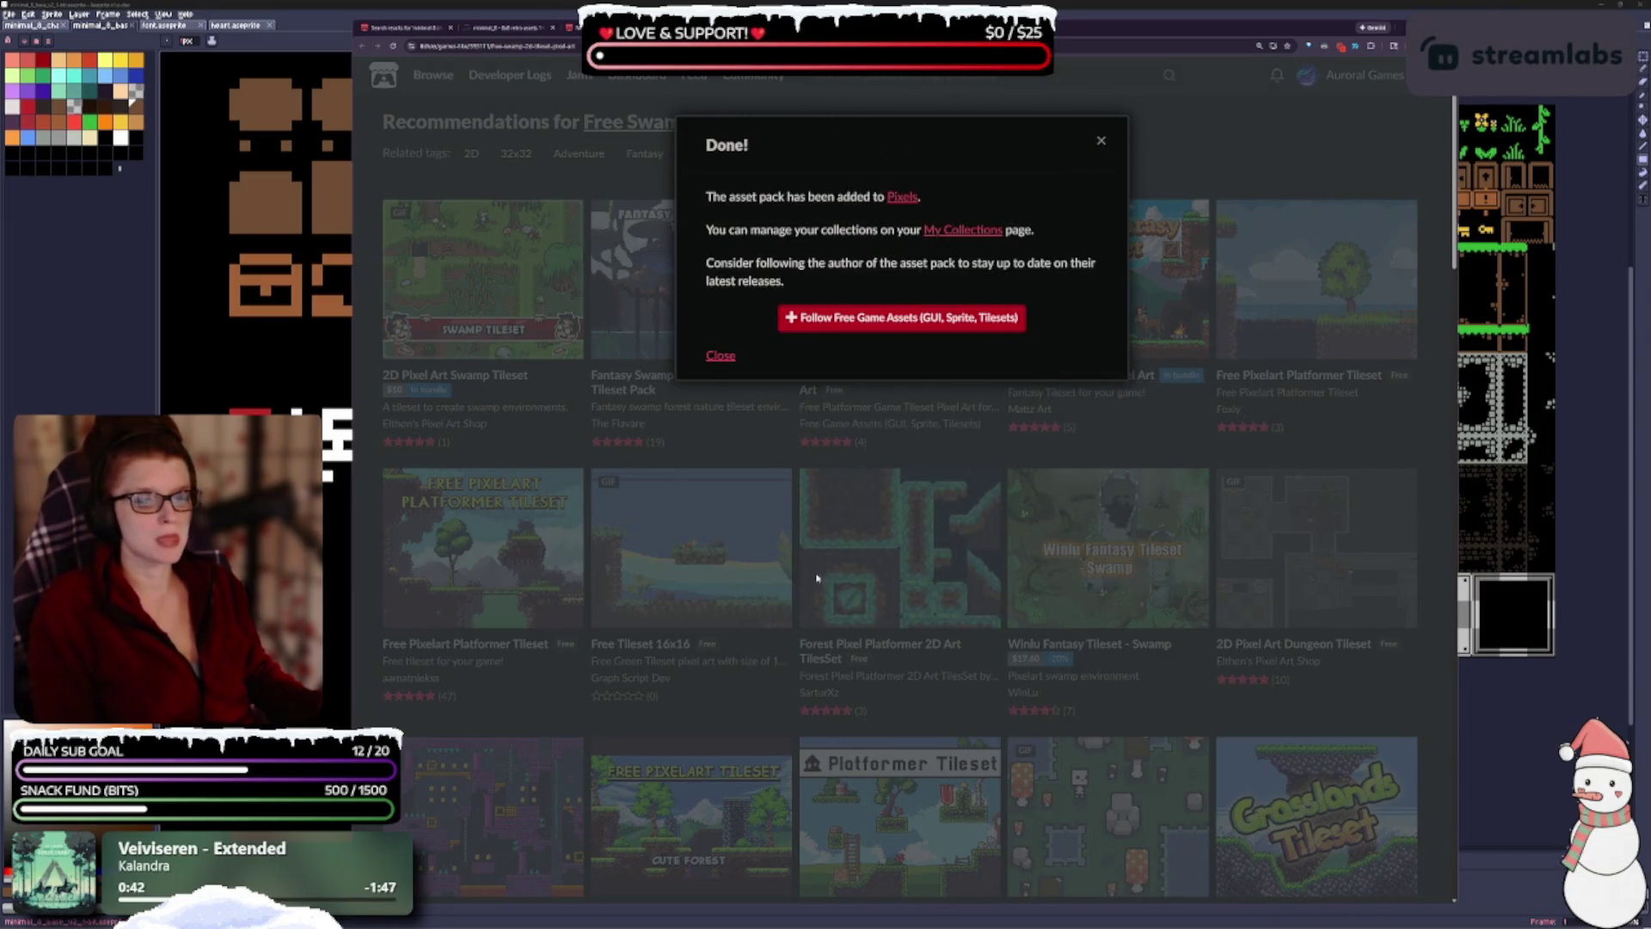
pyautogui.click(376, 645)
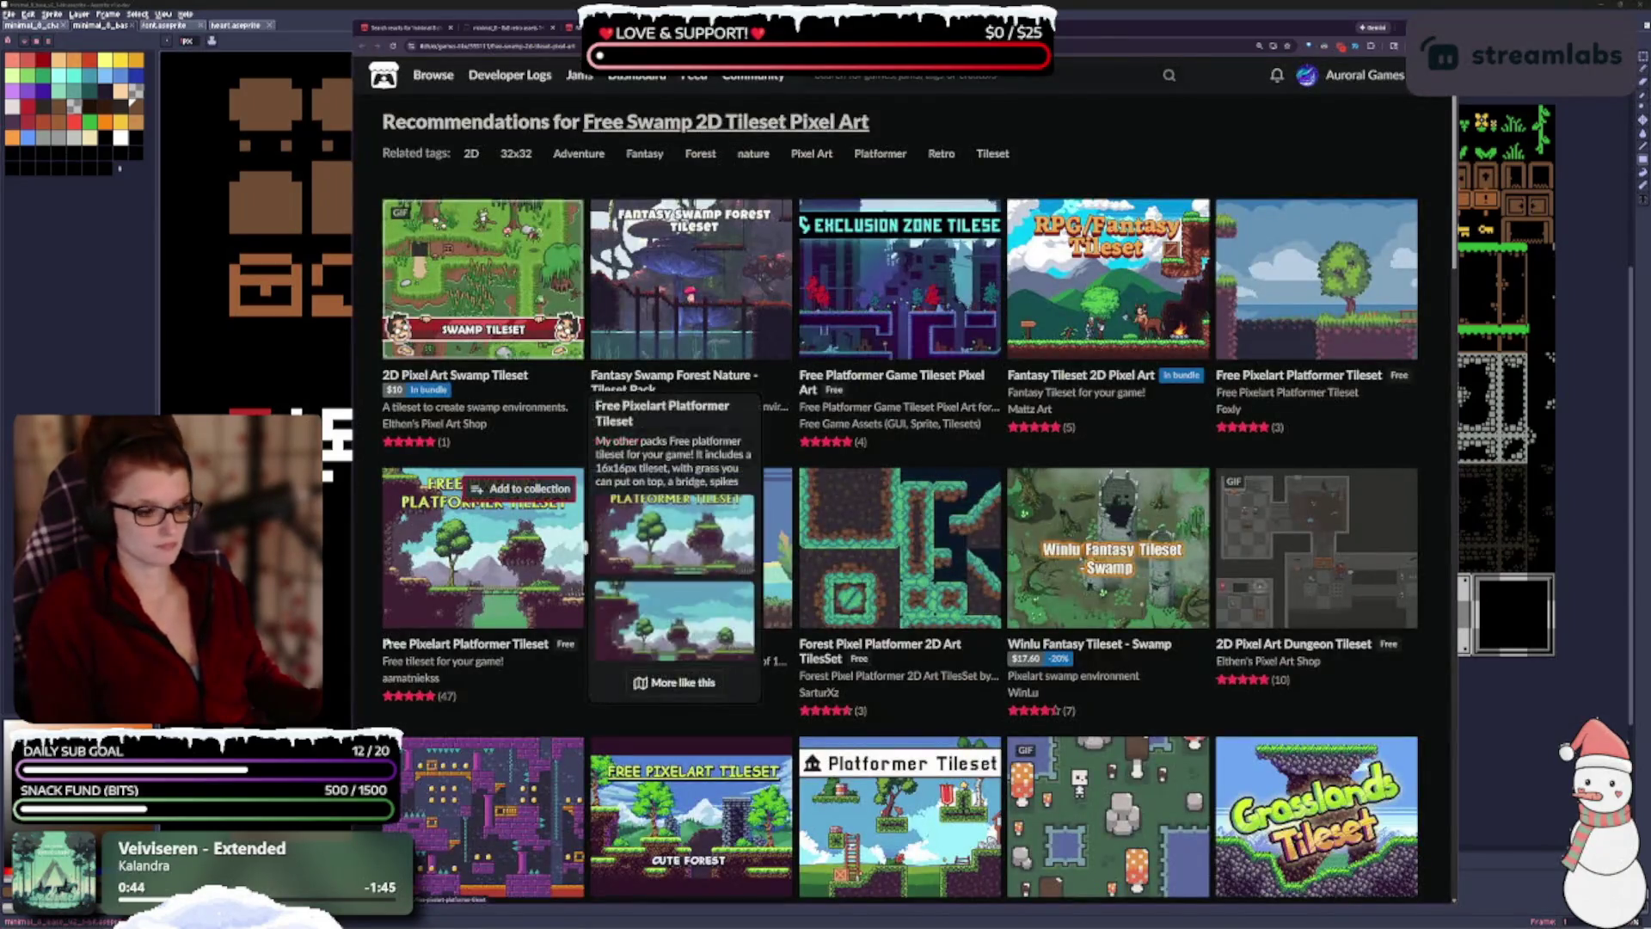
# Step: Scroll through the swamp tileset recommendations, previewing the tileset cards
pyautogui.scroll(-2, 1128, 523)
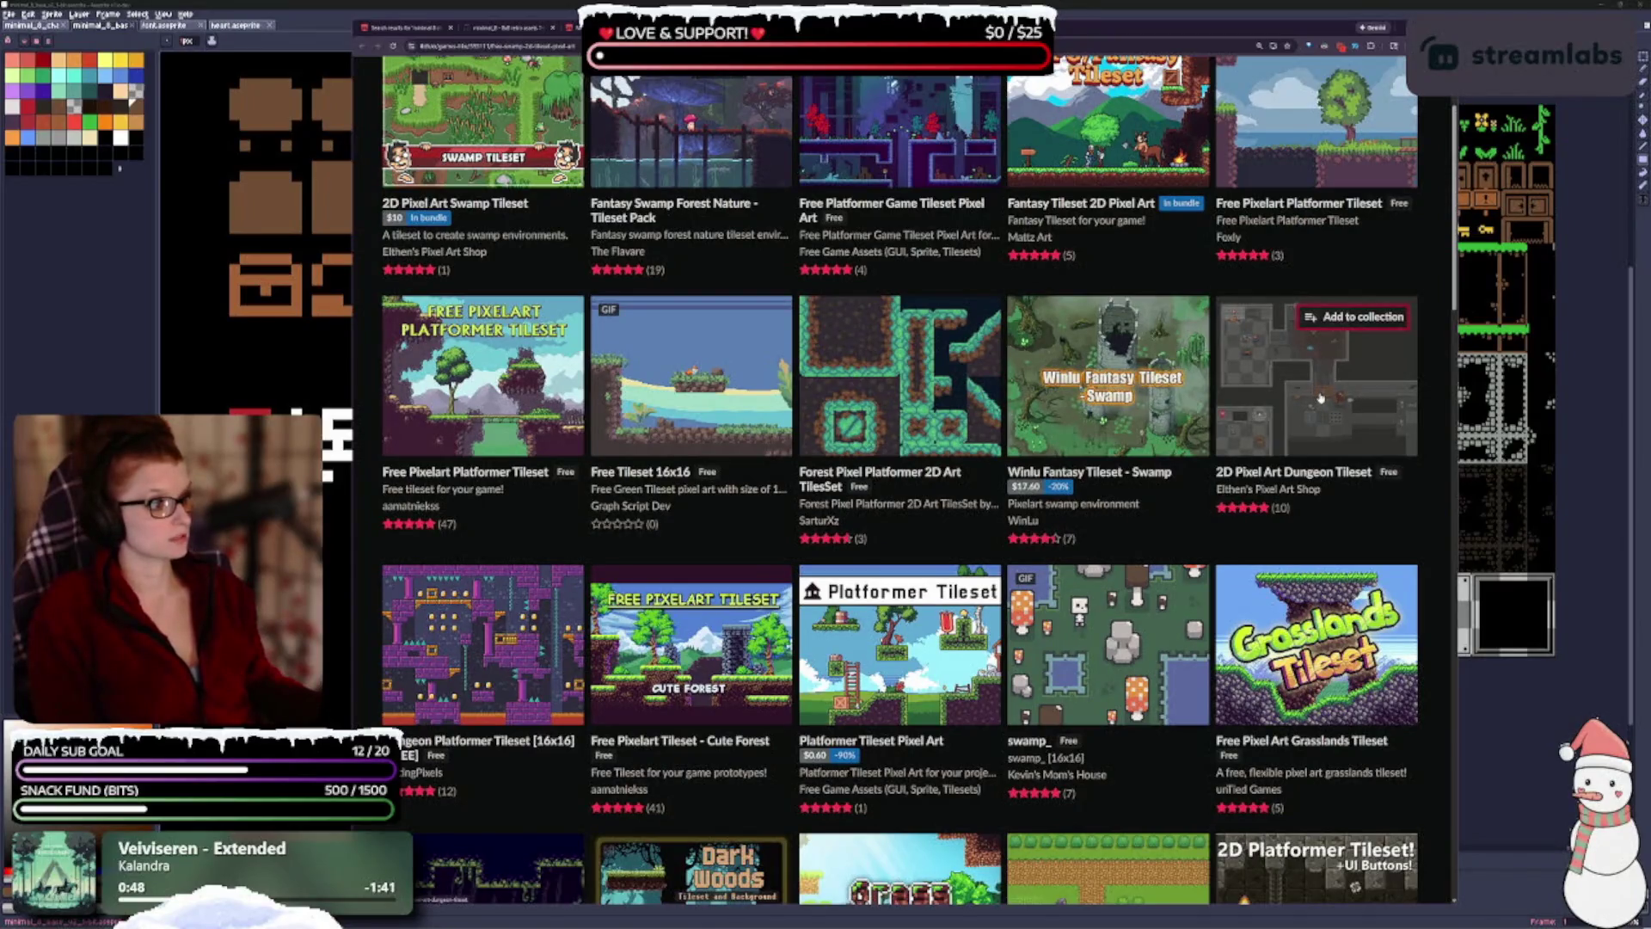
pyautogui.moveTo(1315, 422)
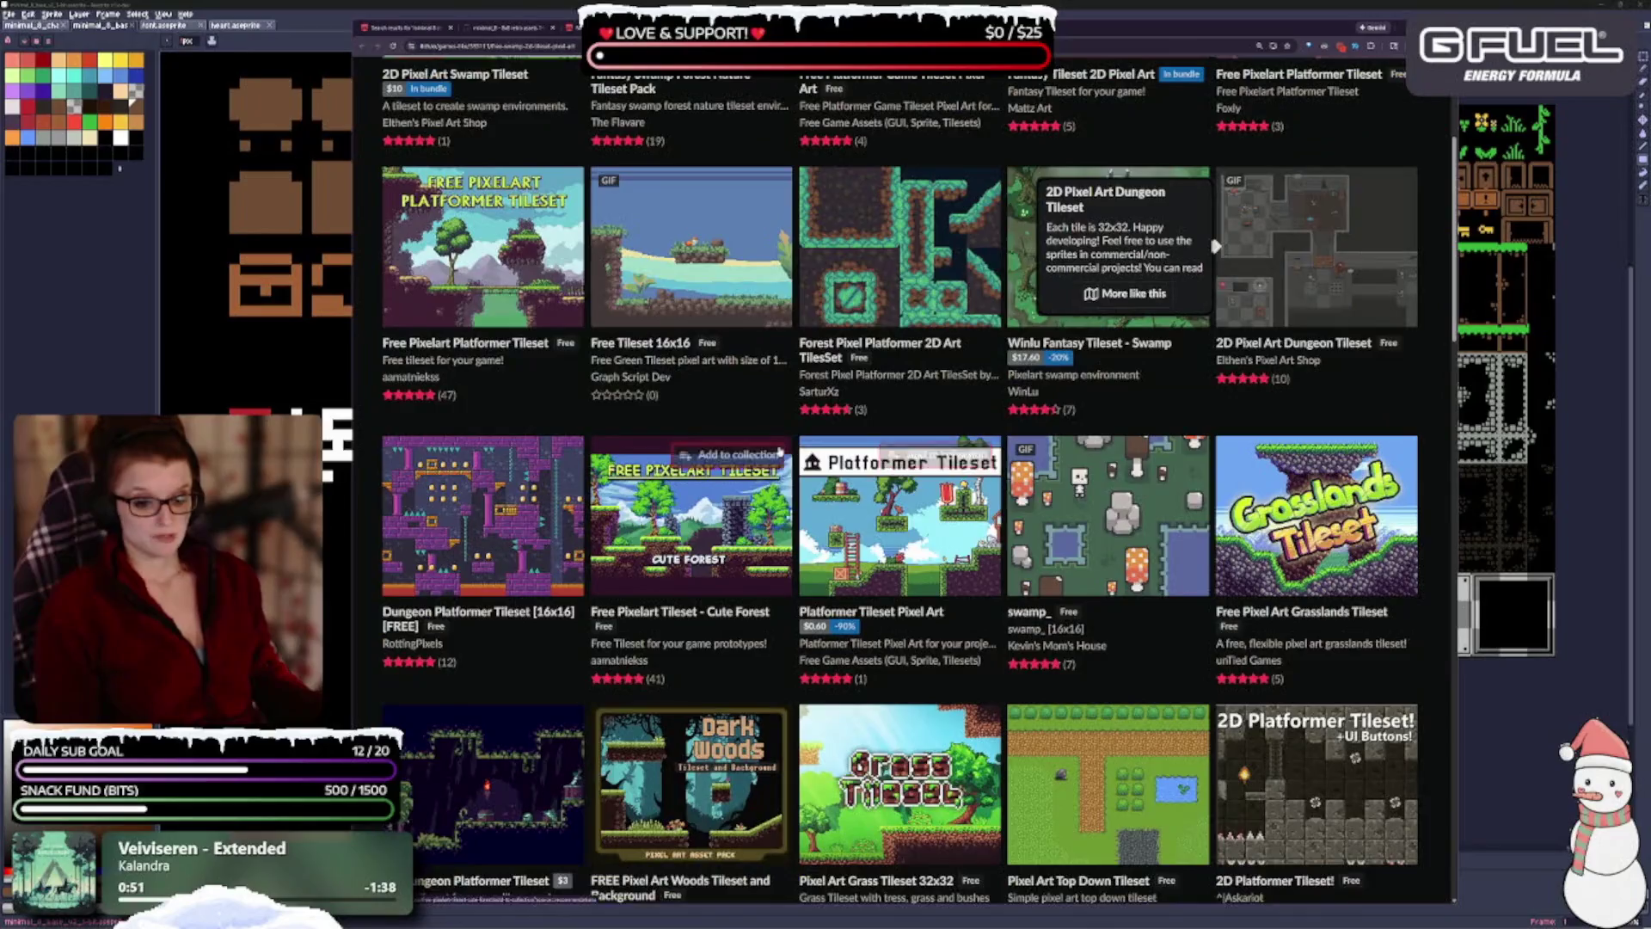
pyautogui.scroll(-3, 691, 461)
pyautogui.moveTo(690, 461)
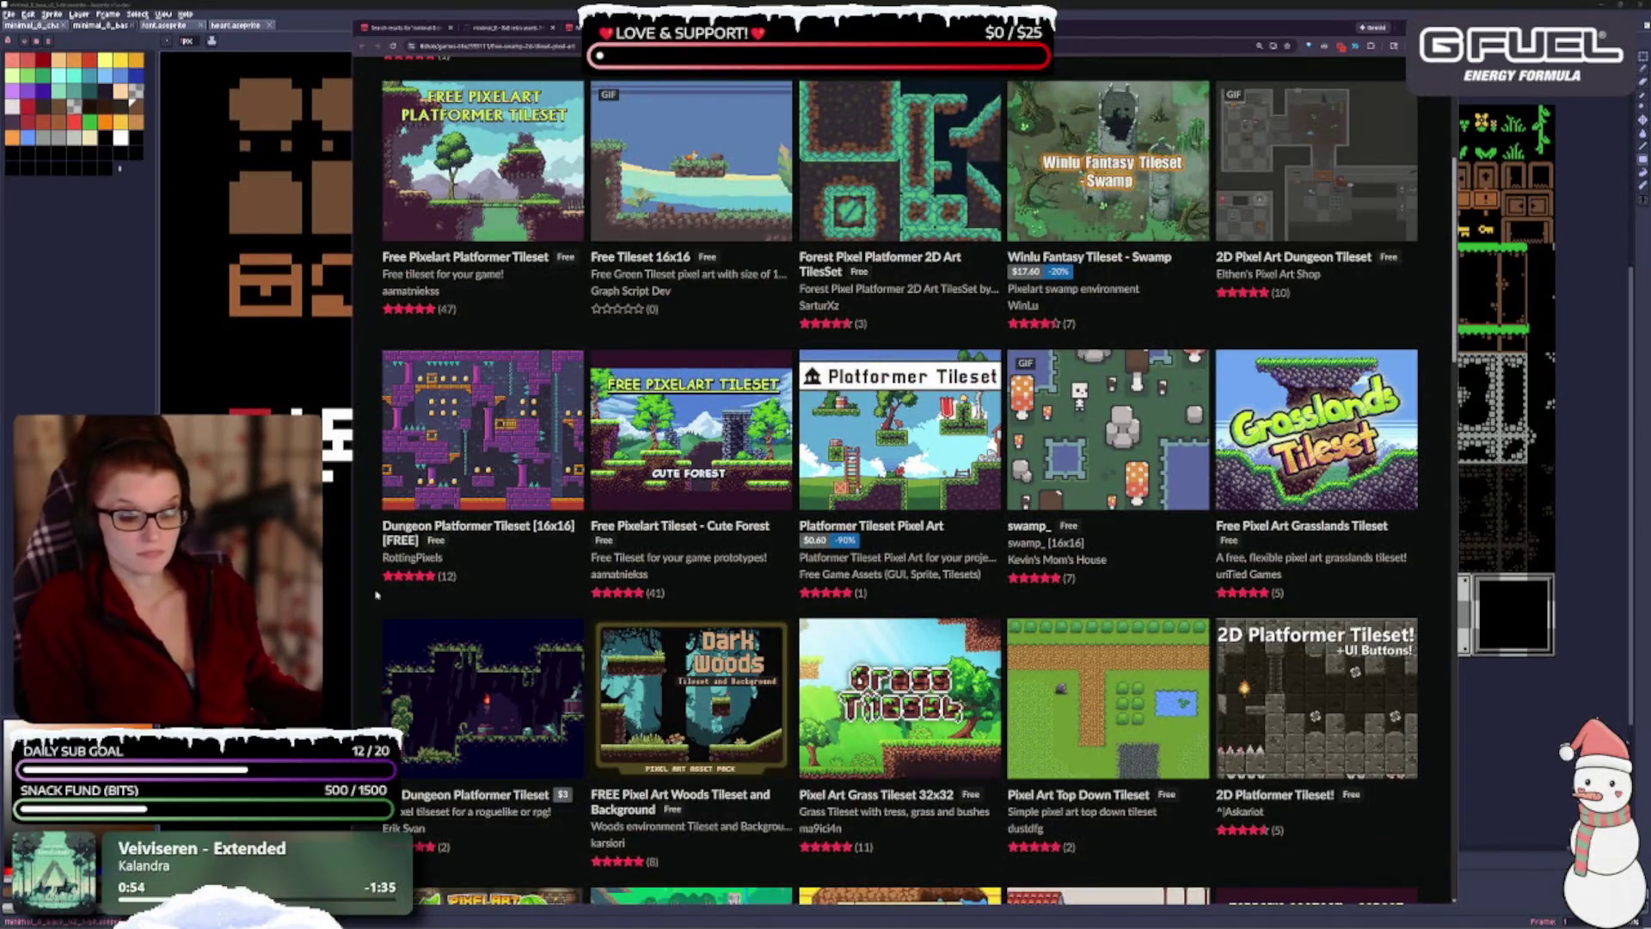
pyautogui.moveTo(448, 463)
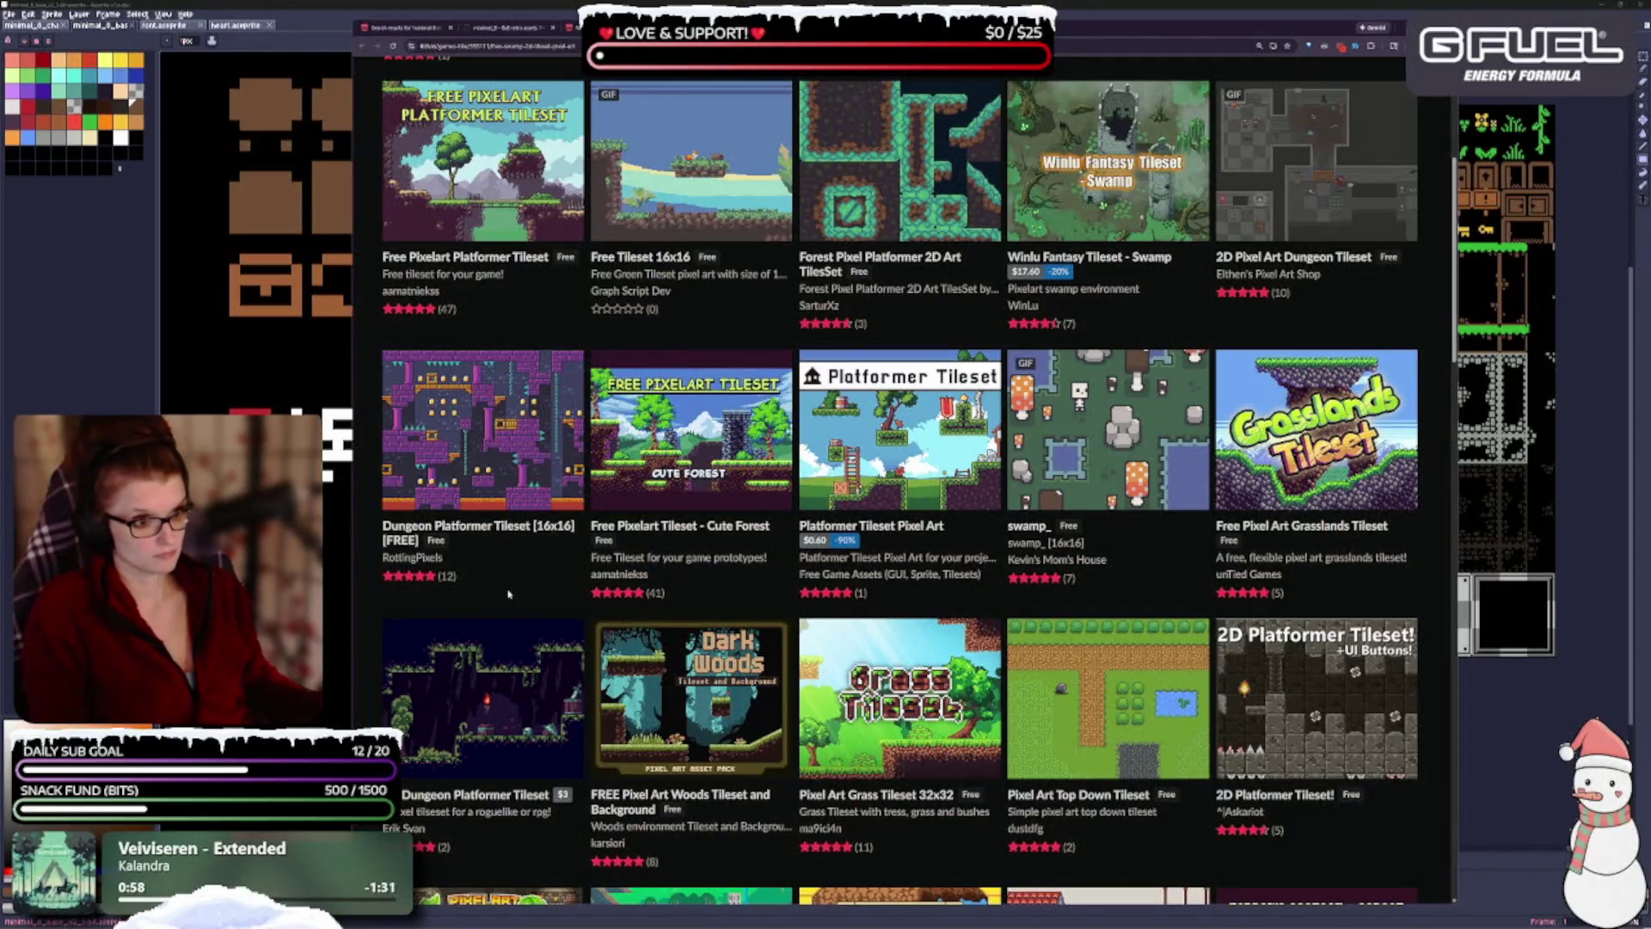
pyautogui.scroll(-1, 508, 593)
pyautogui.moveTo(1151, 413)
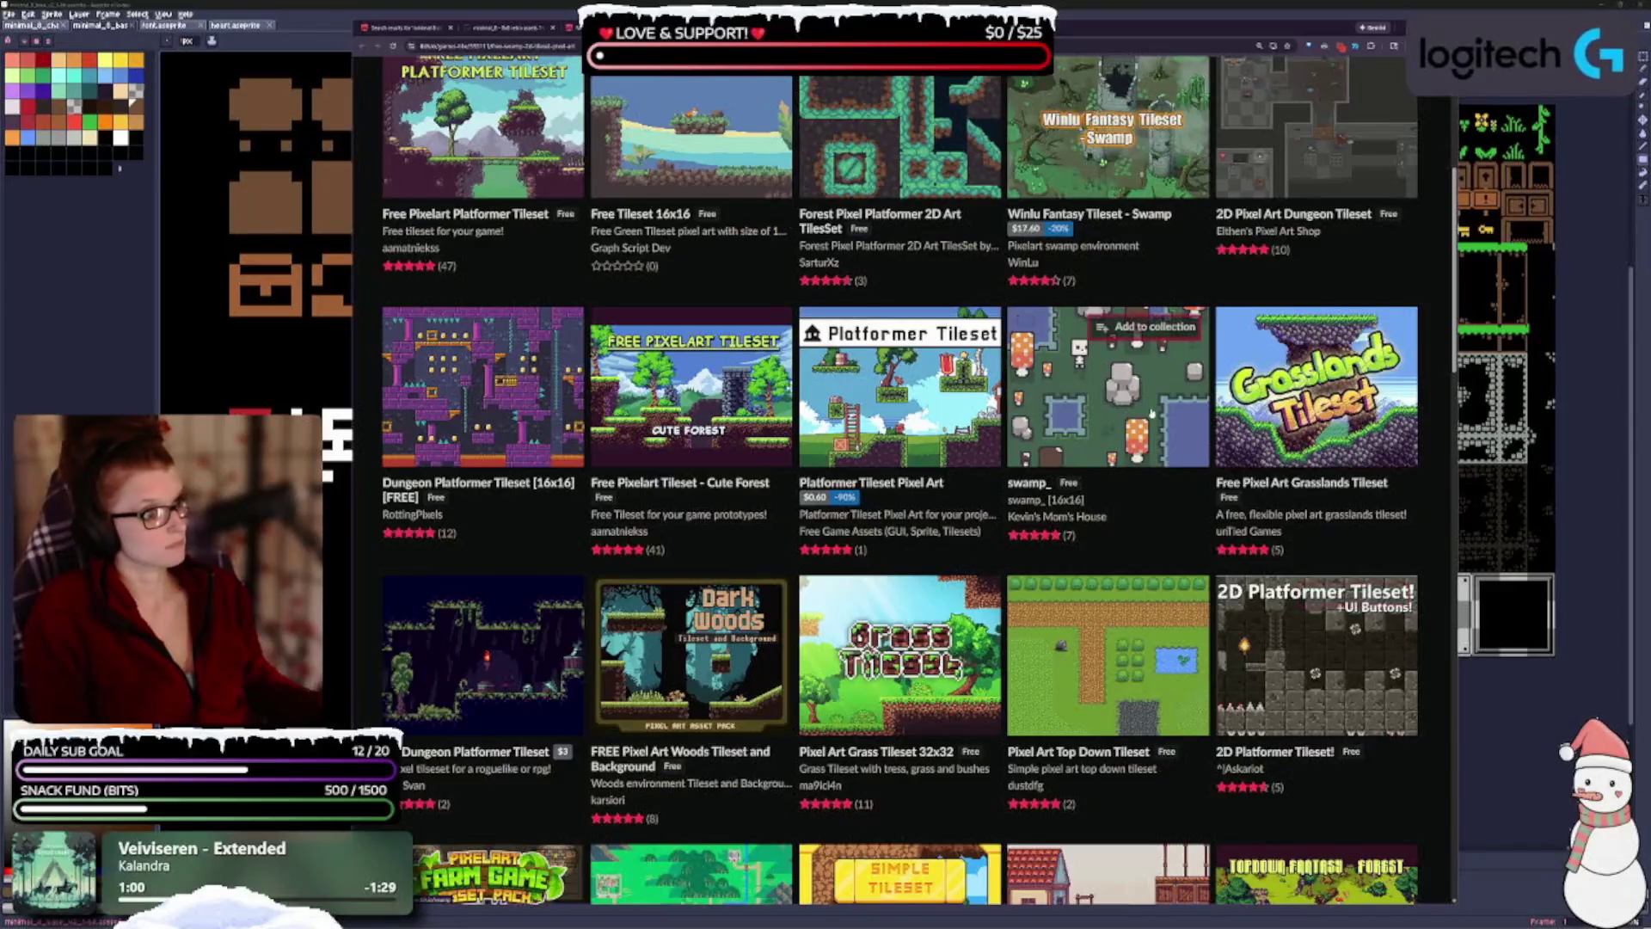
pyautogui.scroll(-3, 1318, 469)
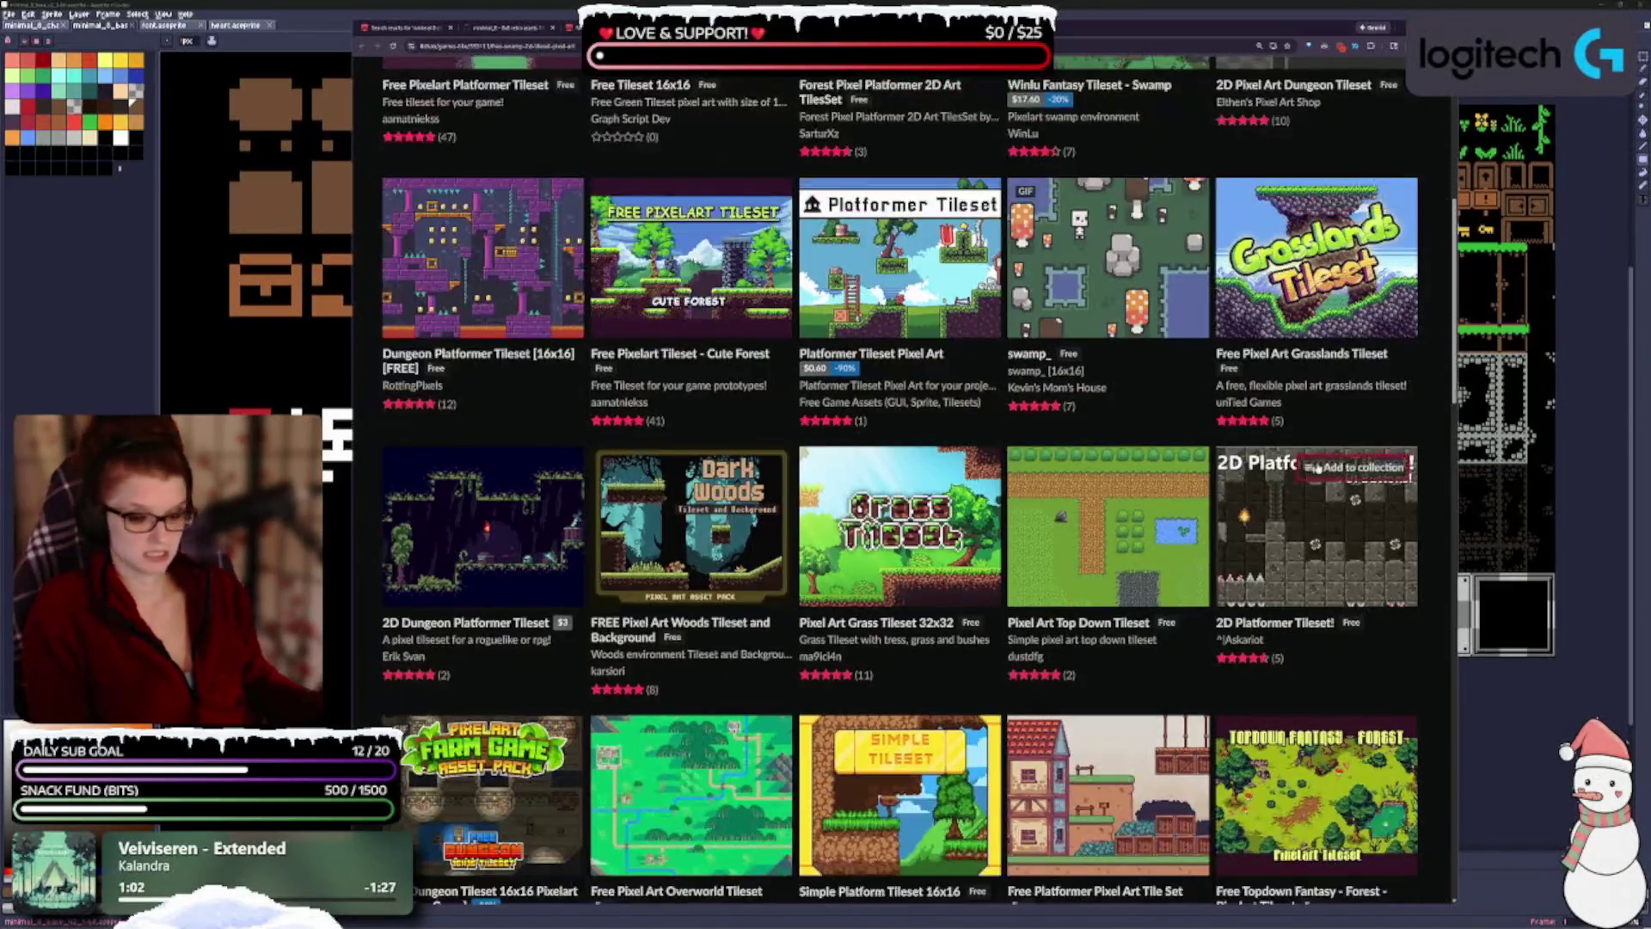
pyautogui.moveTo(584, 752)
pyautogui.scroll(-1, 583, 752)
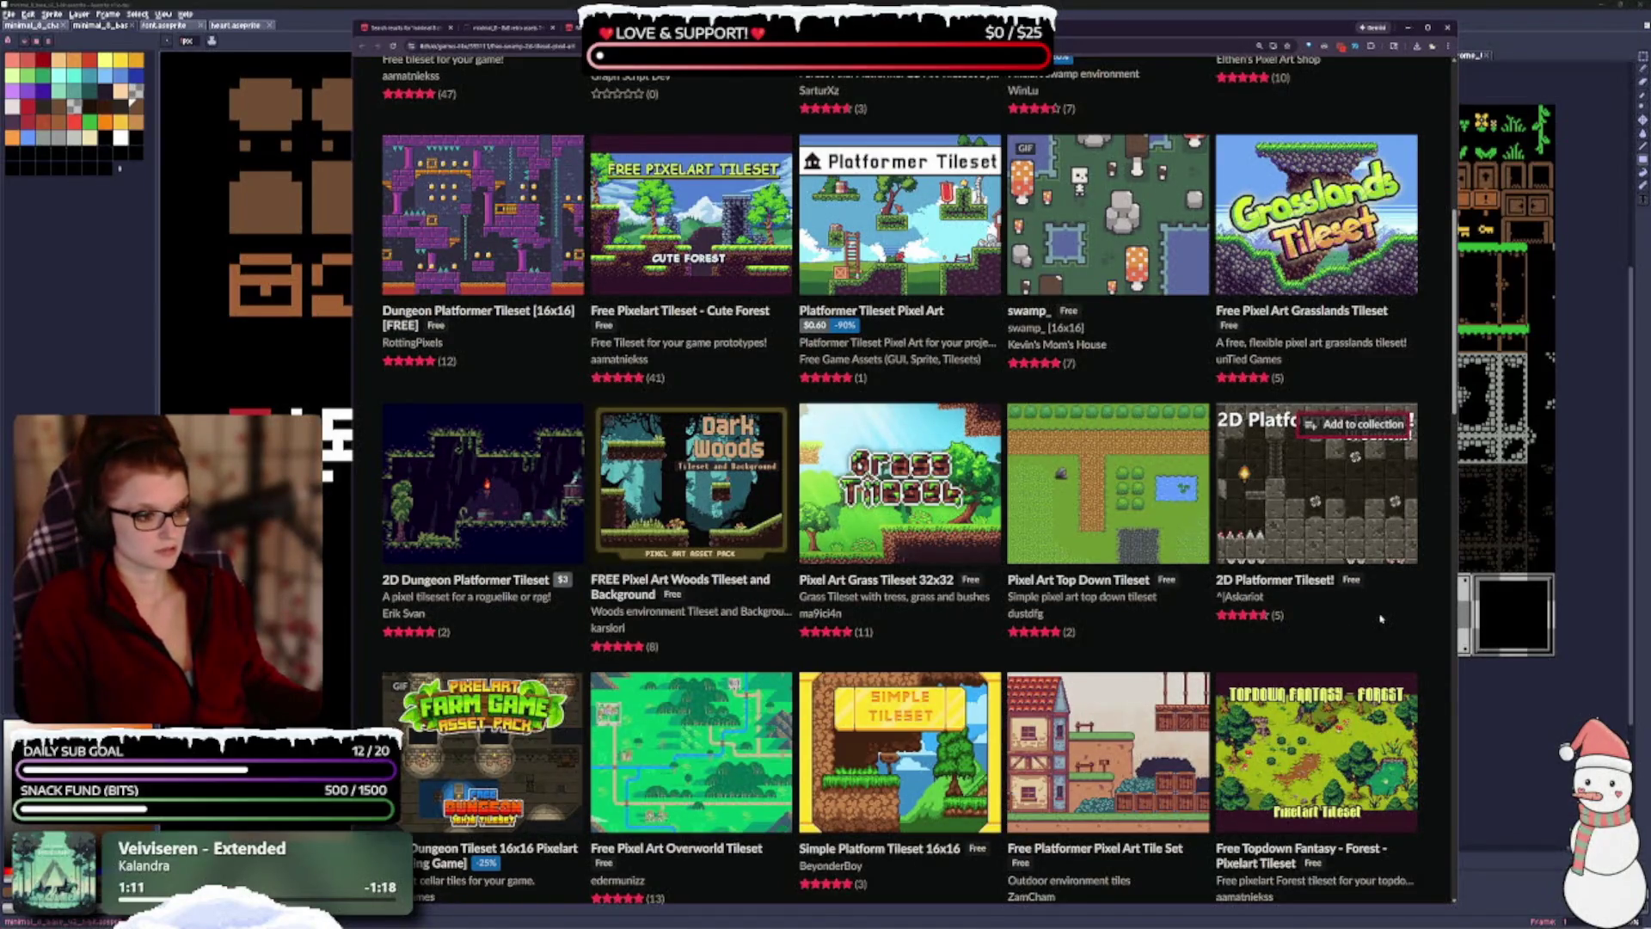
# Step: Browse further down and start saving the Dungeon Platformer Tile Set (Pixel Art) to a collection
pyautogui.moveTo(1090, 499)
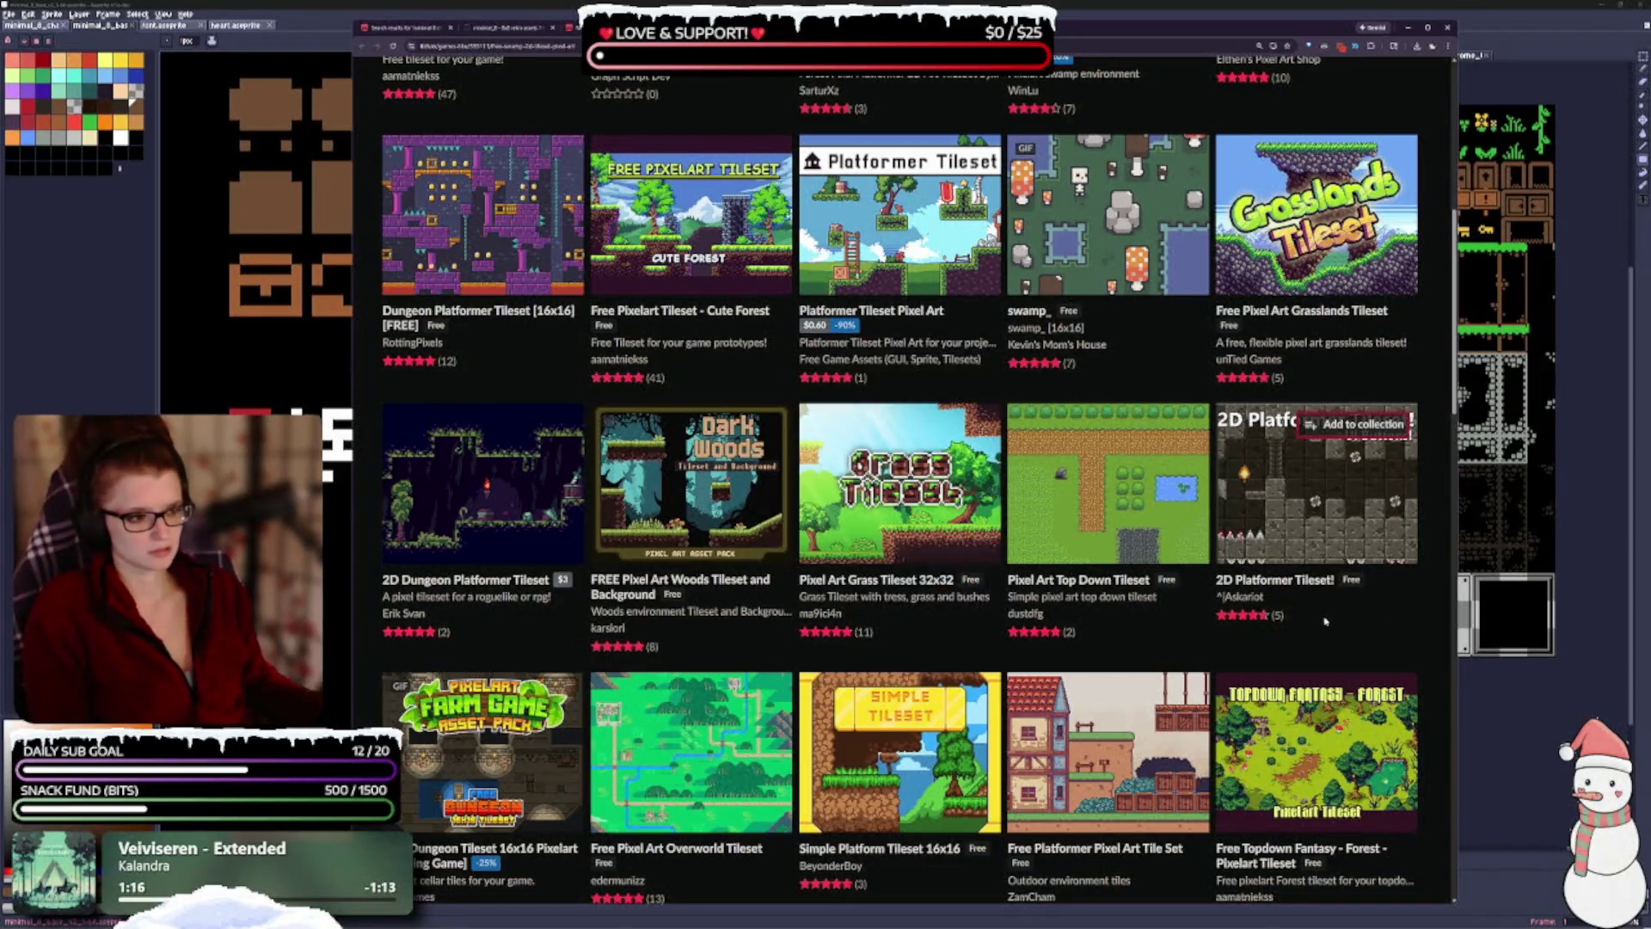
pyautogui.scroll(-3, 1294, 481)
pyautogui.moveTo(1008, 763)
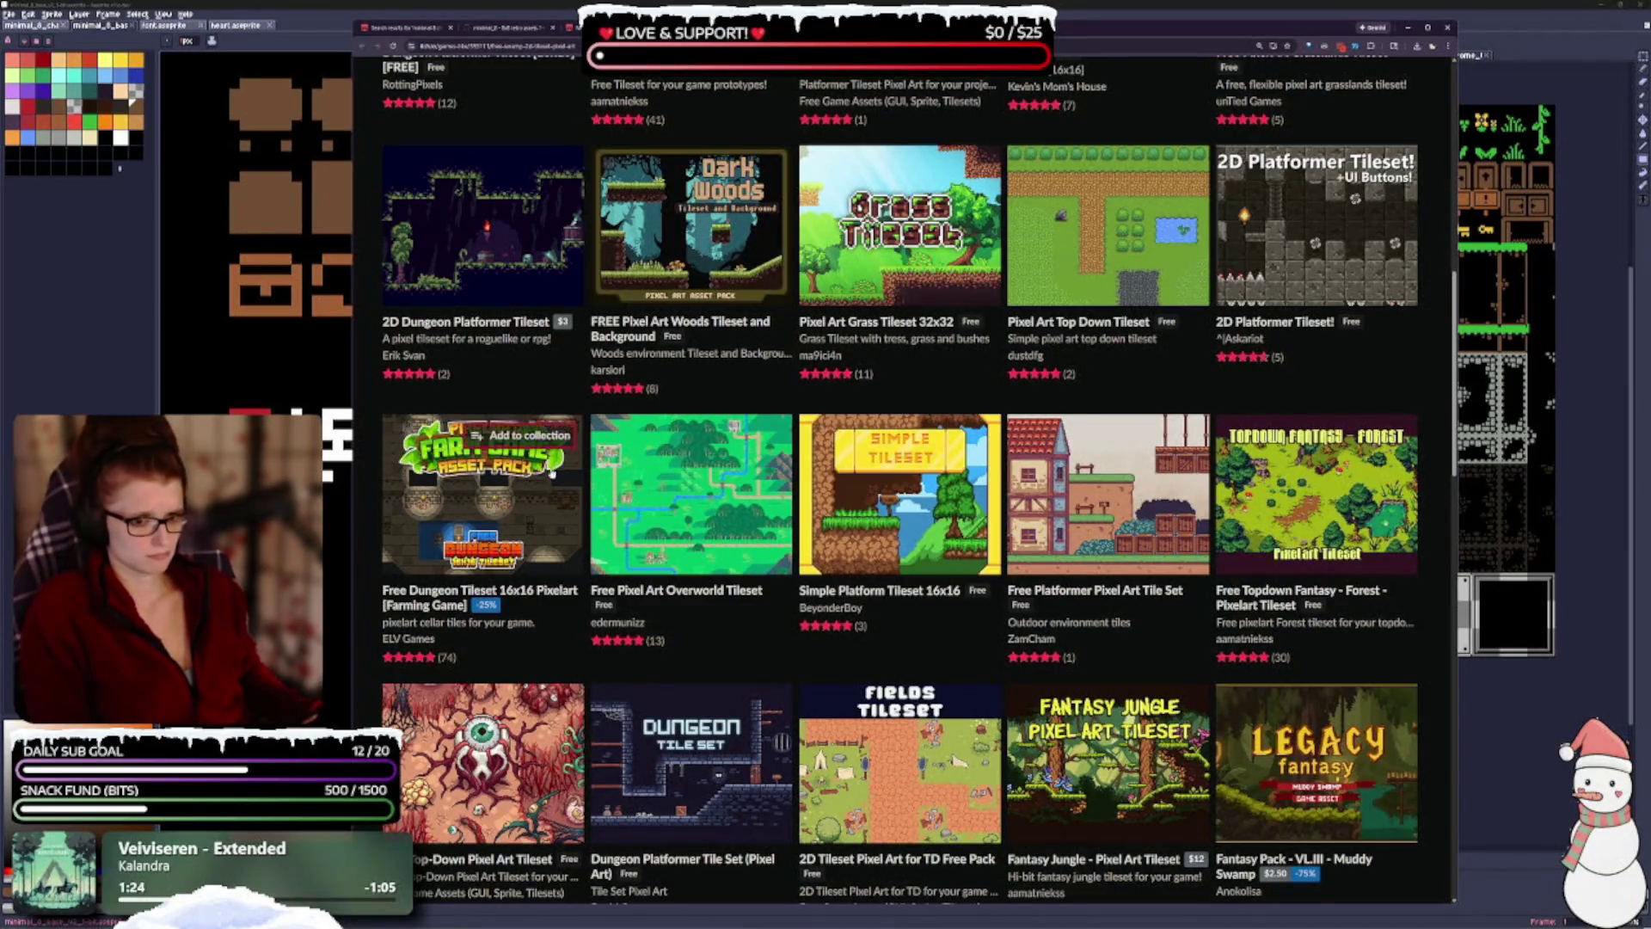
pyautogui.moveTo(506, 528)
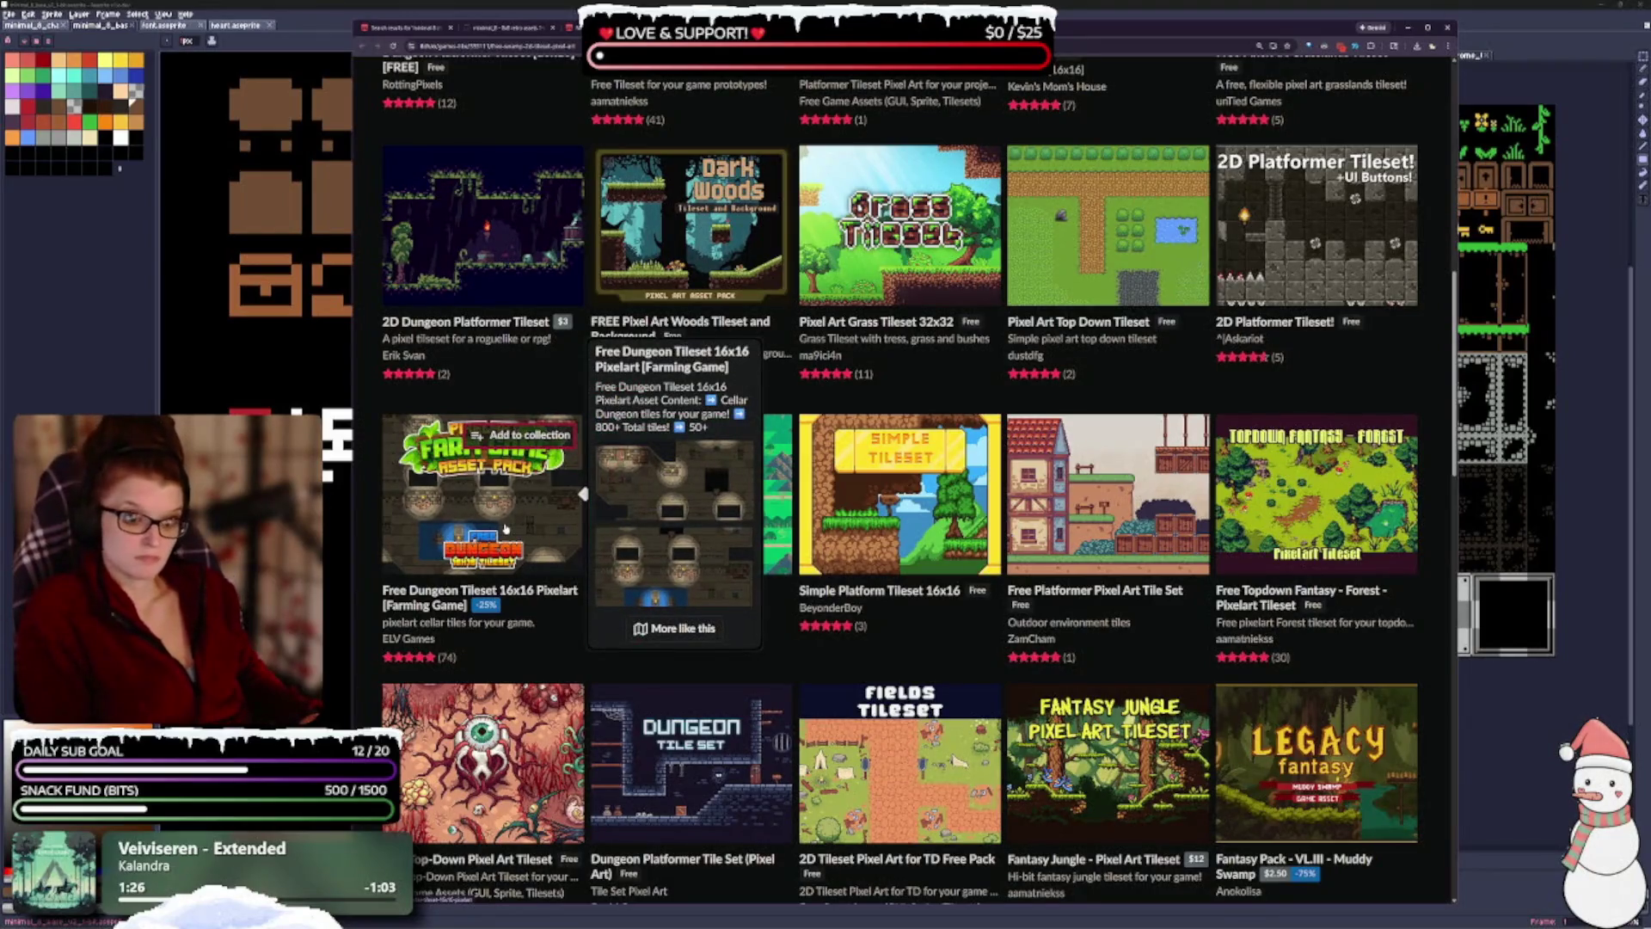
pyautogui.moveTo(858, 511)
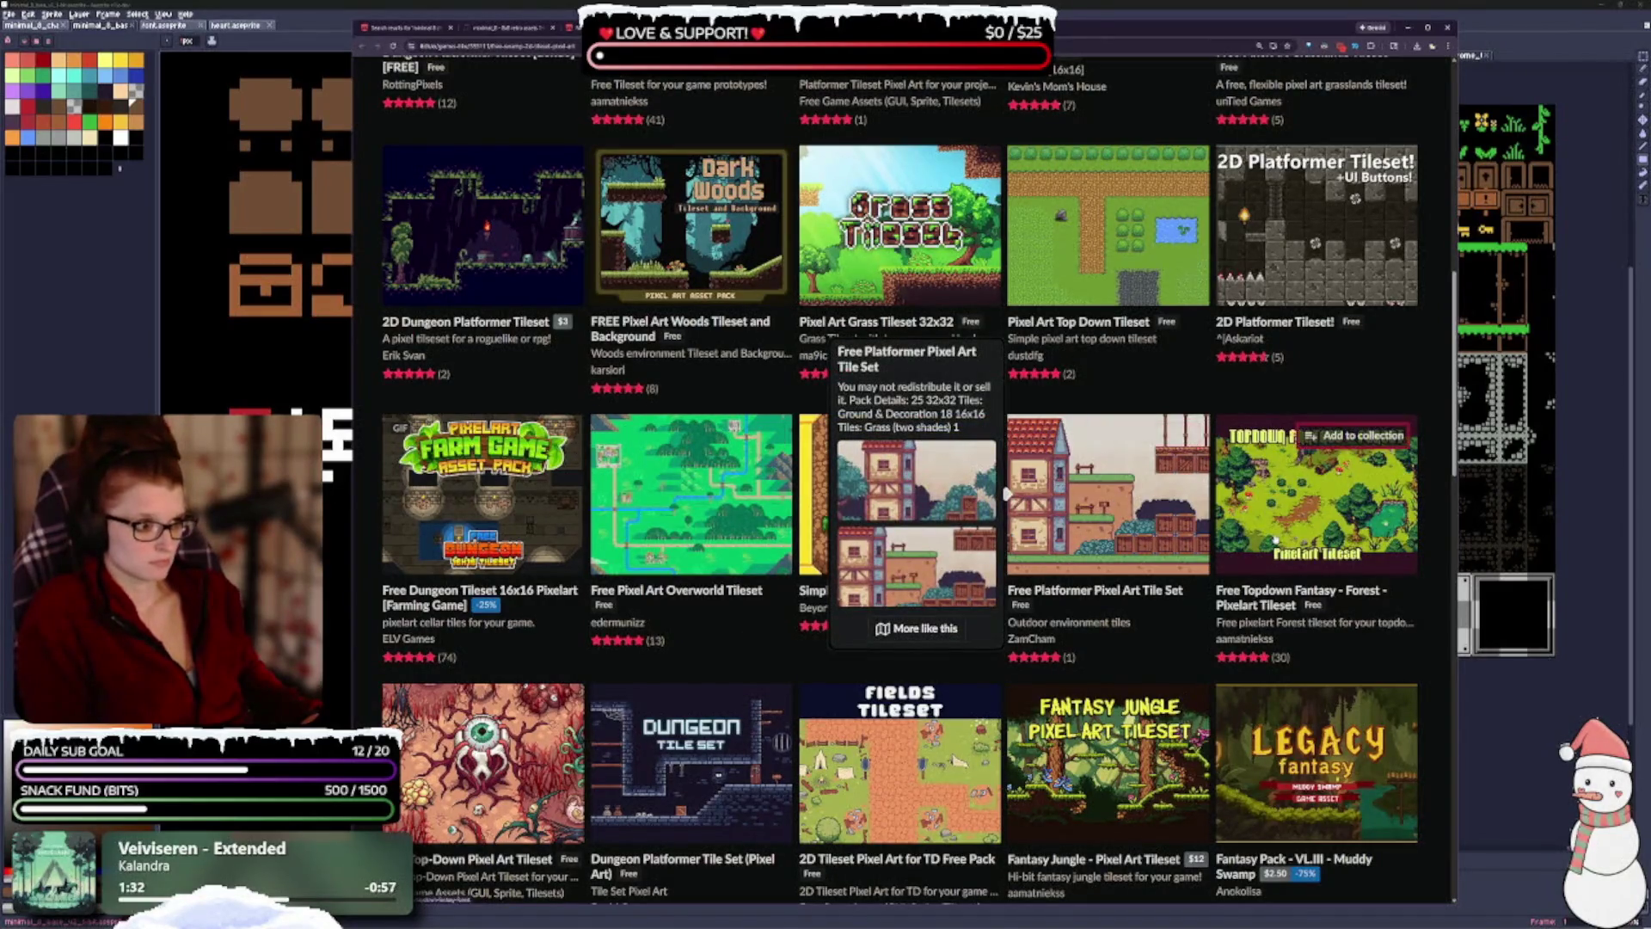
pyautogui.moveTo(1277, 540)
pyautogui.scroll(-1, 1277, 536)
pyautogui.scroll(-2, 1277, 536)
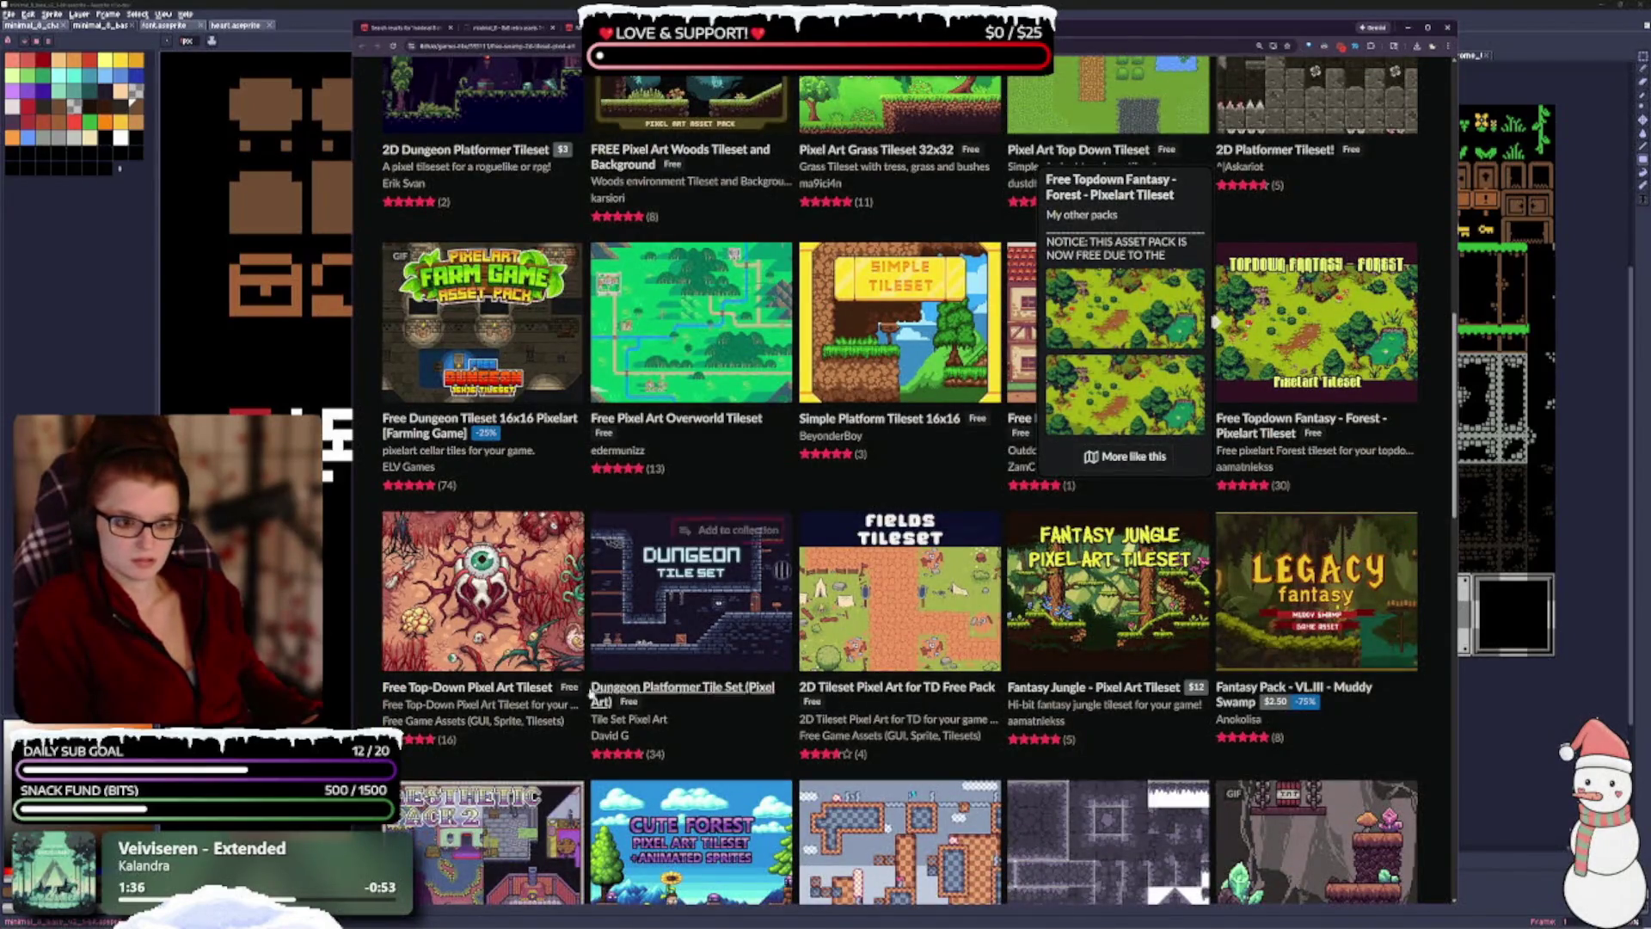
pyautogui.scroll(-1, 665, 538)
pyautogui.moveTo(665, 538)
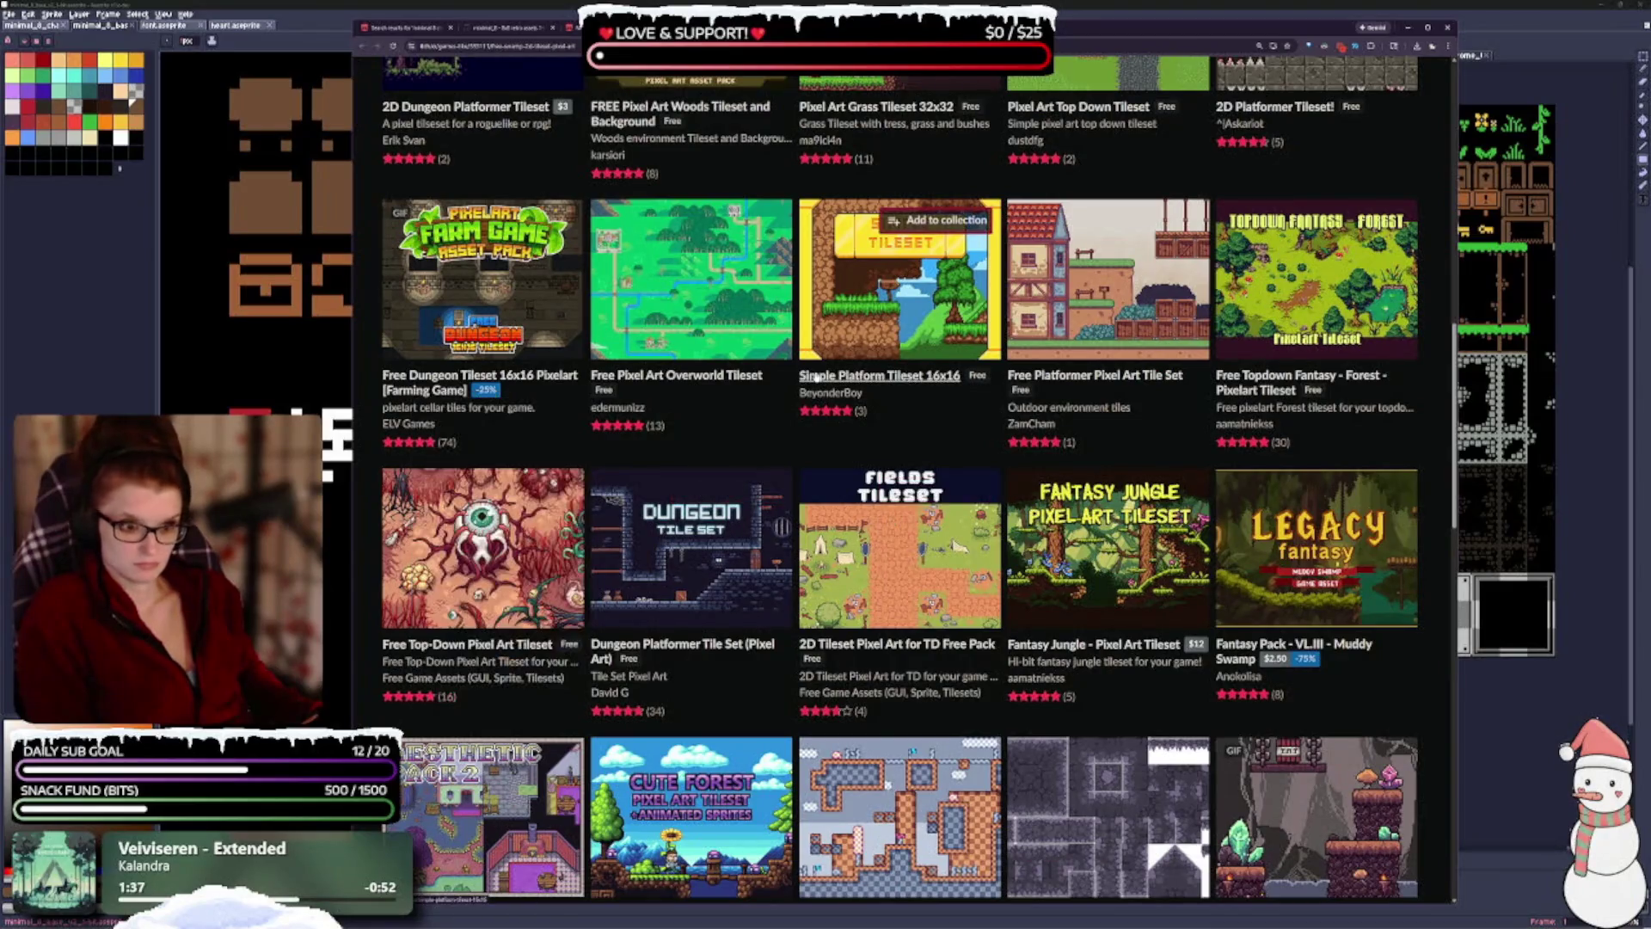
pyautogui.moveTo(693, 587)
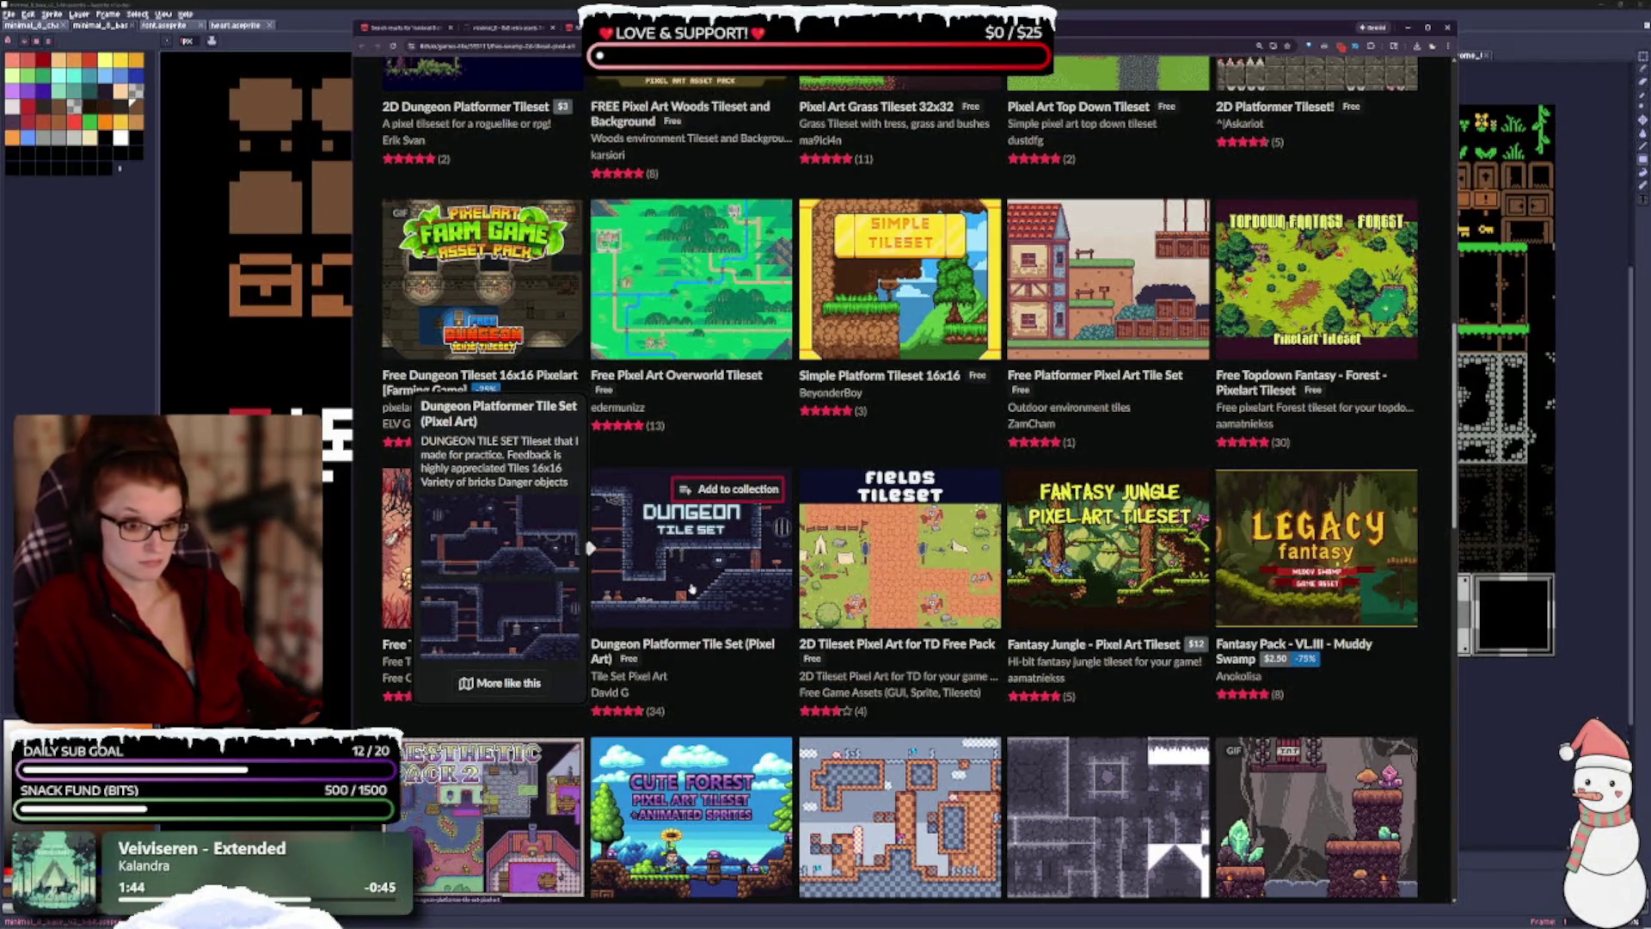
pyautogui.click(729, 488)
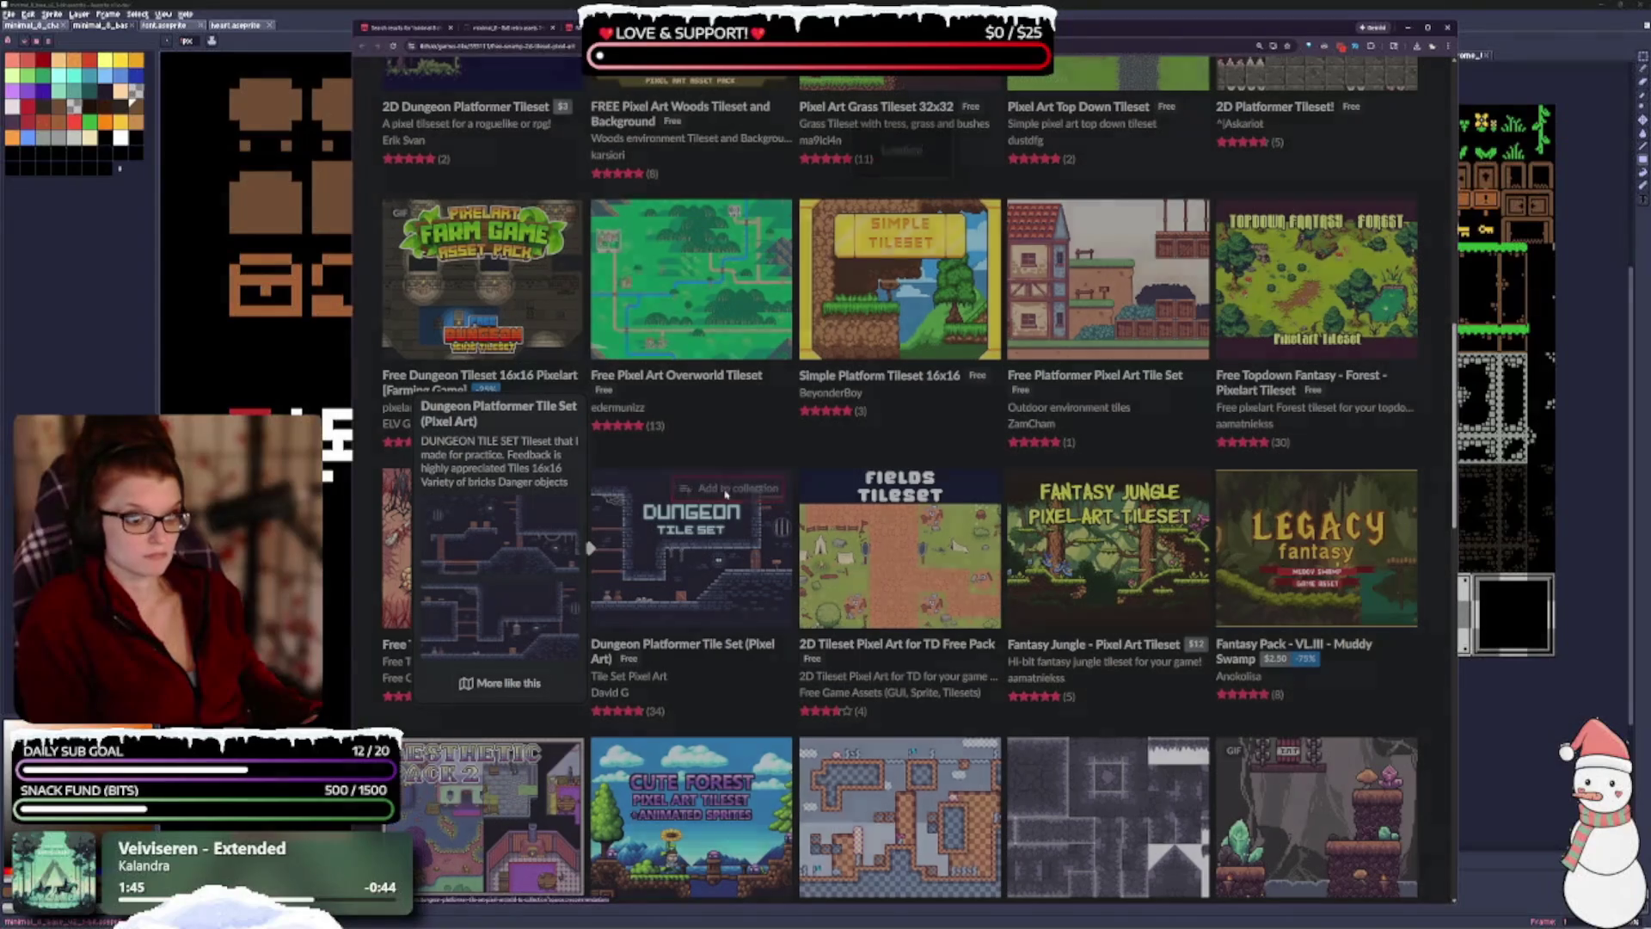
# Step: Finish adding the Dungeon Platformer pack to Pixels and keep scrolling the recommendations
pyautogui.click(736, 588)
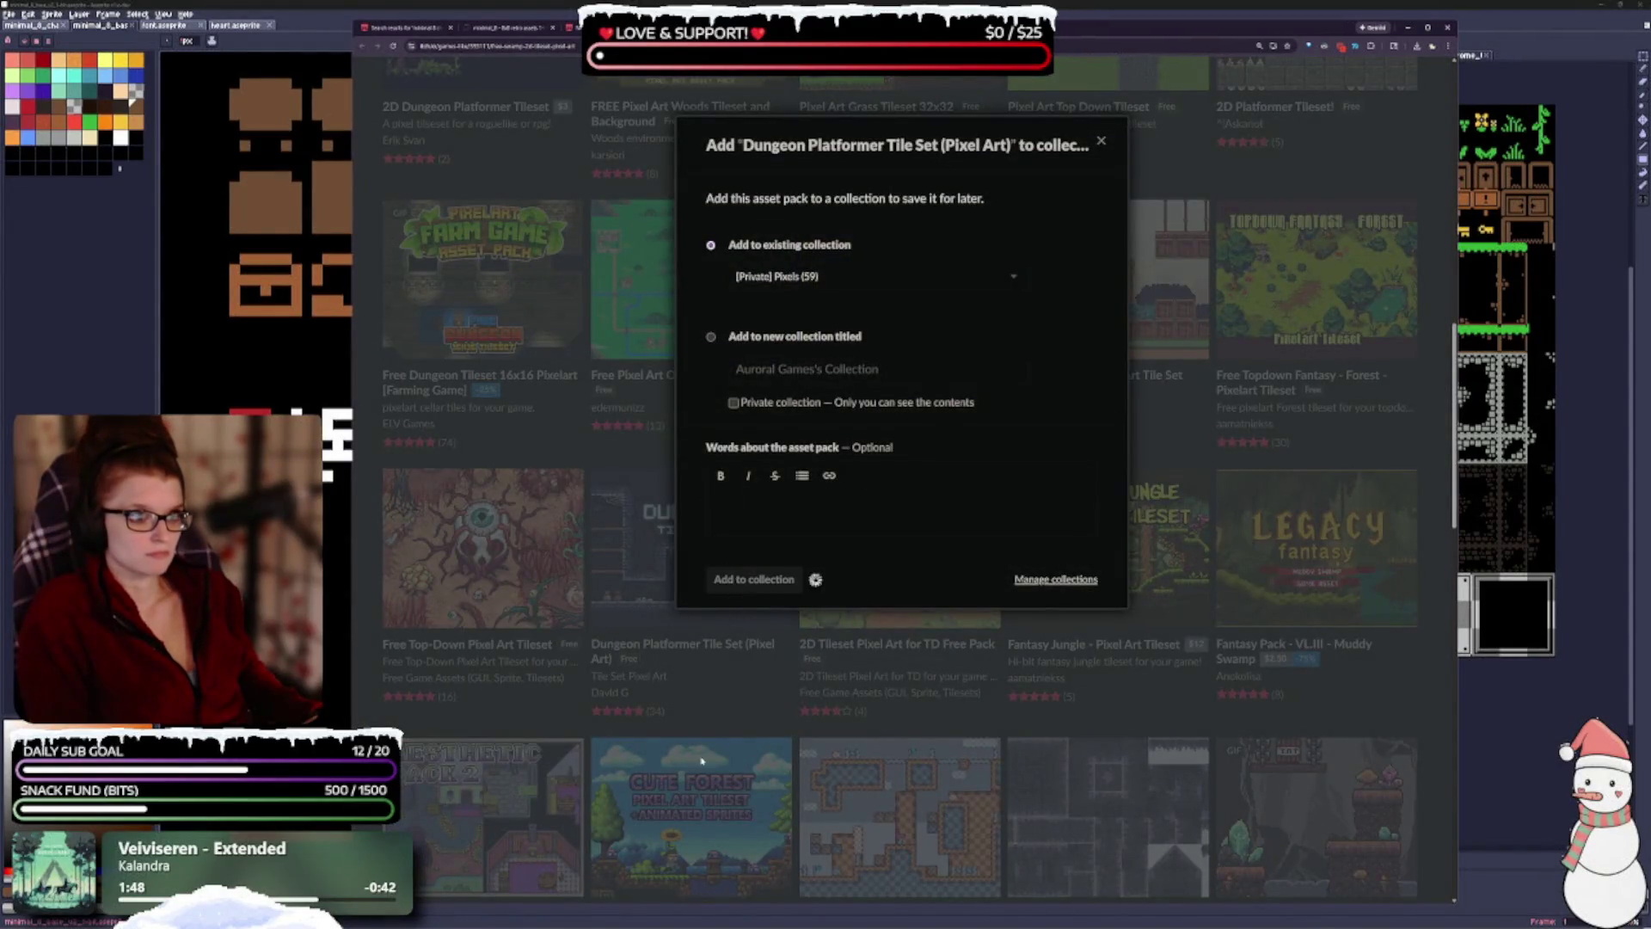
pyautogui.click(736, 590)
pyautogui.scroll(-1, 1369, 264)
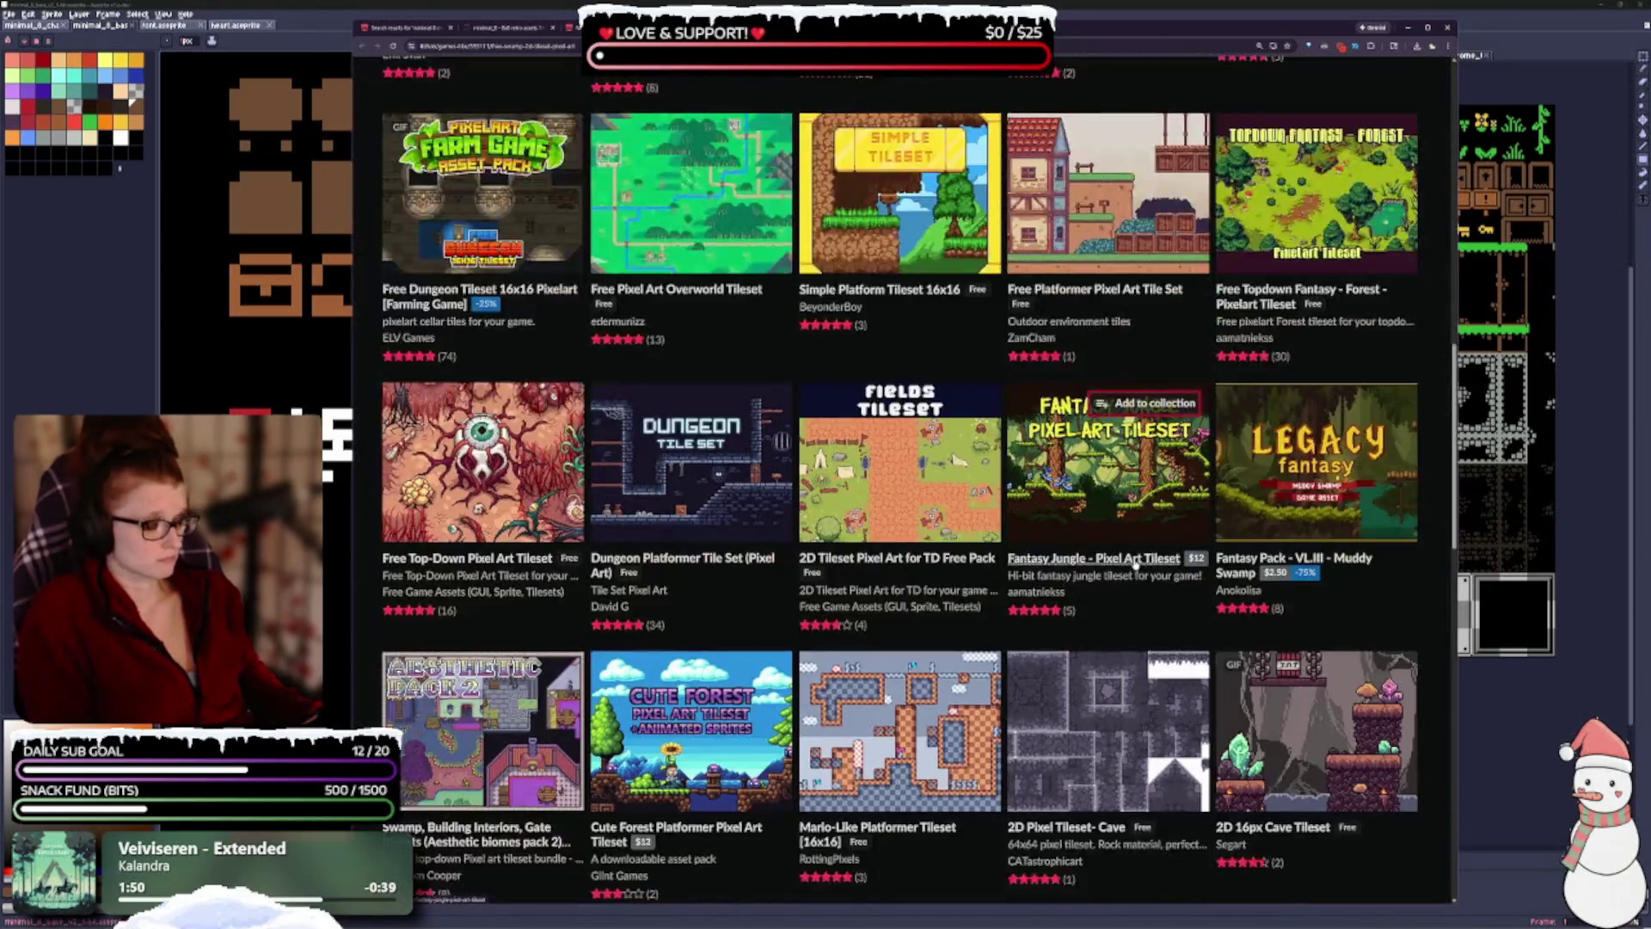
pyautogui.moveTo(1369, 264)
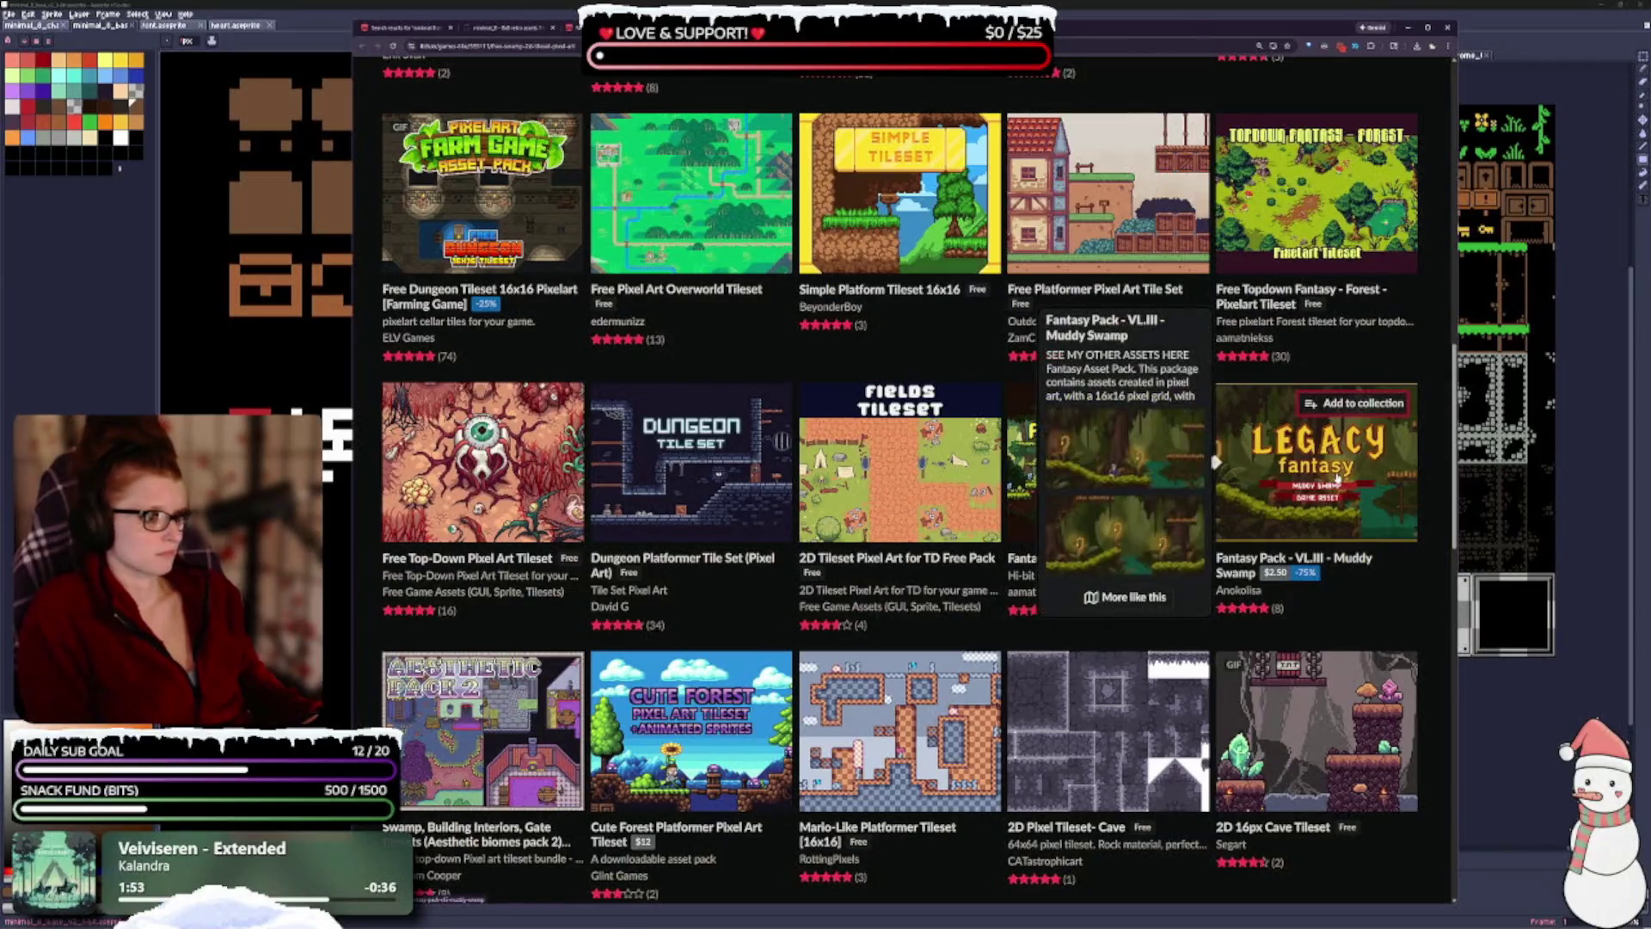
pyautogui.scroll(-2, 1337, 478)
pyautogui.scroll(-3, 688, 620)
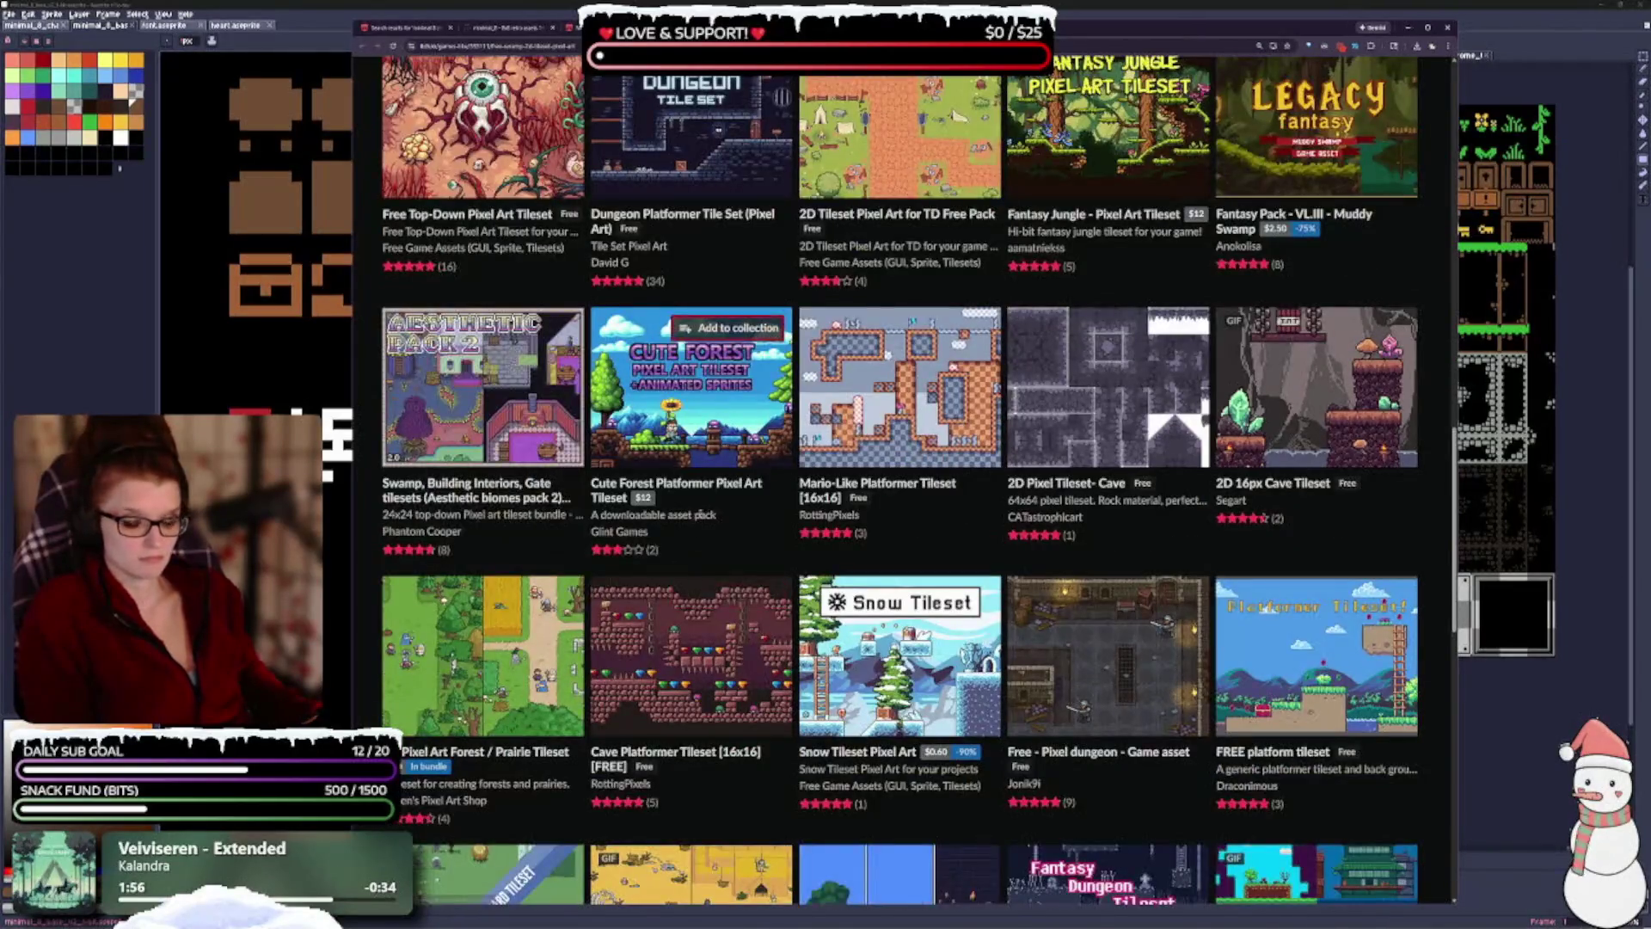
pyautogui.moveTo(860, 654)
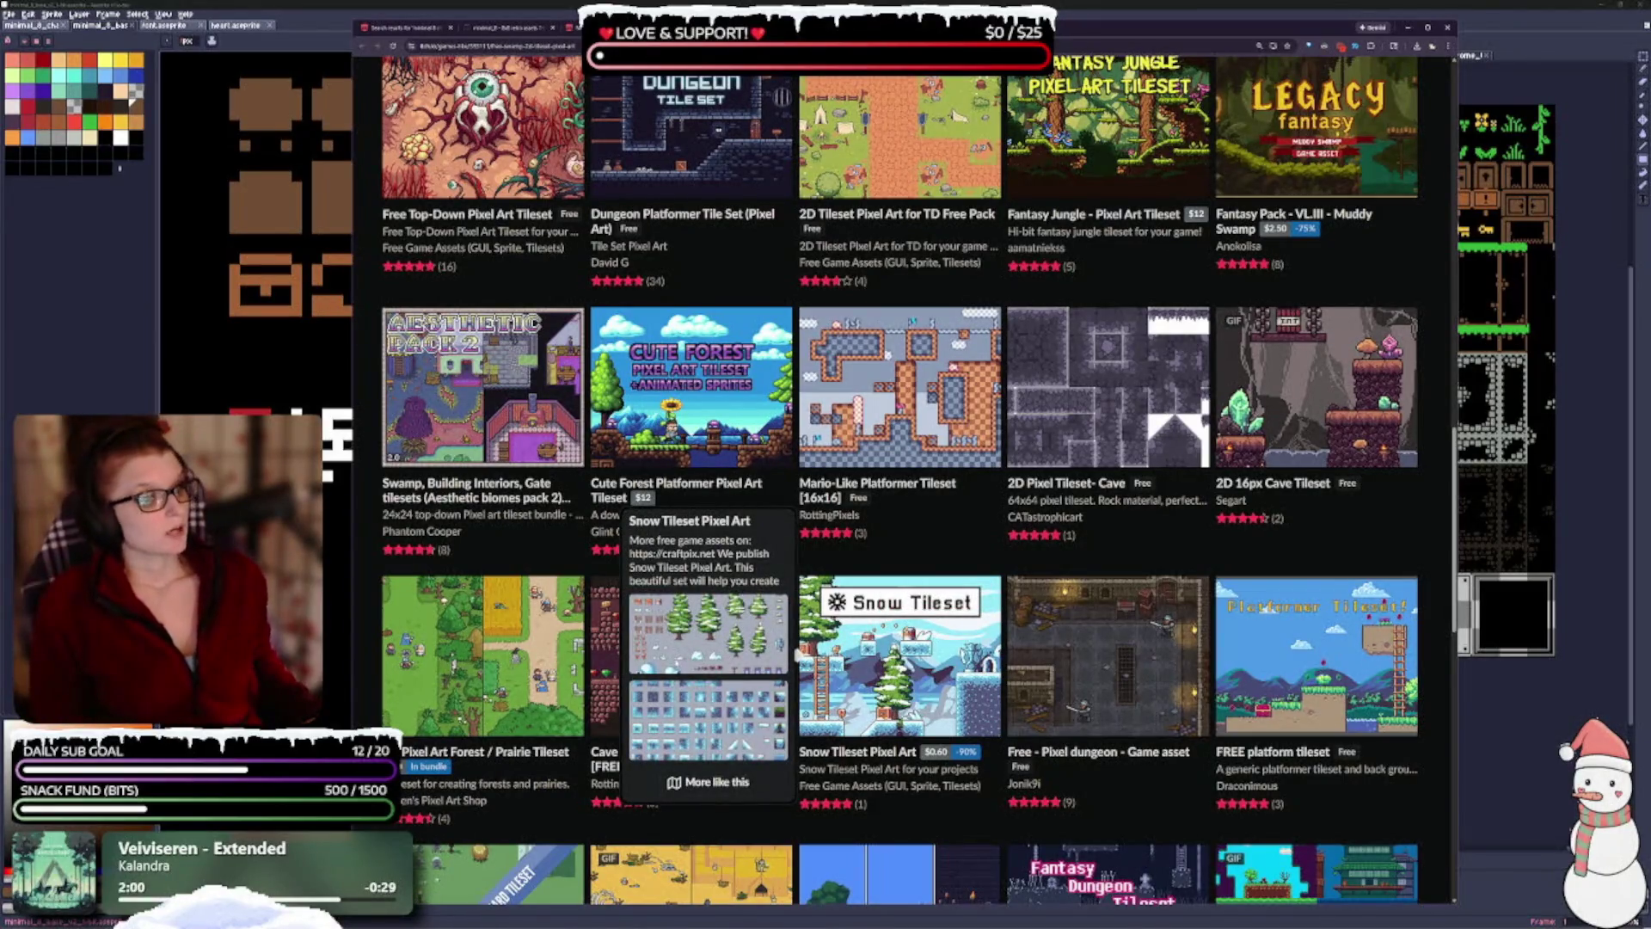
# Step: Browse the remaining packs, then go back to the minimal 8 - 8x8 retro assets recommendations
pyautogui.scroll(-2, 860, 653)
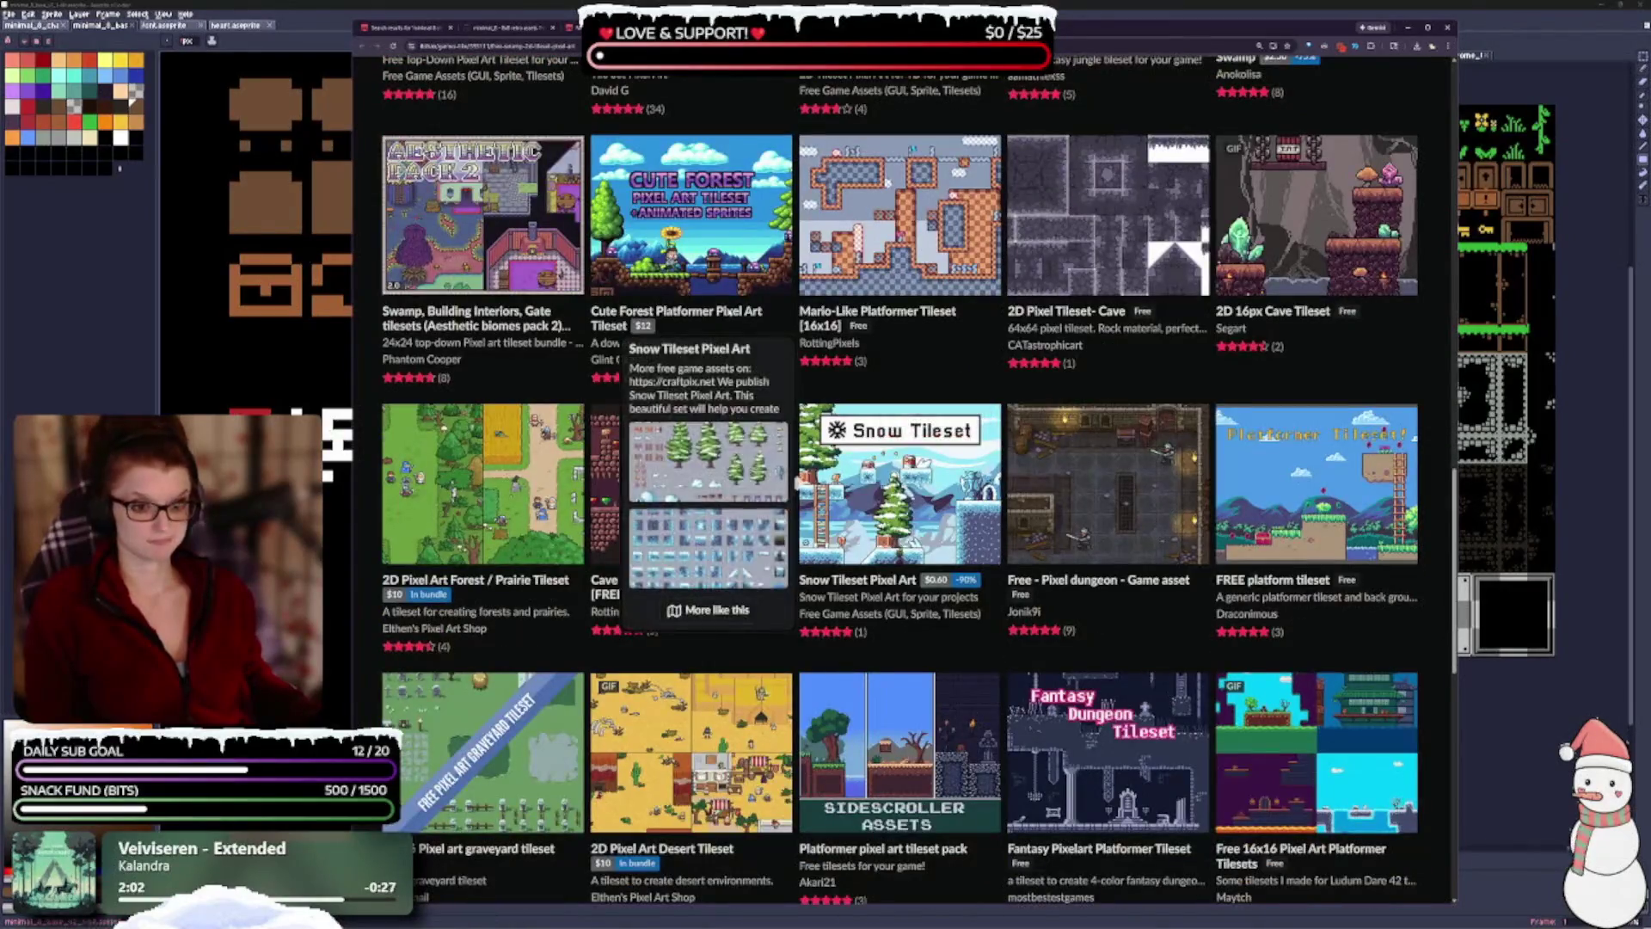
pyautogui.moveTo(583, 750)
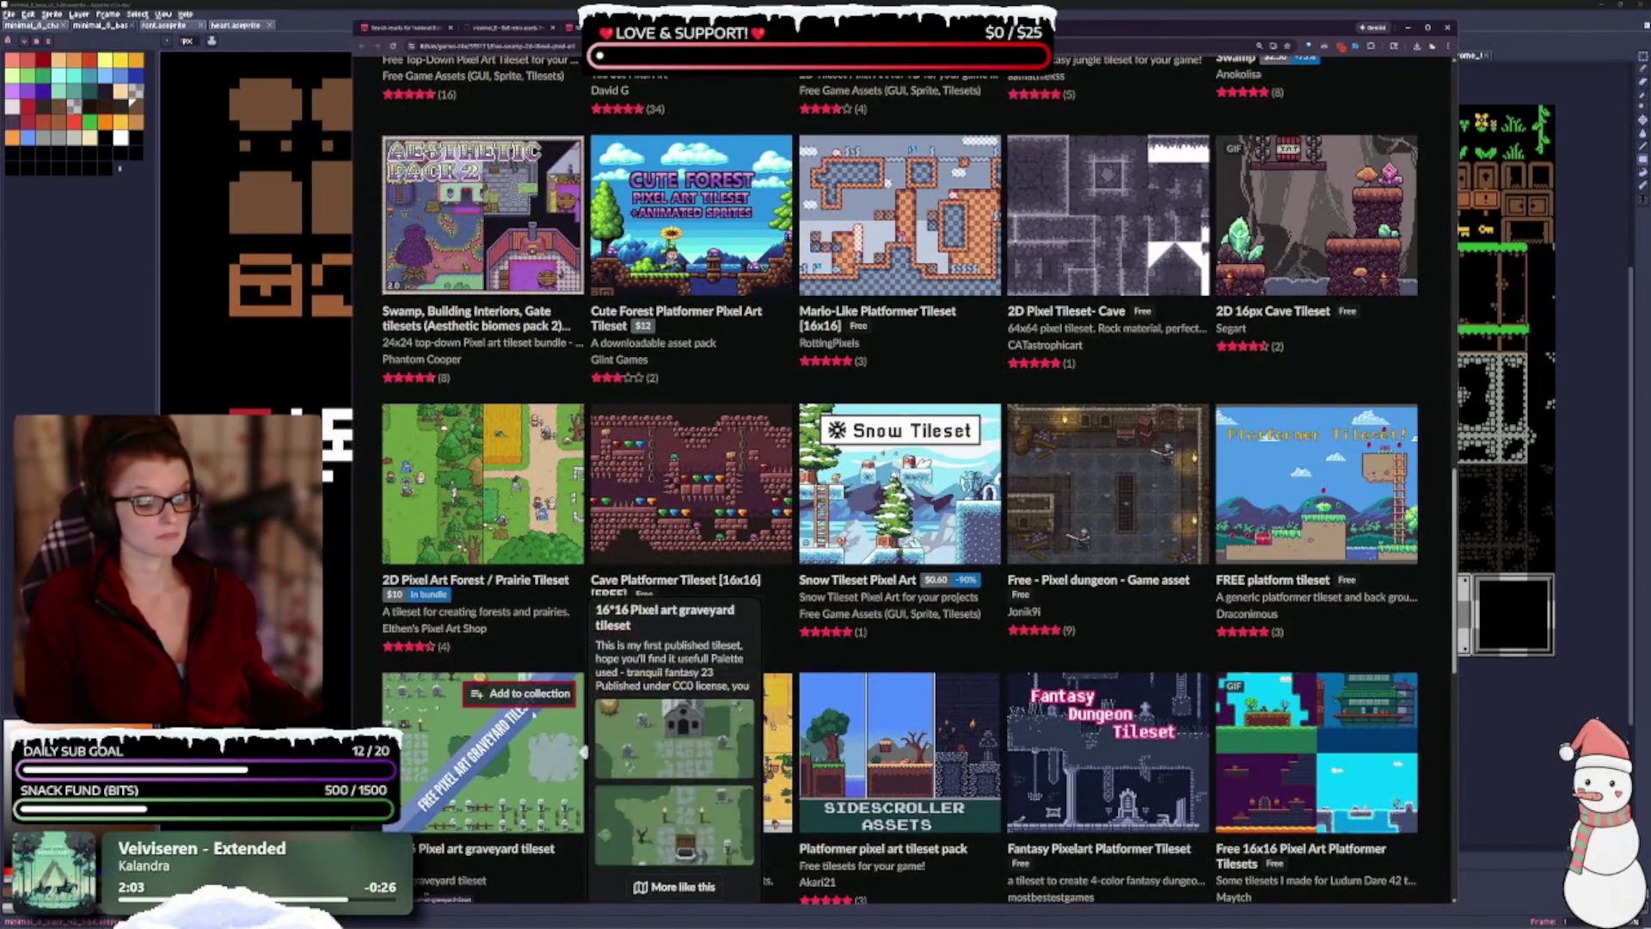
pyautogui.scroll(-4, 584, 751)
pyautogui.moveTo(1008, 677)
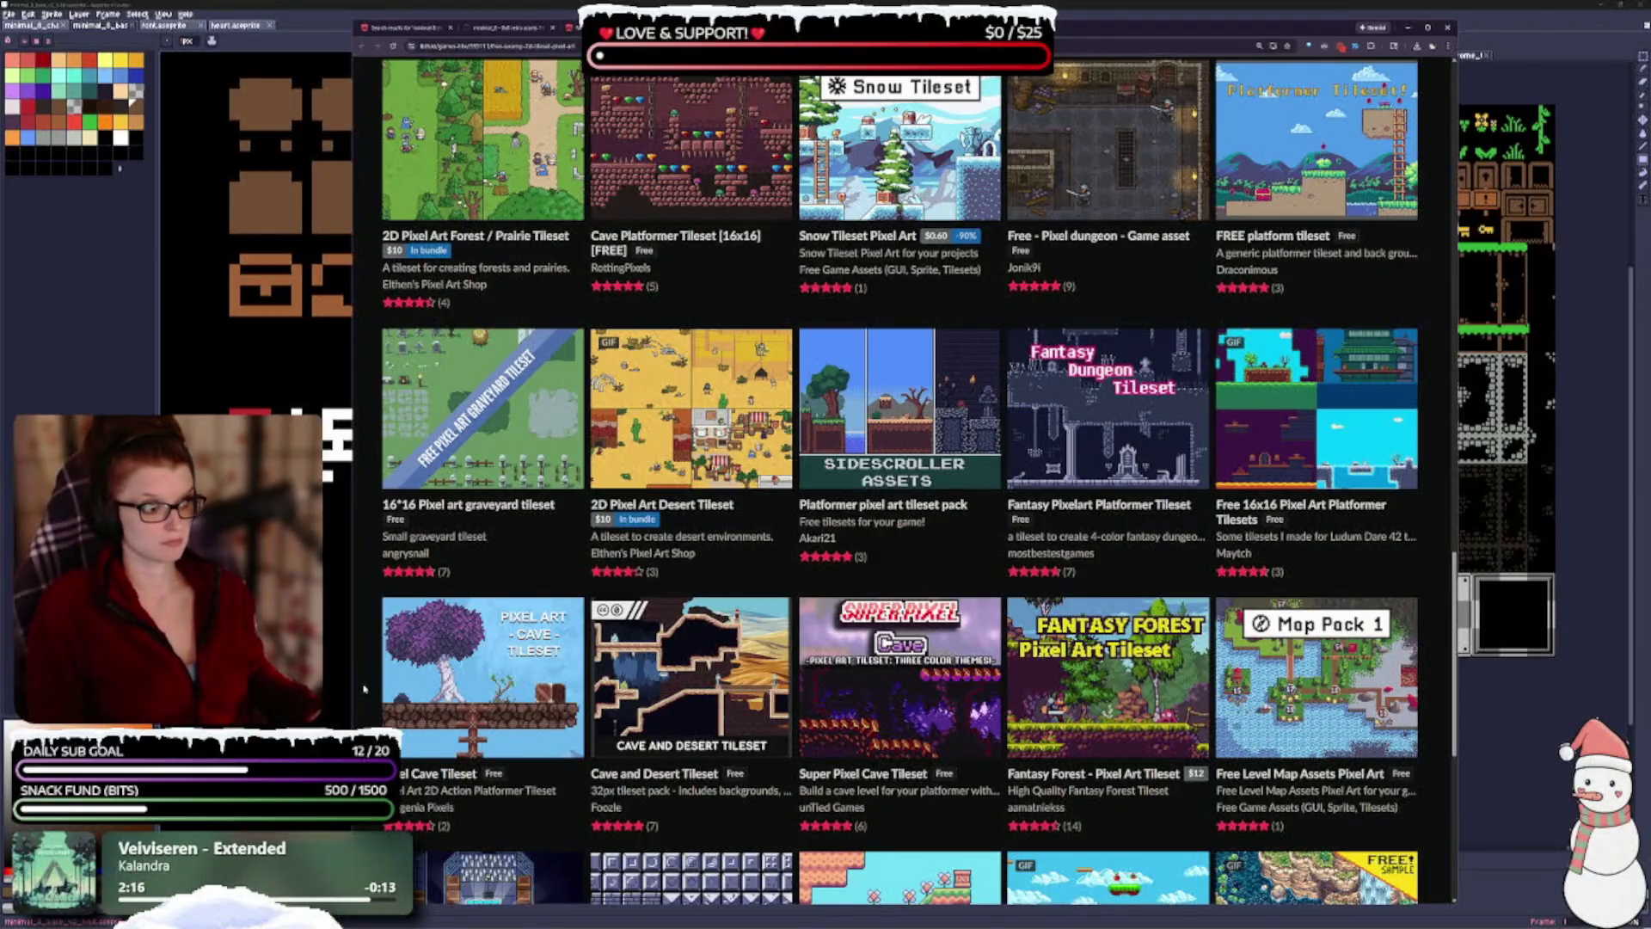
pyautogui.moveTo(1366, 401)
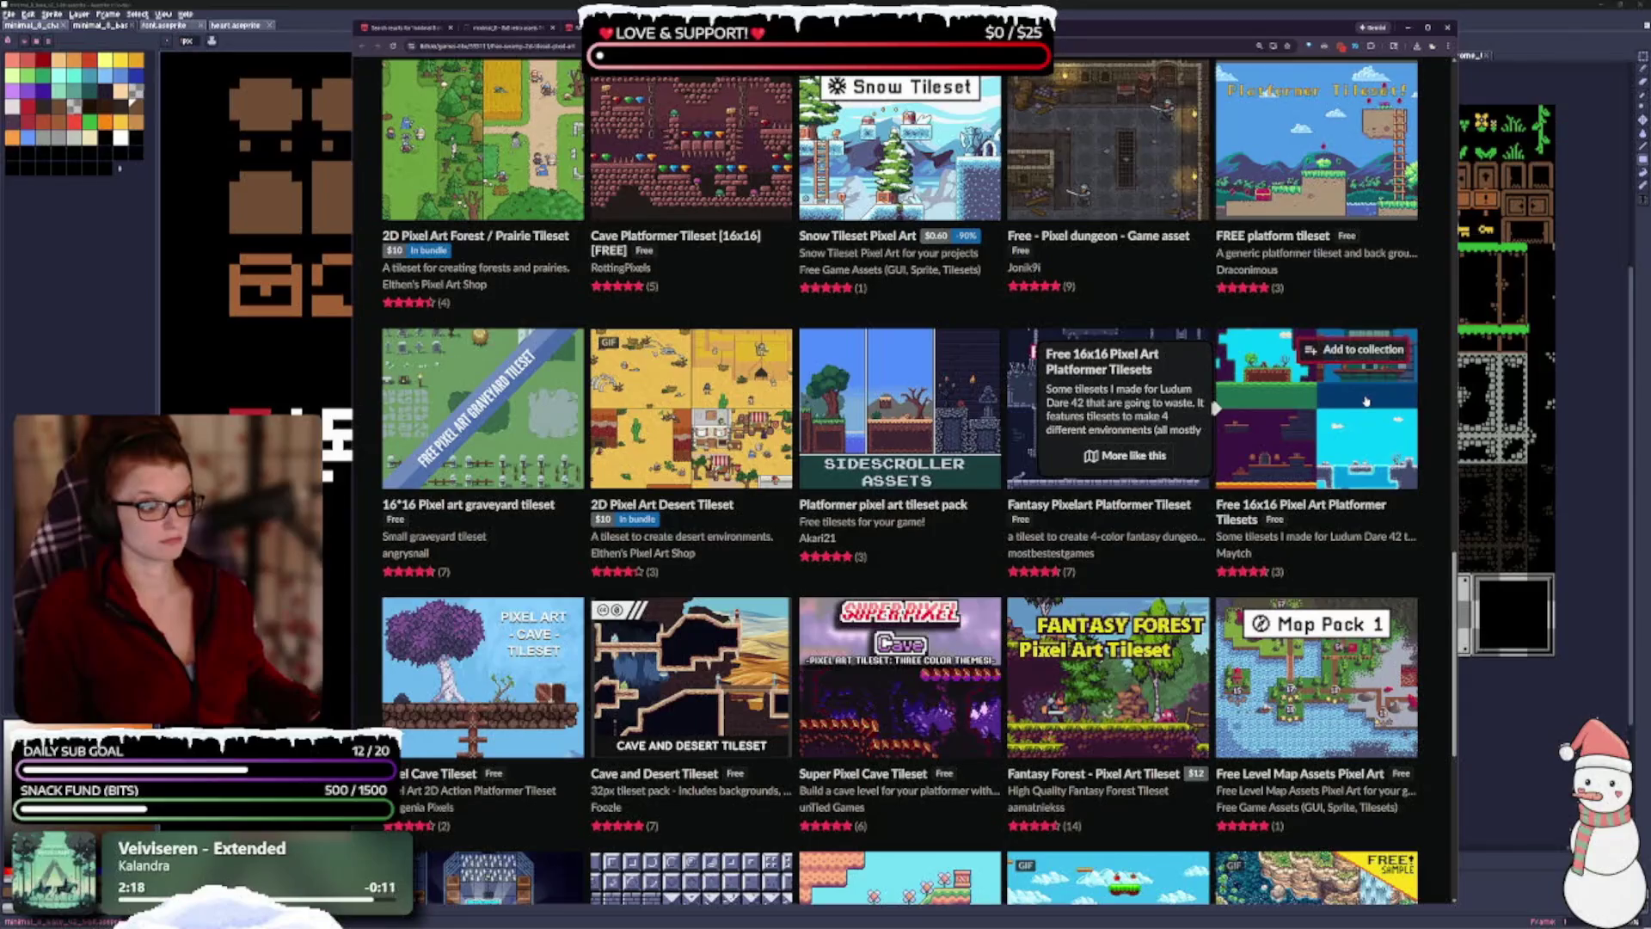
pyautogui.scroll(-3, 1075, 517)
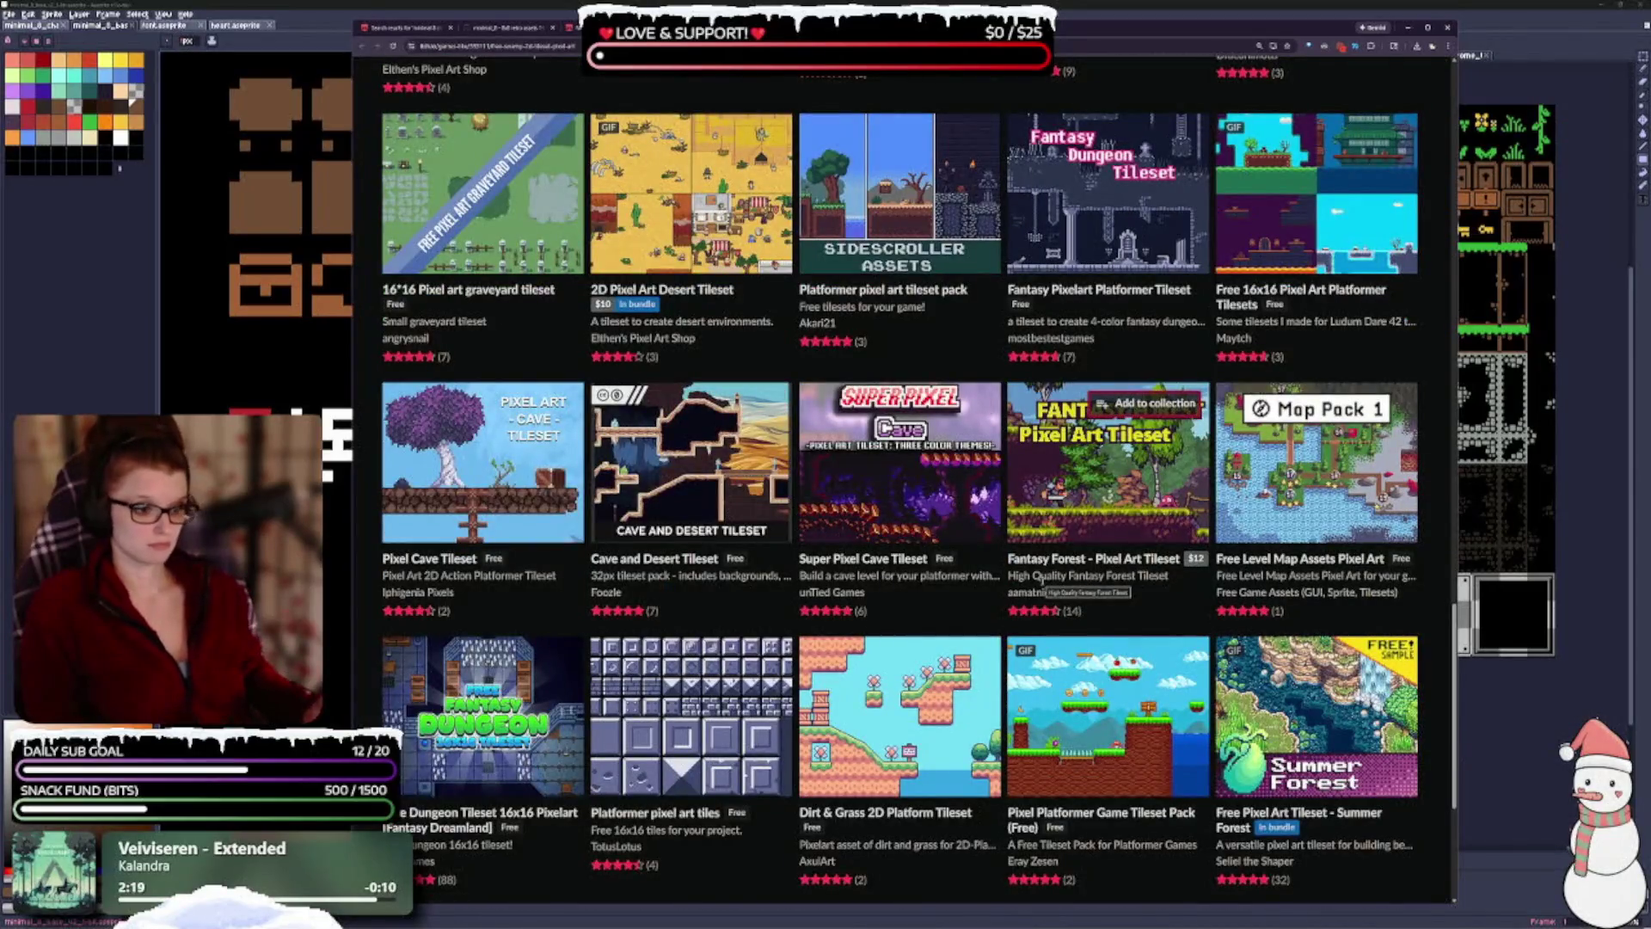
pyautogui.moveTo(953, 486)
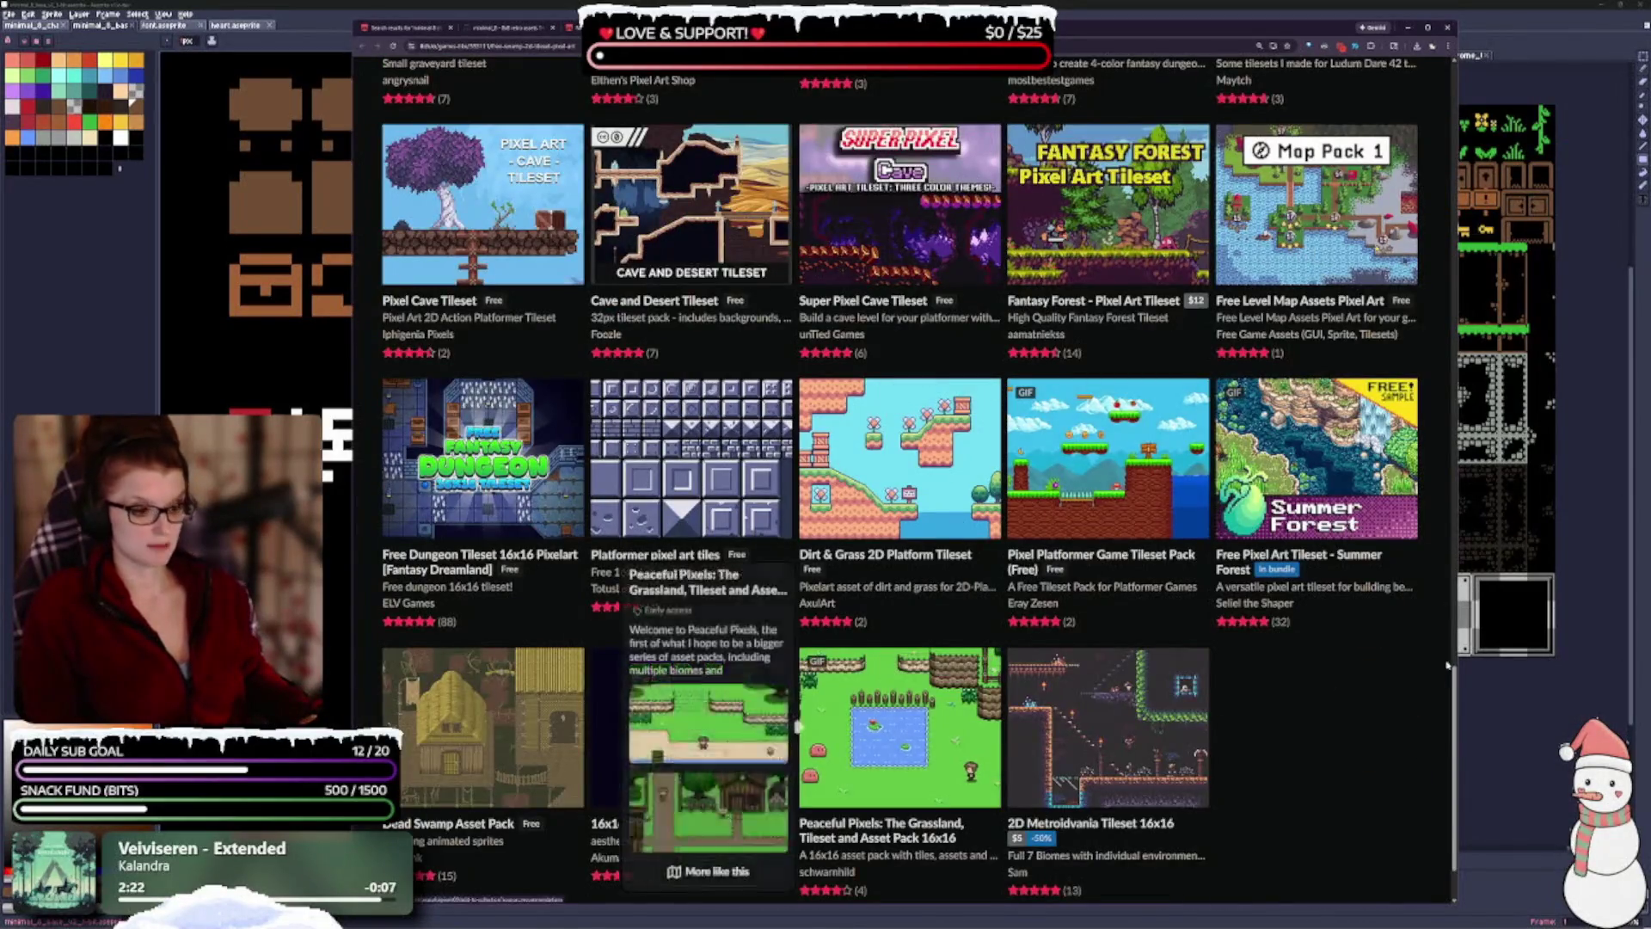
pyautogui.scroll(-2, 892, 834)
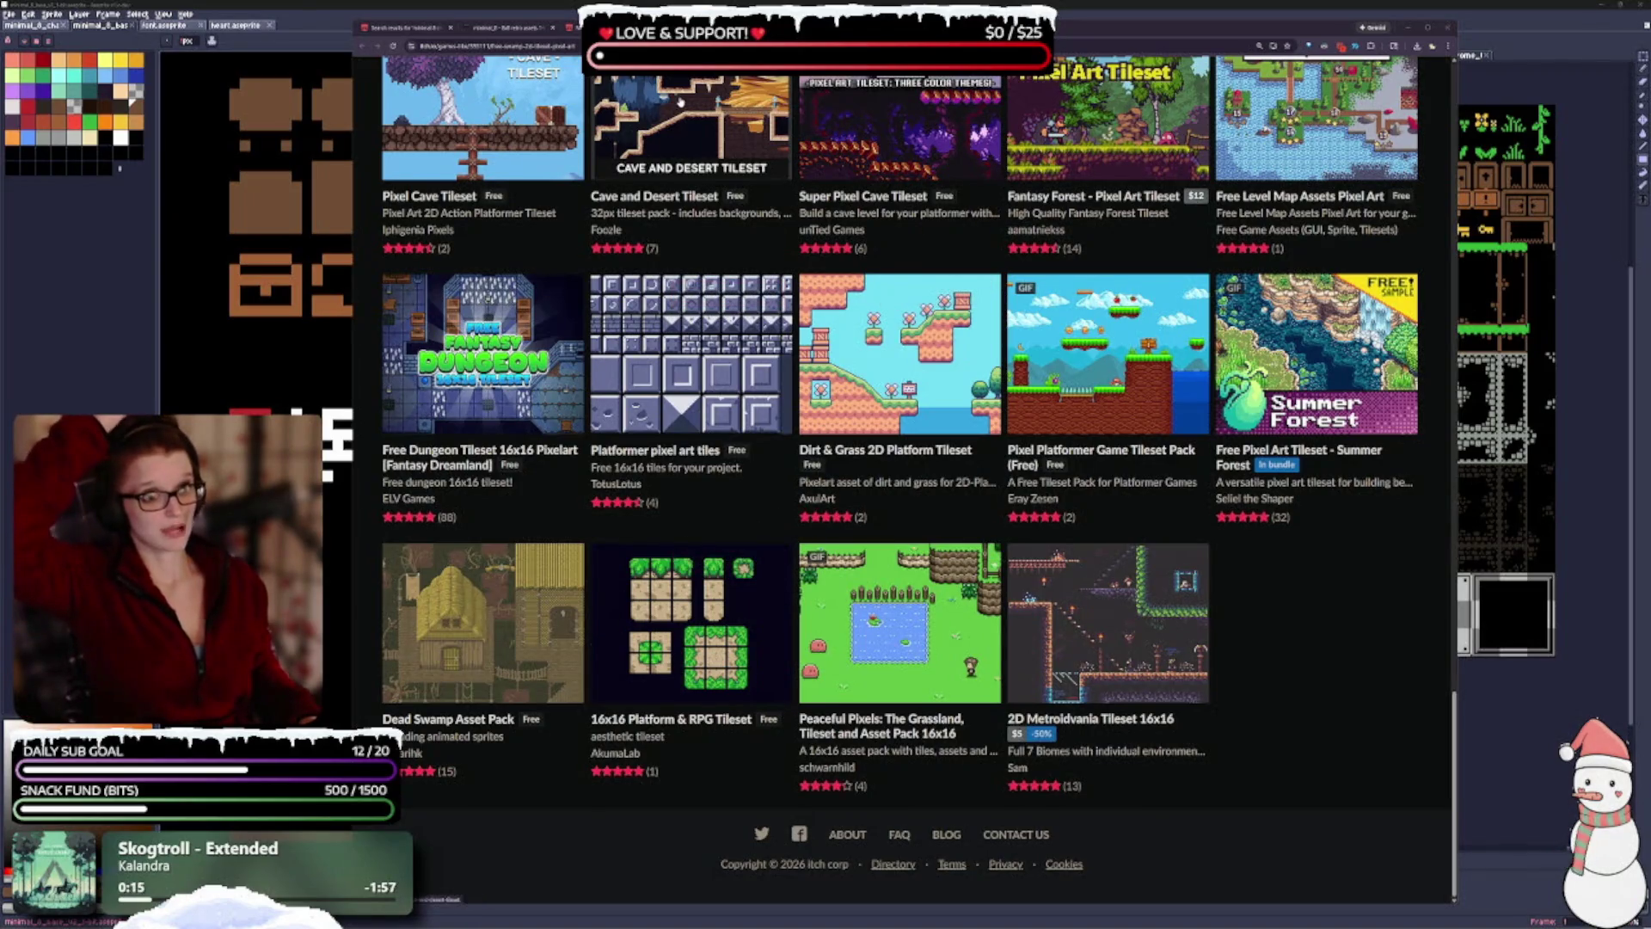
pyautogui.hotkey('alt', 'Left')
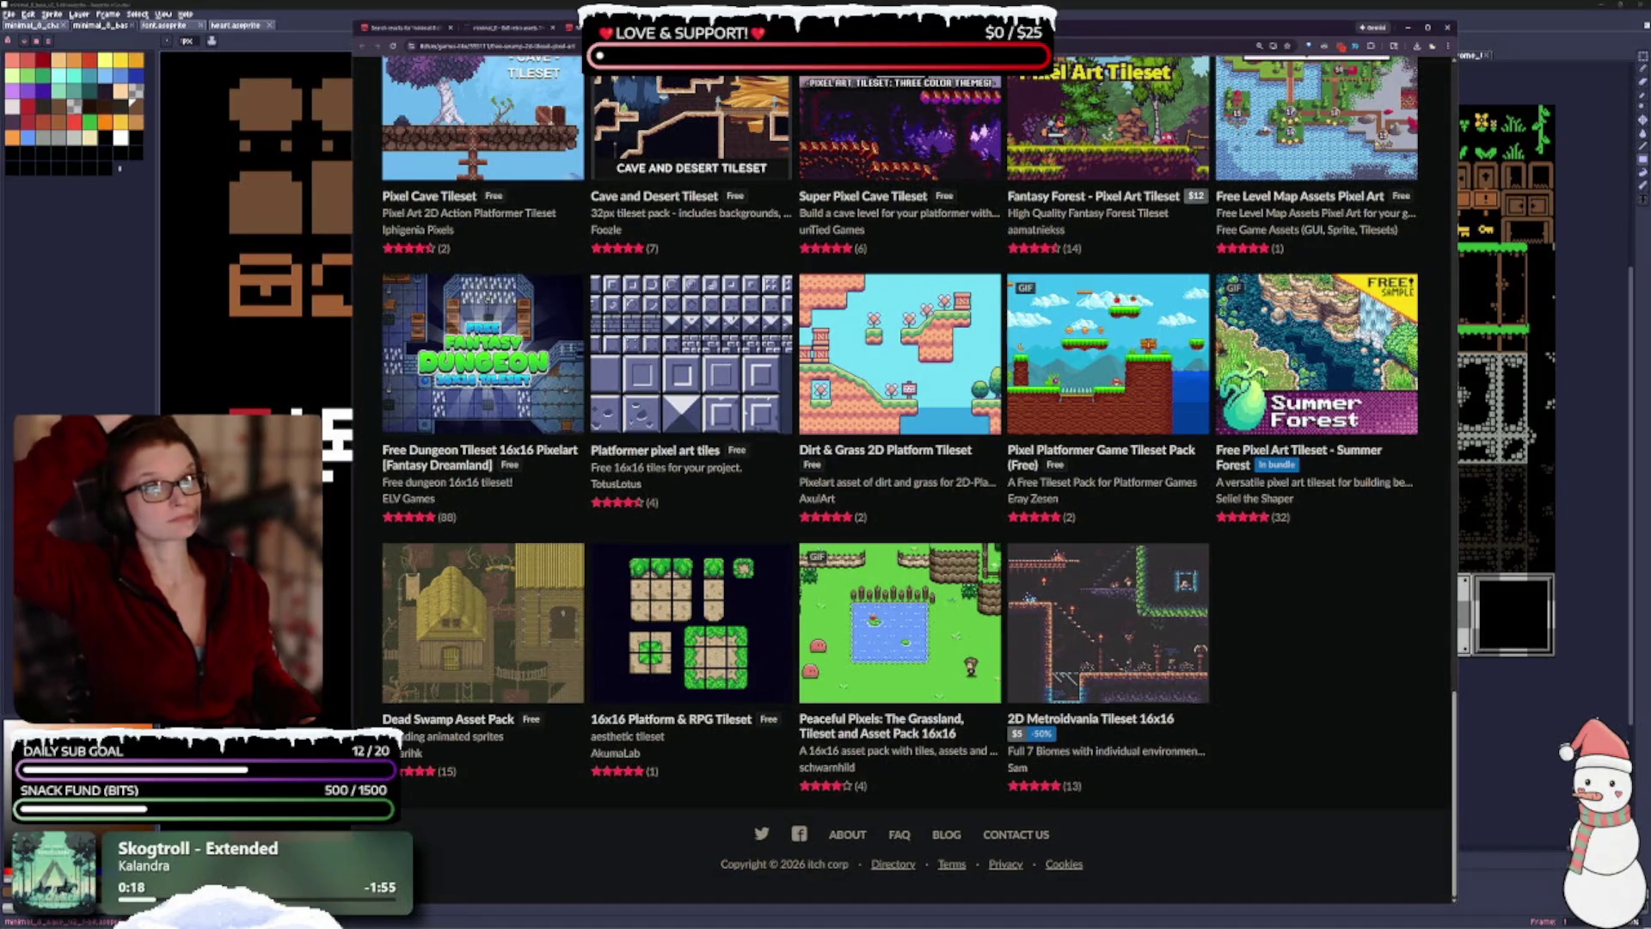
pyautogui.hotkey('alt', 'Left')
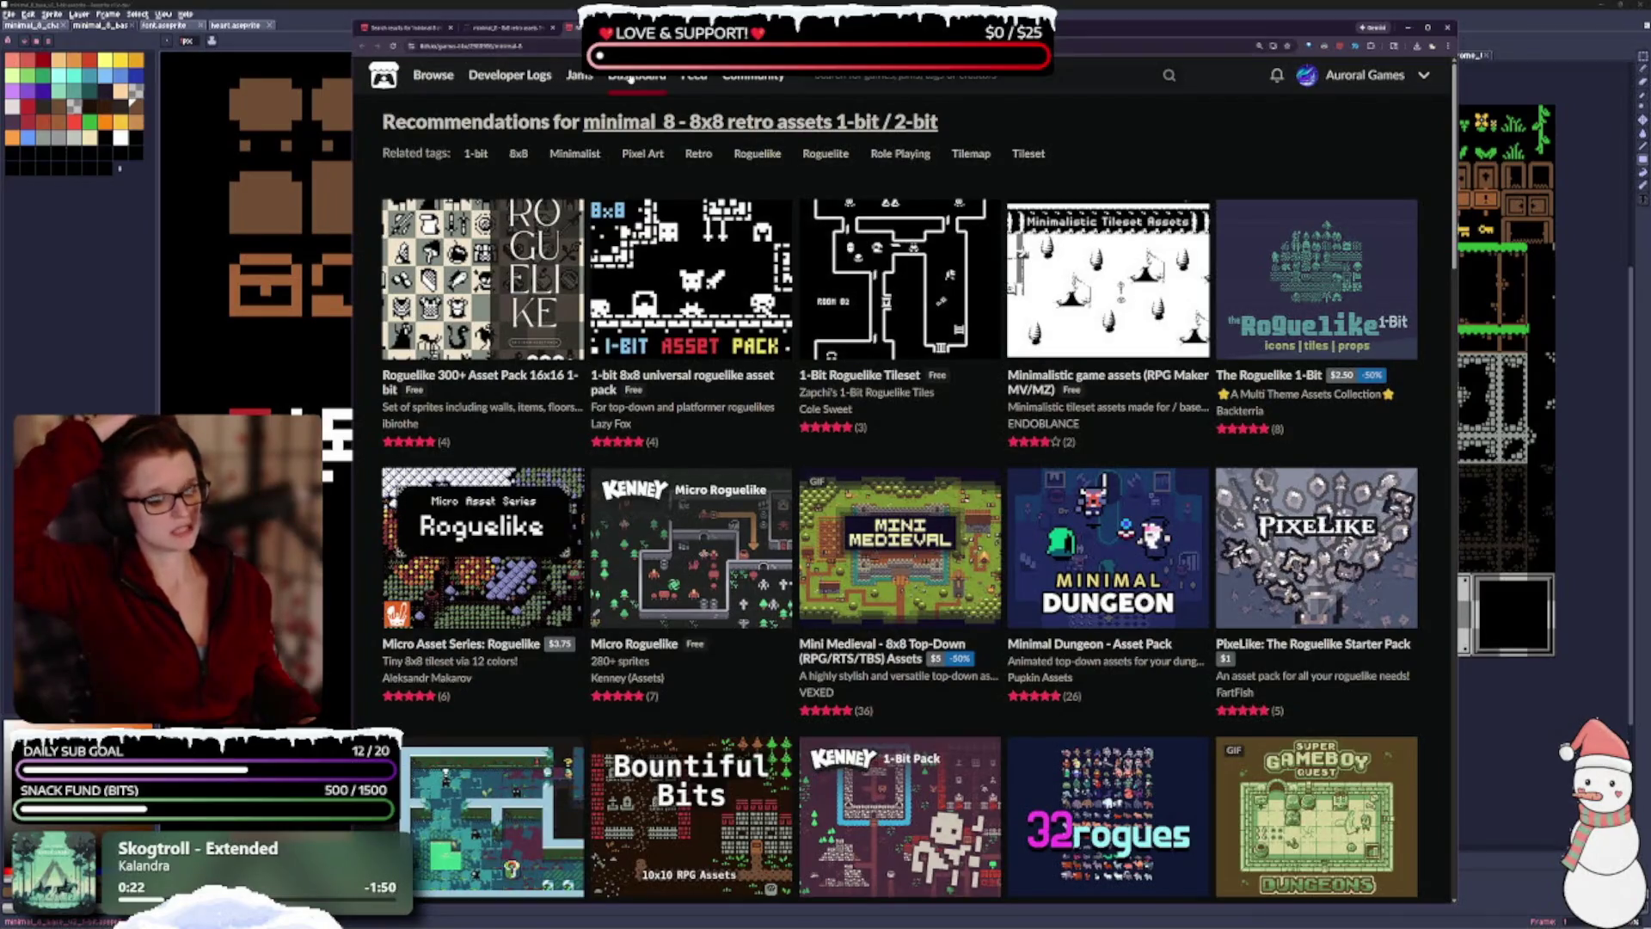
# Step: Add the 1-bit 8x8 universal roguelike asset pack to the Pixels collection
pyautogui.hotkey('alt', 'Right')
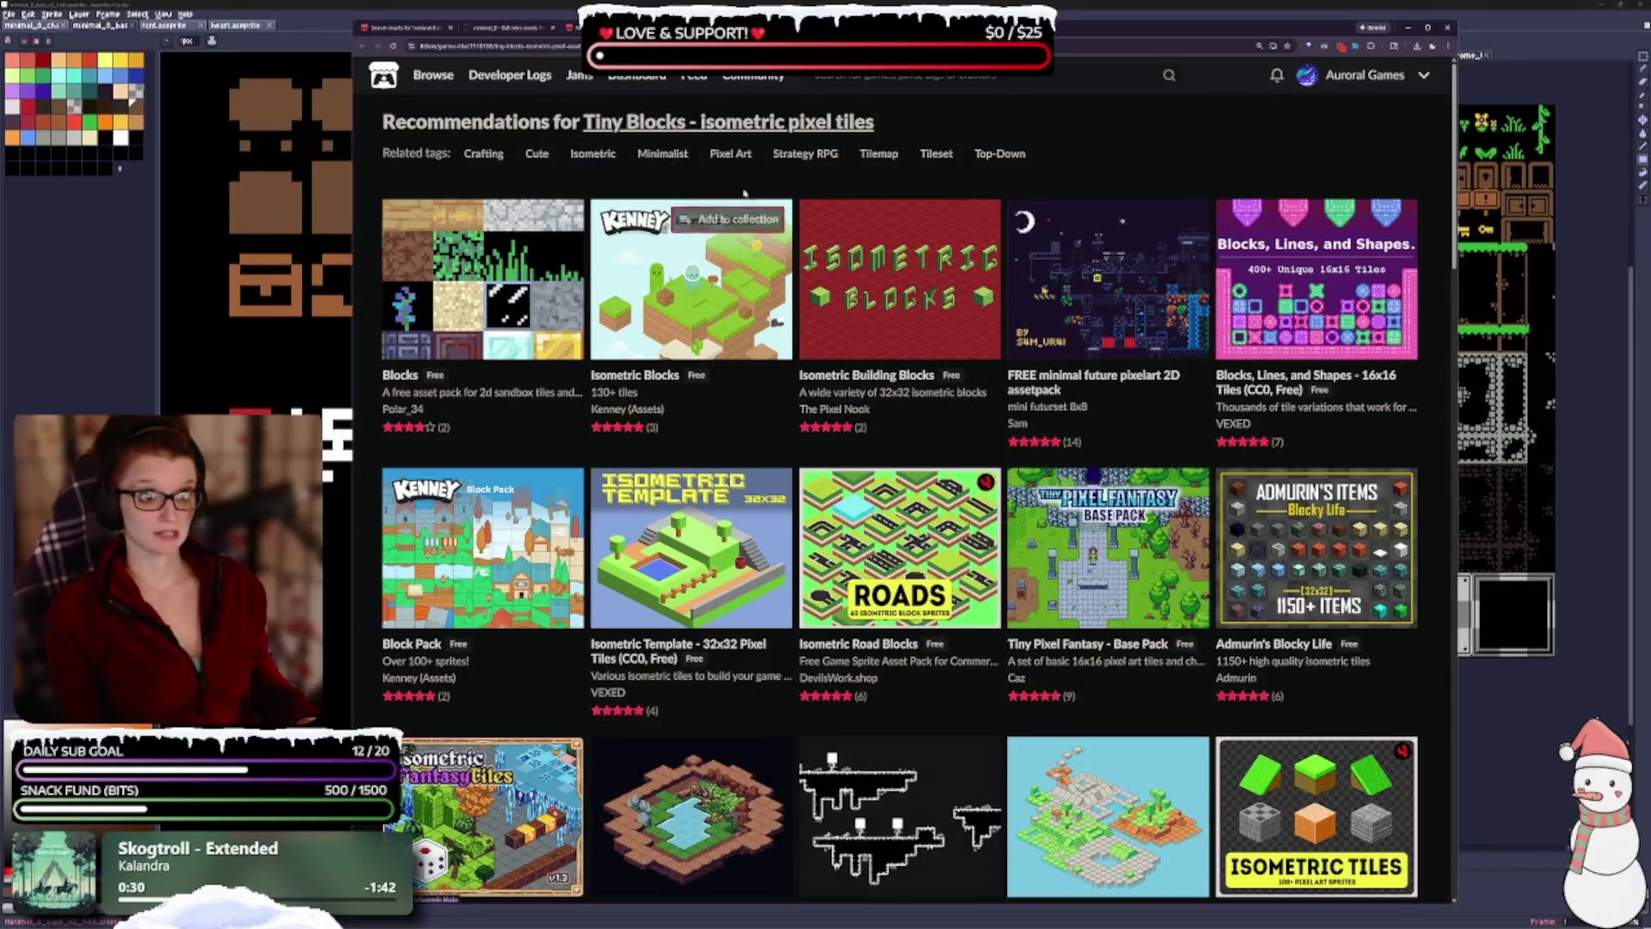
pyautogui.moveTo(632, 396)
pyautogui.click(573, 27)
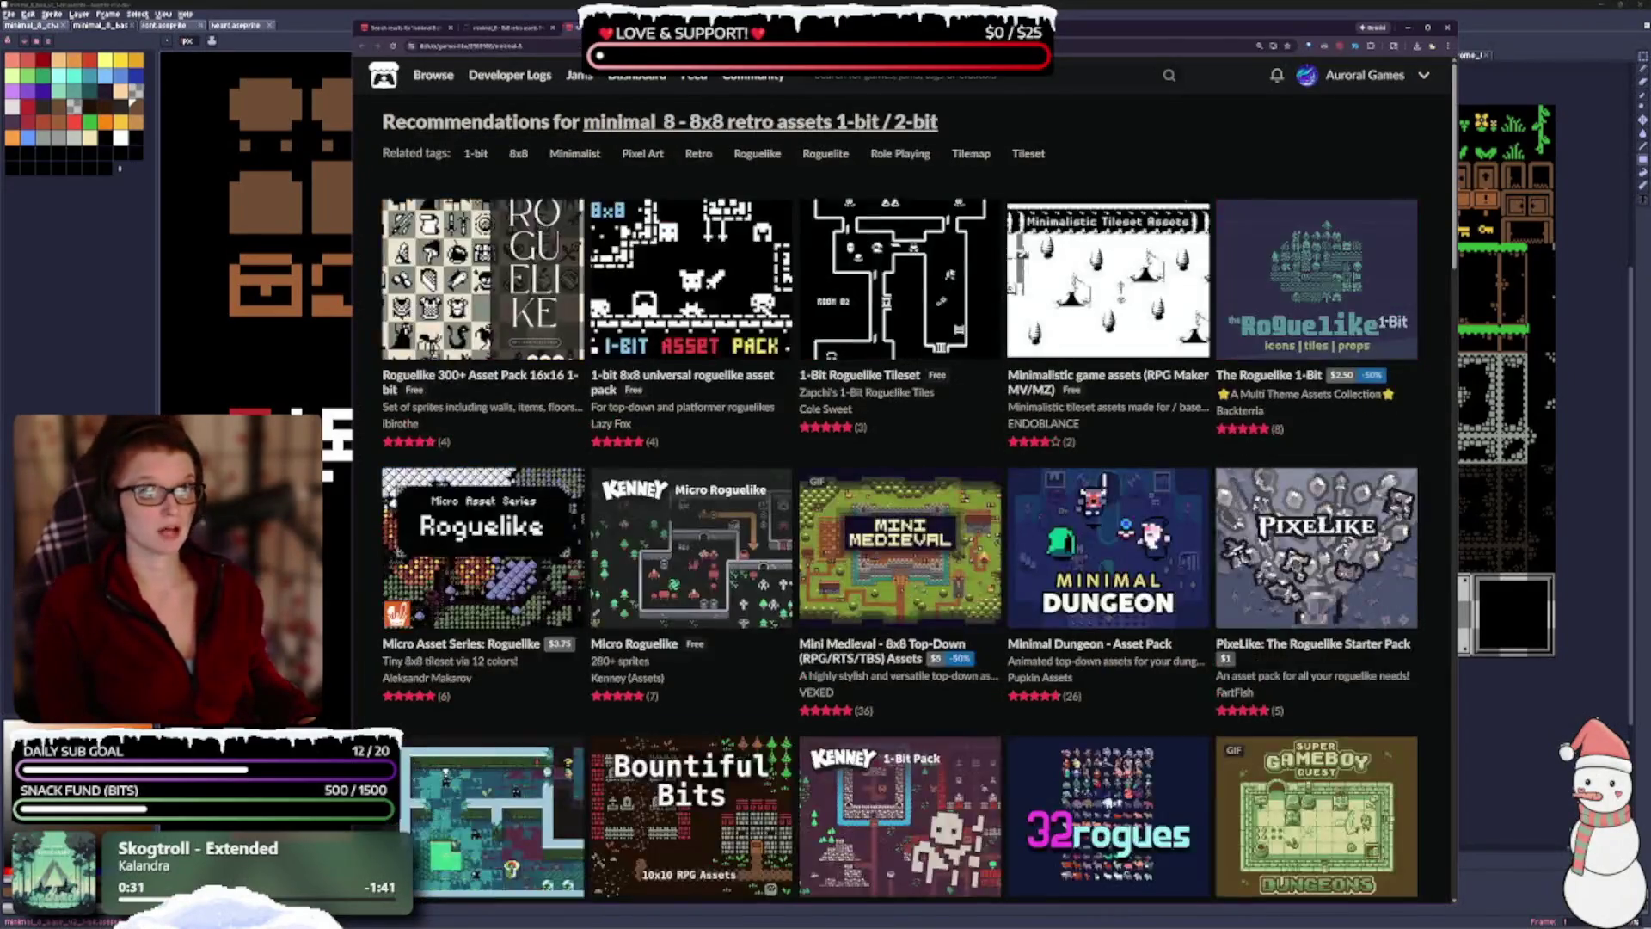
pyautogui.moveTo(488, 325)
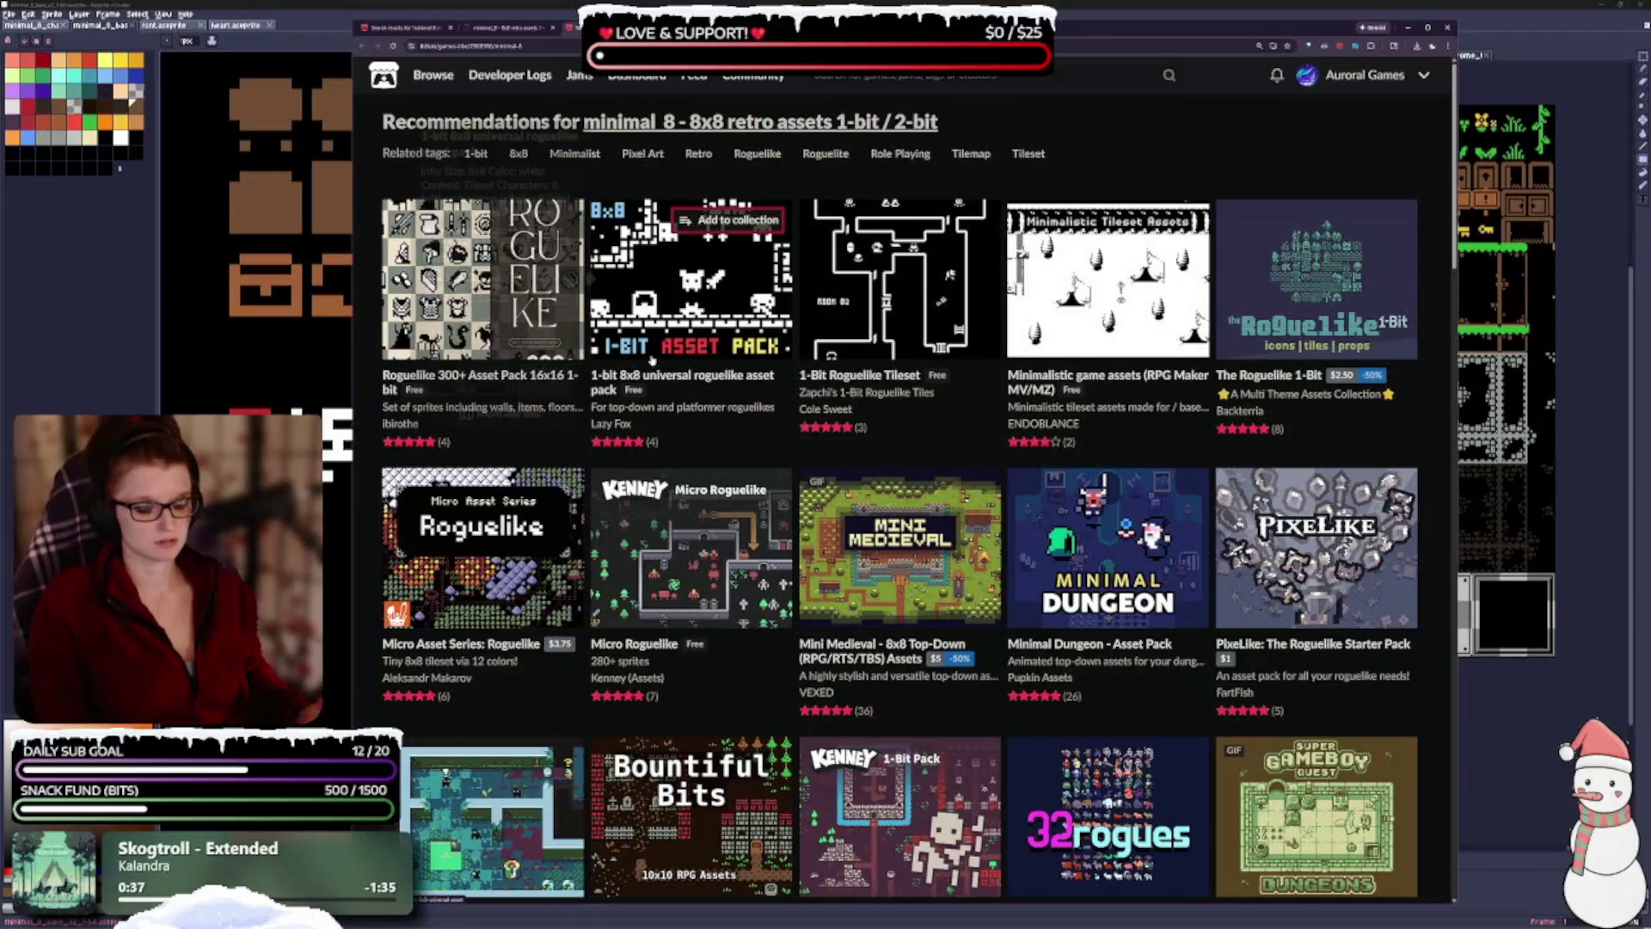
pyautogui.moveTo(652, 362)
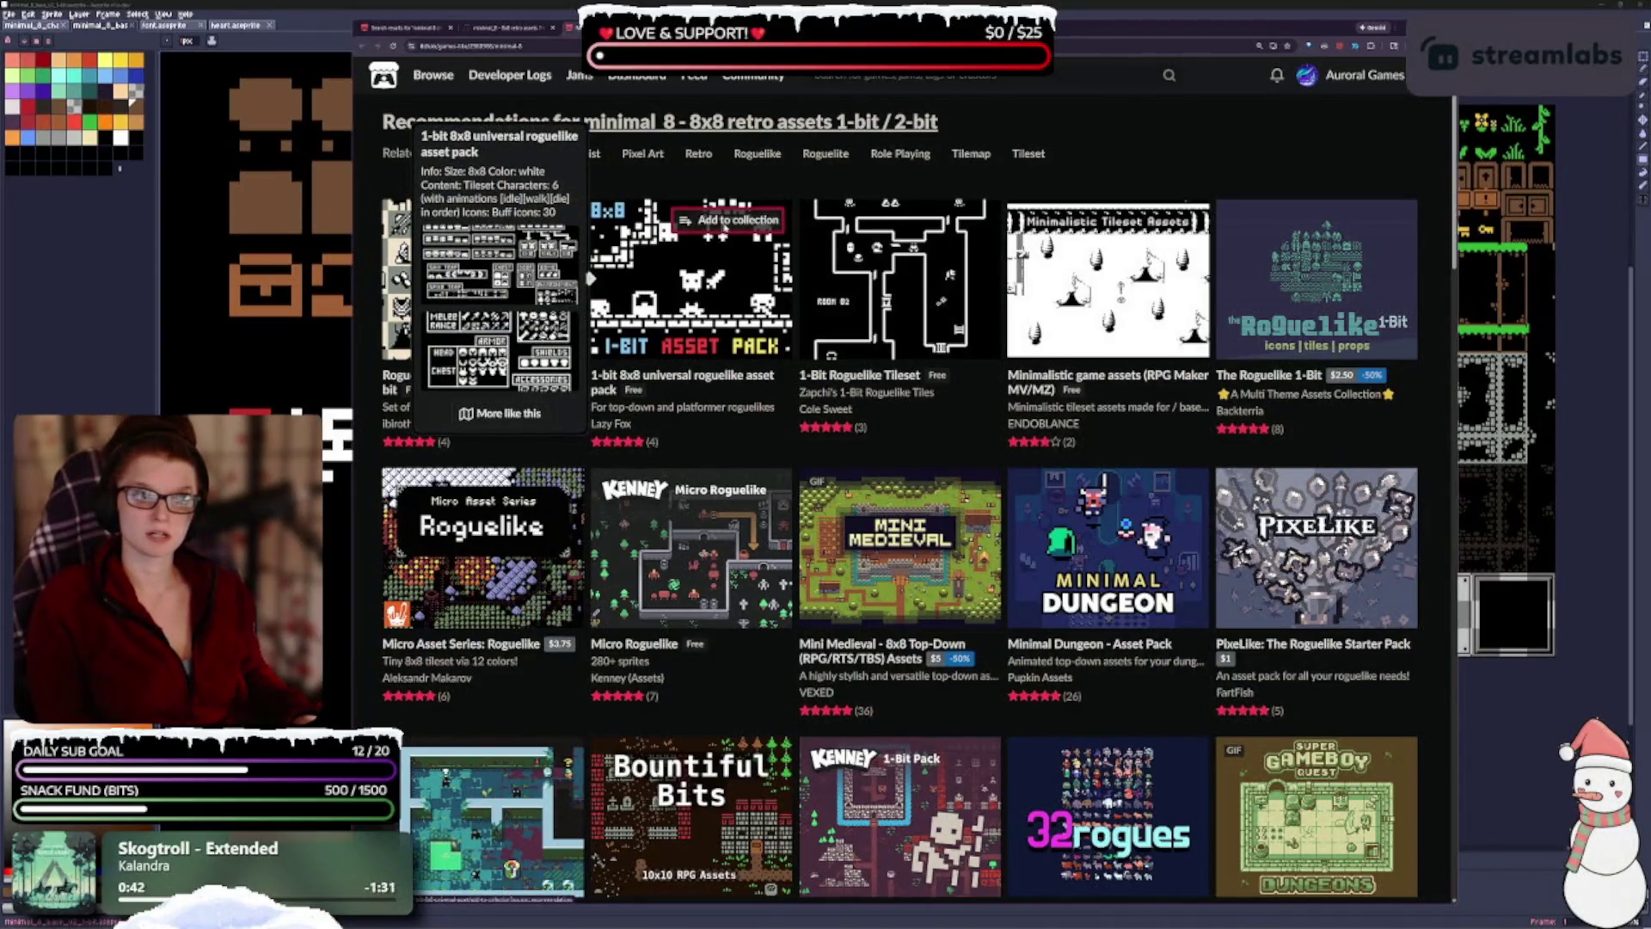
pyautogui.click(725, 222)
pyautogui.click(773, 583)
pyautogui.click(725, 455)
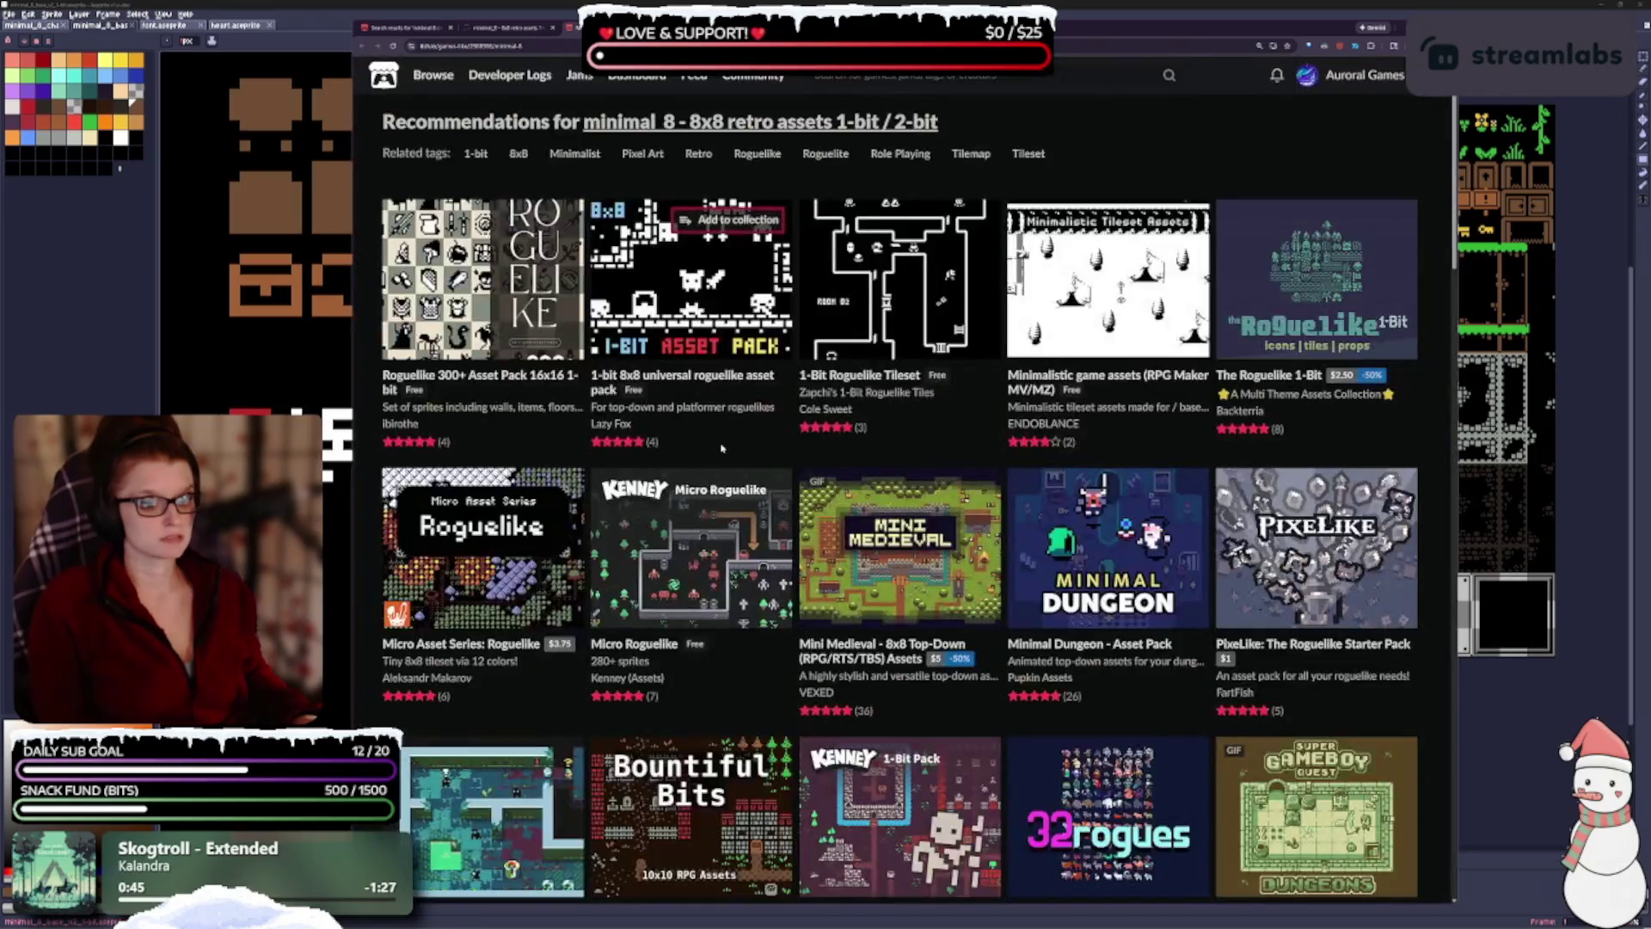
# Step: Scroll through the remaining recommendations, including 16x16 1-bit RPG Forest Tile Set and [8x8] Isometric TRPG Asset Pack
pyautogui.moveTo(592, 278)
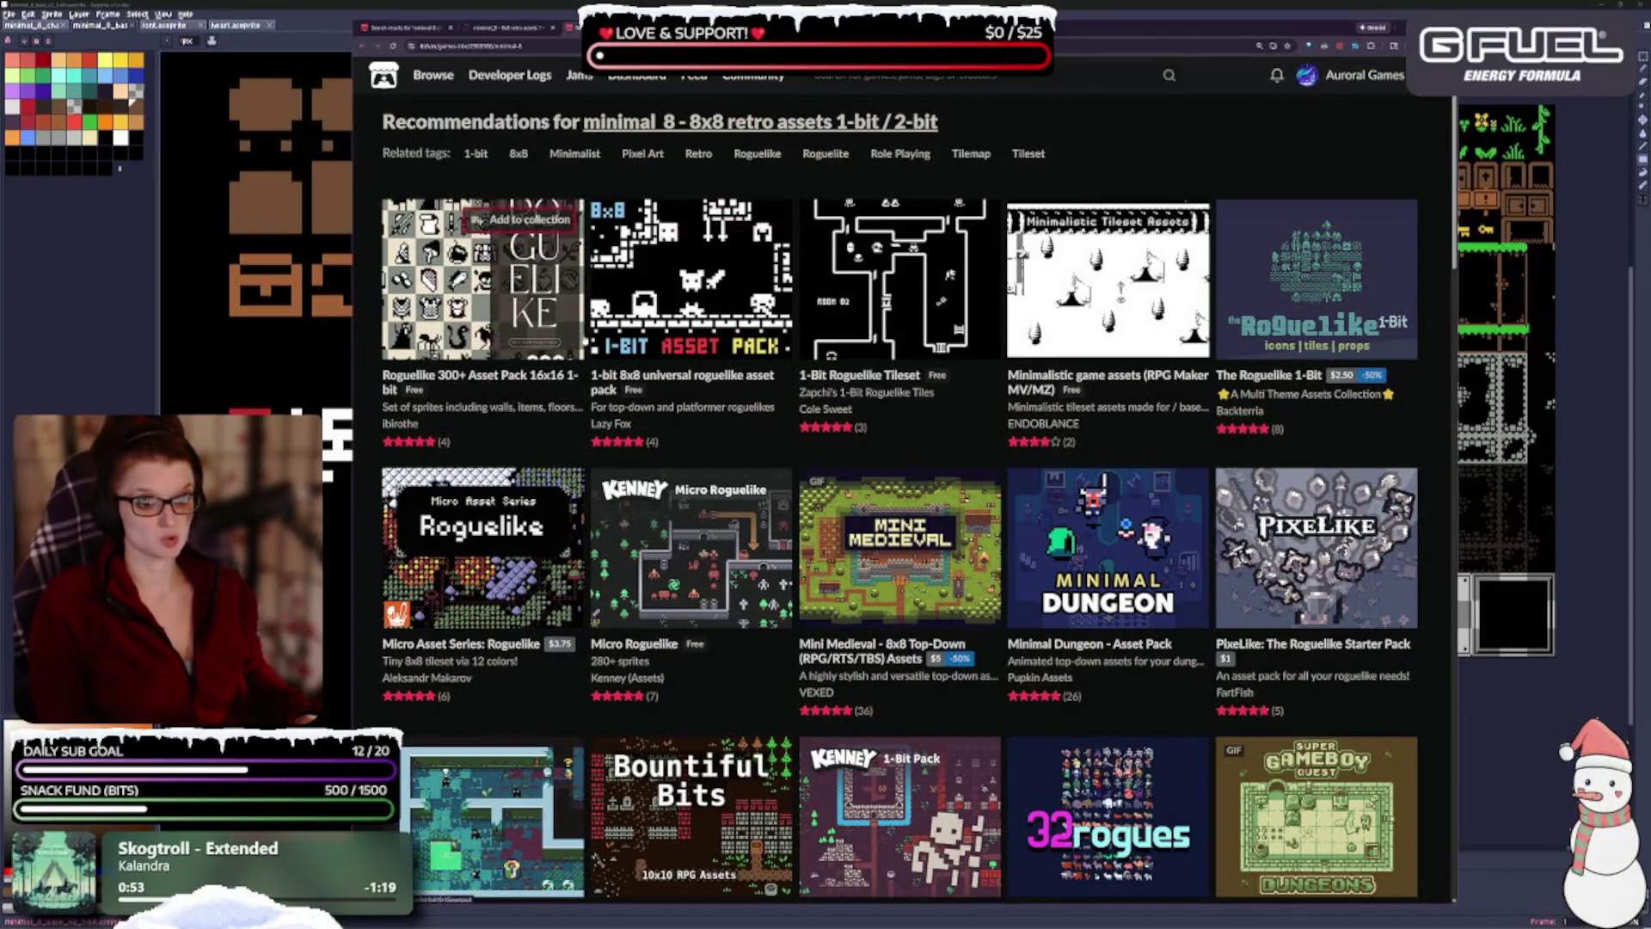
pyautogui.scroll(-2, 593, 340)
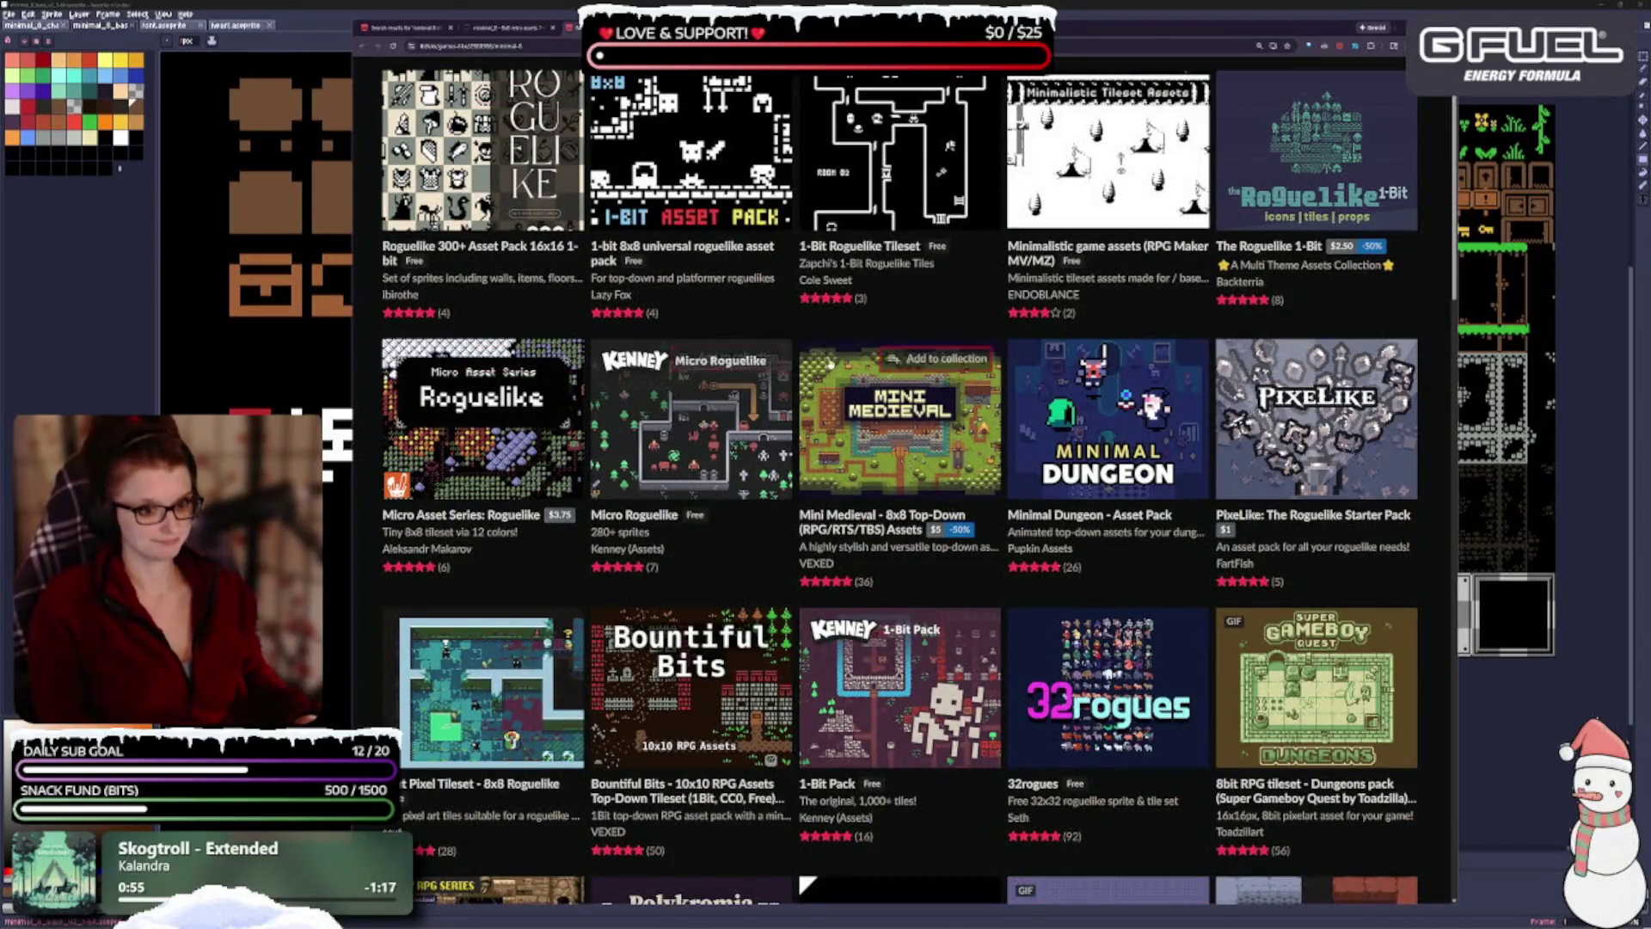
pyautogui.moveTo(591, 419)
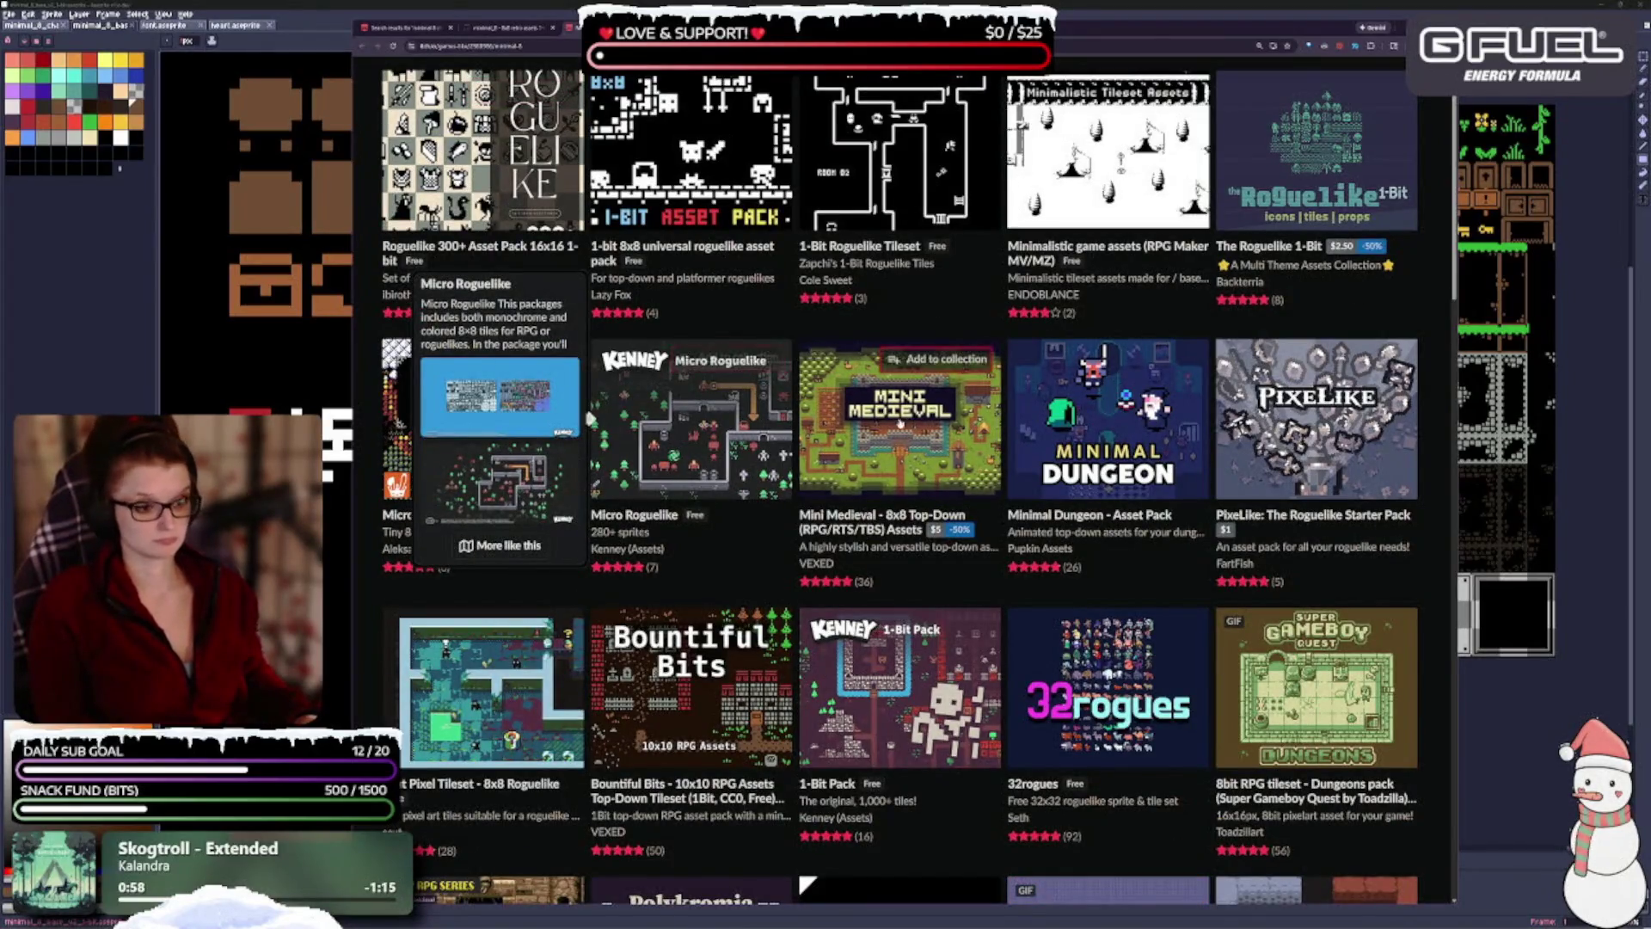
pyautogui.moveTo(908, 345)
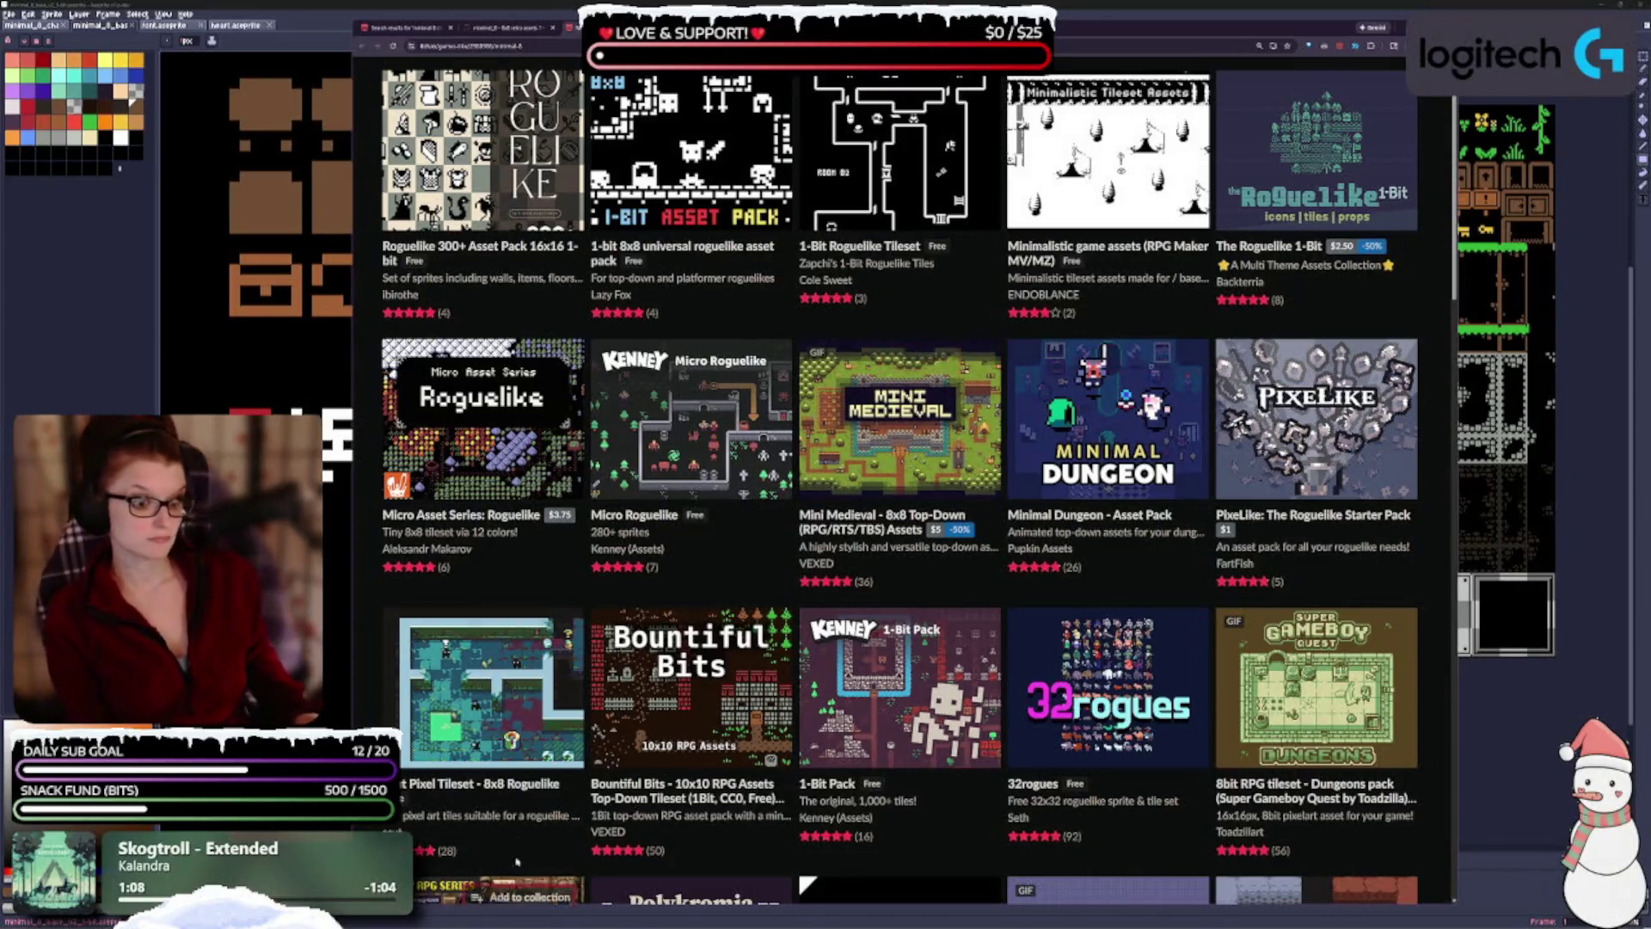
pyautogui.scroll(-3, 867, 705)
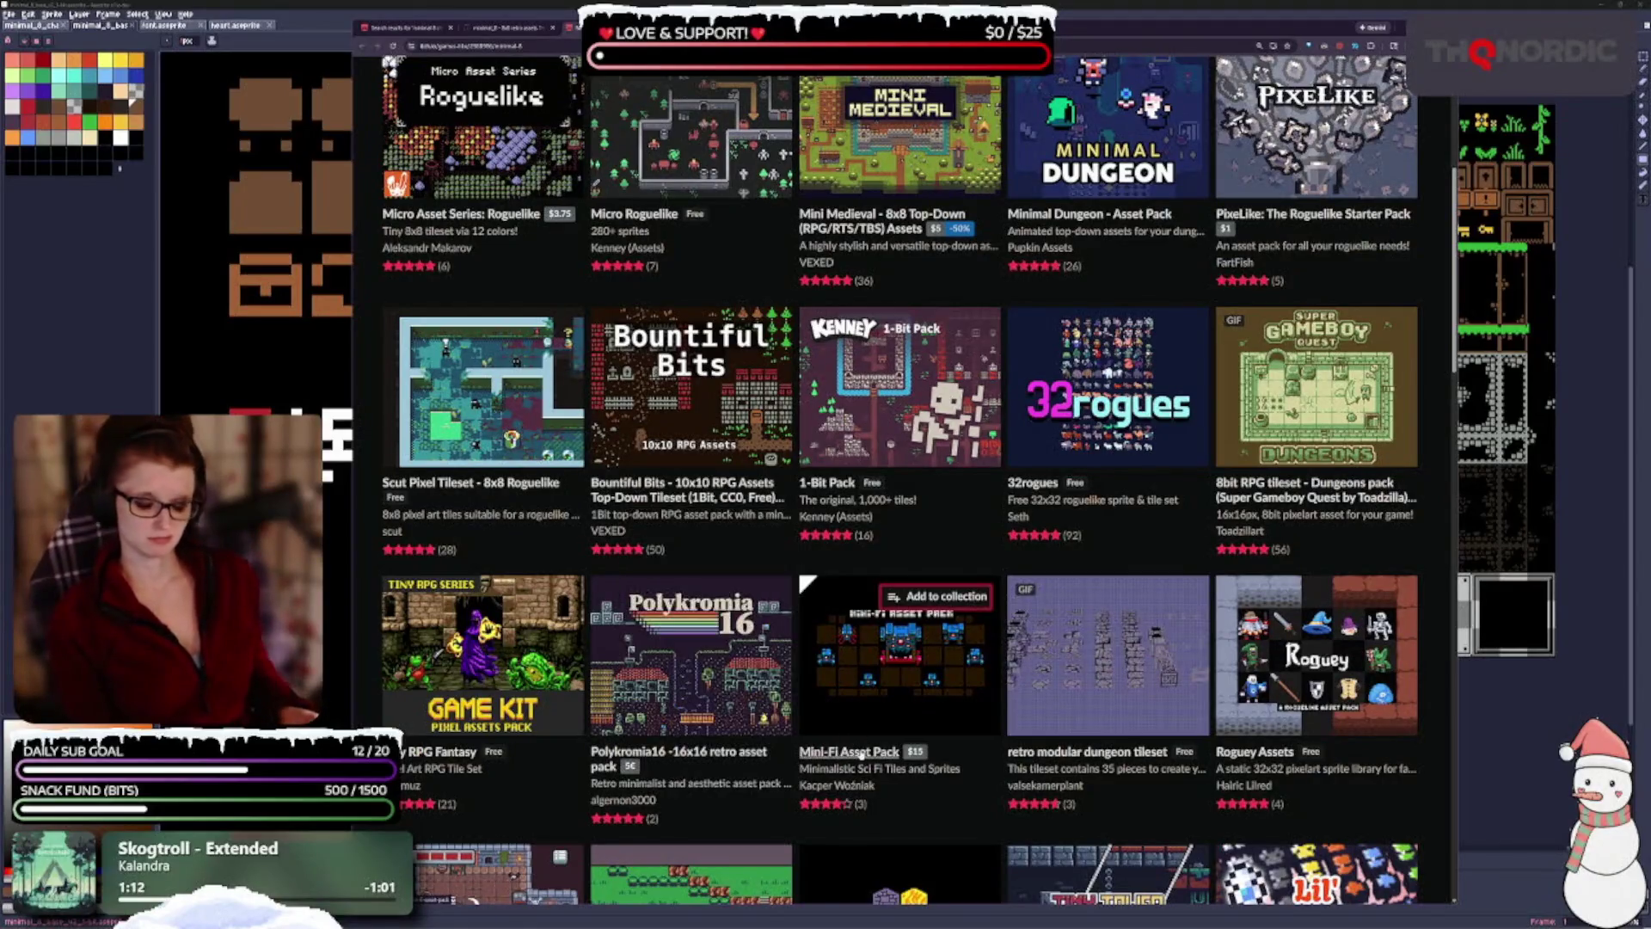
pyautogui.scroll(-2, 828, 653)
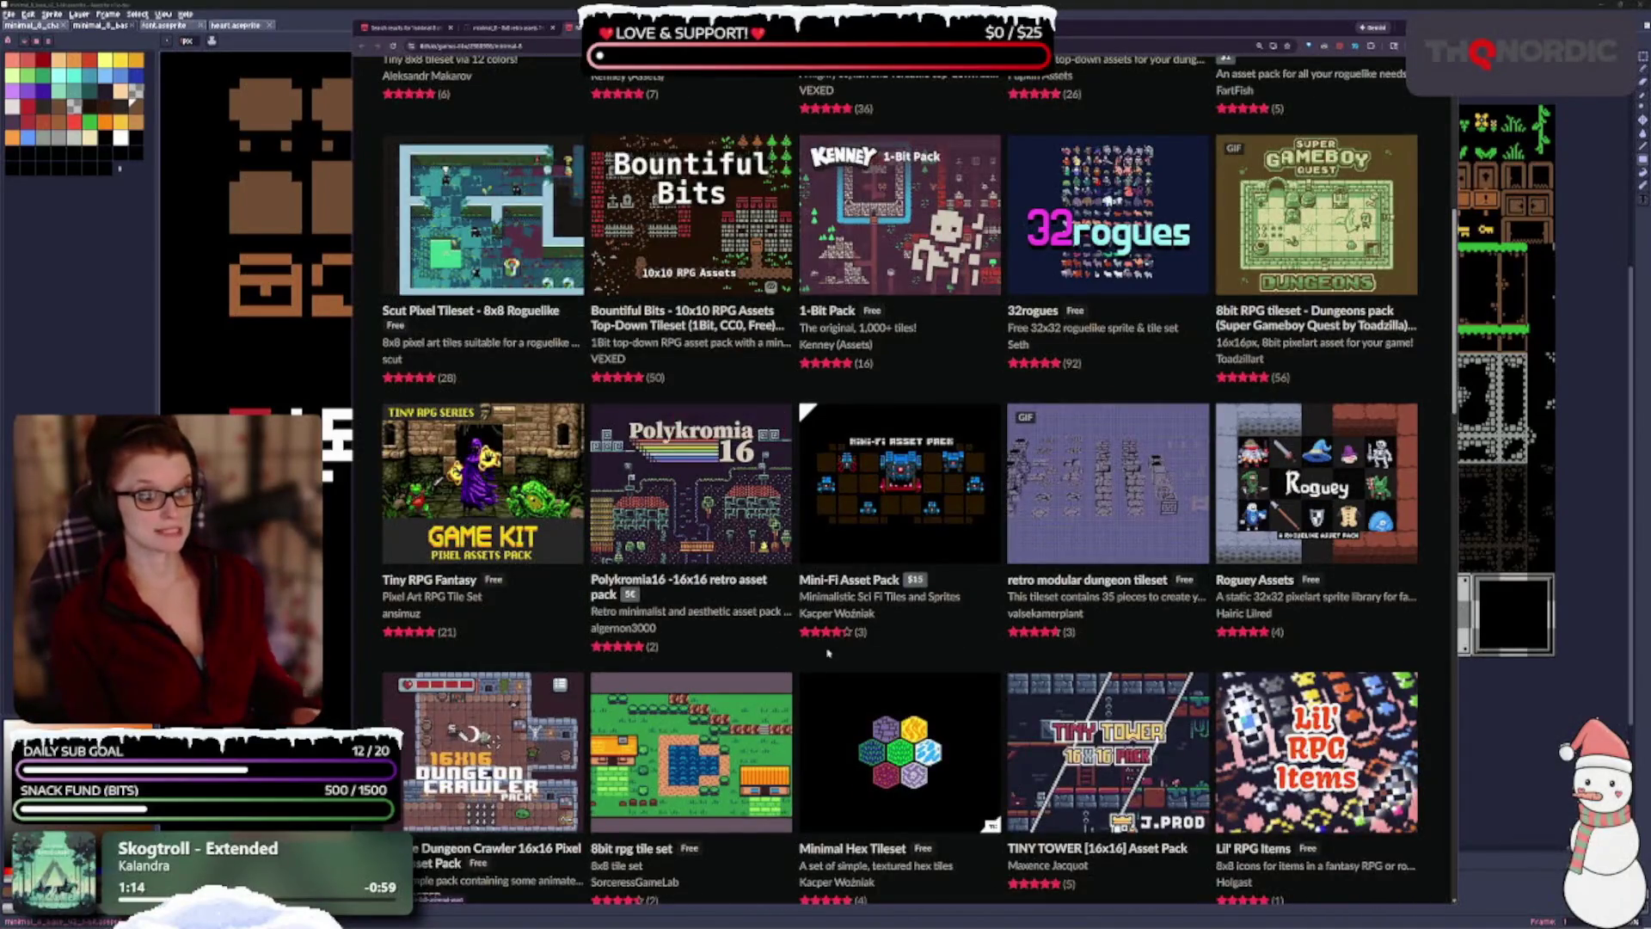
pyautogui.moveTo(847, 741)
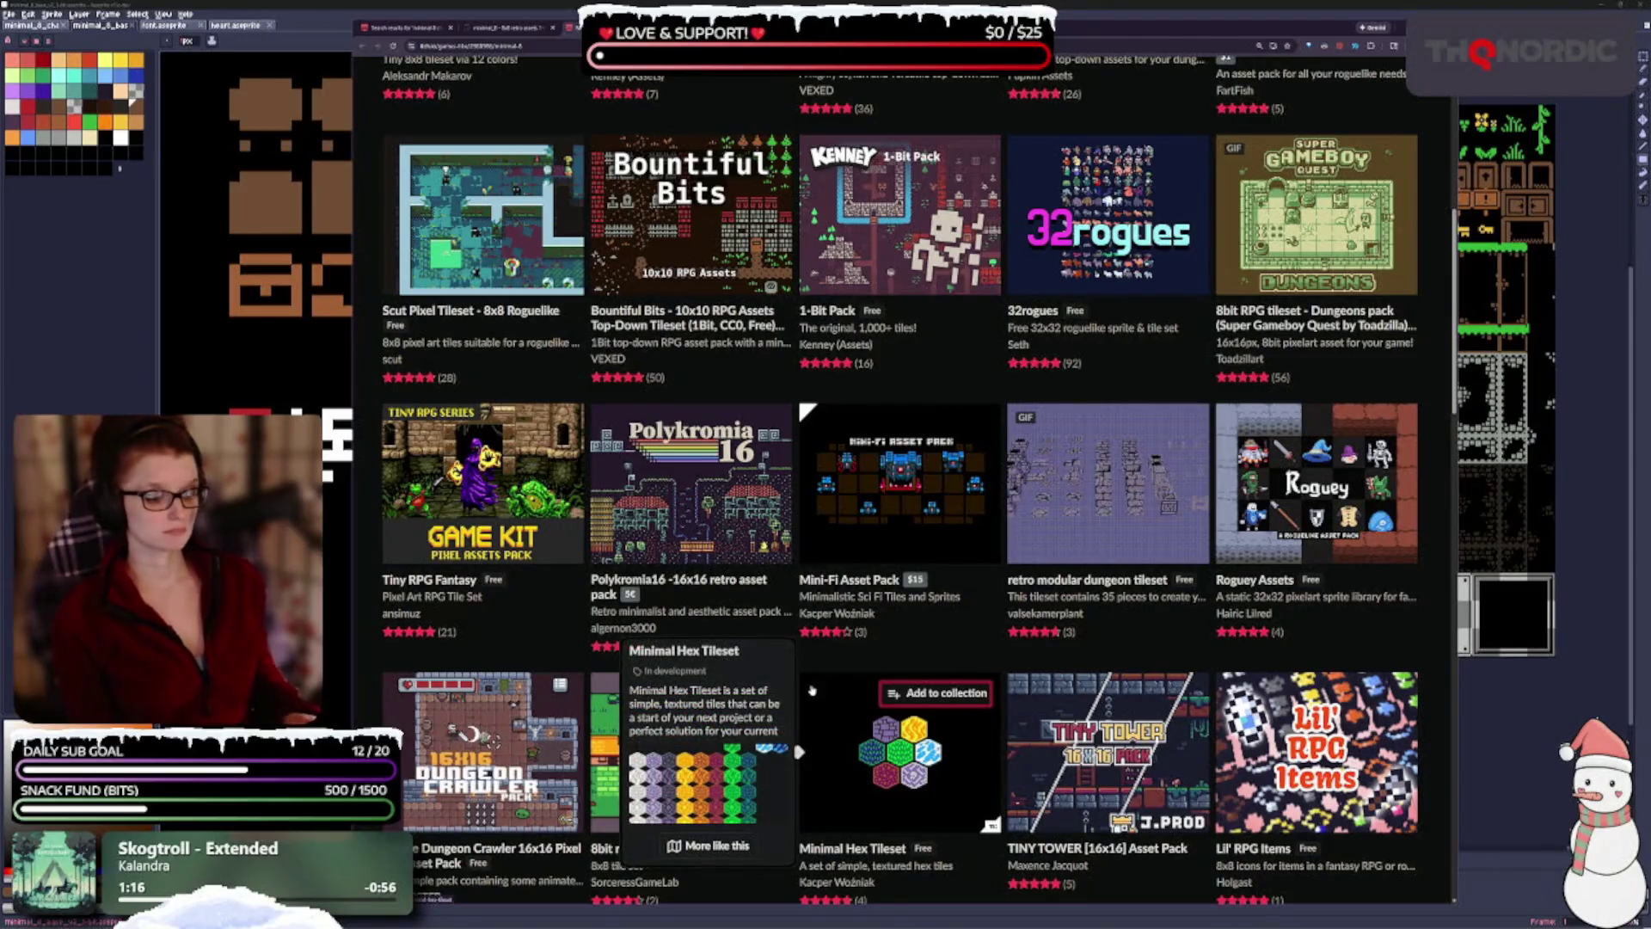
pyautogui.scroll(-3, 800, 688)
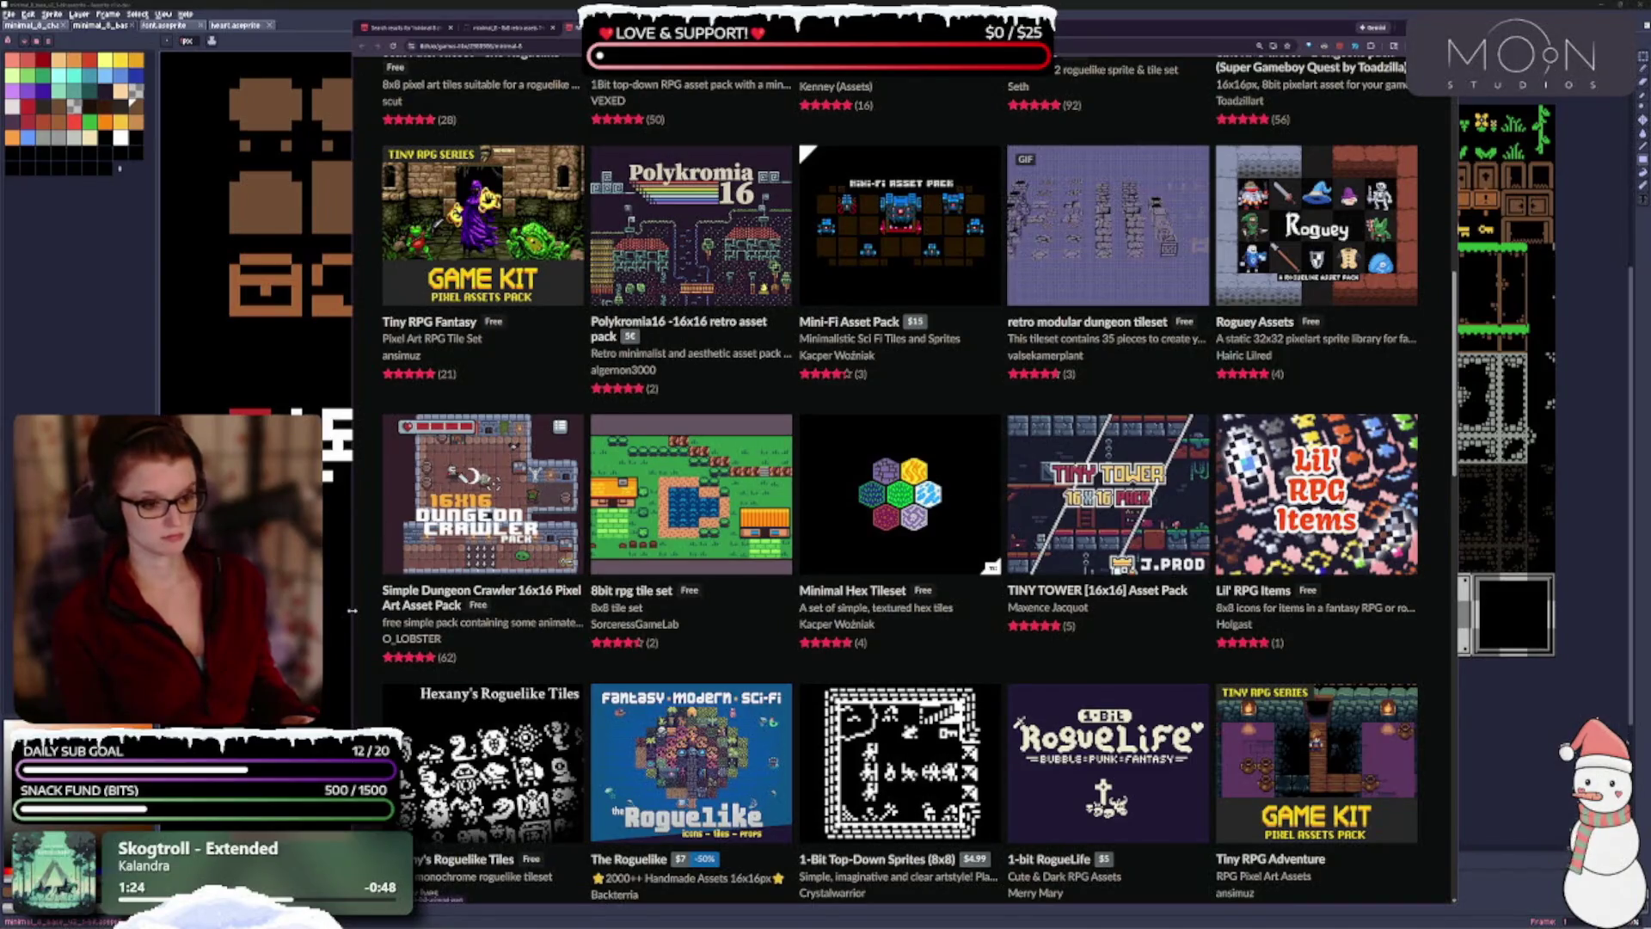
pyautogui.scroll(-3, 379, 584)
pyautogui.moveTo(392, 563)
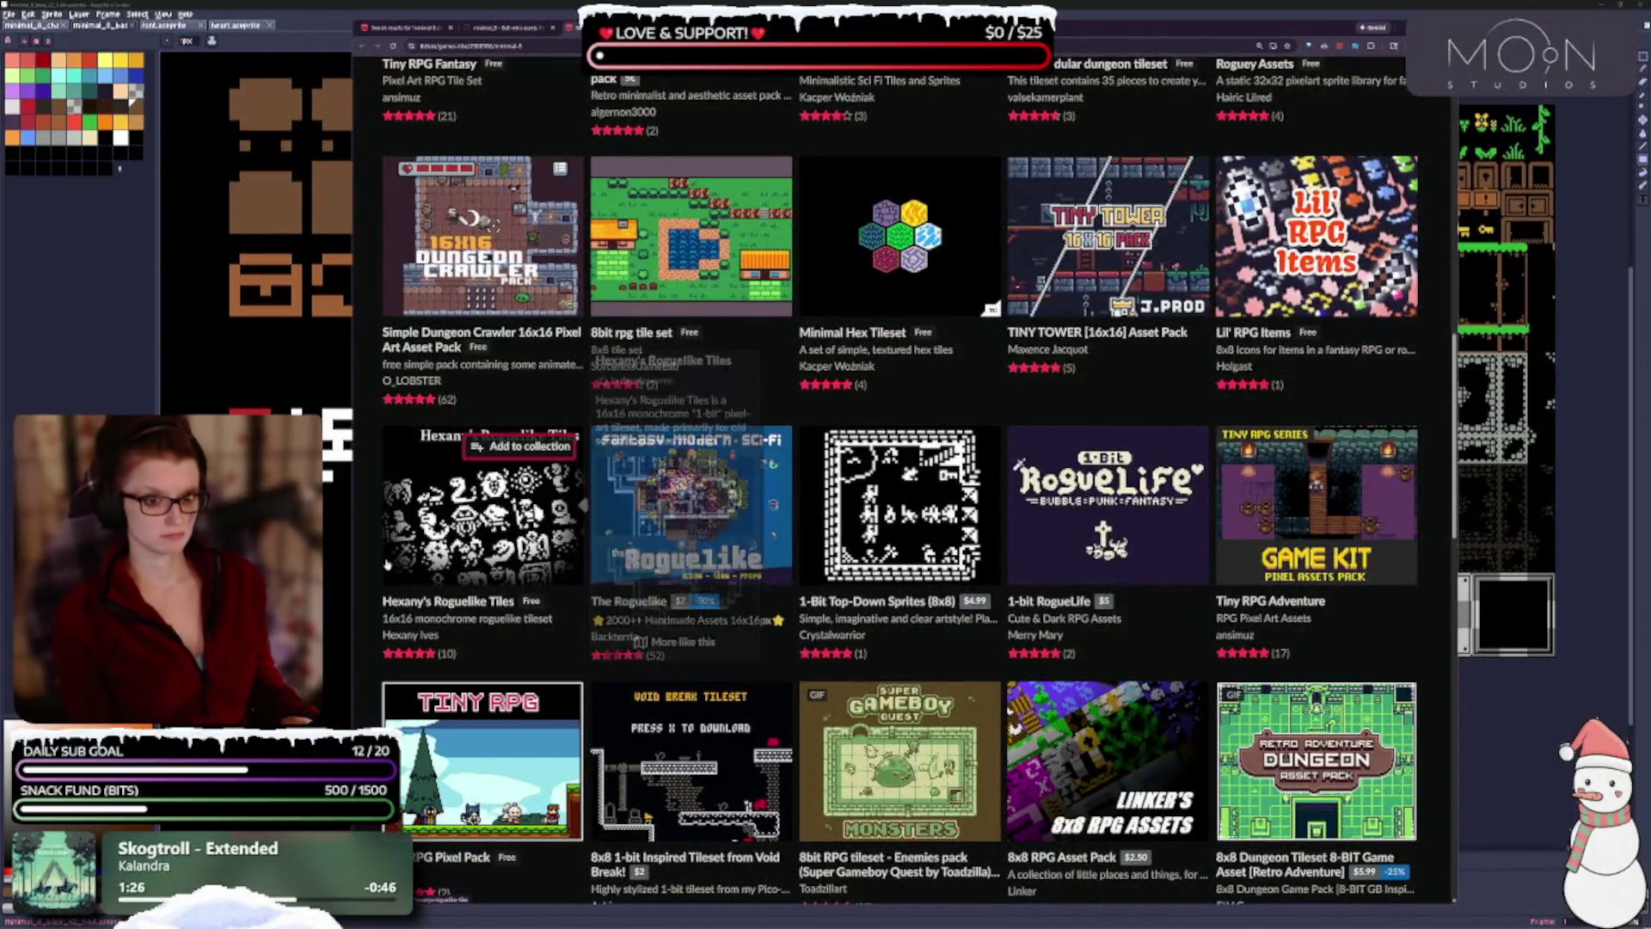
pyautogui.scroll(-2, 388, 565)
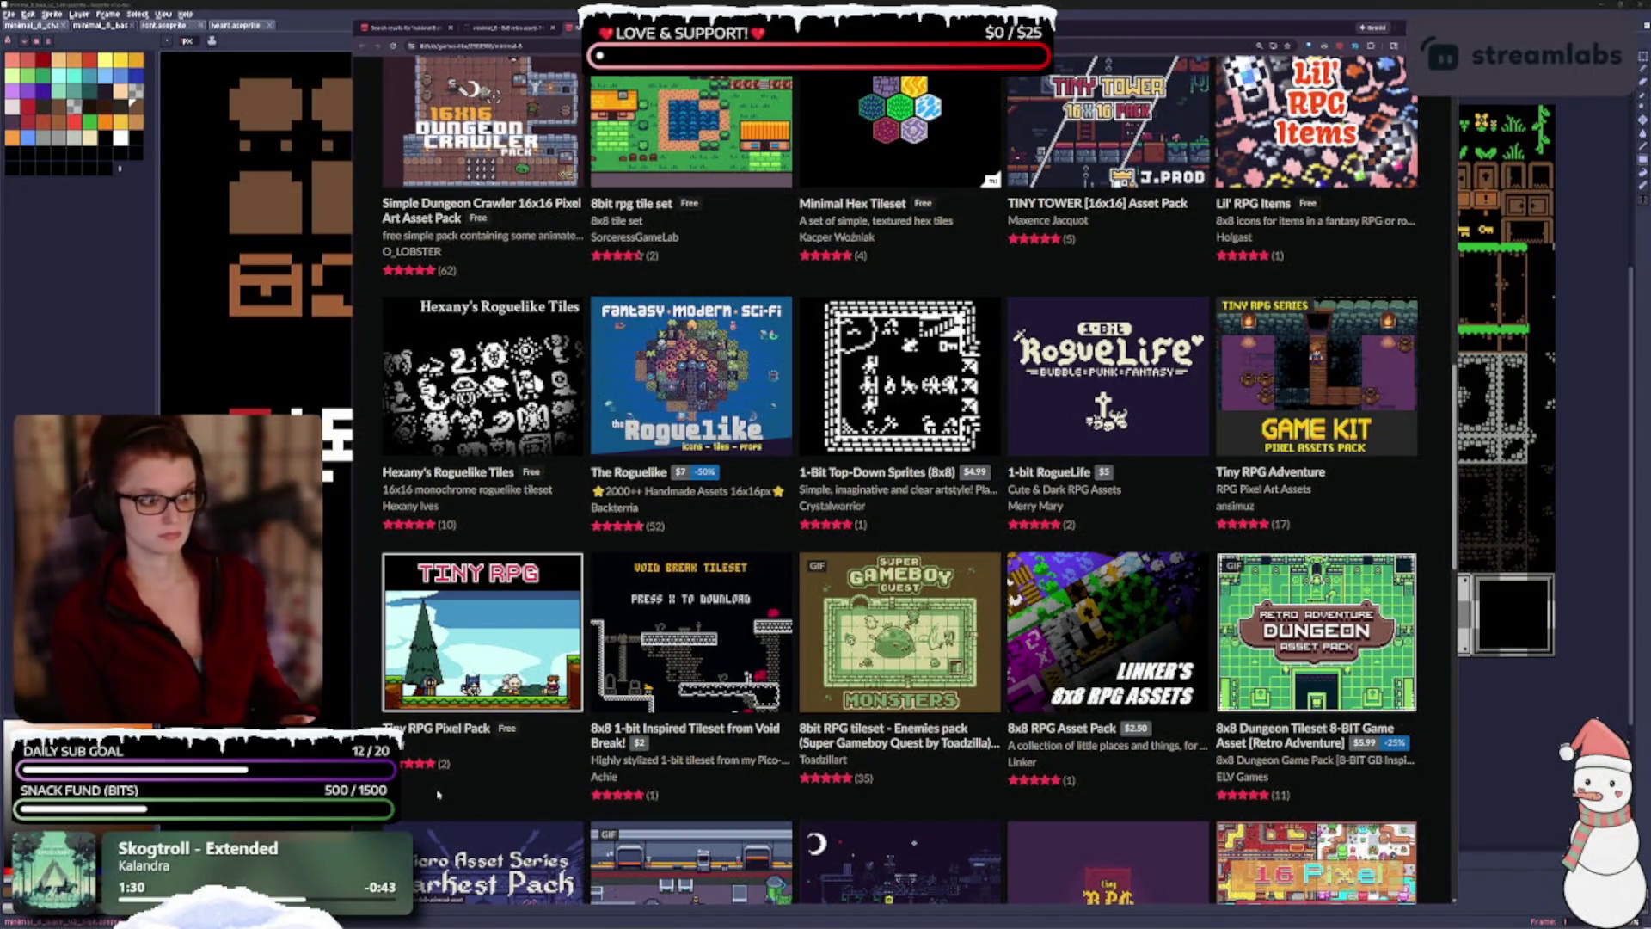
pyautogui.moveTo(1068, 421)
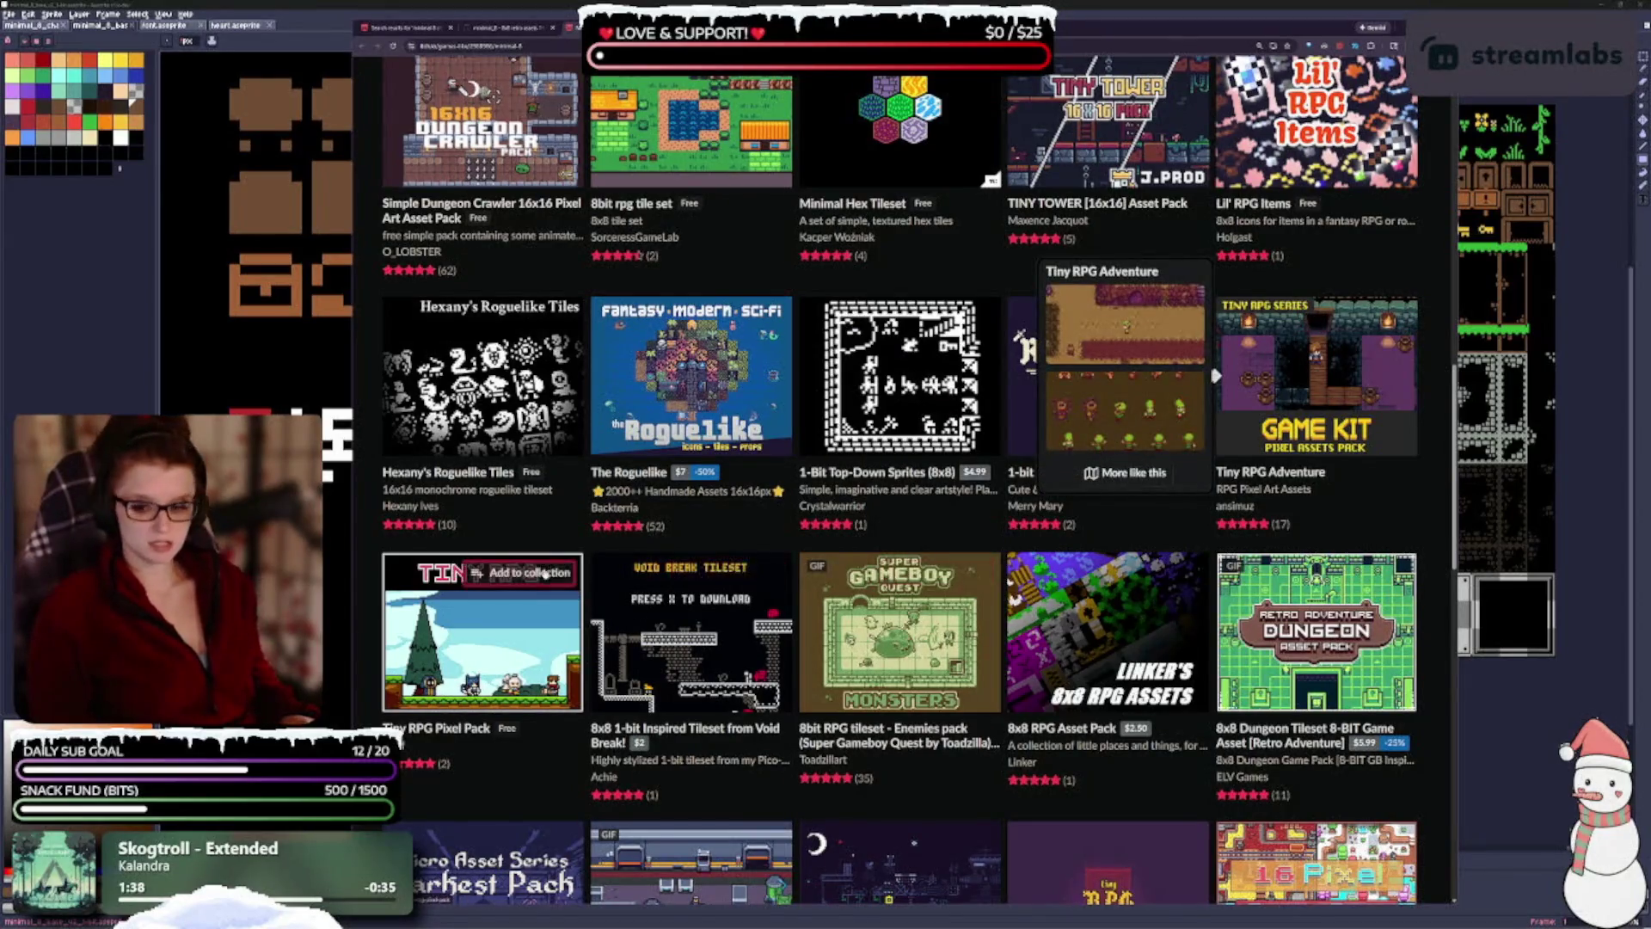
pyautogui.scroll(-2, 482, 620)
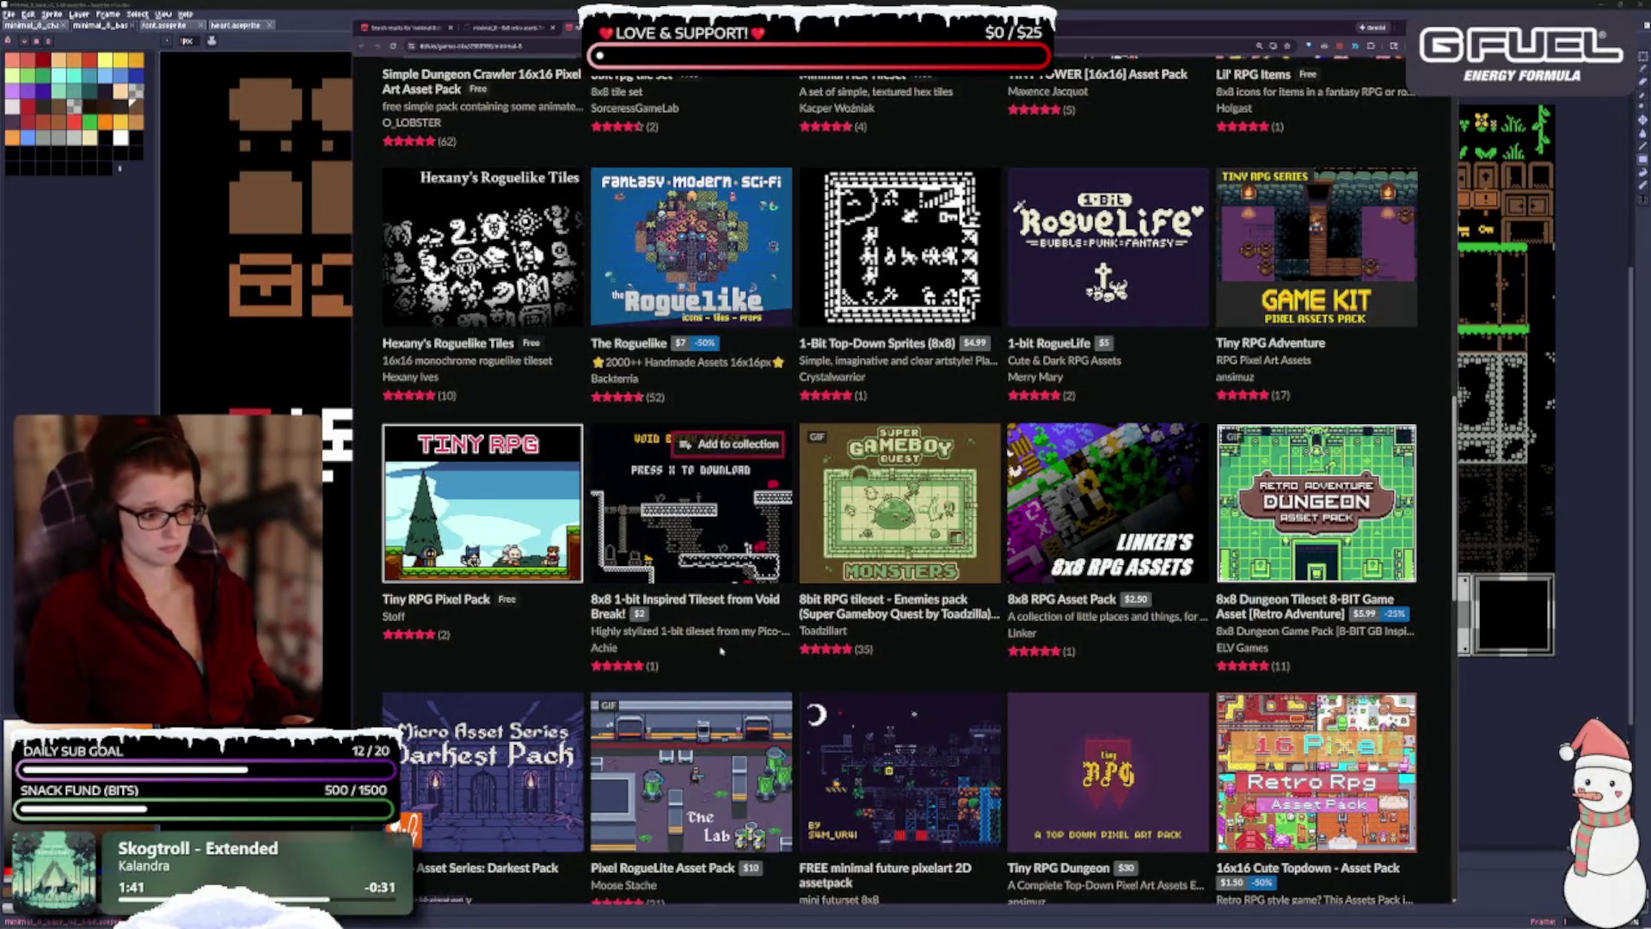
pyautogui.scroll(-3, 719, 647)
pyautogui.scroll(-1, 716, 645)
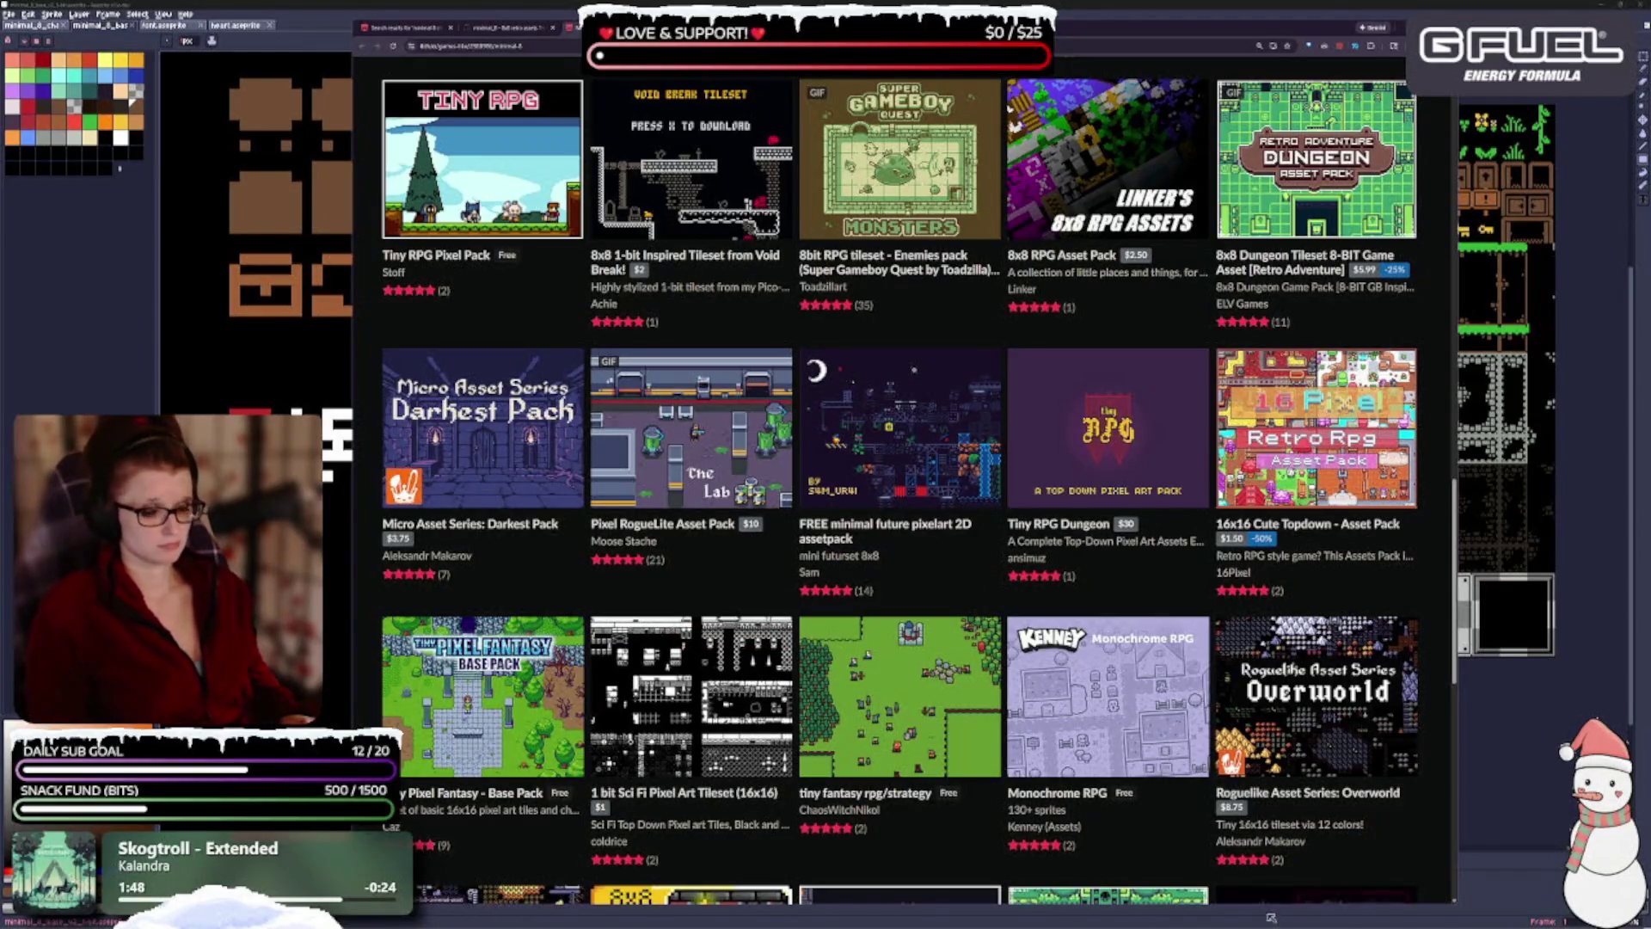
pyautogui.moveTo(1299, 870)
pyautogui.scroll(-7, 1223, 847)
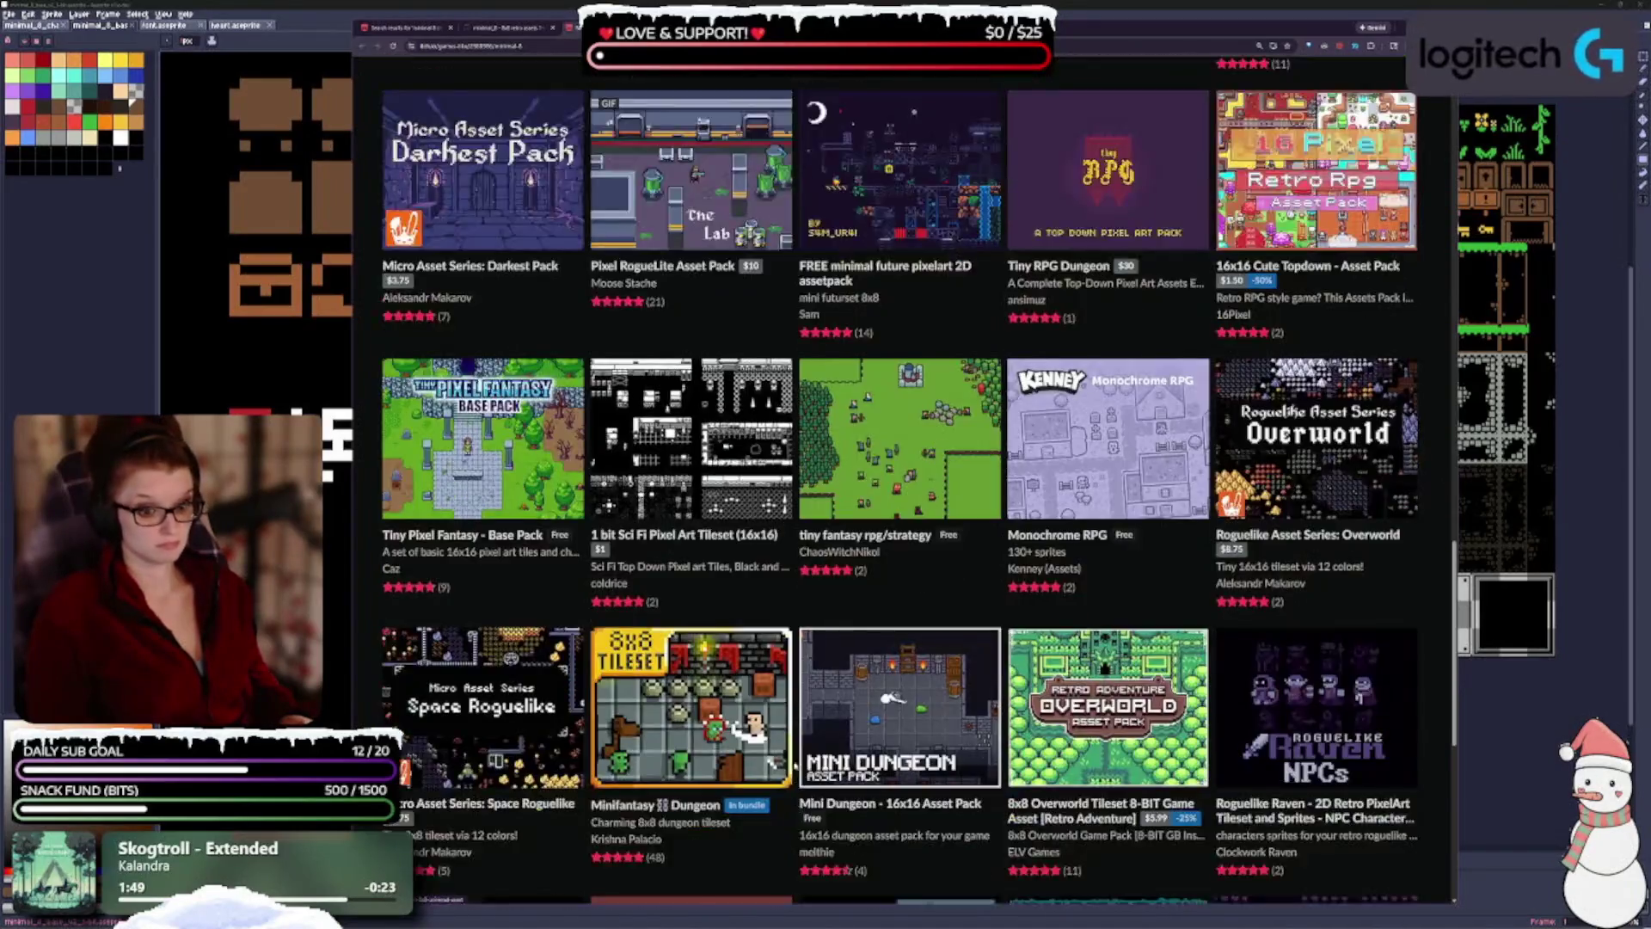
pyautogui.scroll(-2, 1200, 860)
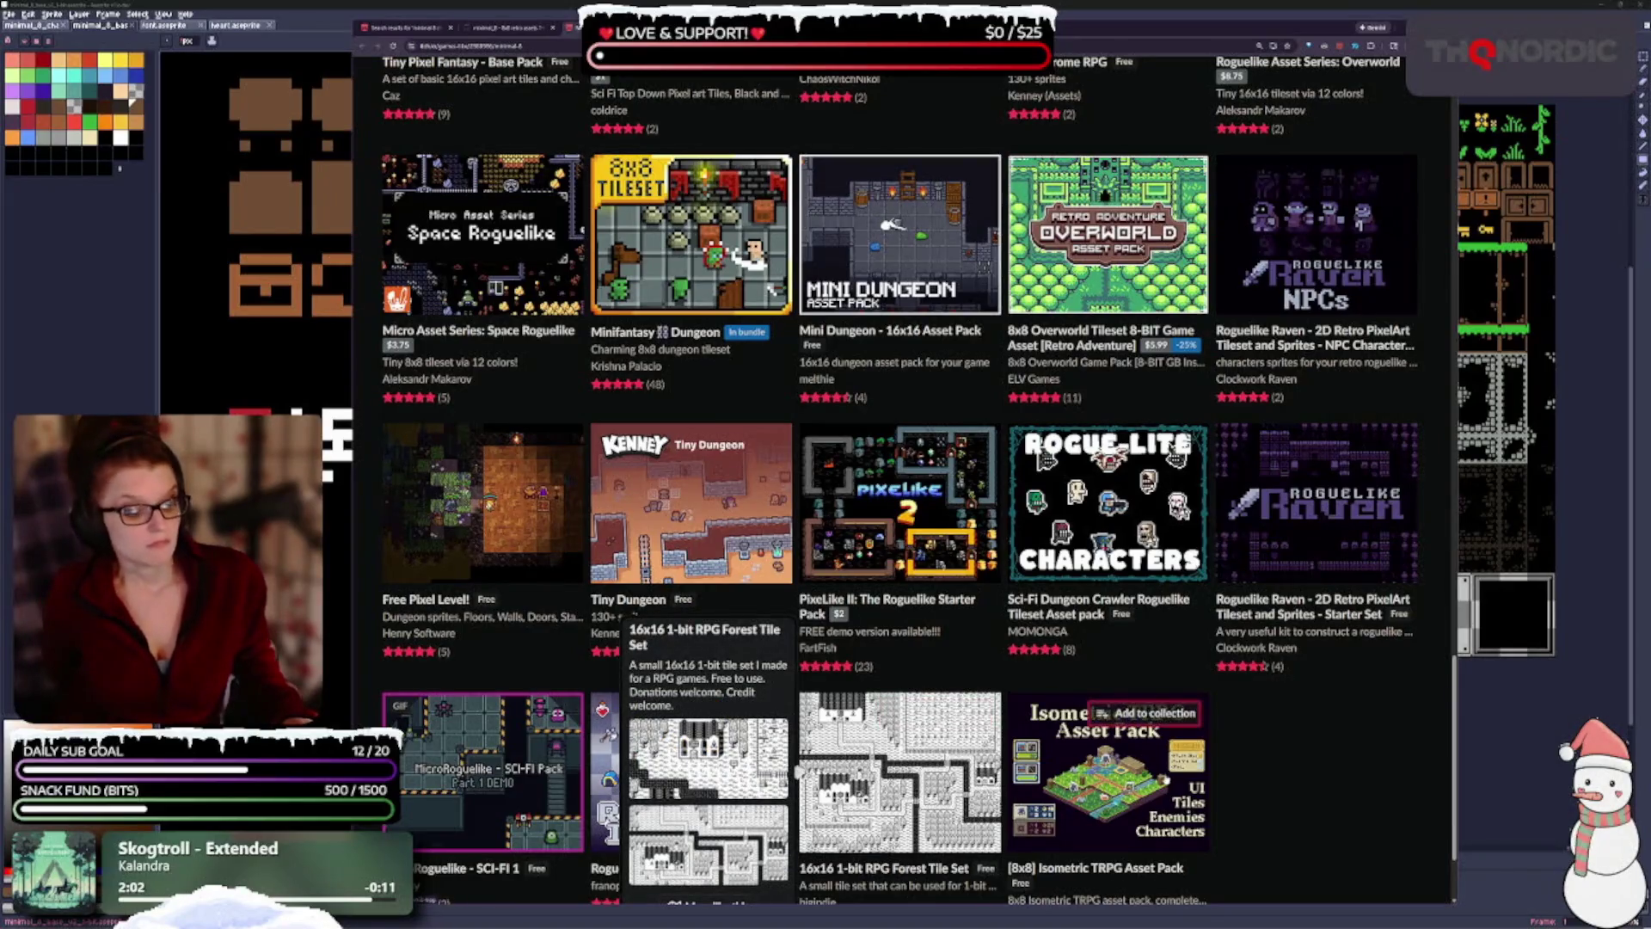
pyautogui.scroll(-3, 1319, 787)
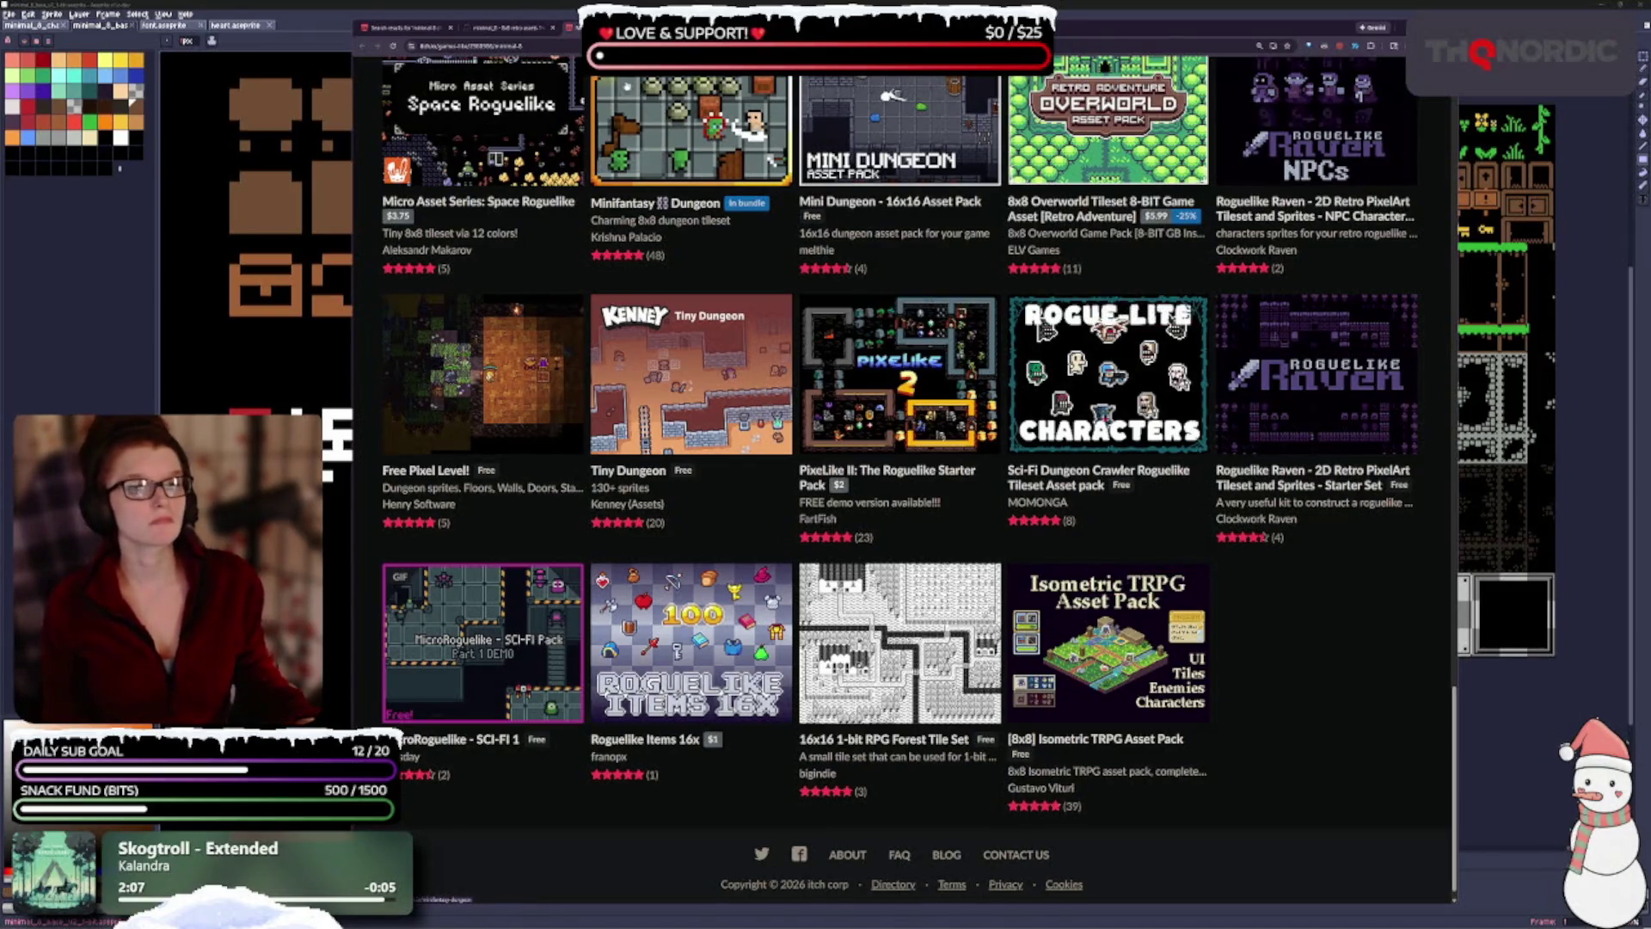
# Step: Open the 1-bit 8x8 roguelike pack's own page and dismiss the add-to-collection prompt
pyautogui.hotkey('ctrl', 'Tab')
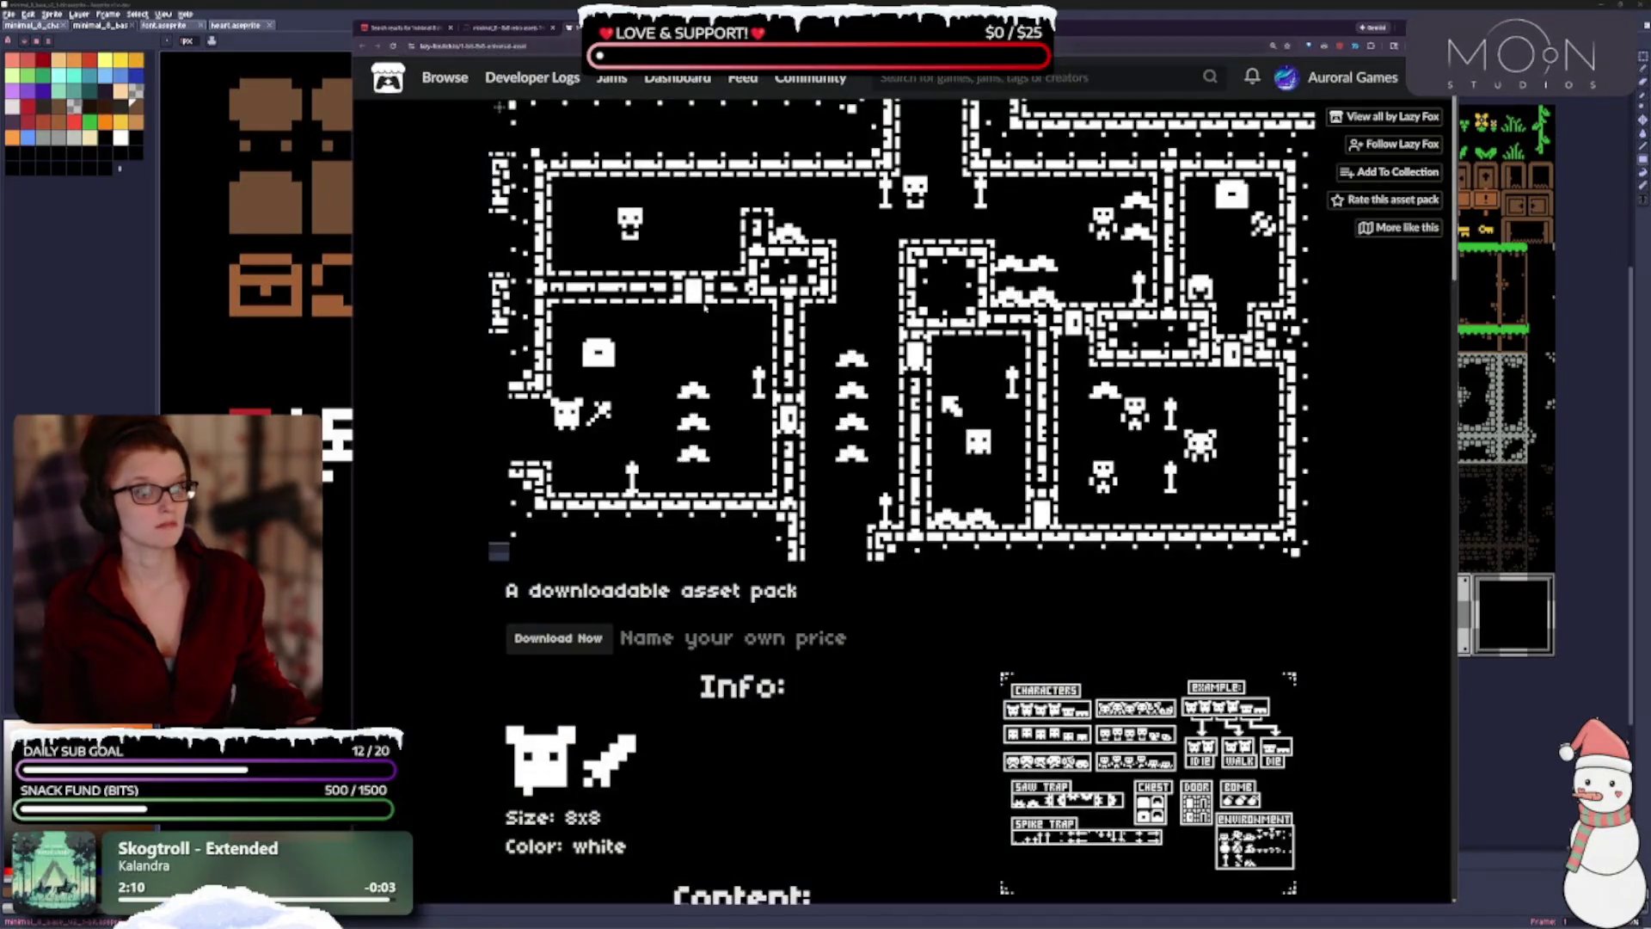
pyautogui.scroll(-5, 851, 666)
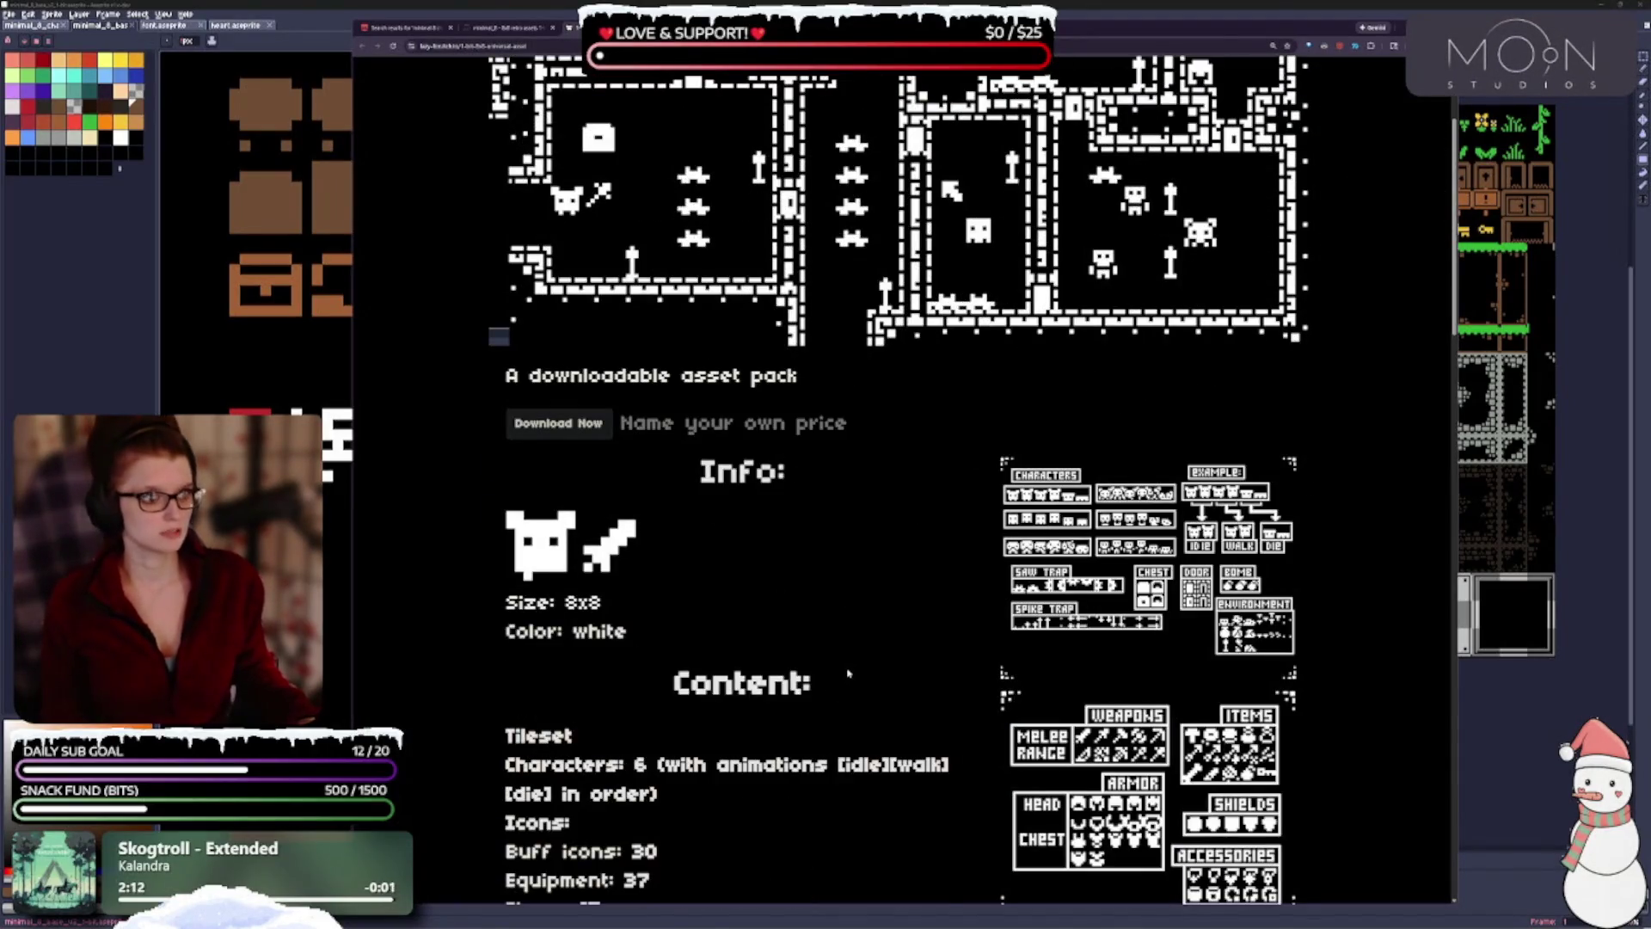
pyautogui.scroll(5, 826, 670)
pyautogui.scroll(-3, 818, 670)
pyautogui.scroll(-5, 818, 670)
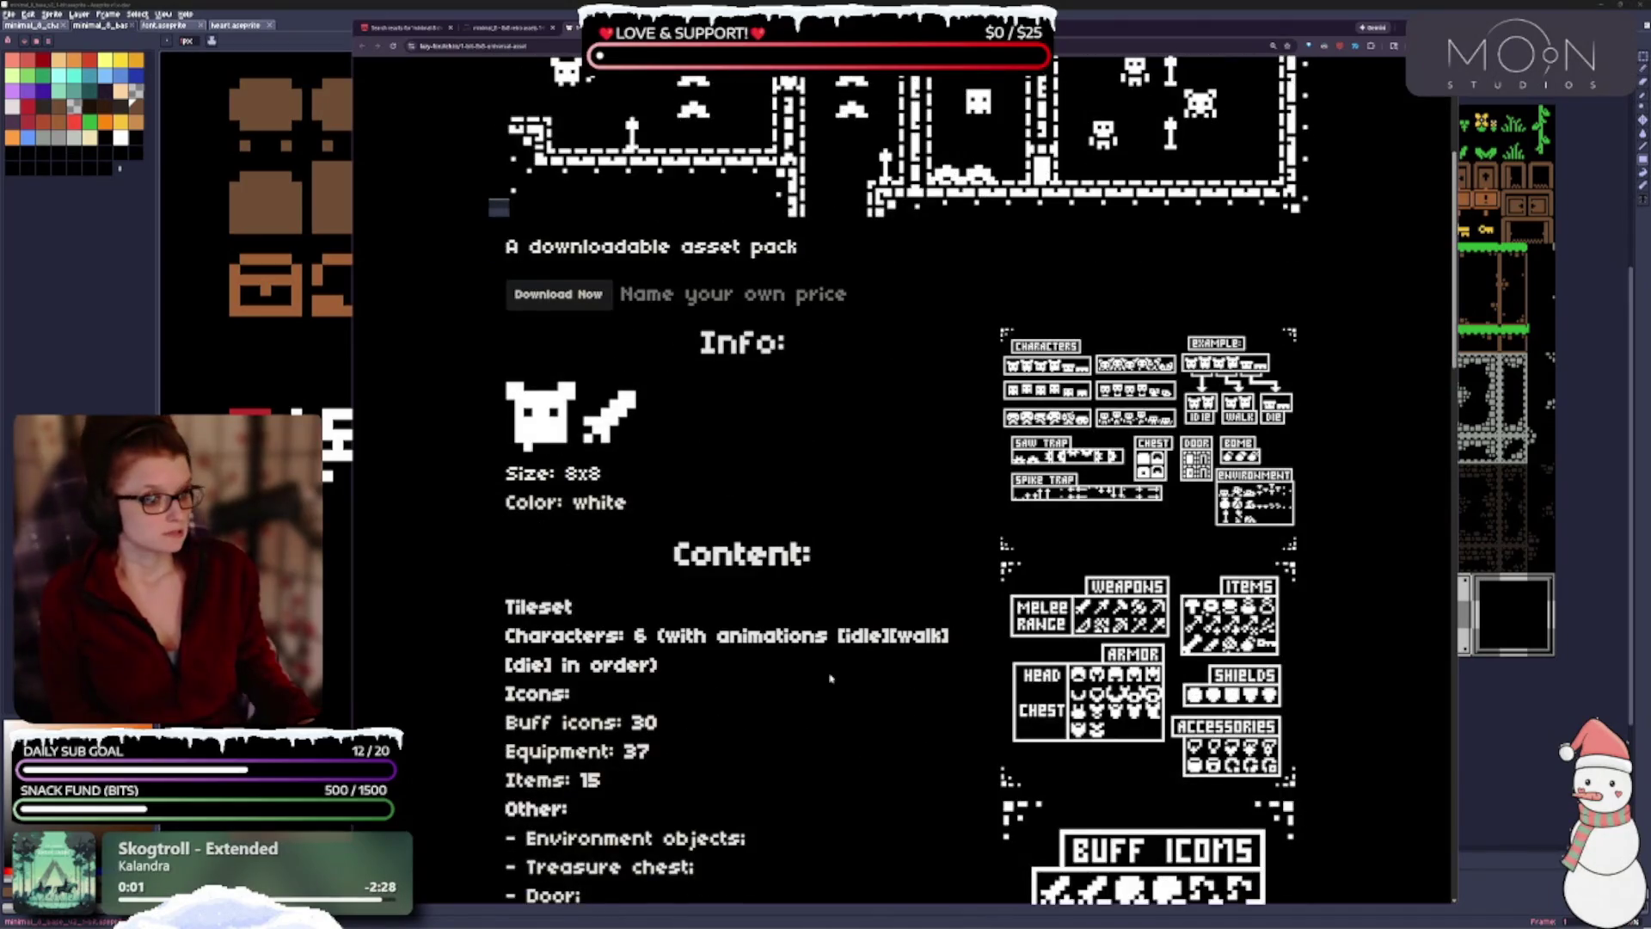
pyautogui.scroll(-5, 824, 679)
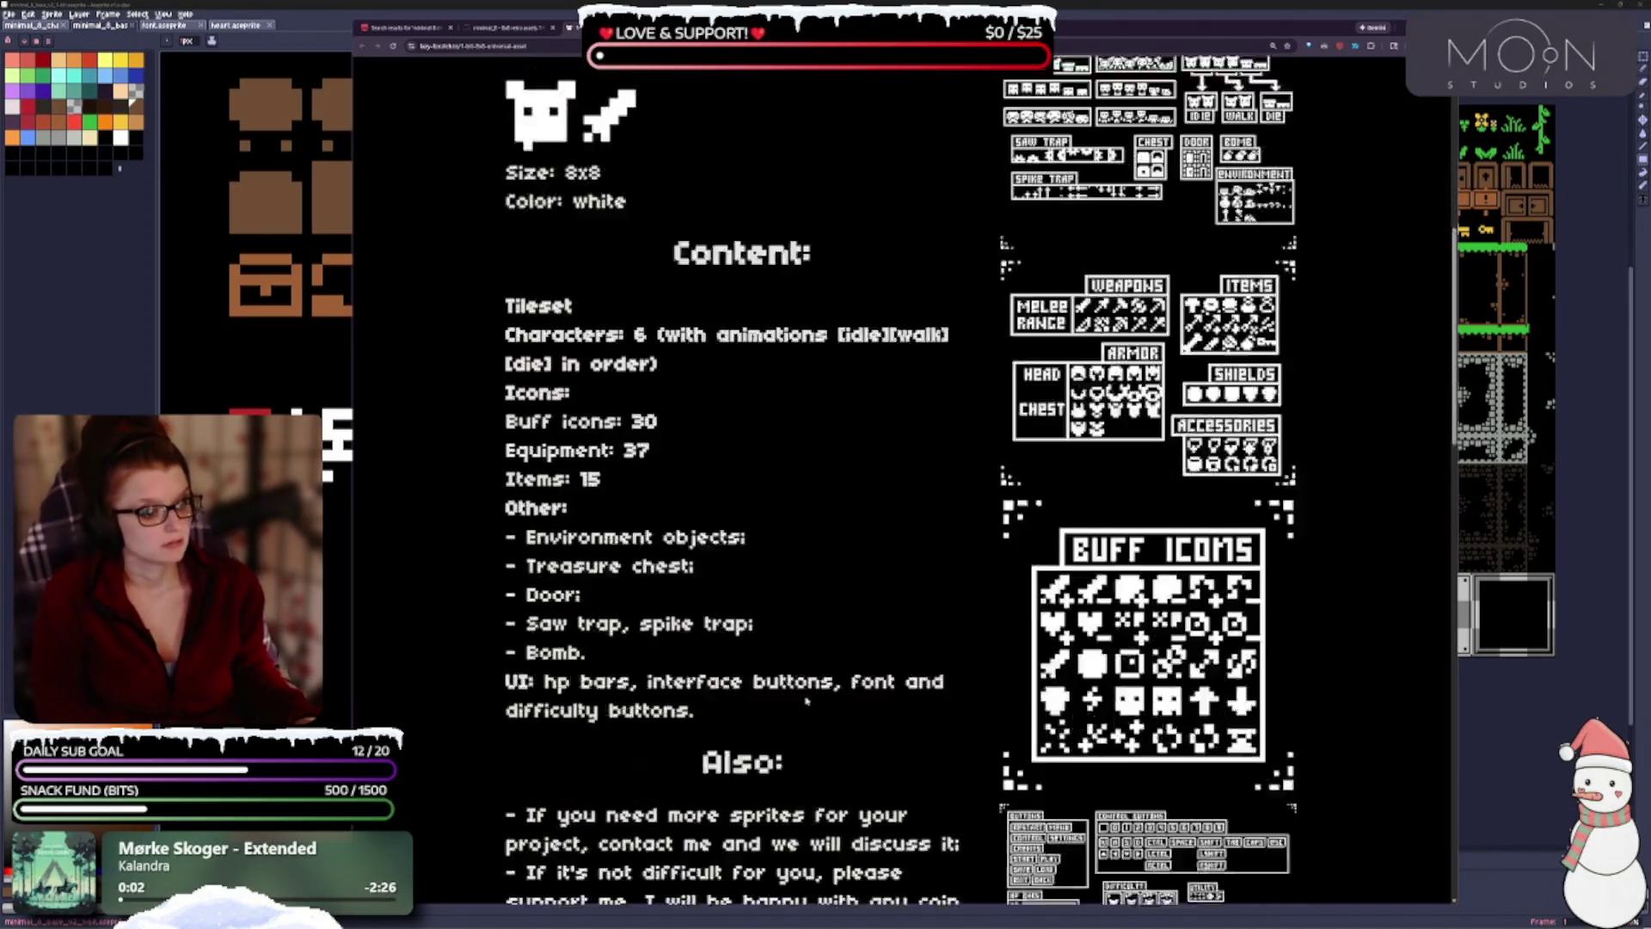
pyautogui.scroll(-3, 795, 690)
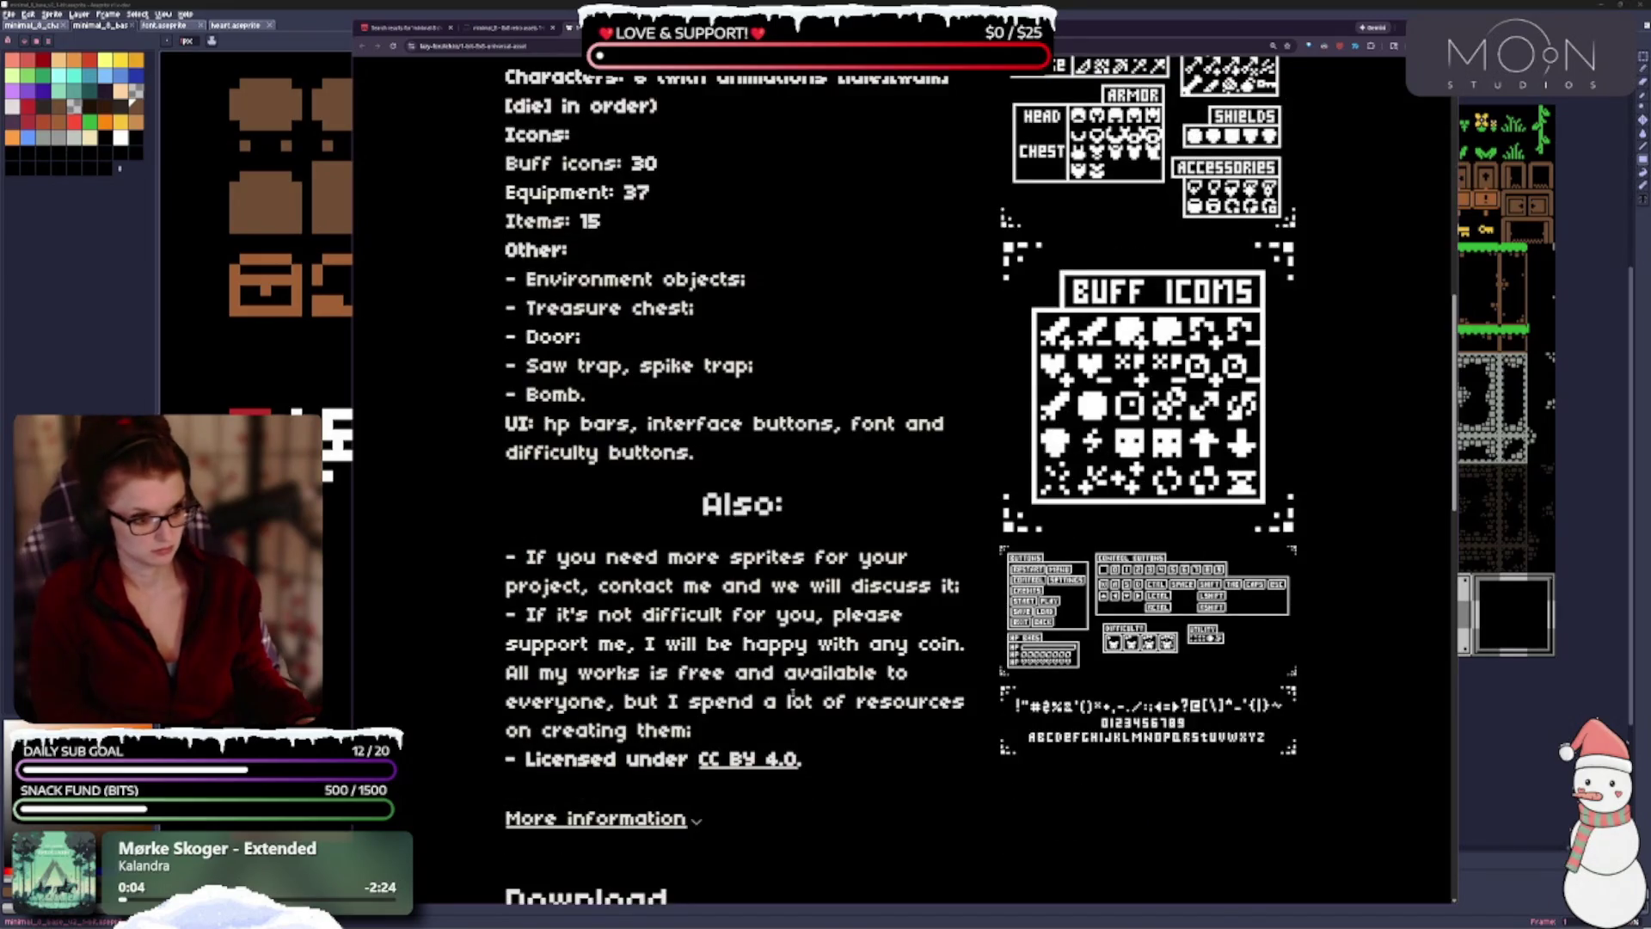
pyautogui.scroll(10, 784, 692)
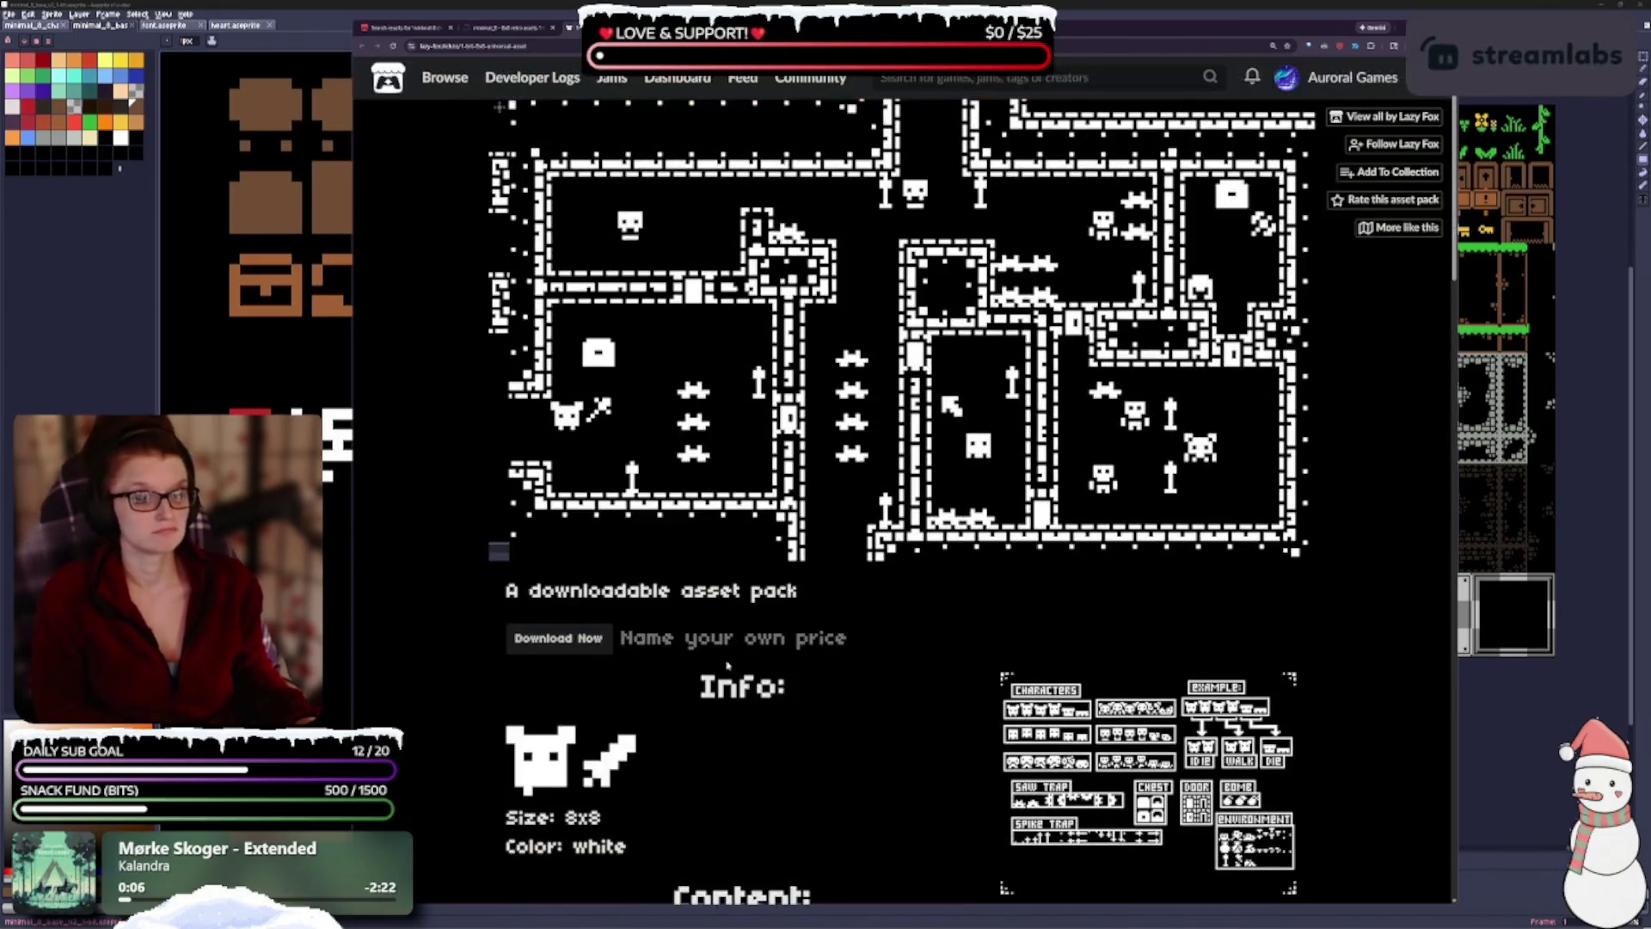
pyautogui.click(1389, 171)
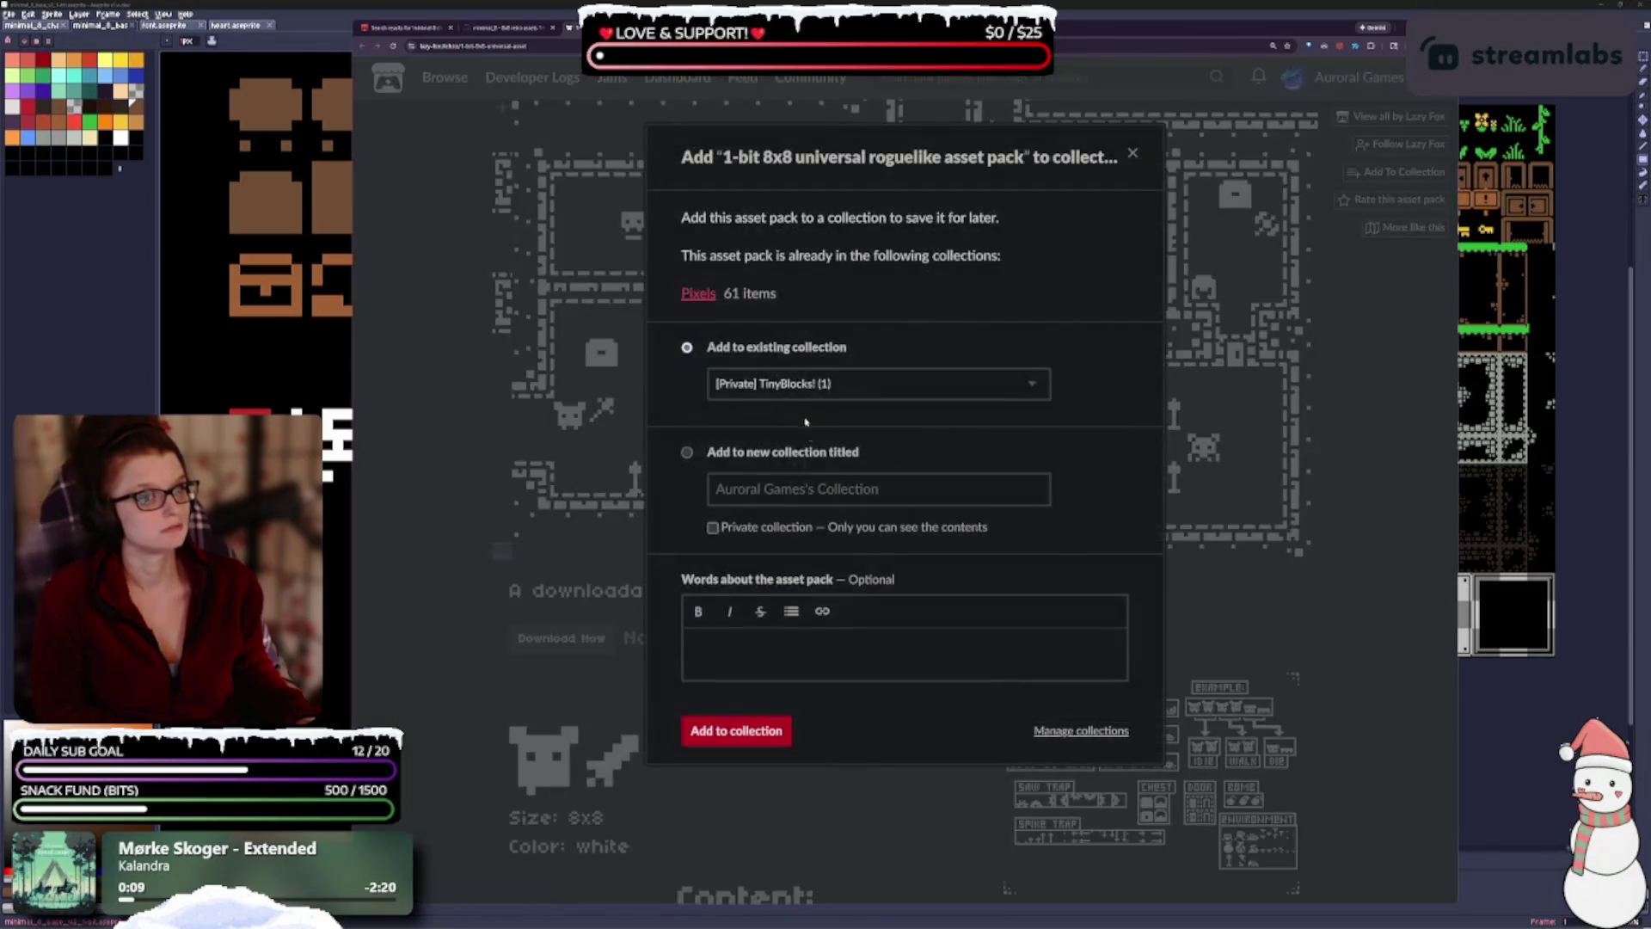
pyautogui.press('Escape')
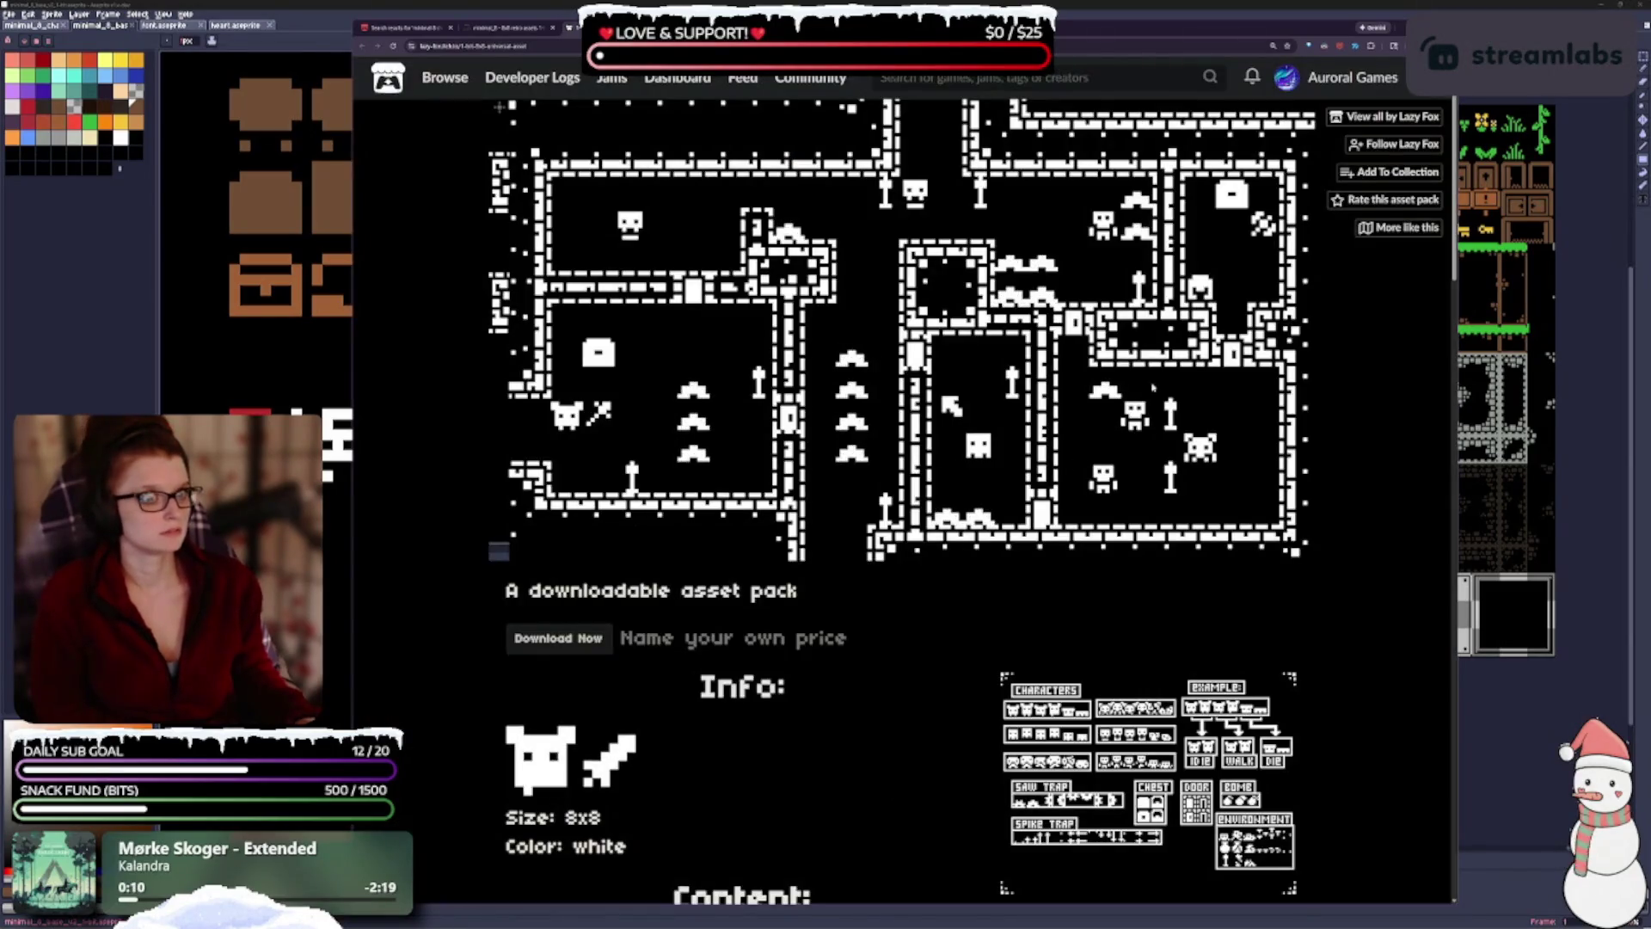
# Step: Download the free '1-bit 8x8 roguelike asset pack.png' file
pyautogui.scroll(-5, 874, 682)
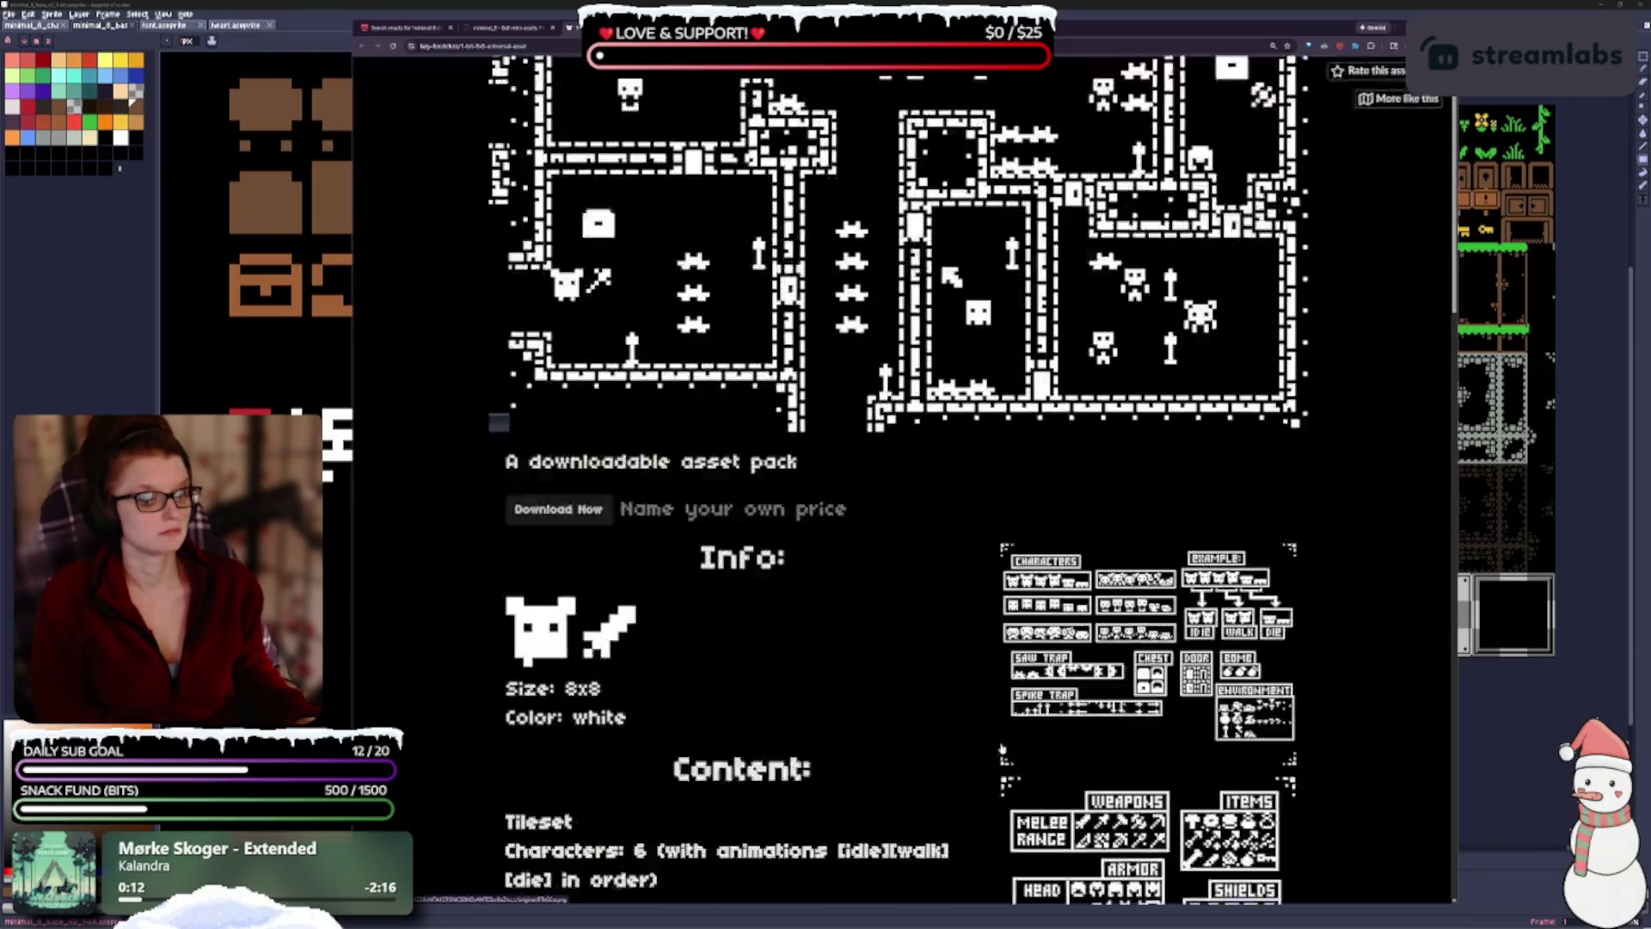
pyautogui.scroll(-10, 875, 682)
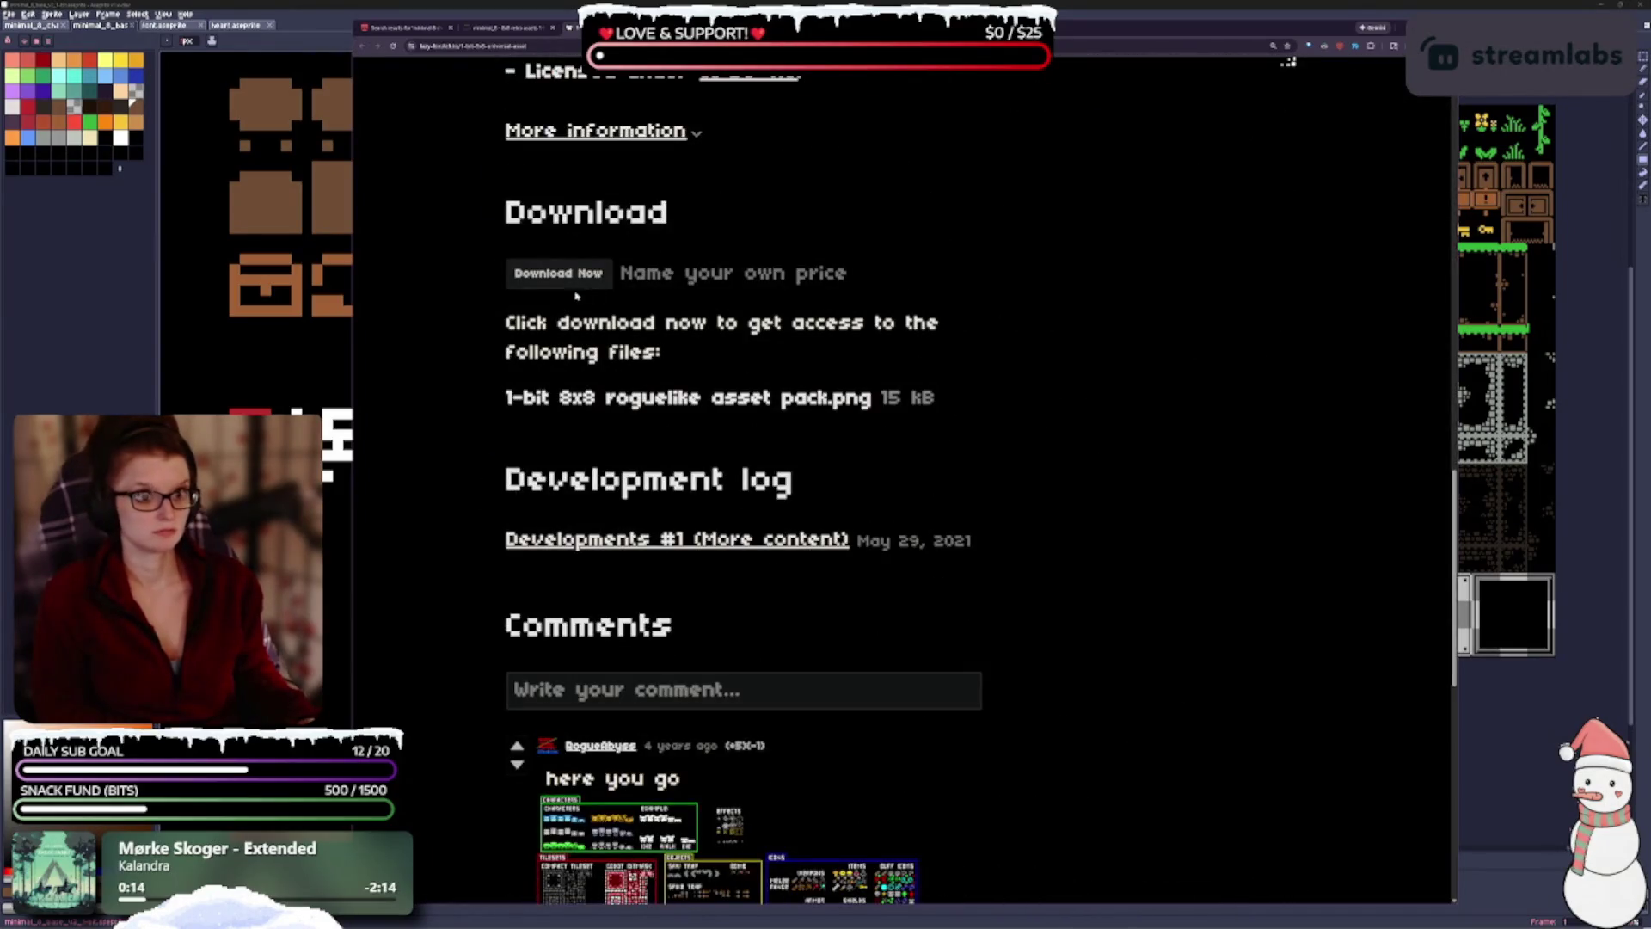
pyautogui.click(573, 280)
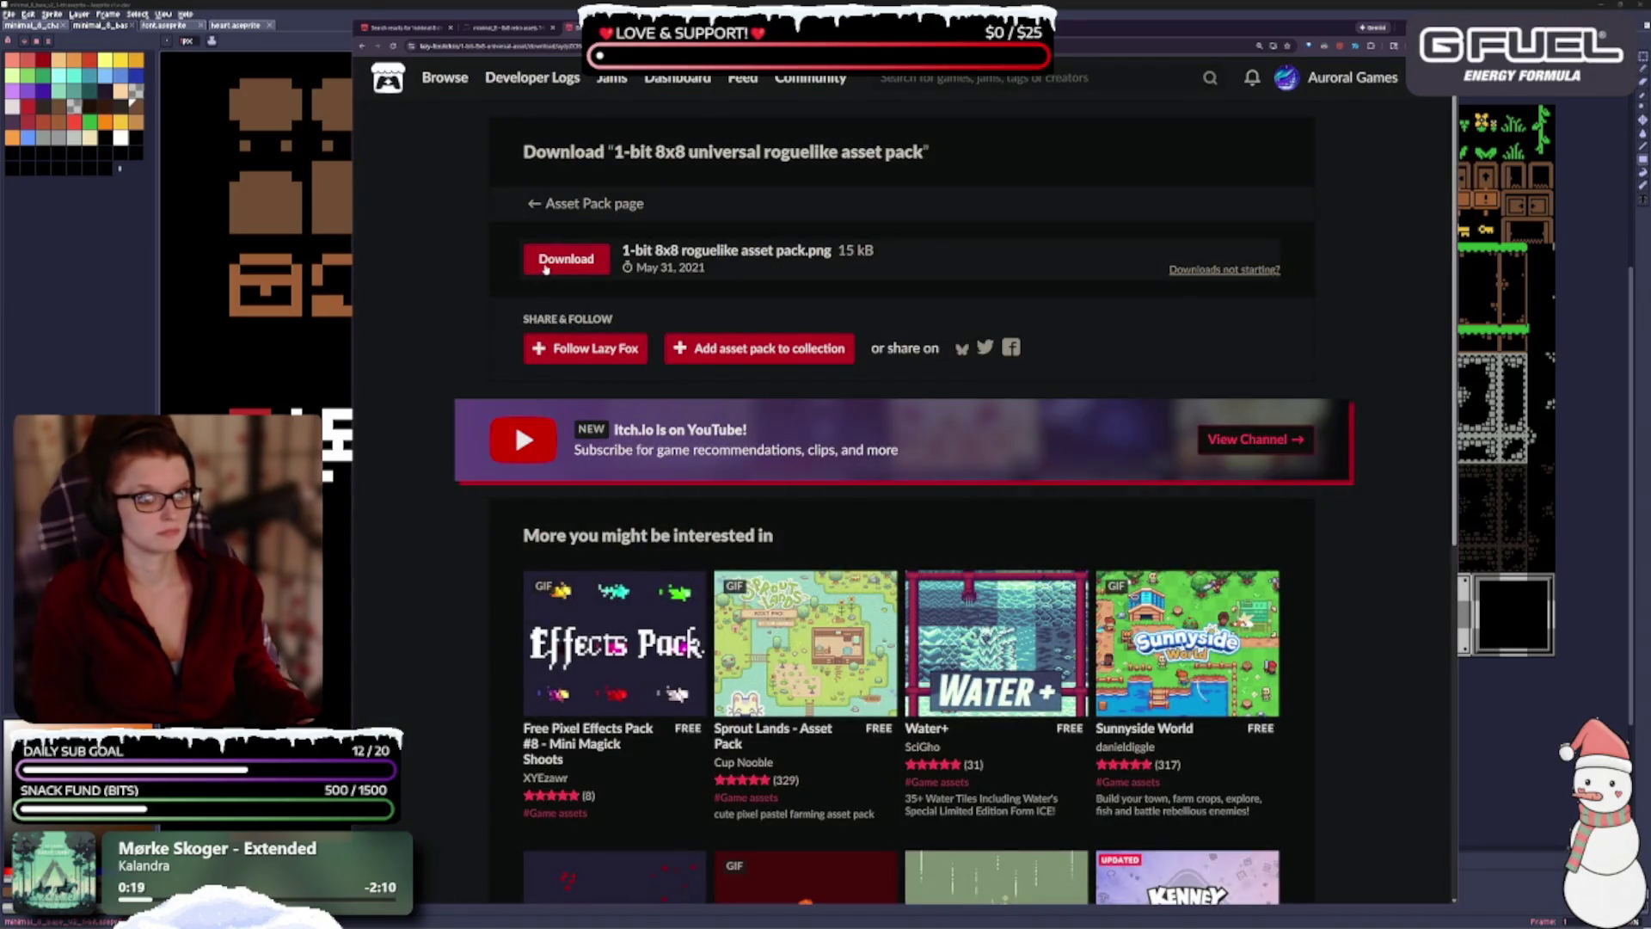
pyautogui.click(560, 262)
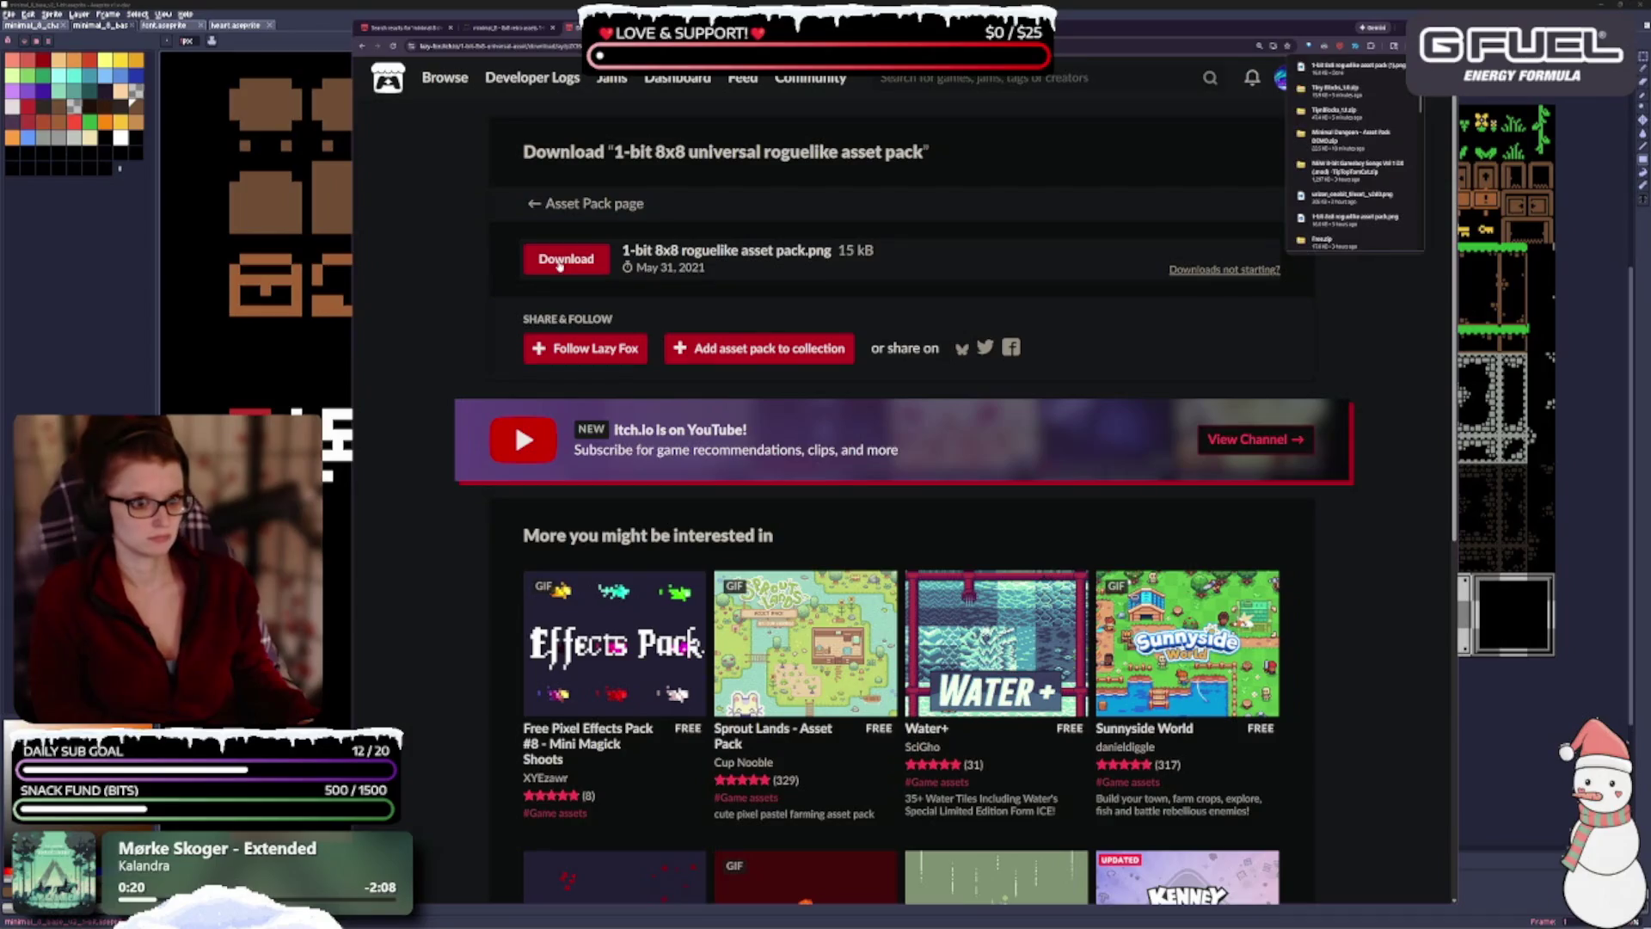
pyautogui.scroll(-7, 904, 553)
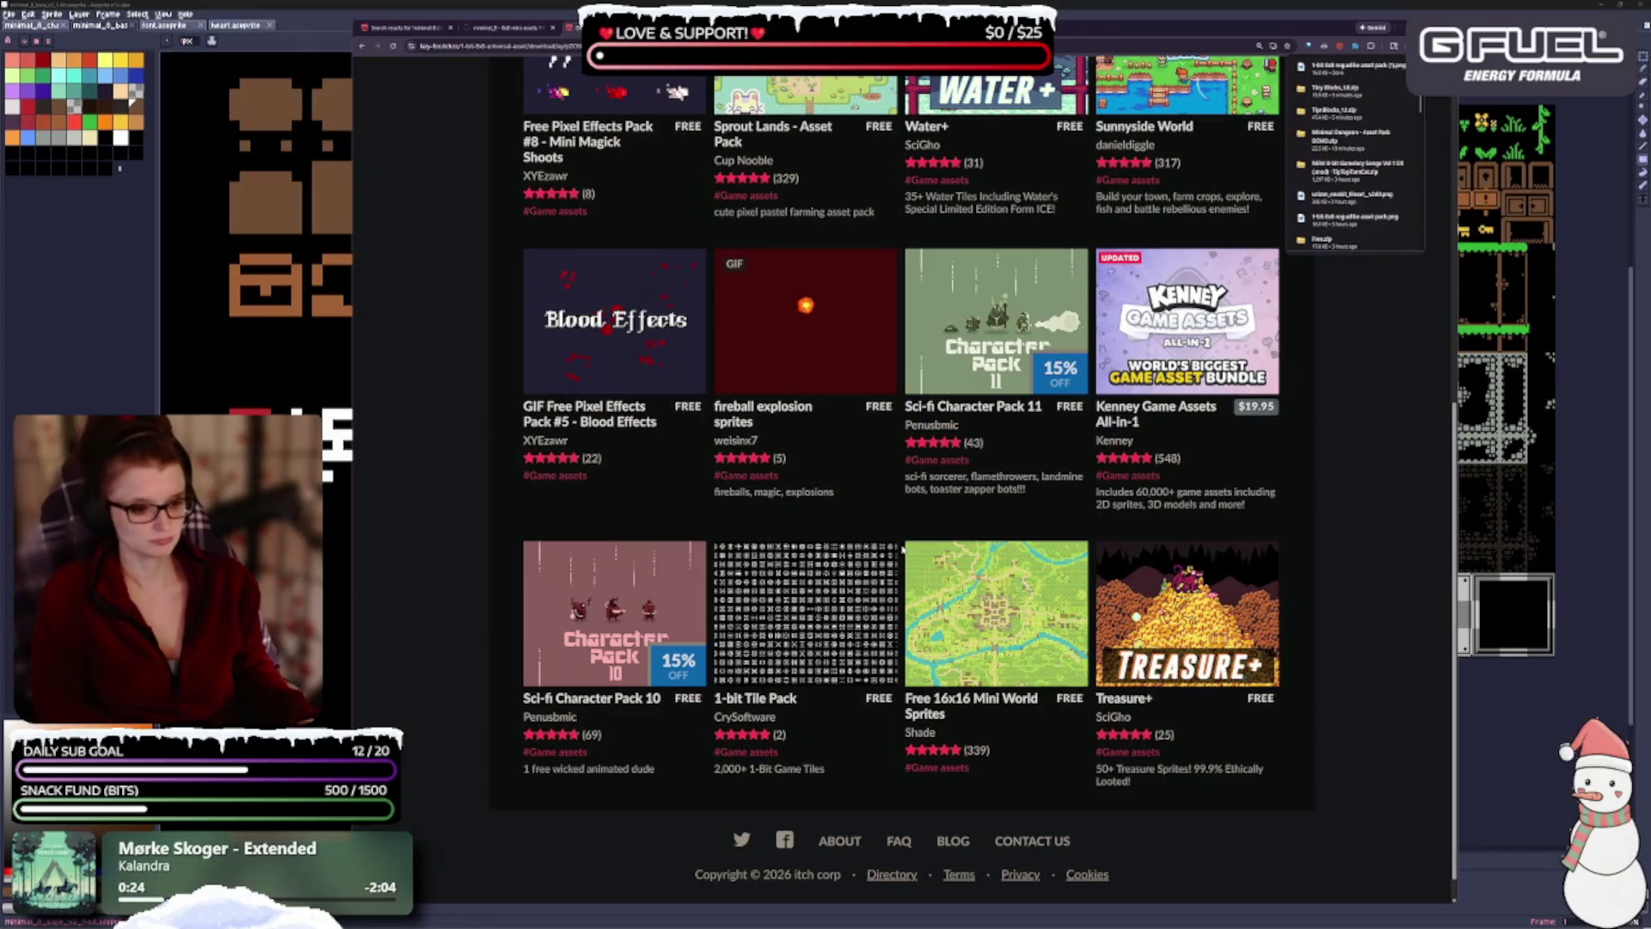
pyautogui.hotkey('alt', 'Left')
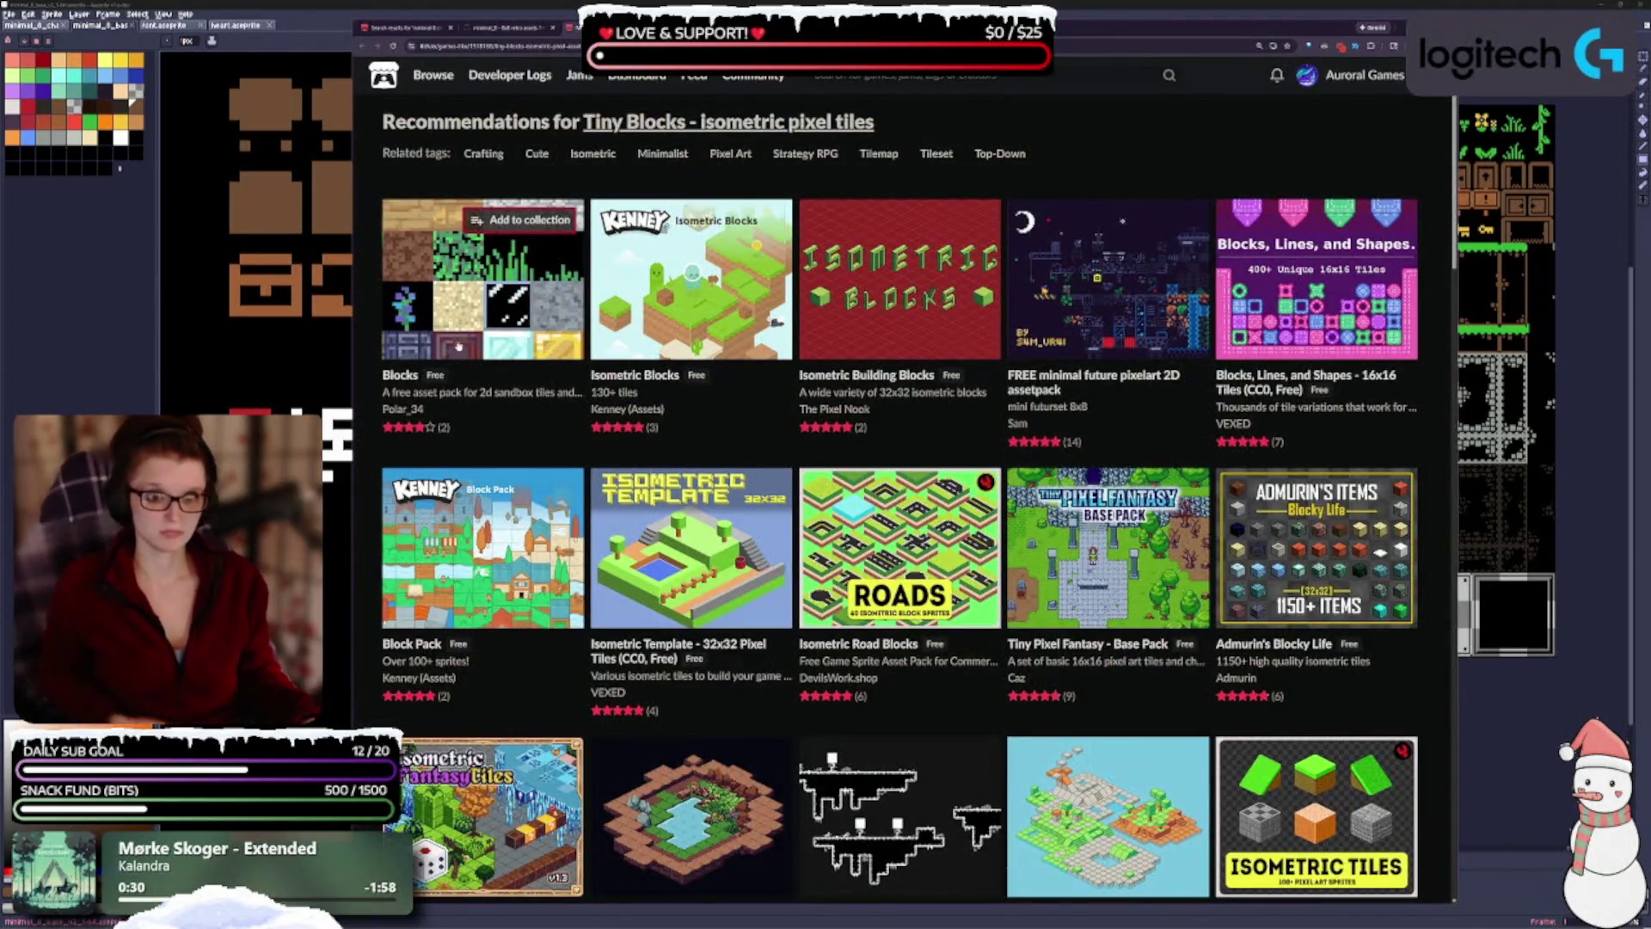
# Step: Add the 32 x 32 Pixel Isometric Tiles pack to the private TinyBlocks! collection
pyautogui.moveTo(516, 284)
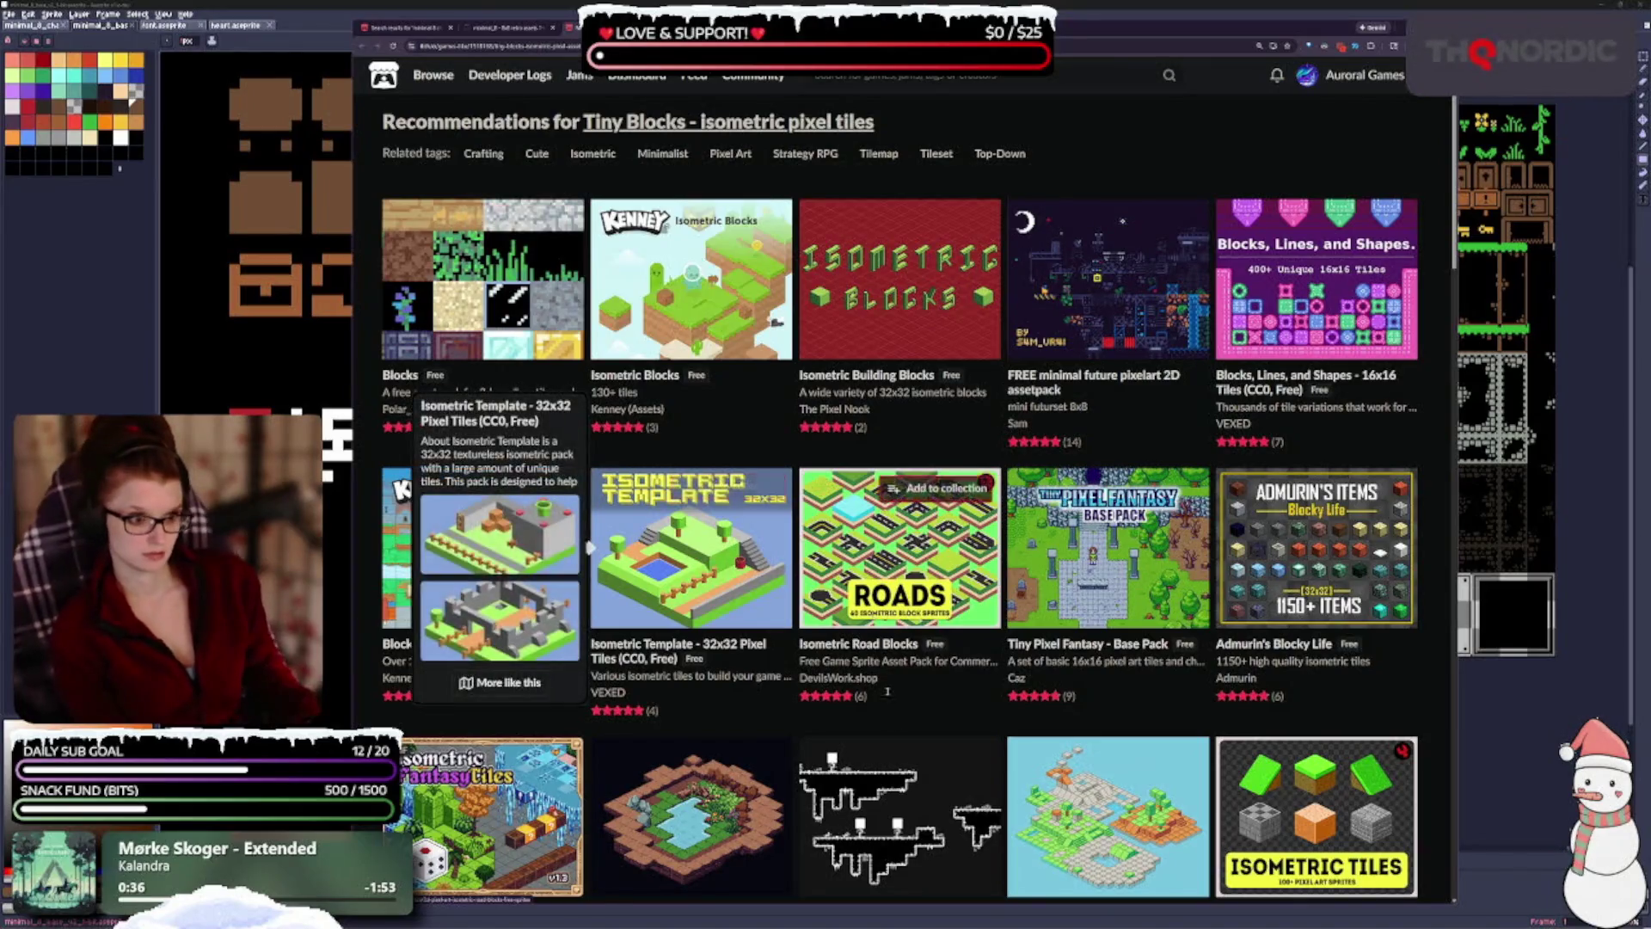
pyautogui.scroll(-2, 895, 652)
pyautogui.moveTo(691, 695)
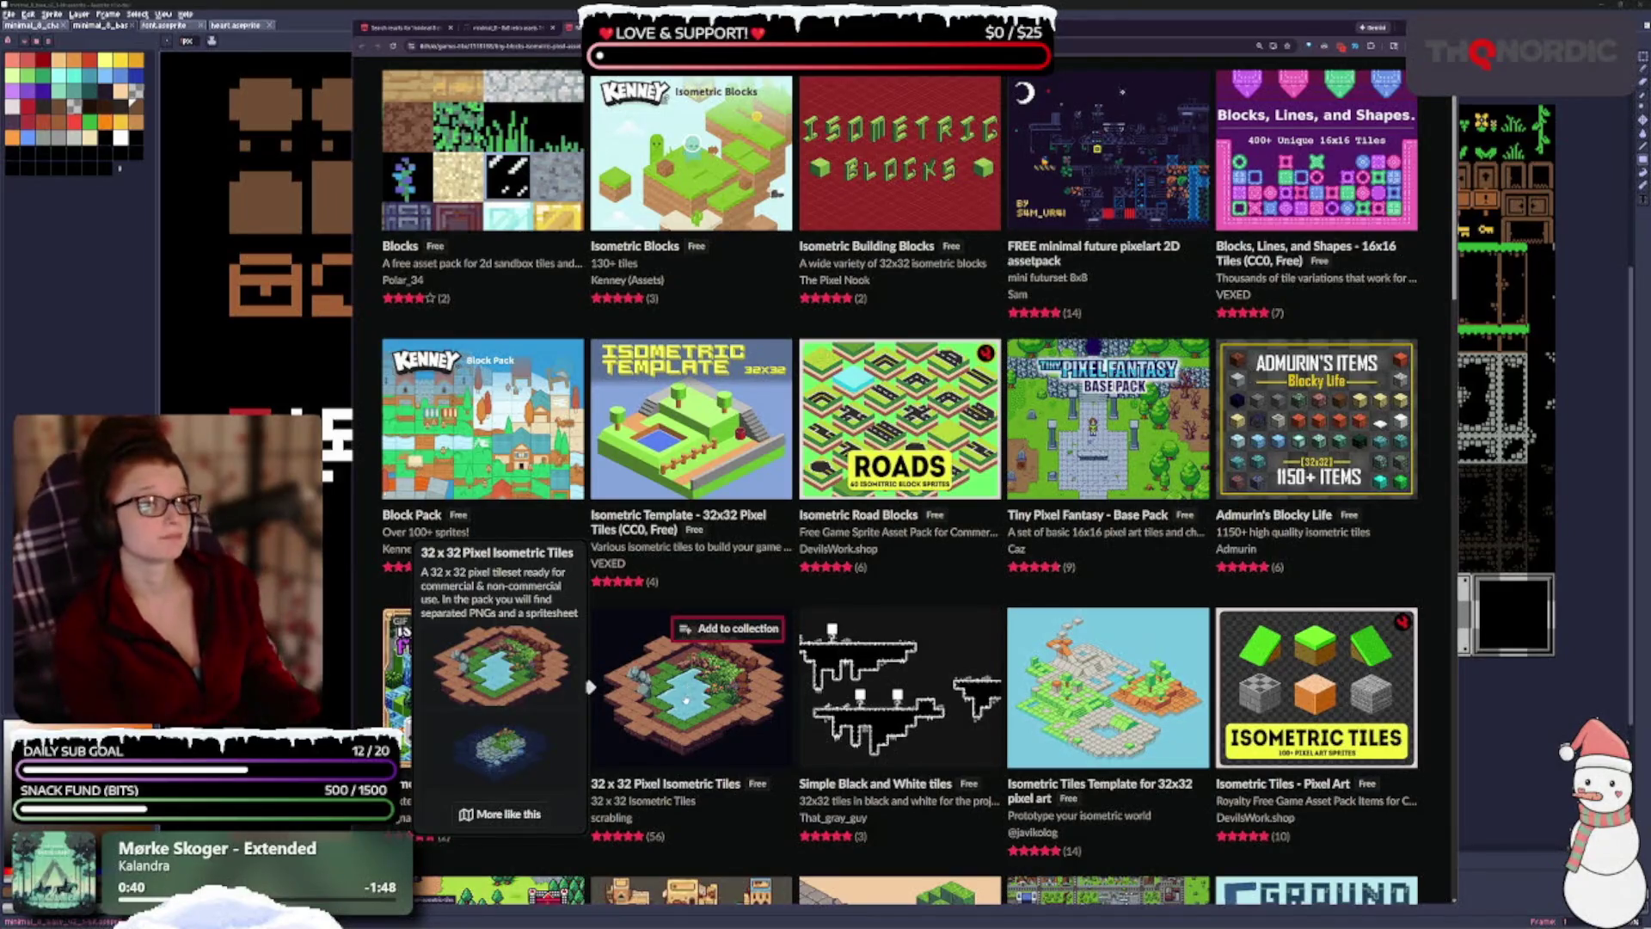
pyautogui.click(738, 628)
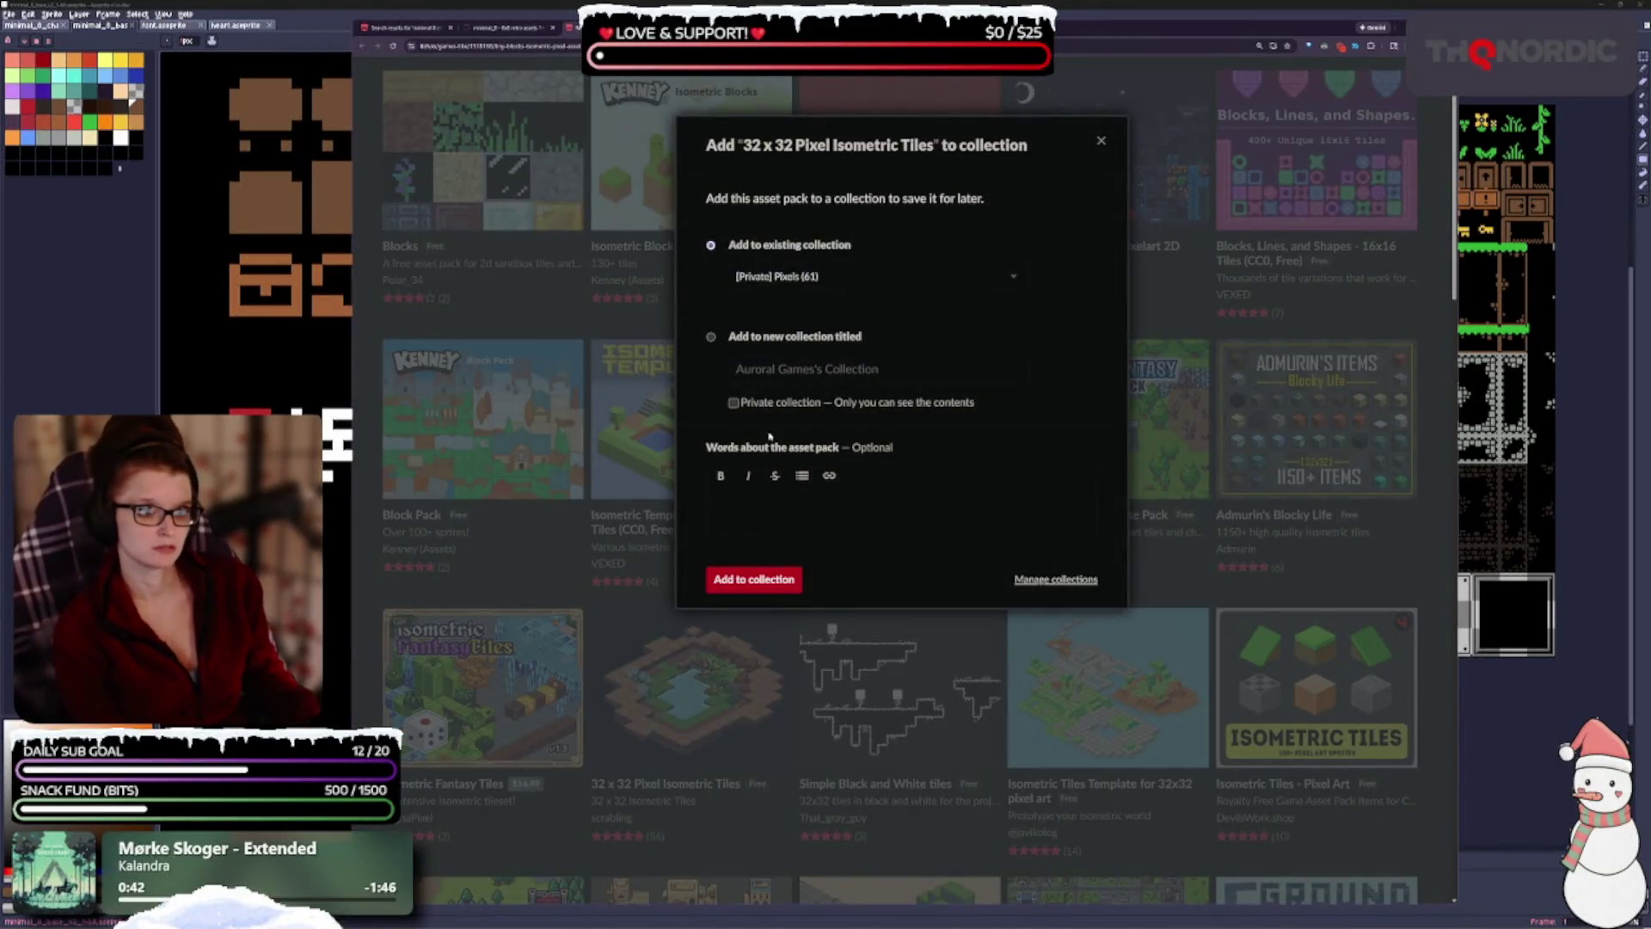
pyautogui.click(806, 283)
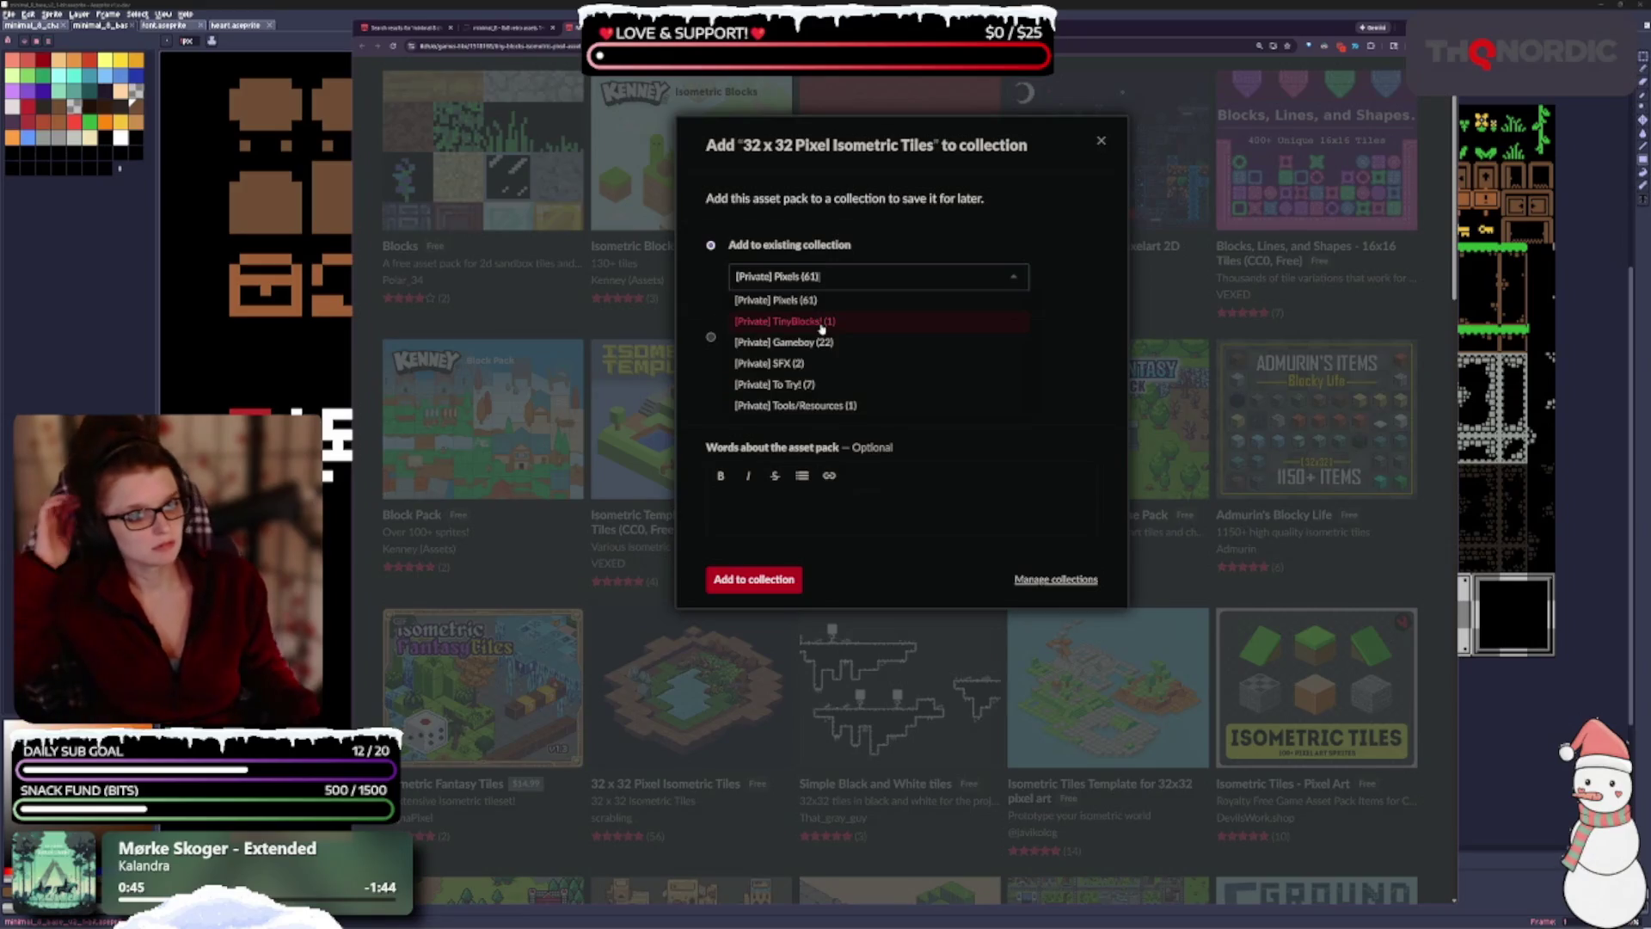
pyautogui.click(821, 323)
pyautogui.click(773, 583)
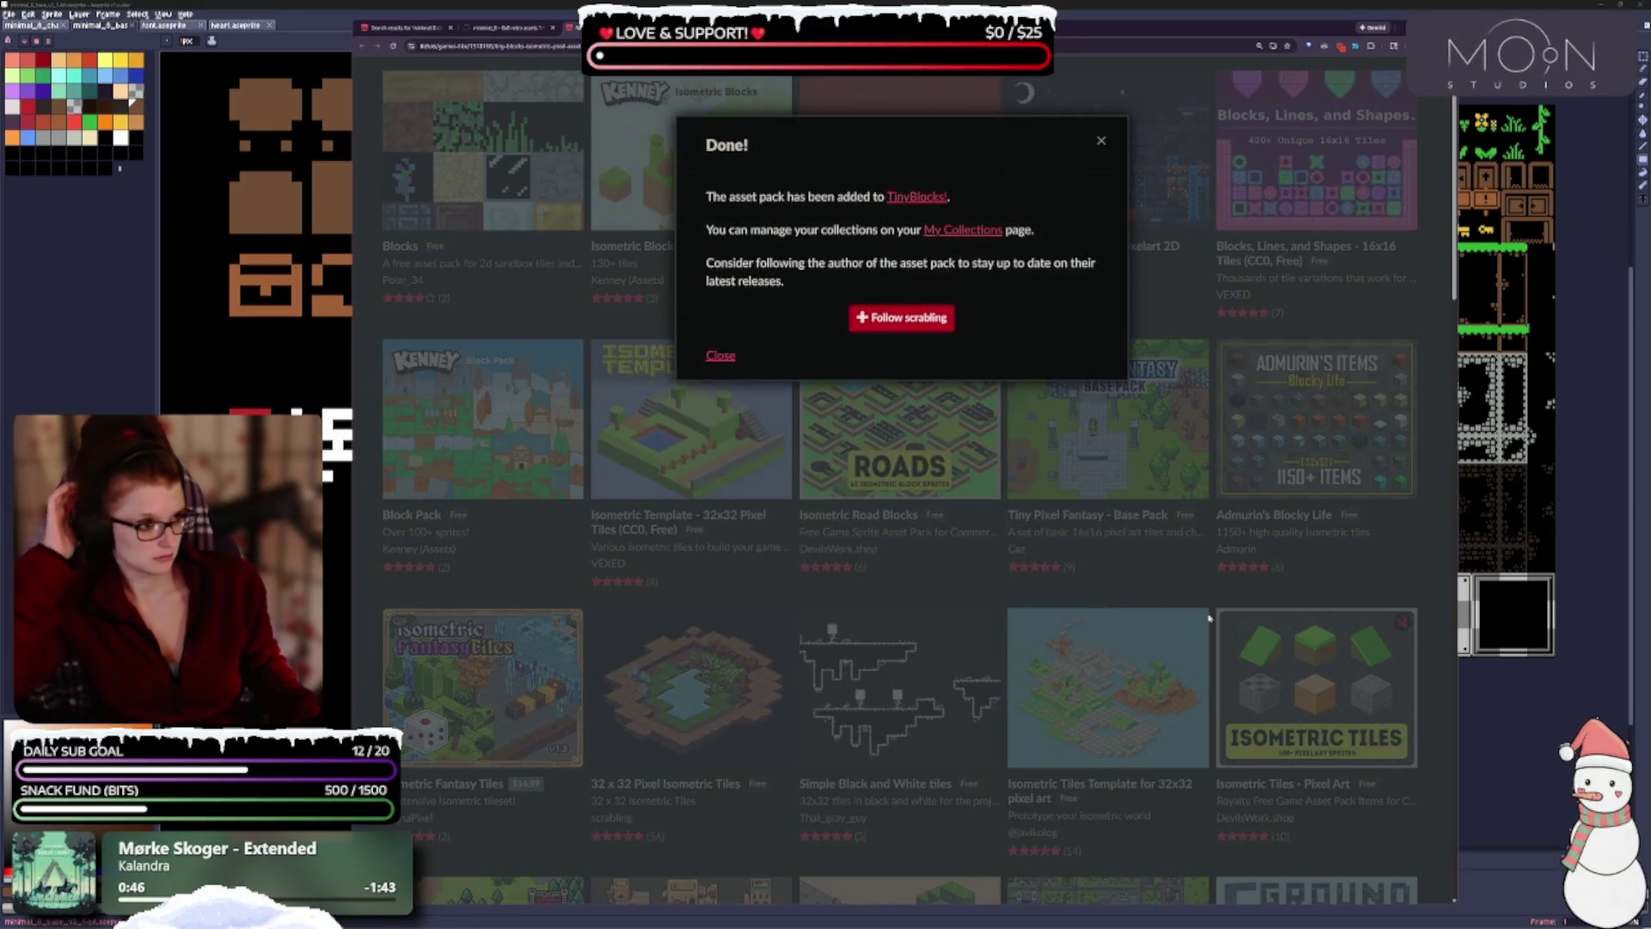
pyautogui.click(1312, 557)
pyautogui.scroll(-2, 1312, 556)
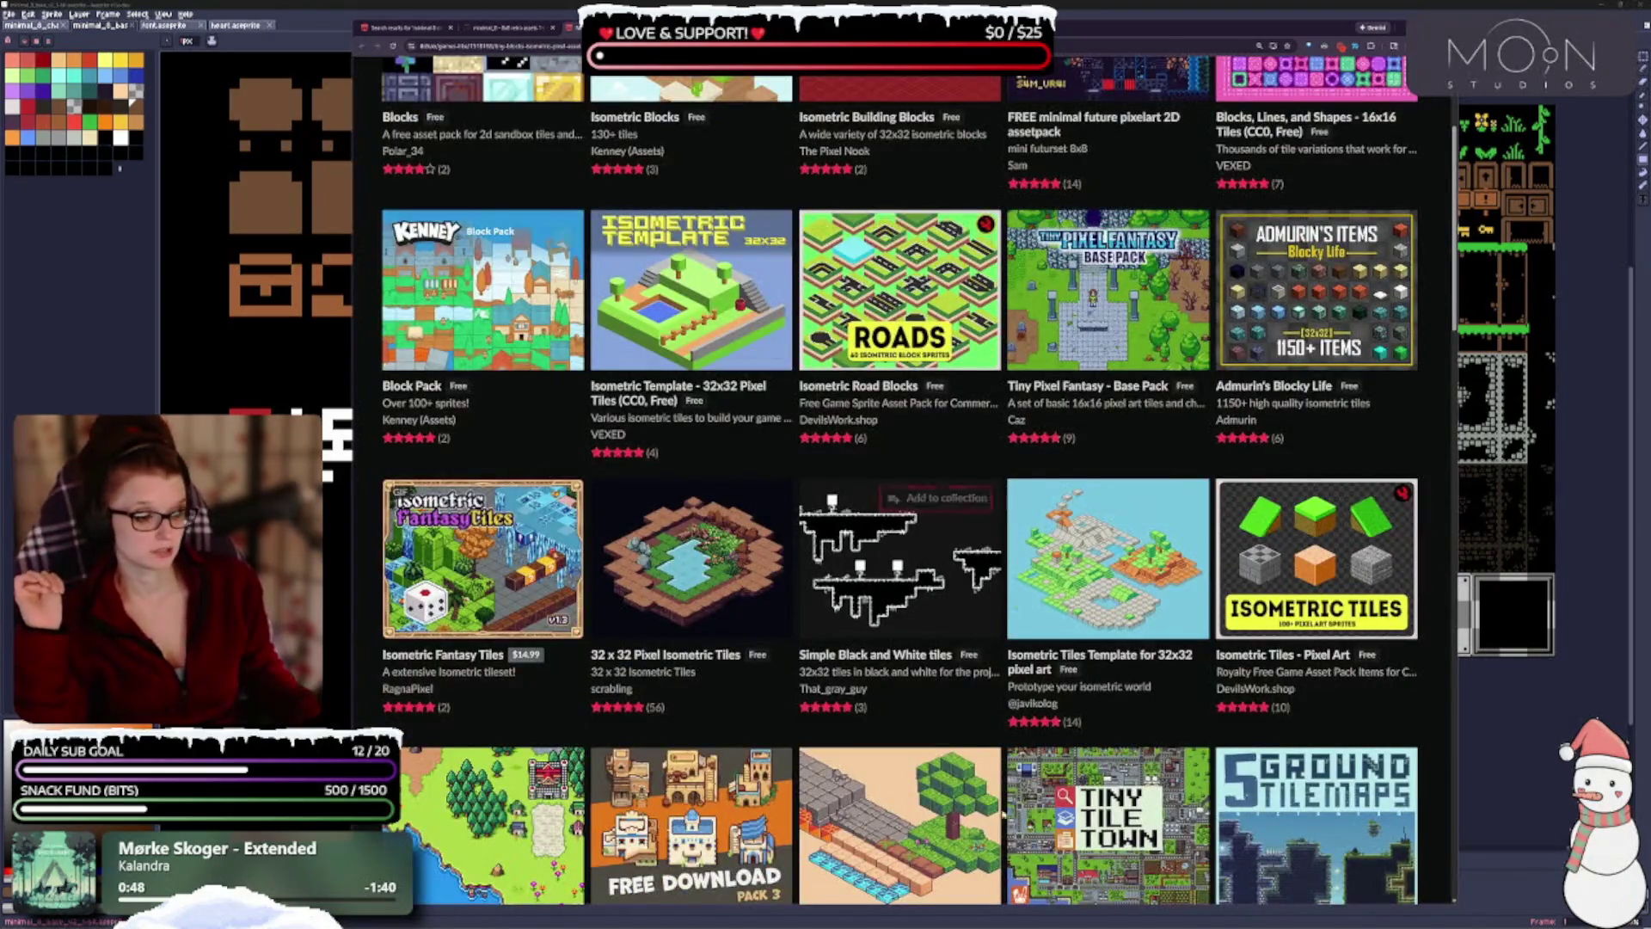
# Step: Scroll the Tiny Blocks recommendations, starting then cancelling a save of Pixel Isometric Tiles
pyautogui.moveTo(718, 675)
pyautogui.scroll(-3, 718, 675)
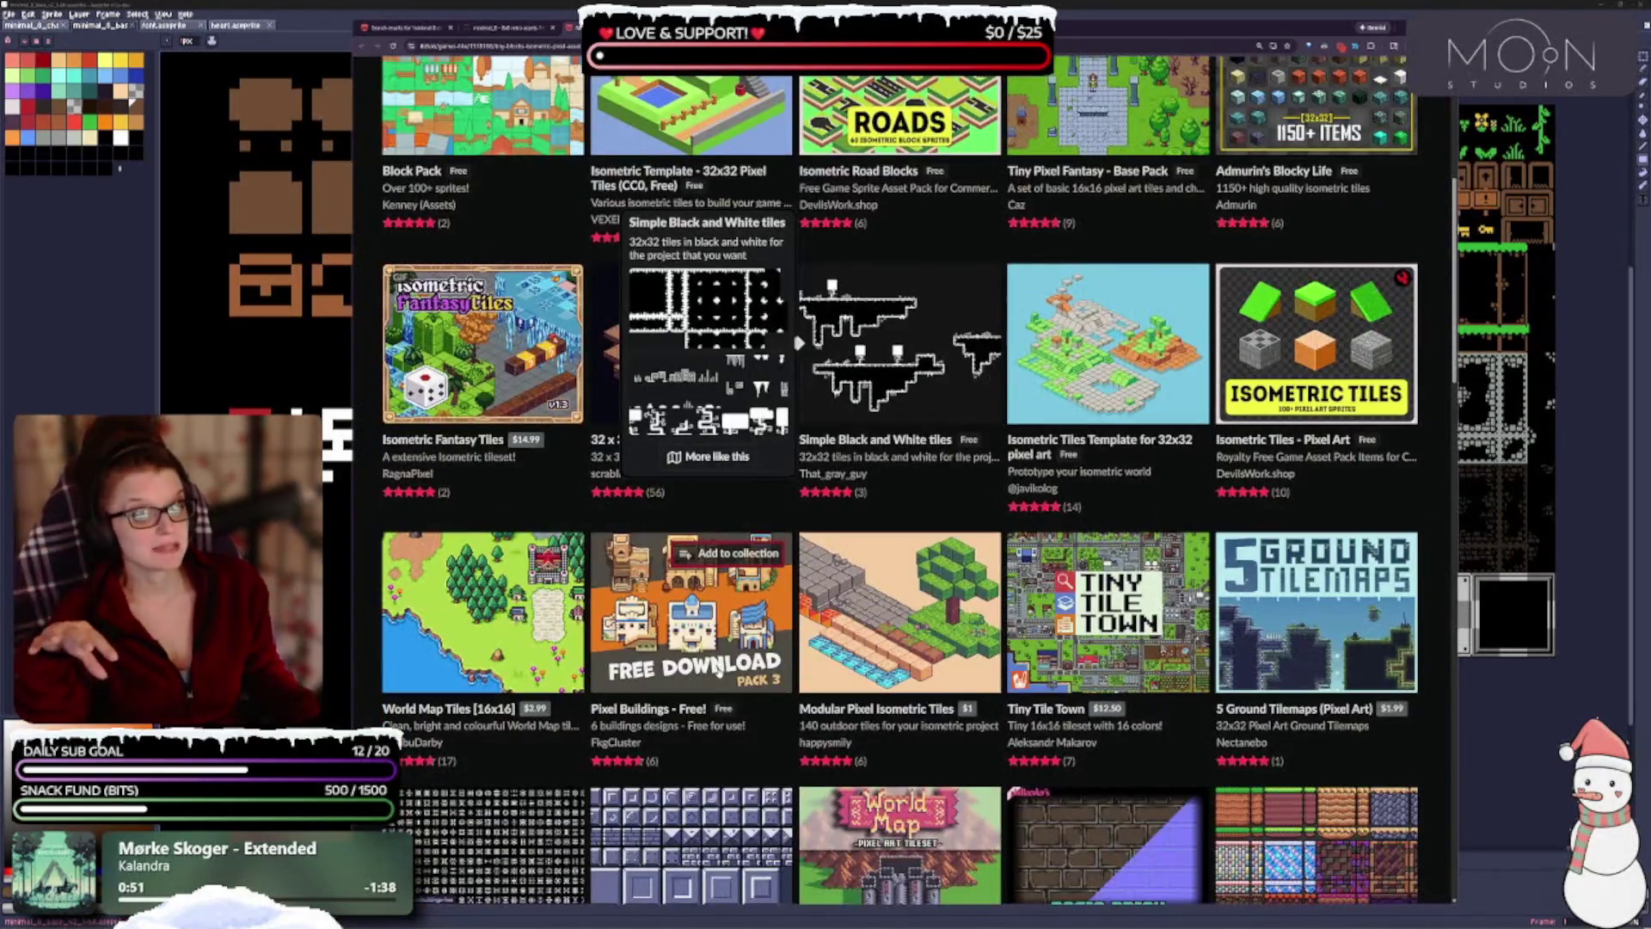
pyautogui.moveTo(823, 583)
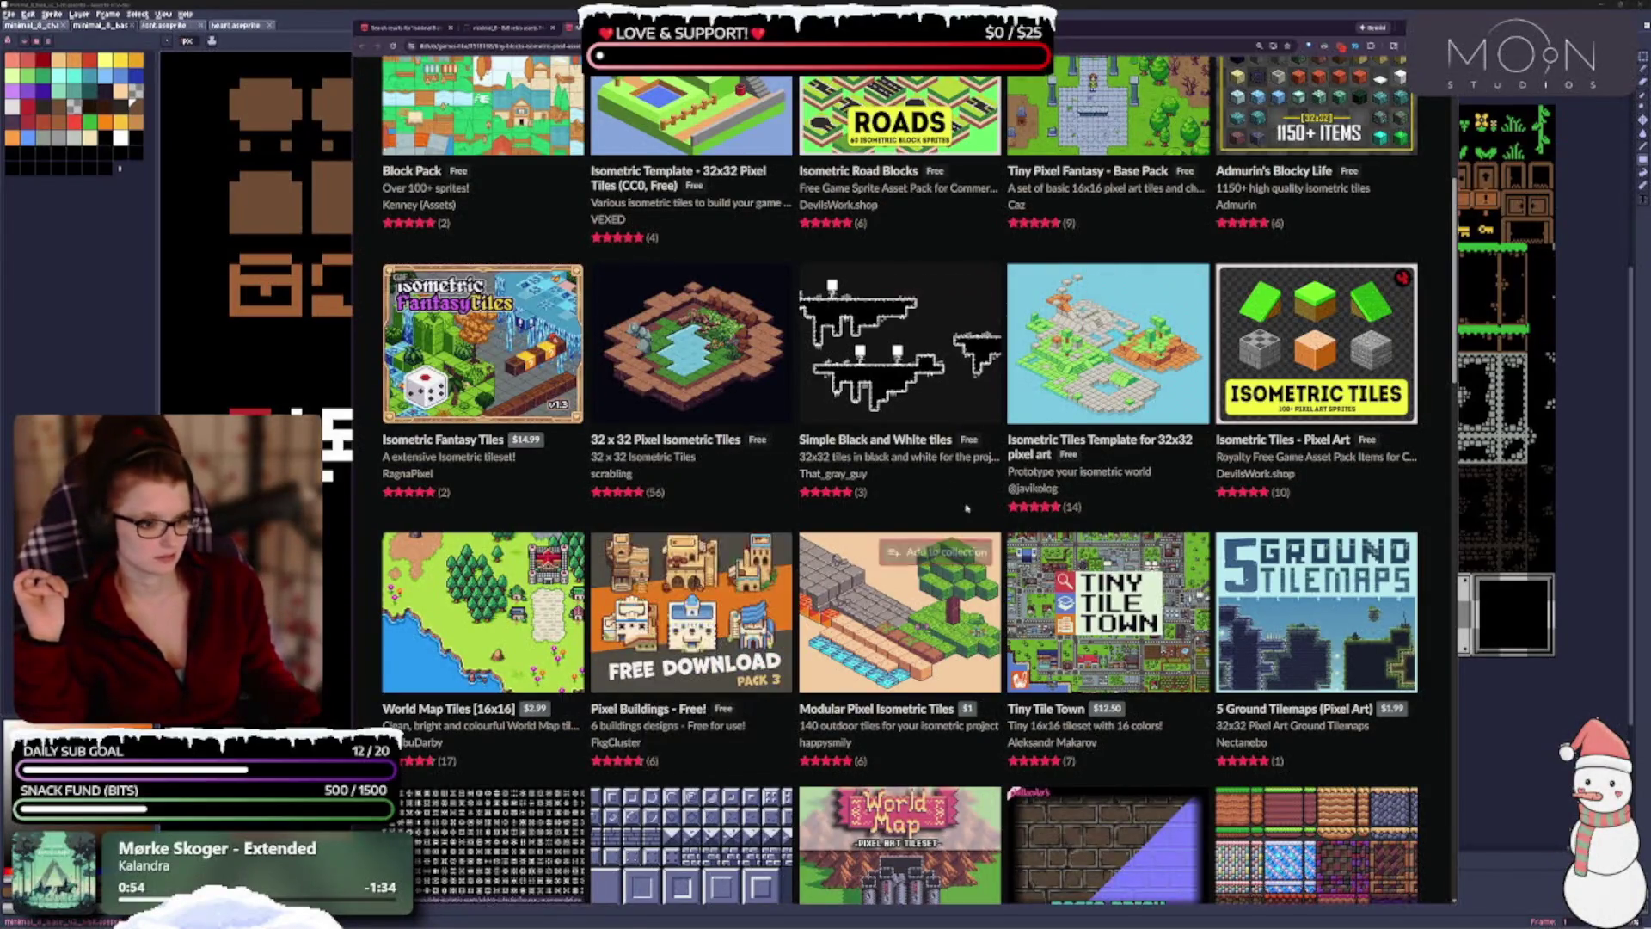
pyautogui.scroll(-2, 1167, 366)
pyautogui.scroll(-2, 1167, 365)
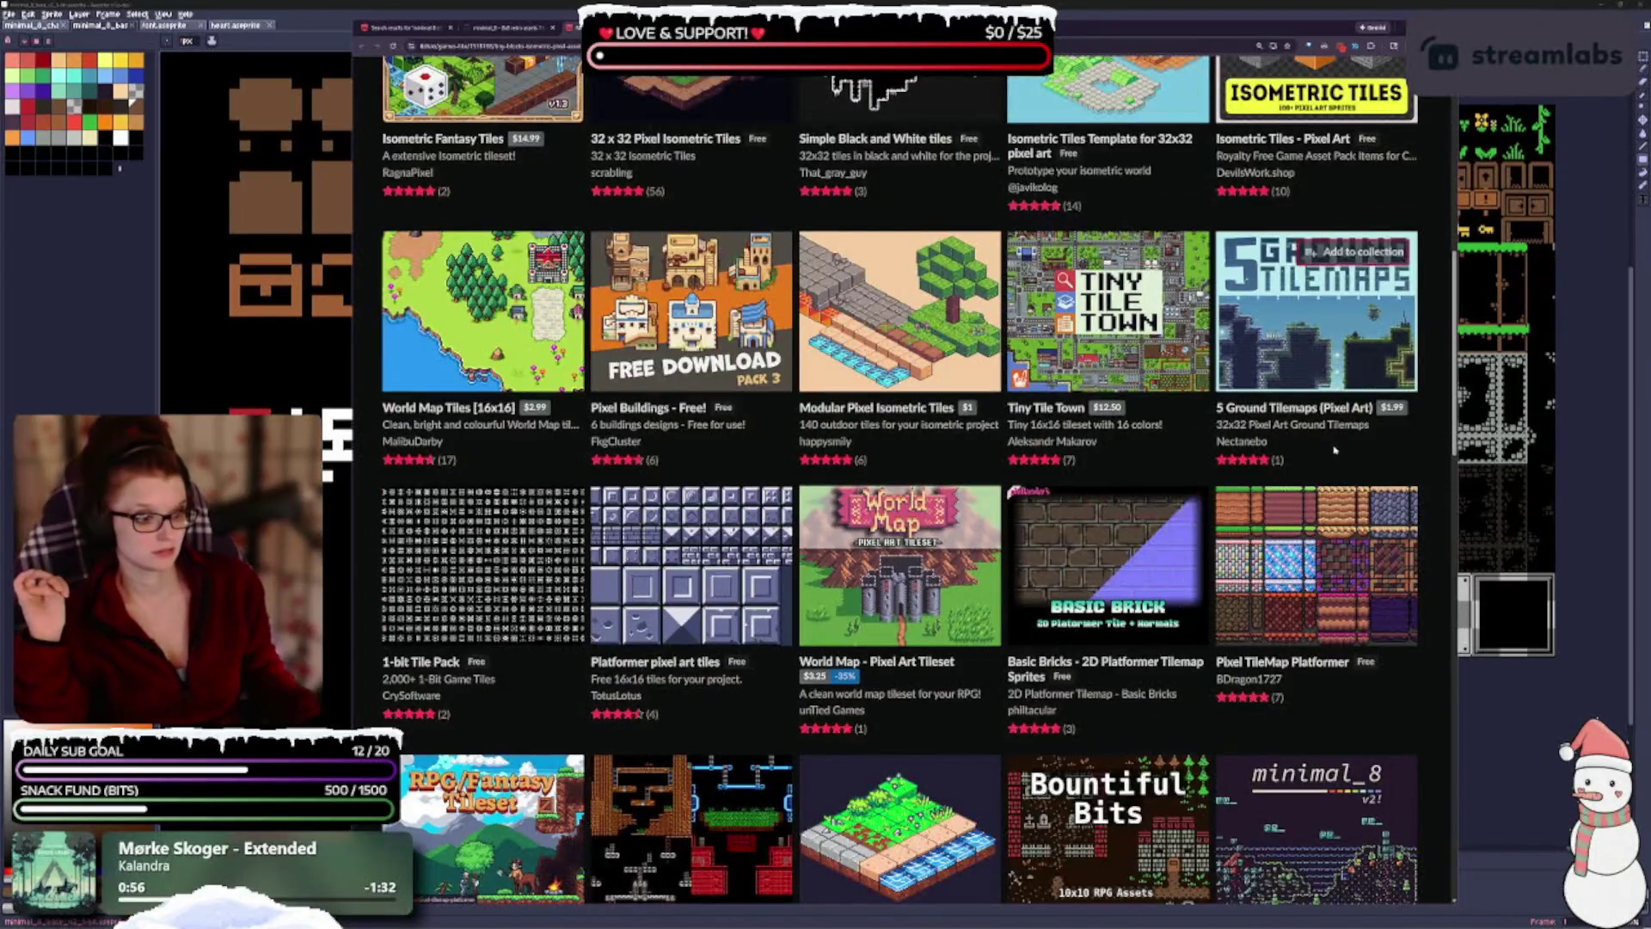
pyautogui.scroll(-2, 1436, 408)
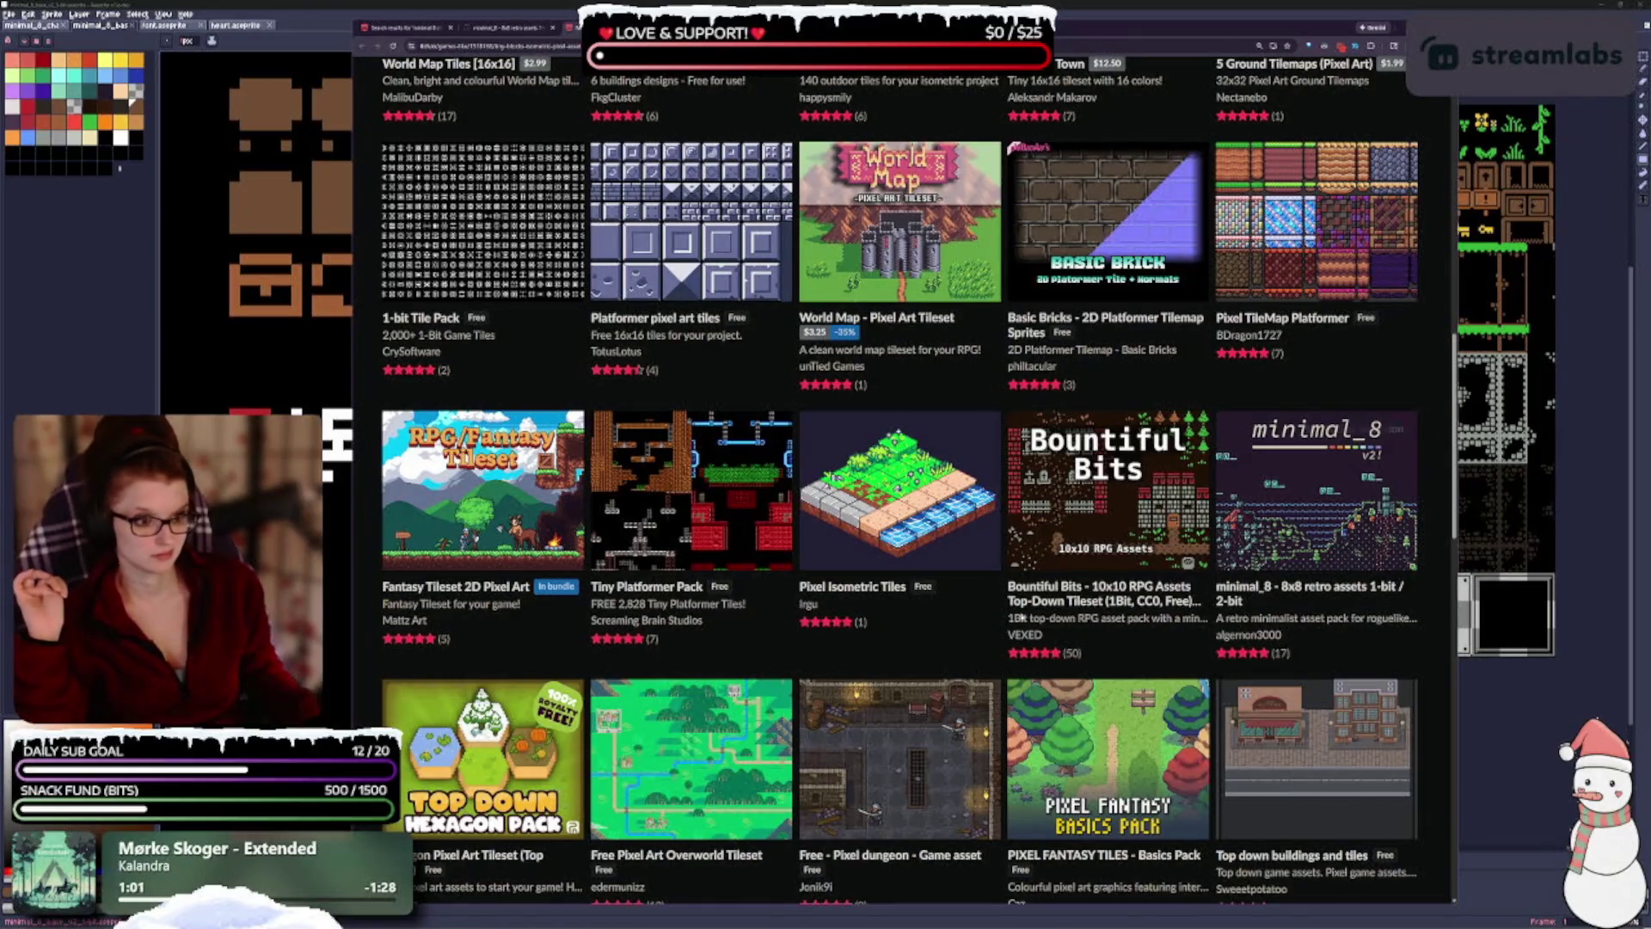
pyautogui.moveTo(797, 489)
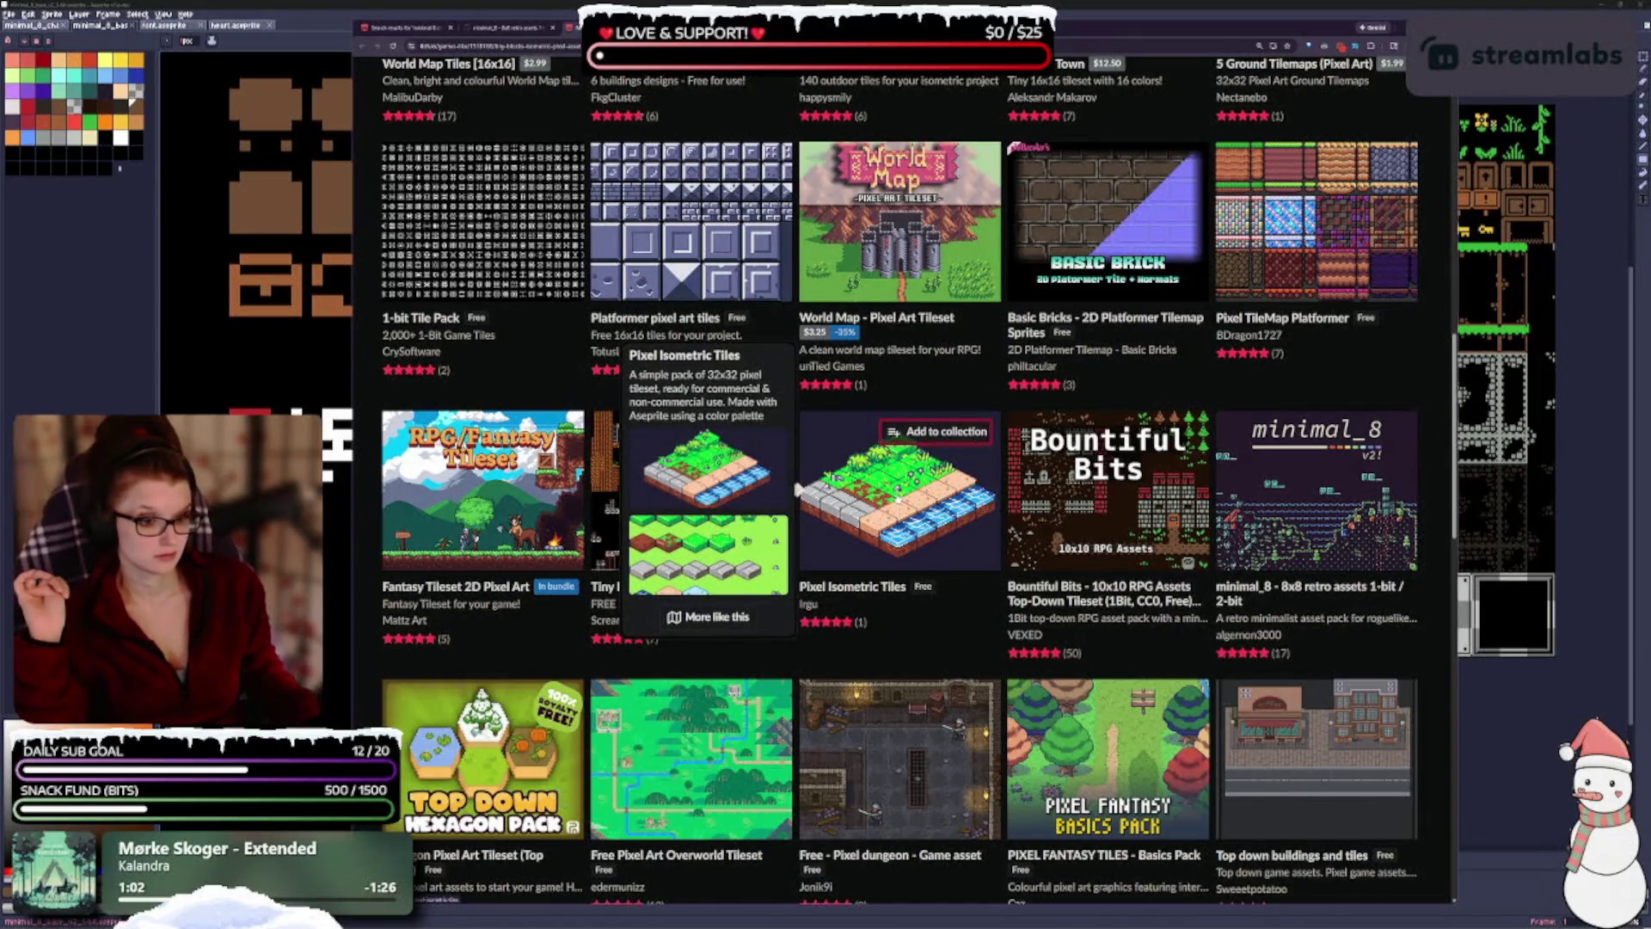
pyautogui.click(920, 445)
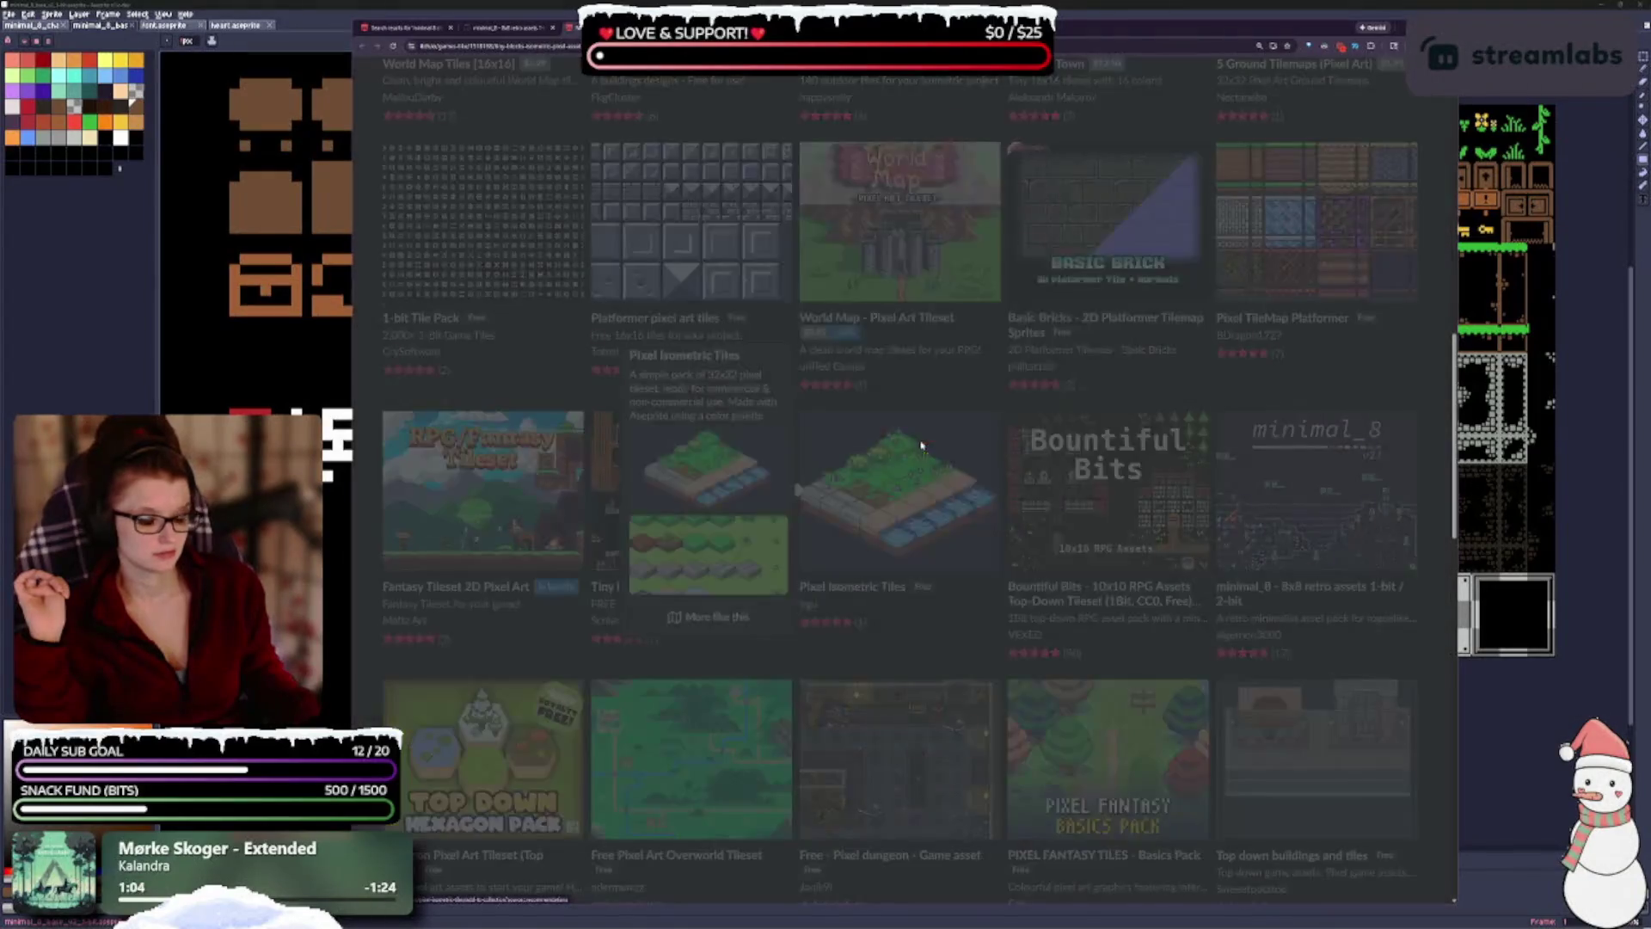
pyautogui.click(1435, 688)
# Step: Add the Isometric Asset Jumpstart Pack to the TinyBlocks! collection
pyautogui.scroll(-5, 1435, 688)
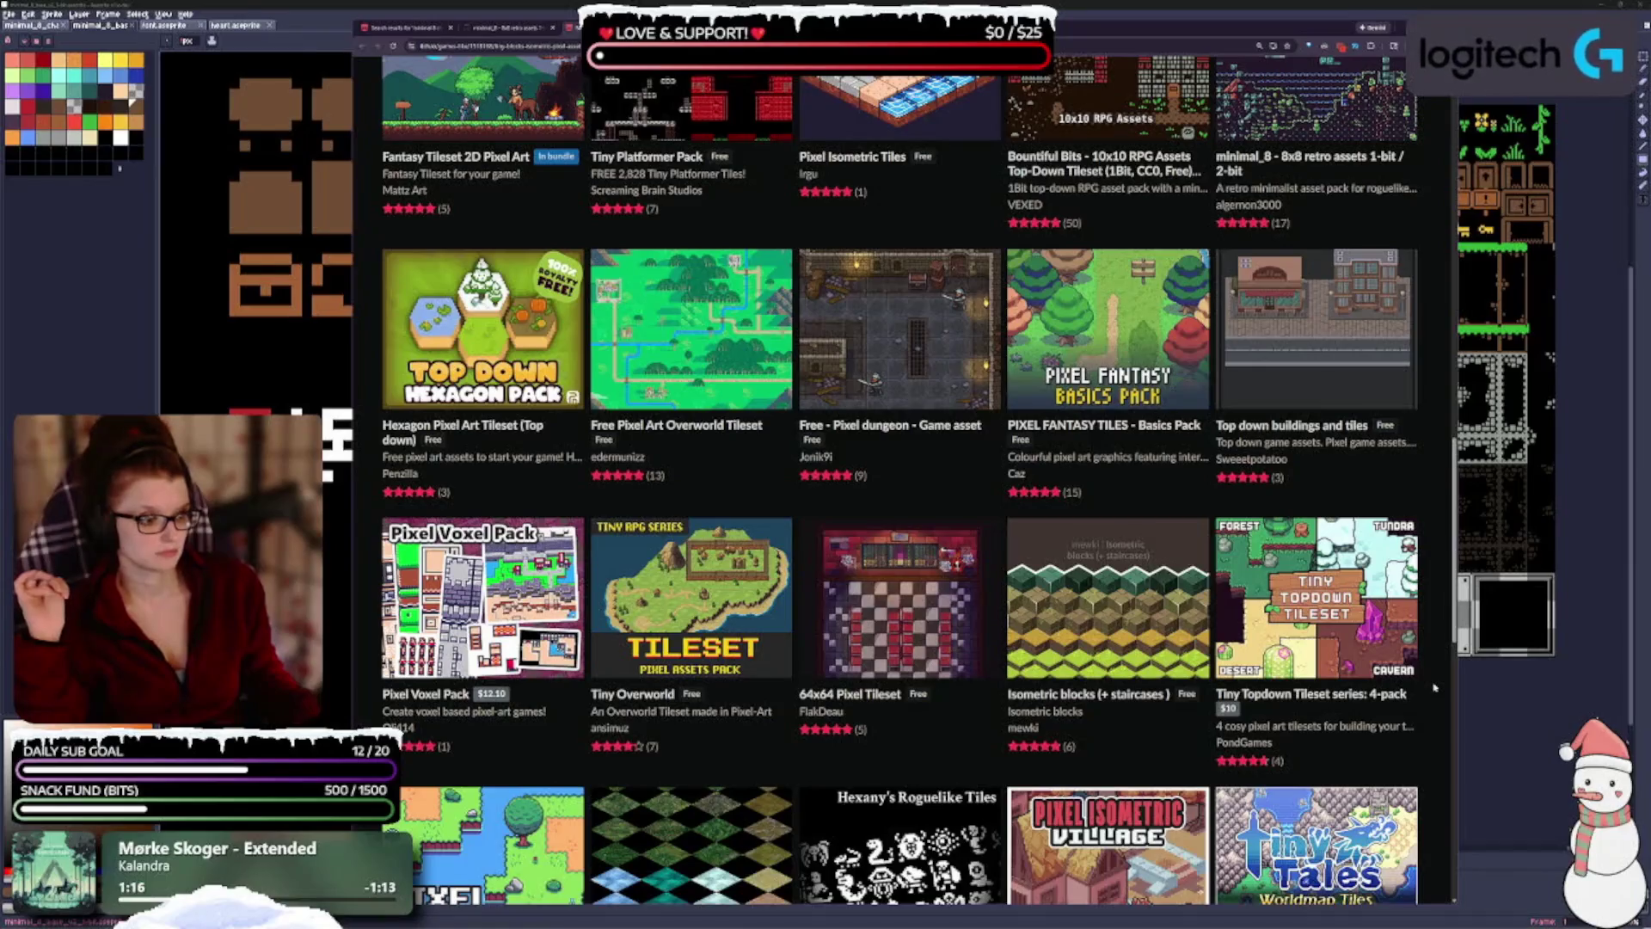
pyautogui.scroll(-2, 1435, 688)
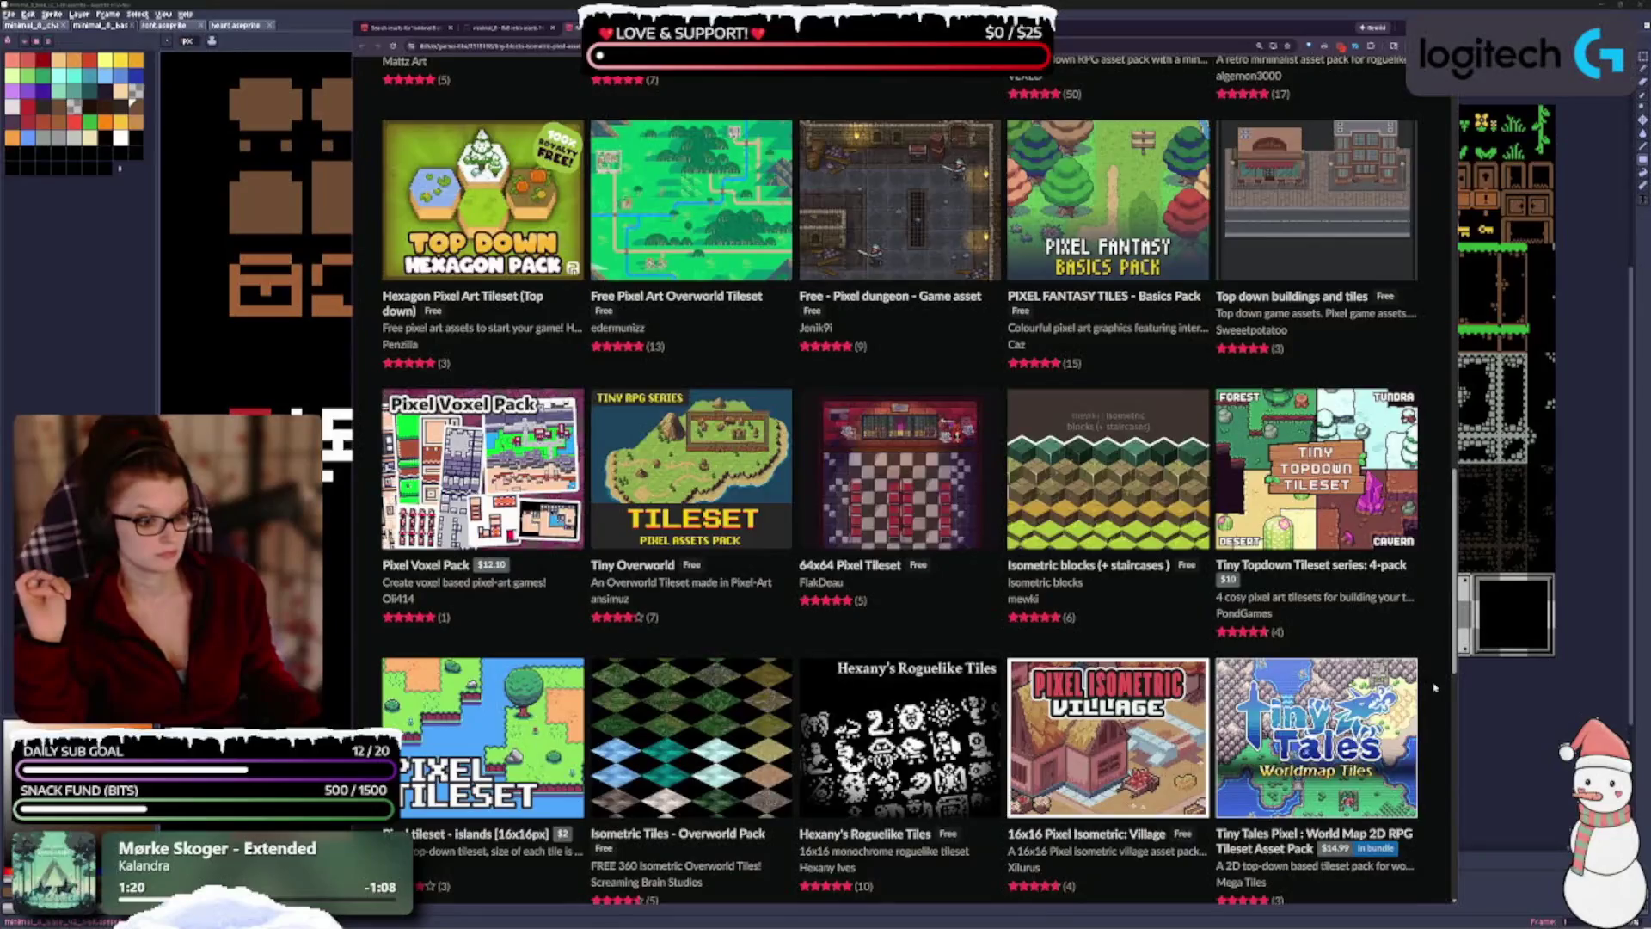
pyautogui.scroll(-8, 1435, 688)
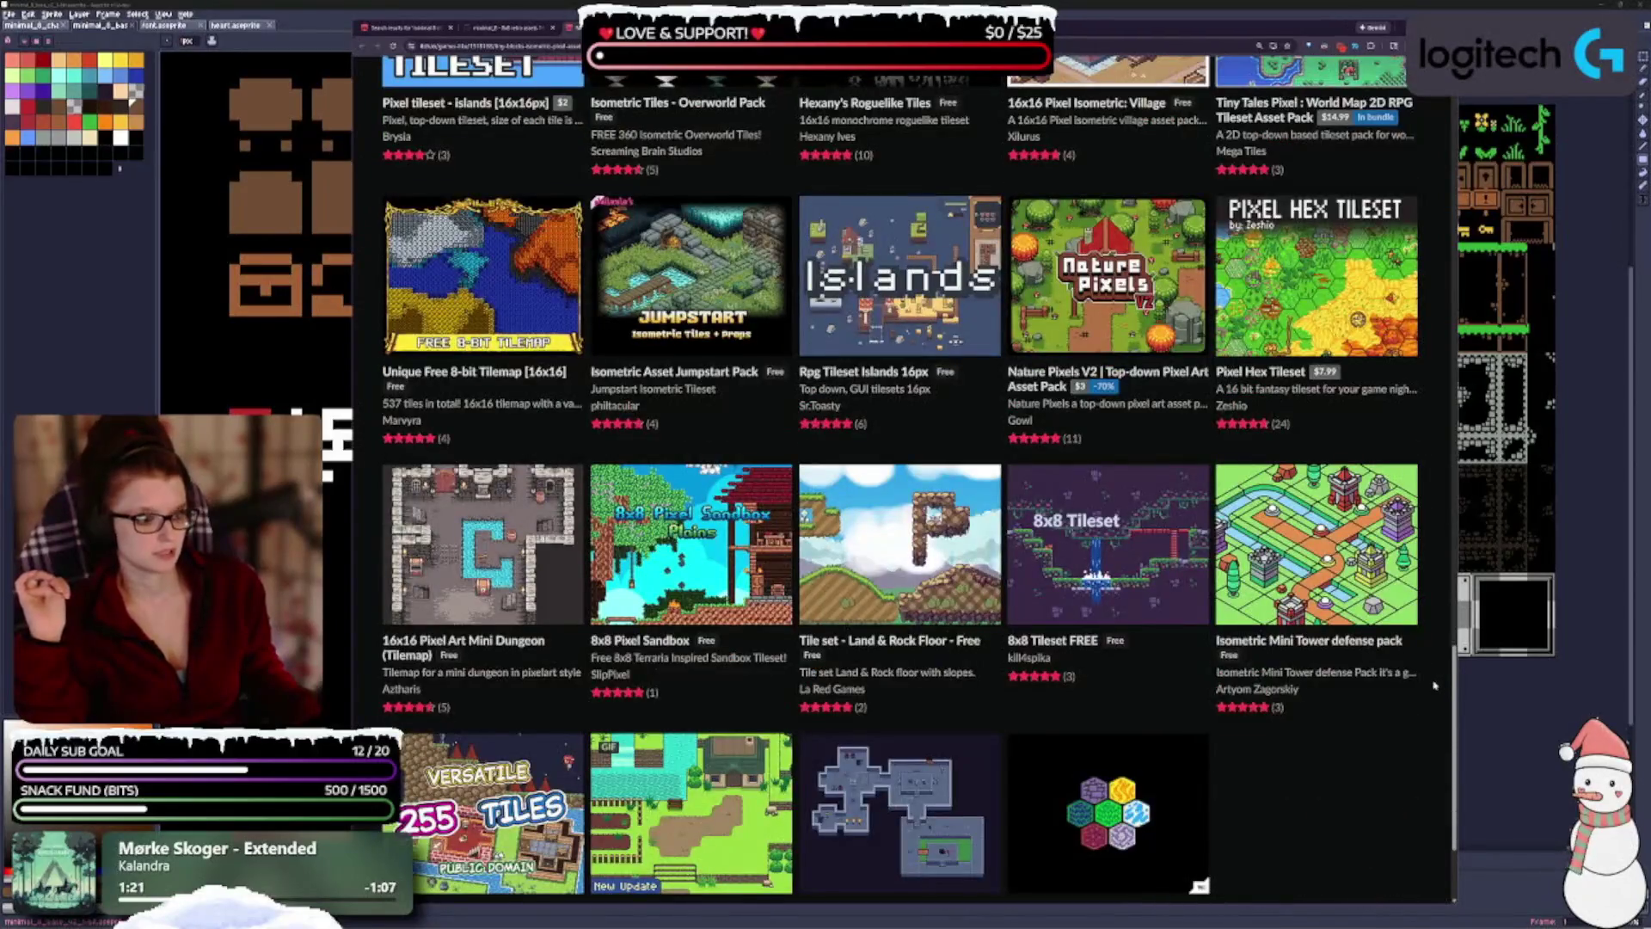
pyautogui.moveTo(725, 305)
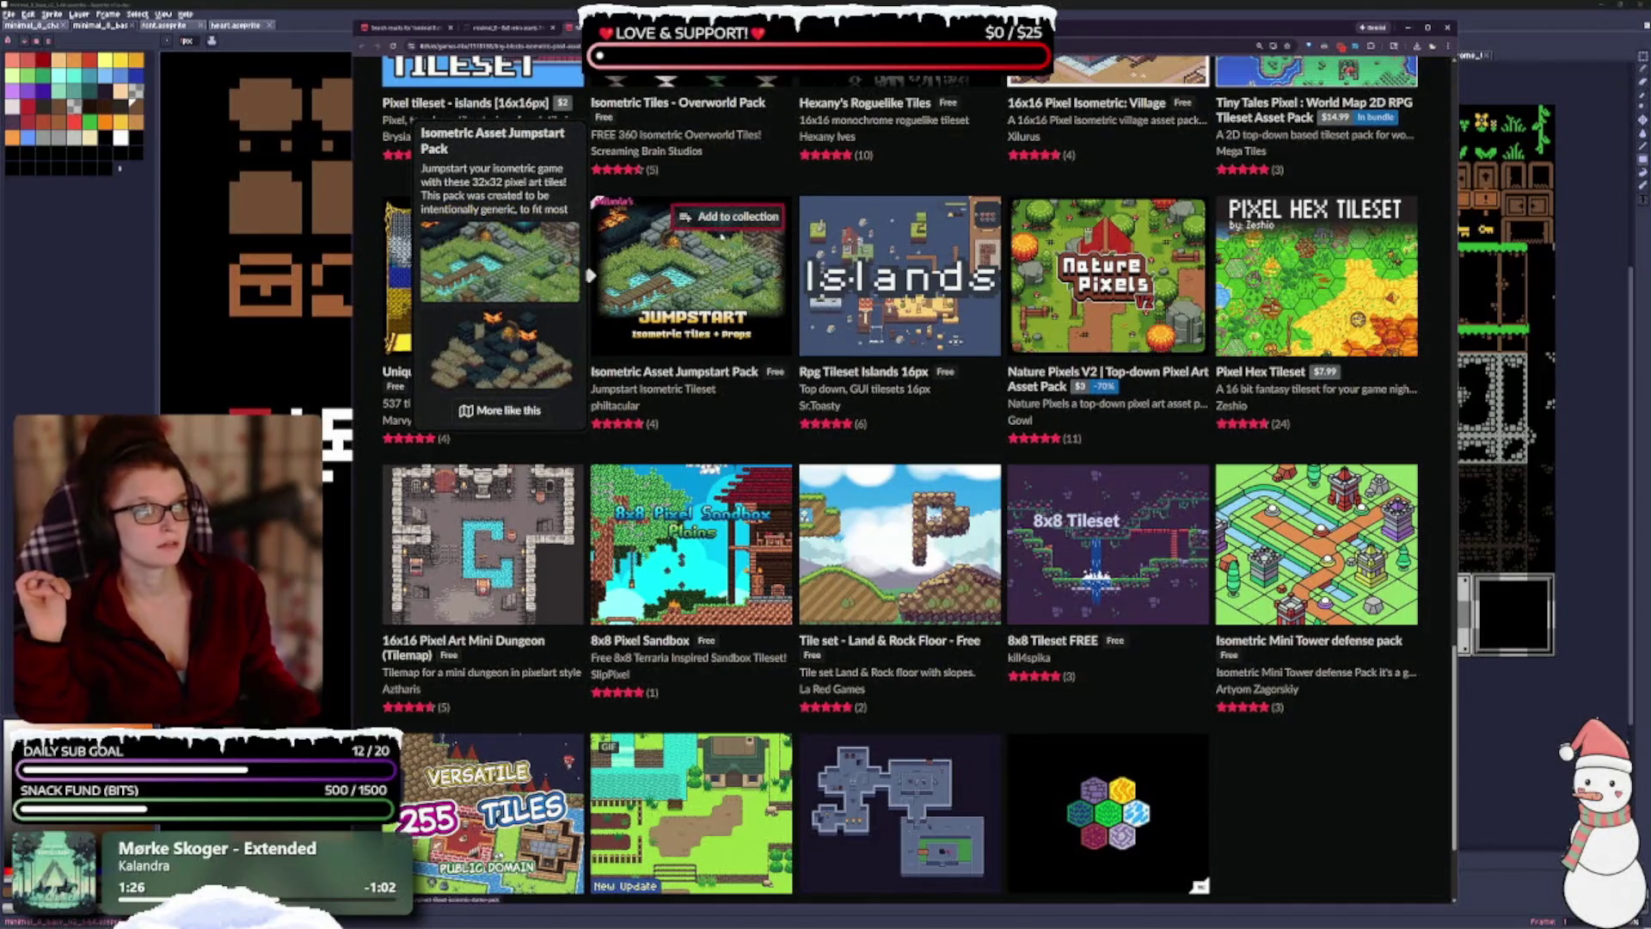
pyautogui.click(727, 217)
pyautogui.click(785, 583)
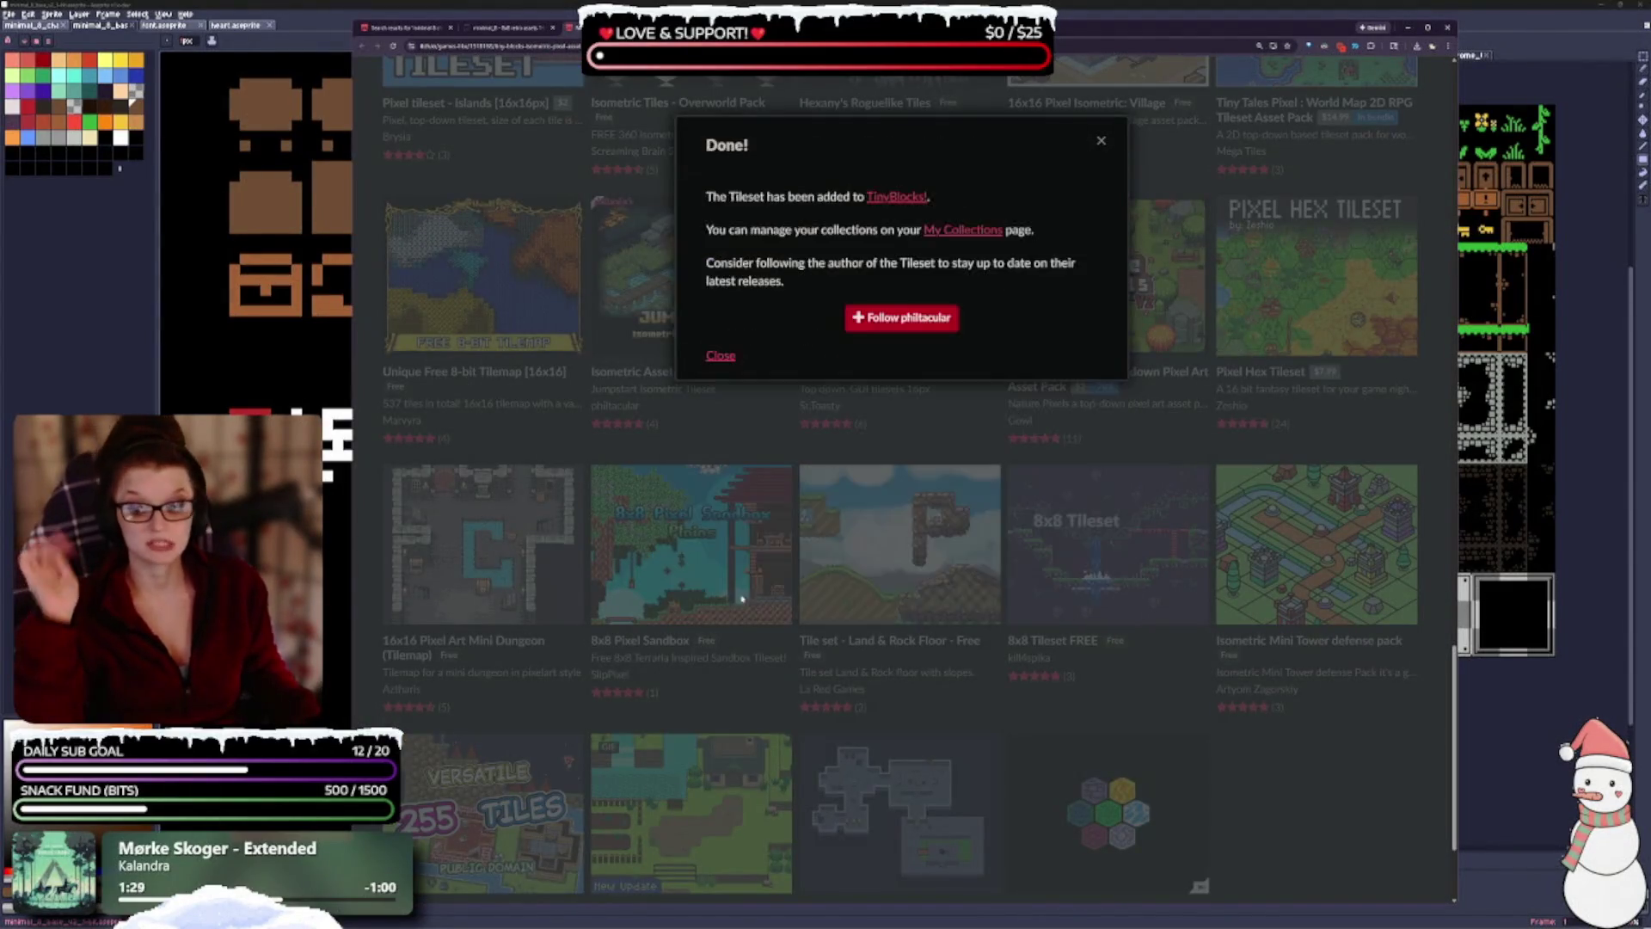
pyautogui.click(1288, 824)
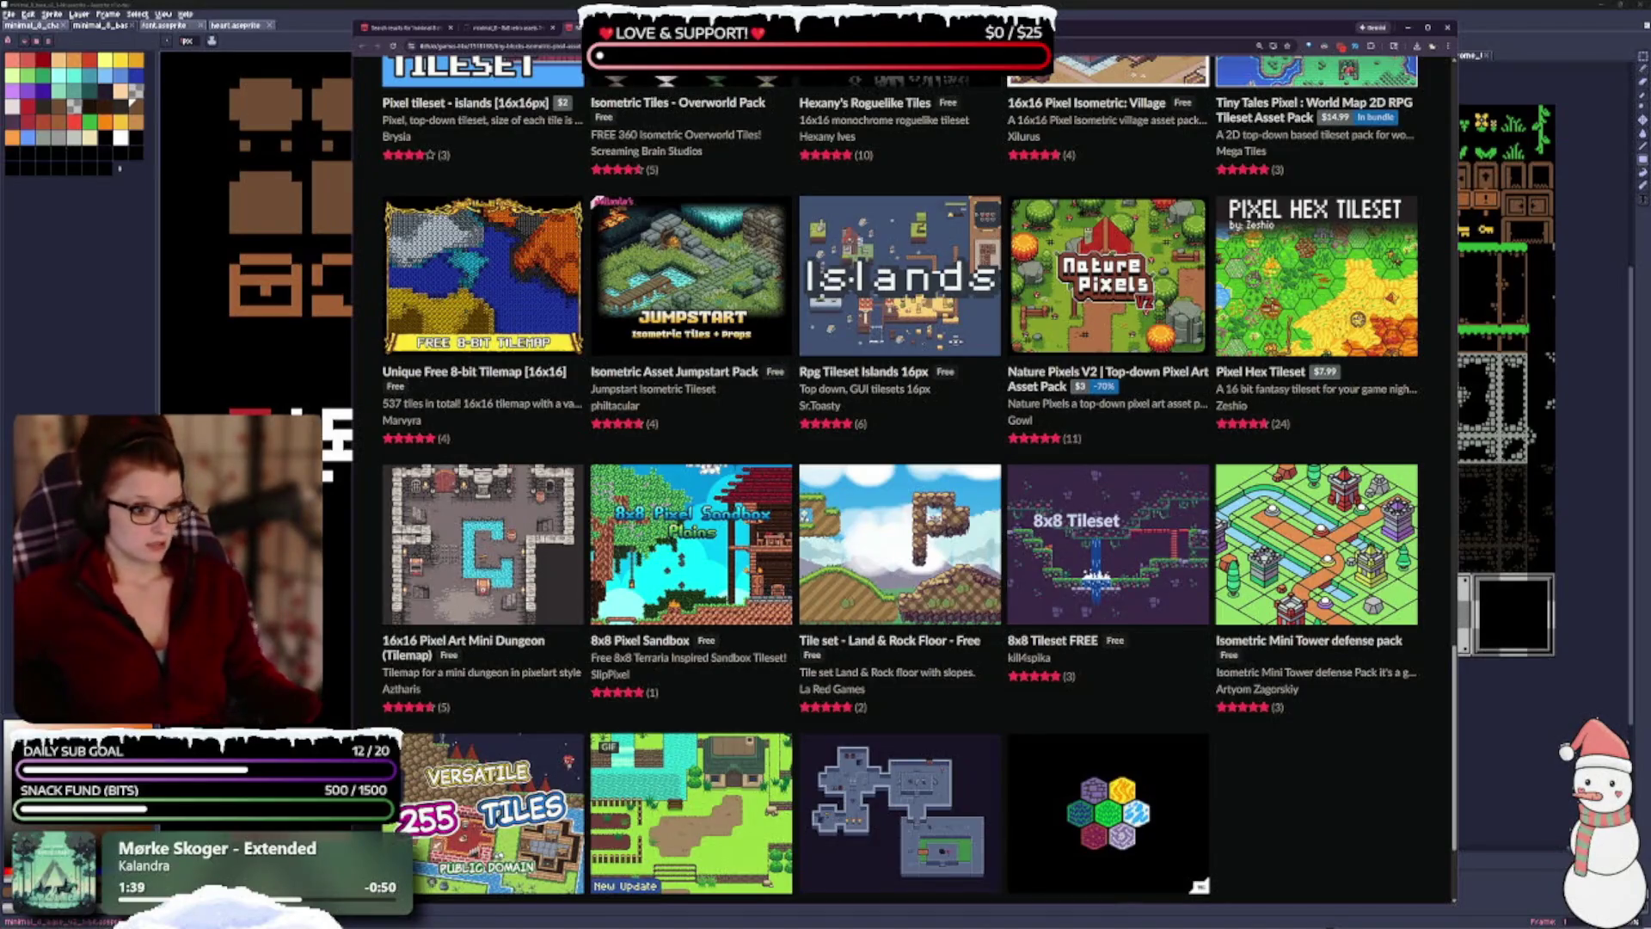
pyautogui.moveTo(1172, 572)
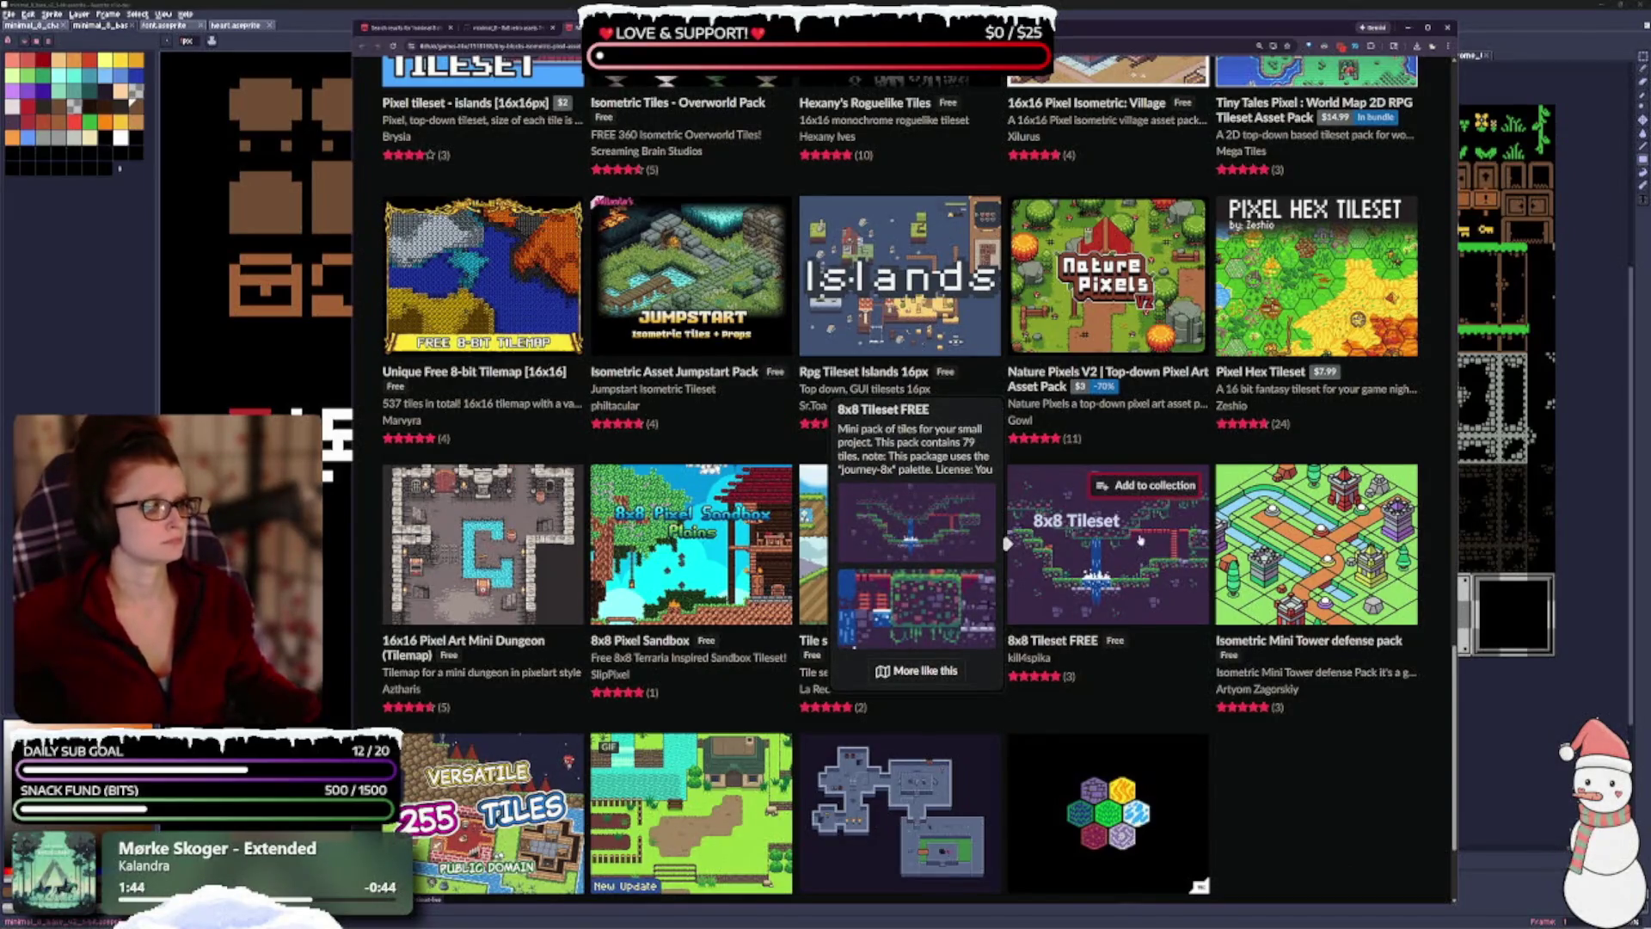
# Step: Save the 8x8 Tileset FREE pack into the Pixels collection
pyautogui.click(1146, 485)
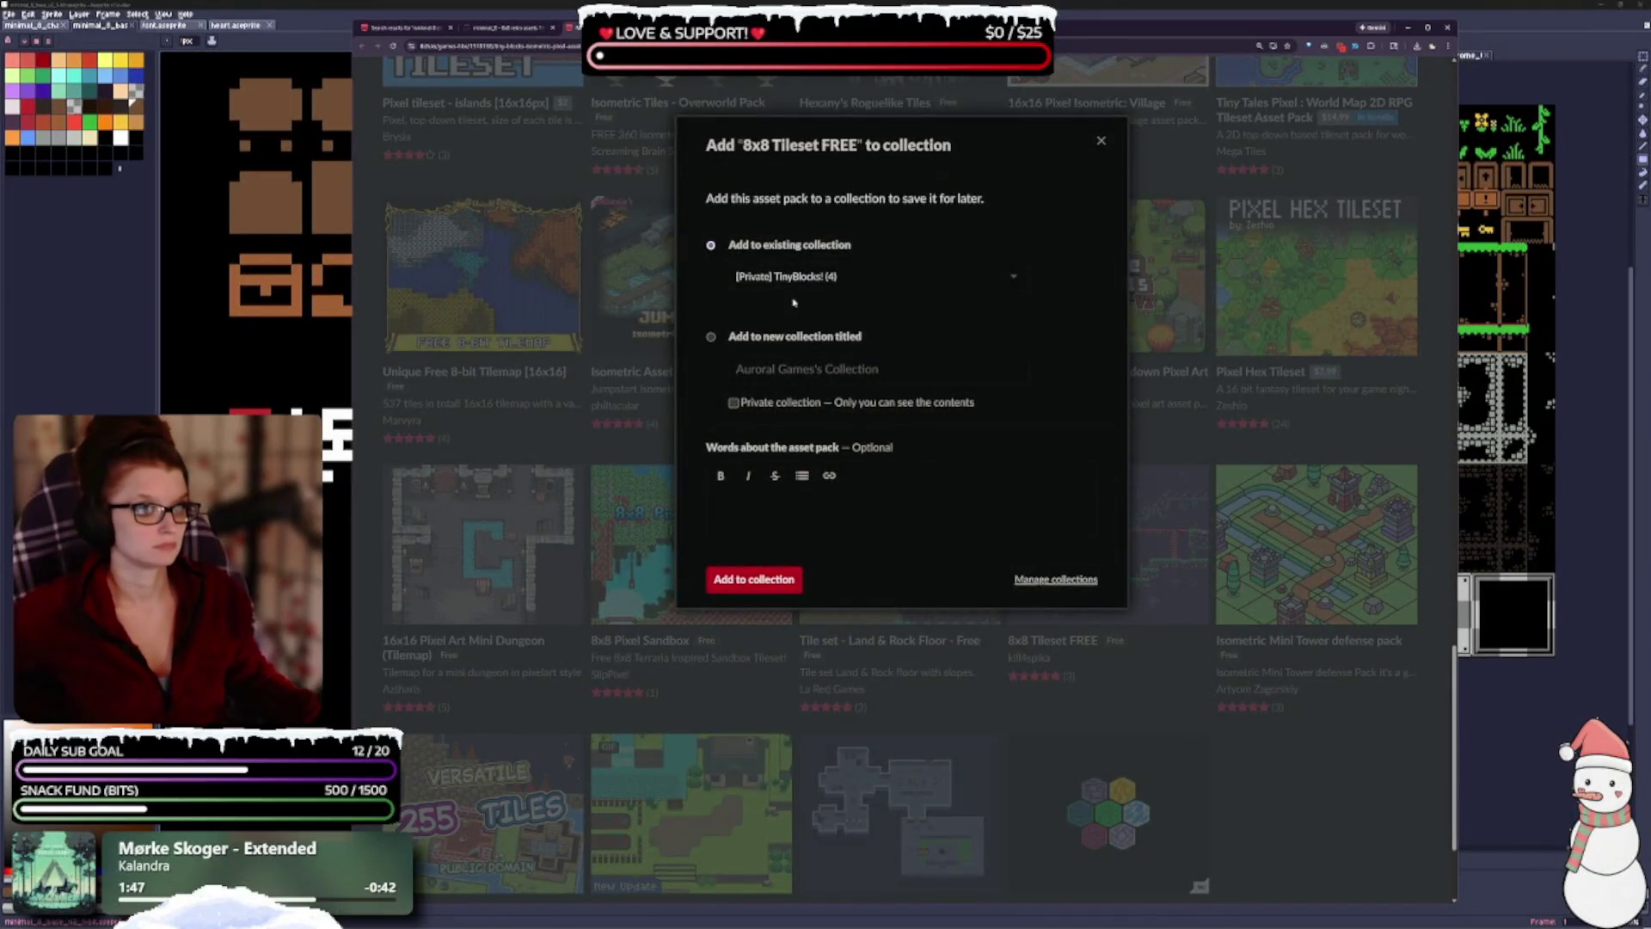
pyautogui.click(791, 277)
pyautogui.click(817, 339)
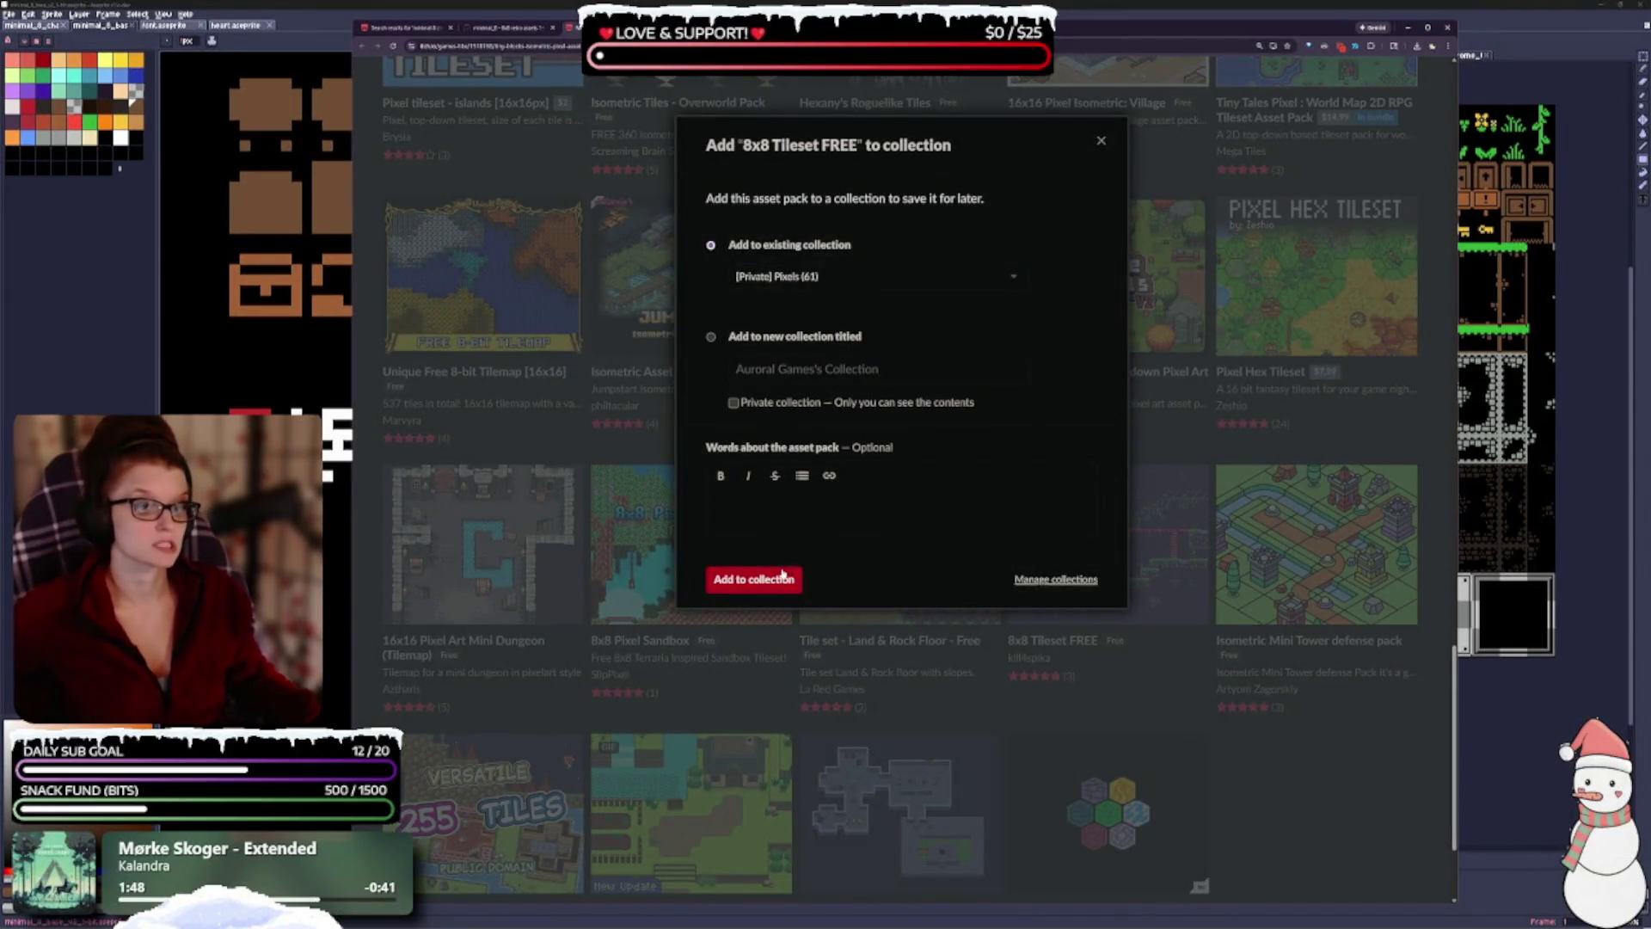
pyautogui.click(782, 576)
pyautogui.click(1292, 688)
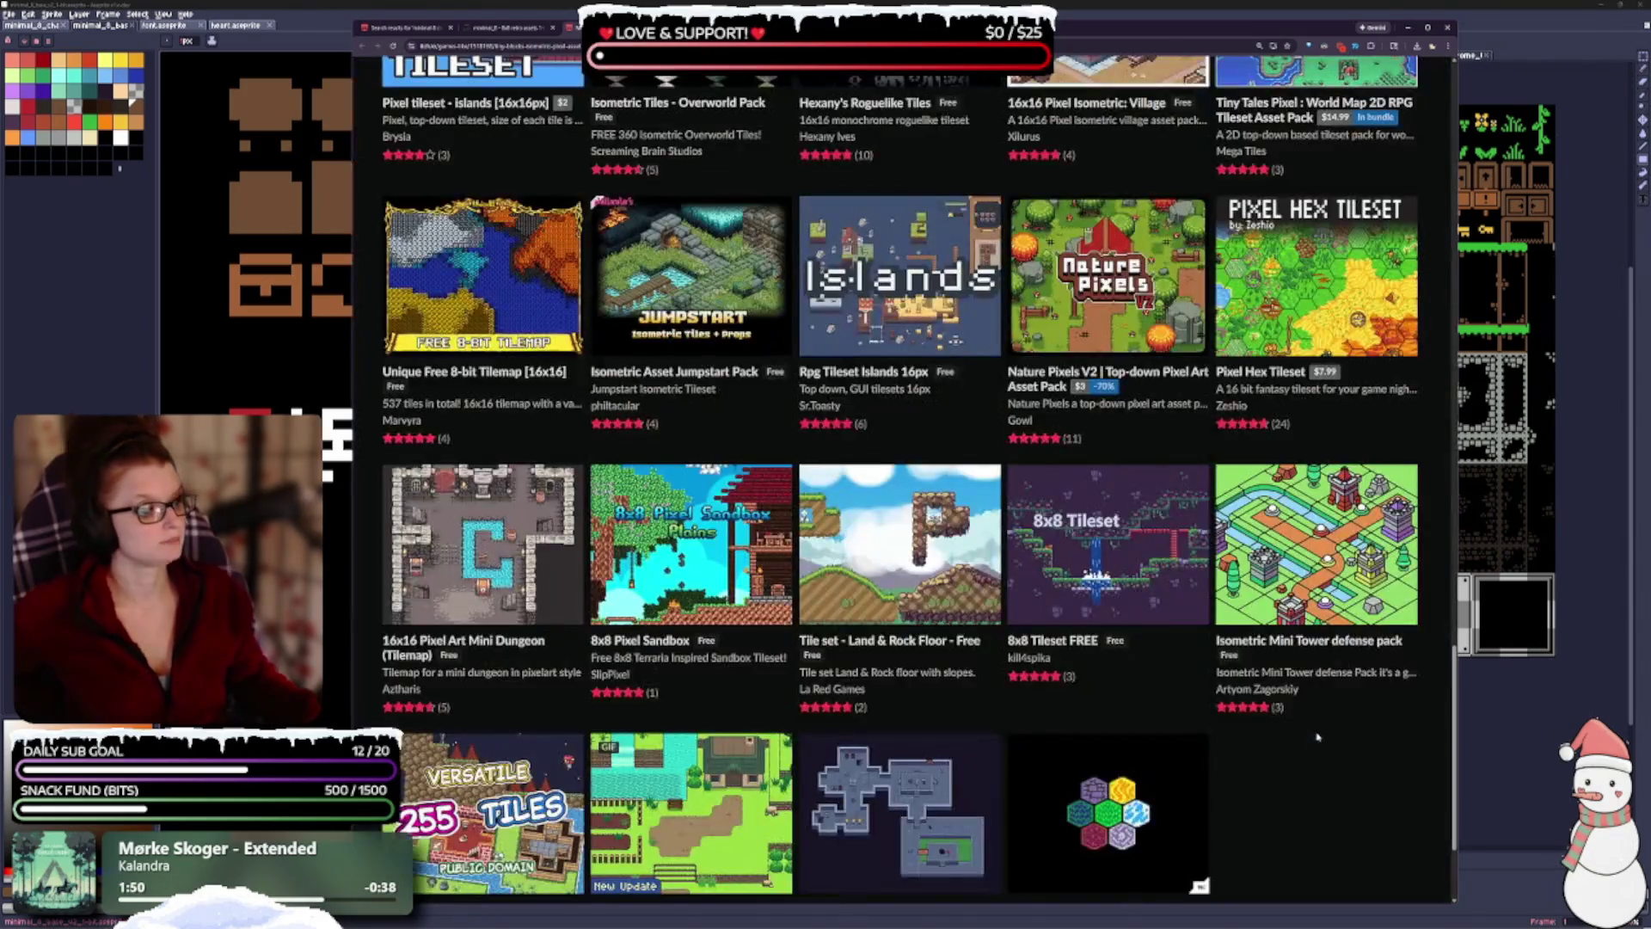
# Step: Scroll the search results and open the 8x8 Tileset FREE pack's page
pyautogui.moveTo(1140, 566)
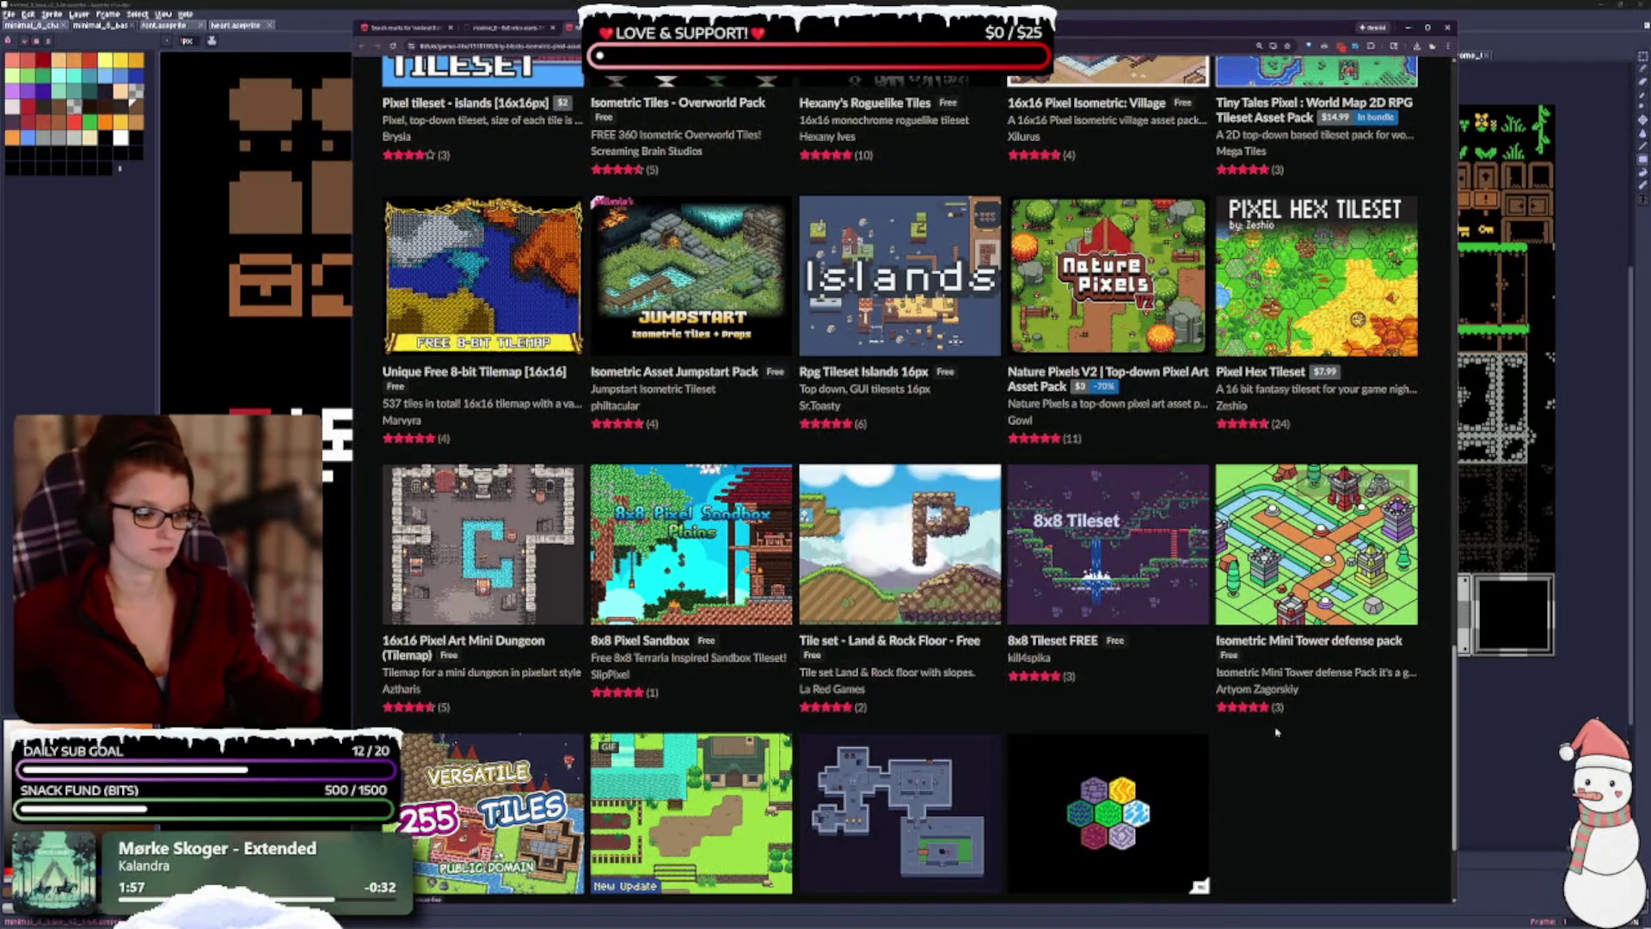
pyautogui.scroll(-2, 1323, 753)
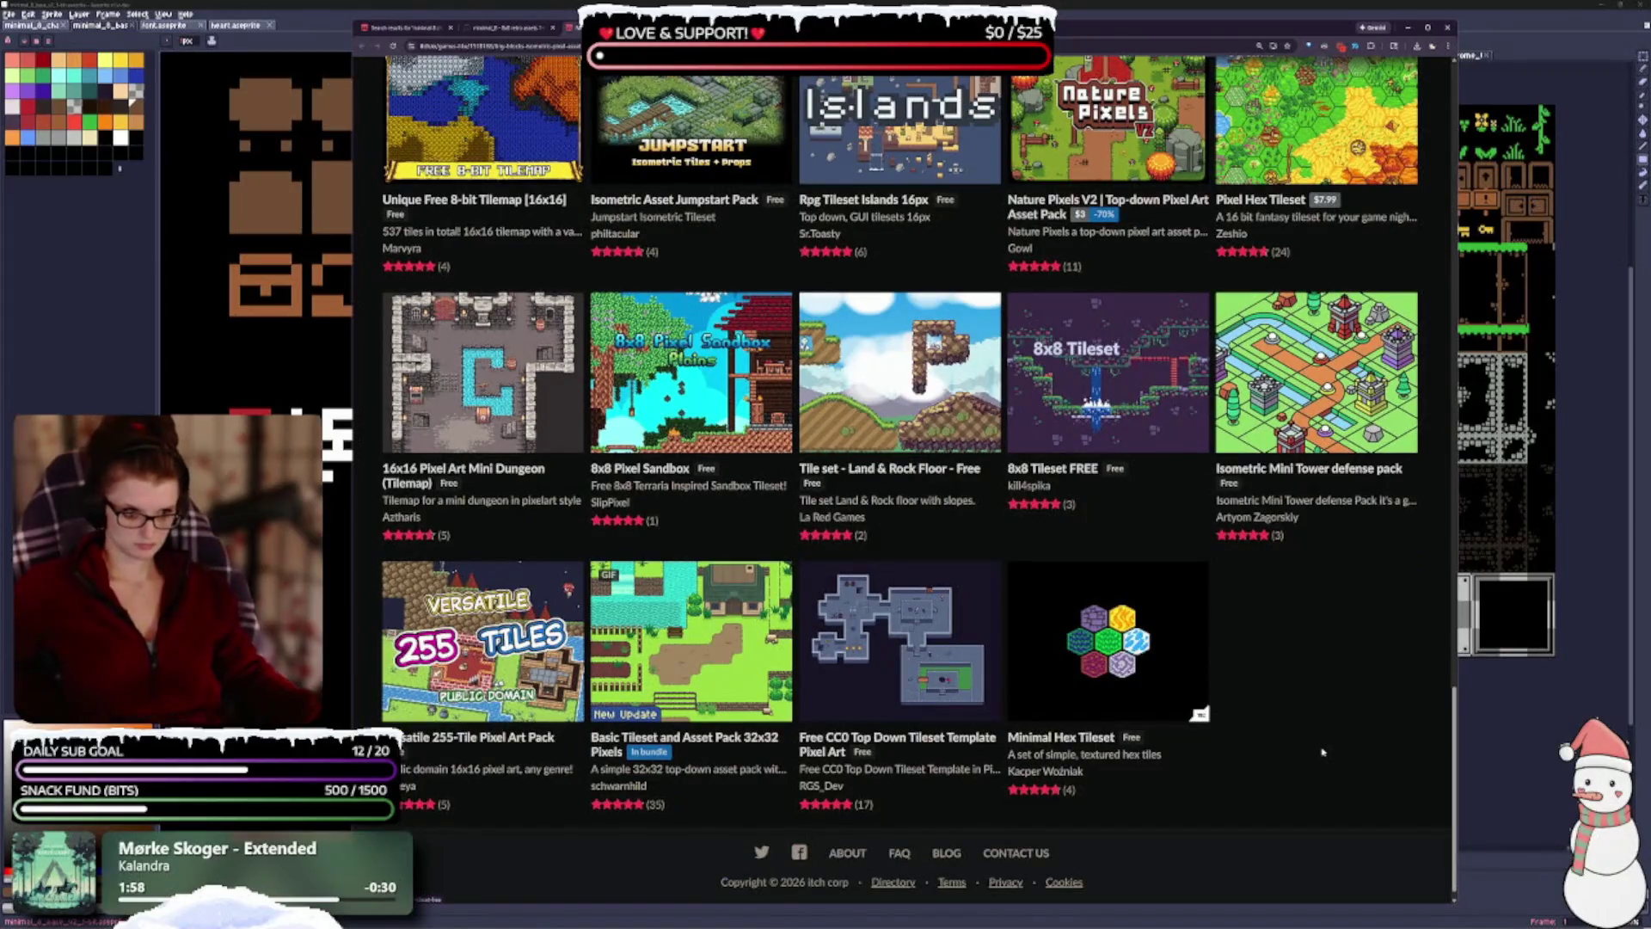
pyautogui.scroll(-1, 1346, 762)
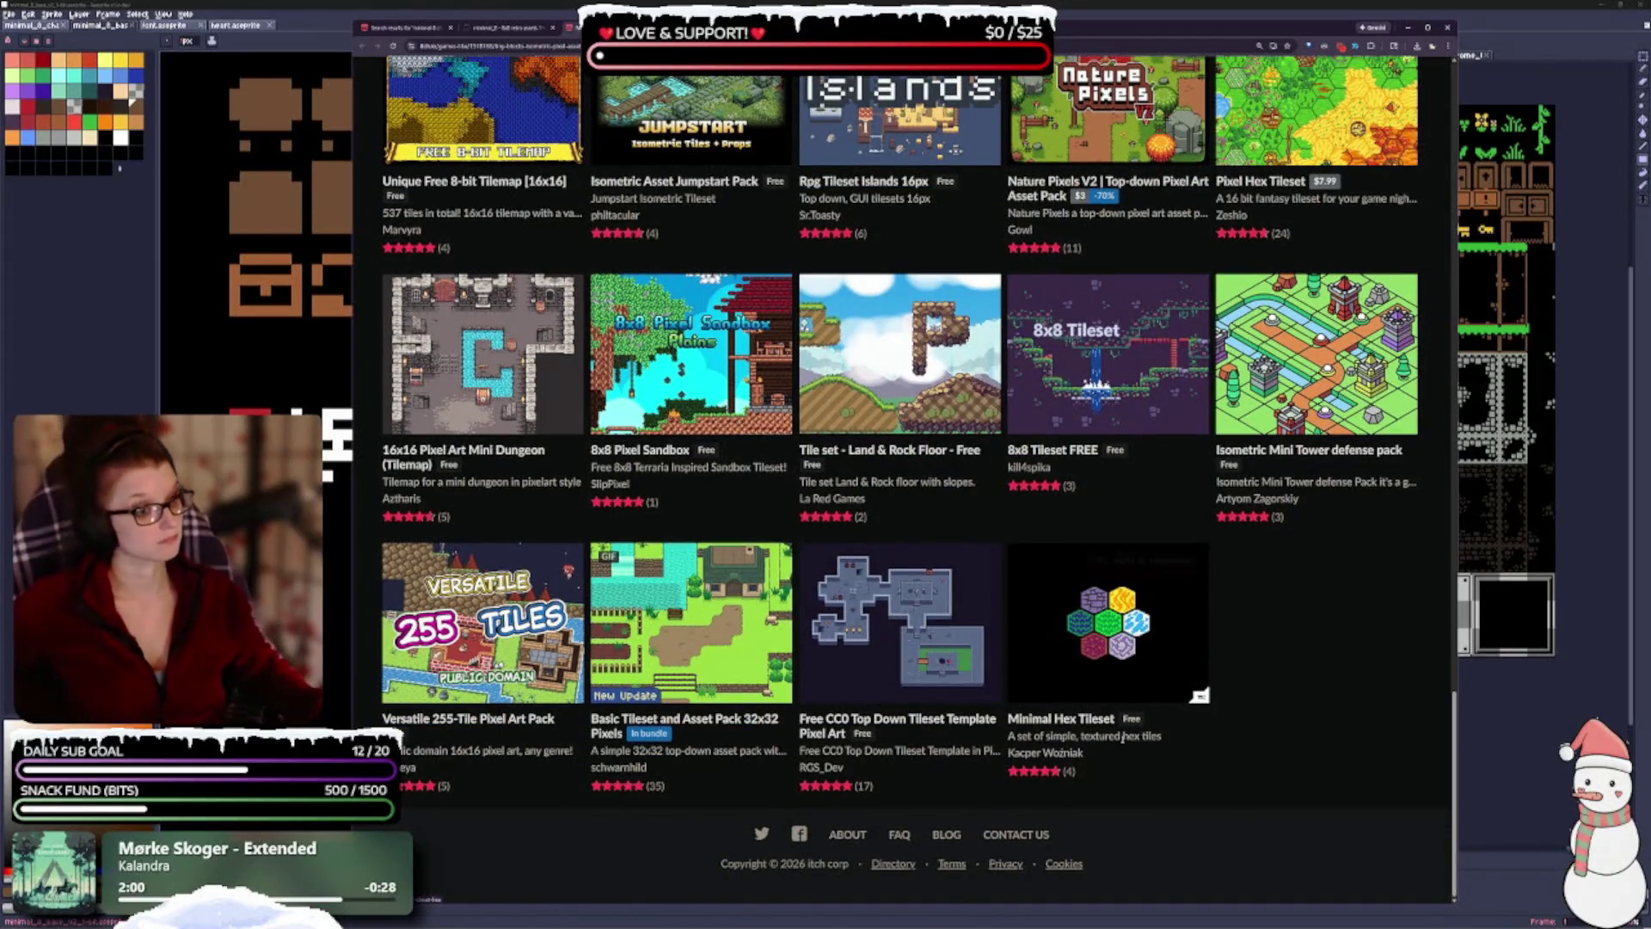
pyautogui.moveTo(1118, 602)
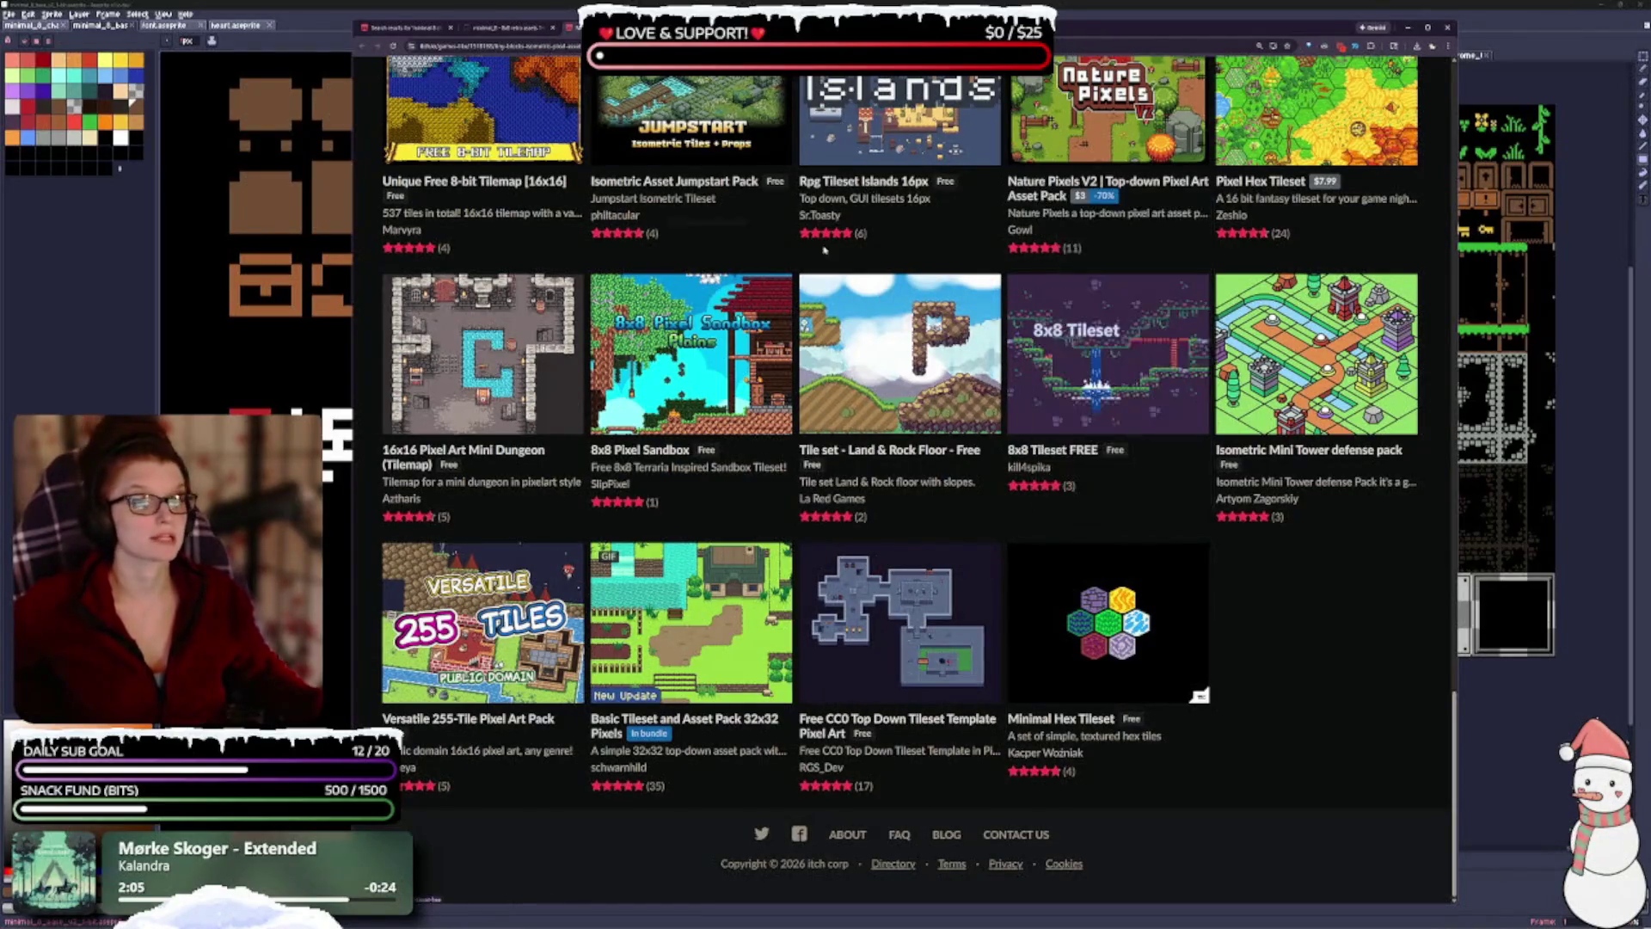
pyautogui.moveTo(590, 84)
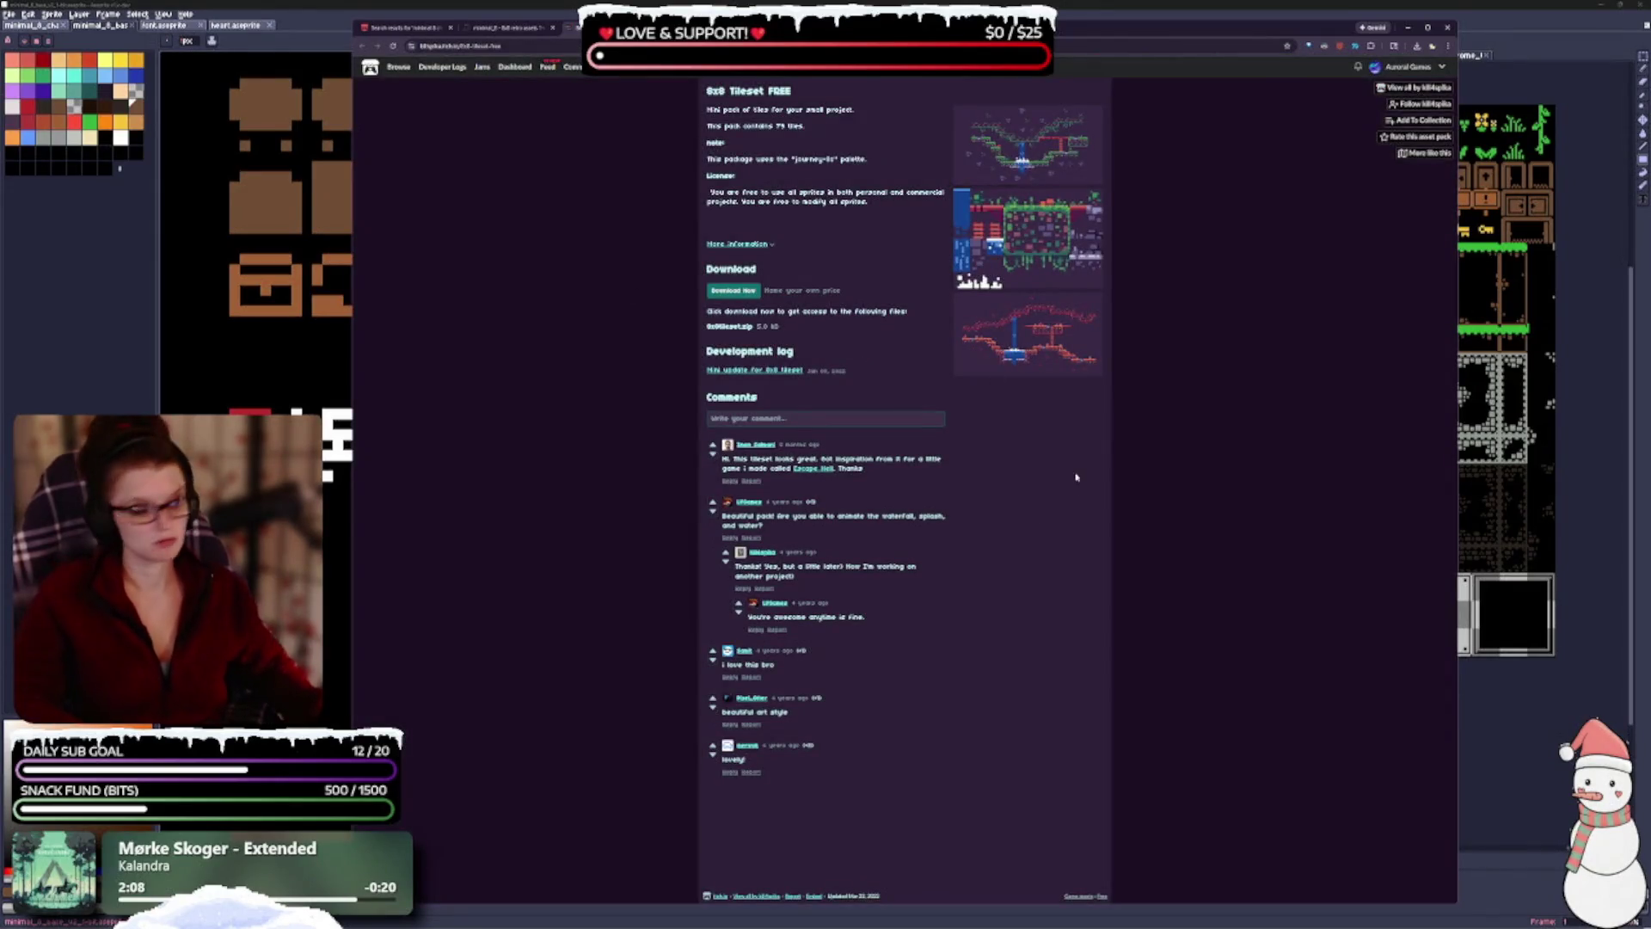
# Step: Reset the page zoom and skip payment to reach the 8x8tileset.zip download
pyautogui.hotkey('ctrl', '0')
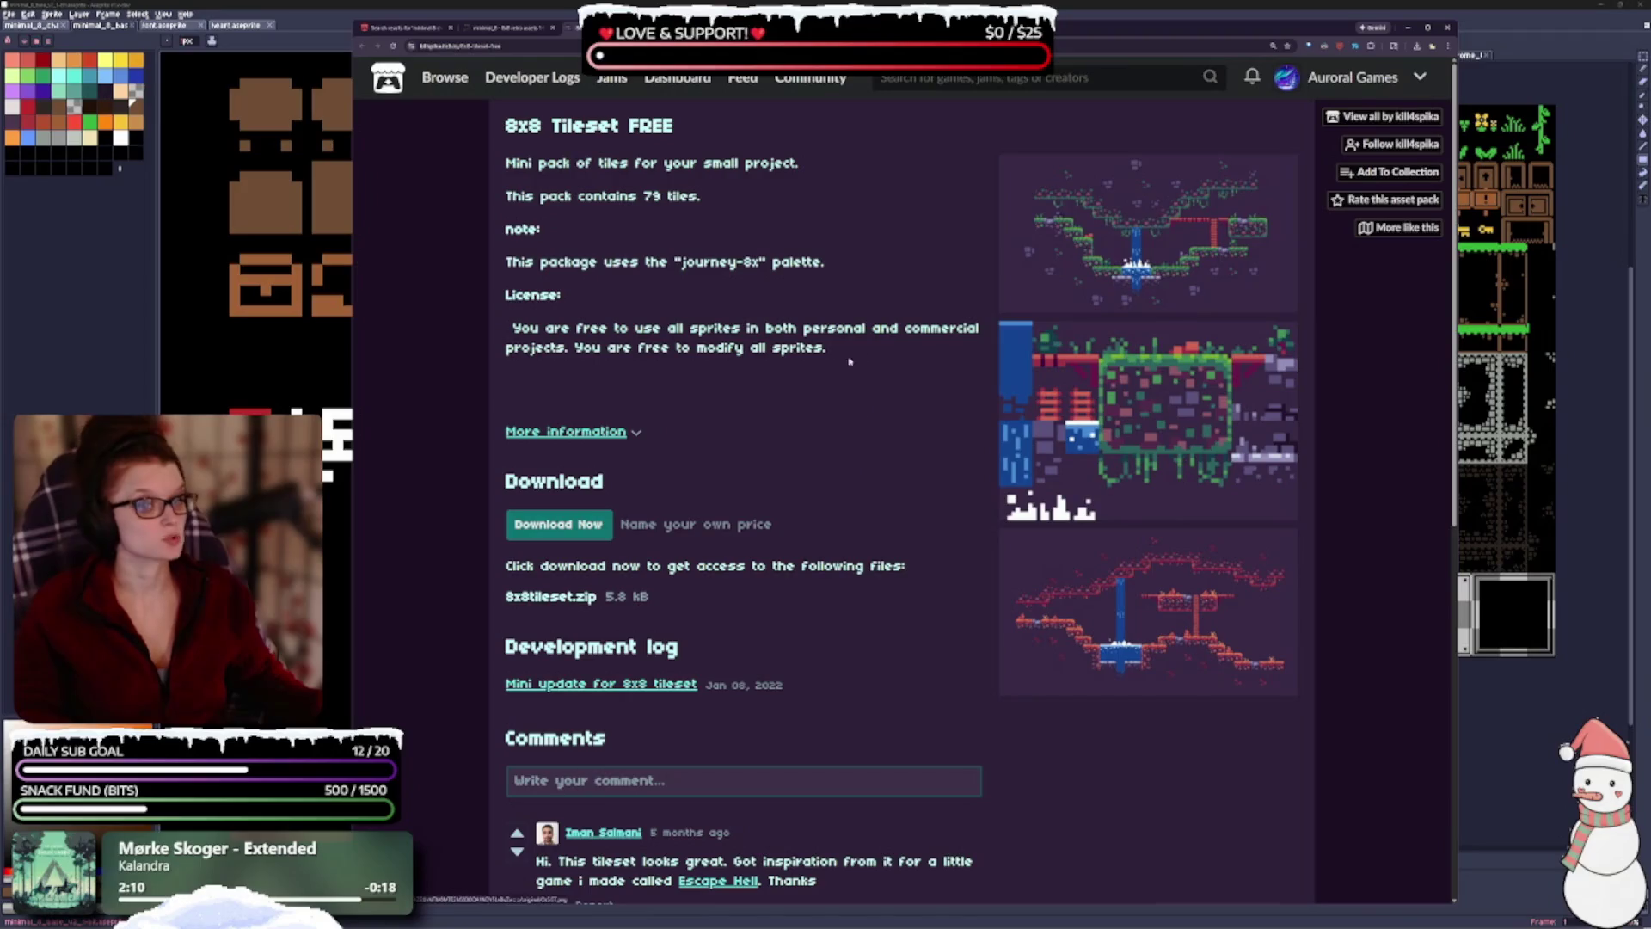
pyautogui.click(558, 524)
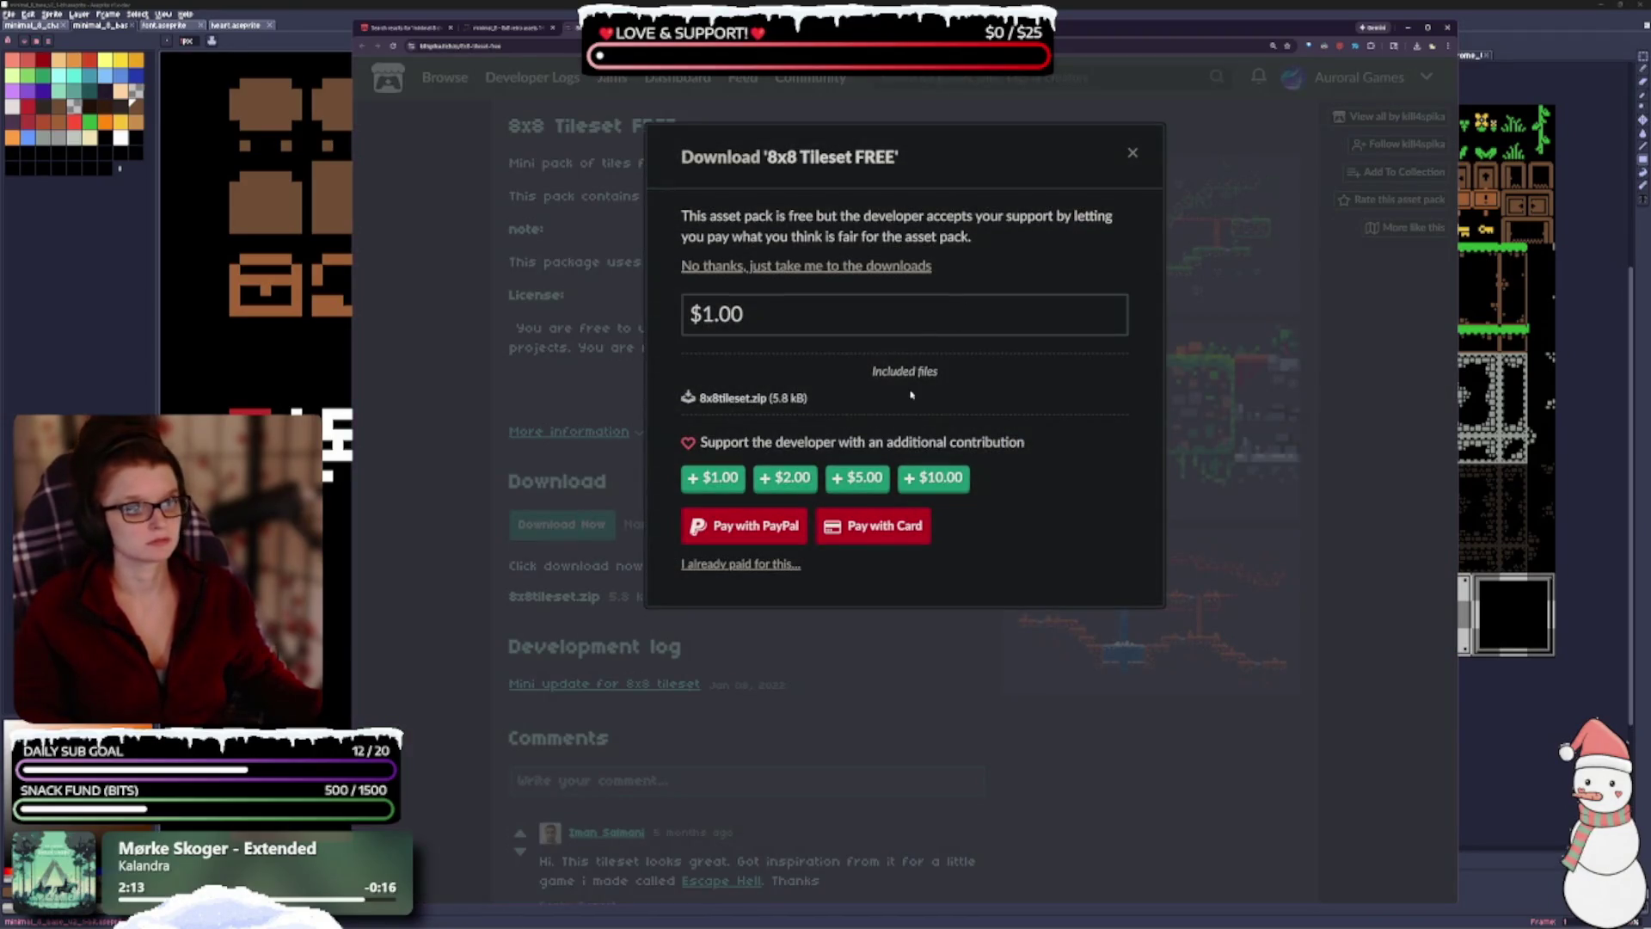
pyautogui.click(753, 267)
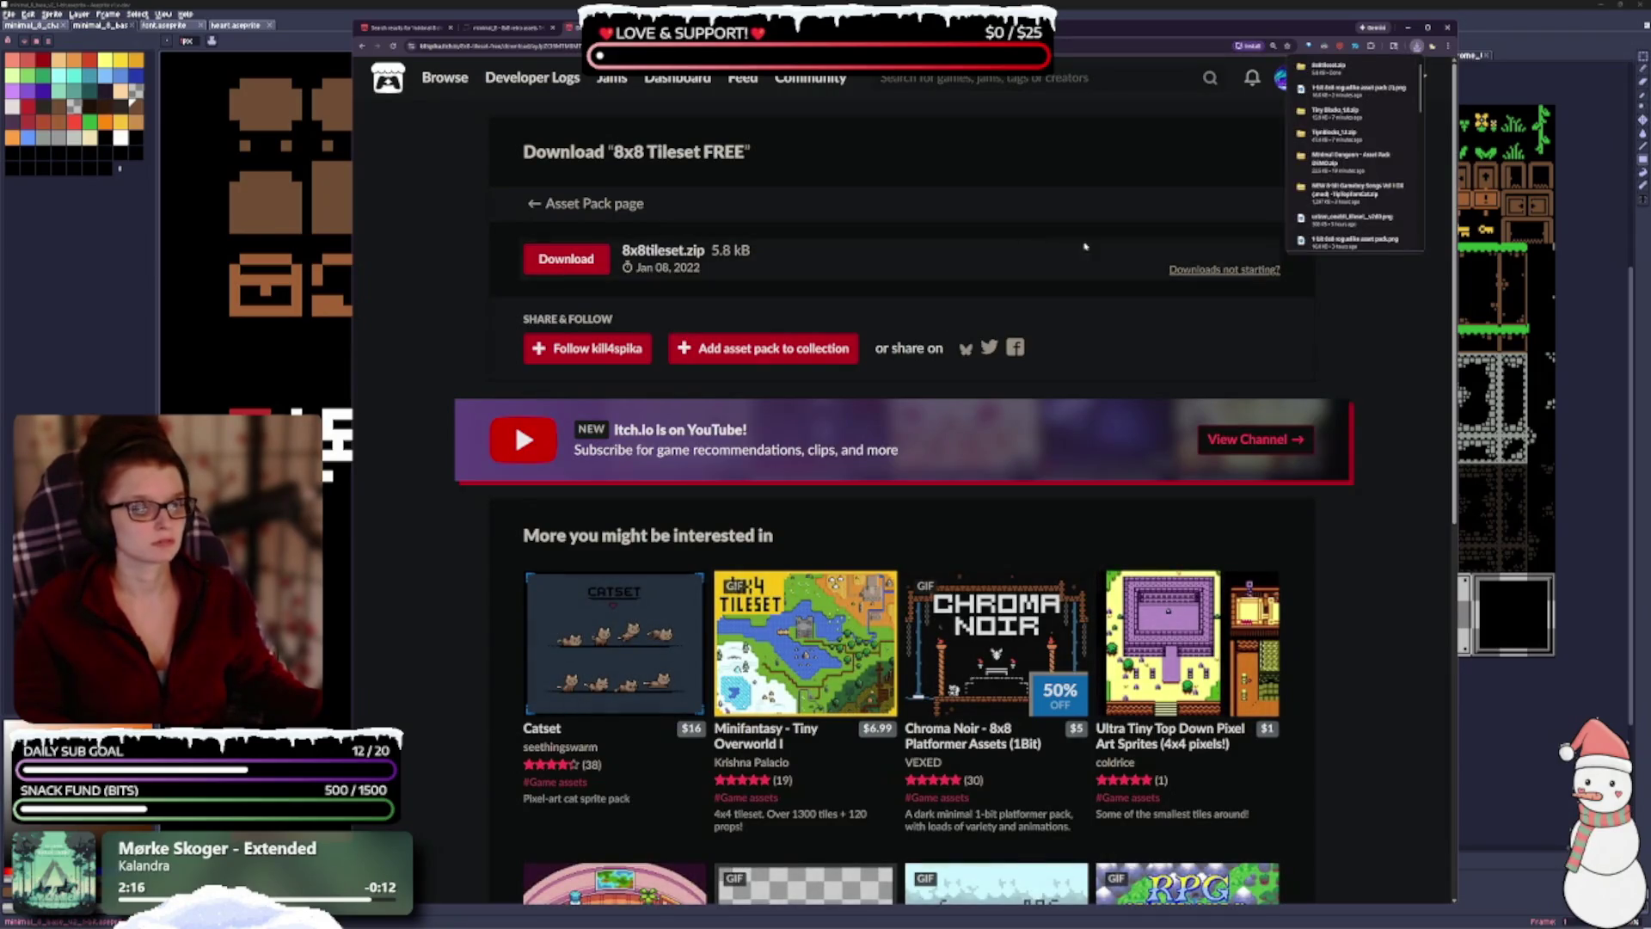
# Step: Scroll through recommended packs such as Fantasy RPG [8x8] Asset Pack and Retro Lines
pyautogui.scroll(-2, 1174, 854)
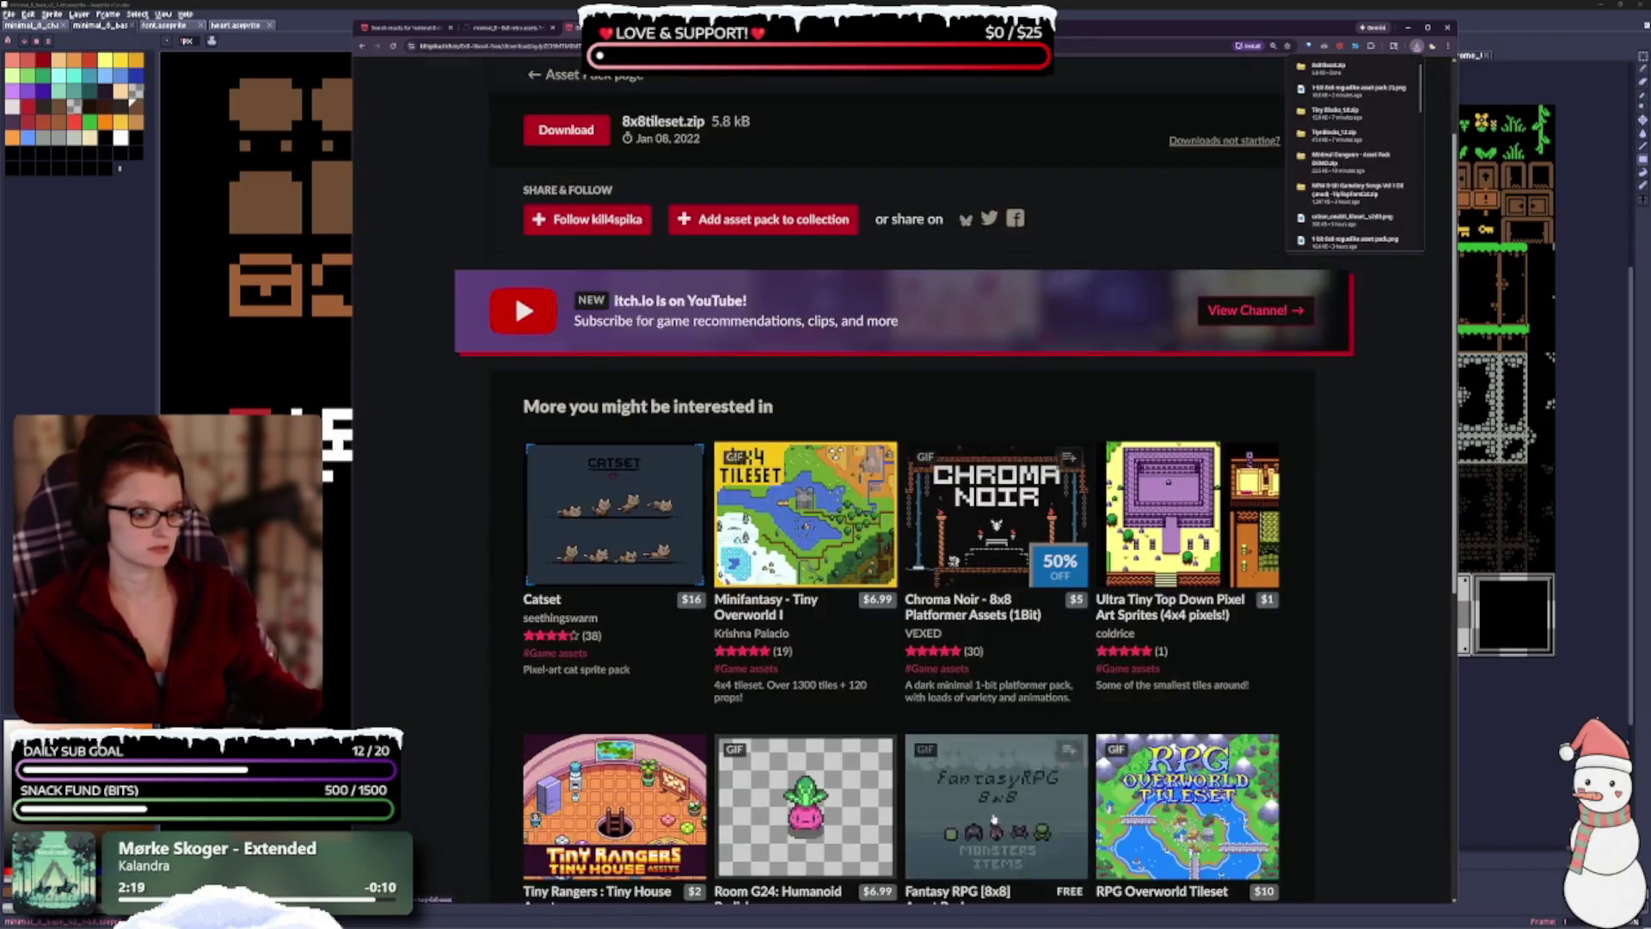
pyautogui.scroll(-3, 1174, 854)
pyautogui.scroll(-2, 780, 449)
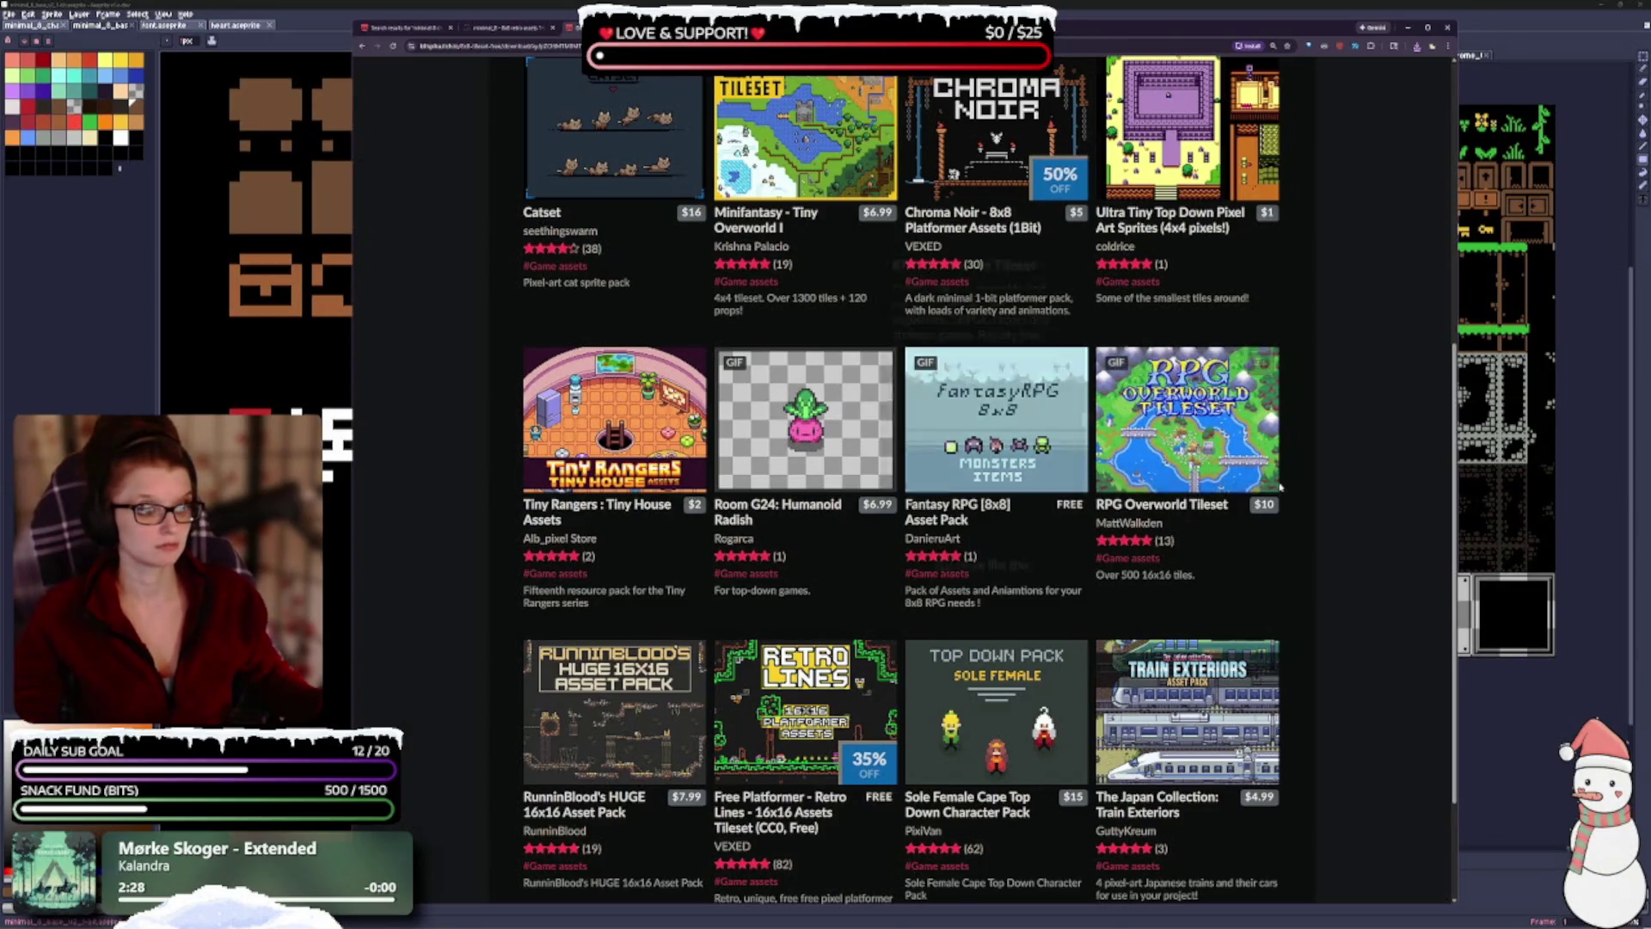
pyautogui.scroll(-2, 1301, 452)
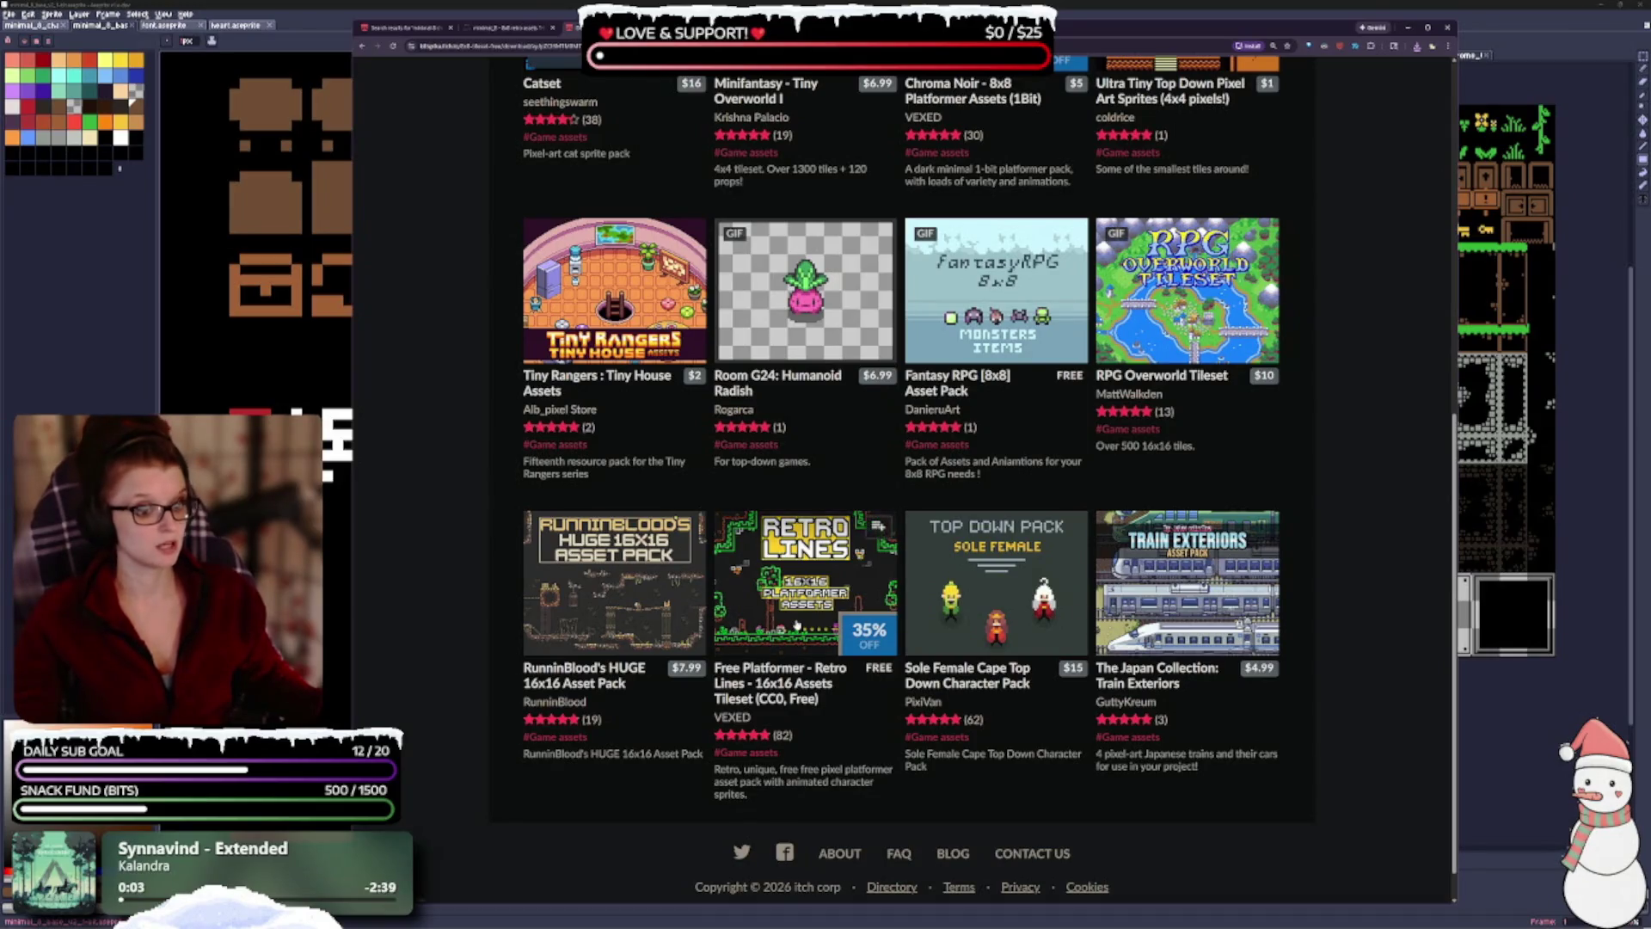
pyautogui.moveTo(796, 625)
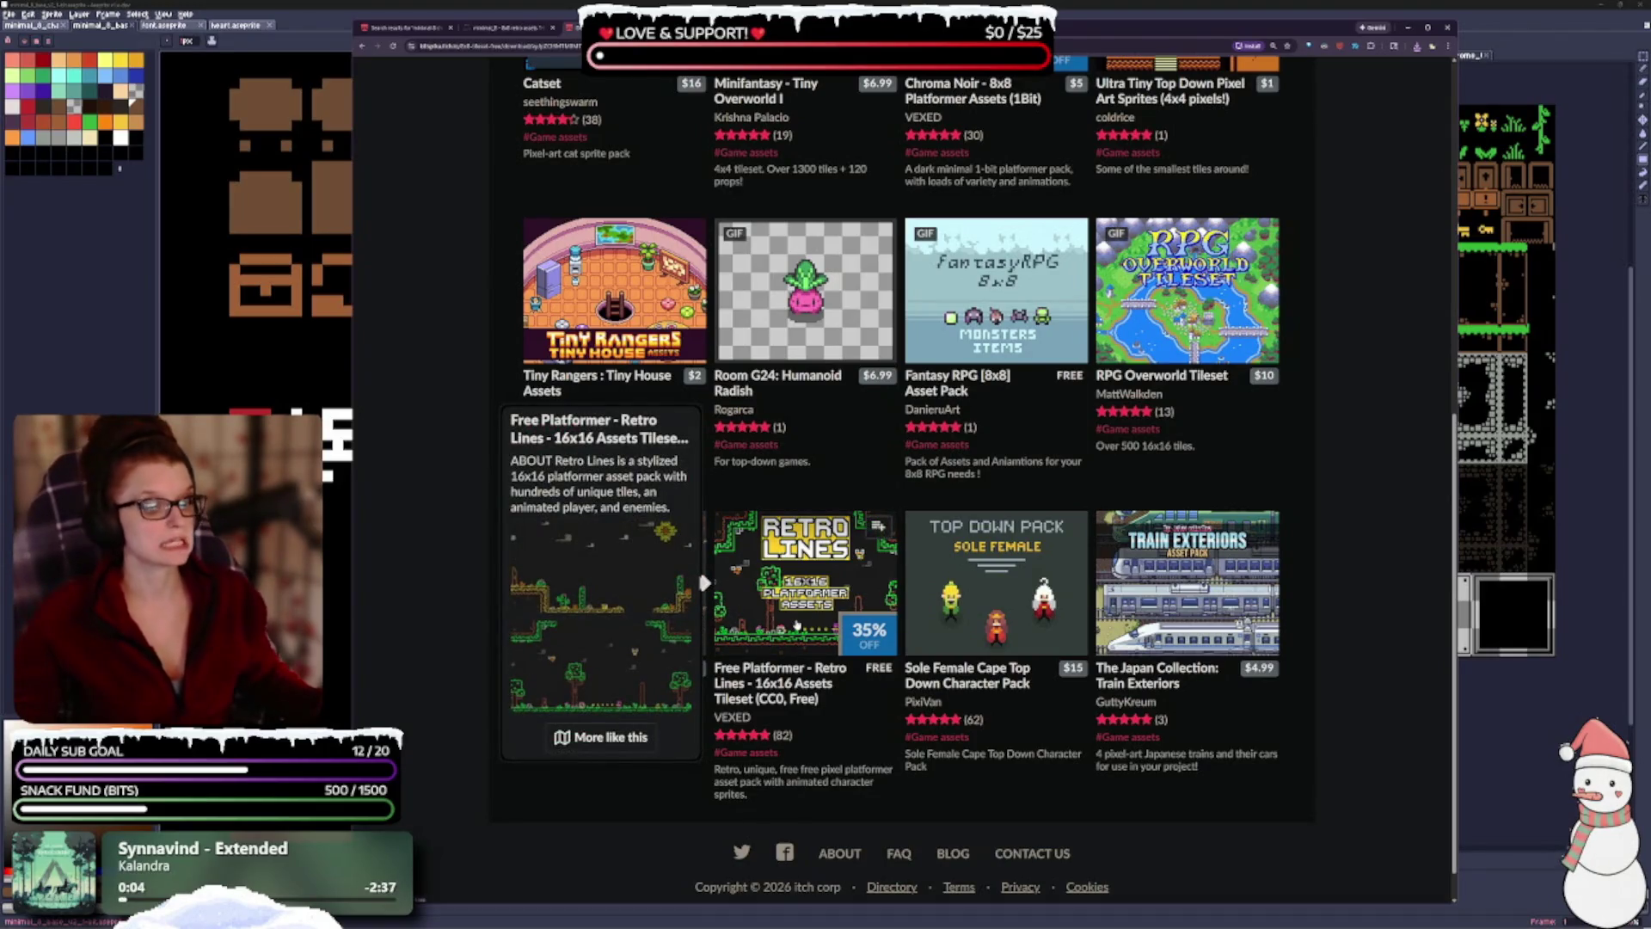
pyautogui.scroll(2, 1323, 538)
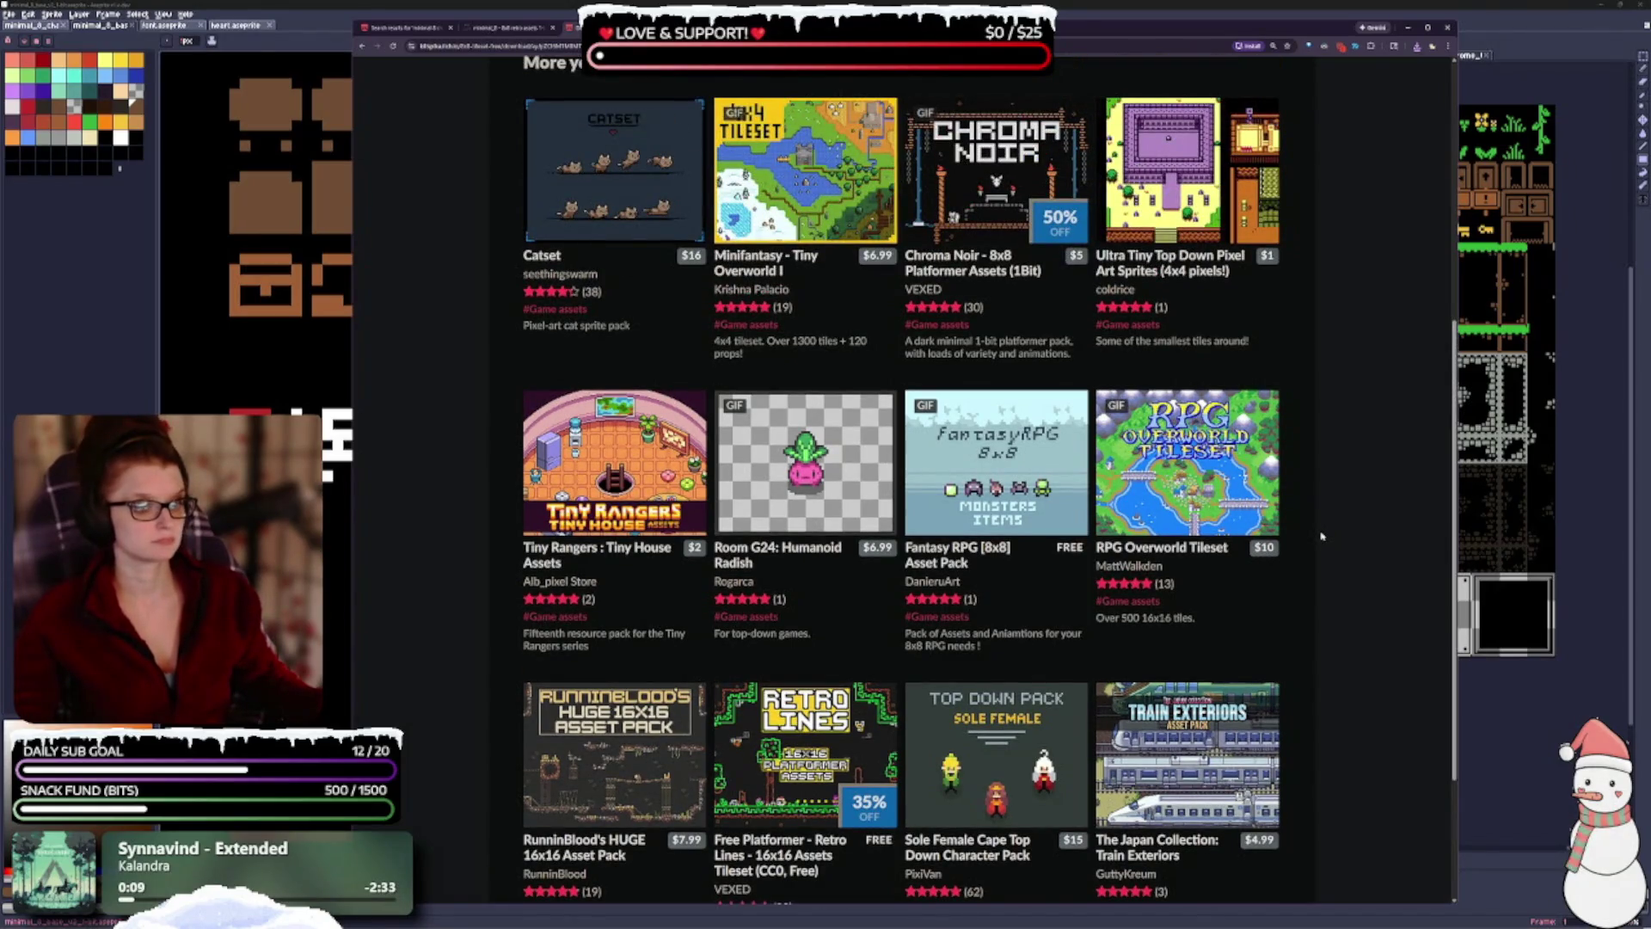
pyautogui.moveTo(836, 471)
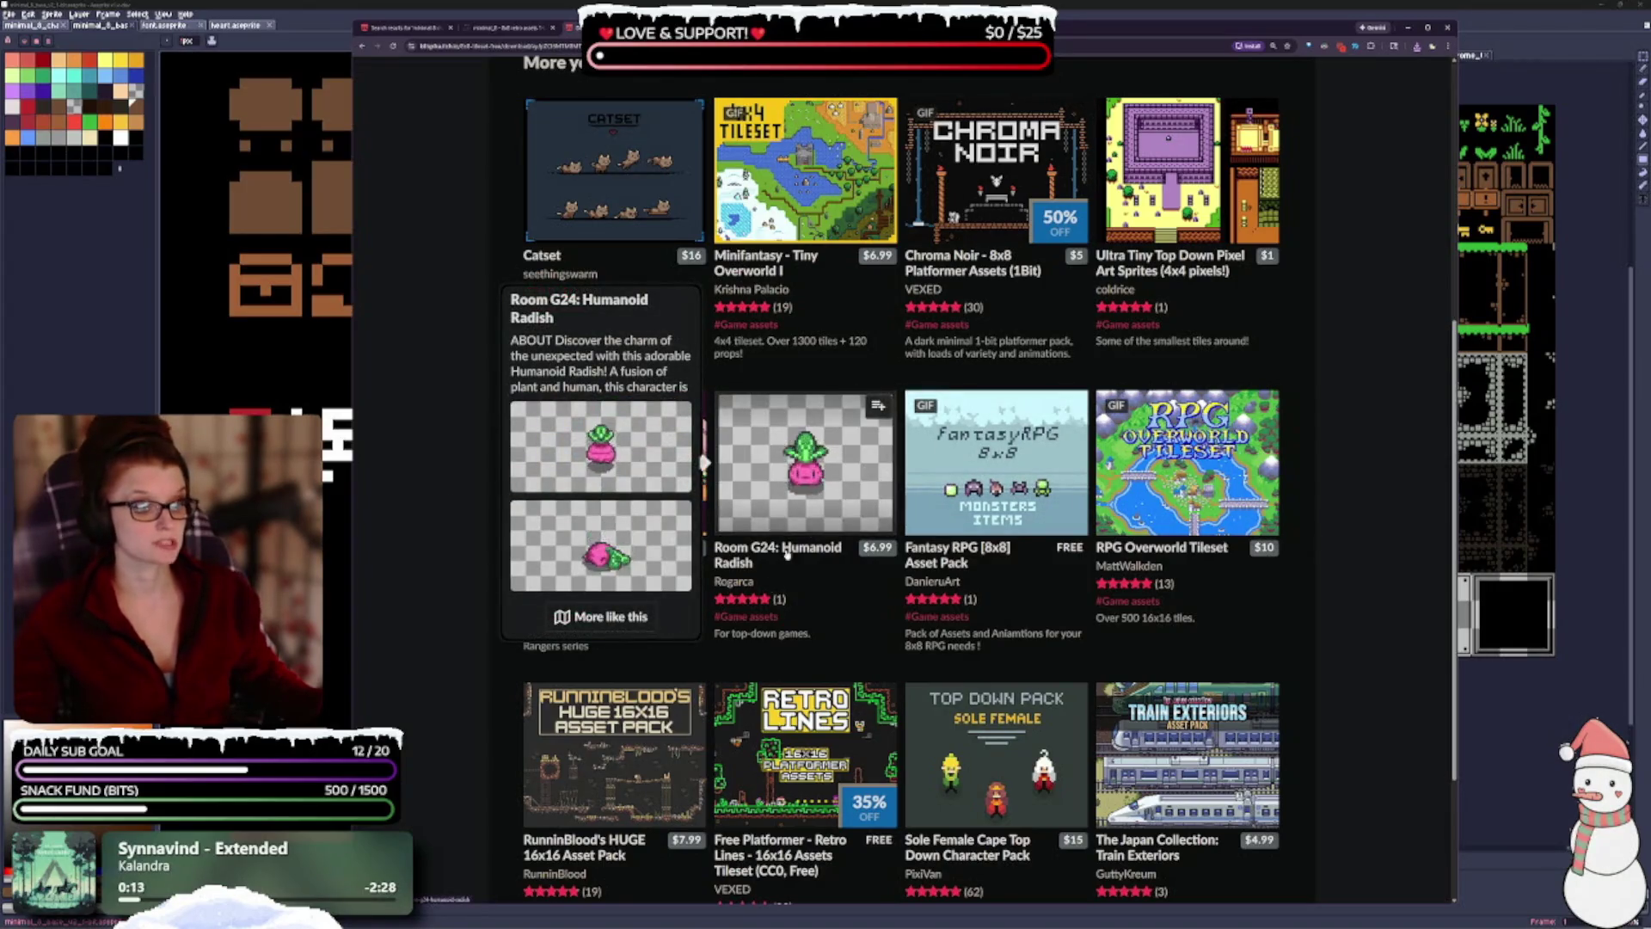
pyautogui.moveTo(989, 506)
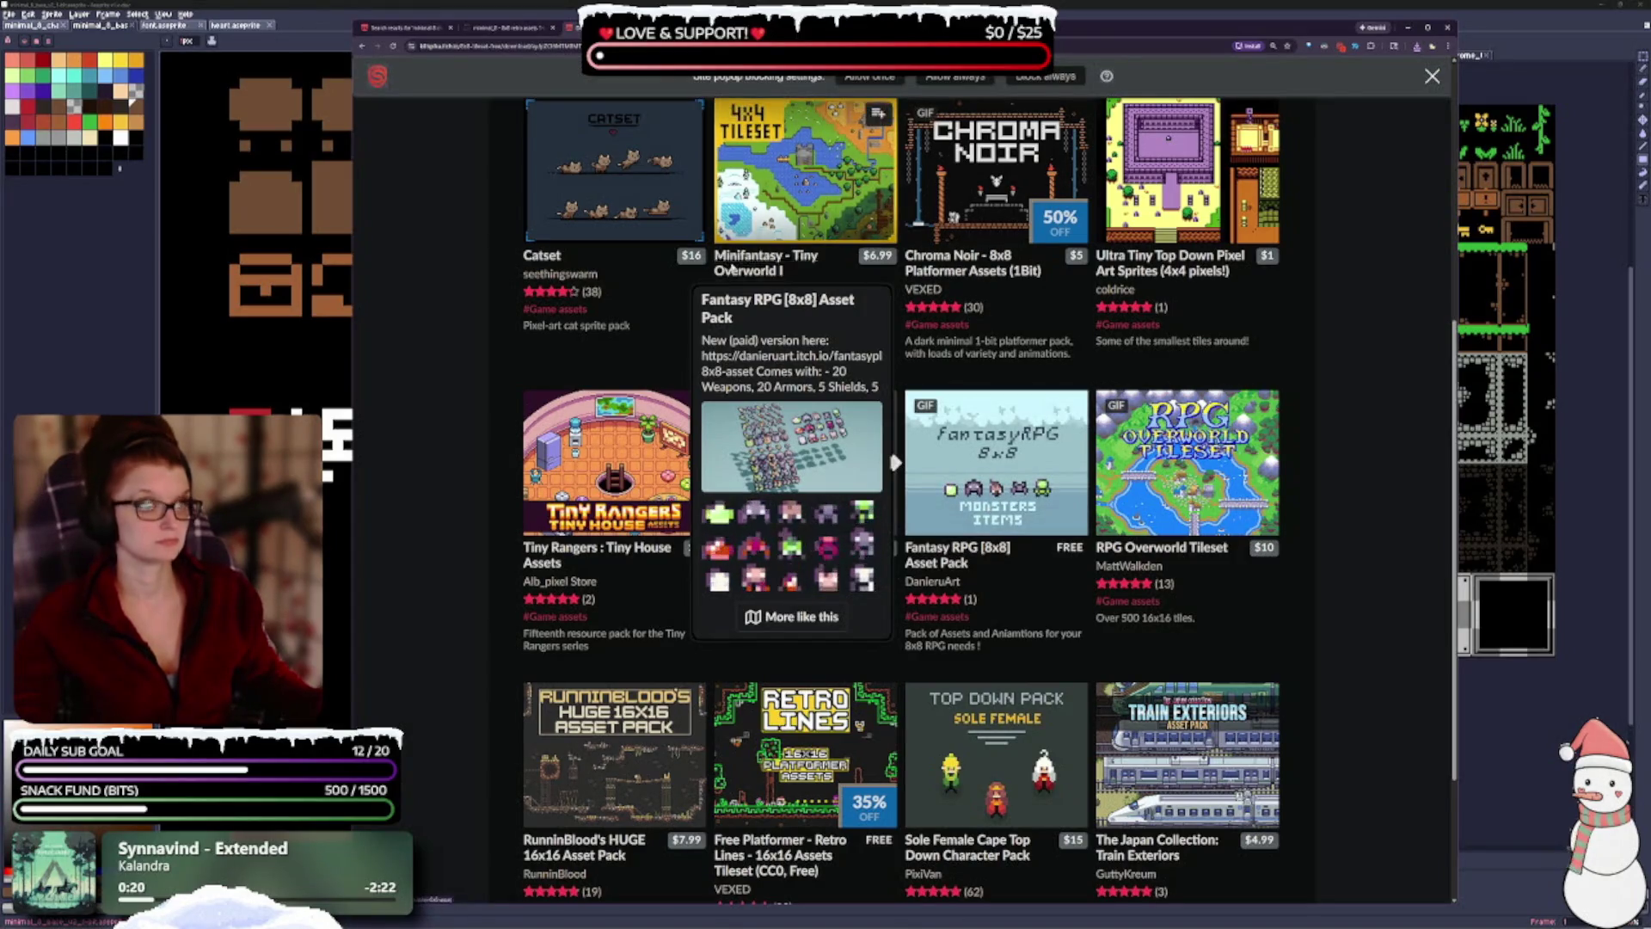
# Step: Open the Fantasy RPG [8x8] Asset Pack page and look over its details
pyautogui.click(996, 462)
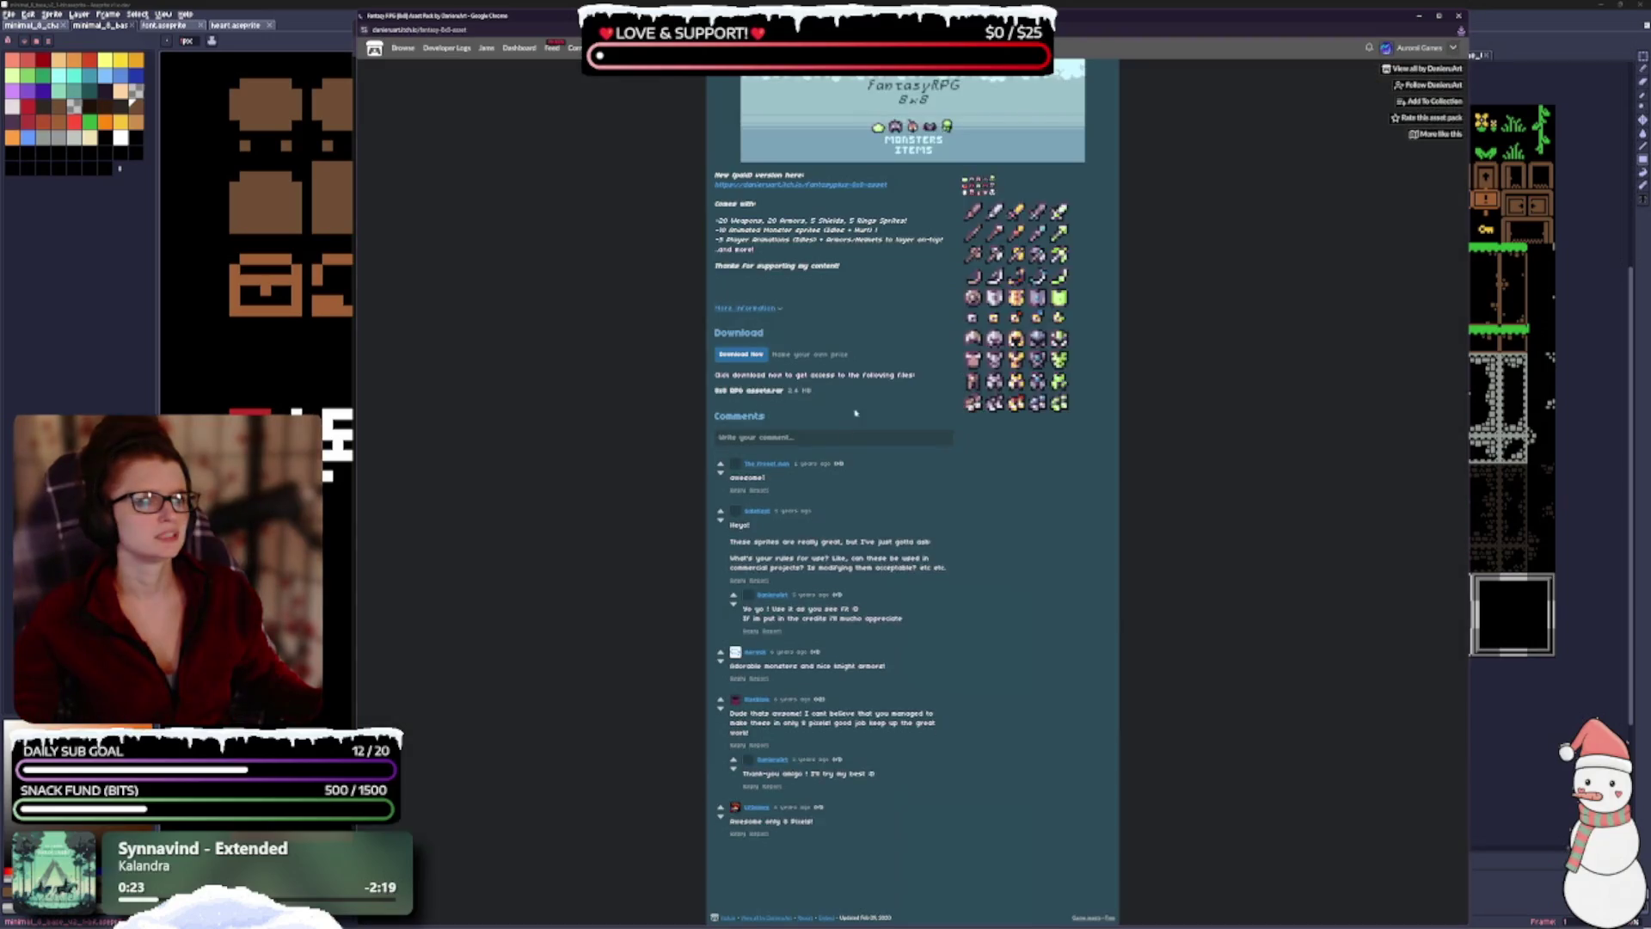
pyautogui.keyDown('ctrl'); pyautogui.scroll(4, 1024, 555); pyautogui.keyUp('ctrl')
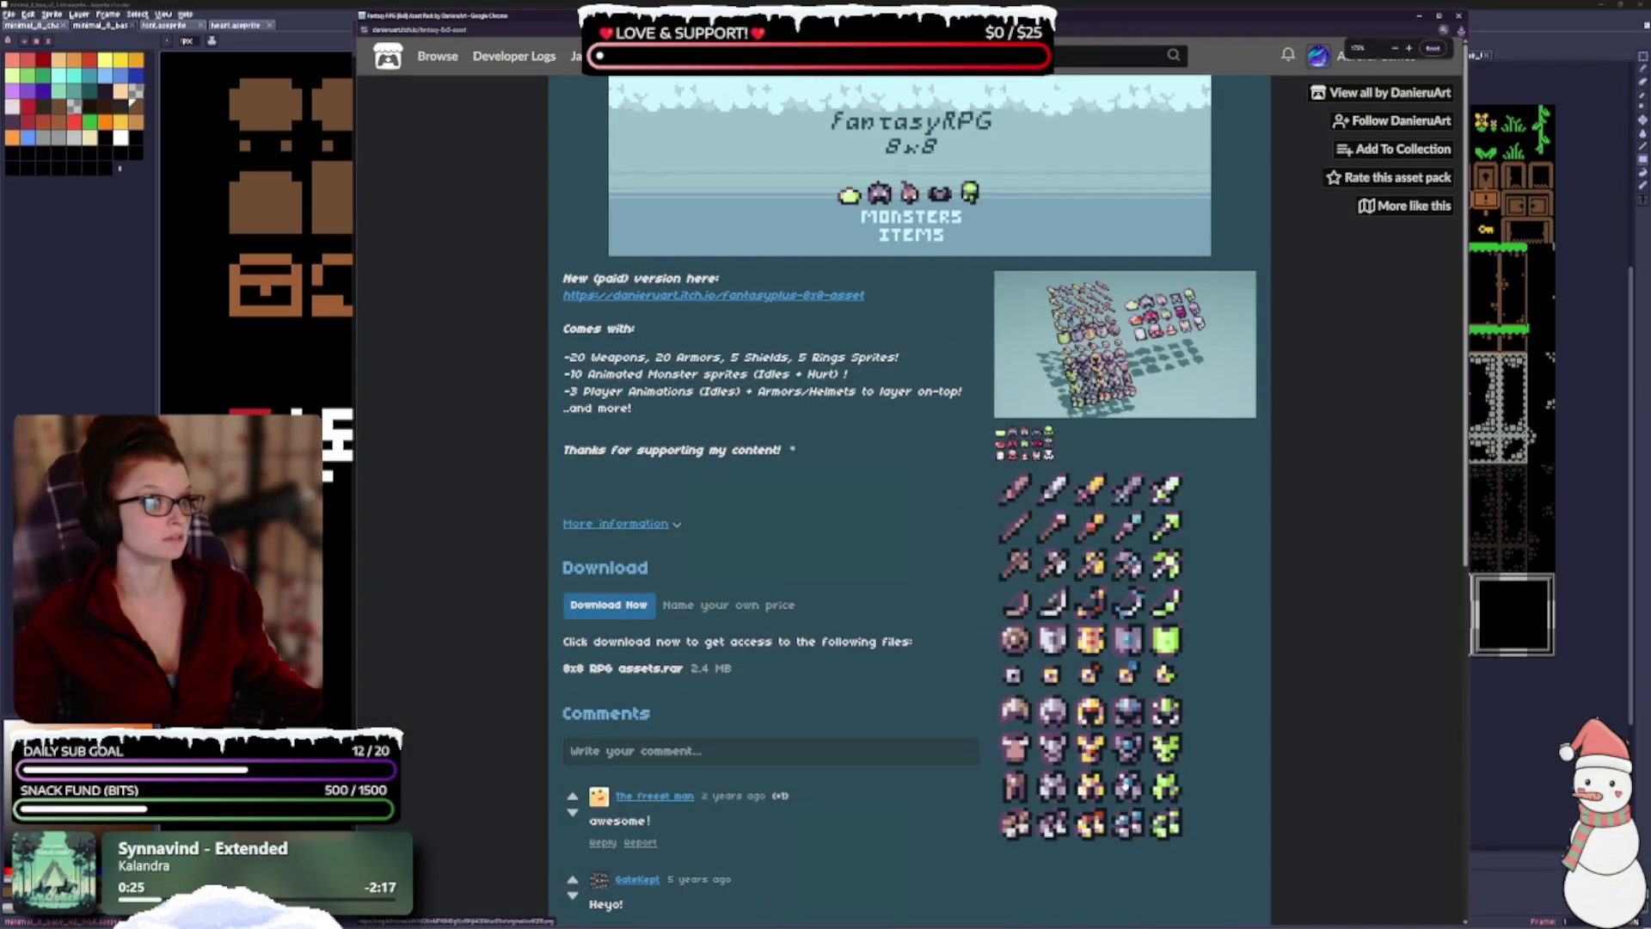
pyautogui.keyDown('ctrl'); pyautogui.scroll(1, 1075, 645); pyautogui.keyUp('ctrl')
pyautogui.keyDown('ctrl'); pyautogui.scroll(1, 1132, 758); pyautogui.keyUp('ctrl')
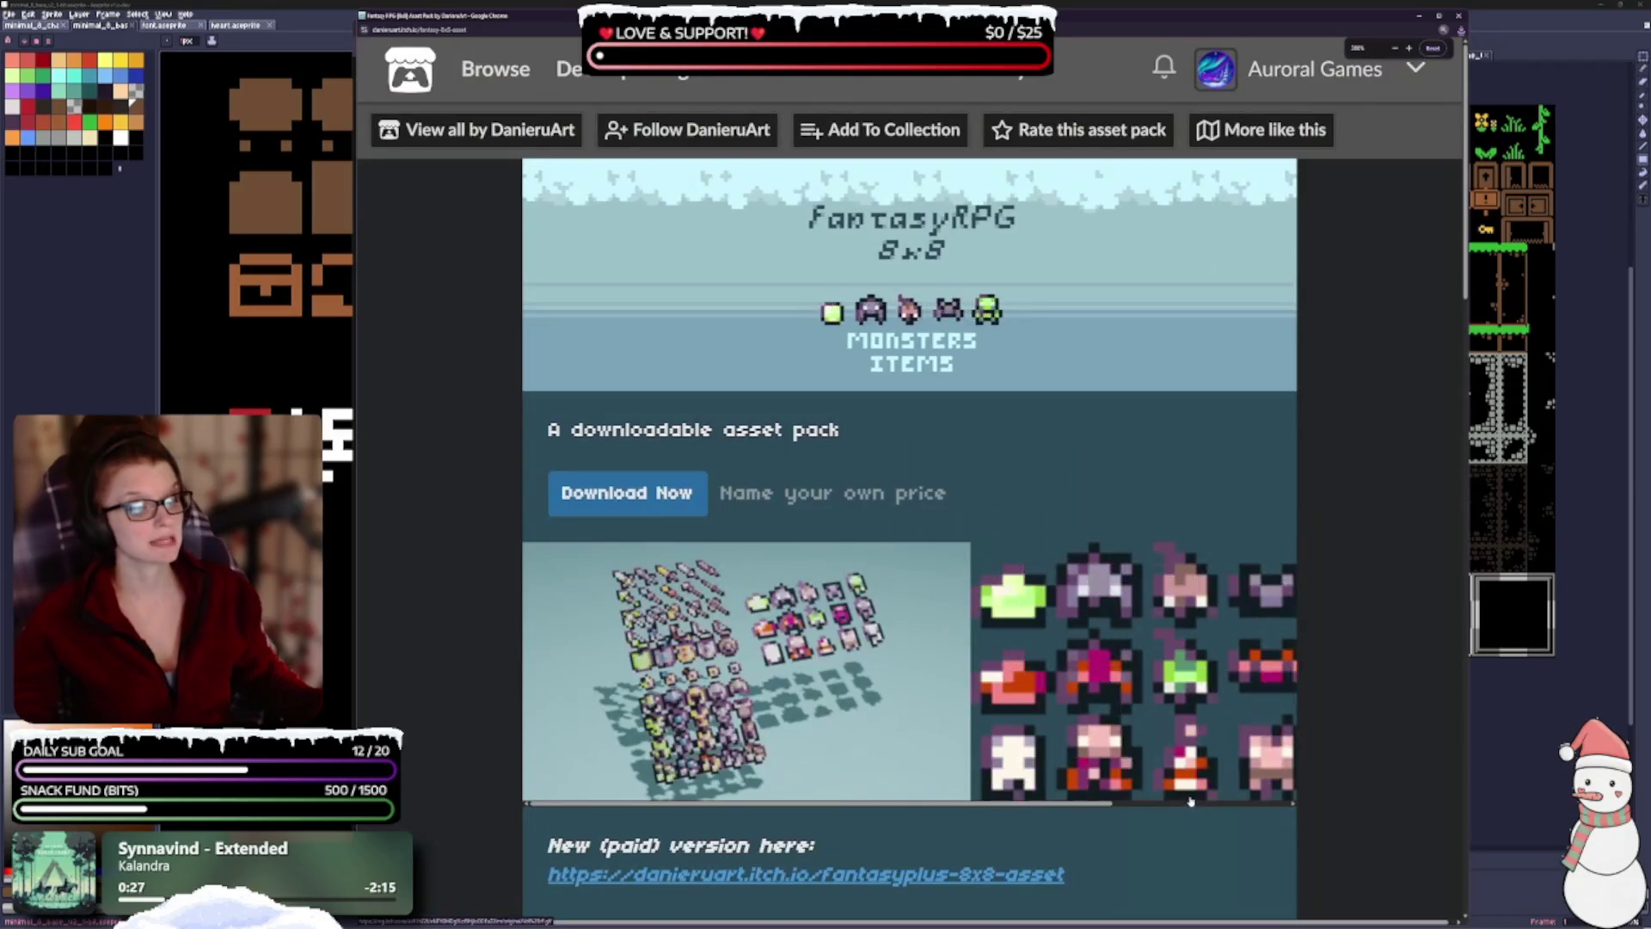
pyautogui.keyDown('ctrl'); pyautogui.scroll(1, 1116, 748); pyautogui.keyUp('ctrl')
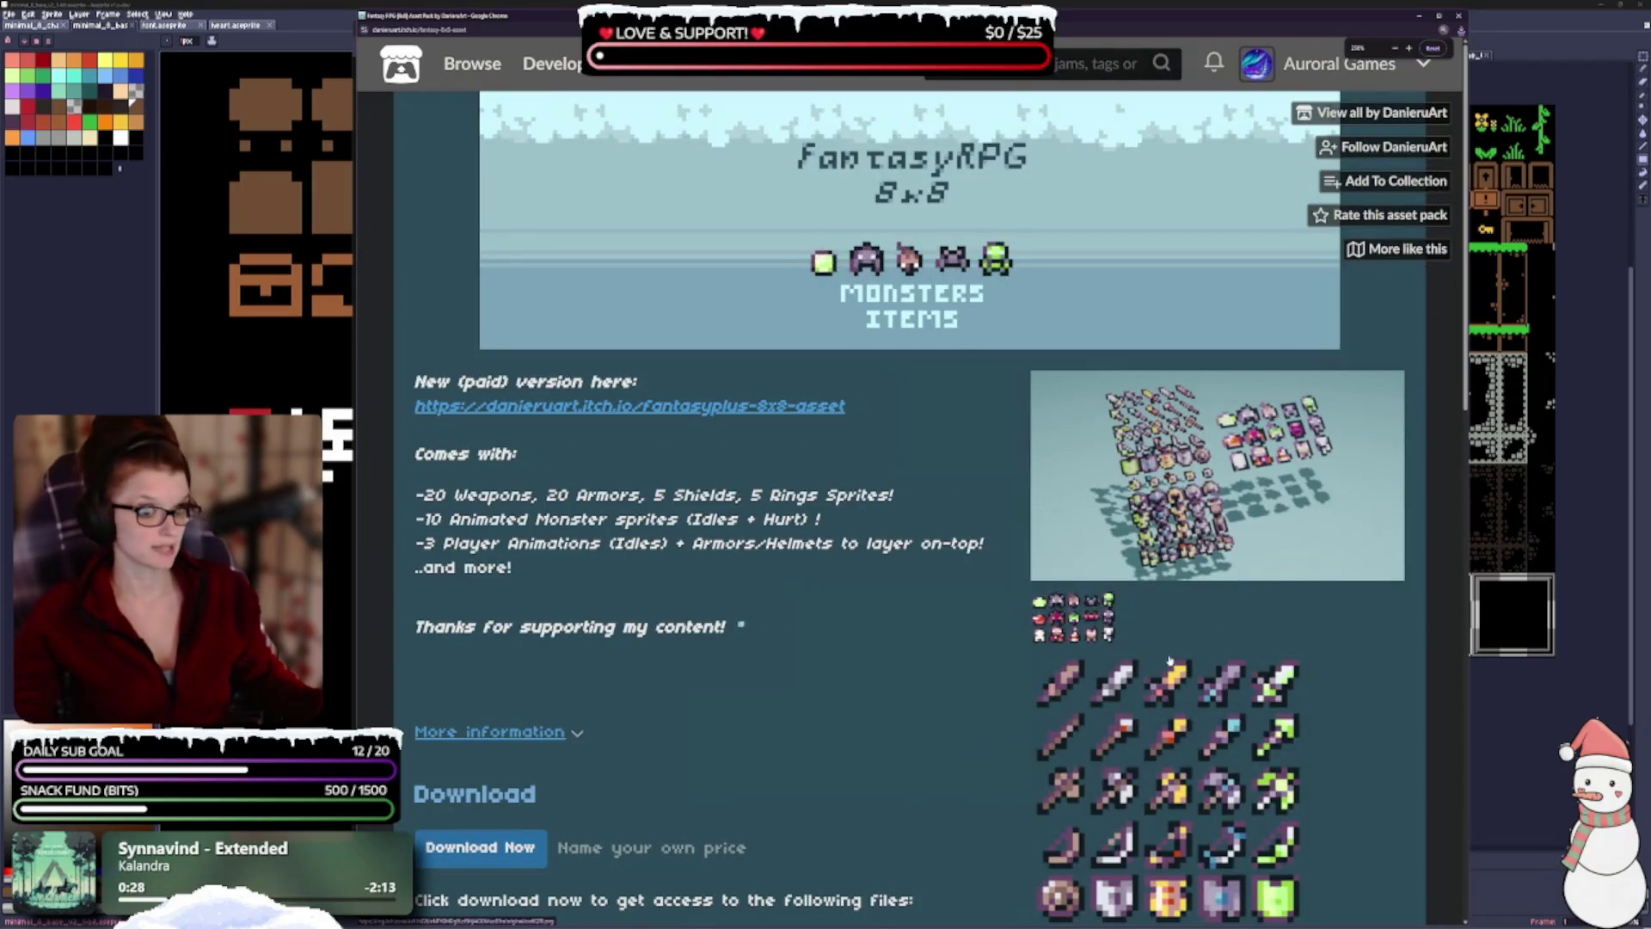
pyautogui.keyDown('ctrl'); pyautogui.scroll(-1, 992, 707); pyautogui.keyUp('ctrl')
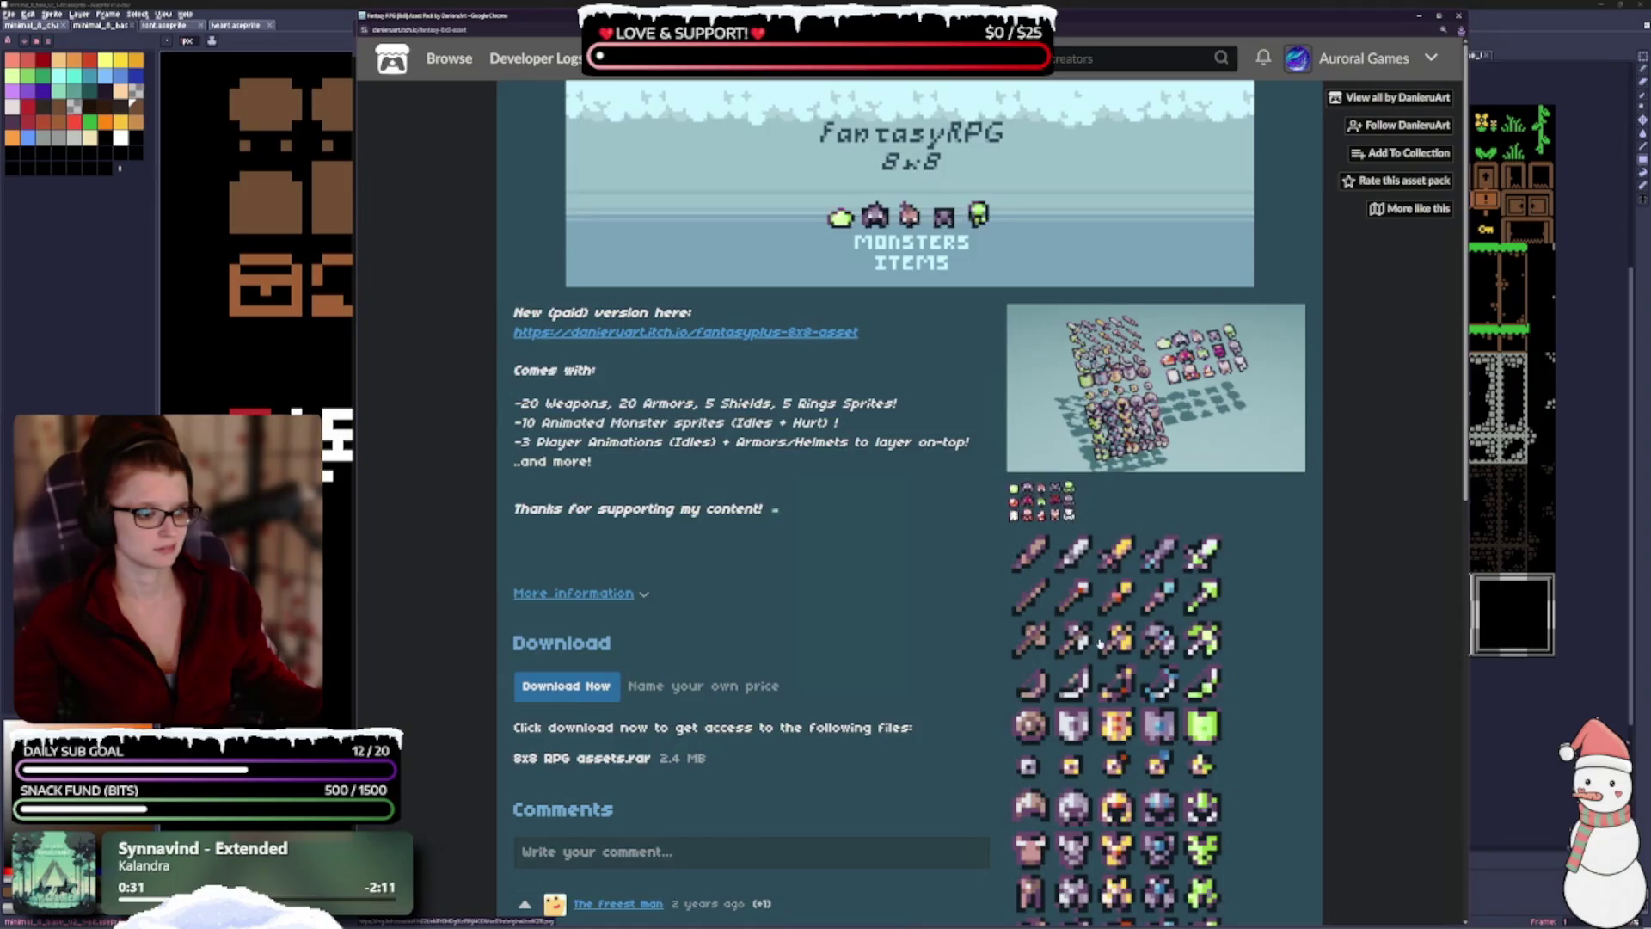
pyautogui.scroll(-1, 1075, 663)
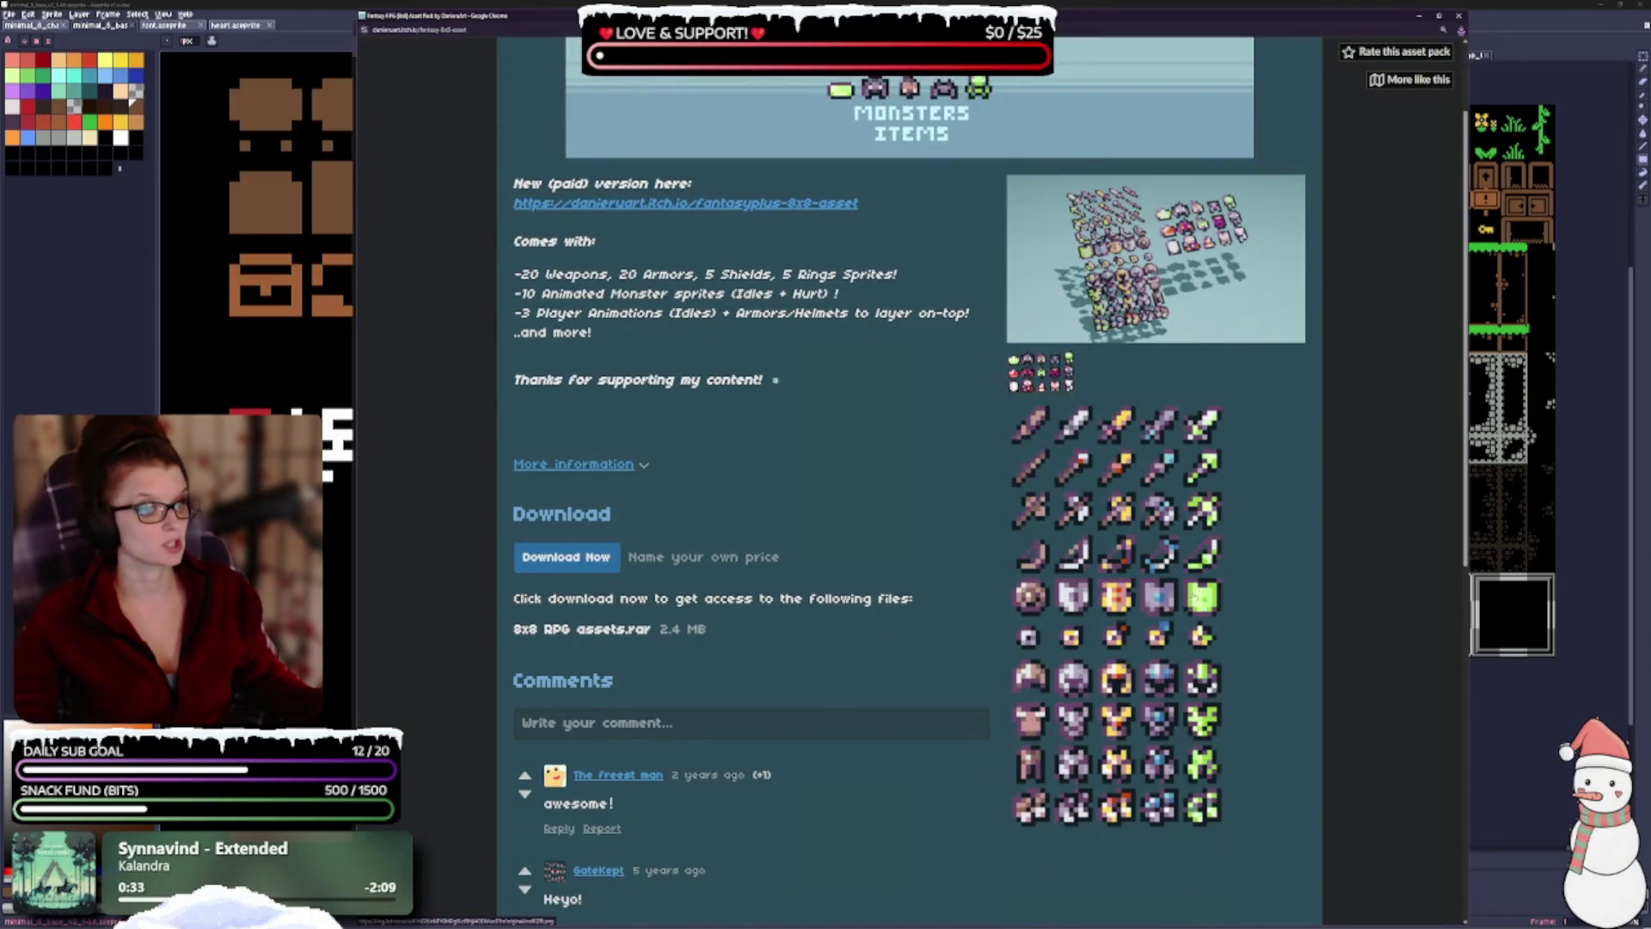
pyautogui.scroll(1, 1095, 620)
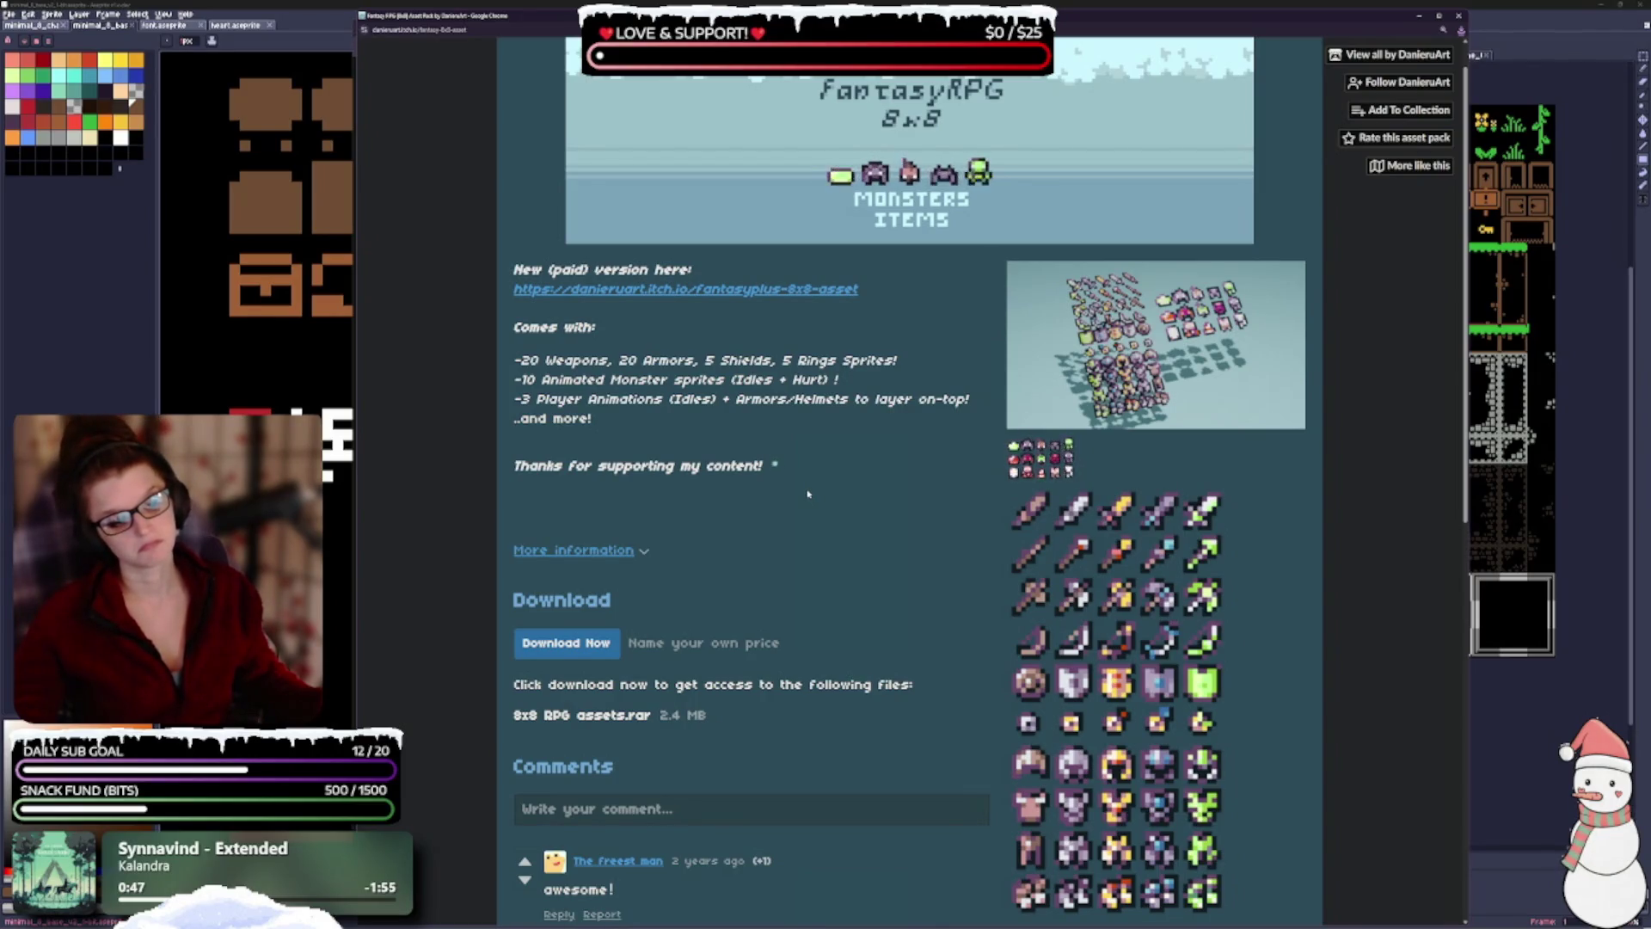
pyautogui.scroll(1, 951, 520)
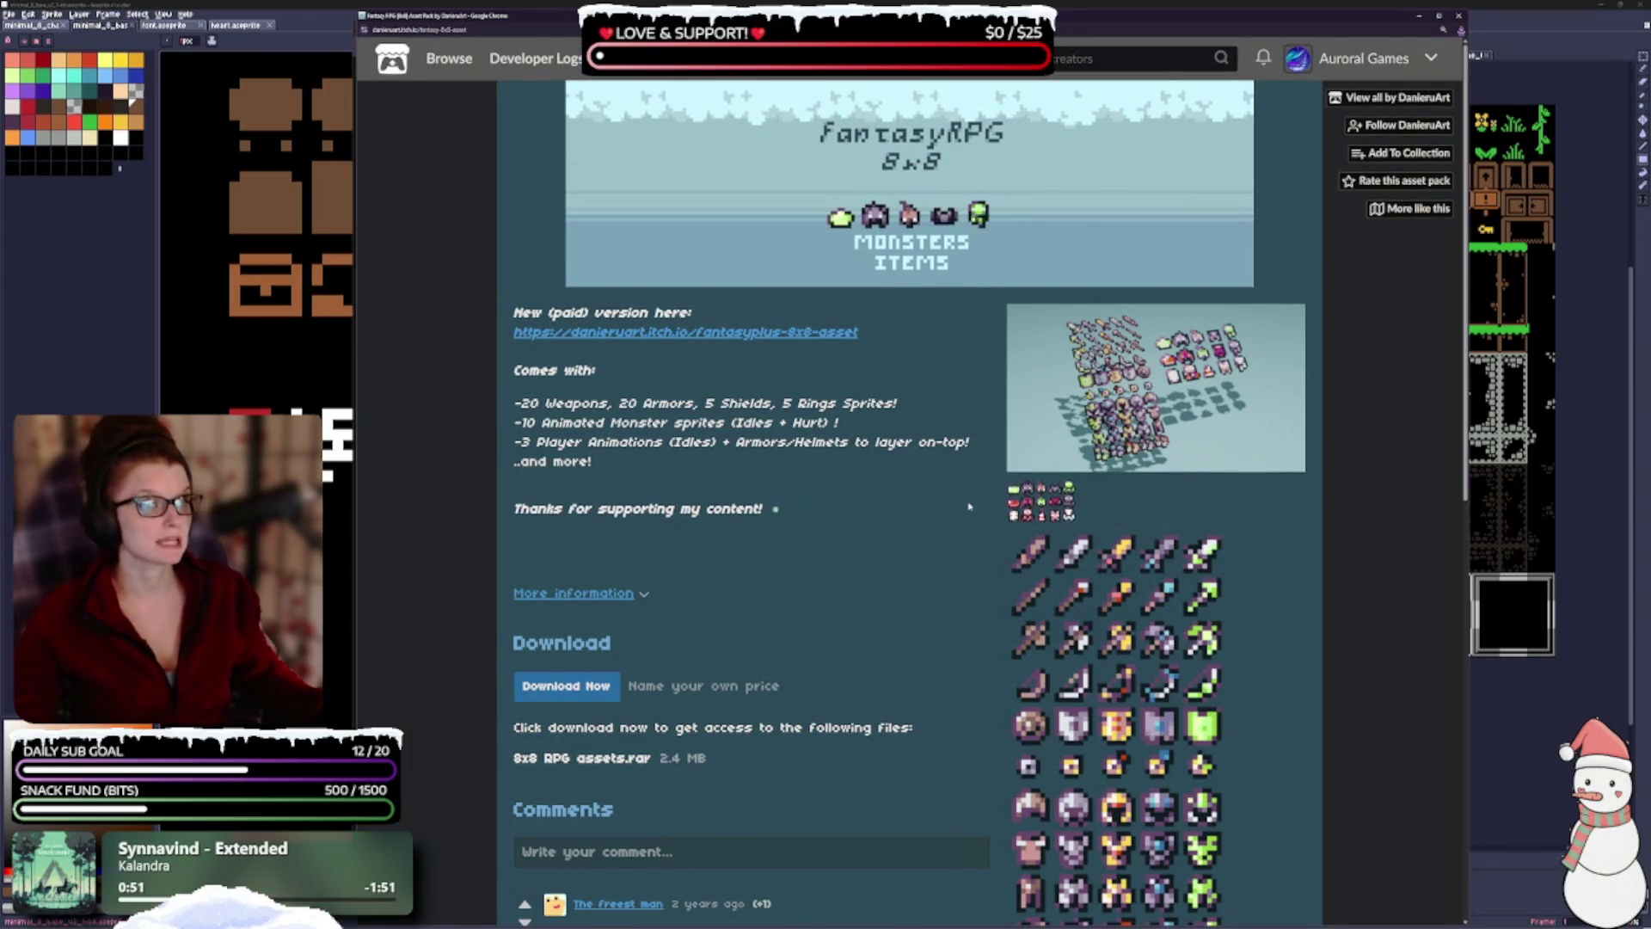
# Step: Add the pack to the Pixels collection and dismiss the Done confirmation
pyautogui.click(1415, 155)
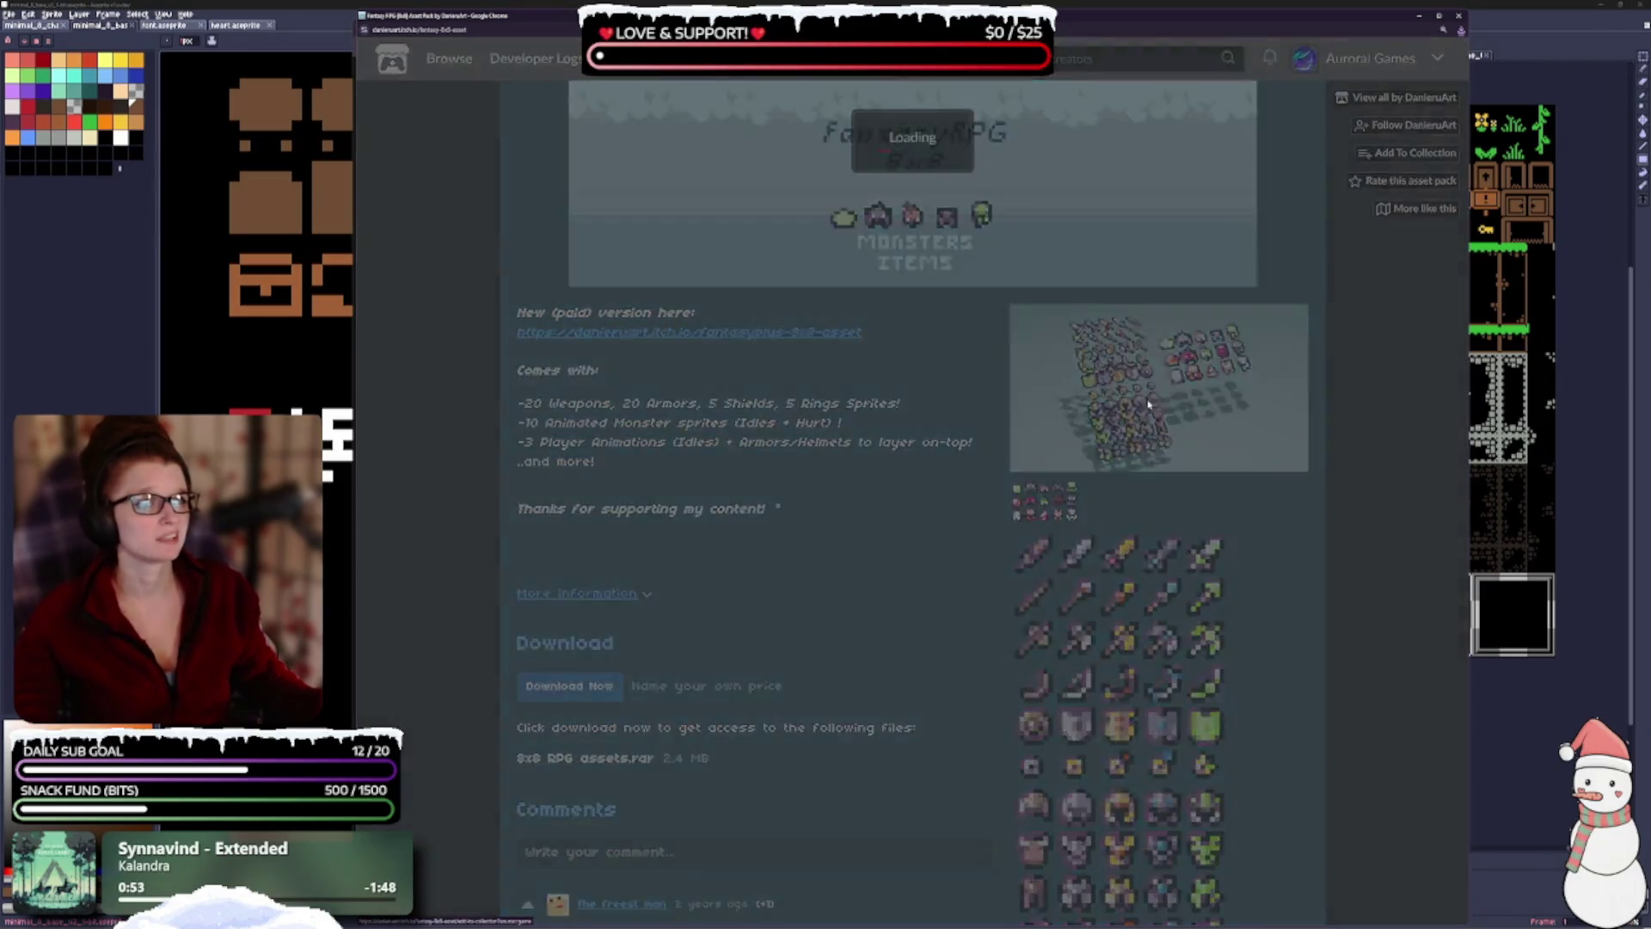
pyautogui.click(756, 641)
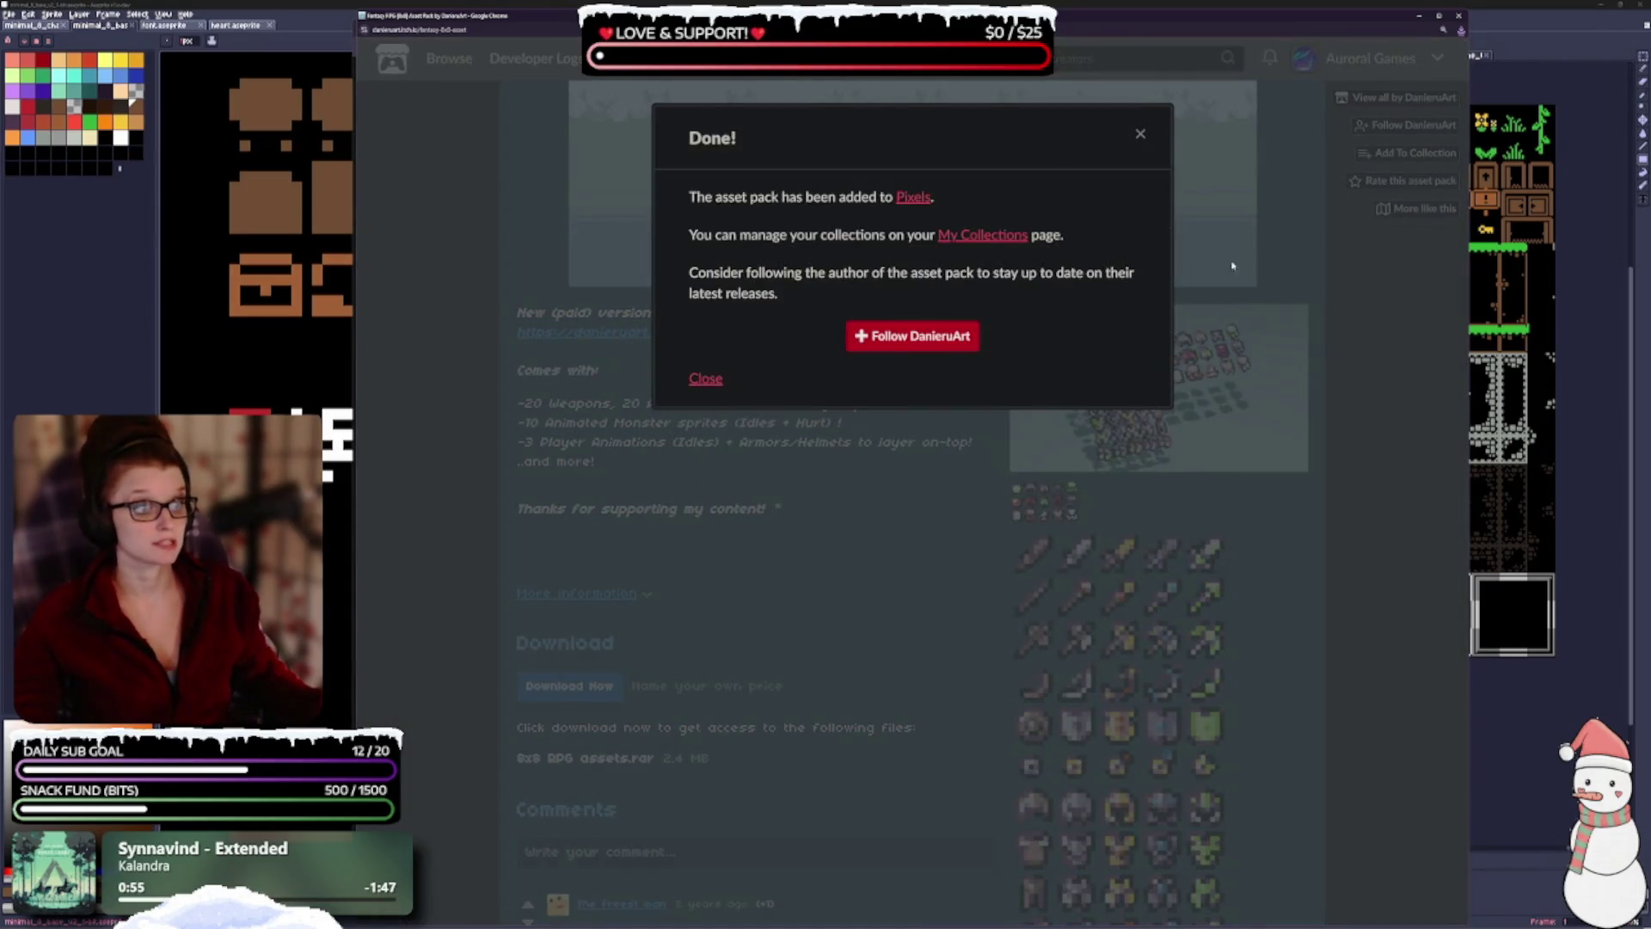
pyautogui.click(917, 553)
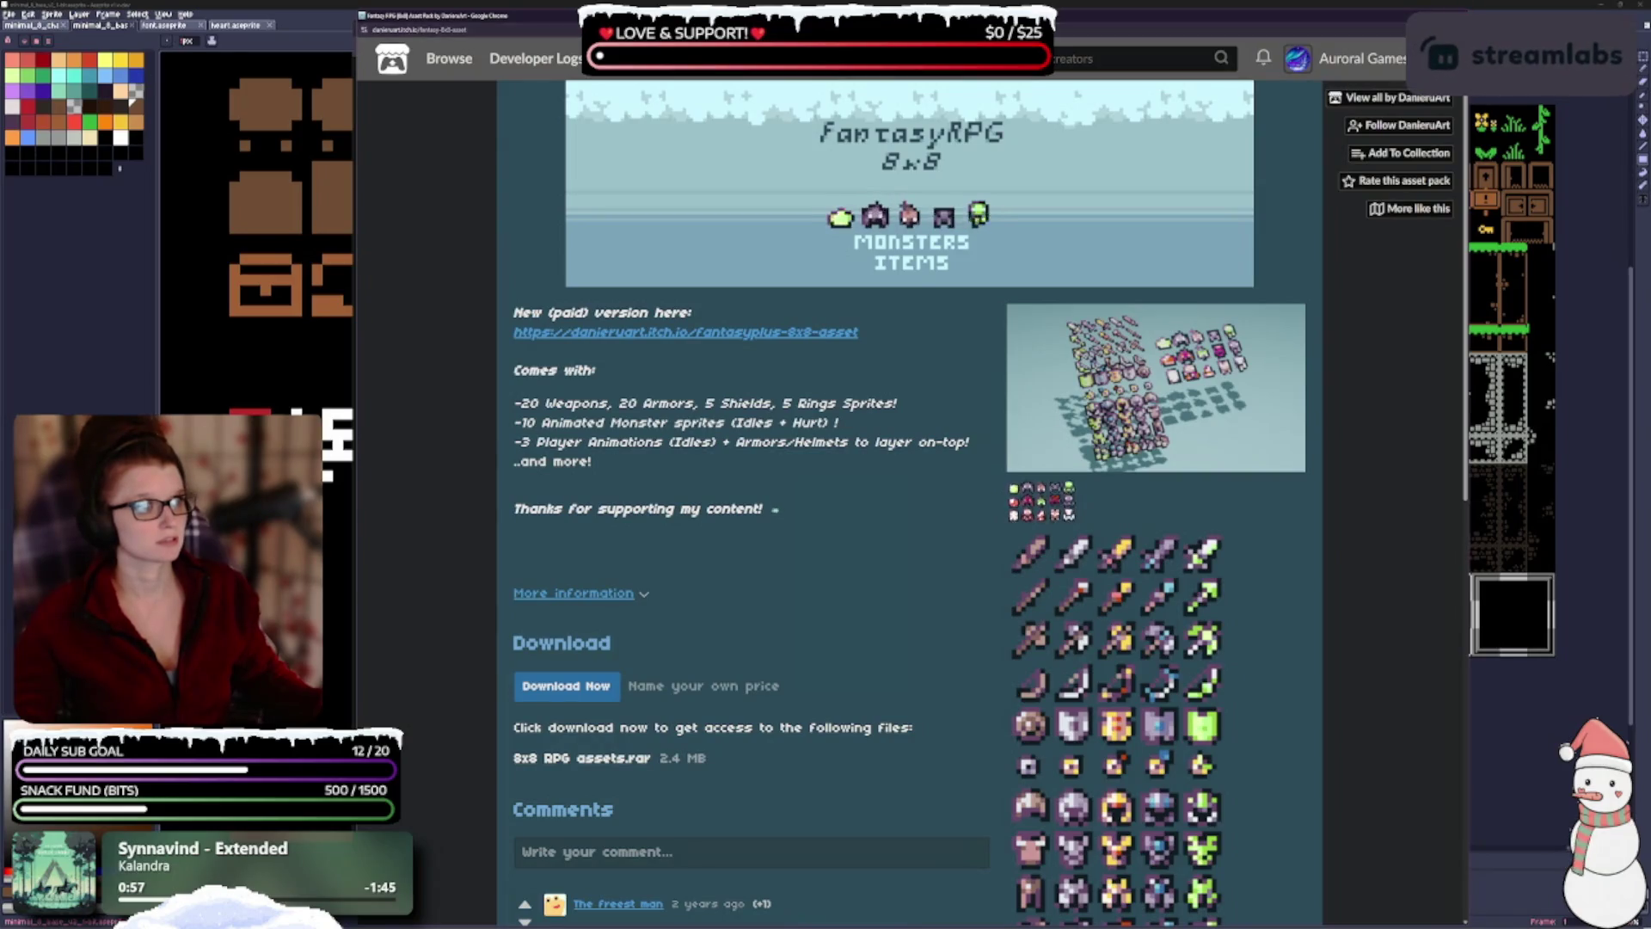
pyautogui.scroll(-2, 740, 655)
pyautogui.scroll(4, 817, 666)
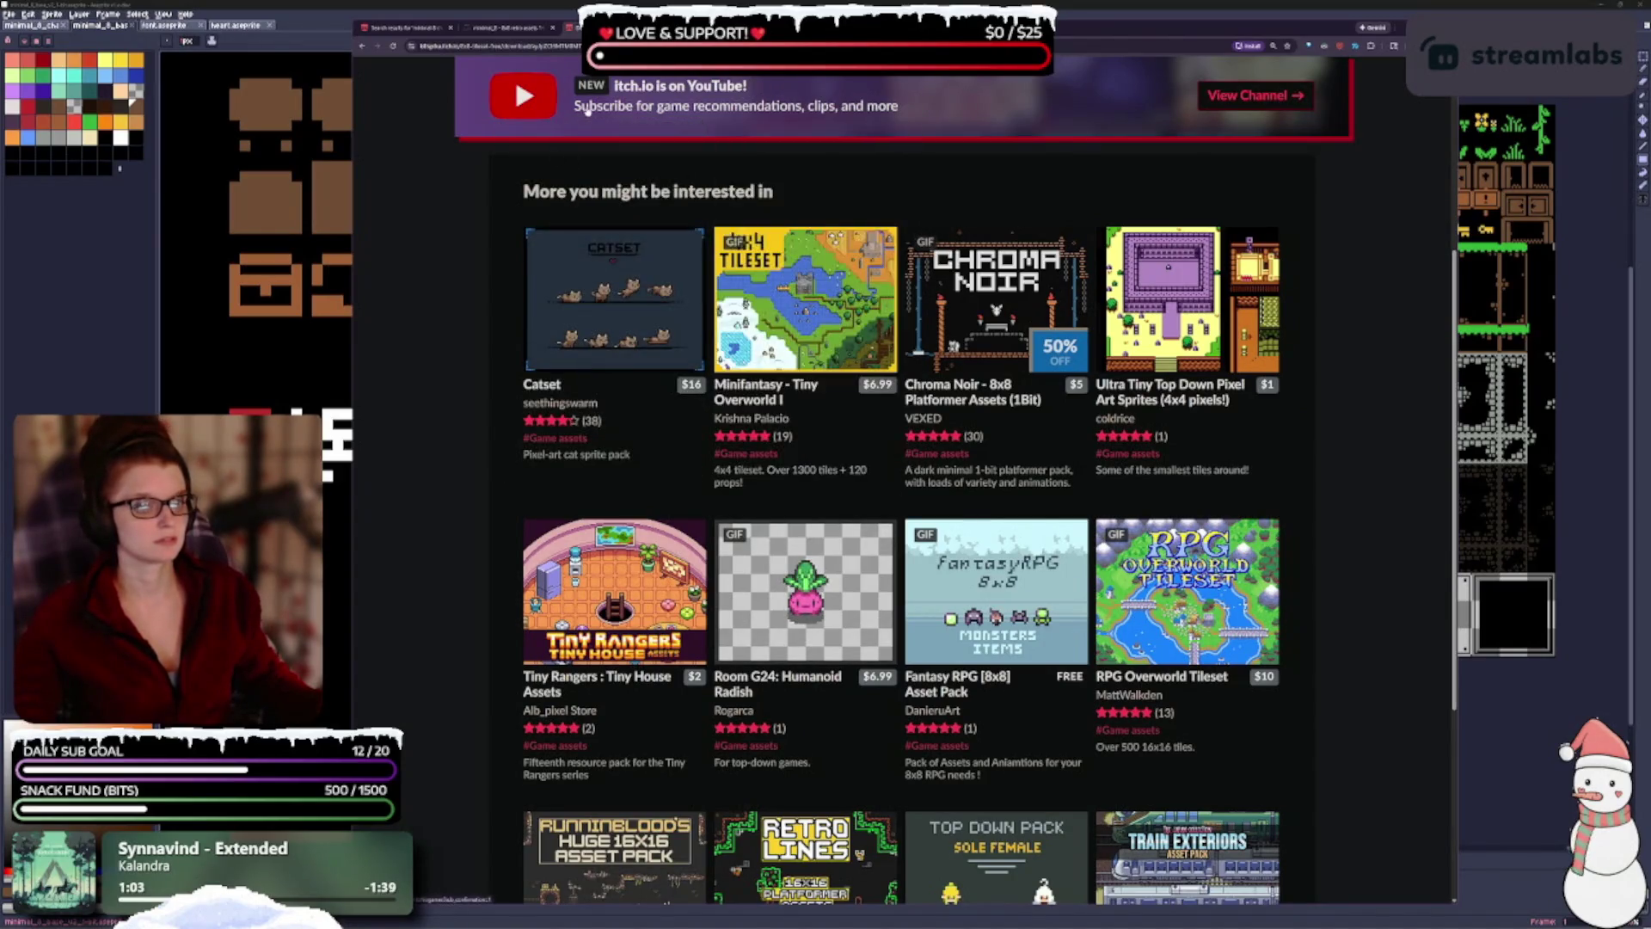
# Step: Return to the minimal_8 page and enlarge its 1-bit preview images in the gallery
pyautogui.hotkey('ctrl', 'w')
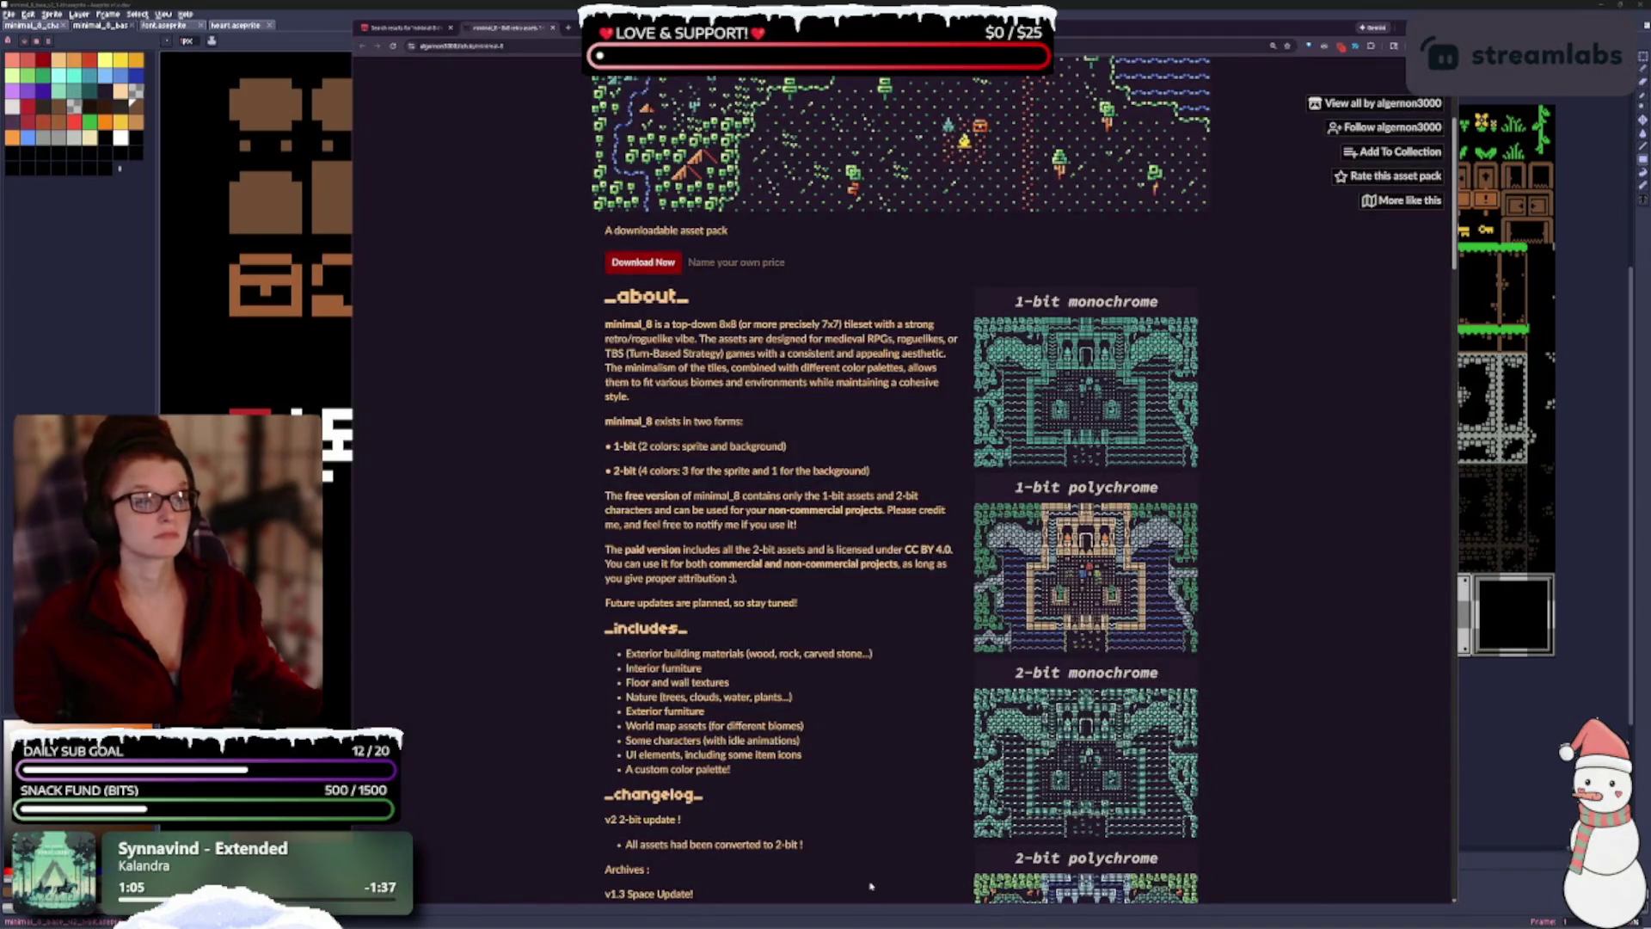
pyautogui.scroll(3, 838, 670)
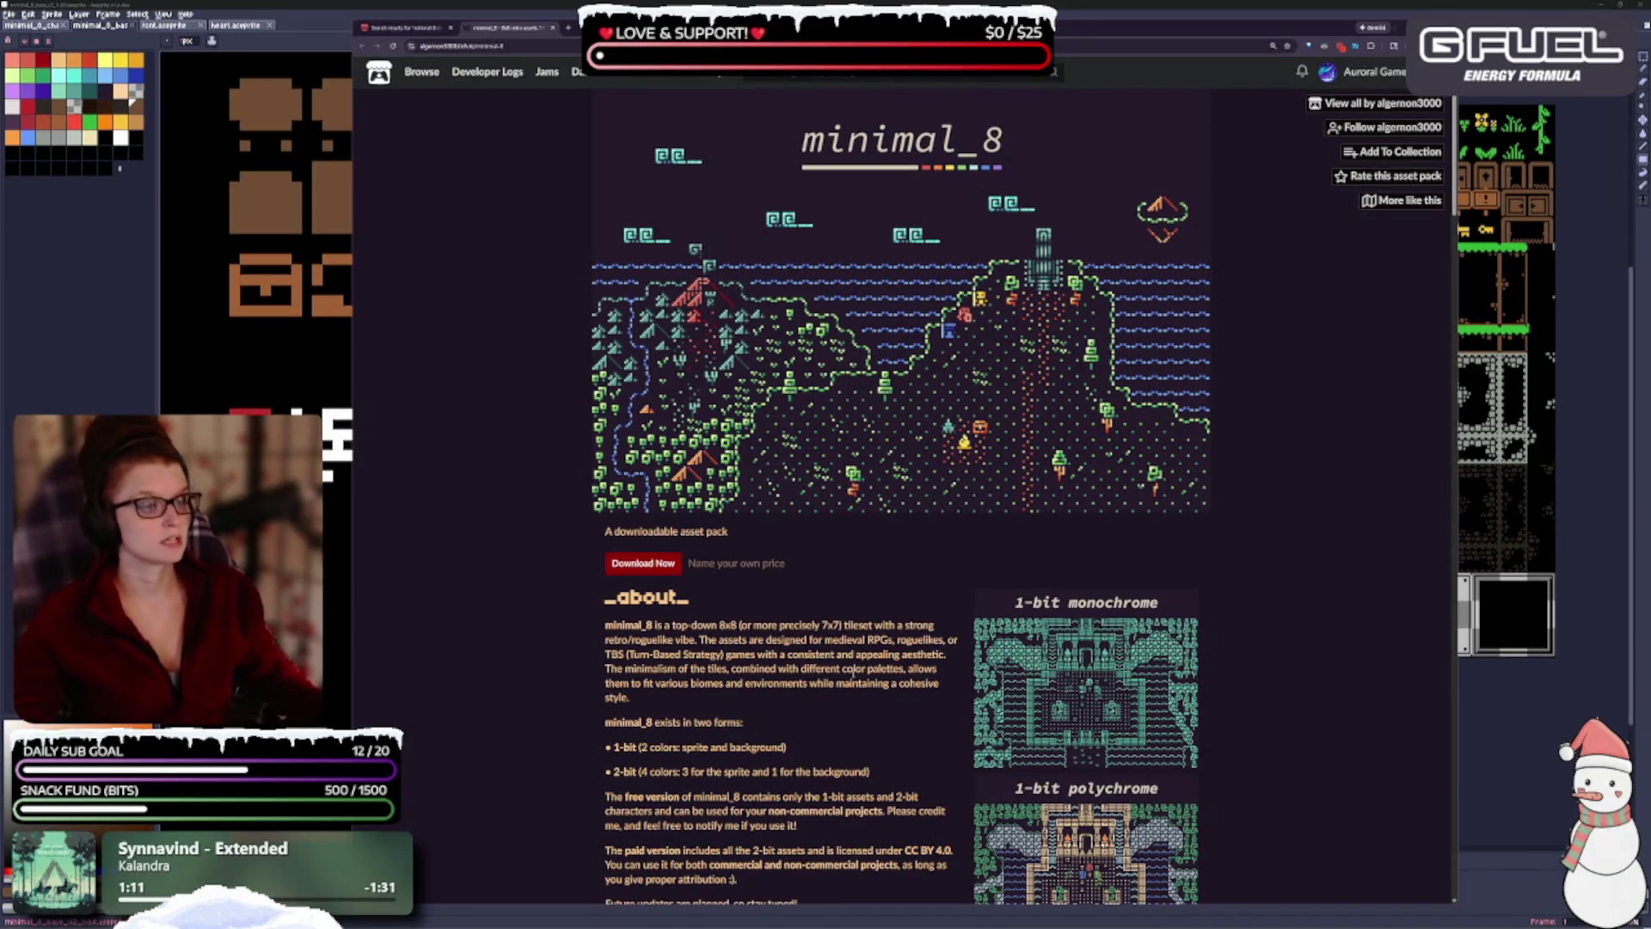
pyautogui.scroll(-1, 839, 647)
pyautogui.scroll(-2, 839, 646)
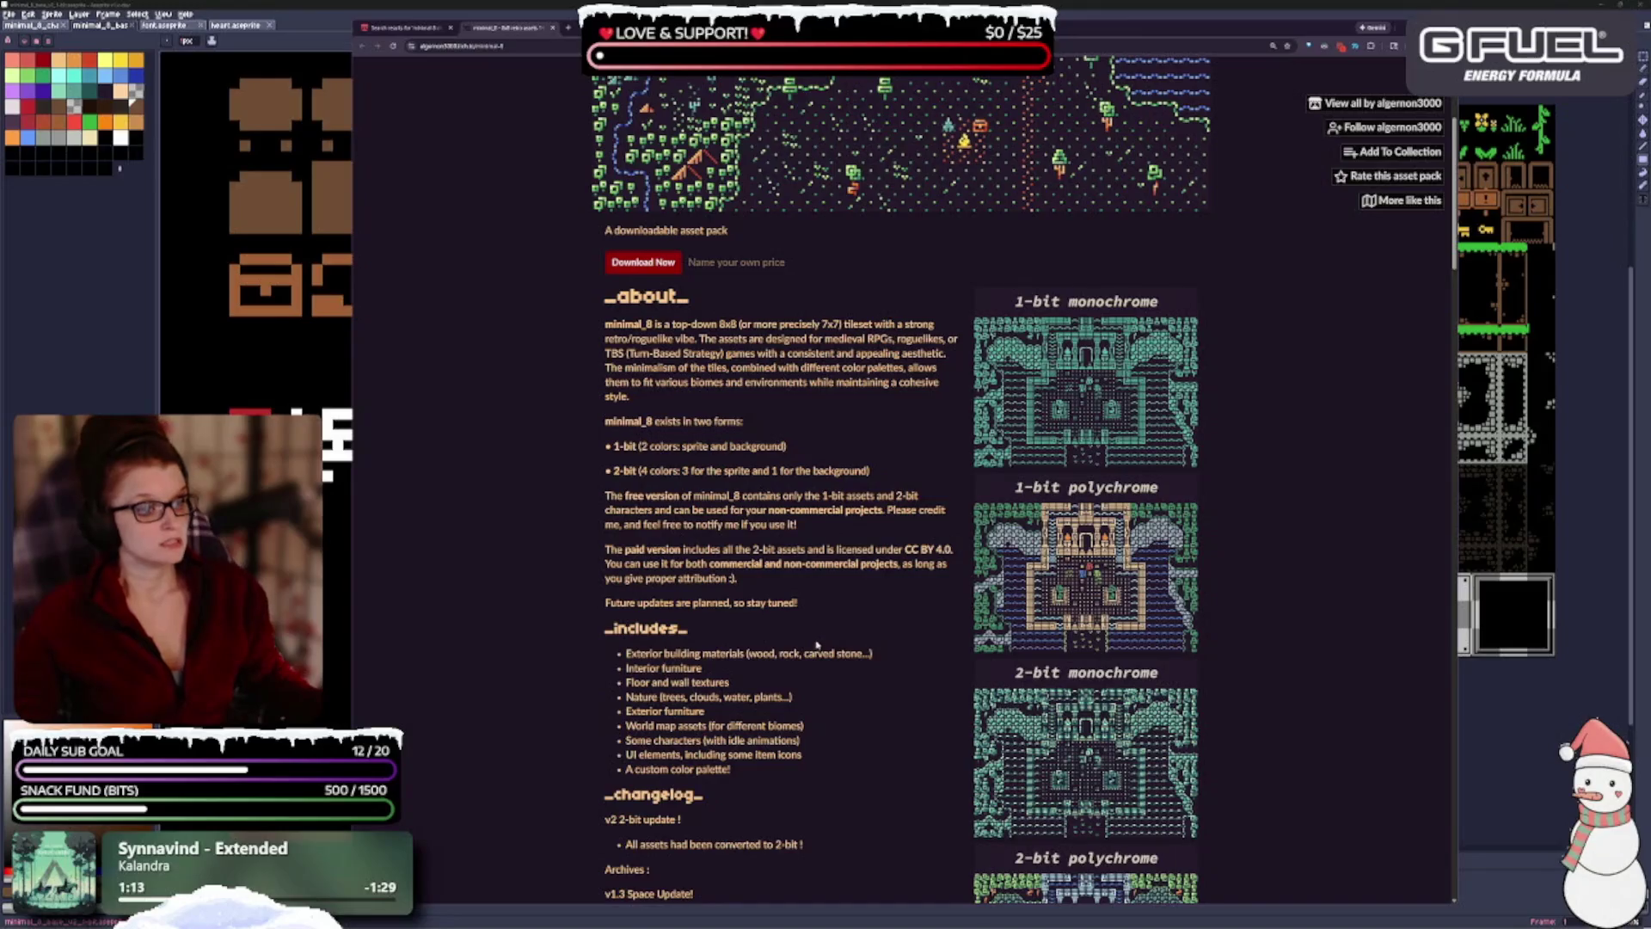
pyautogui.click(1100, 388)
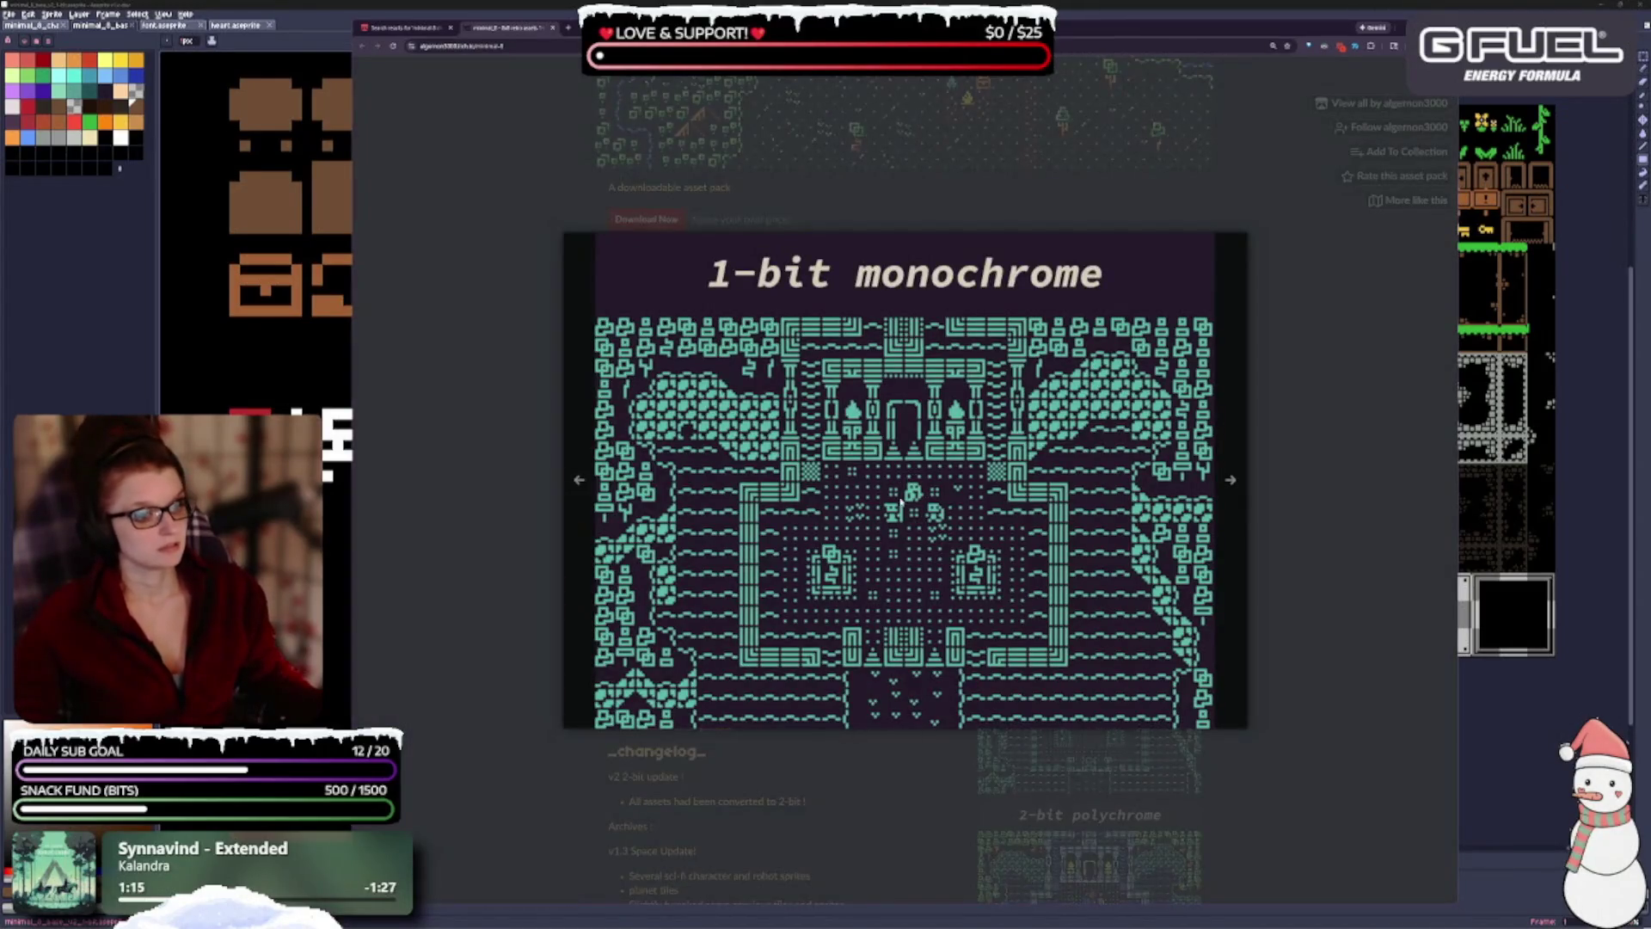
pyautogui.click(1232, 481)
# Step: Copy the 2-bit monochrome preview image from the gallery
pyautogui.rightClick(944, 544)
pyautogui.click(1237, 469)
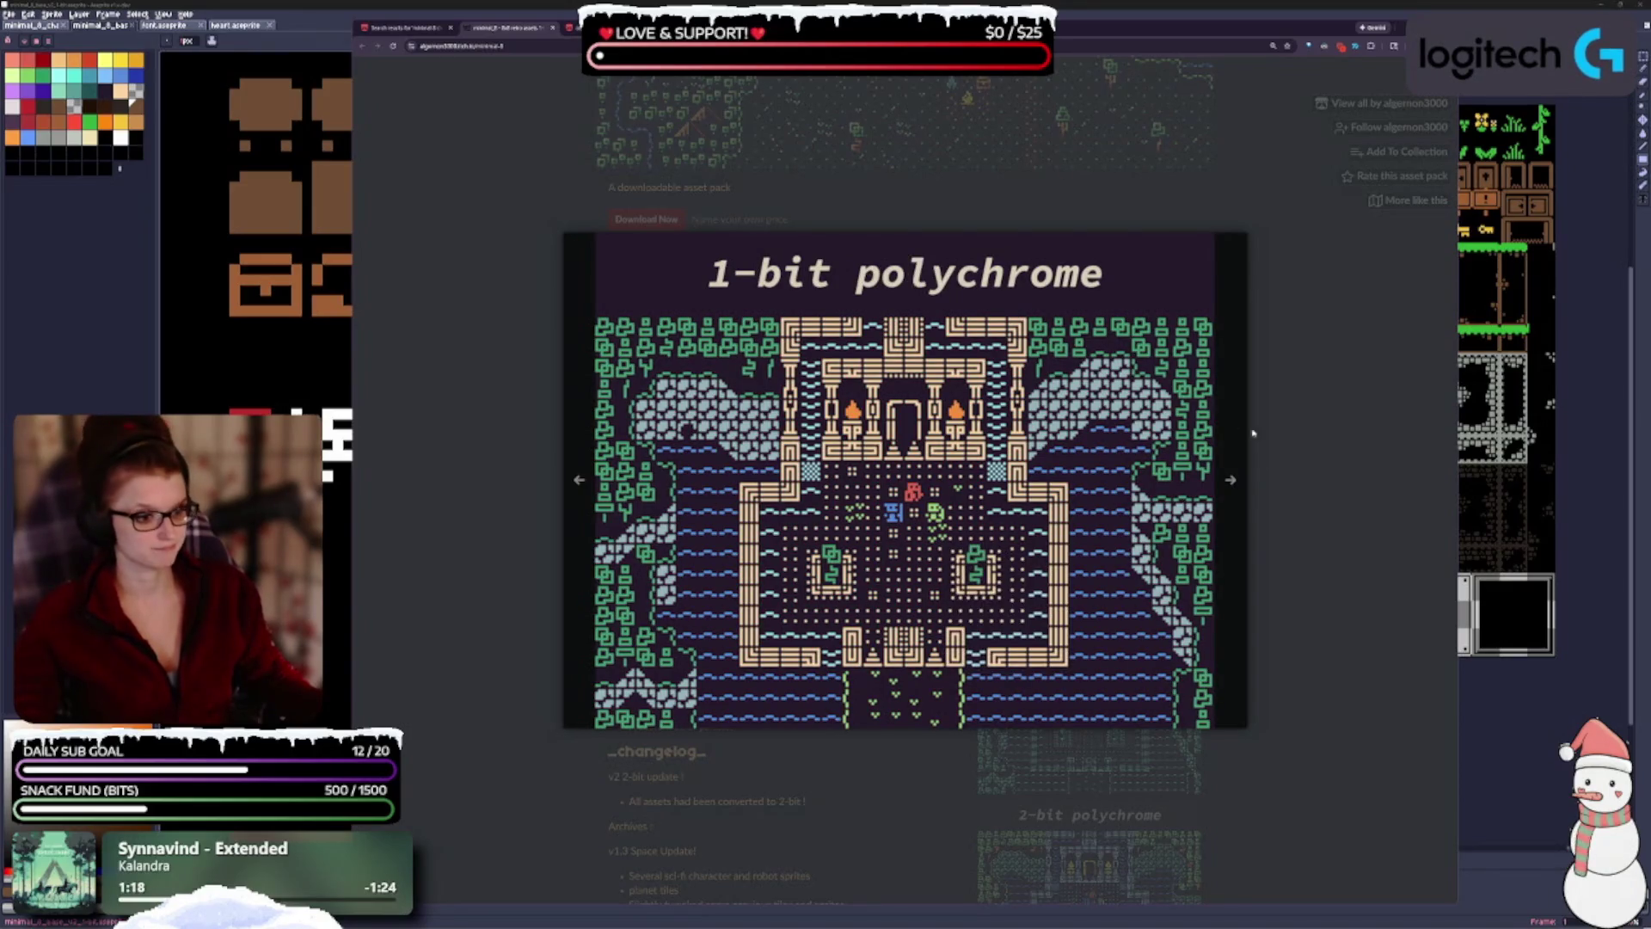
pyautogui.click(1232, 480)
pyautogui.rightClick(847, 476)
pyautogui.click(891, 505)
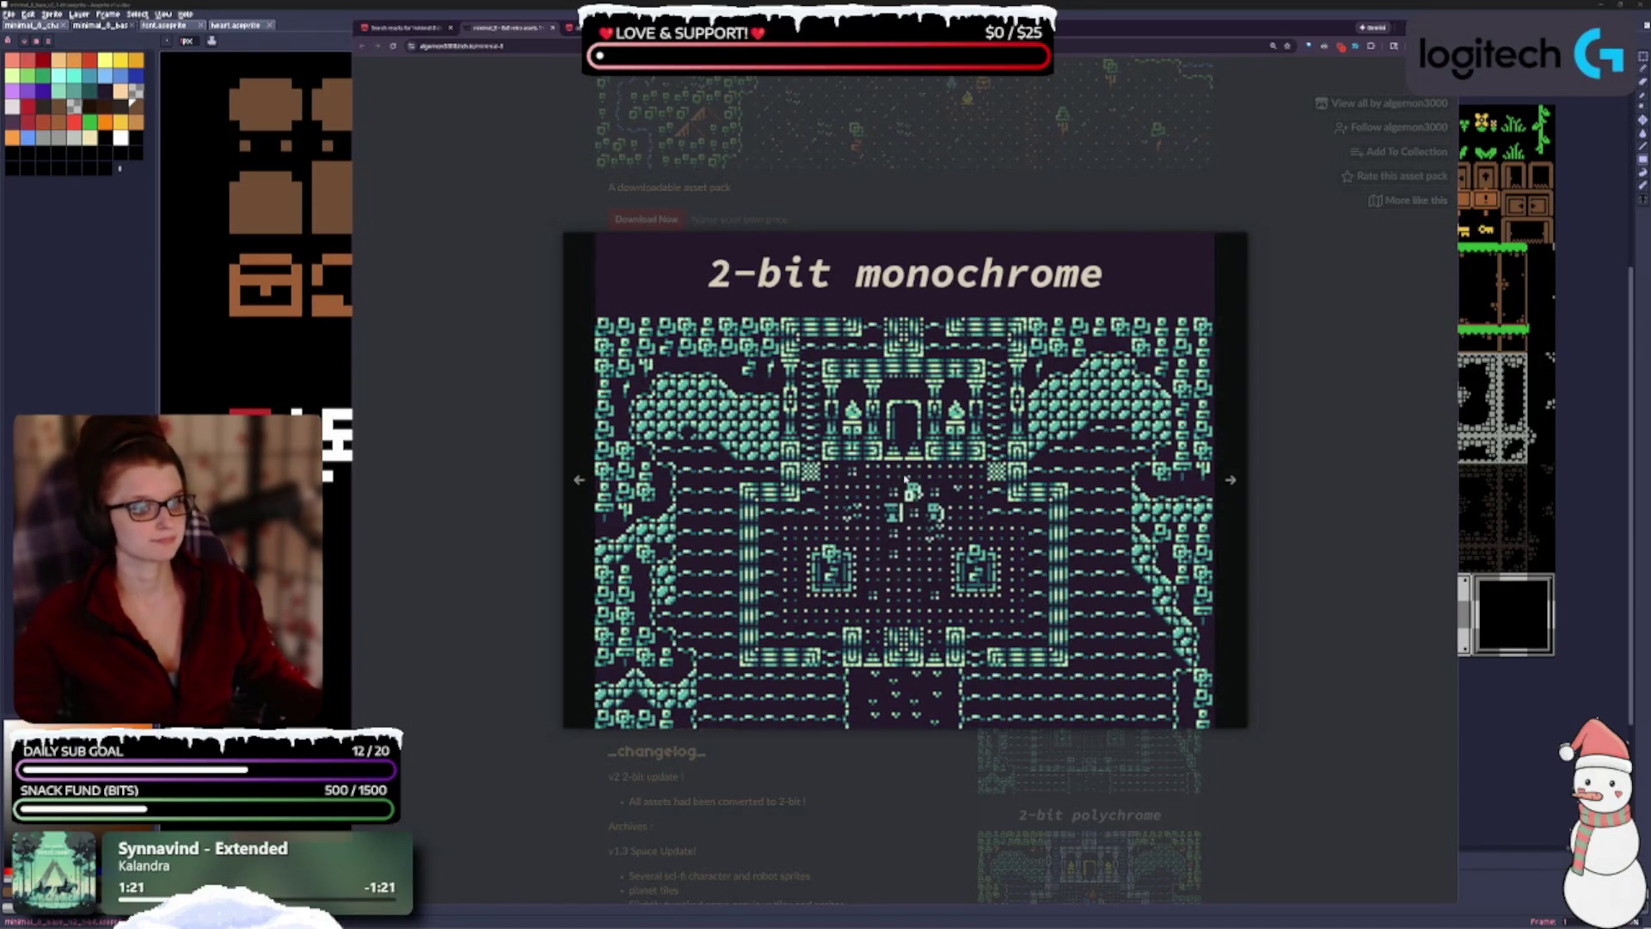
# Step: Open the 2-bit polychrome preview and the sci-fi image in new tabs
pyautogui.click(1231, 480)
pyautogui.rightClick(890, 469)
pyautogui.click(895, 512)
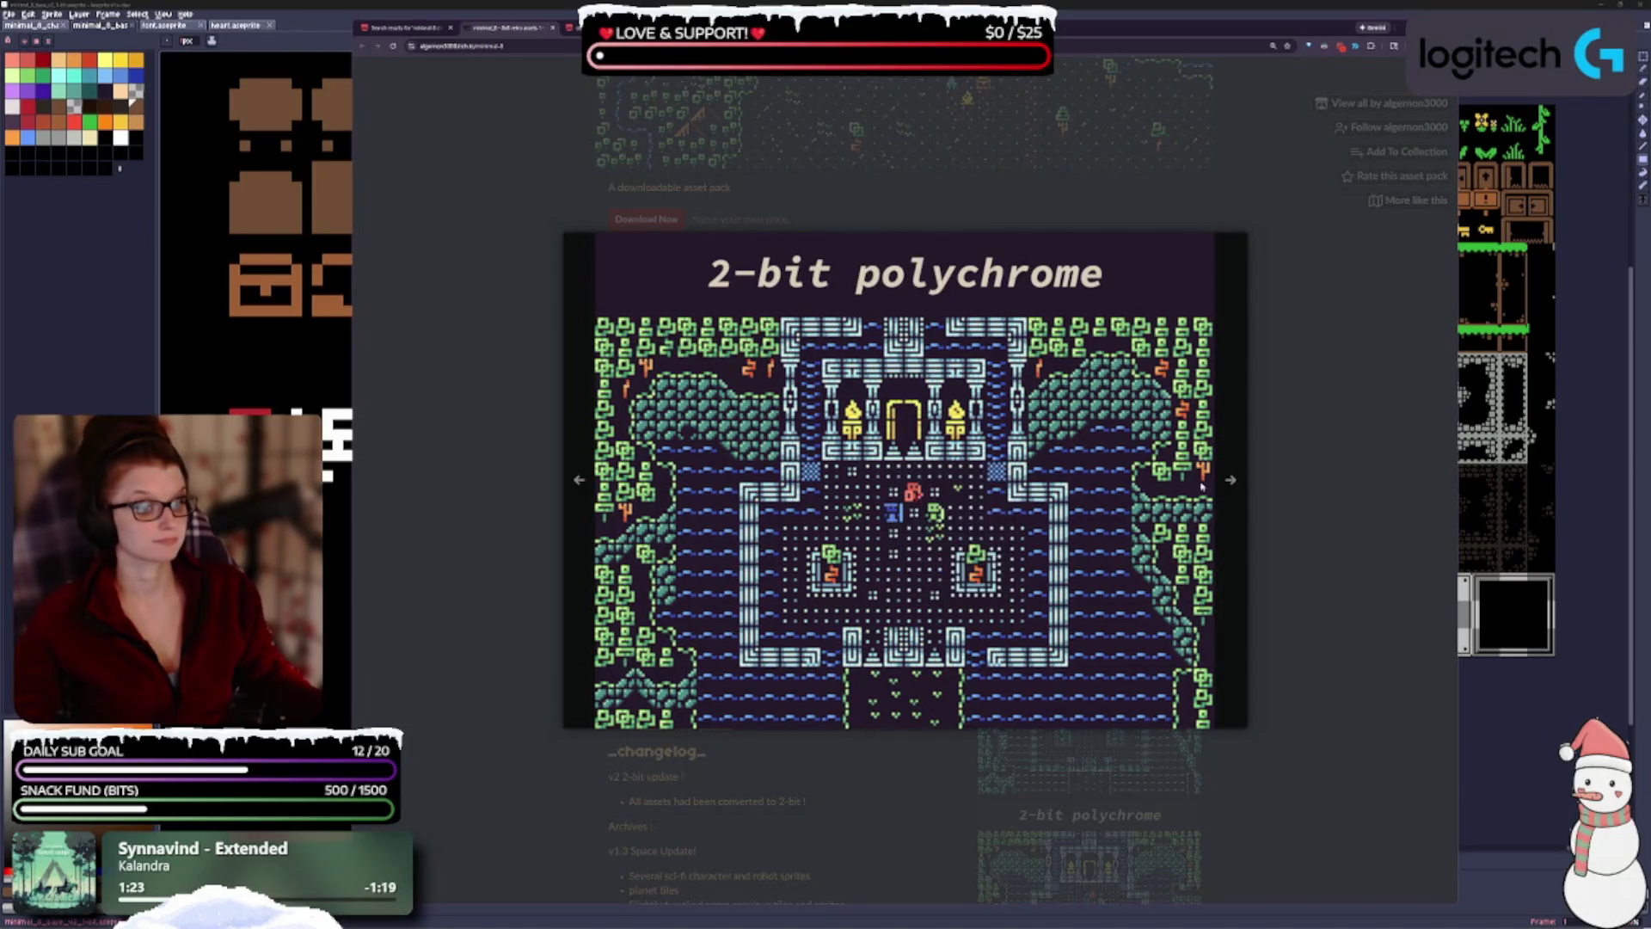
pyautogui.click(1235, 483)
pyautogui.rightClick(895, 504)
pyautogui.click(903, 532)
# Step: Open the floating-island map in a new tab, then close the gallery
pyautogui.click(1153, 480)
pyautogui.rightClick(906, 473)
pyautogui.click(914, 510)
pyautogui.click(1154, 480)
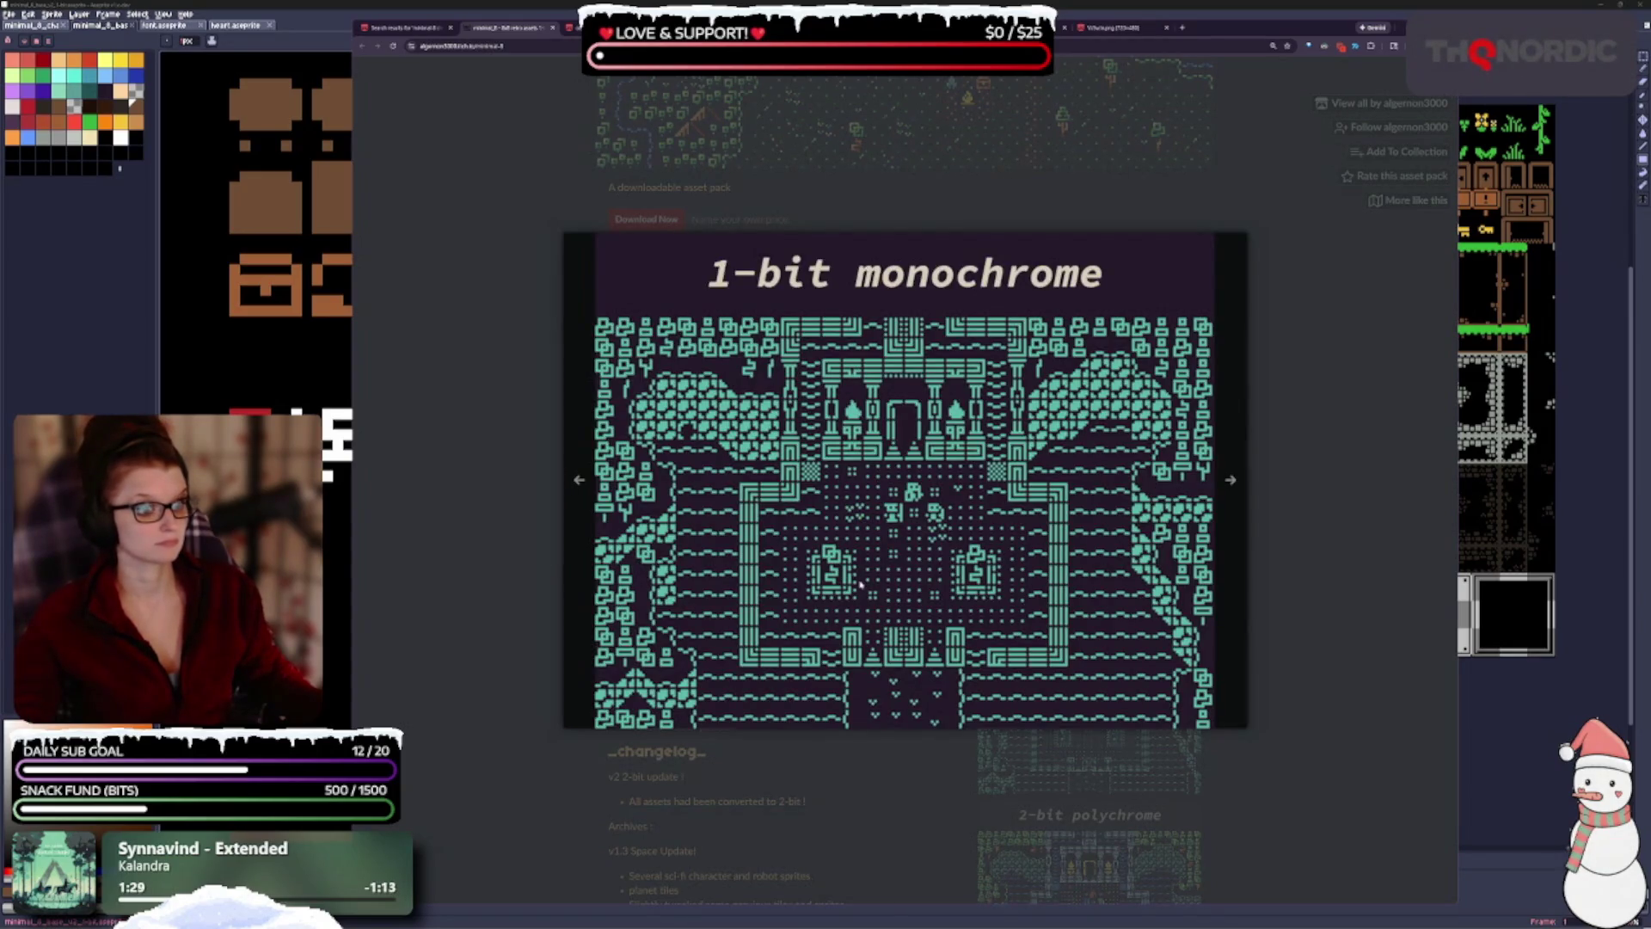
pyautogui.click(1230, 479)
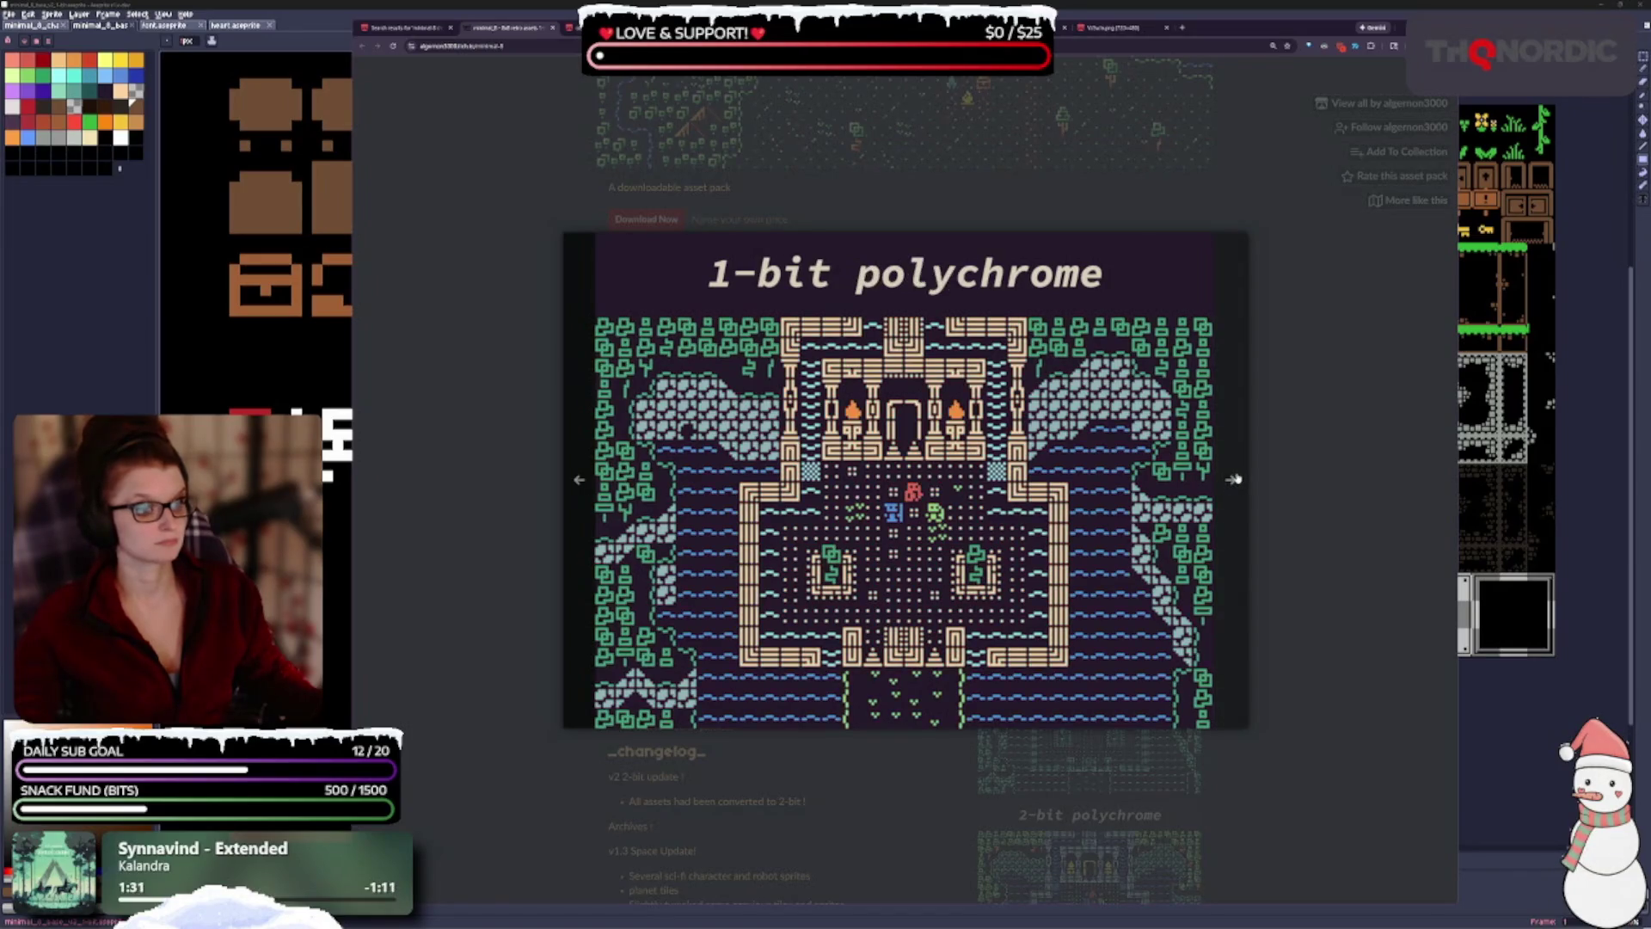
pyautogui.click(986, 746)
pyautogui.scroll(-8, 981, 746)
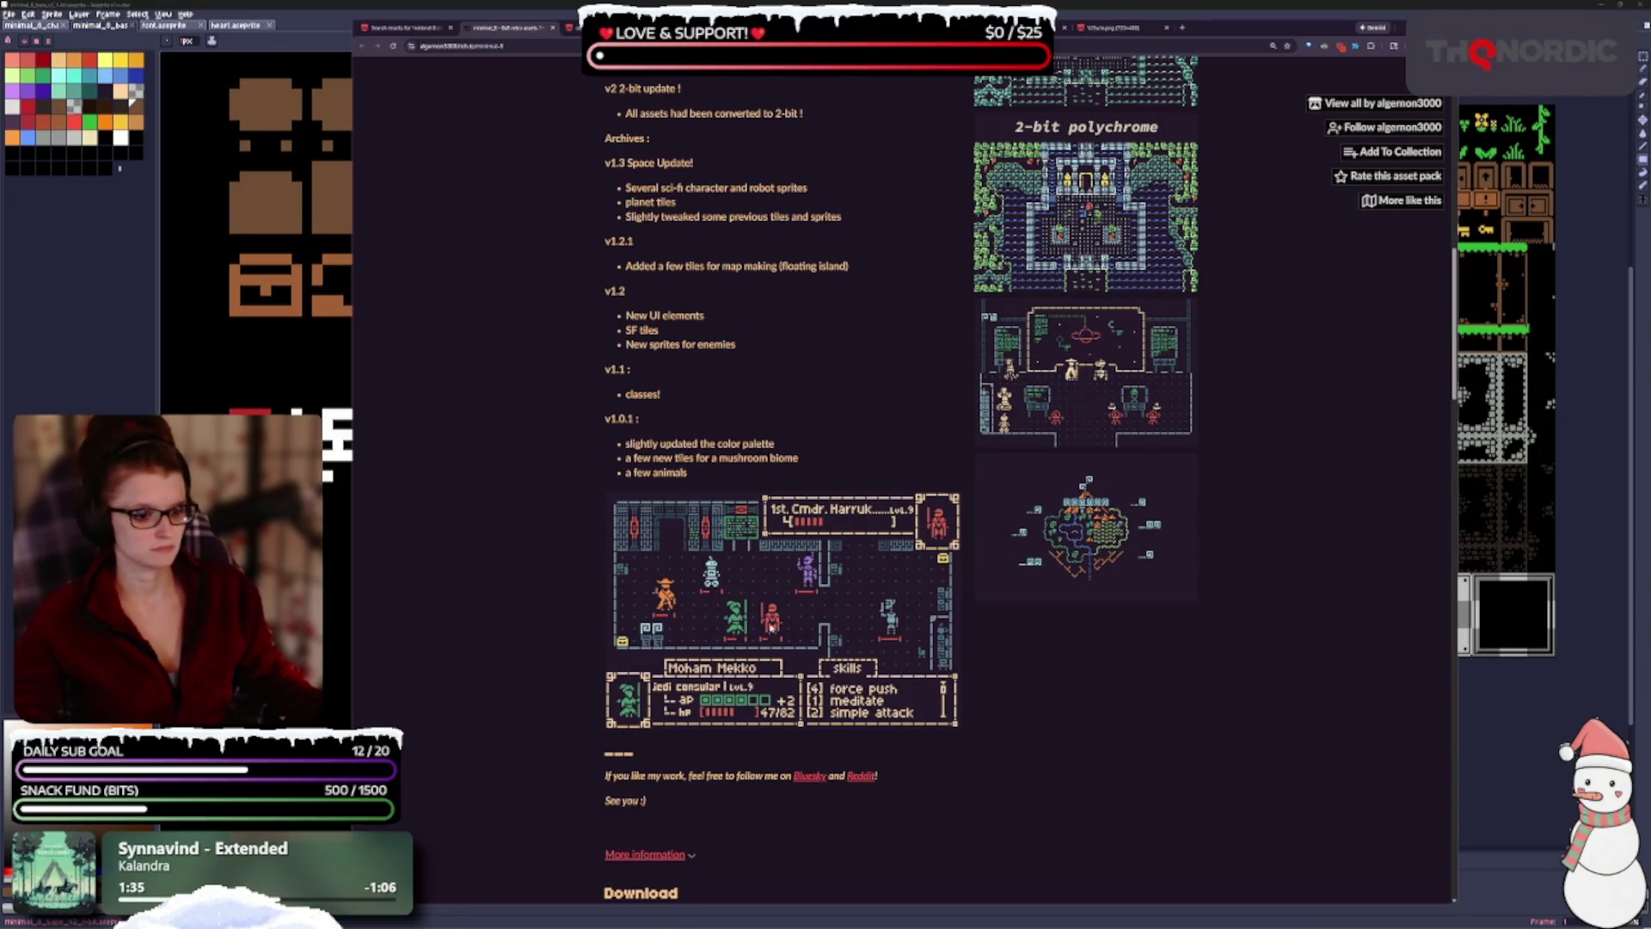
# Step: Open the battle screenshot and top banner in new tabs, then view the 1-bit monochrome image
pyautogui.rightClick(772, 607)
pyautogui.click(800, 614)
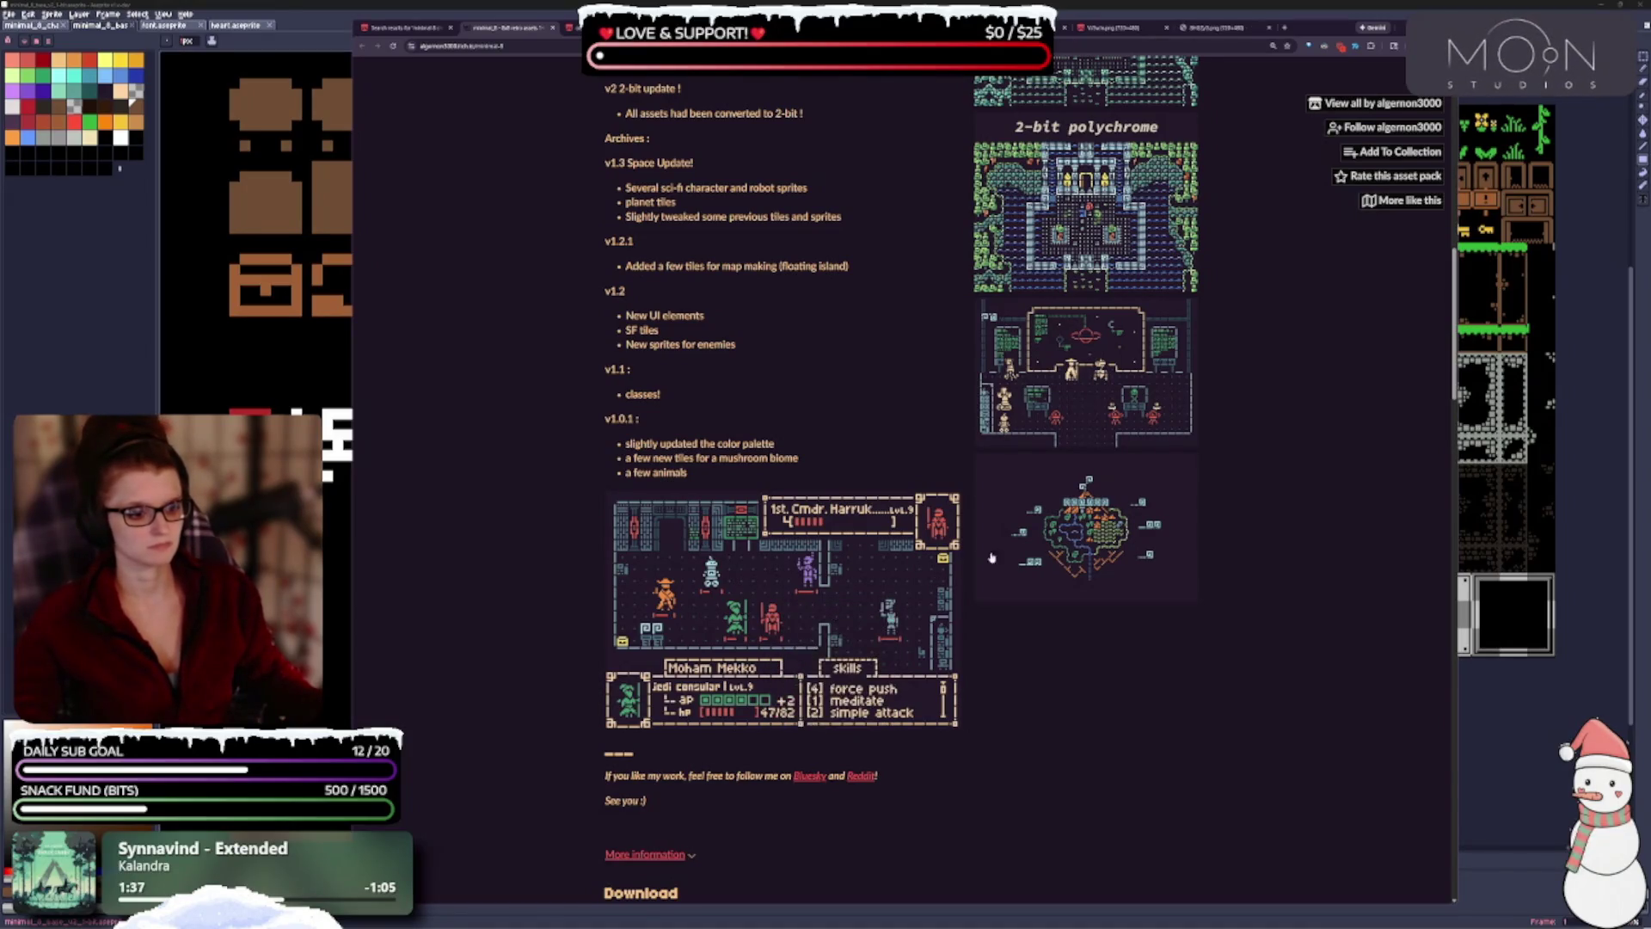
pyautogui.scroll(5, 1123, 636)
pyautogui.scroll(8, 1123, 637)
pyautogui.rightClick(917, 407)
pyautogui.click(946, 414)
pyautogui.scroll(-15, 915, 732)
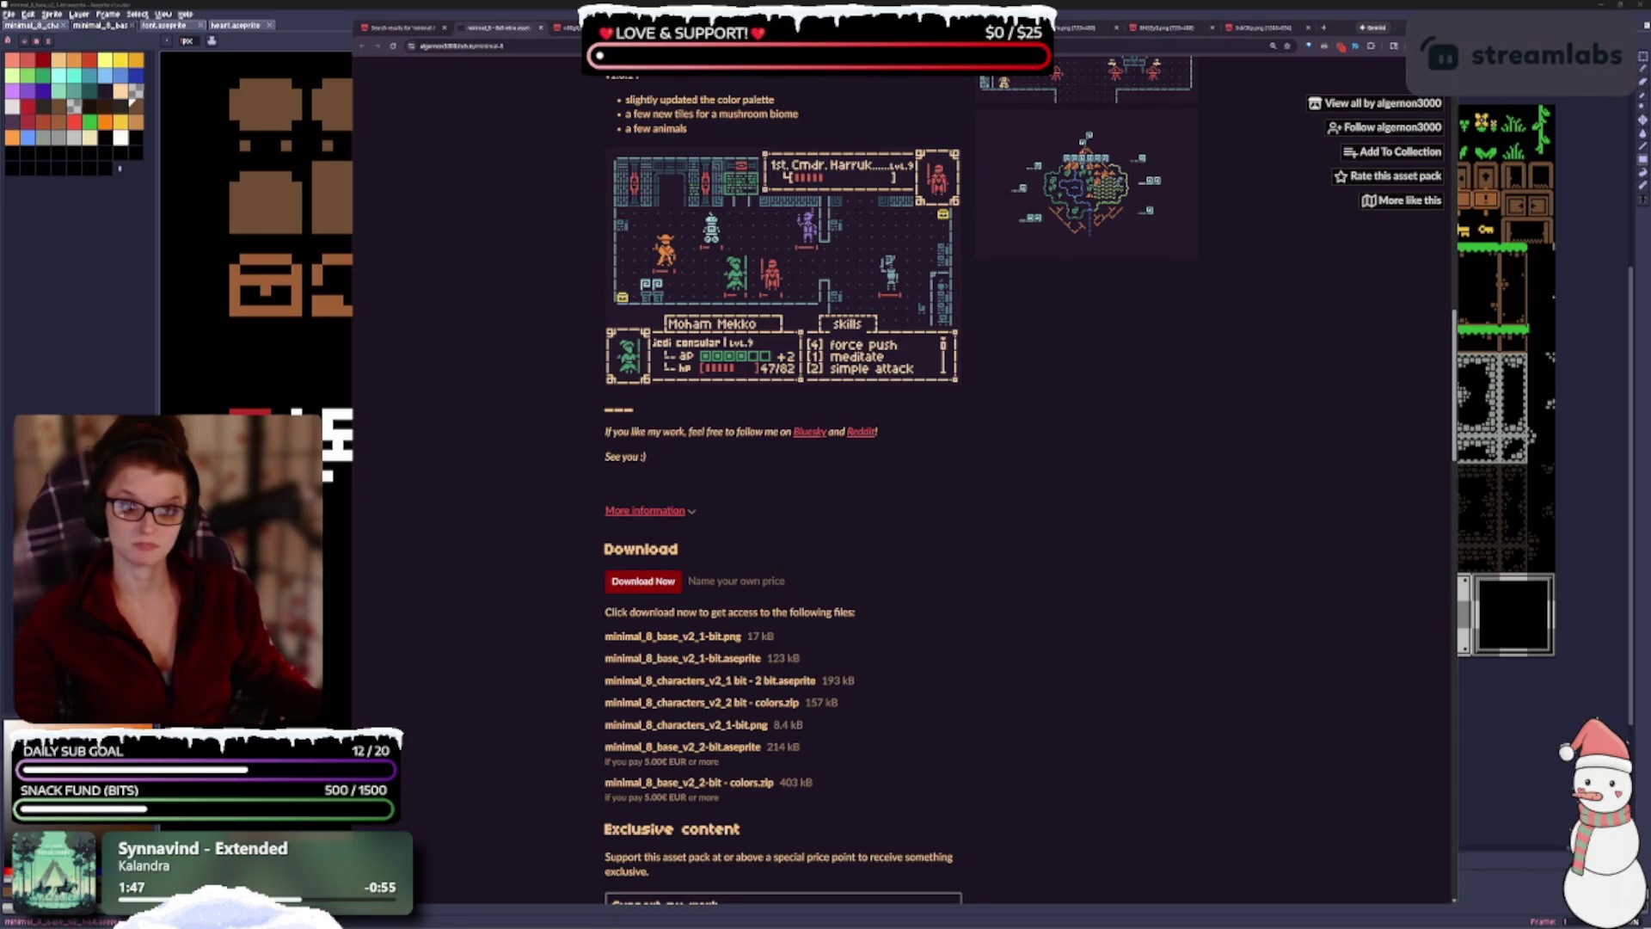
pyautogui.click(567, 26)
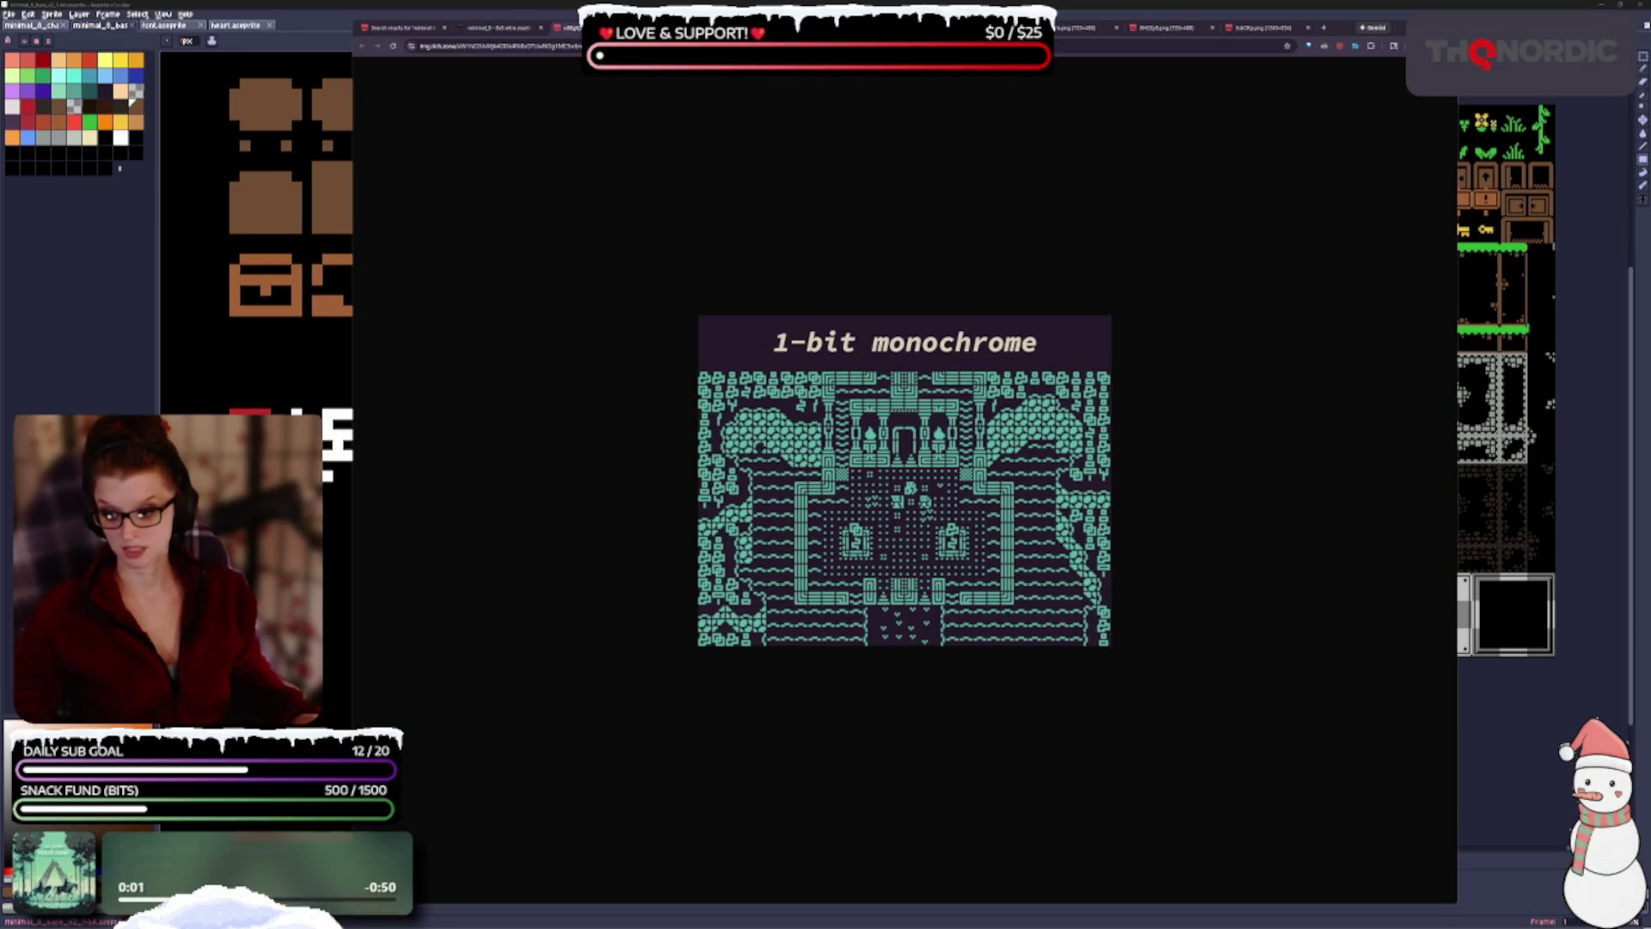
# Step: Move the empty PureRef board aside and open its Settings from the canvas menu
pyautogui.moveTo(782, 539)
pyautogui.mouseDown()
pyautogui.moveTo(559, 254)
pyautogui.moveTo(467, 254)
pyautogui.mouseUp()
pyautogui.rightClick(432, 308)
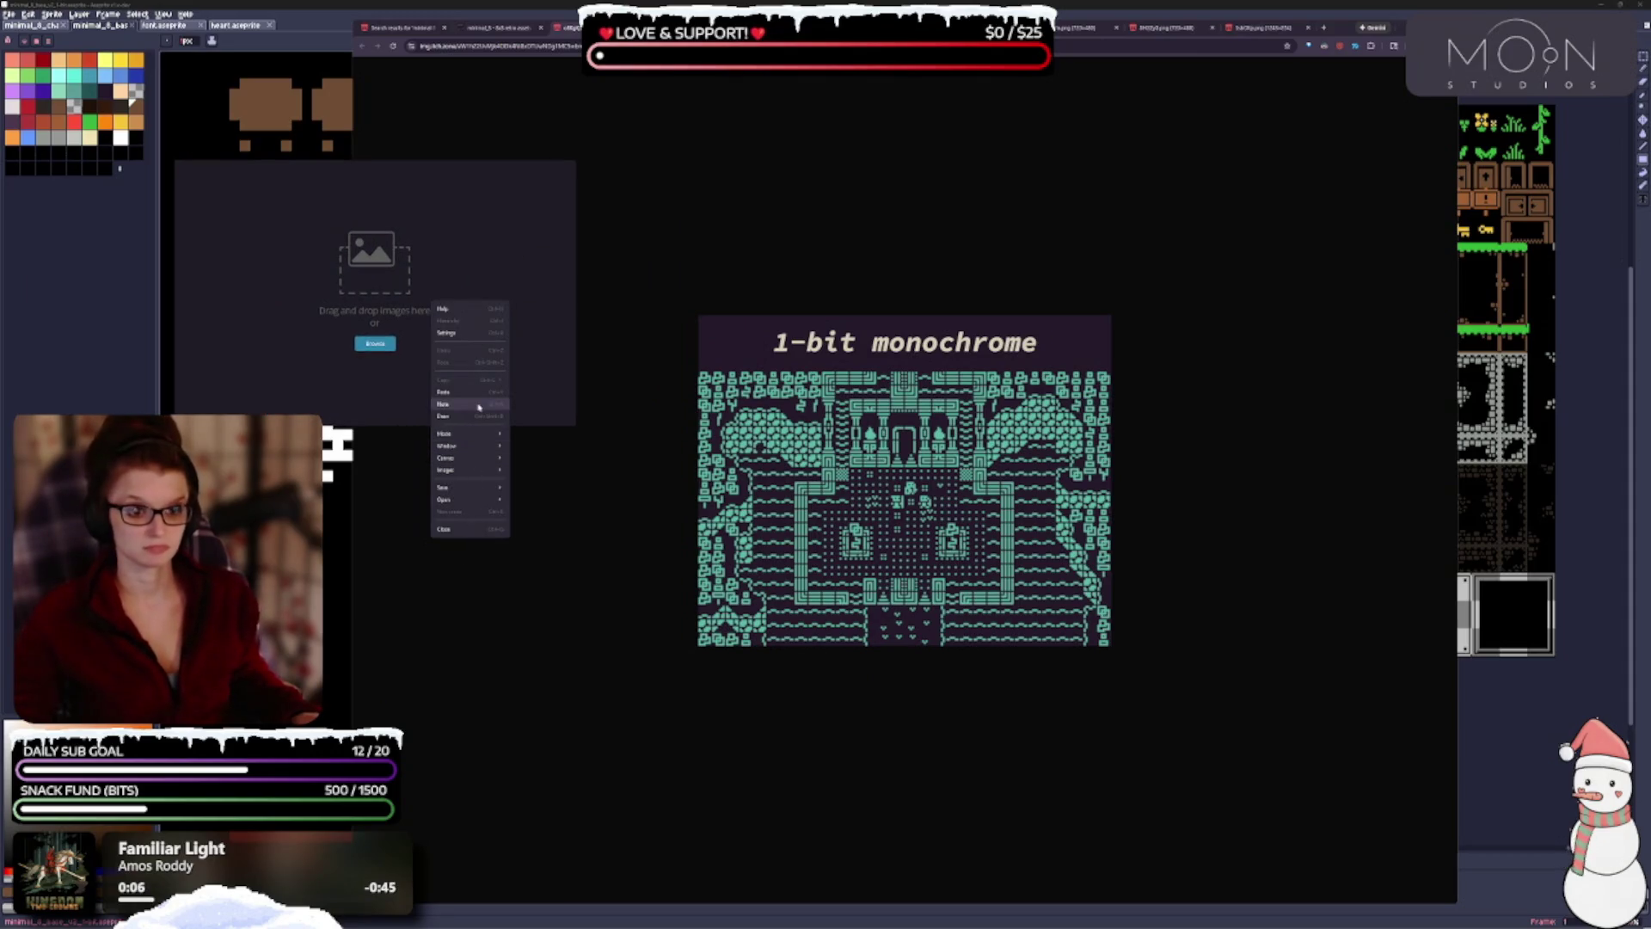
pyautogui.moveTo(488, 473)
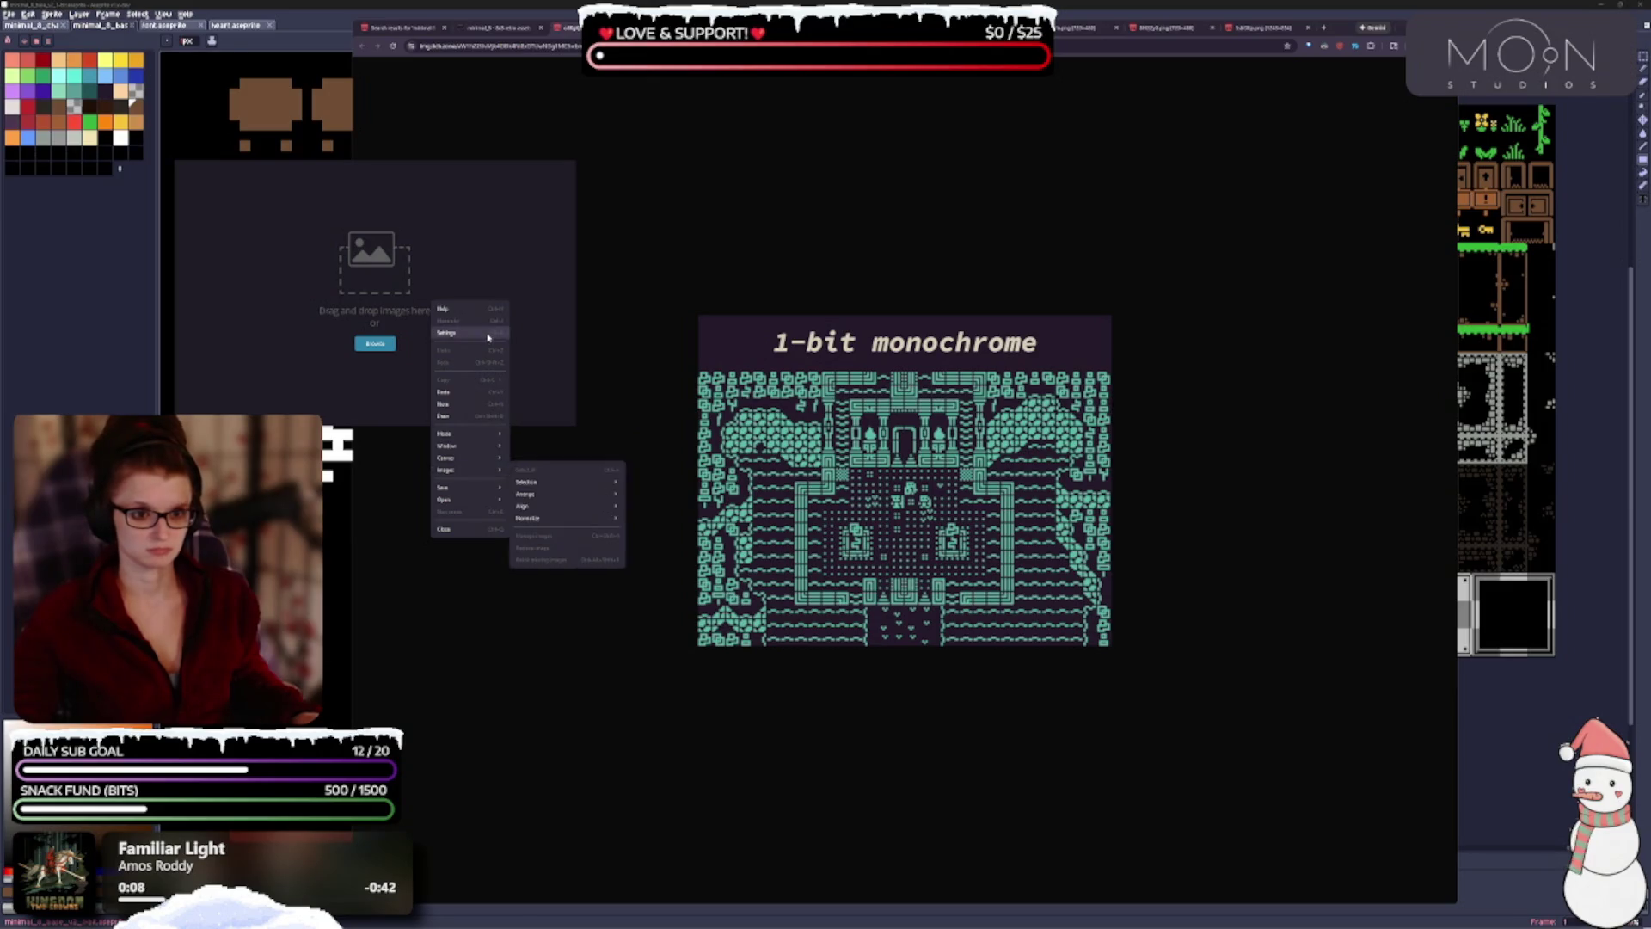
pyautogui.click(447, 332)
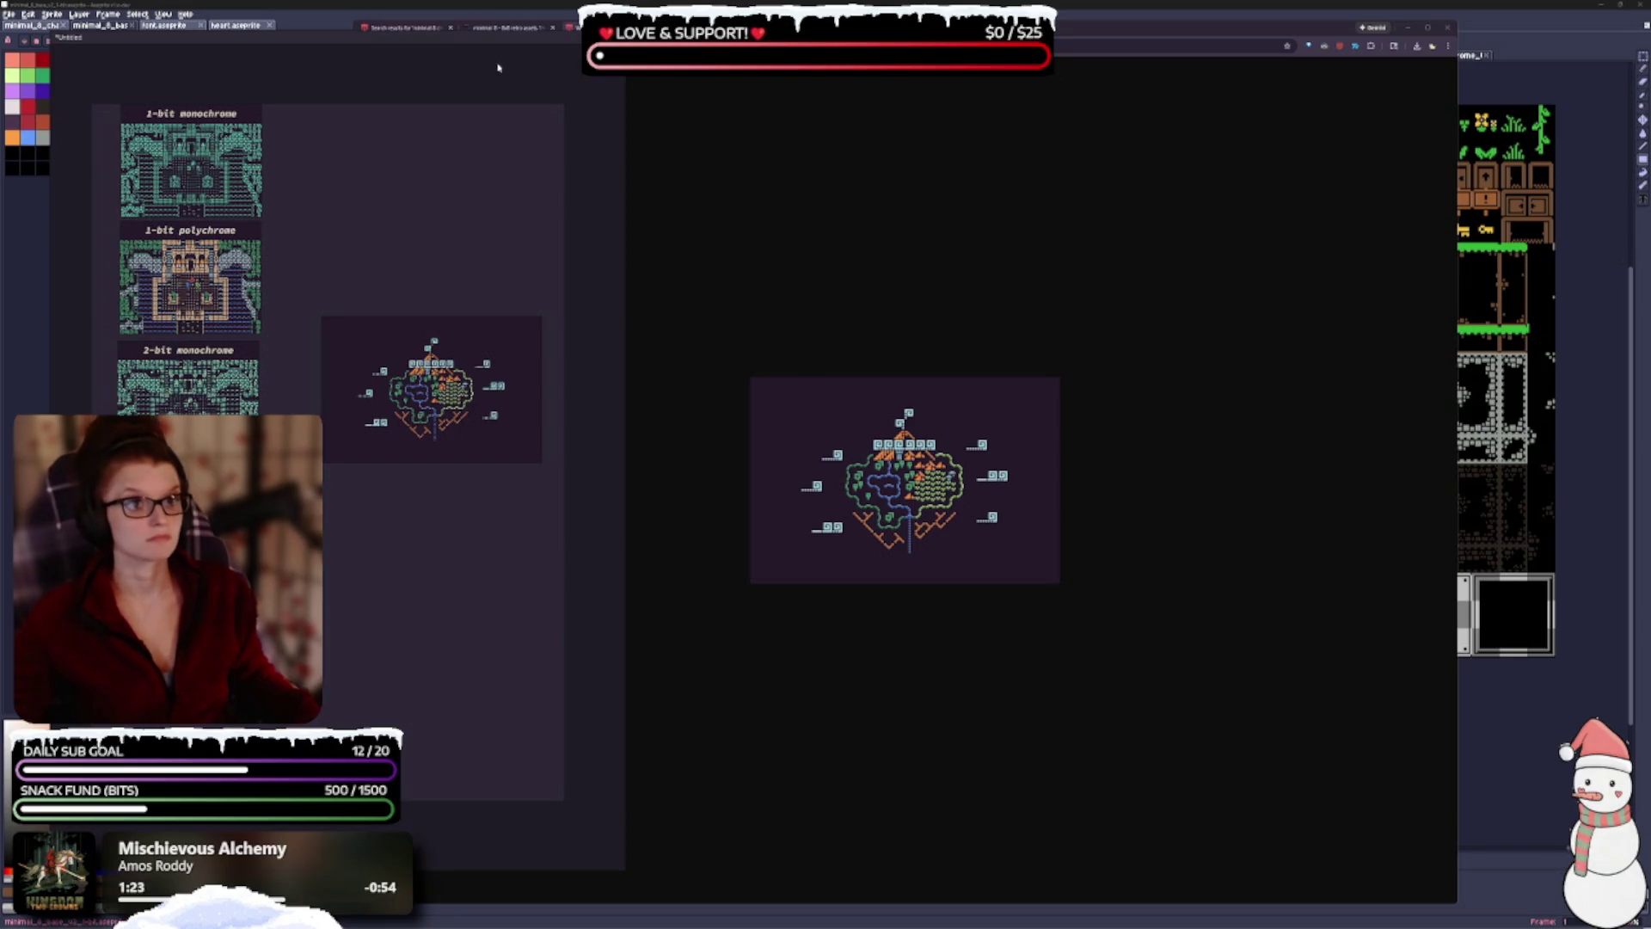
# Step: Place the battle screenshot beside the island map and widen the board view
pyautogui.click(653, 269)
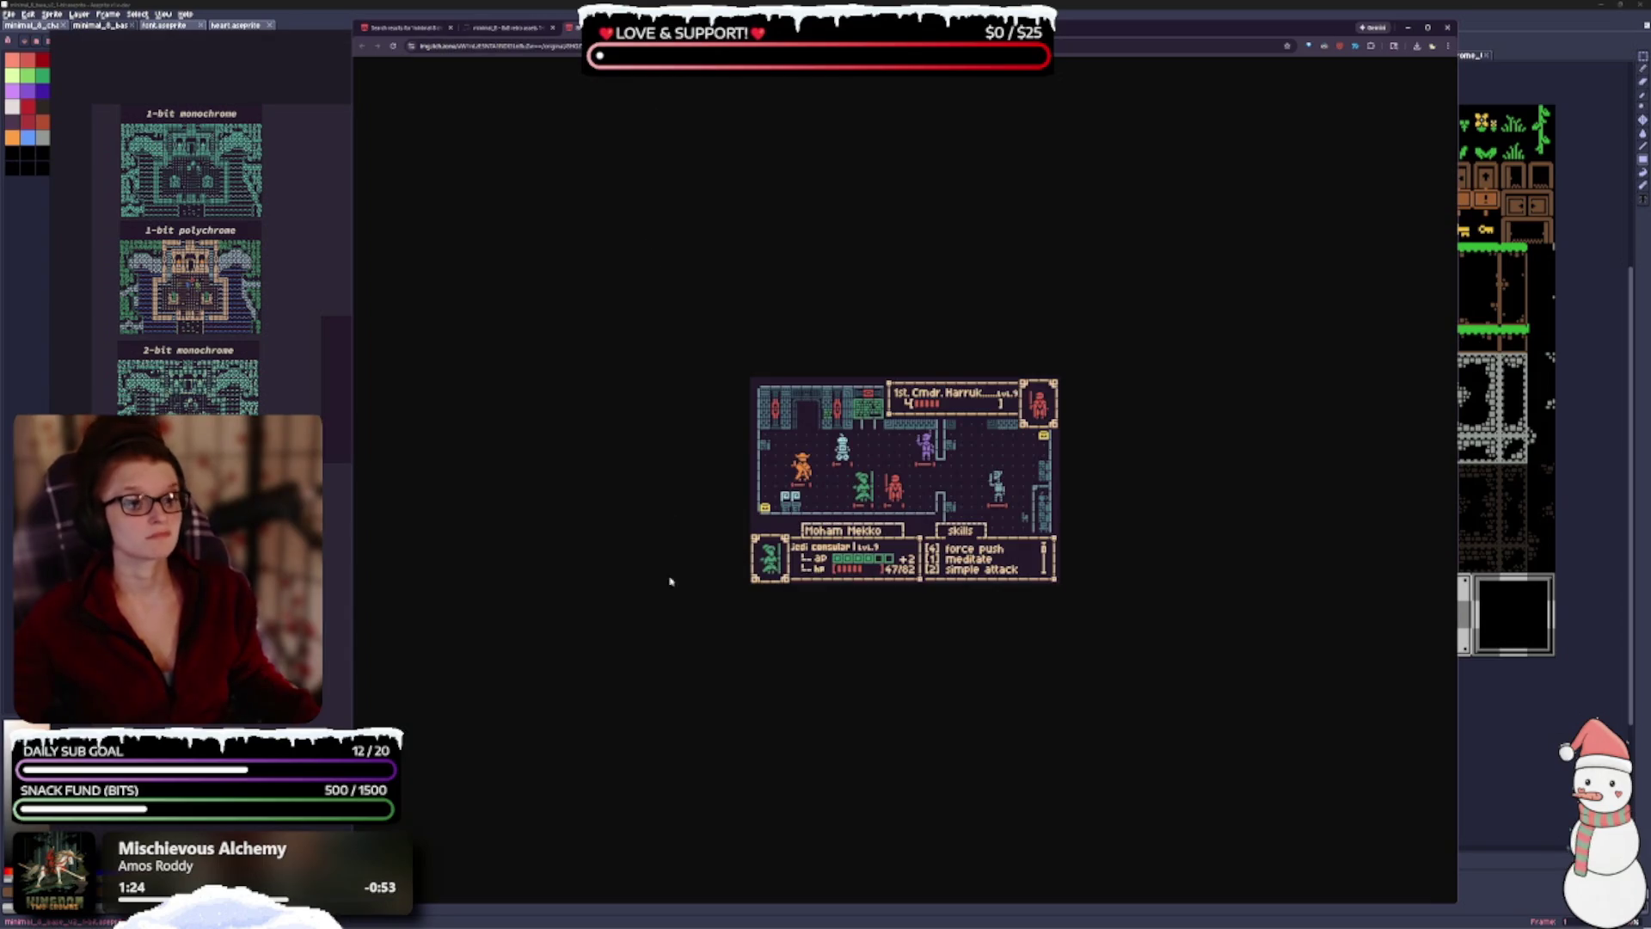
pyautogui.click(328, 692)
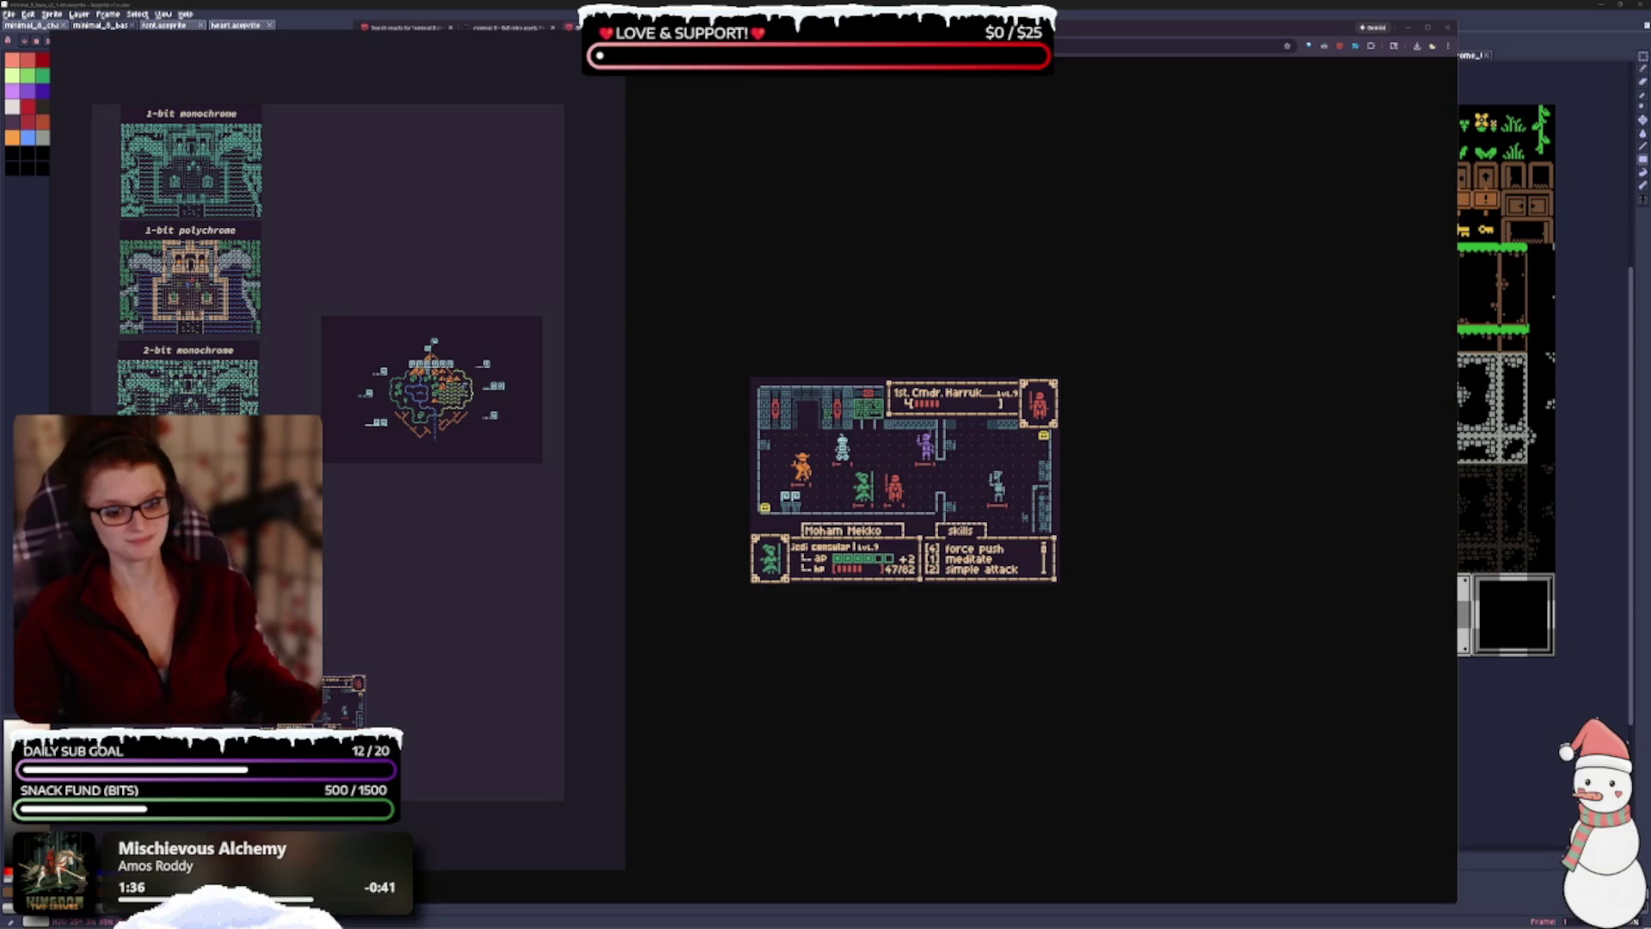
pyautogui.moveTo(298, 805)
pyautogui.mouseDown()
pyautogui.moveTo(468, 648)
pyautogui.moveTo(501, 561)
pyautogui.moveTo(490, 605)
pyautogui.mouseUp()
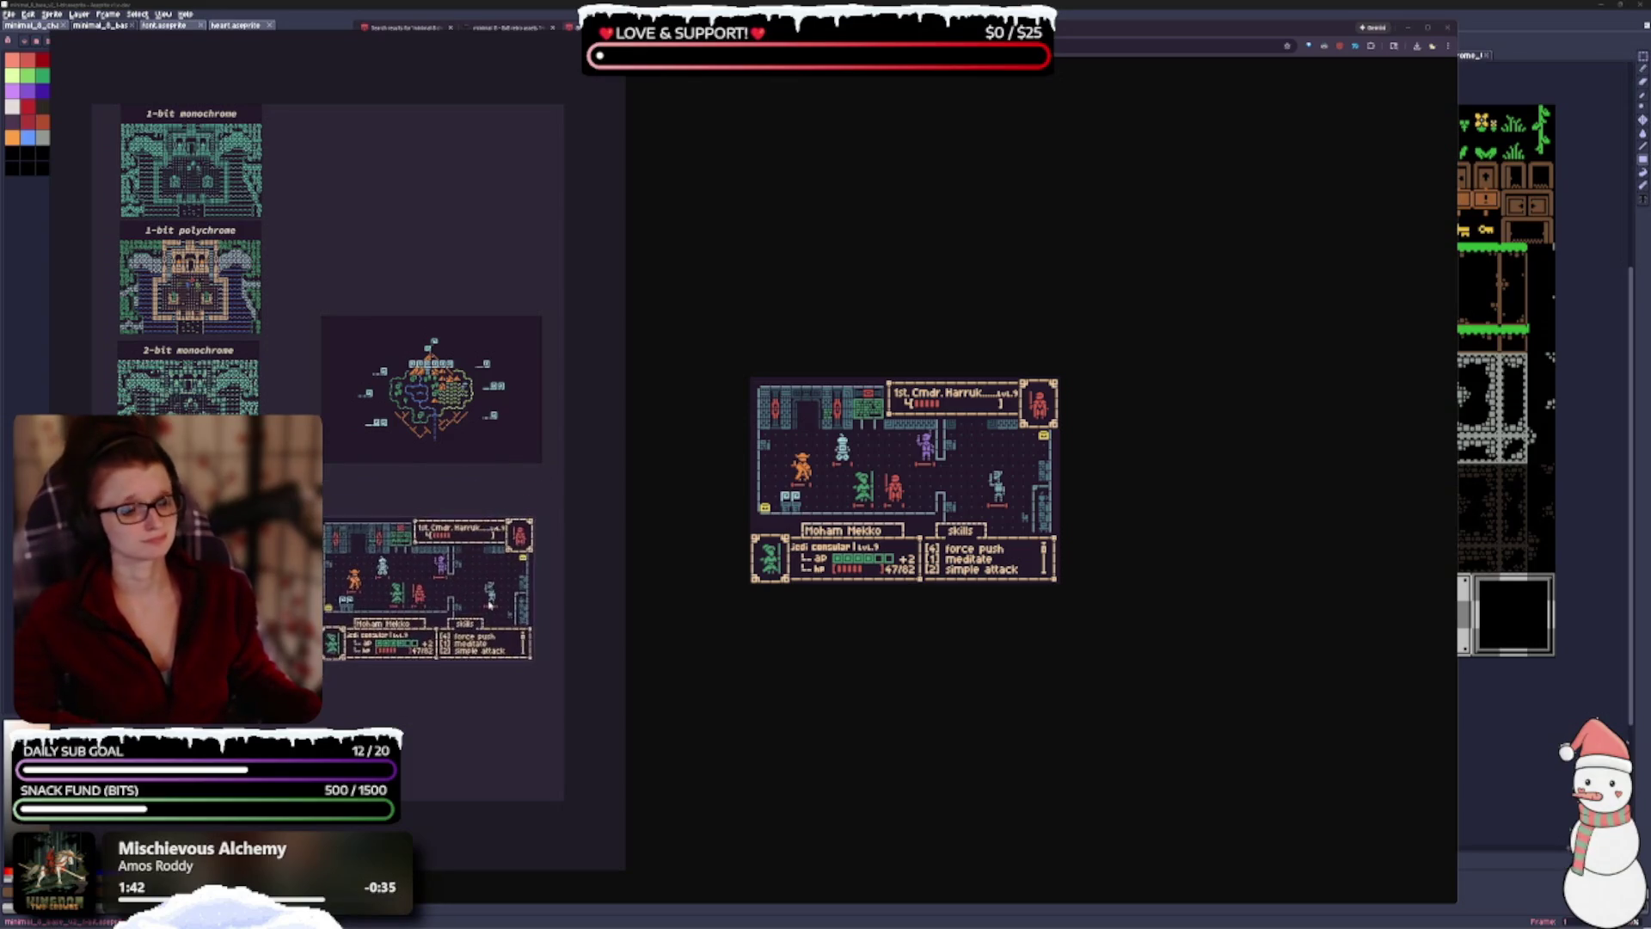
pyautogui.moveTo(284, 258)
pyautogui.mouseDown()
pyautogui.moveTo(423, 330)
pyautogui.moveTo(312, 255)
pyautogui.mouseUp()
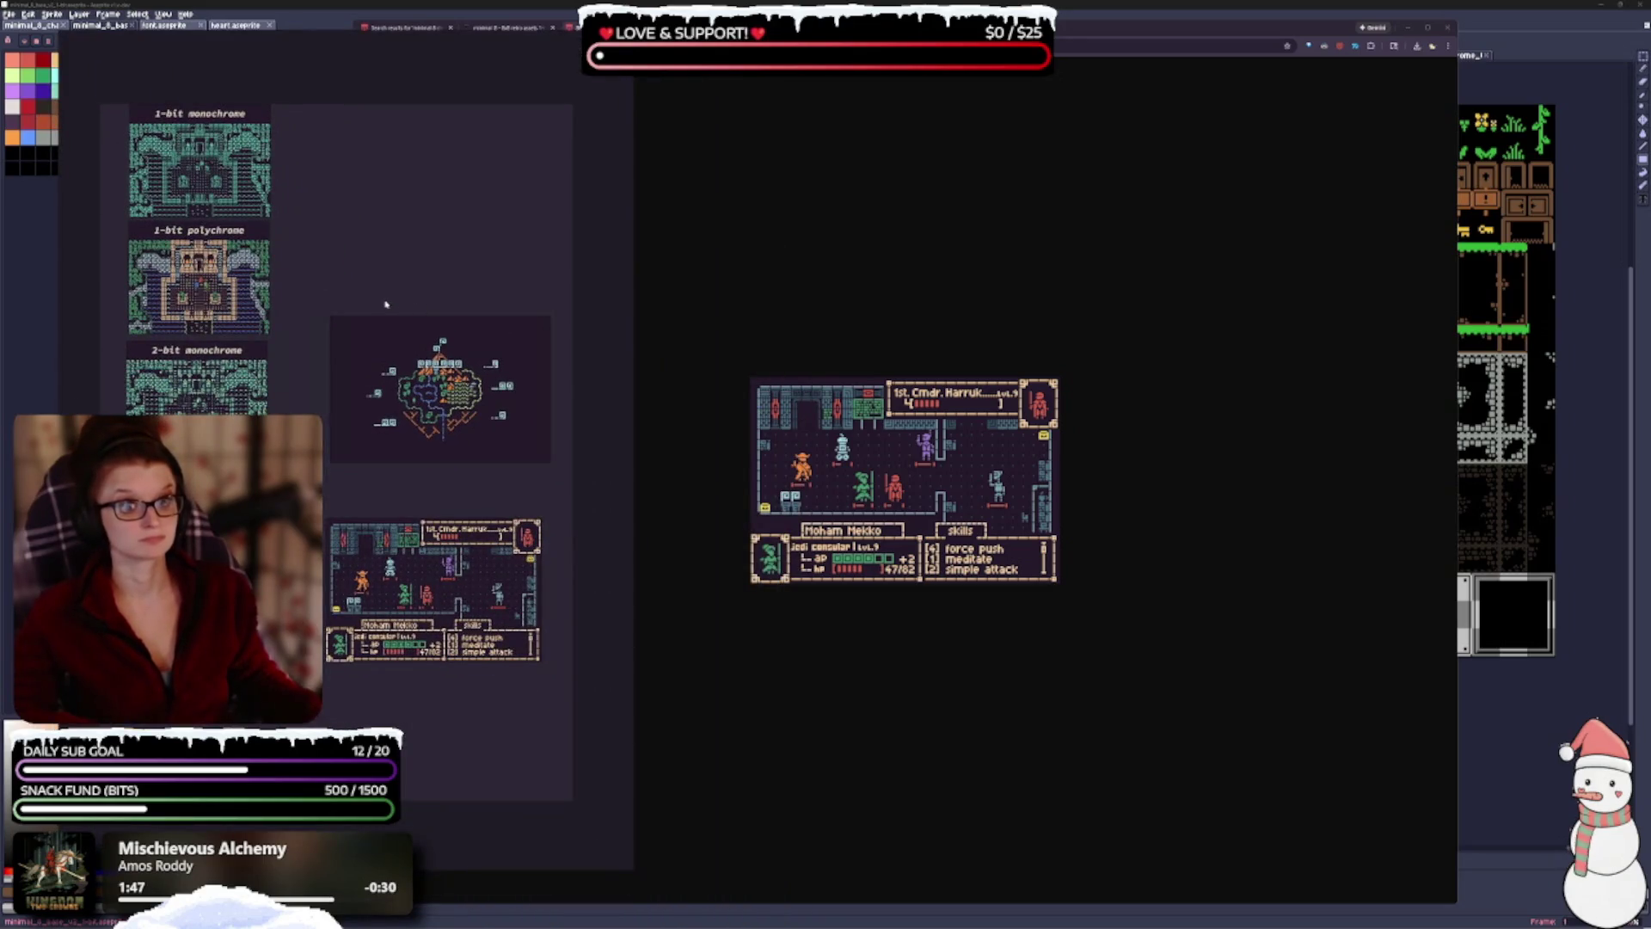
pyautogui.moveTo(413, 307); pyautogui.dragTo(384, 266)
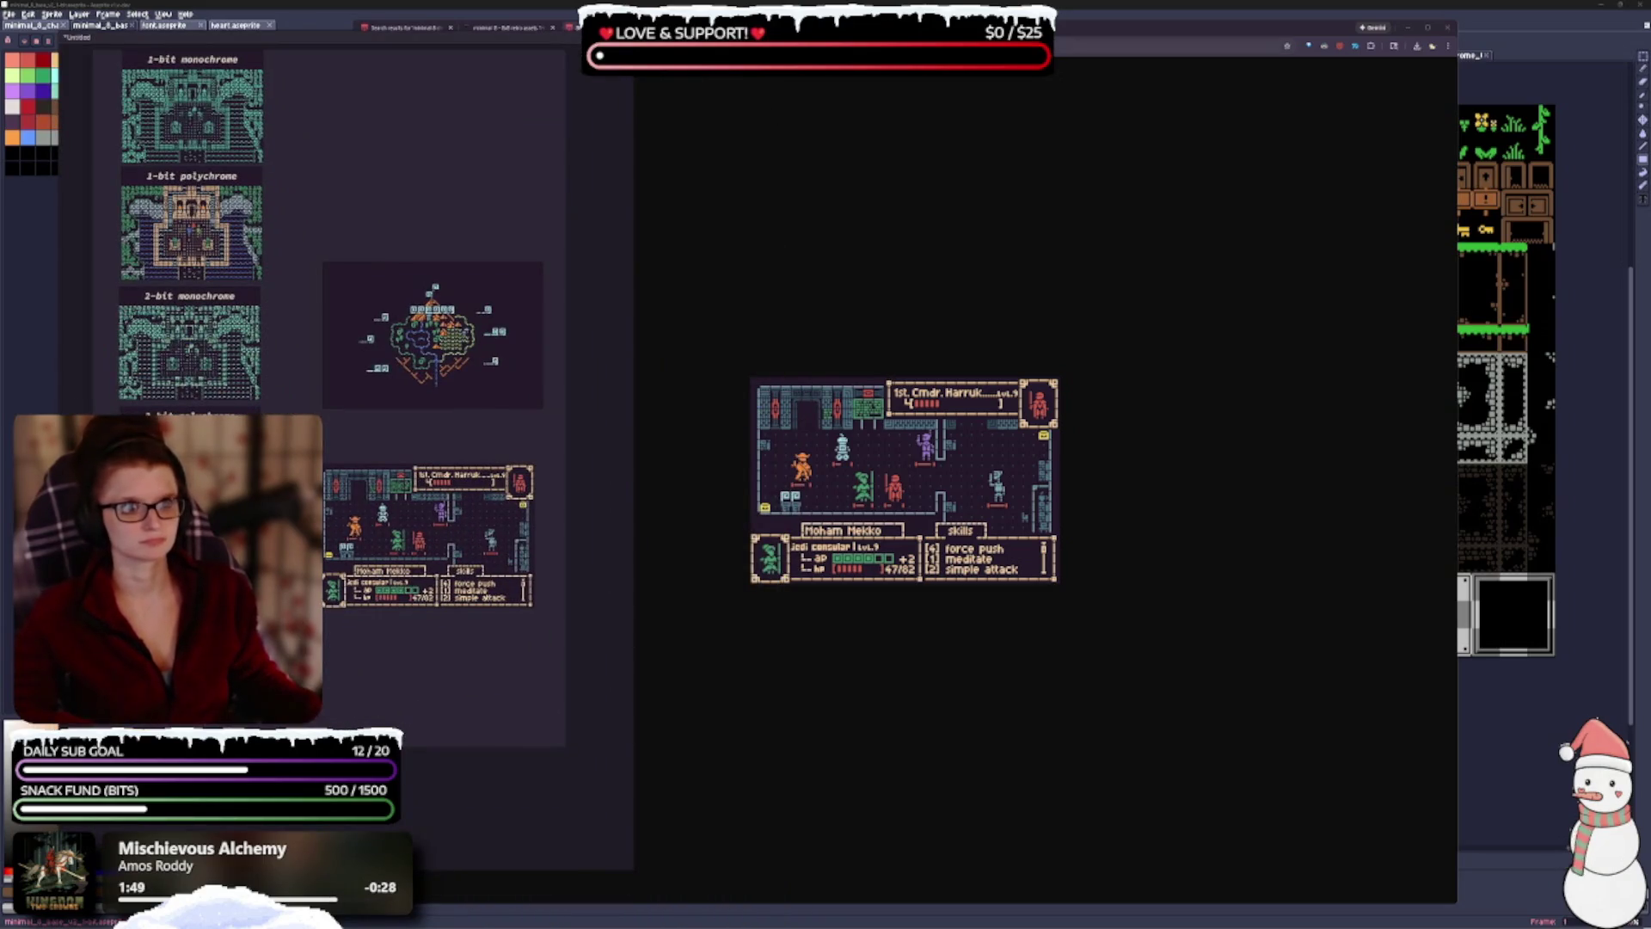
# Step: Paste the minimal_8 overworld banner at the board's top, then return to the itch.io page
pyautogui.click(572, 26)
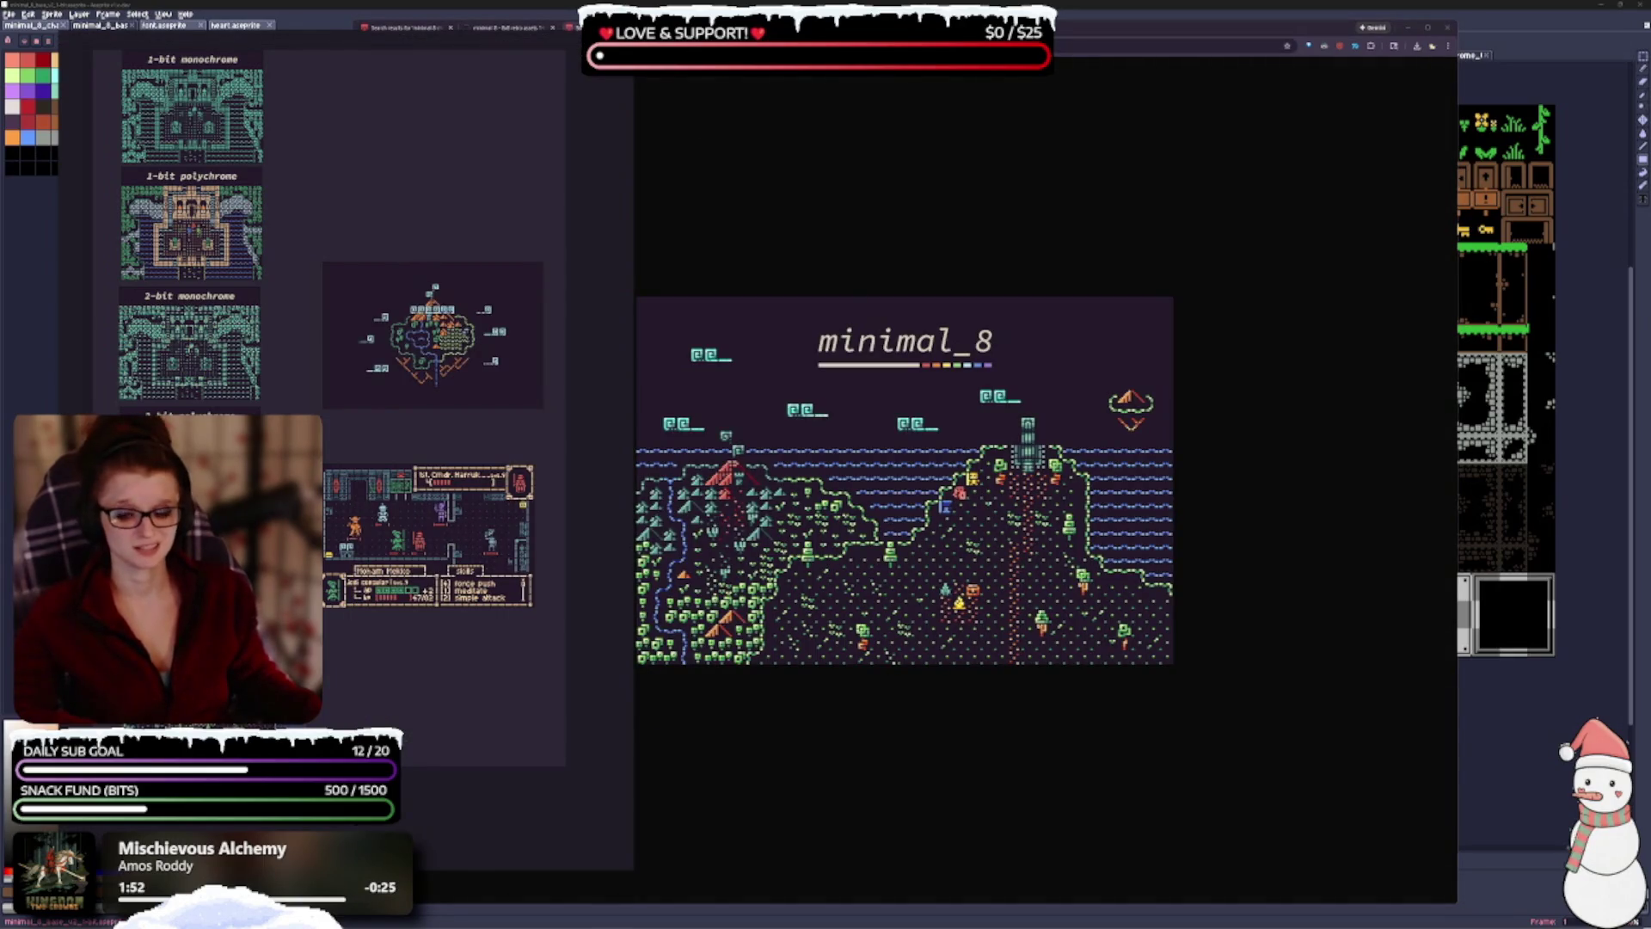
pyautogui.hotkey('ctrl', 'v')
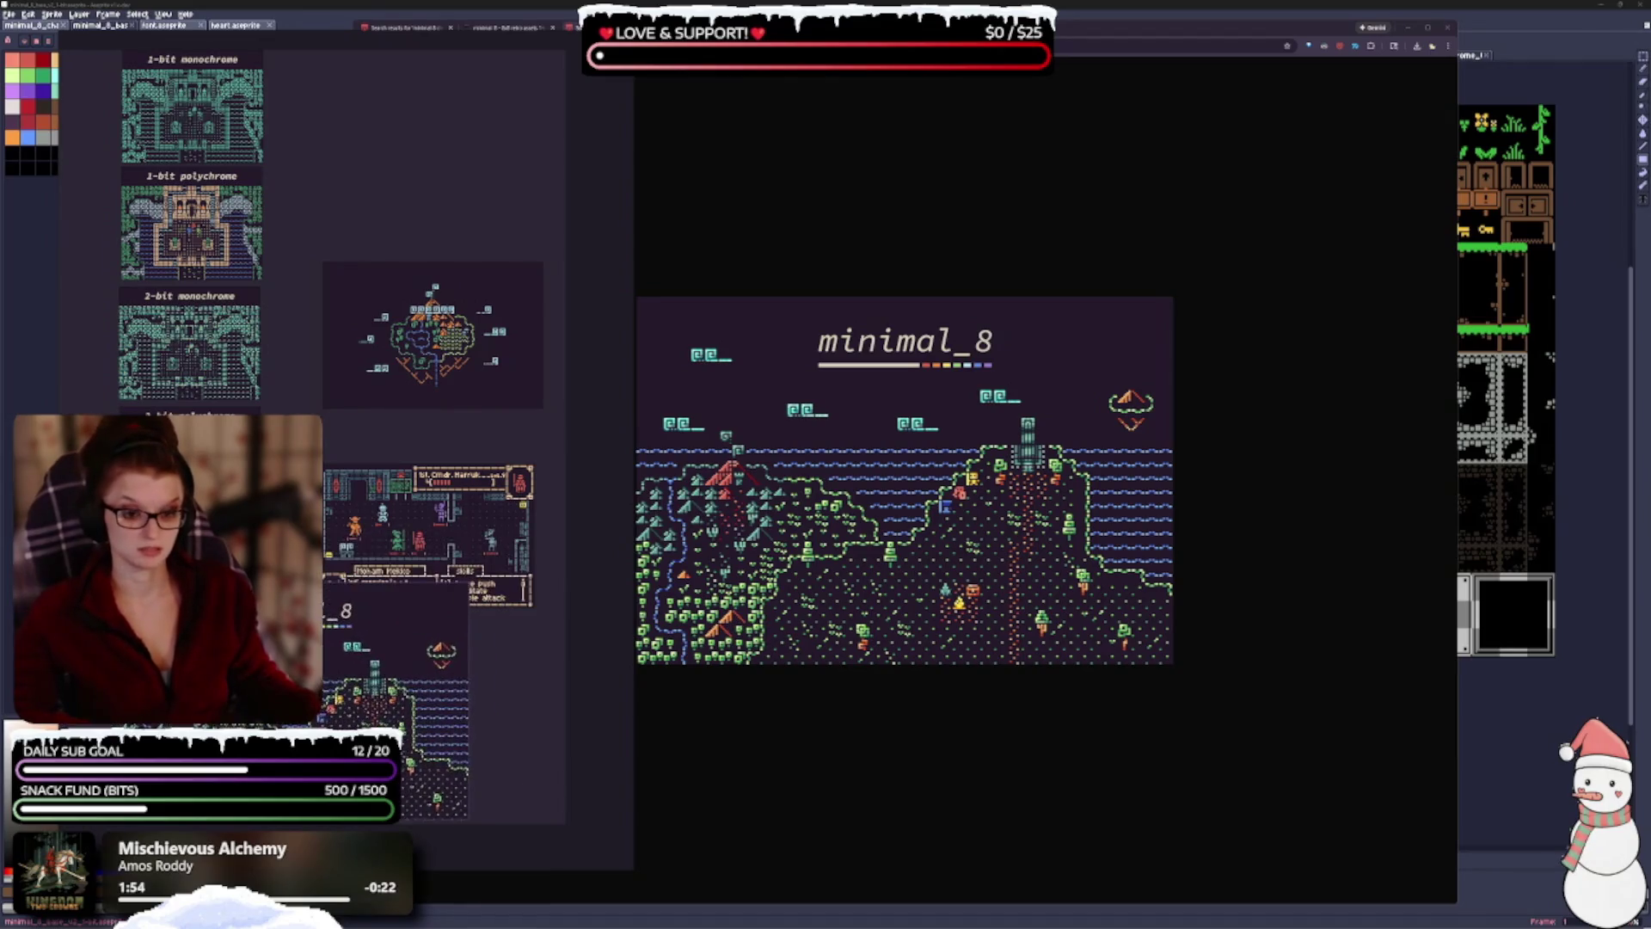
pyautogui.moveTo(400, 699)
pyautogui.mouseDown()
pyautogui.moveTo(422, 719)
pyautogui.moveTo(404, 740)
pyautogui.moveTo(517, 175)
pyautogui.mouseUp()
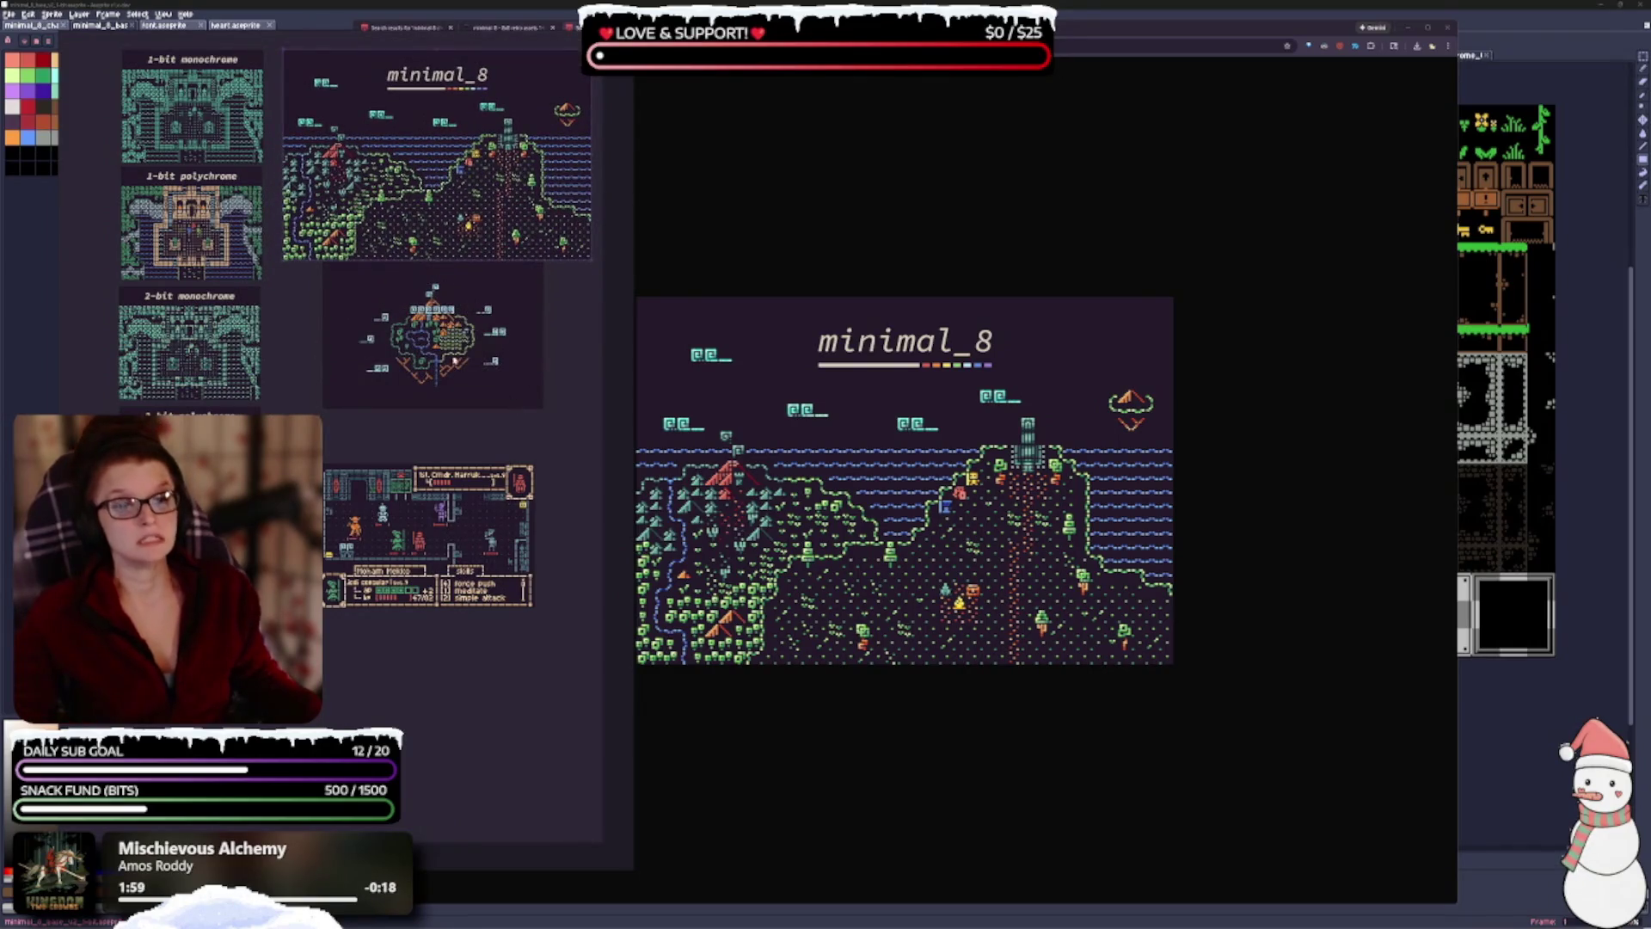
pyautogui.moveTo(434, 344); pyautogui.dragTo(424, 366)
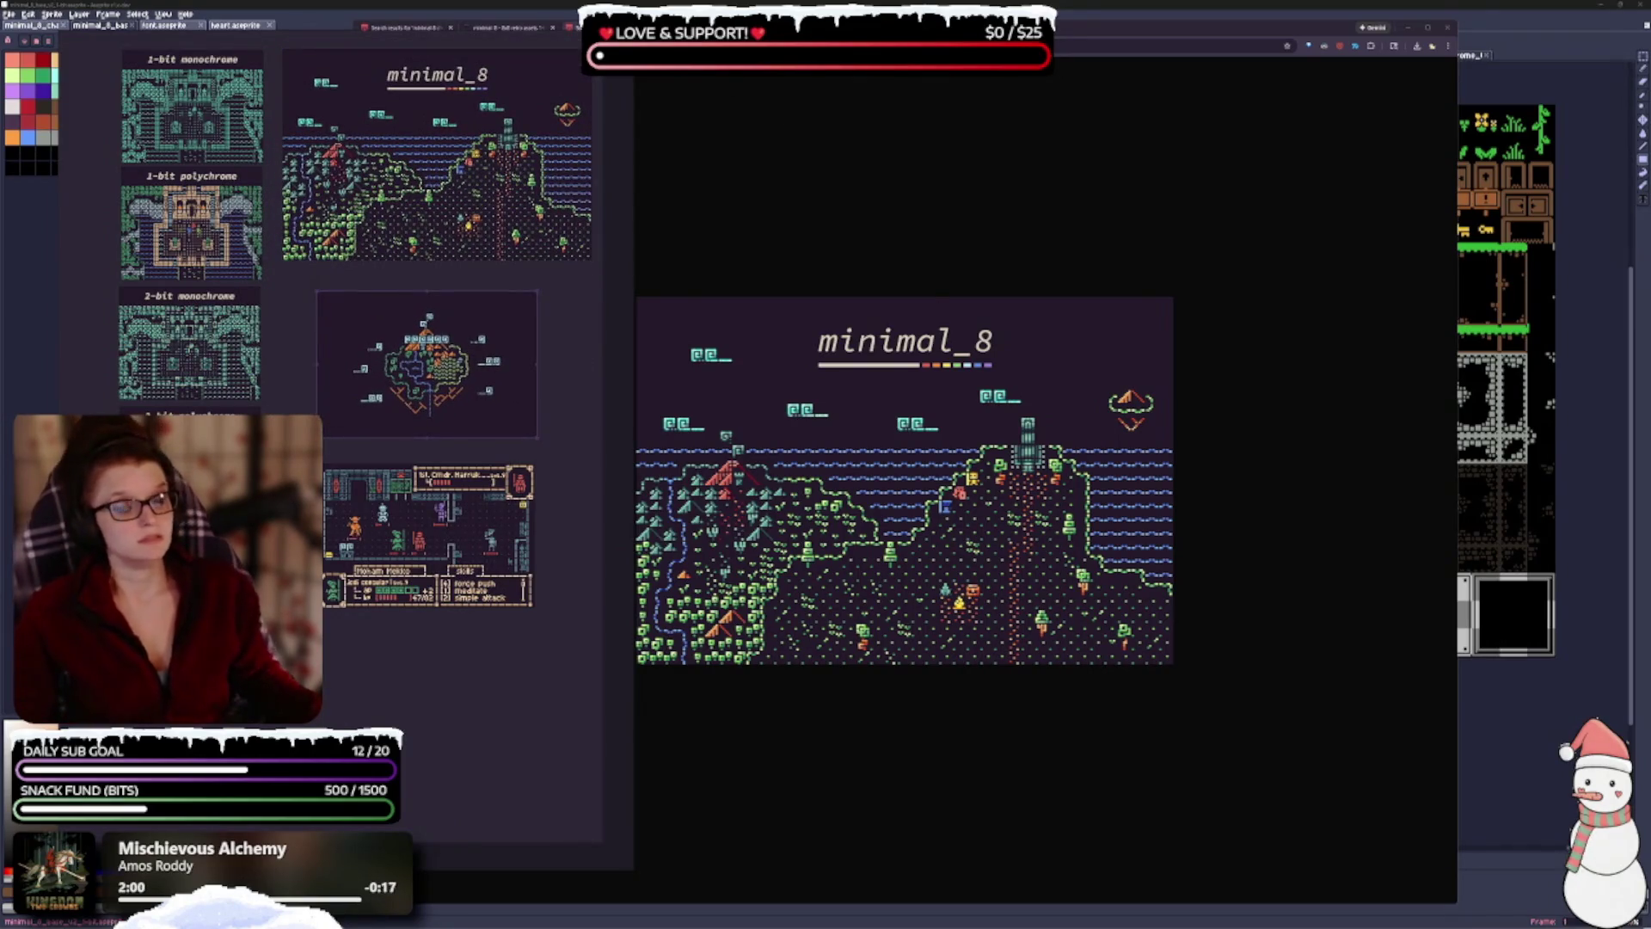
pyautogui.hotkey('alt', 'Tab')
pyautogui.hotkey('alt', 'Left')
pyautogui.scroll(-3, 919, 592)
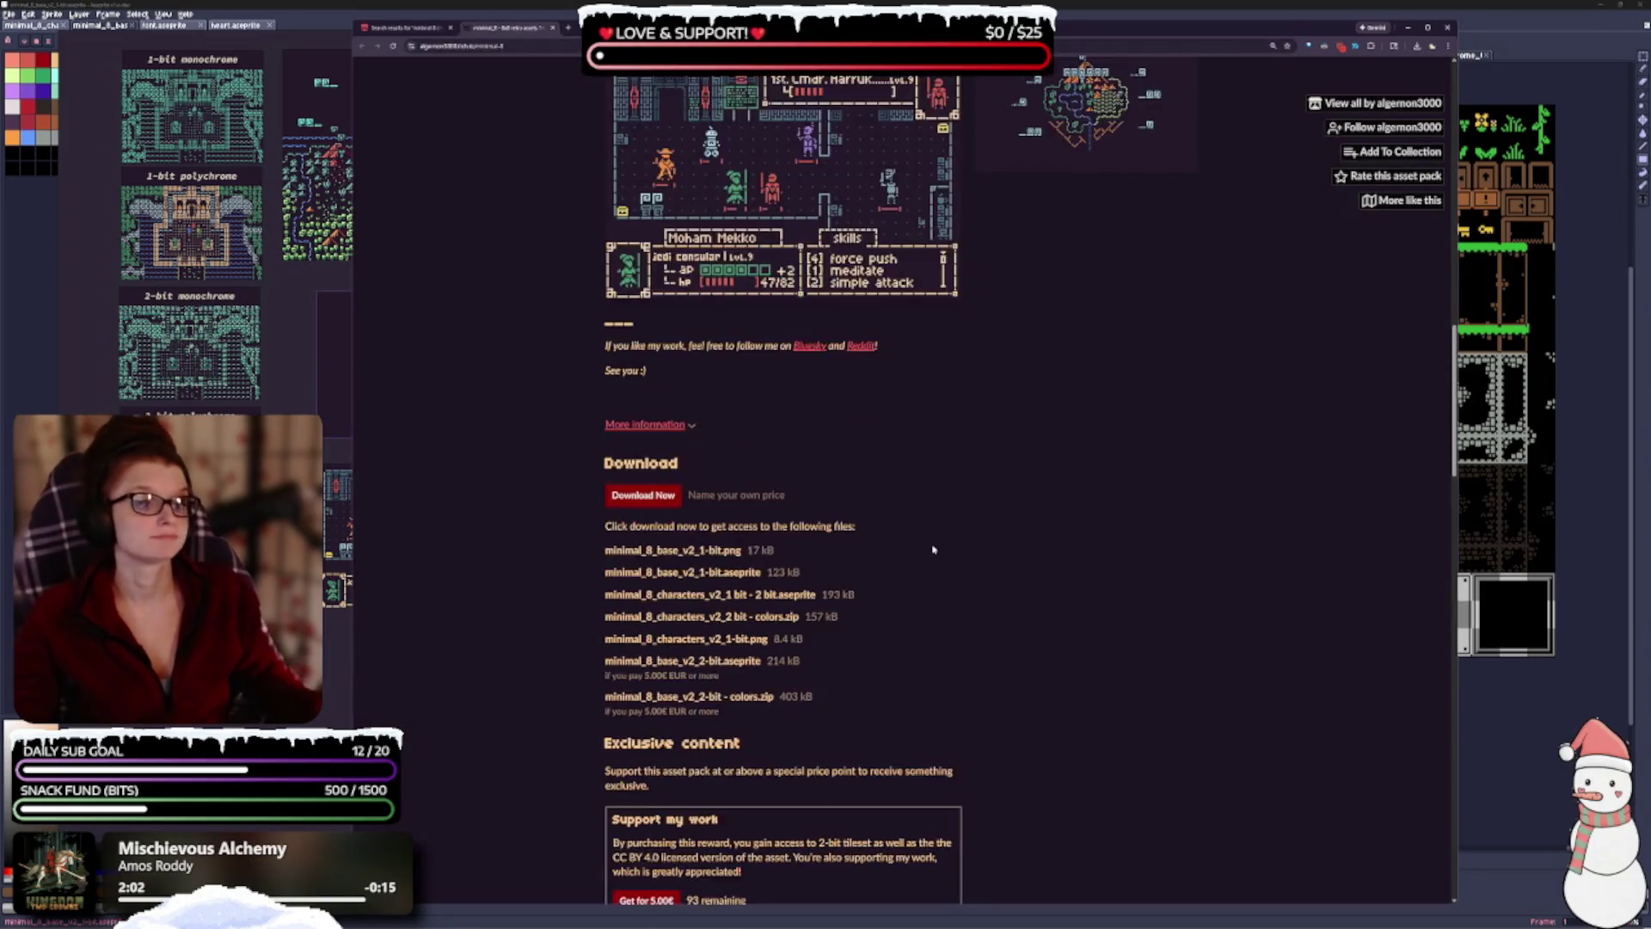
# Step: Open the Polykromia16 asset pack from algernon3000's creator profile
pyautogui.scroll(-1, 918, 592)
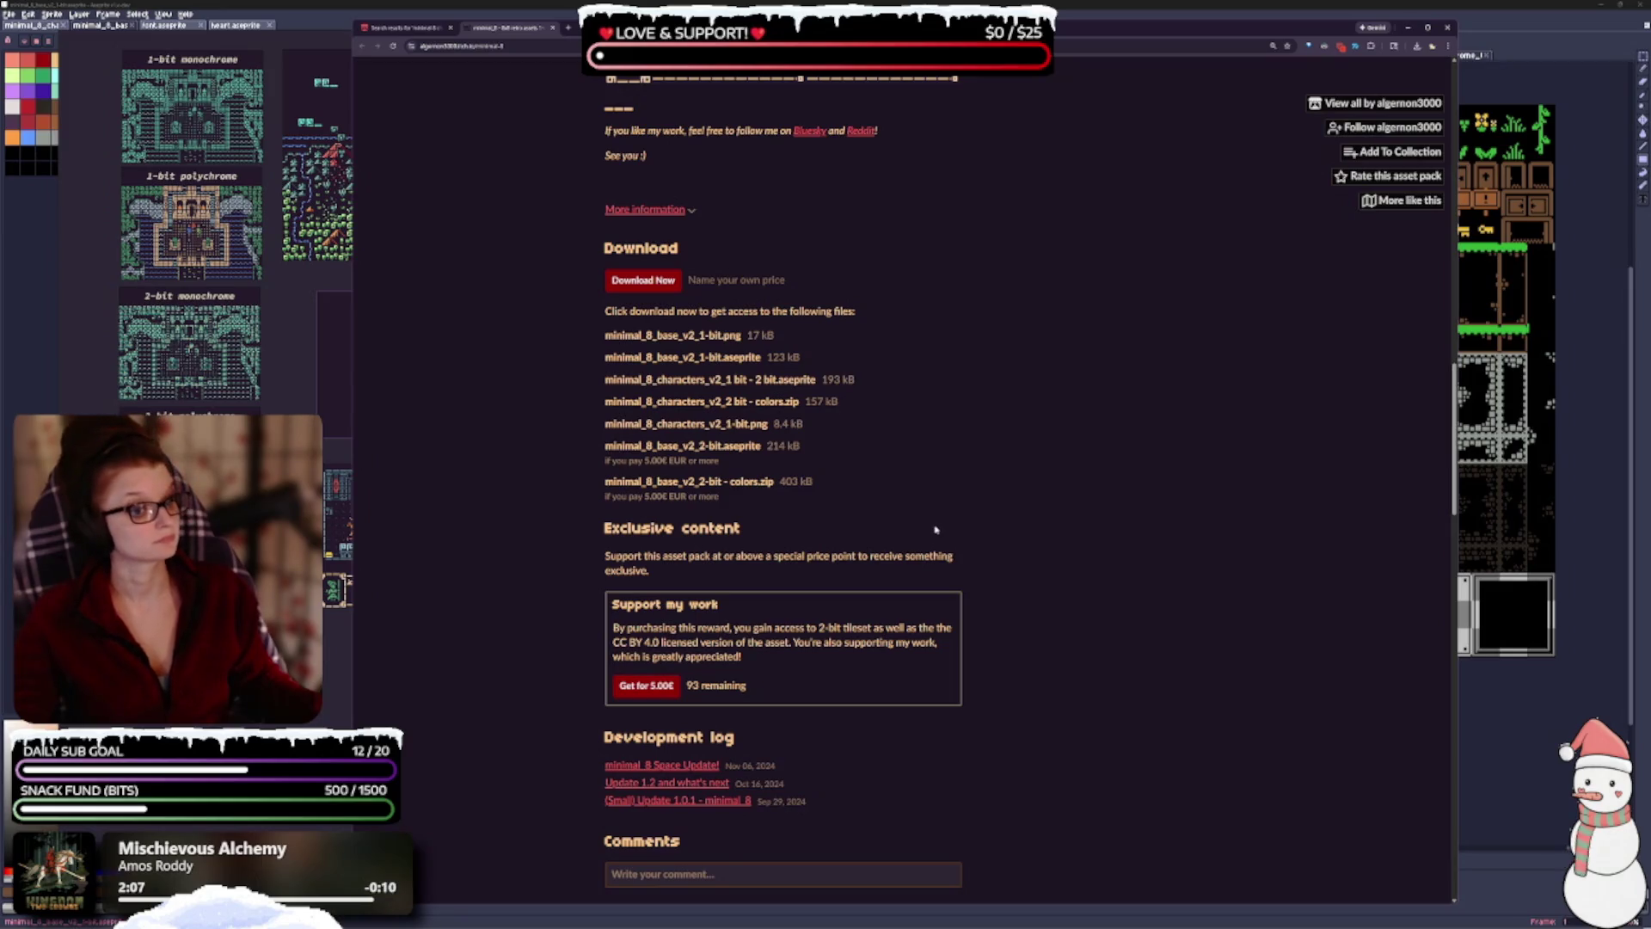
pyautogui.scroll(-3, 939, 530)
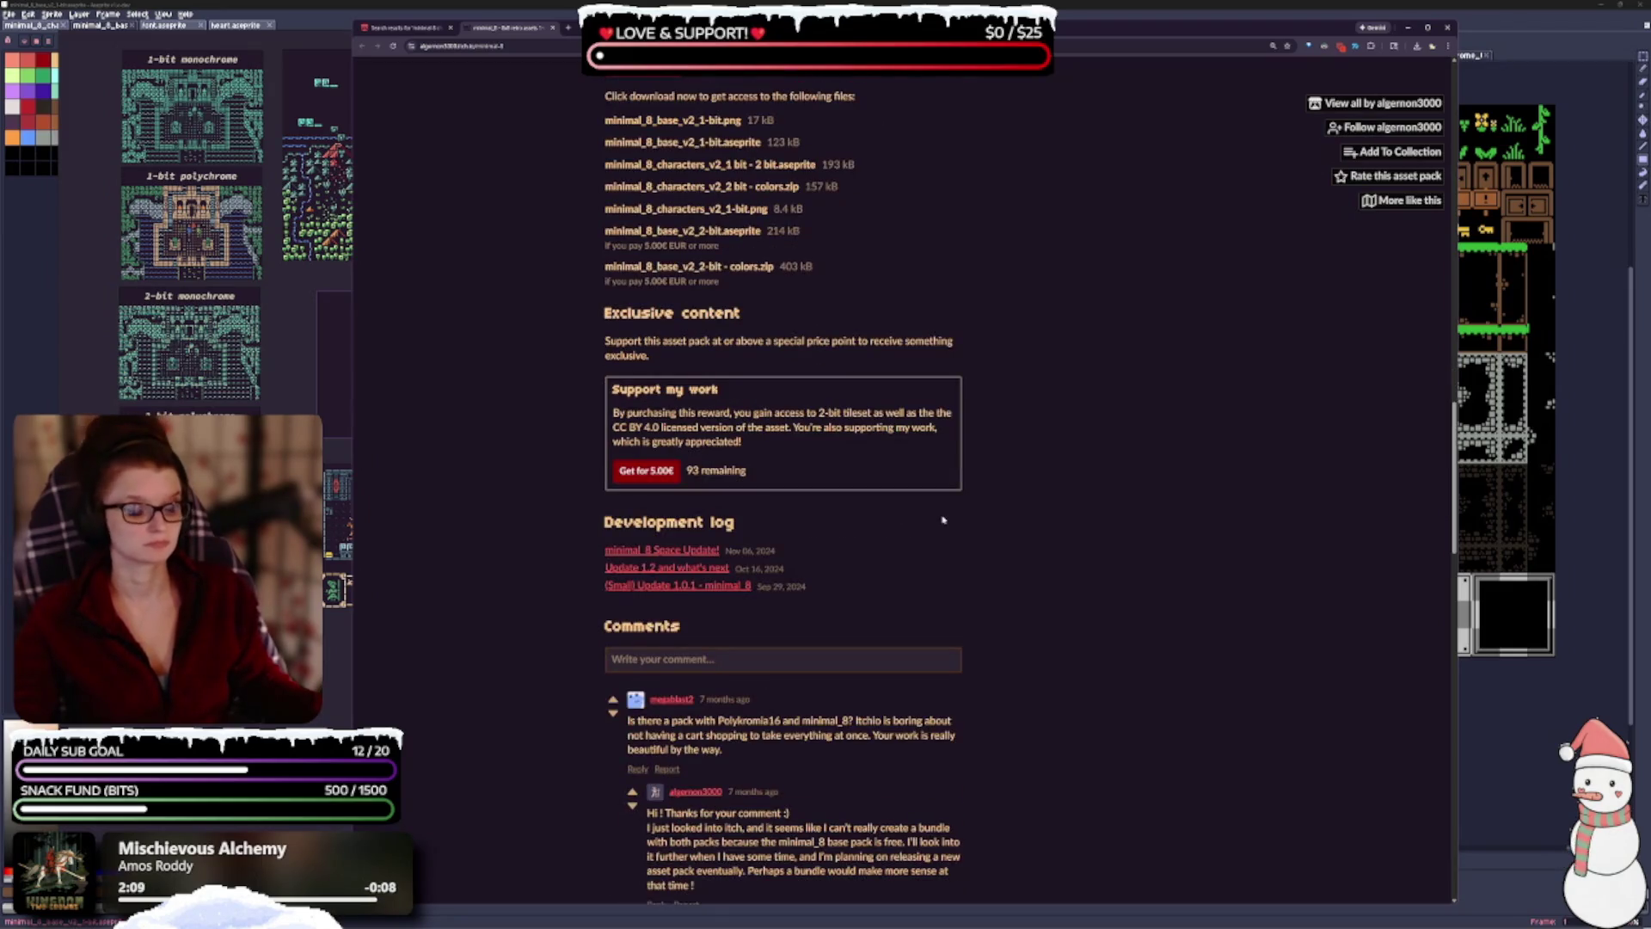
pyautogui.scroll(-4, 943, 520)
pyautogui.scroll(7, 965, 572)
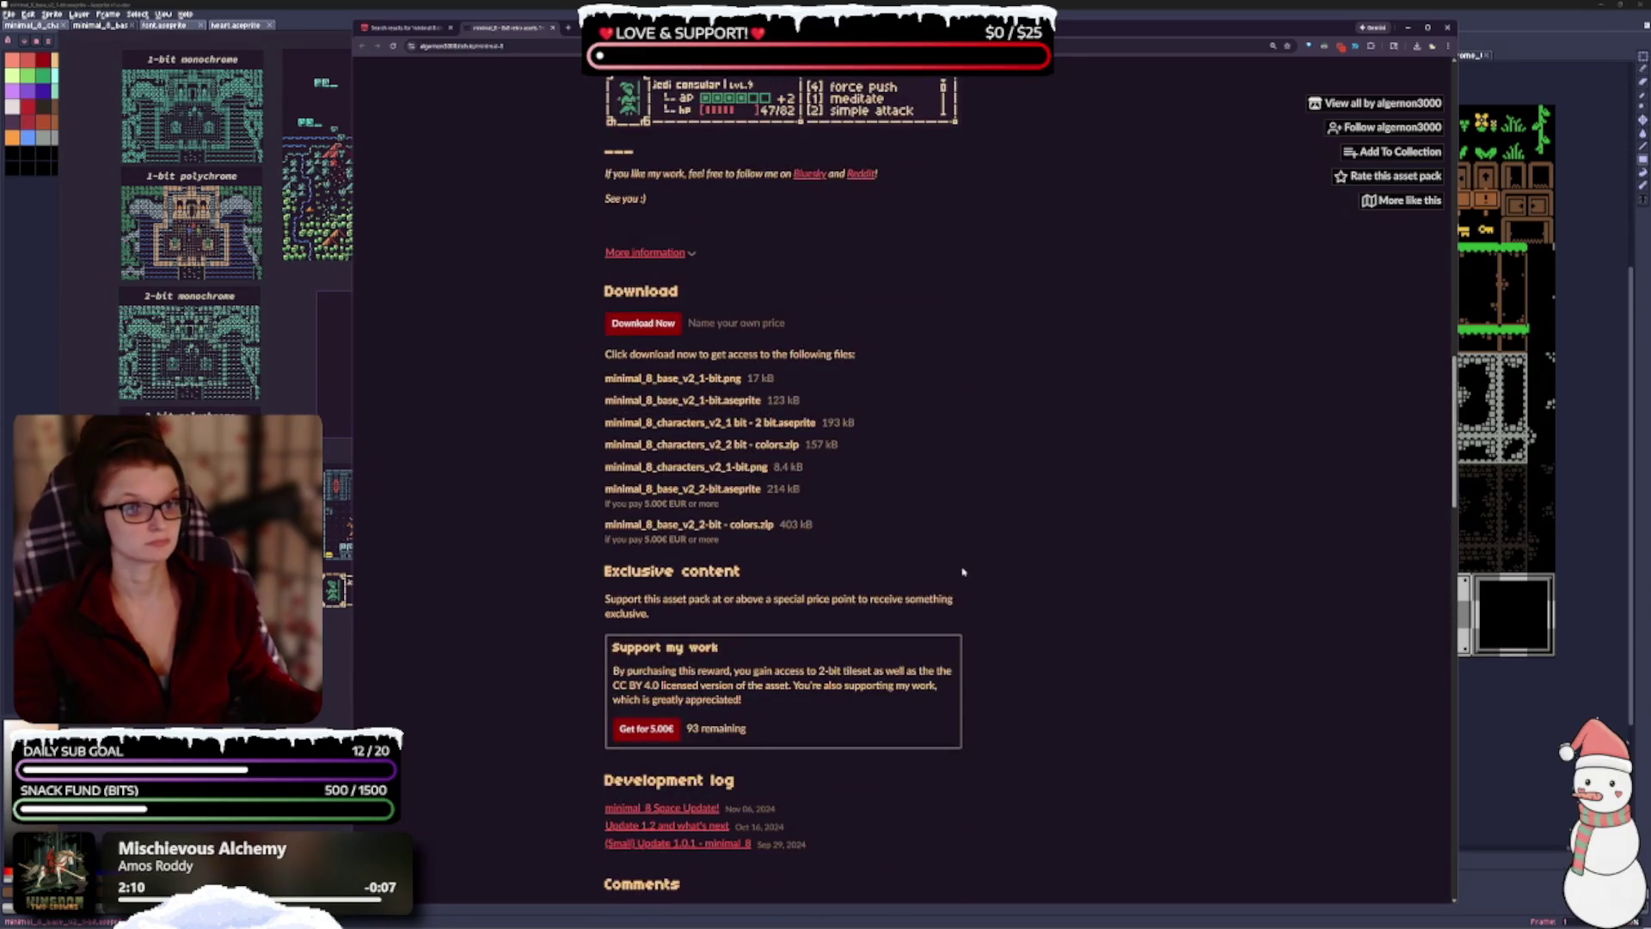
pyautogui.scroll(10, 963, 572)
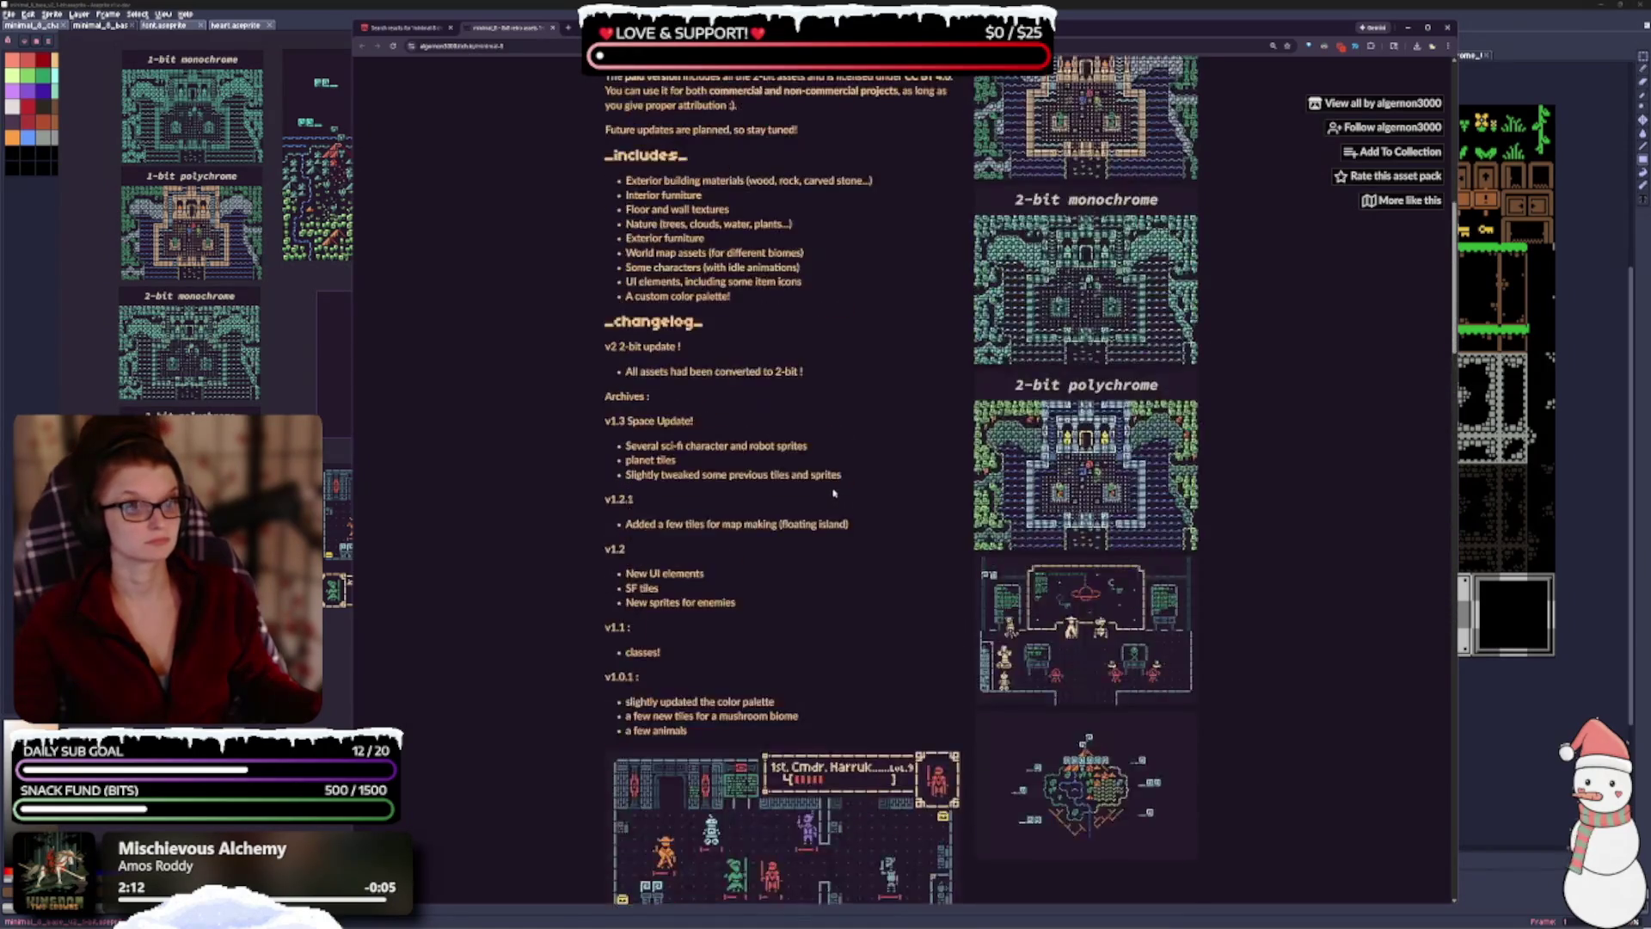
pyautogui.scroll(4, 834, 499)
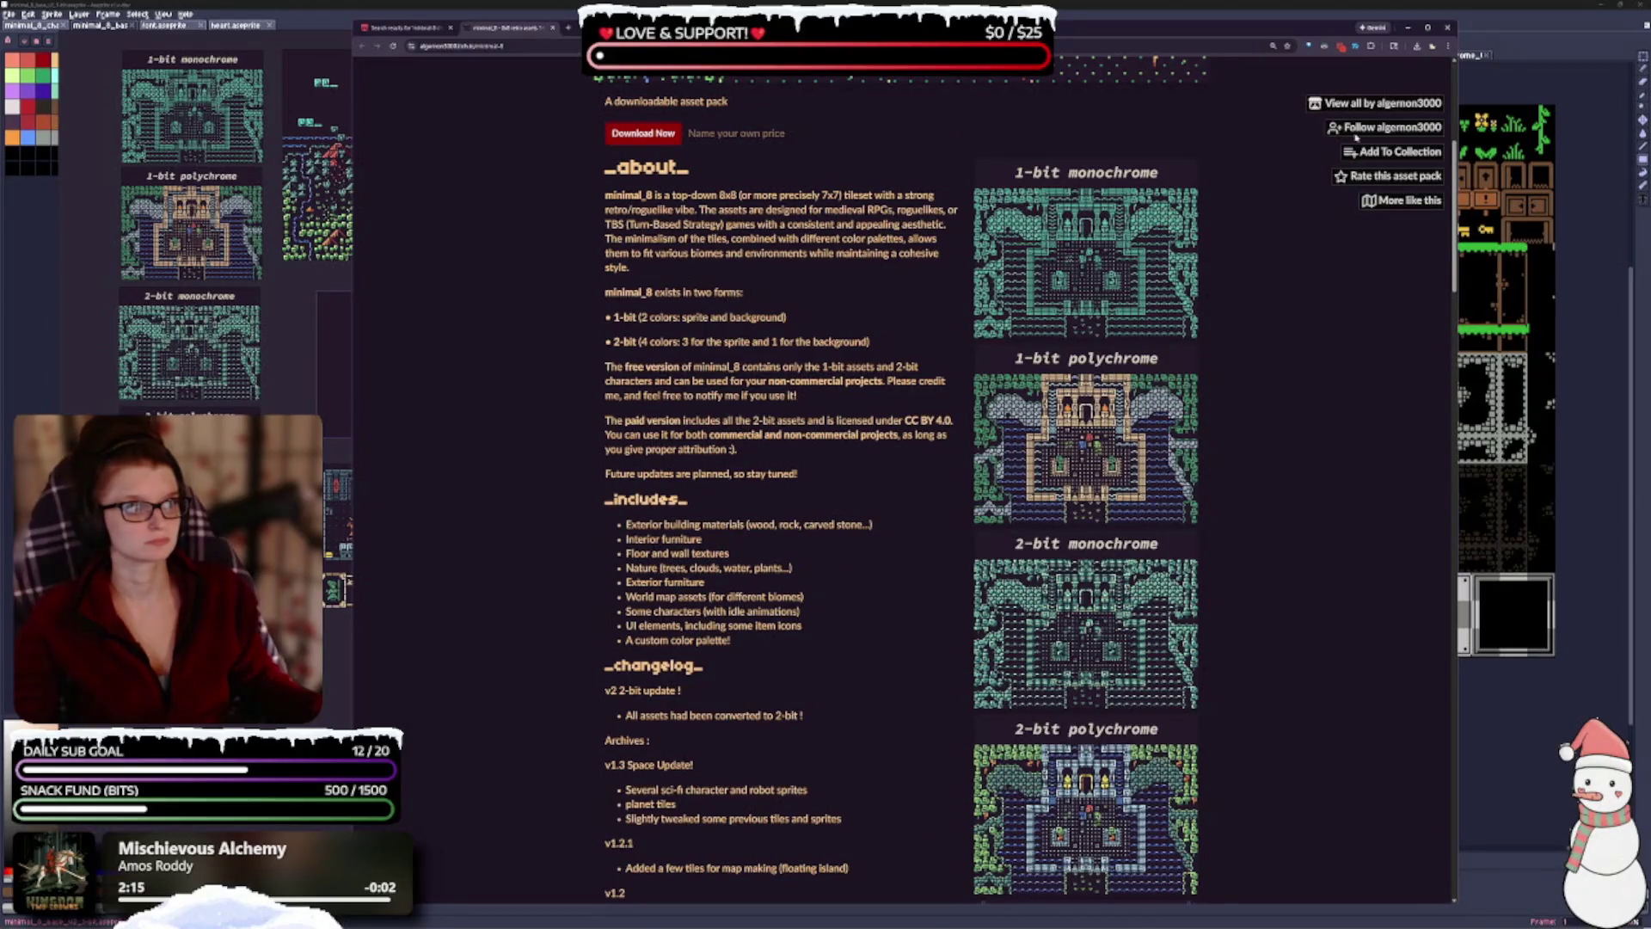
pyautogui.click(1385, 103)
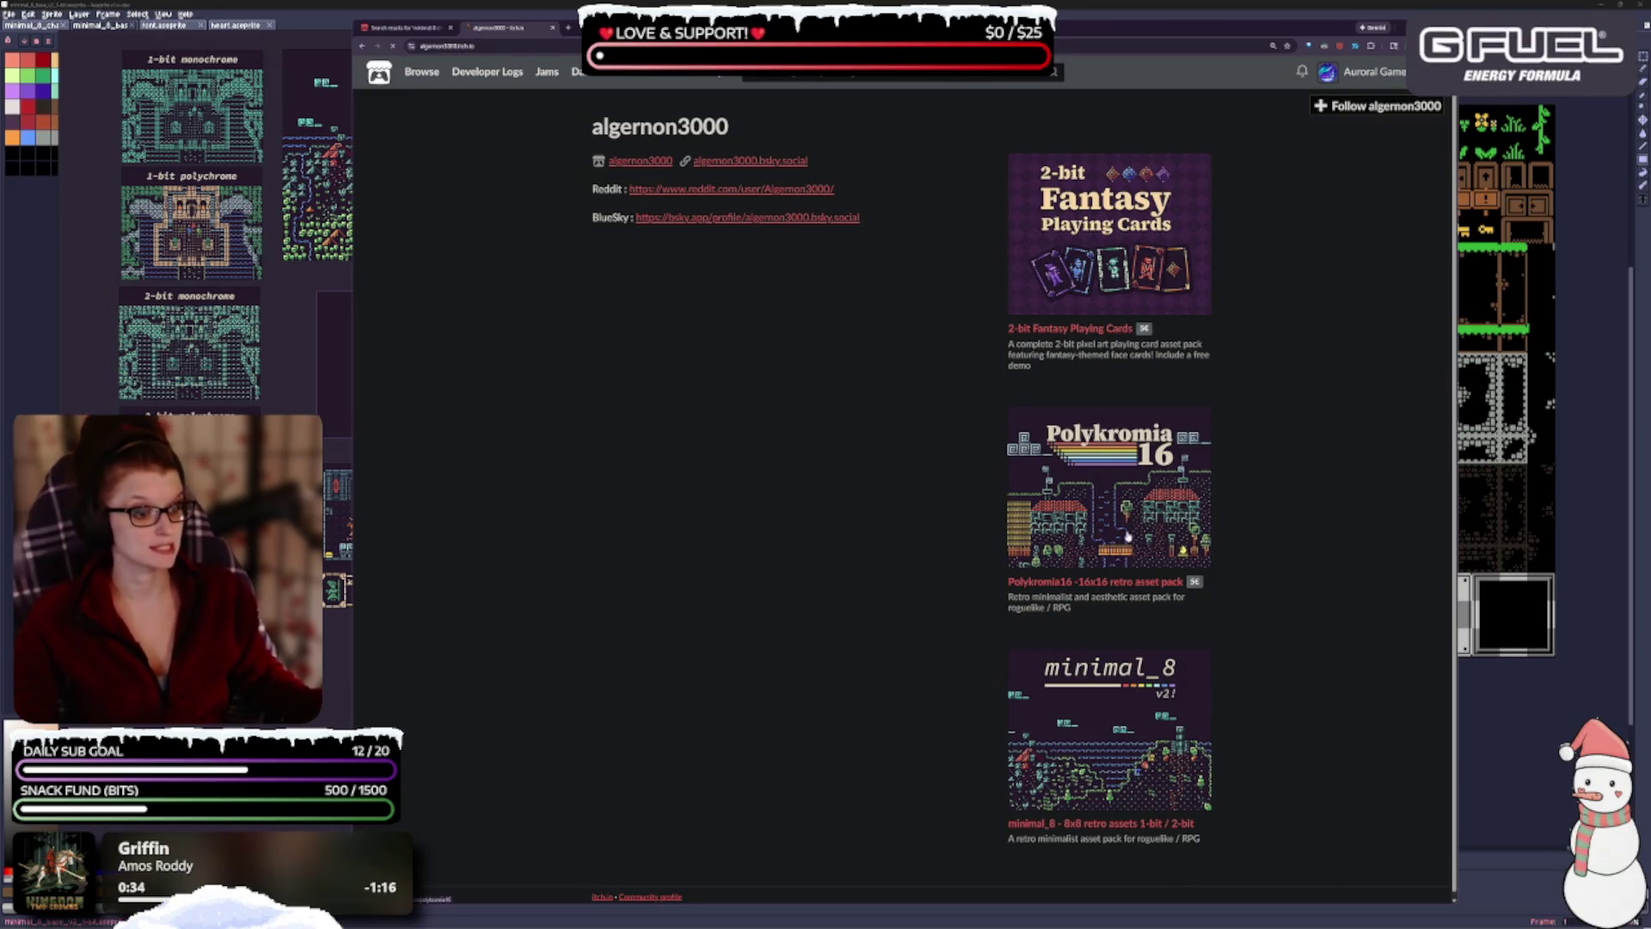
pyautogui.click(1097, 496)
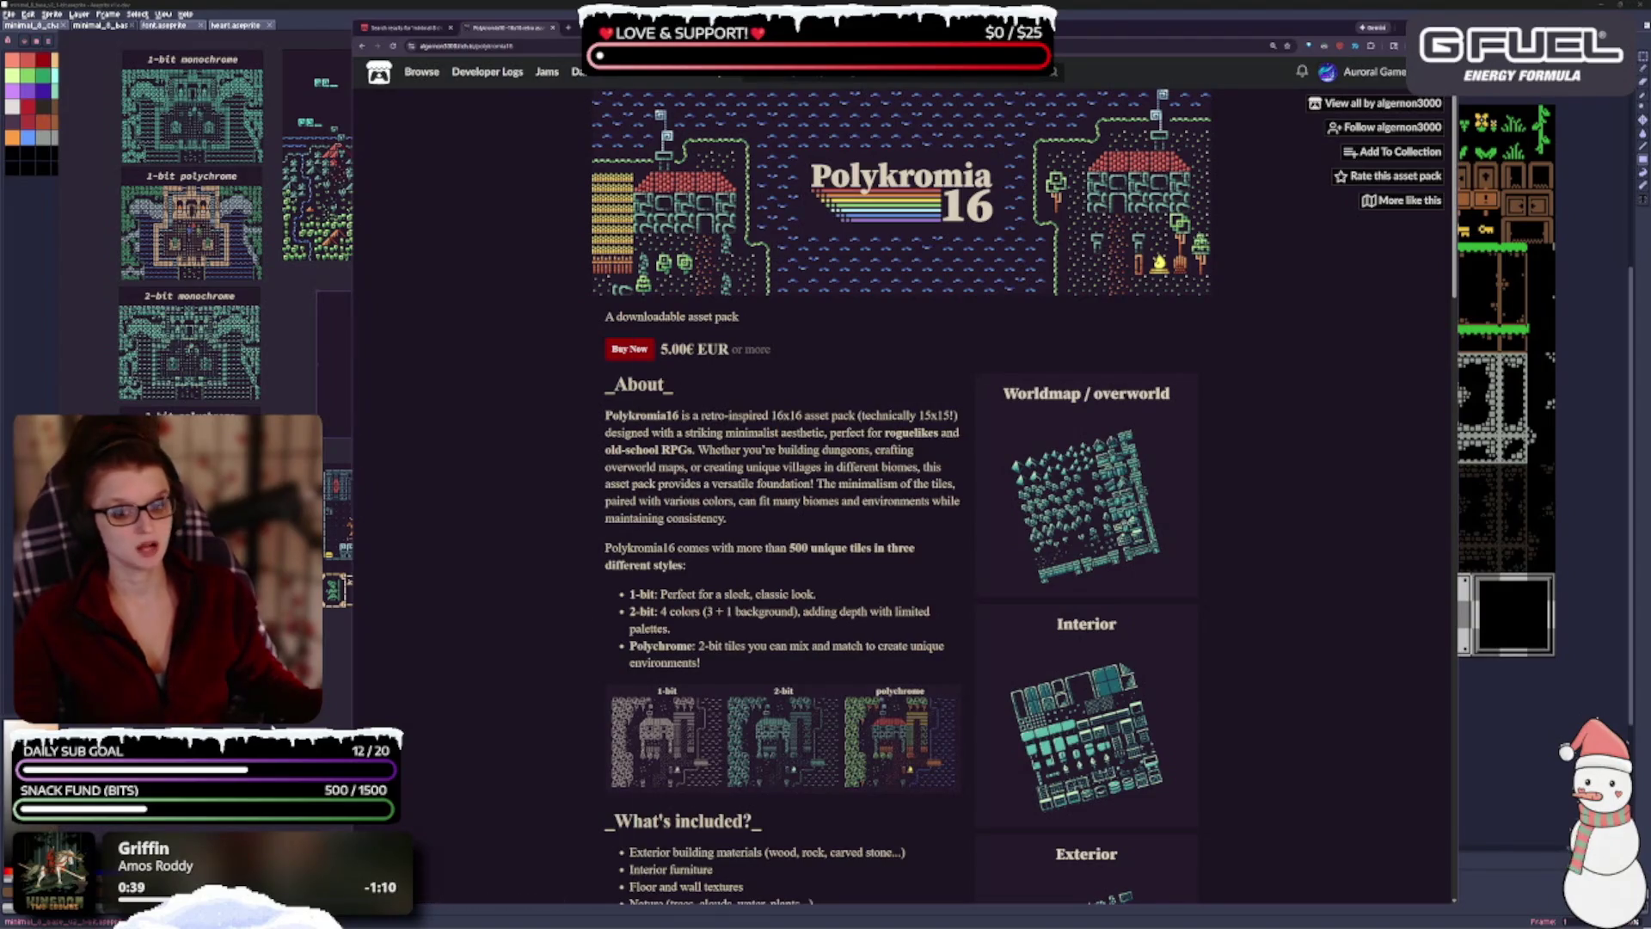
# Step: Open PureRef's settings from the board's right-click menu
pyautogui.hotkey('alt', 'Tab')
pyautogui.rightClick(368, 509)
pyautogui.click(378, 535)
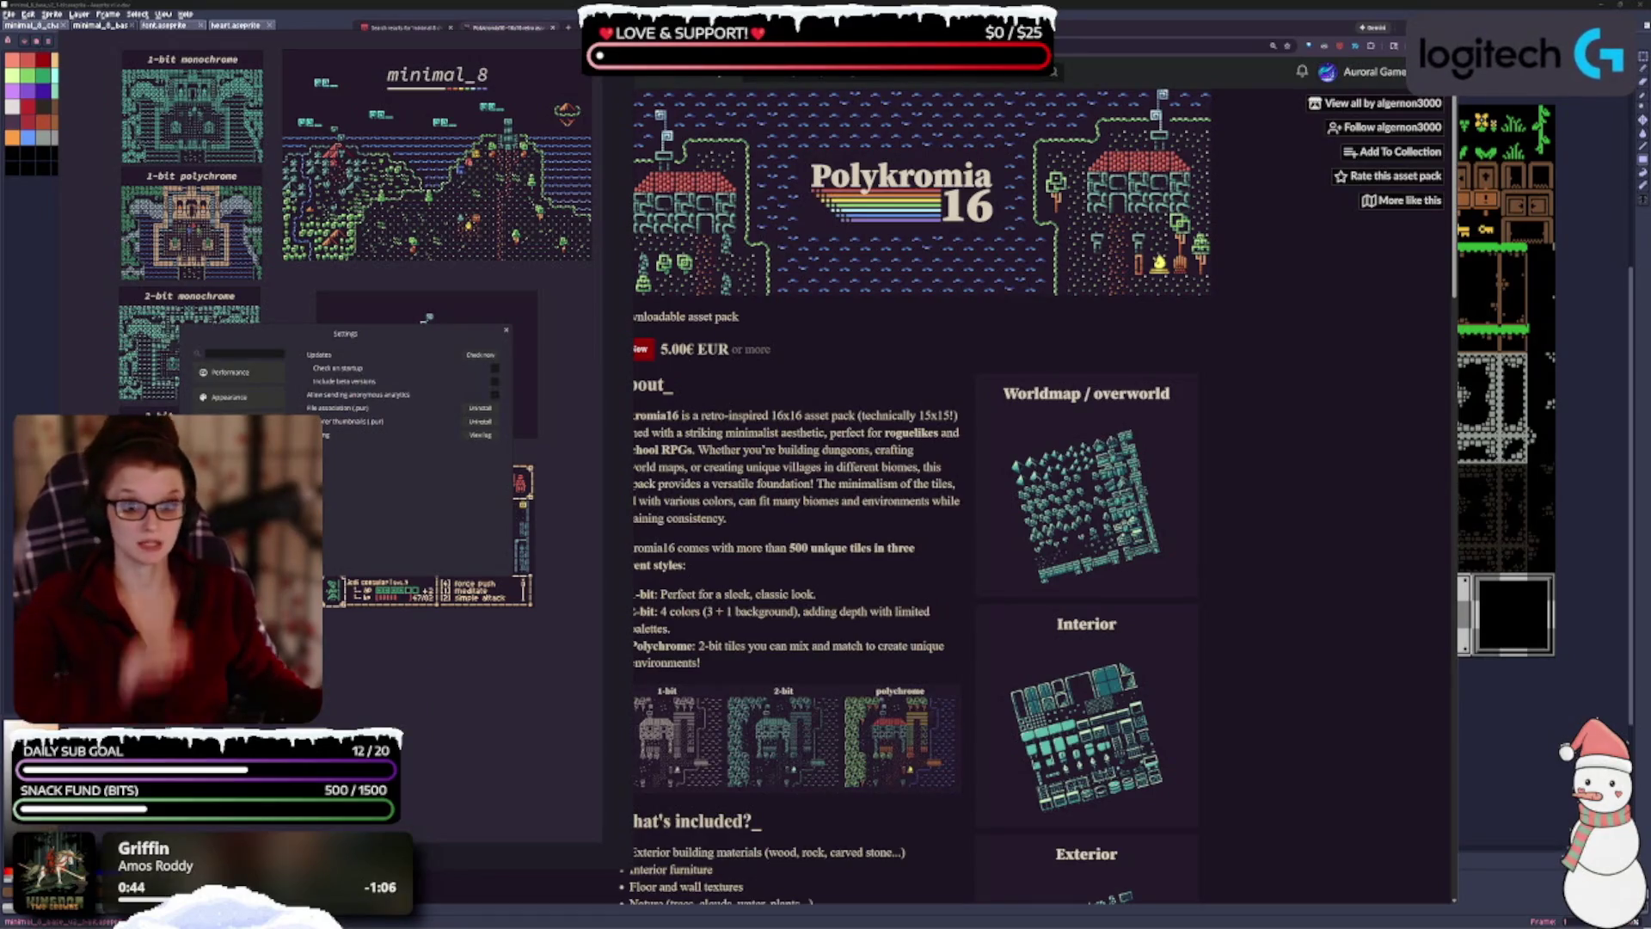
# Step: Browse the Keyboard shortcuts list in a taller settings window
pyautogui.click(228, 421)
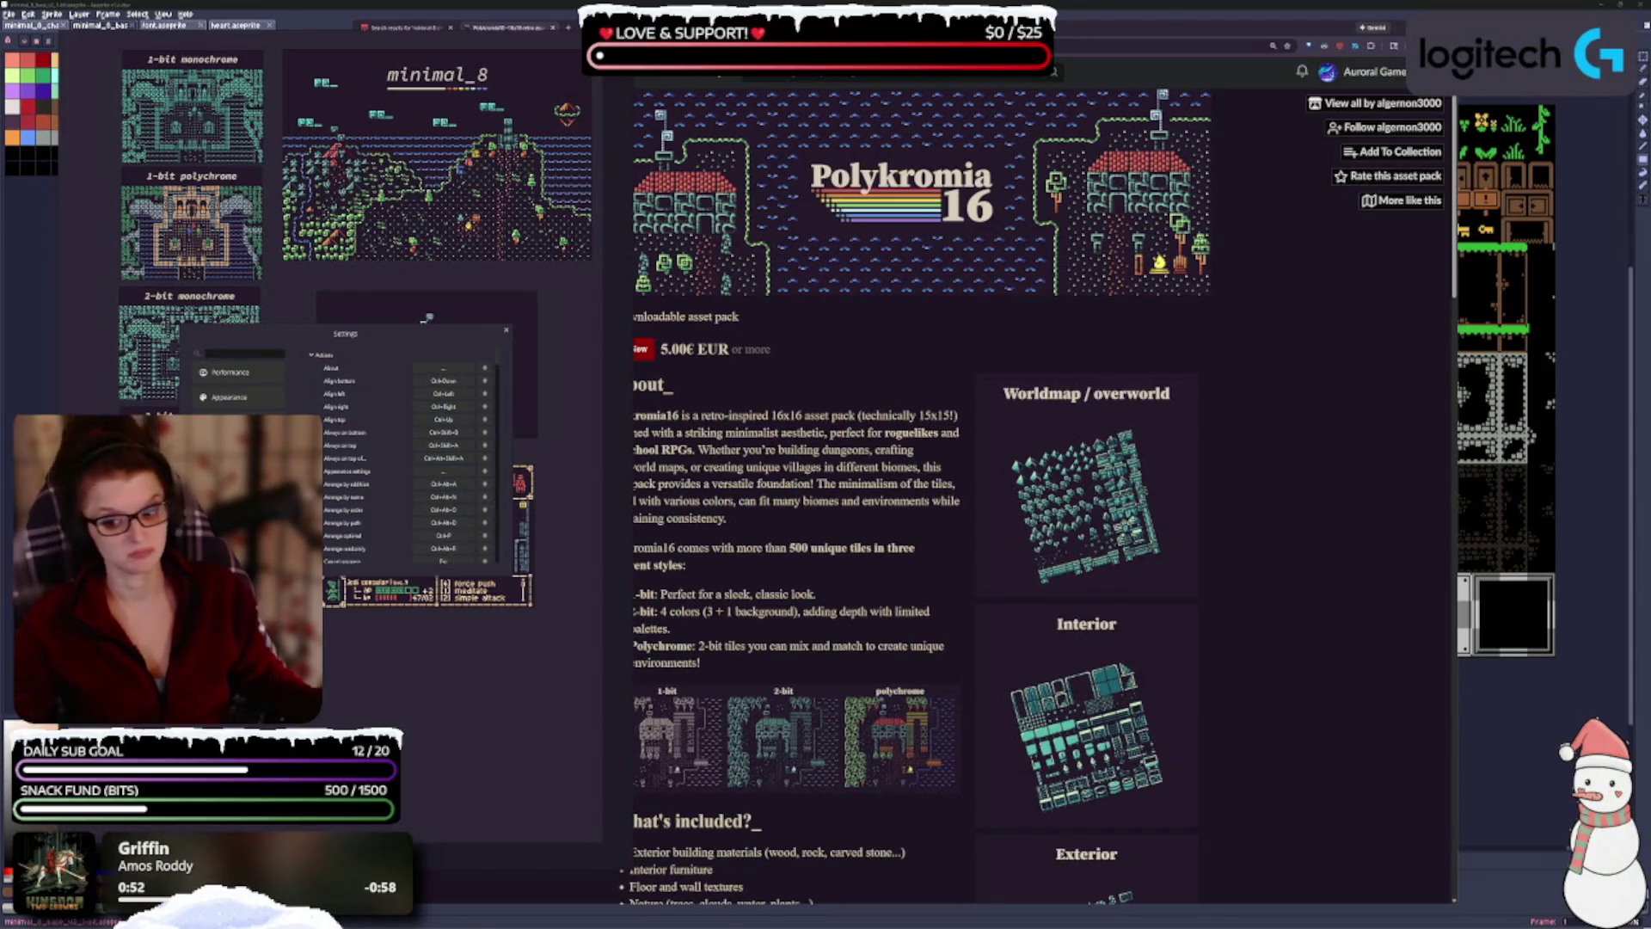
pyautogui.moveTo(422, 570); pyautogui.dragTo(421, 644)
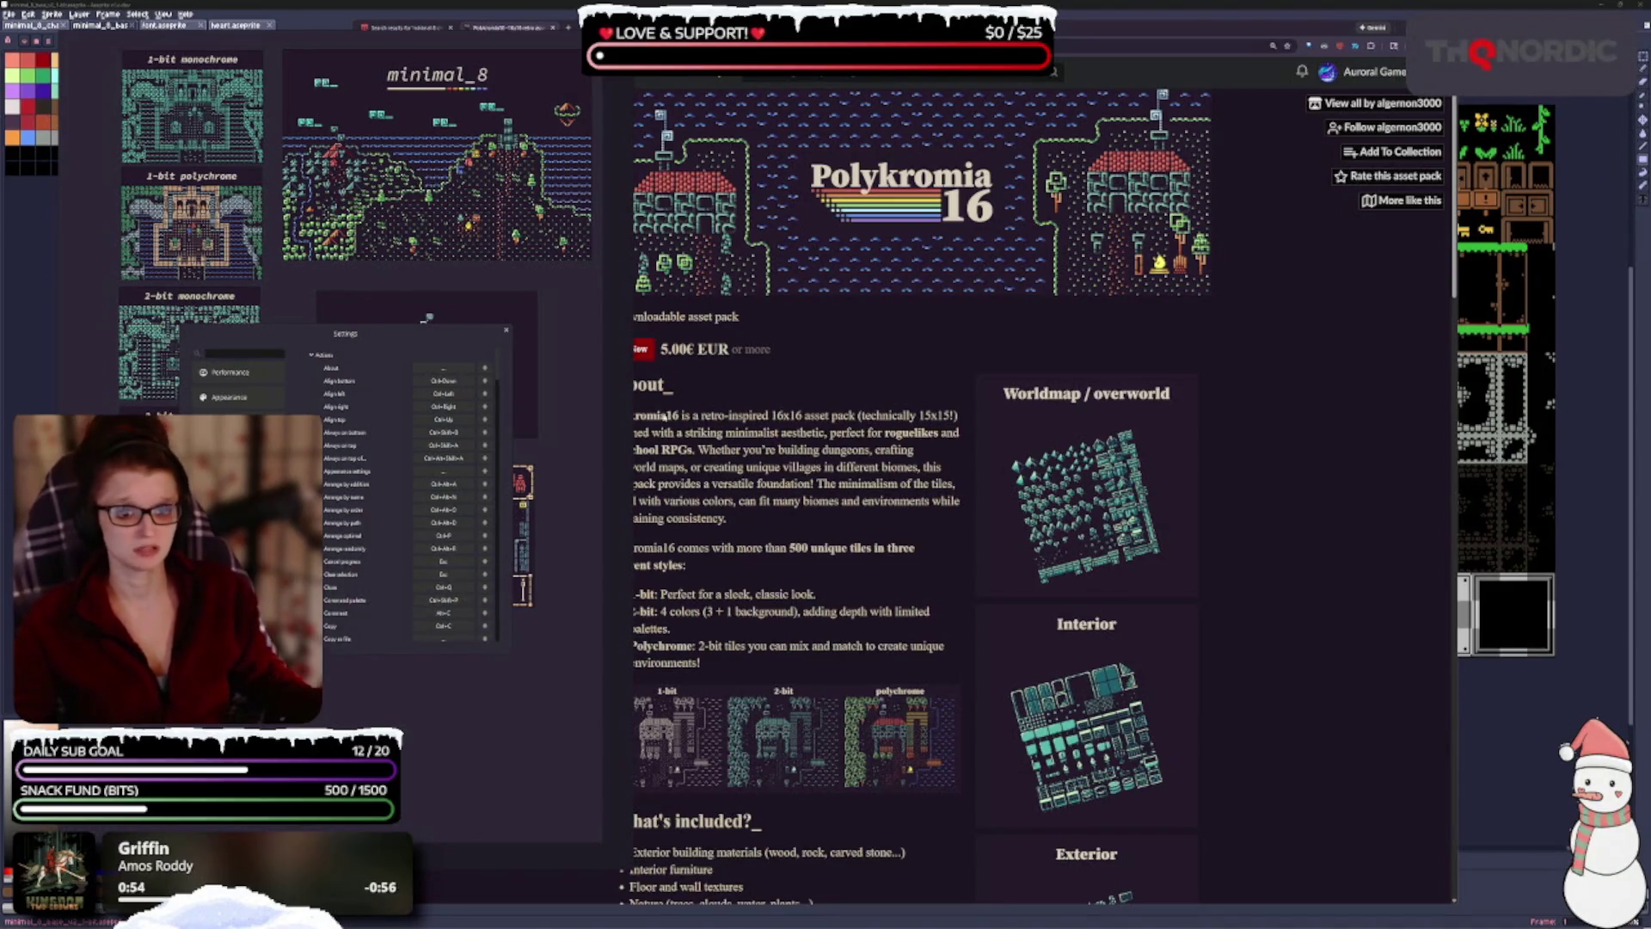
pyautogui.scroll(-3, 420, 476)
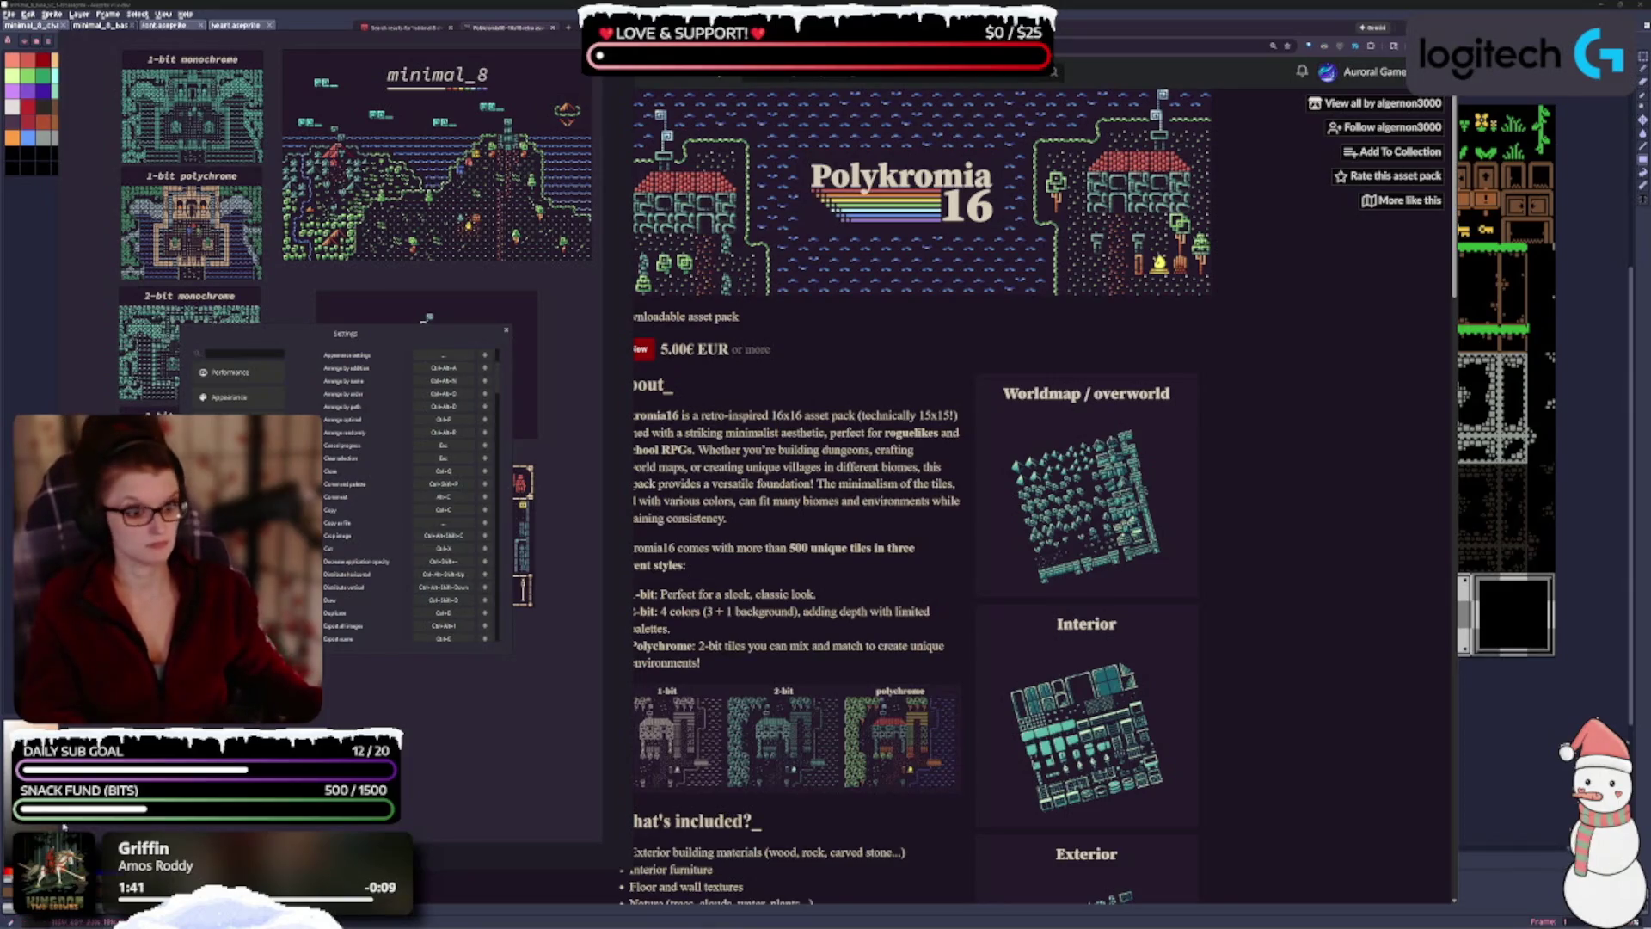
pyautogui.scroll(1, 384, 534)
pyautogui.scroll(-7, 383, 535)
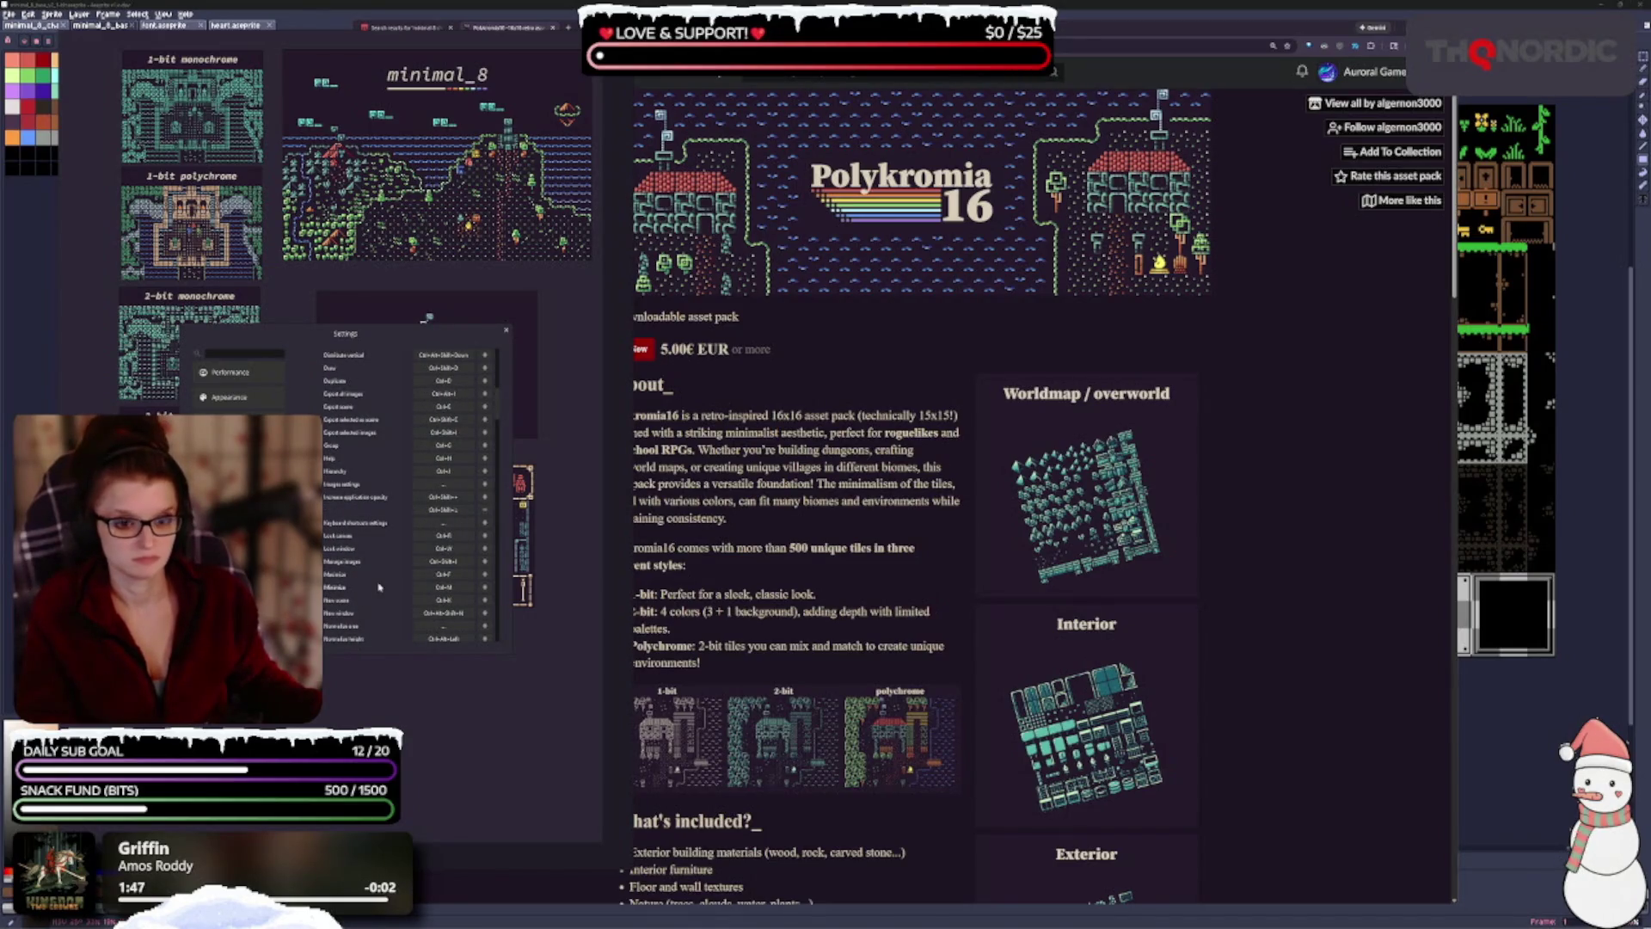
pyautogui.scroll(-4, 378, 585)
pyautogui.scroll(-8, 379, 582)
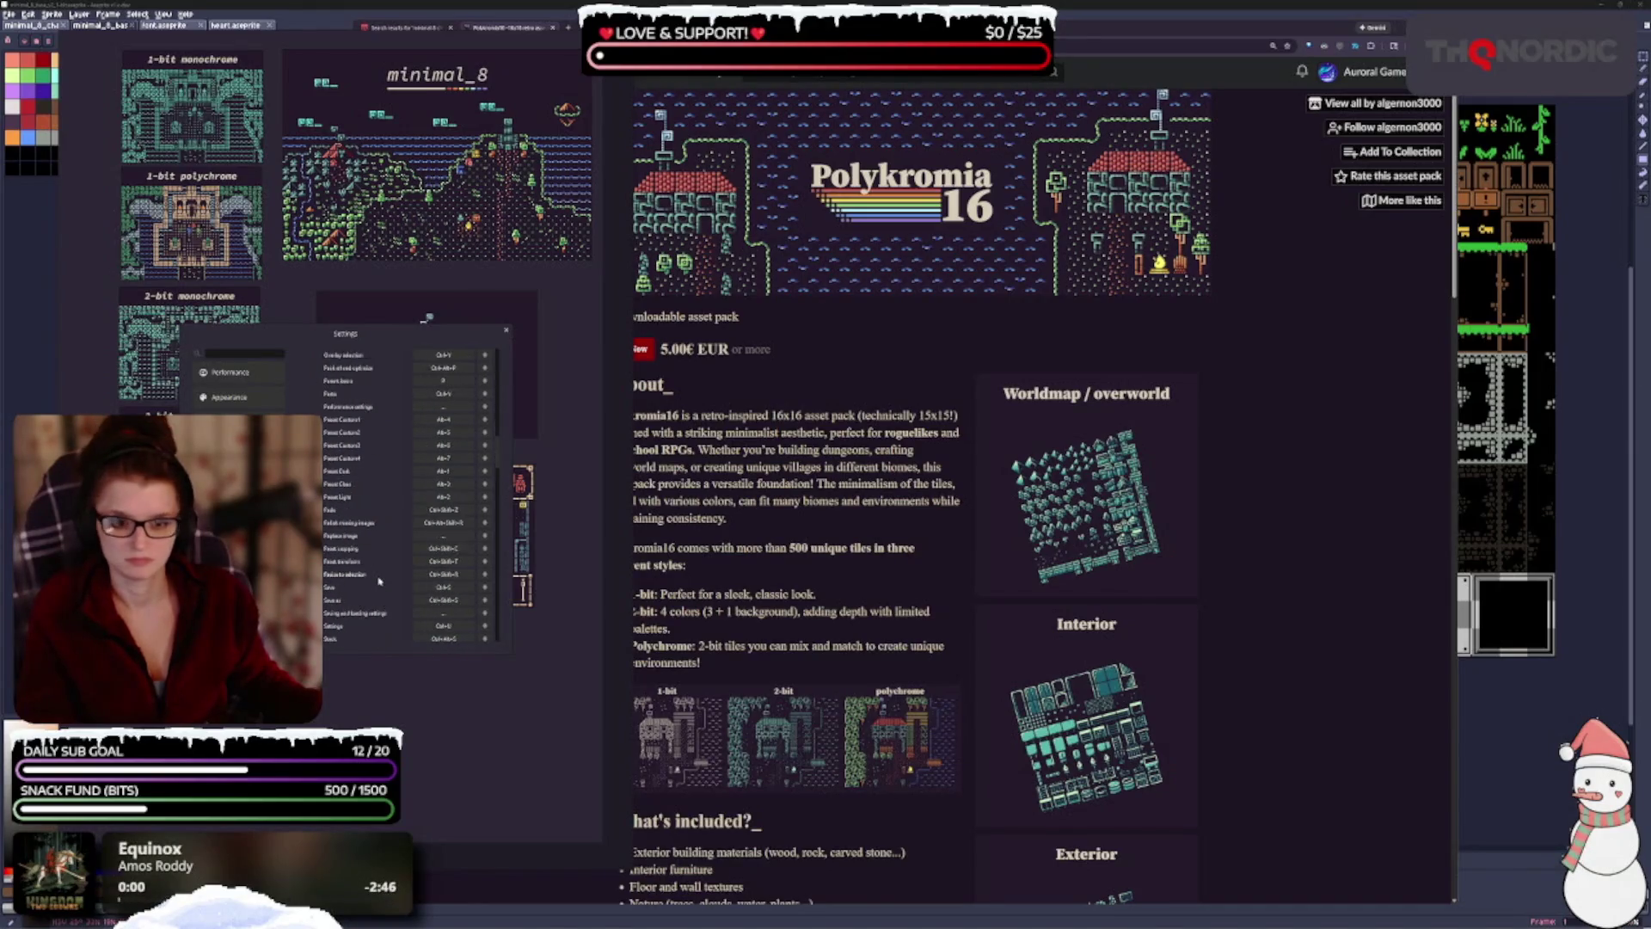
pyautogui.scroll(6, 379, 578)
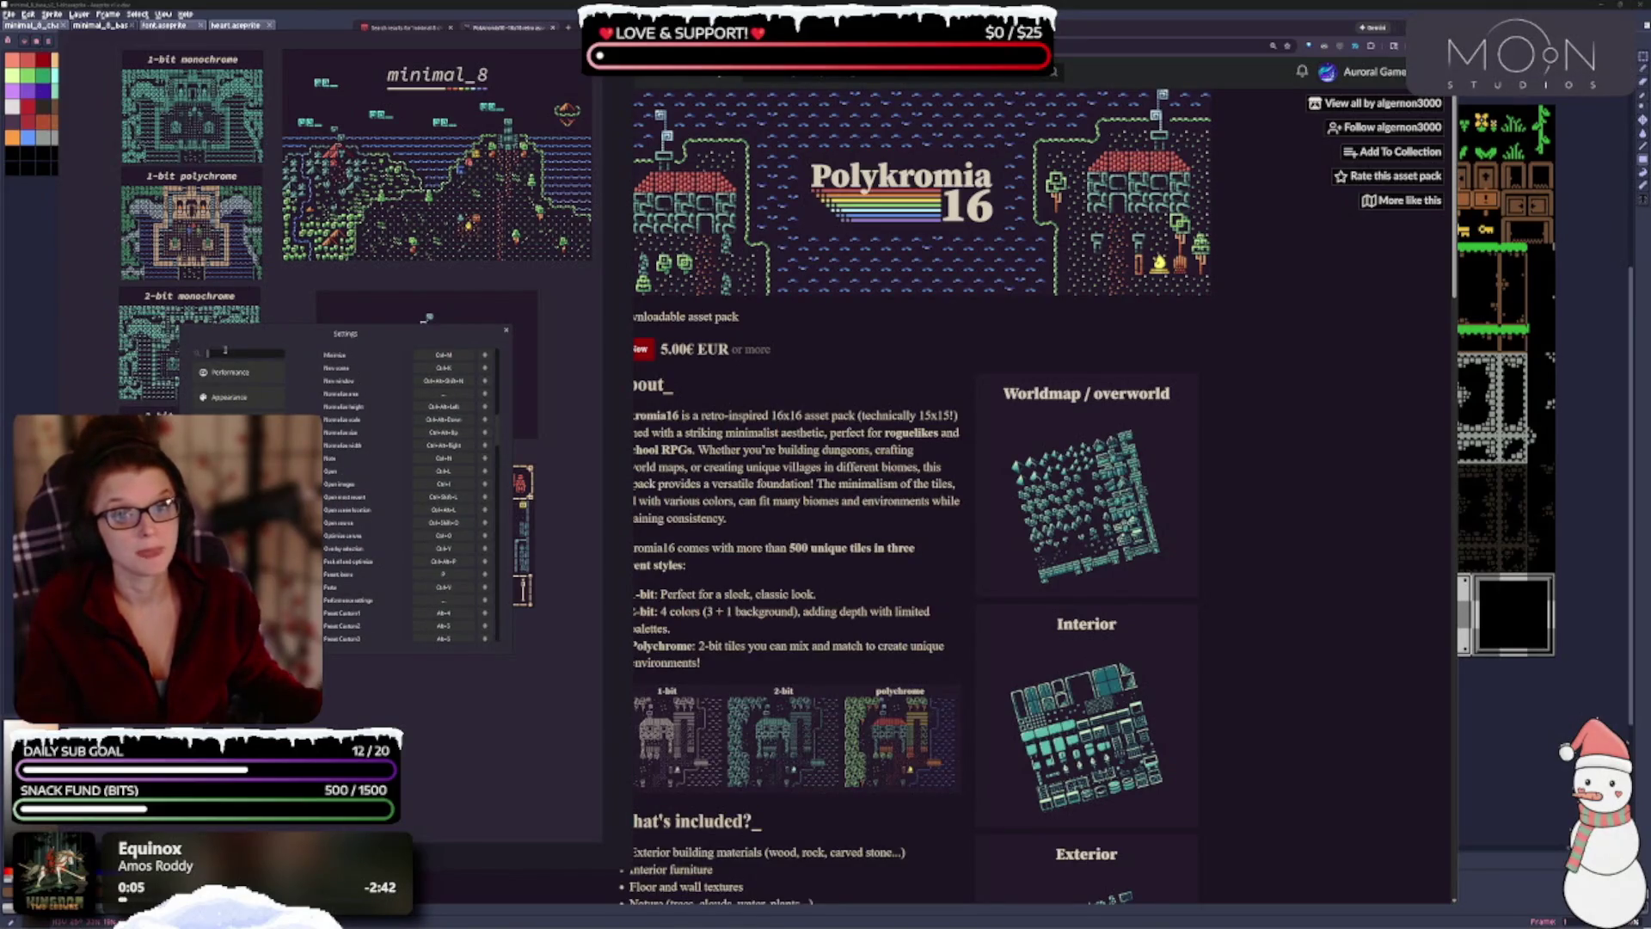
# Step: Search the shortcuts for 'crop', clear the search, and close Settings
pyautogui.write('crop')
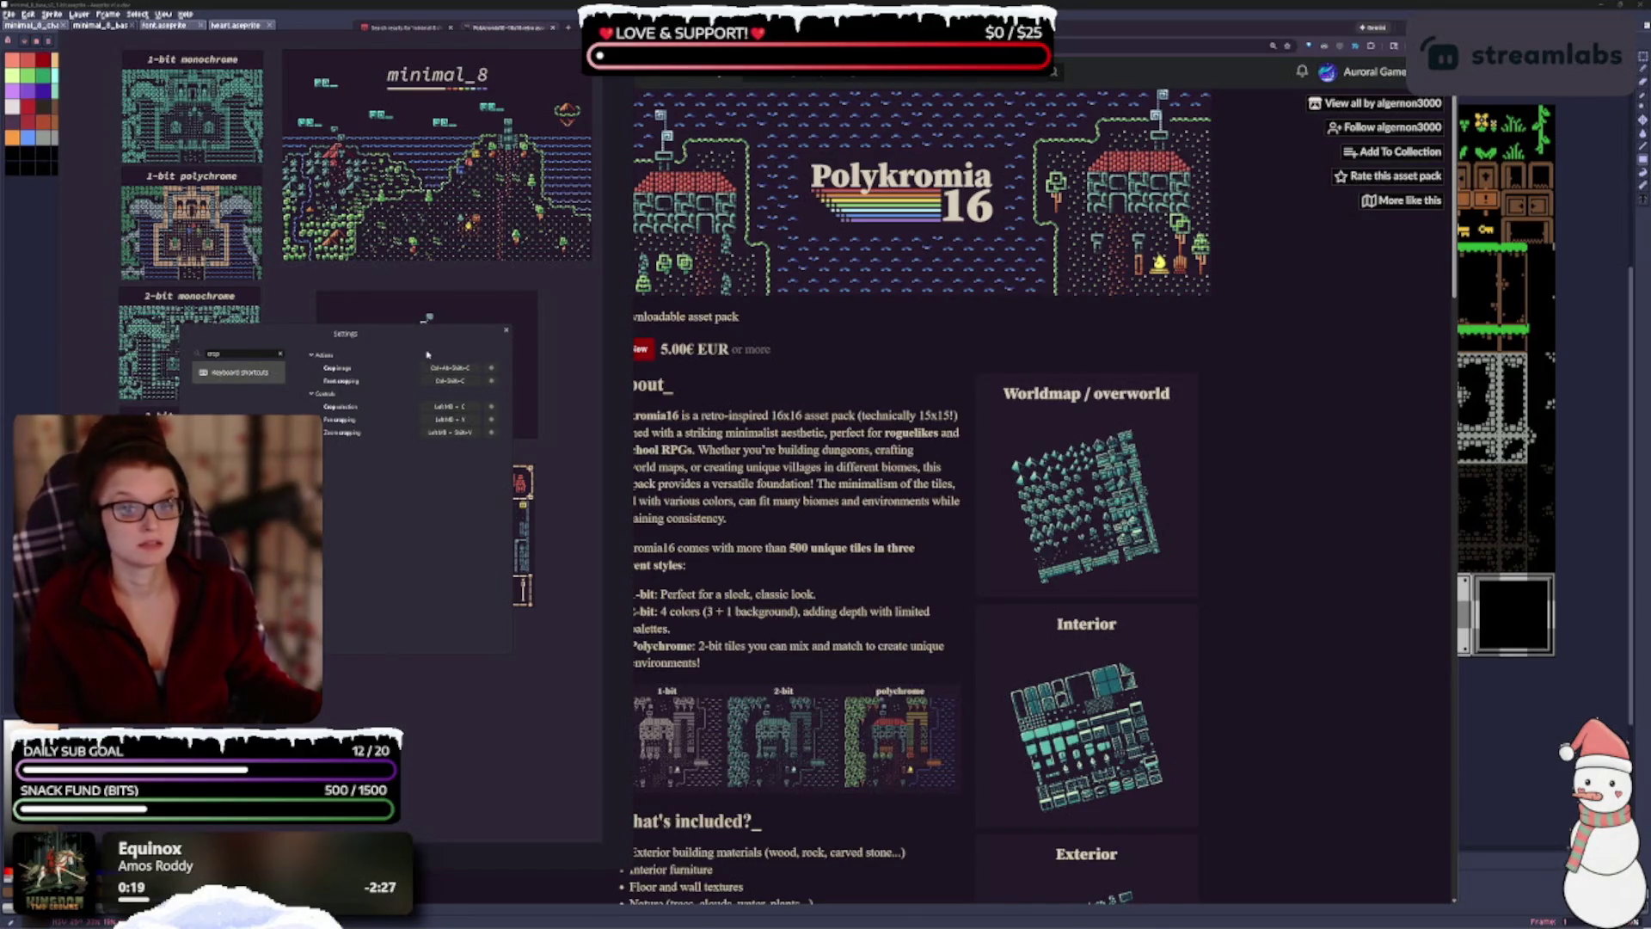
pyautogui.click(282, 354)
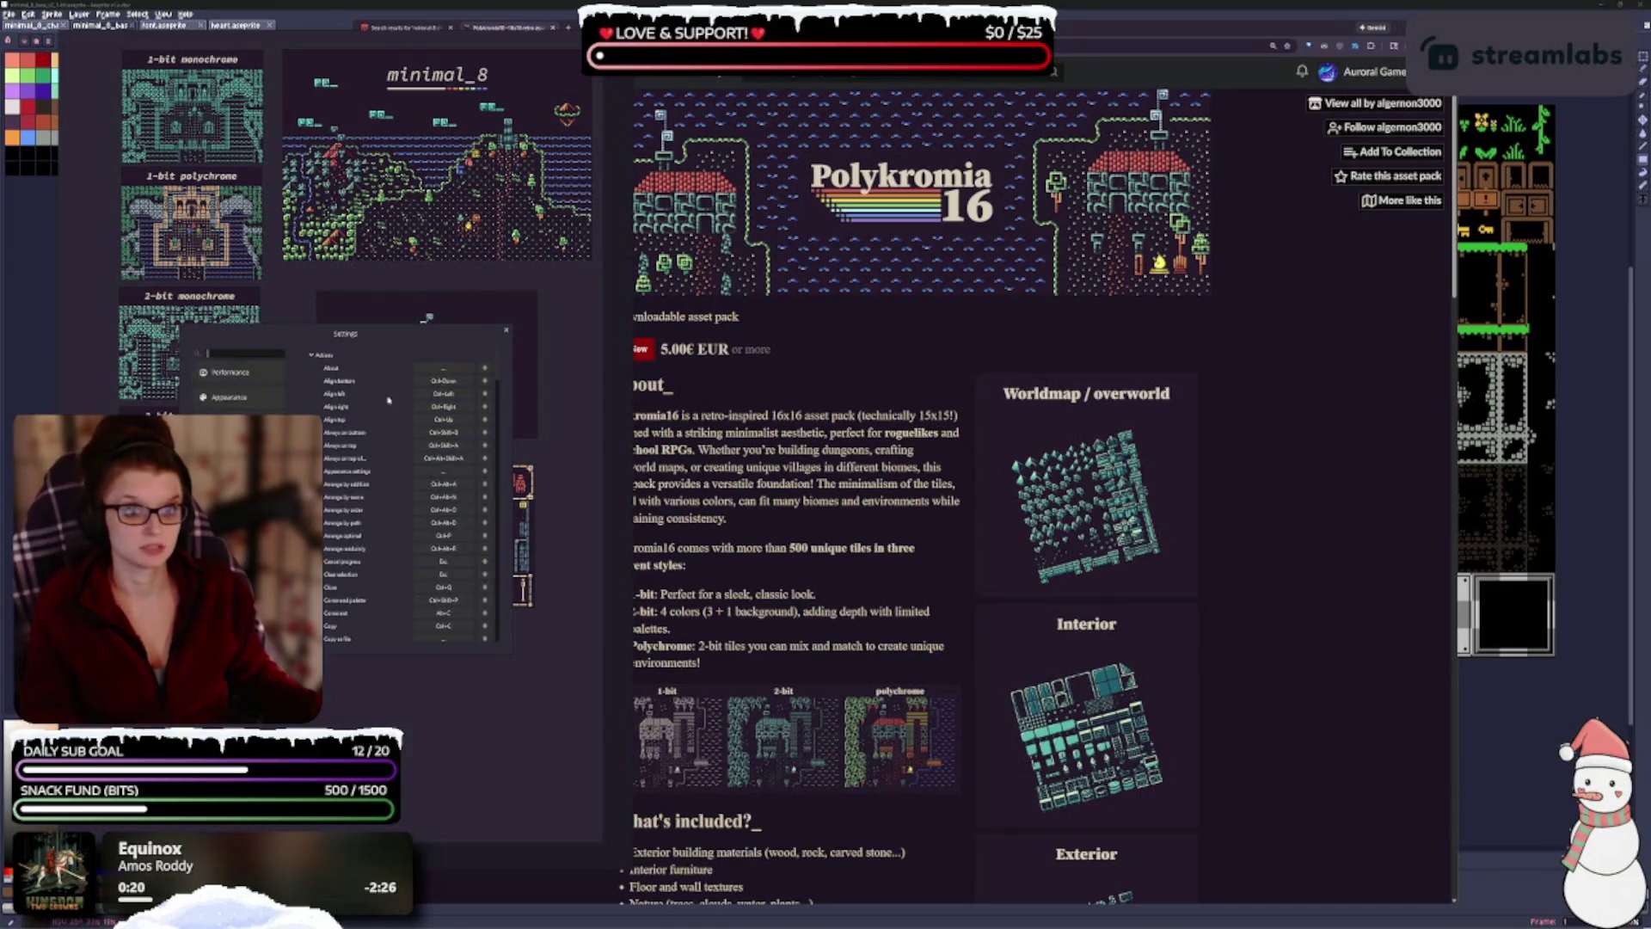
pyautogui.click(506, 330)
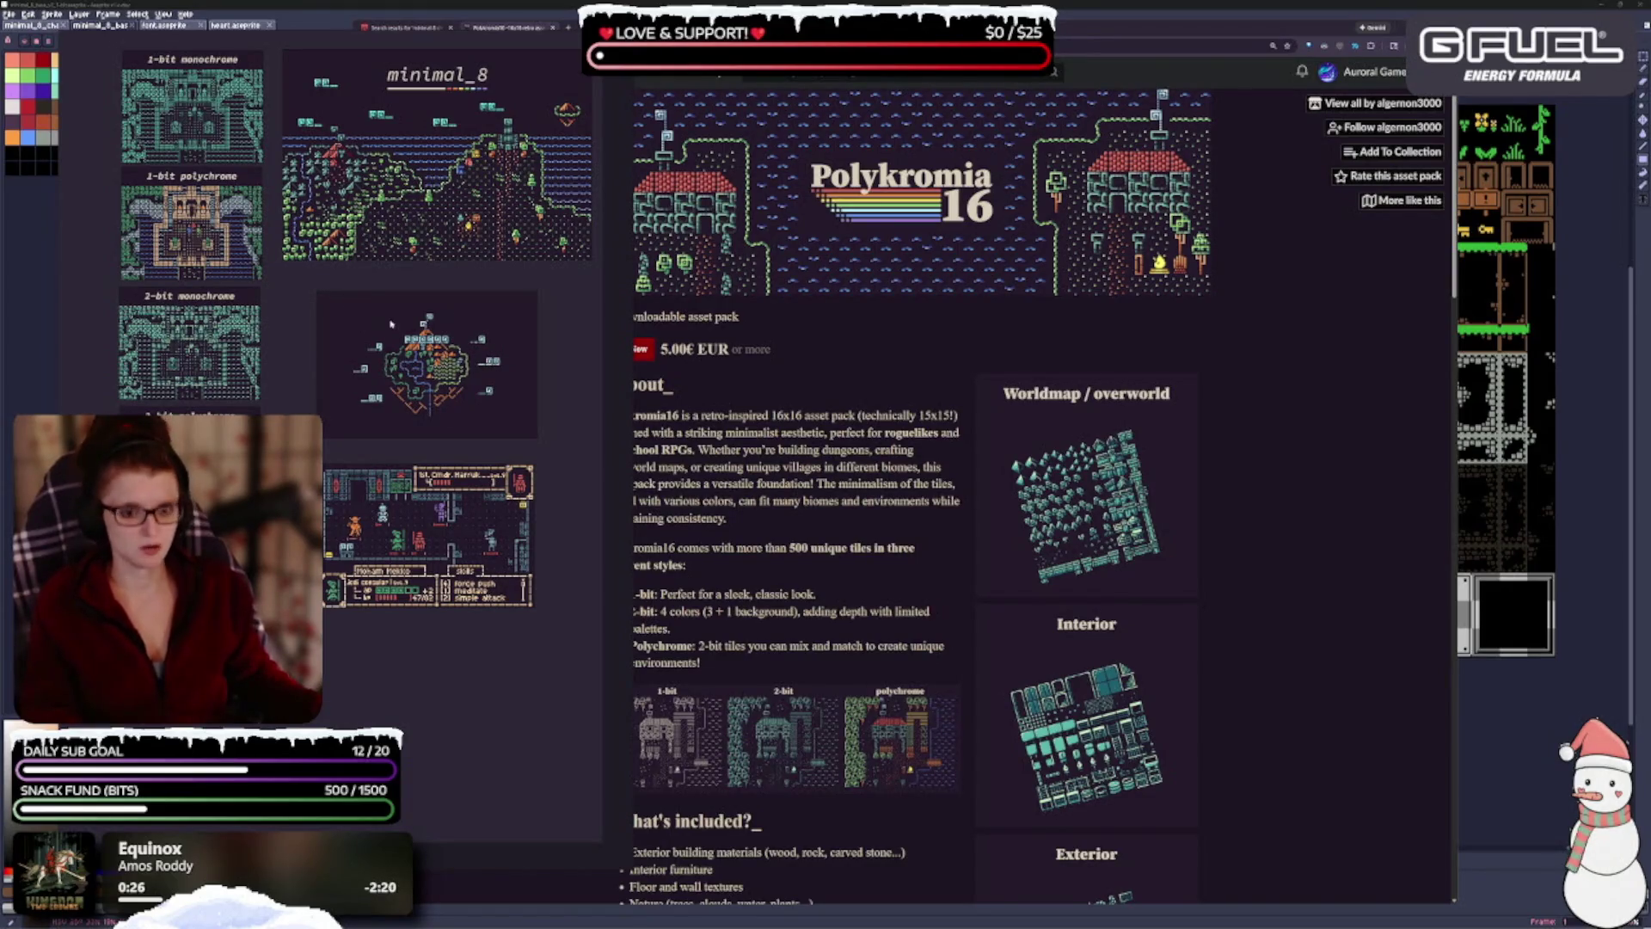
# Step: Reposition the floating-island map, undo its accidental deletion, and scale it up
pyautogui.scroll(1, 355, 296)
pyautogui.scroll(-1, 359, 305)
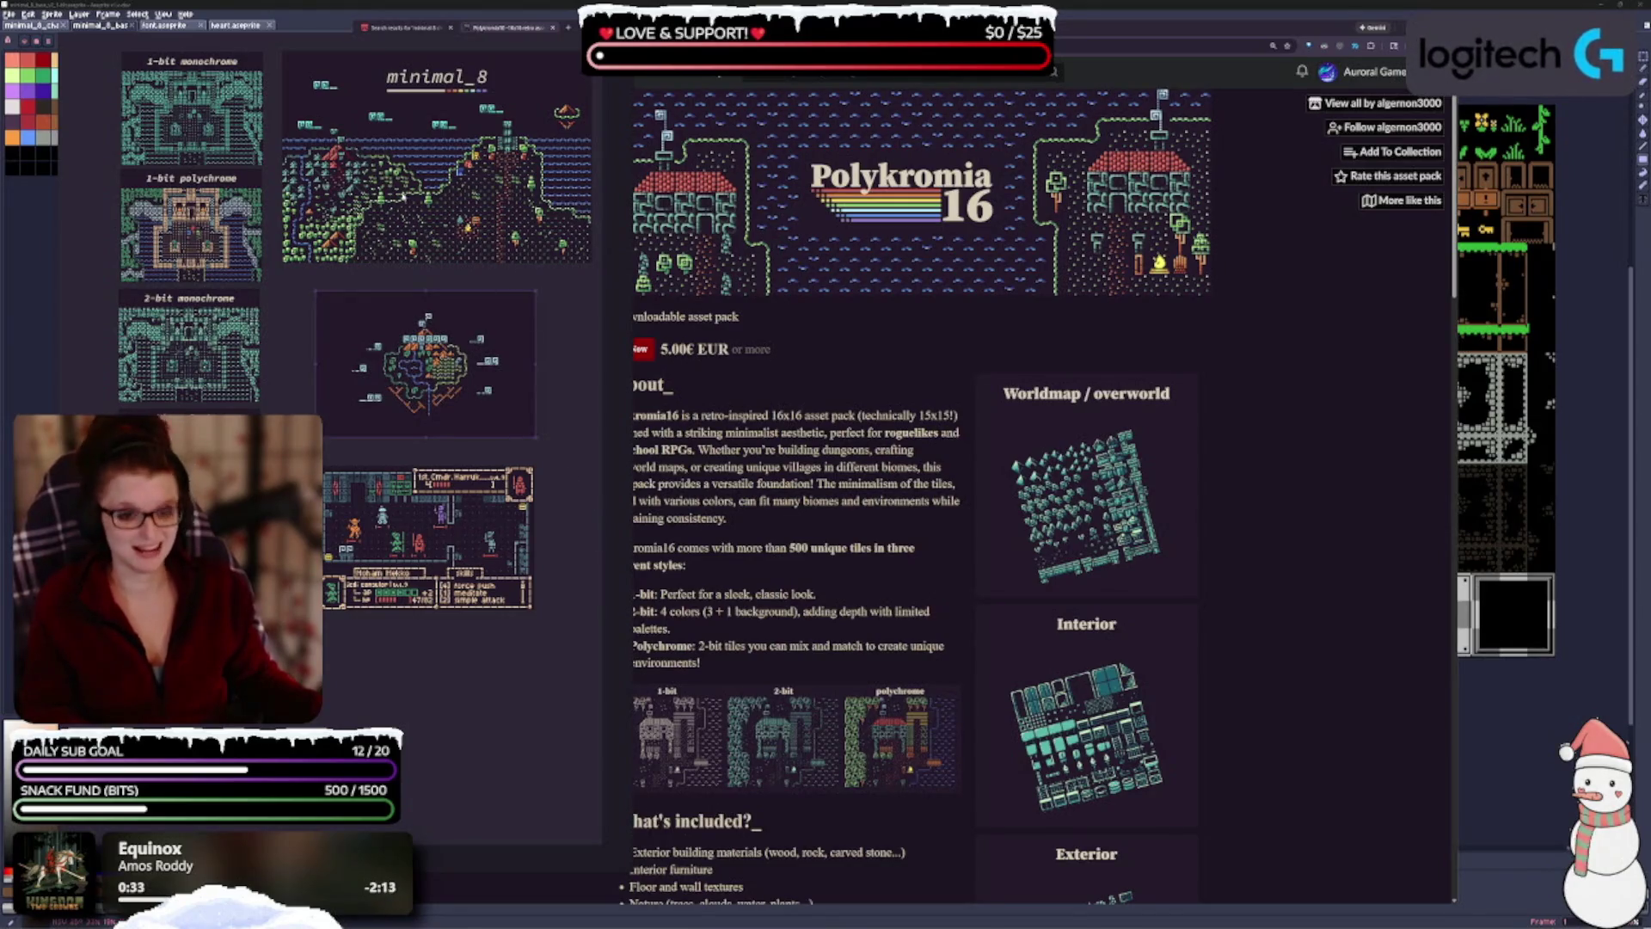
pyautogui.moveTo(348, 279)
pyautogui.mouseDown()
pyautogui.moveTo(413, 410)
pyautogui.moveTo(529, 448)
pyautogui.moveTo(503, 437)
pyautogui.mouseUp()
pyautogui.moveTo(469, 381); pyautogui.dragTo(466, 367)
pyautogui.moveTo(543, 440)
pyautogui.mouseDown()
pyautogui.moveTo(251, 298)
pyautogui.moveTo(364, 342)
pyautogui.mouseUp()
pyautogui.moveTo(322, 284); pyautogui.dragTo(560, 422)
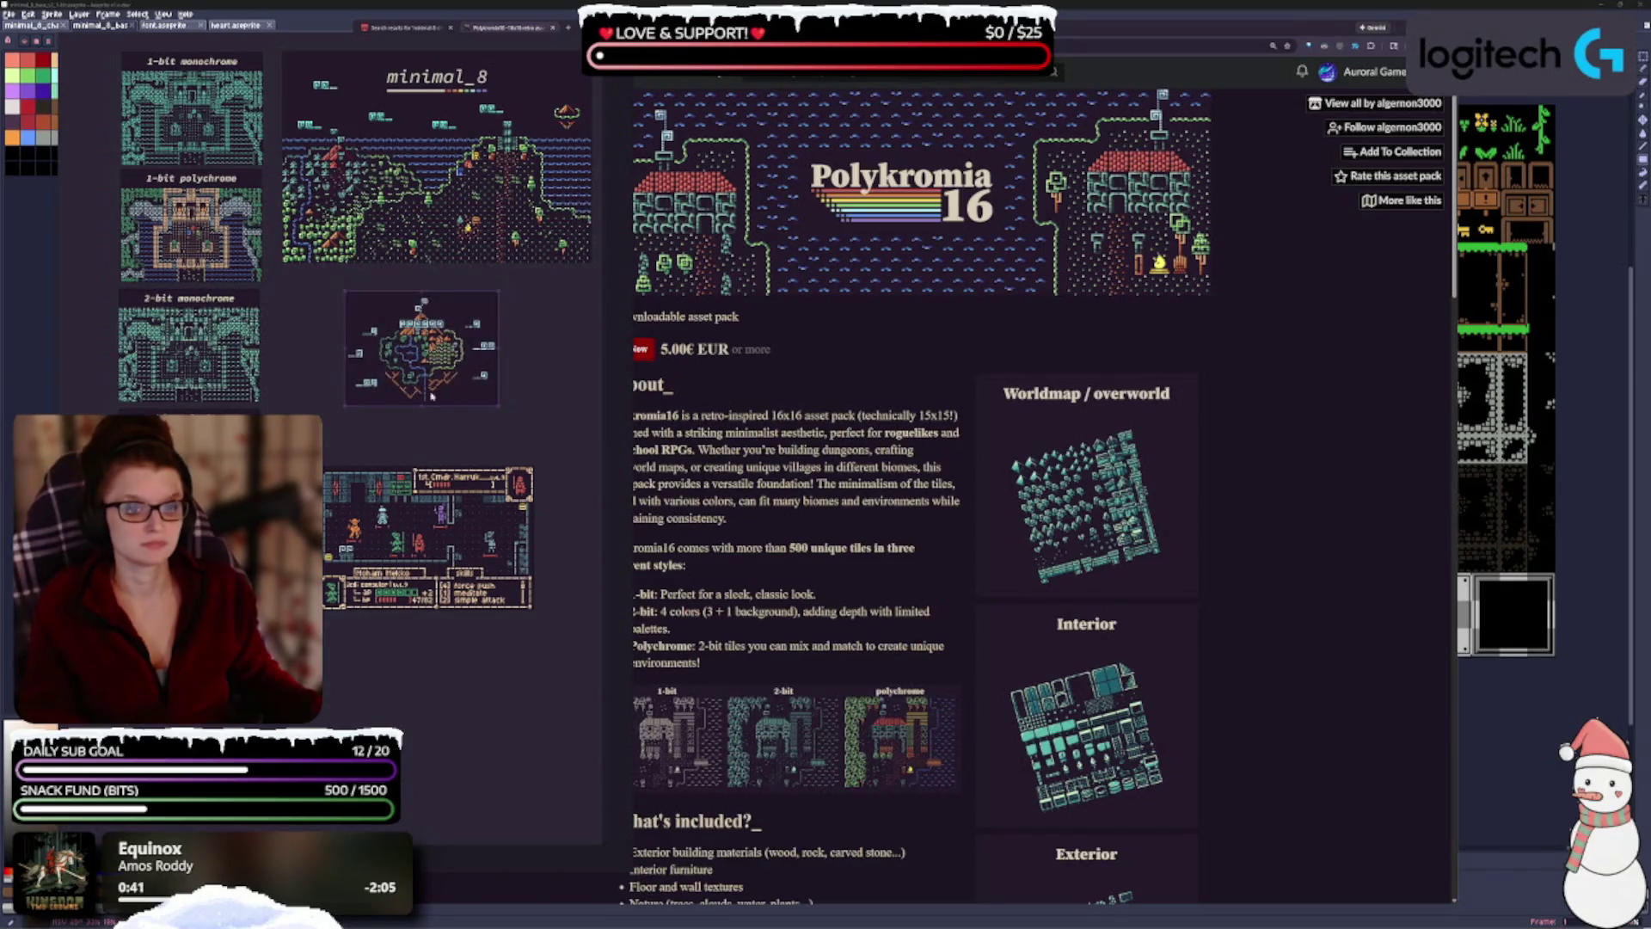
pyautogui.press('Delete')
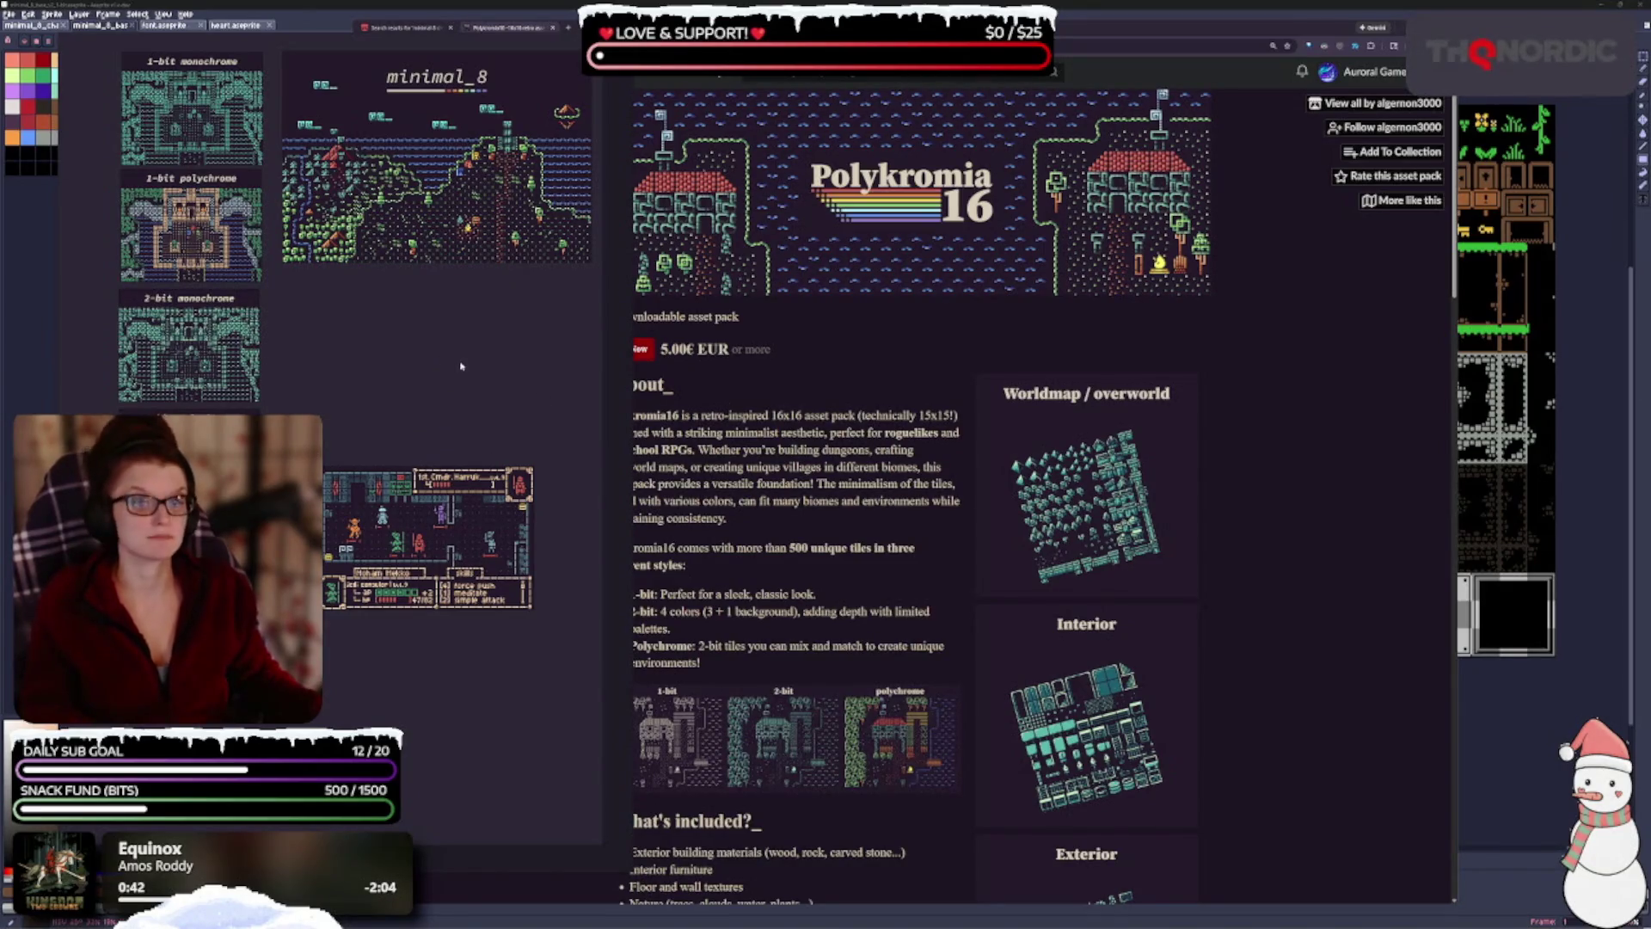
pyautogui.hotkey('ctrl', 'z')
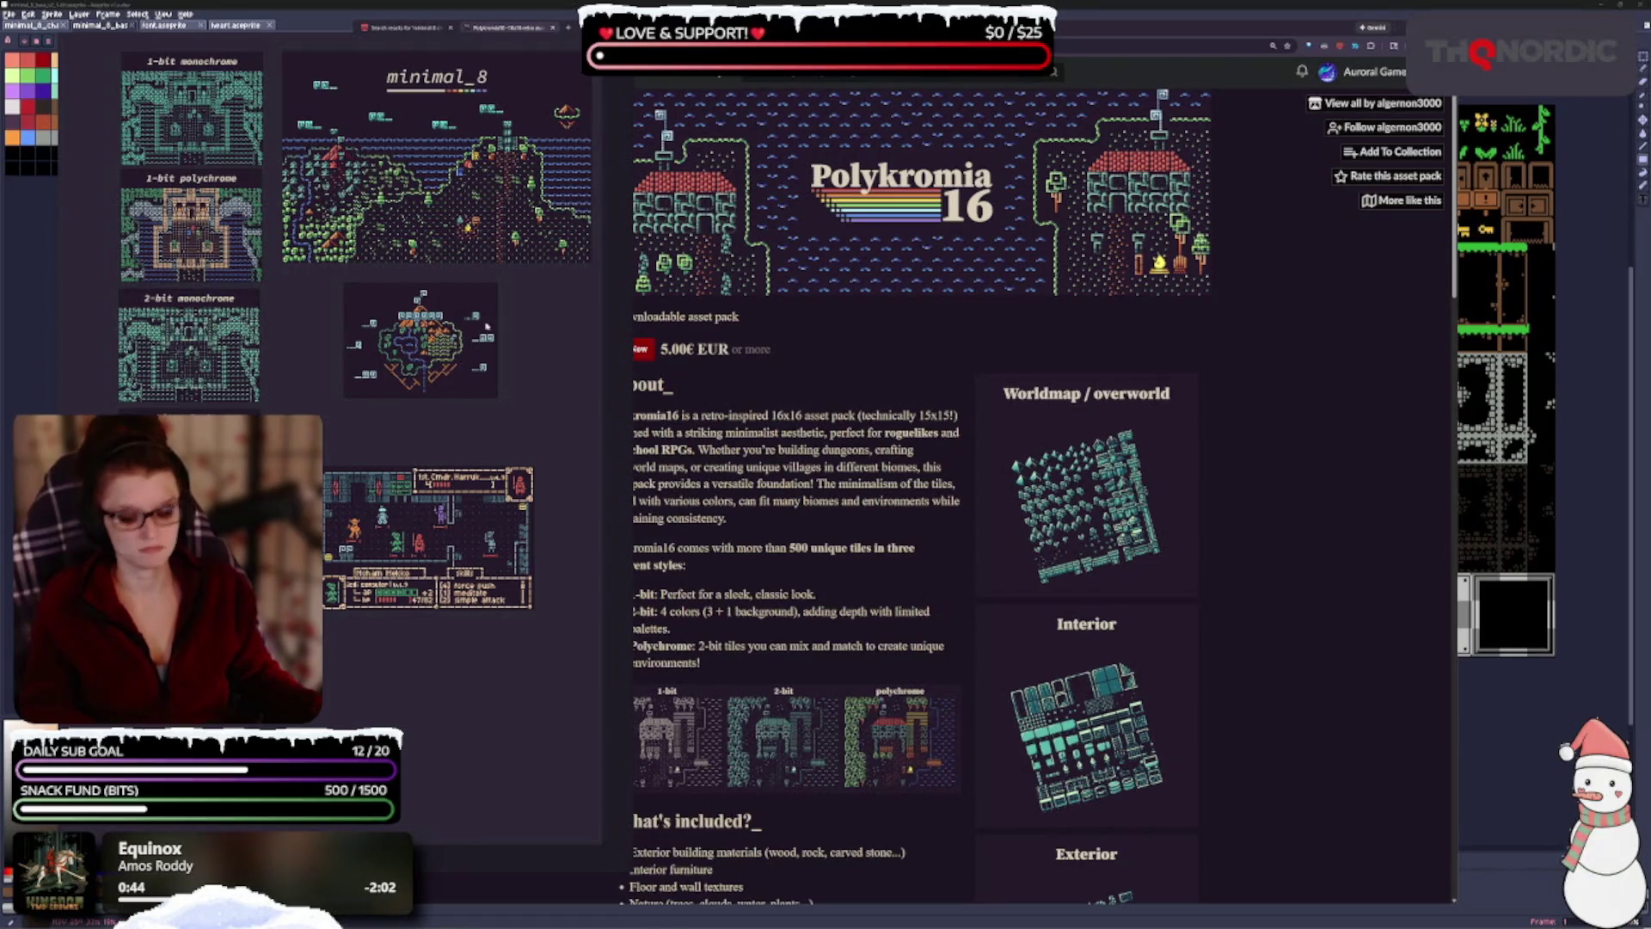
pyautogui.moveTo(385, 389); pyautogui.dragTo(457, 401)
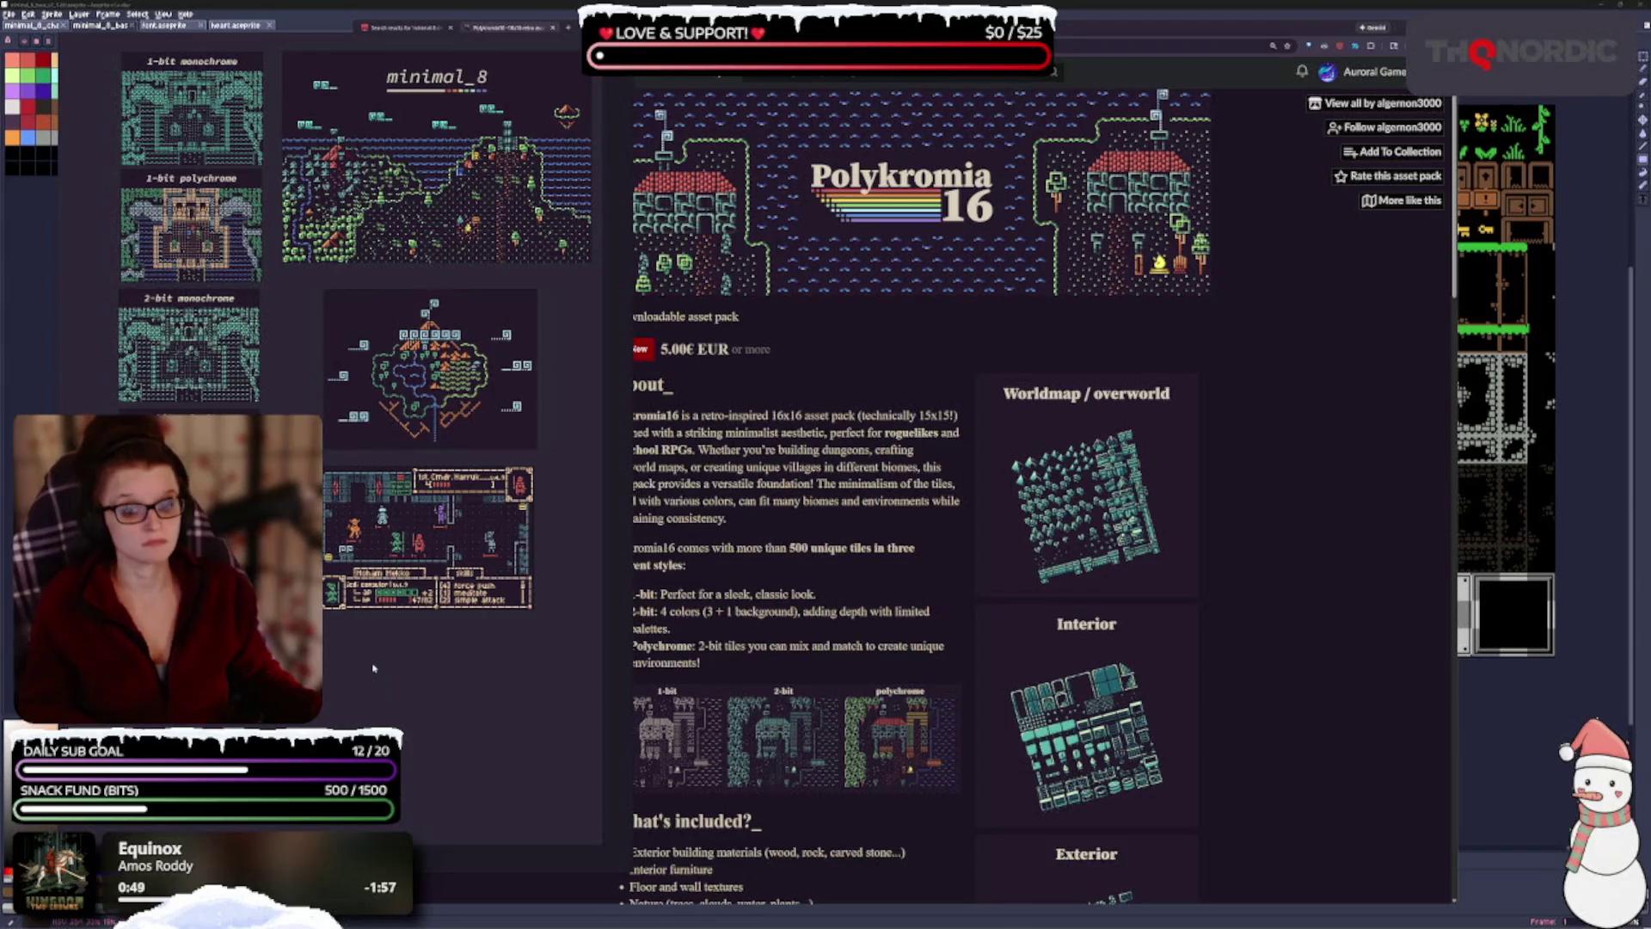
# Step: Page through the Polykromia16 previews: Worldmap, Interior, Exterior, Buildings, colour, dungeon and island maps
pyautogui.click(801, 524)
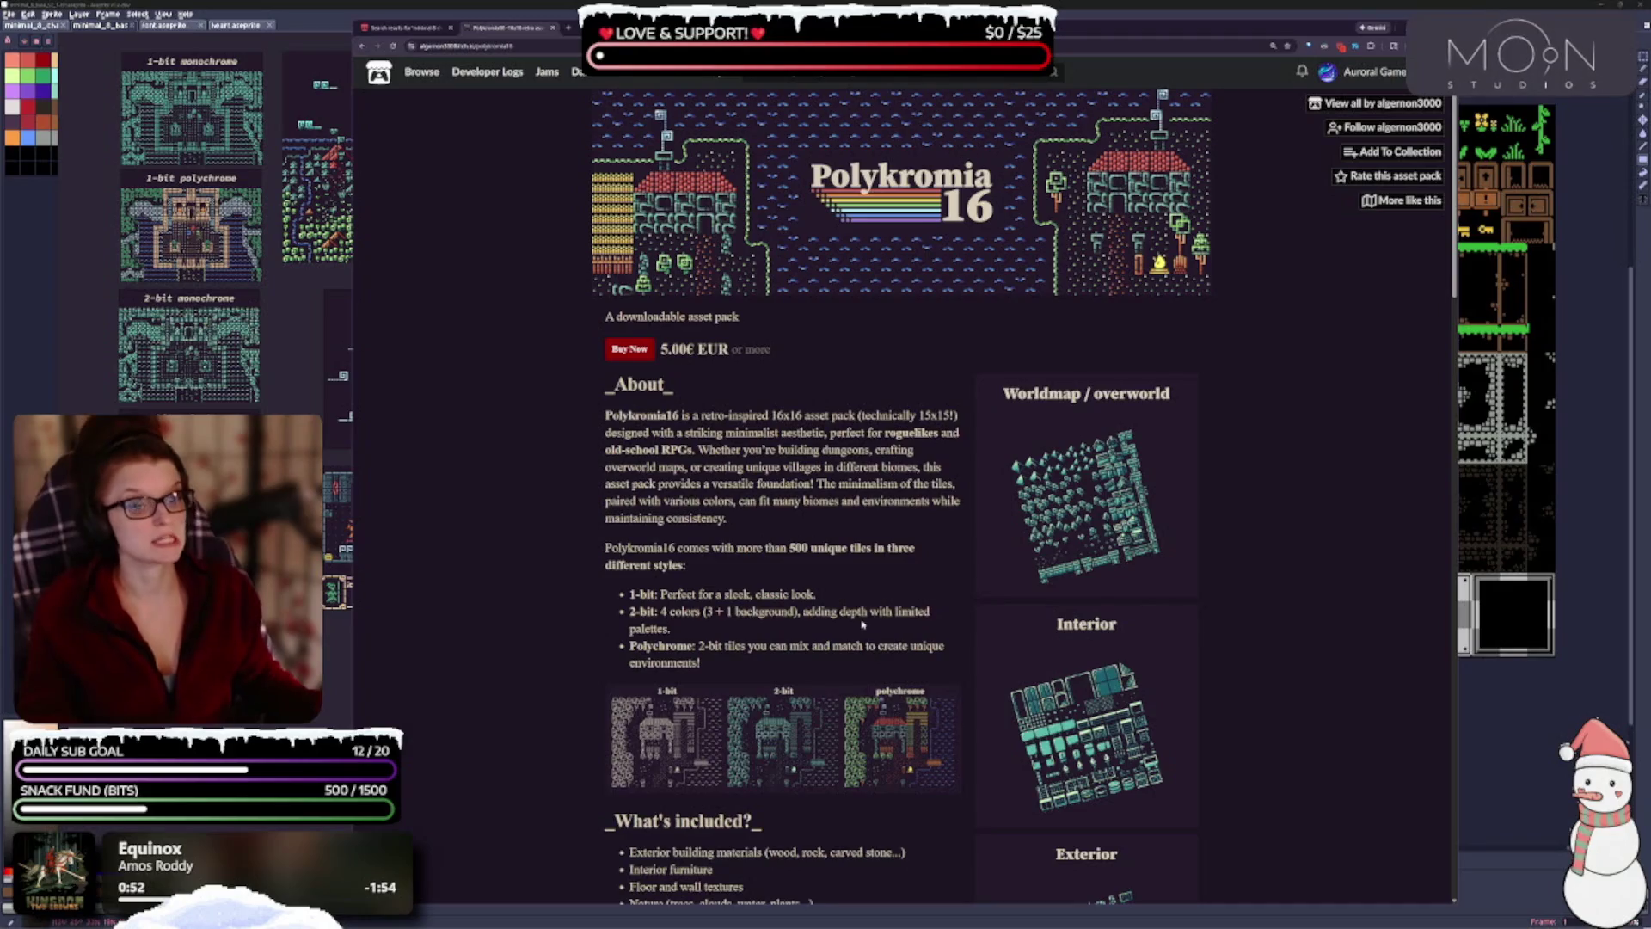
pyautogui.scroll(-1, 866, 637)
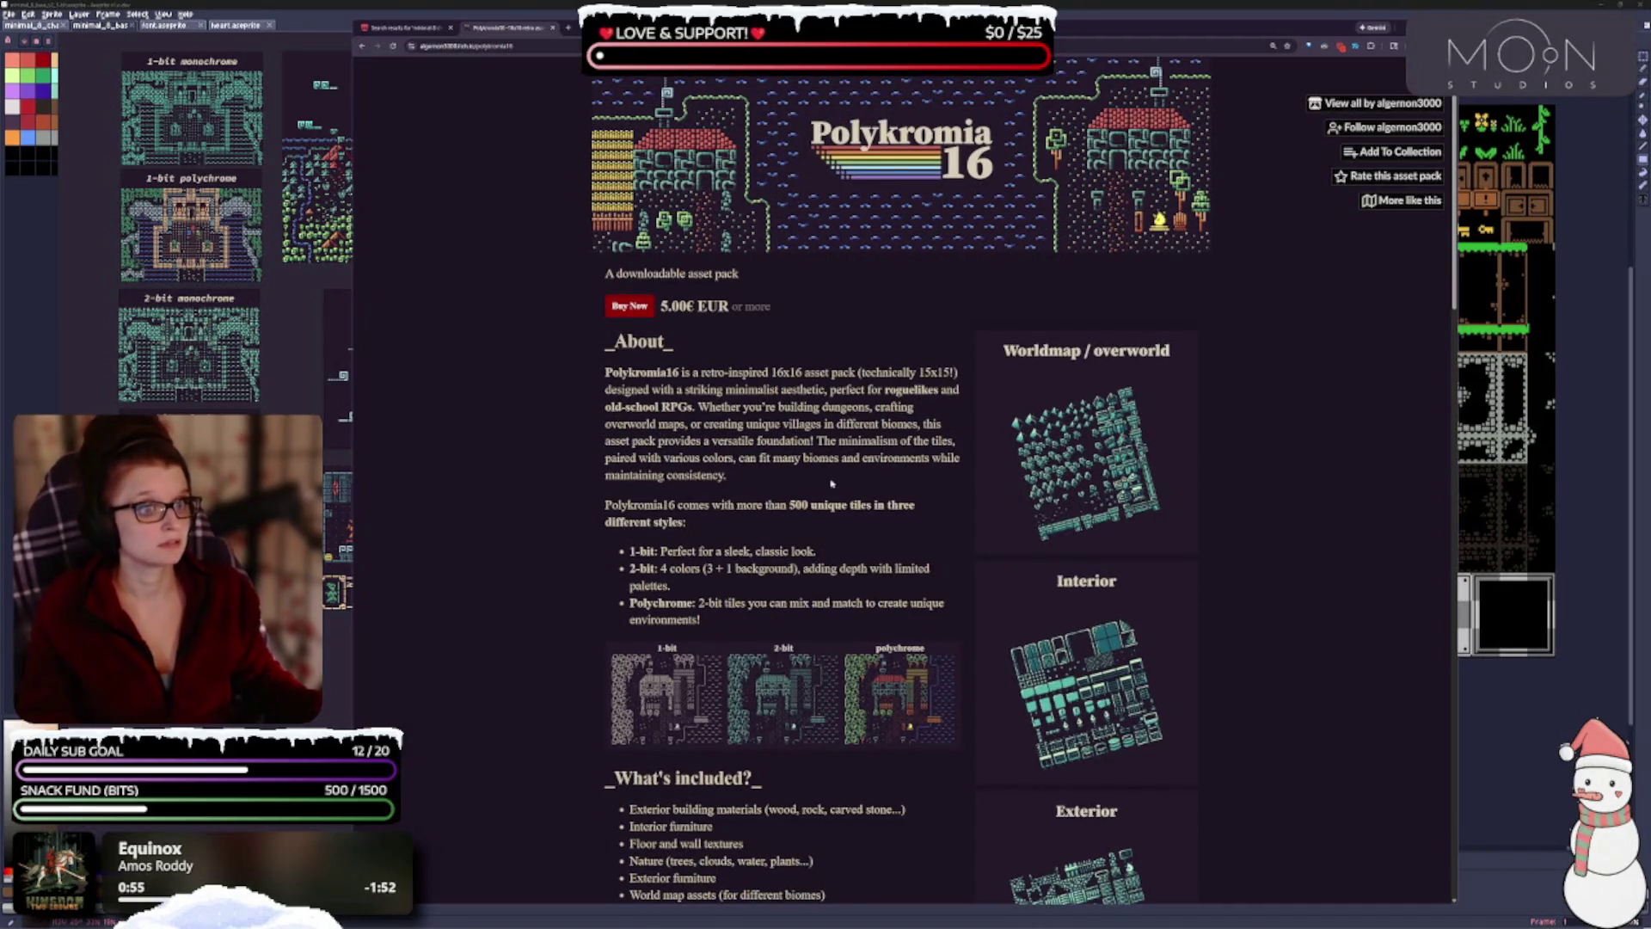
pyautogui.scroll(-1, 832, 484)
pyautogui.click(1069, 491)
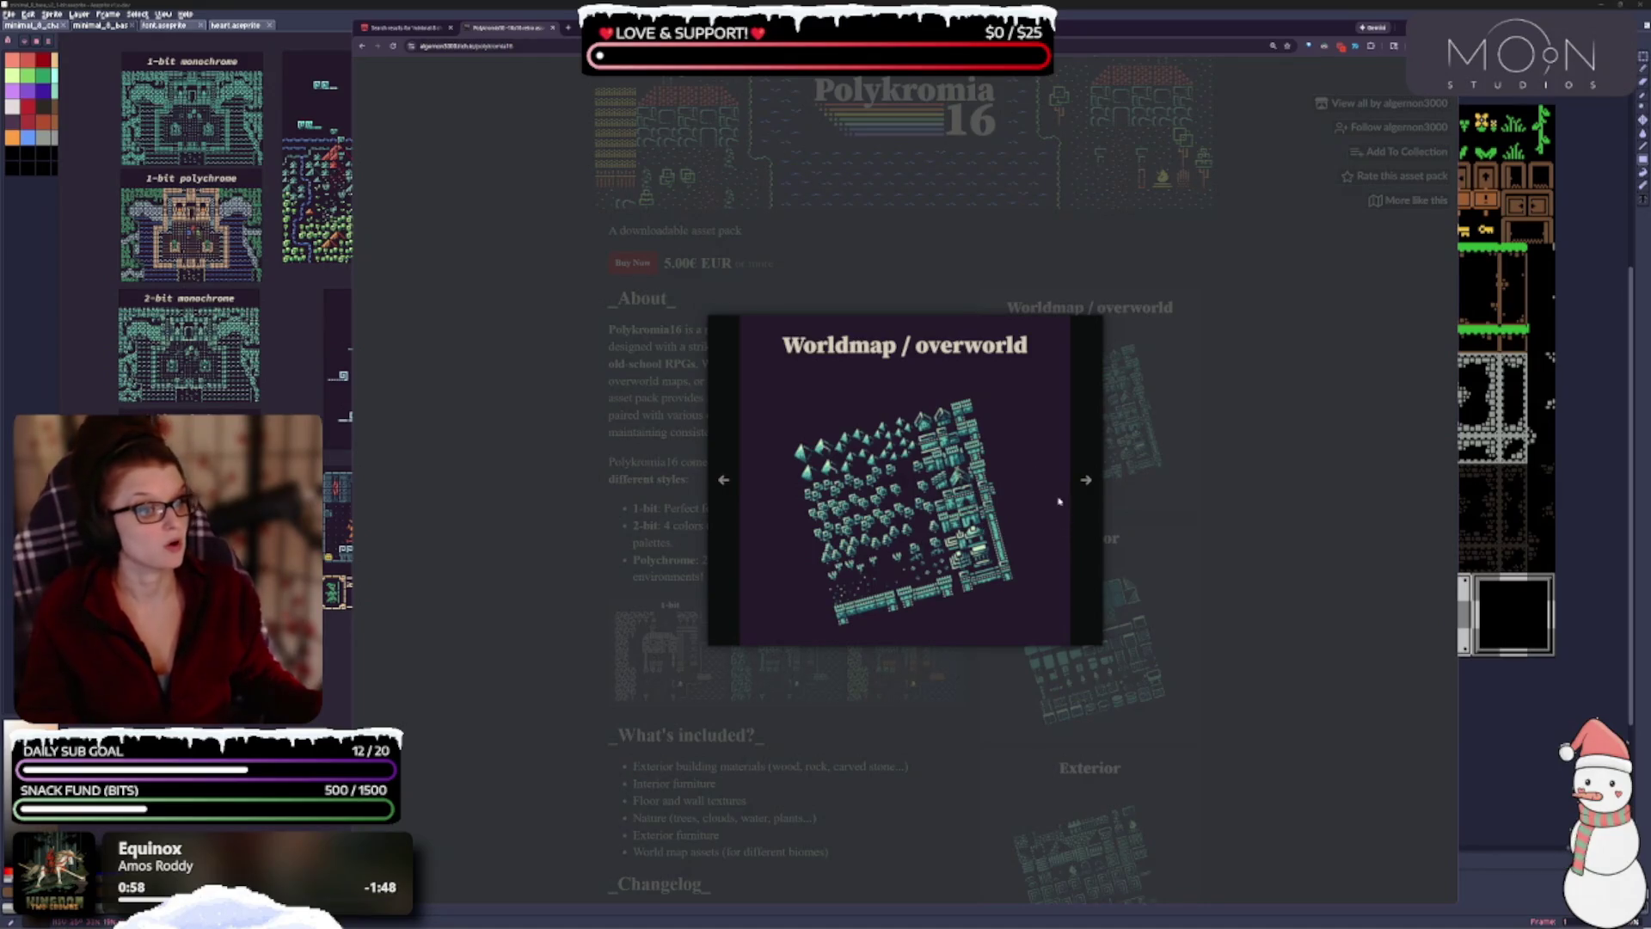
pyautogui.click(1089, 479)
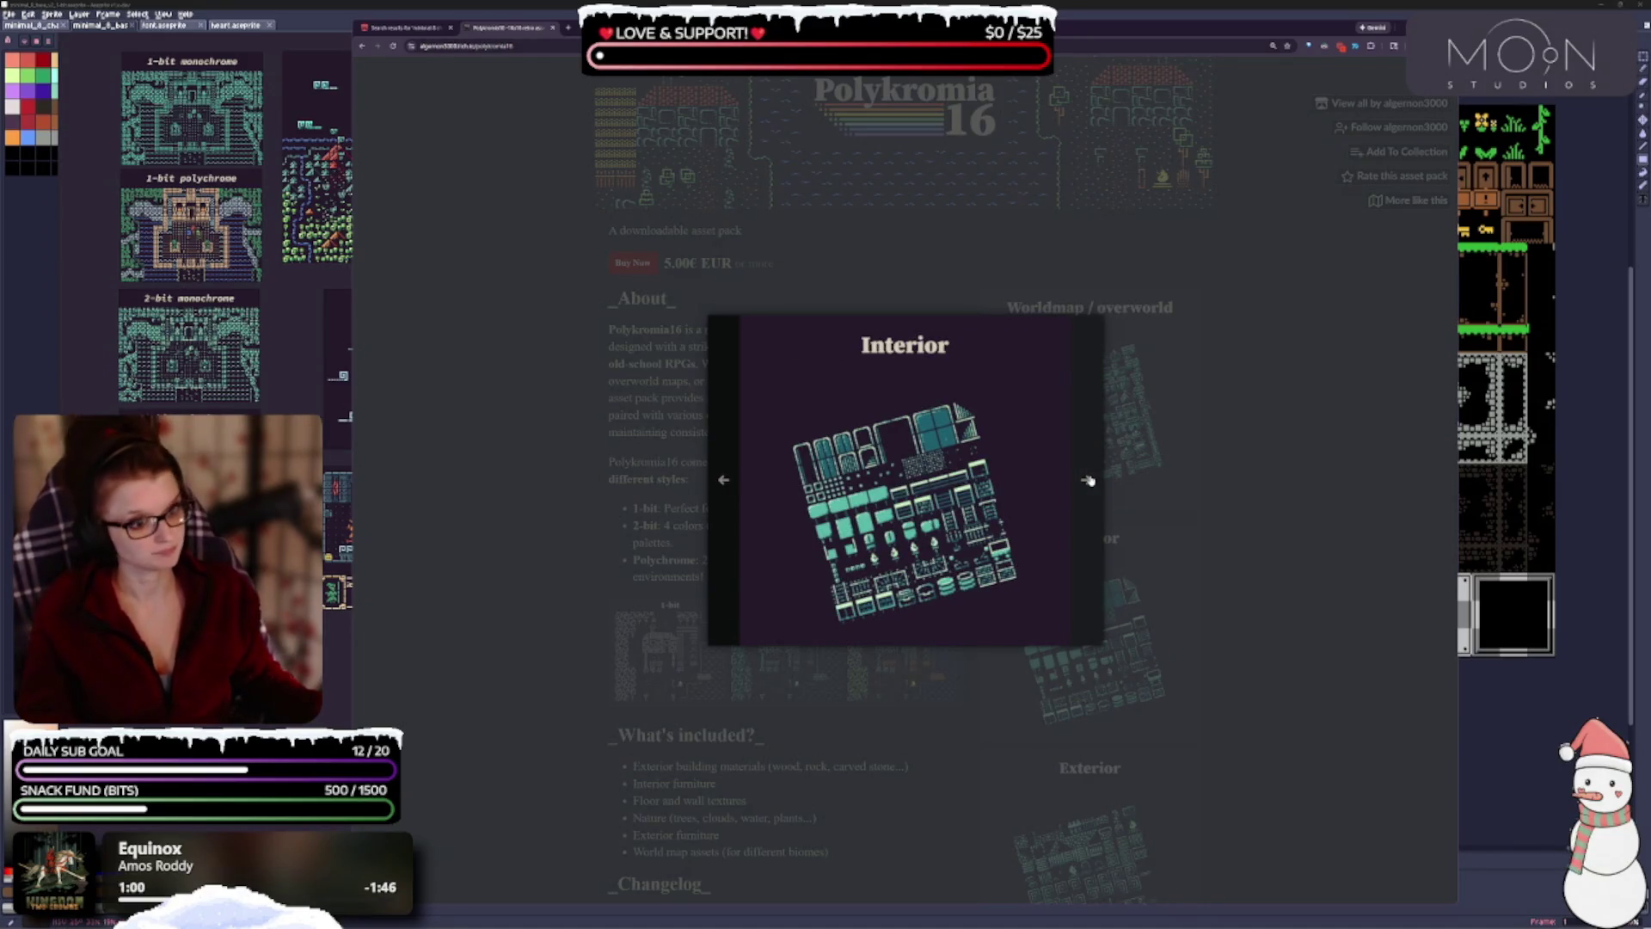
pyautogui.click(1089, 480)
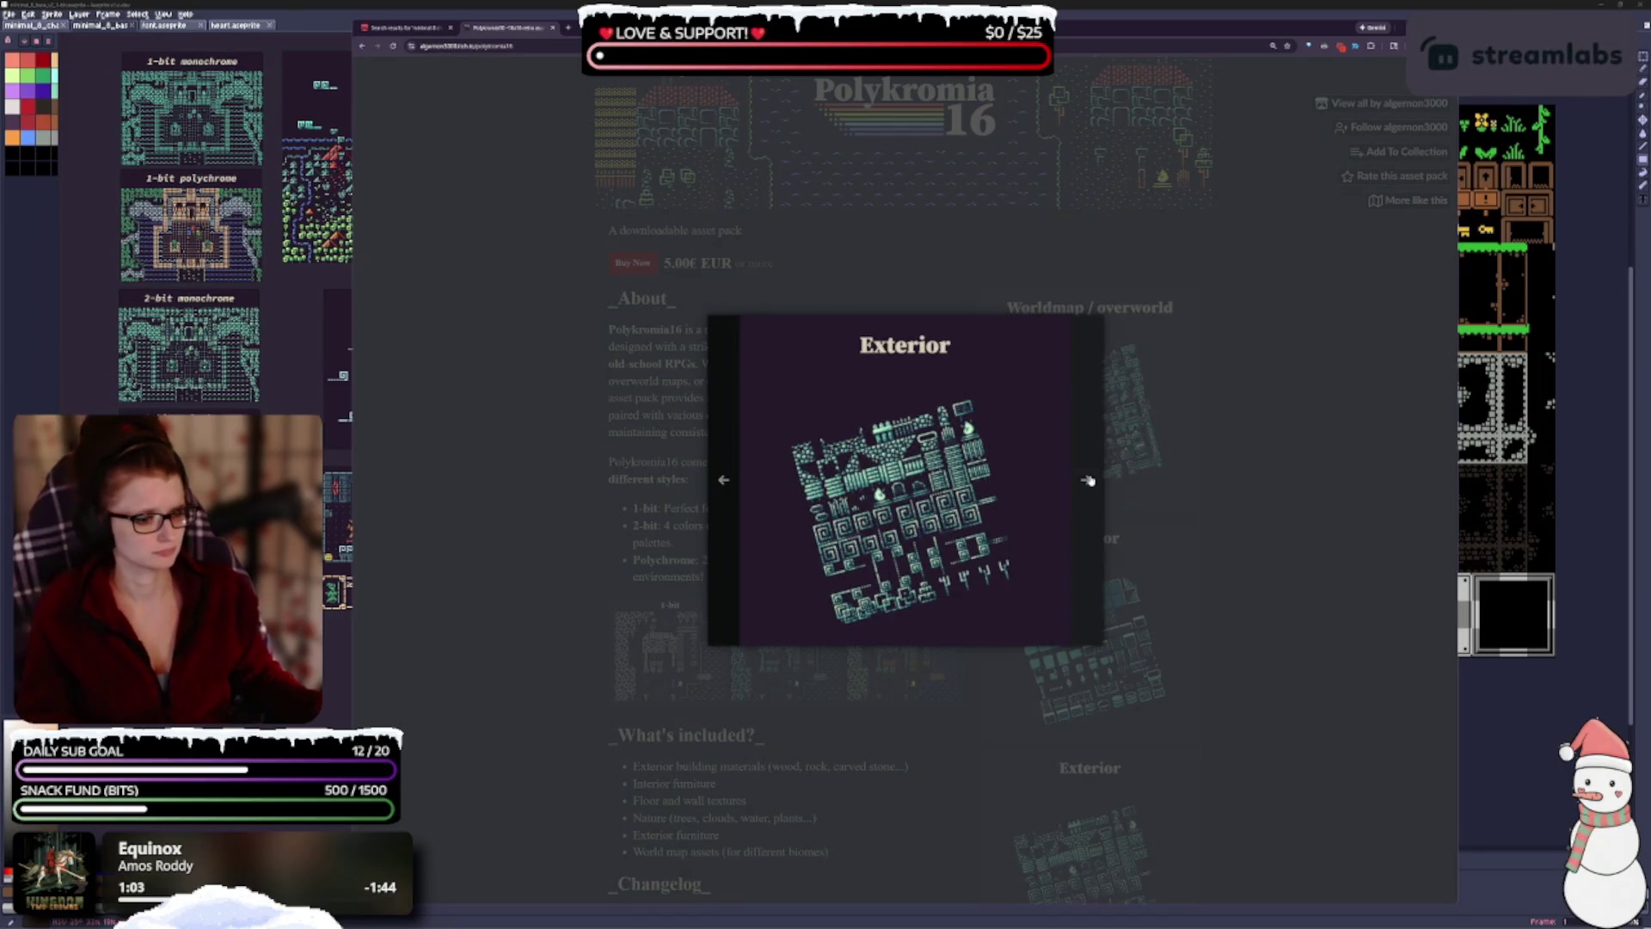
pyautogui.click(1089, 481)
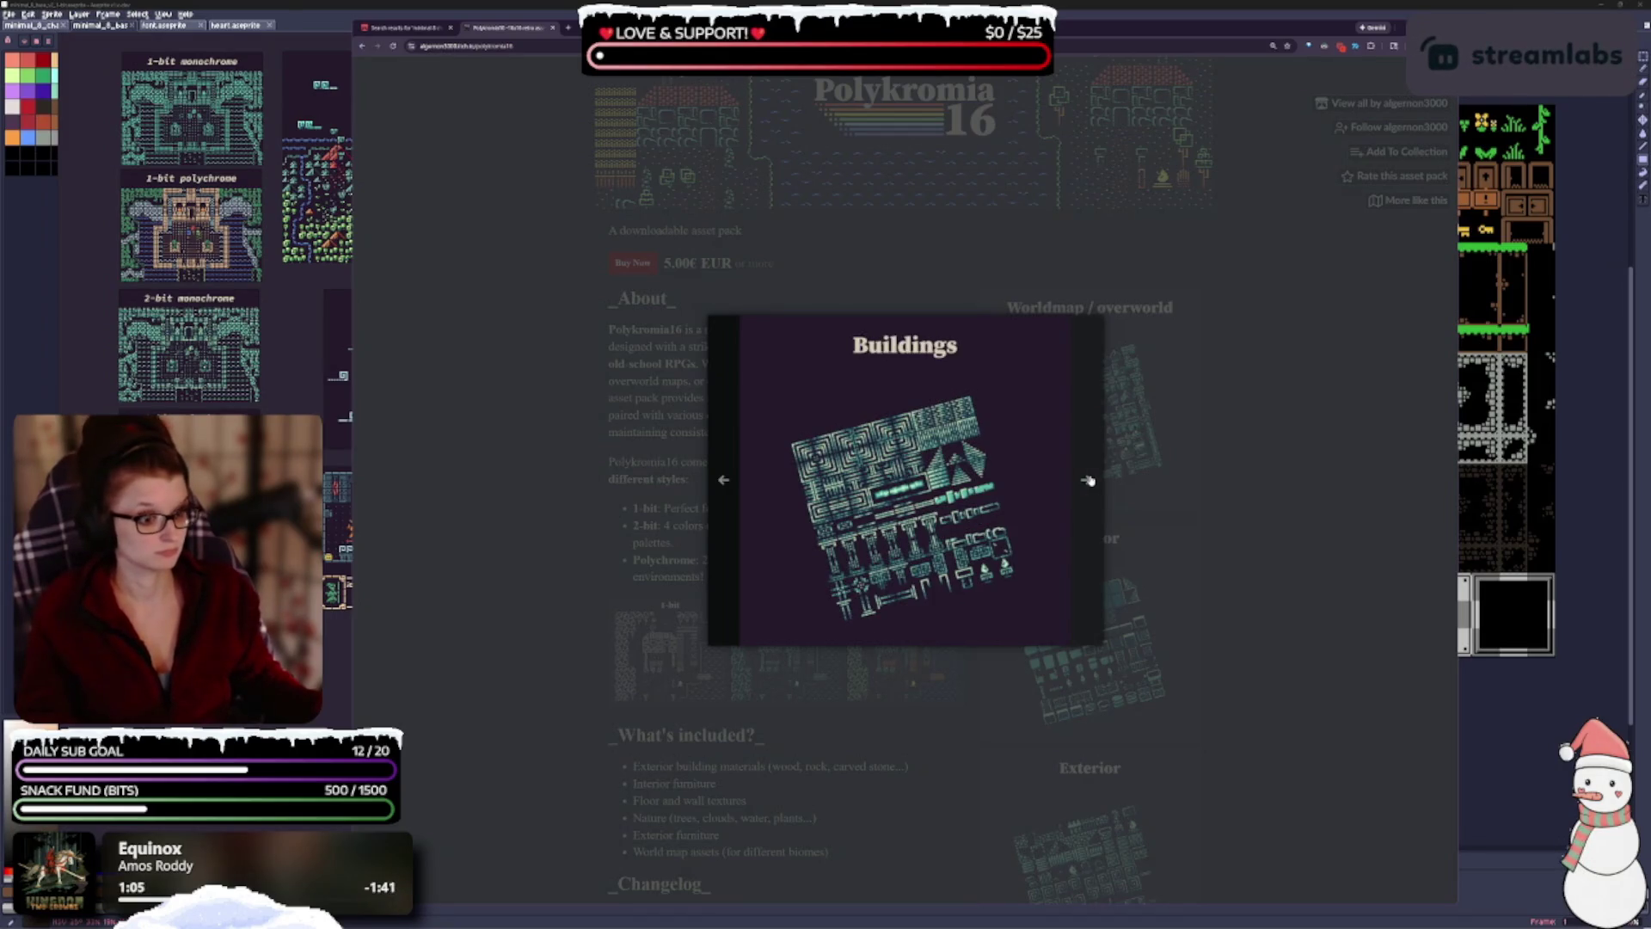
pyautogui.click(1089, 481)
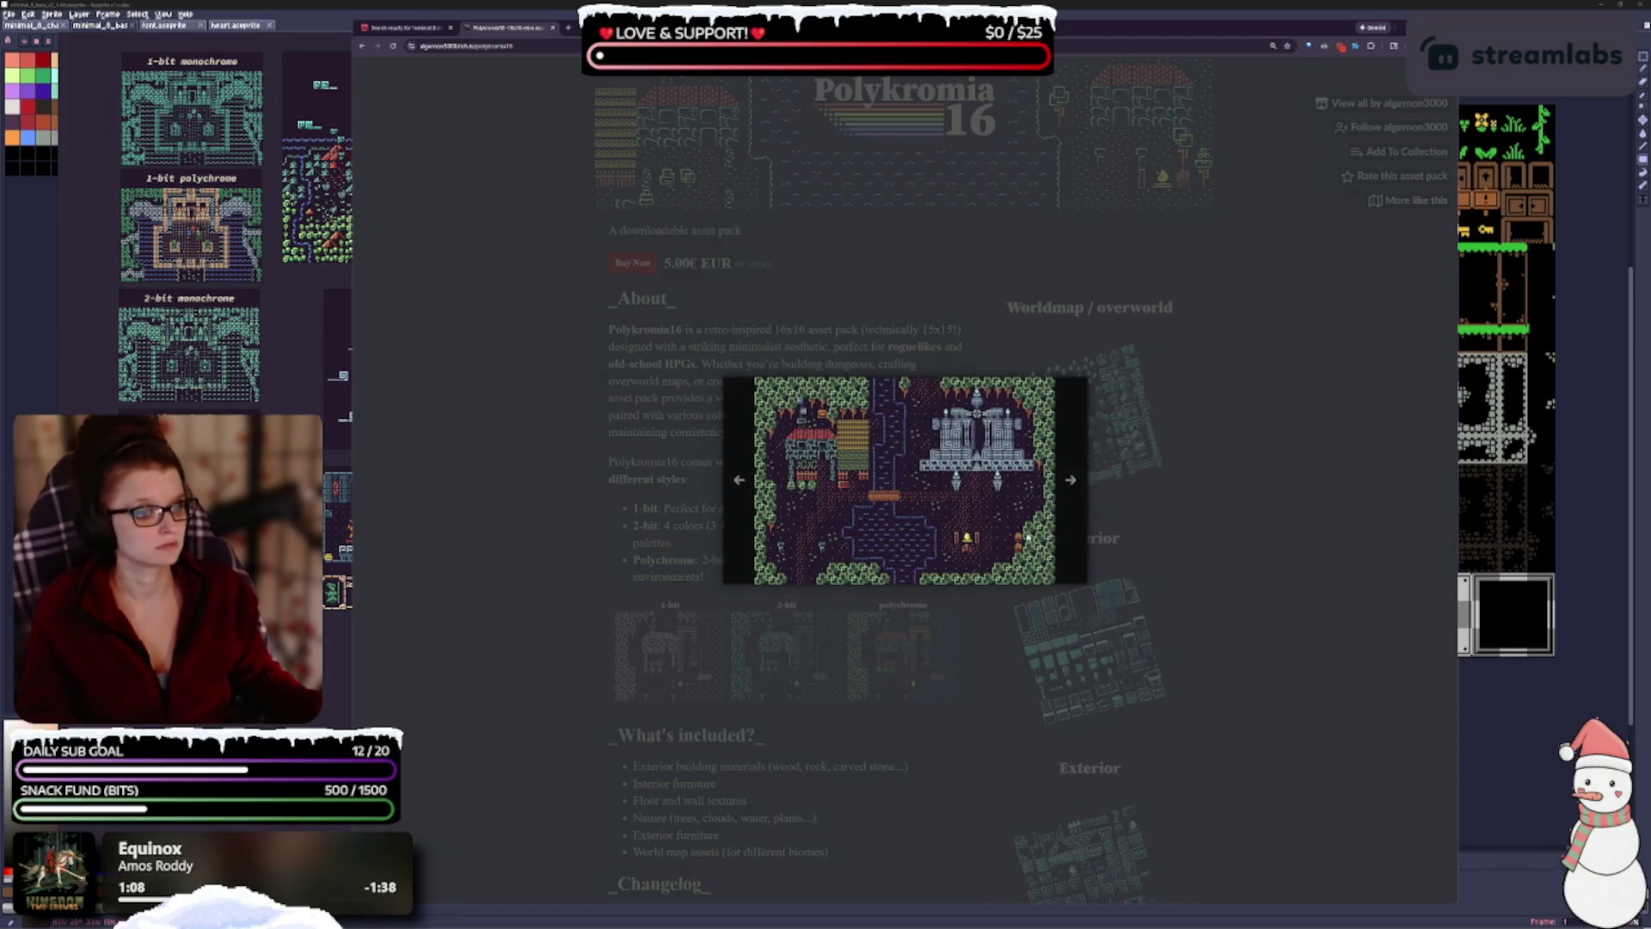
pyautogui.click(1078, 486)
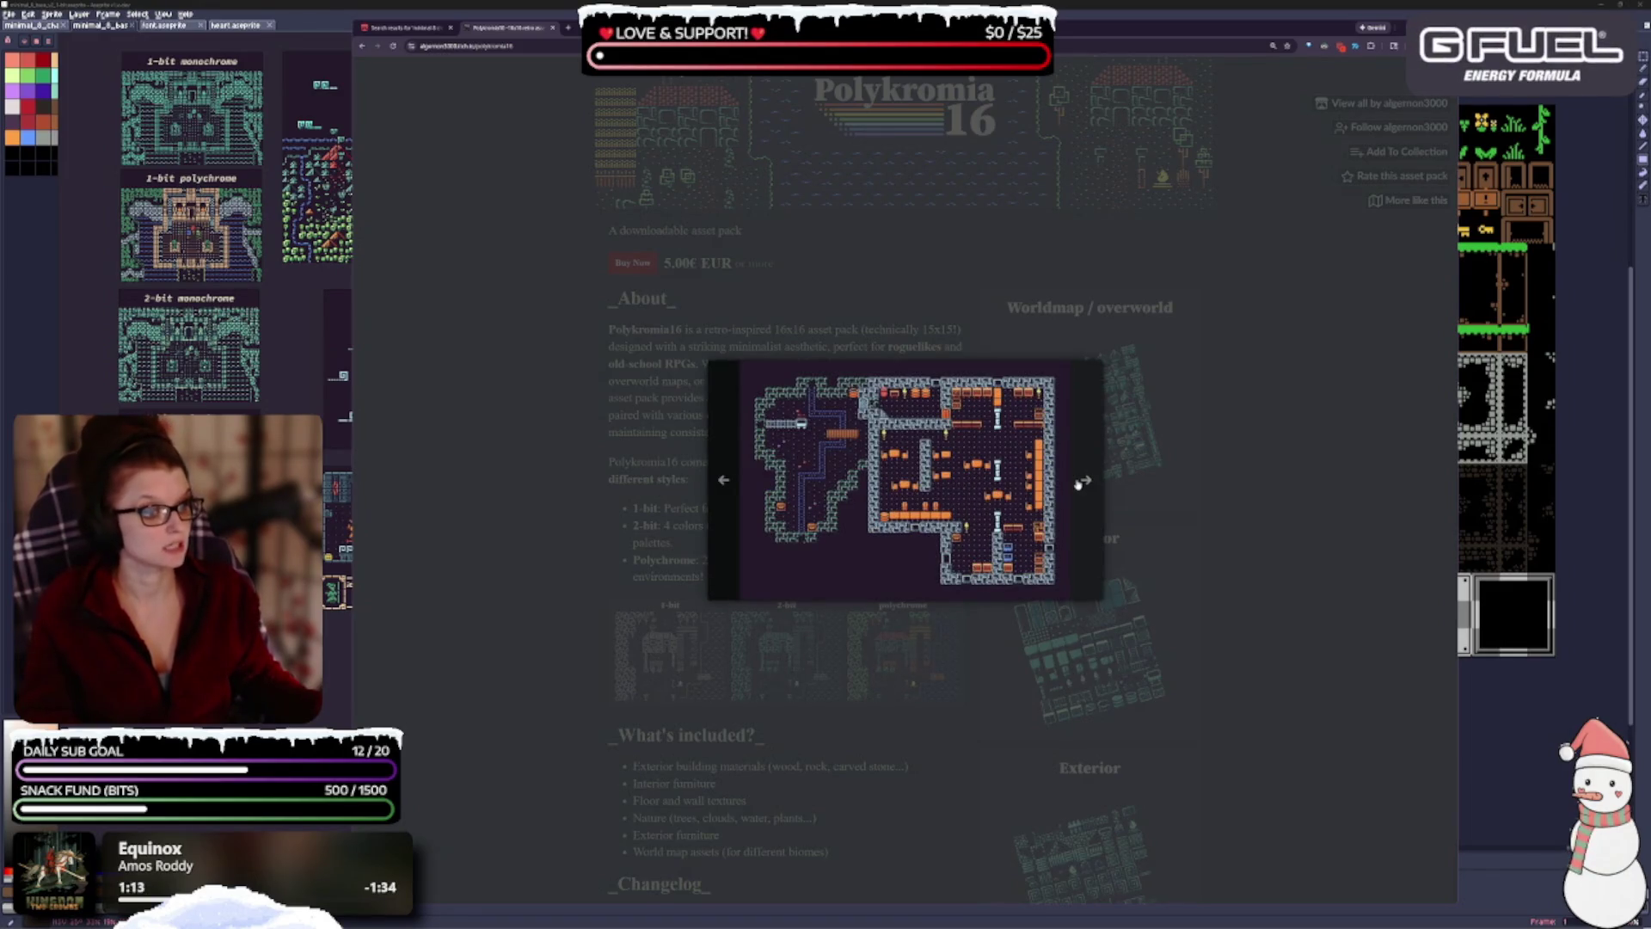
pyautogui.click(1079, 485)
pyautogui.click(1079, 485)
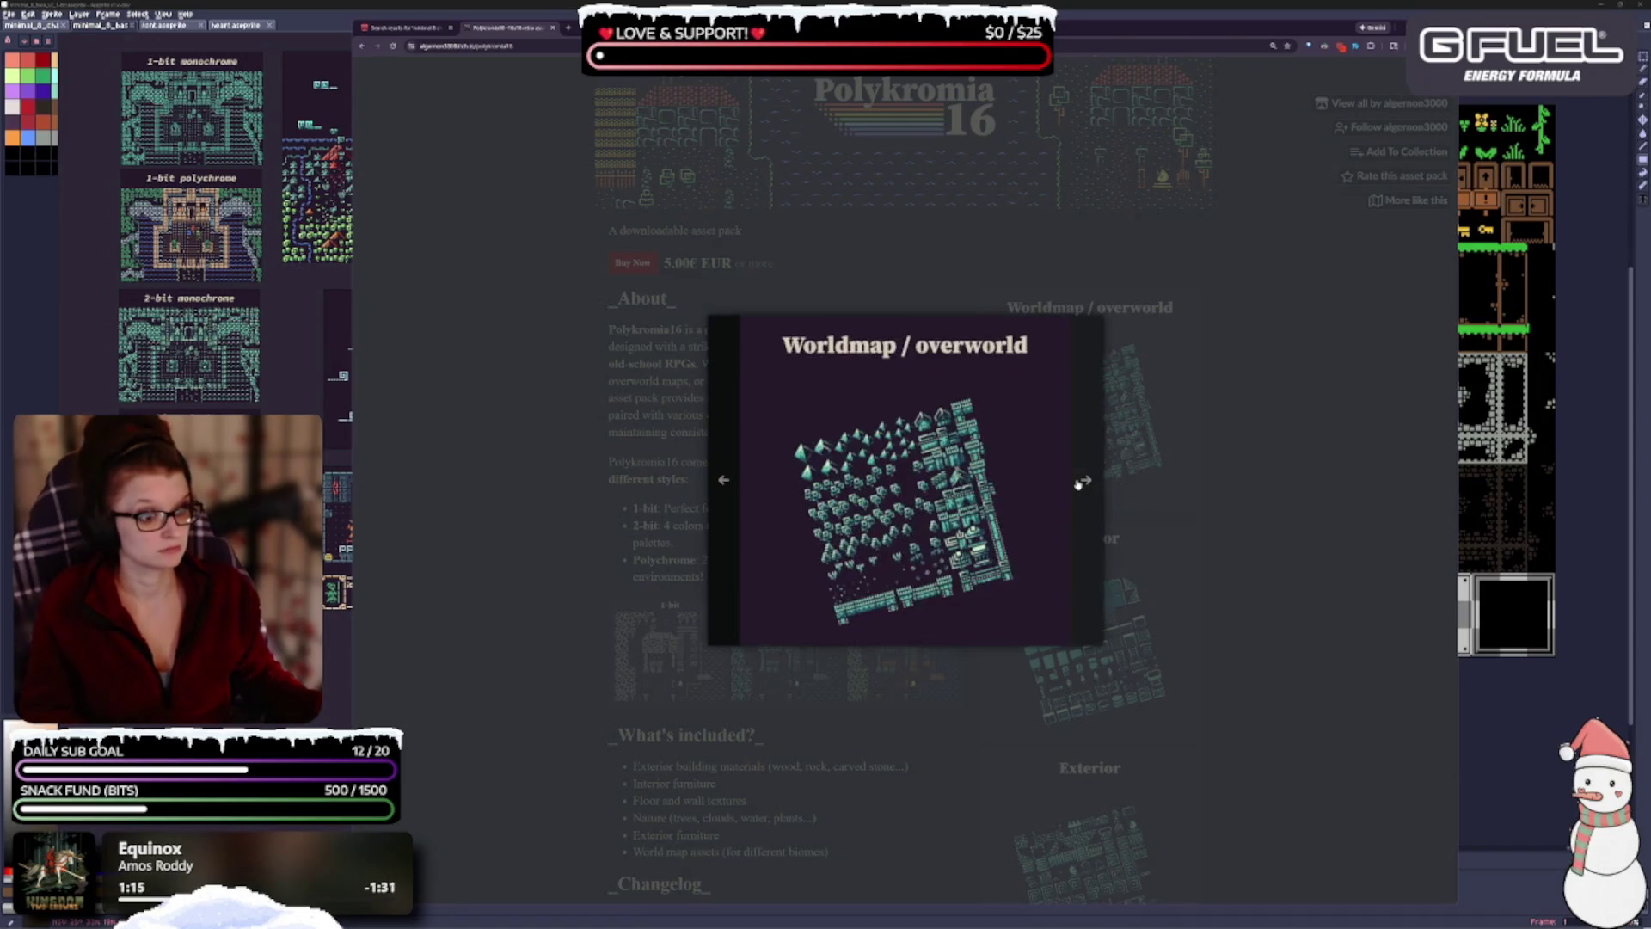
pyautogui.click(850, 882)
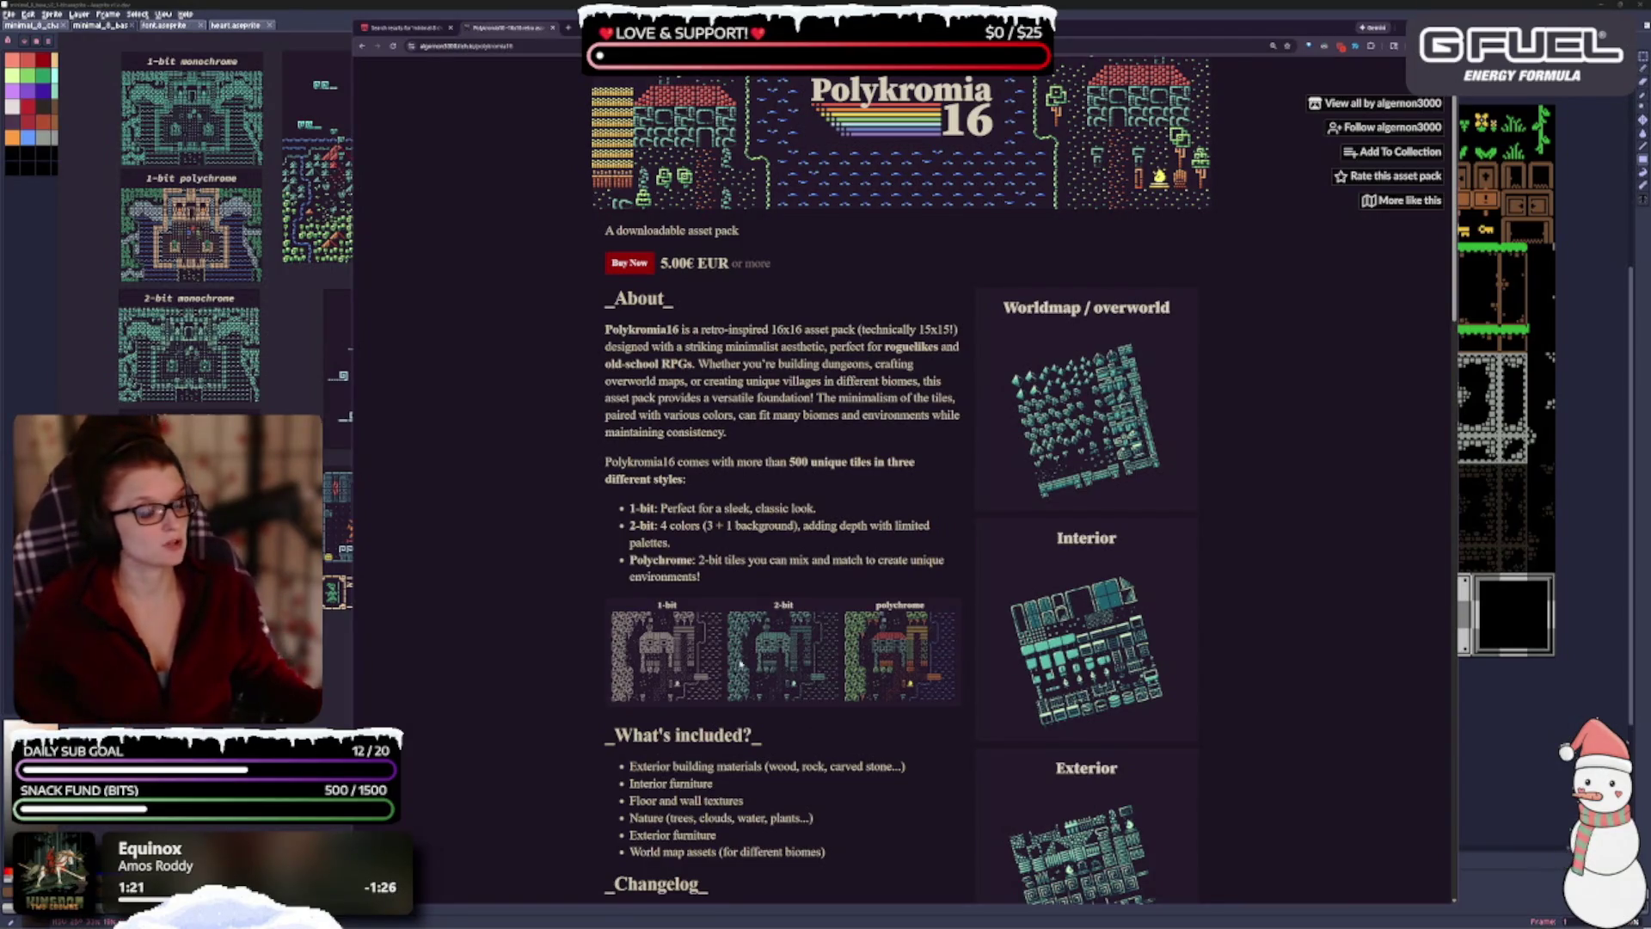
# Step: Scroll the Polykromia16 page, go back to the creator profile, and close that tab
pyautogui.scroll(-3, 763, 617)
pyautogui.scroll(-3, 762, 617)
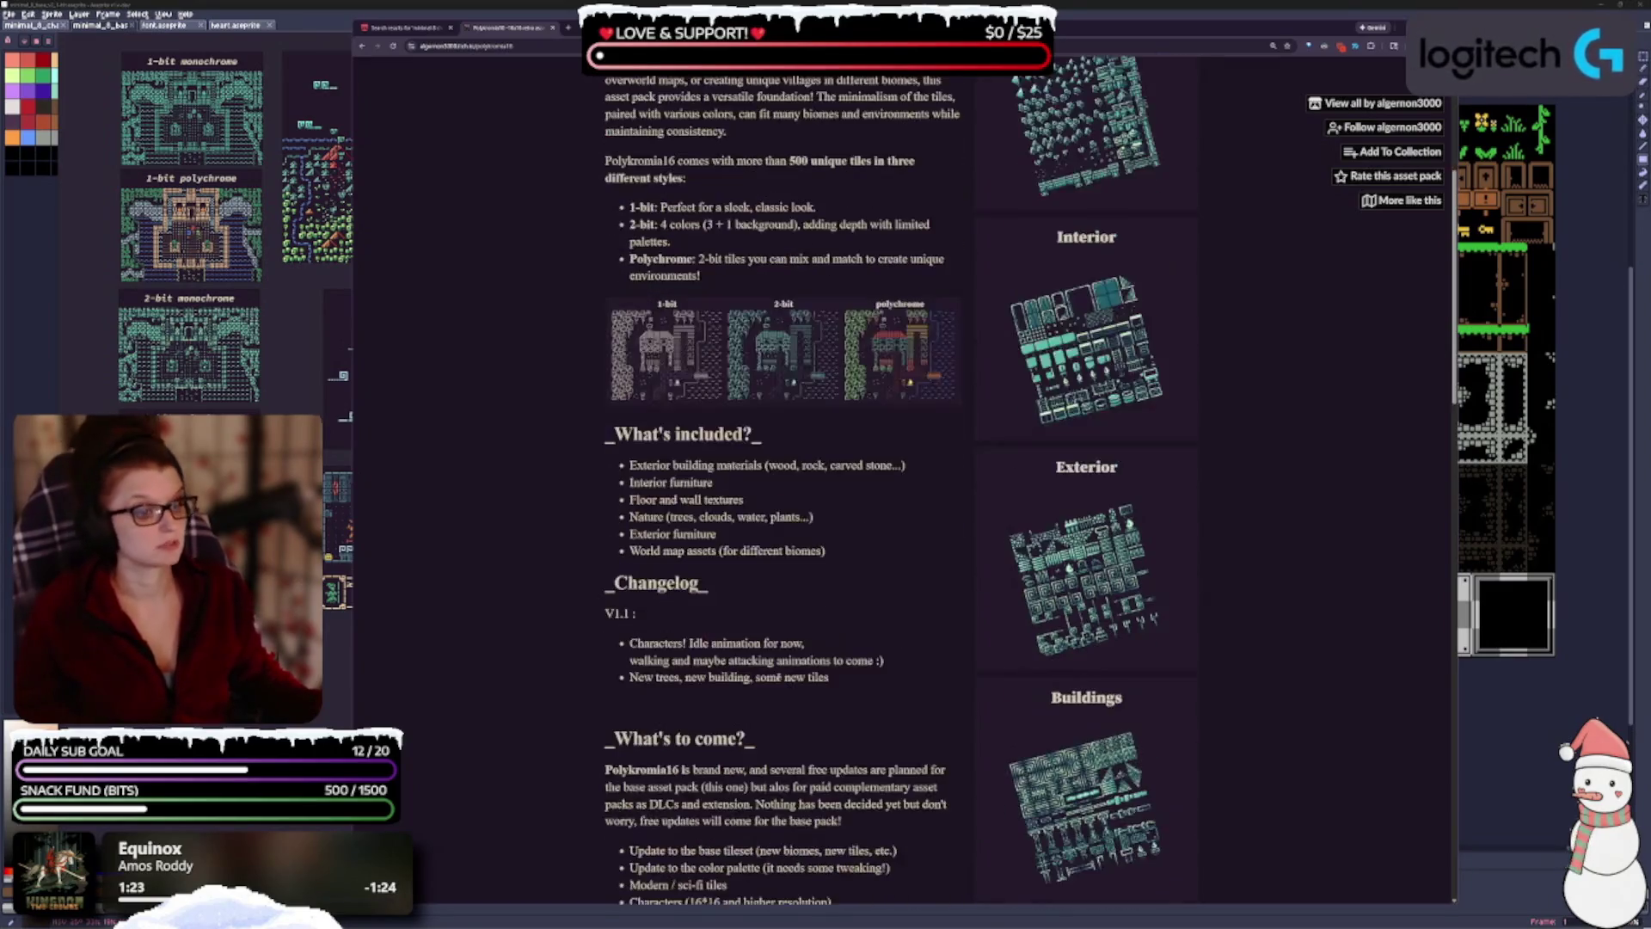
pyautogui.scroll(-10, 776, 667)
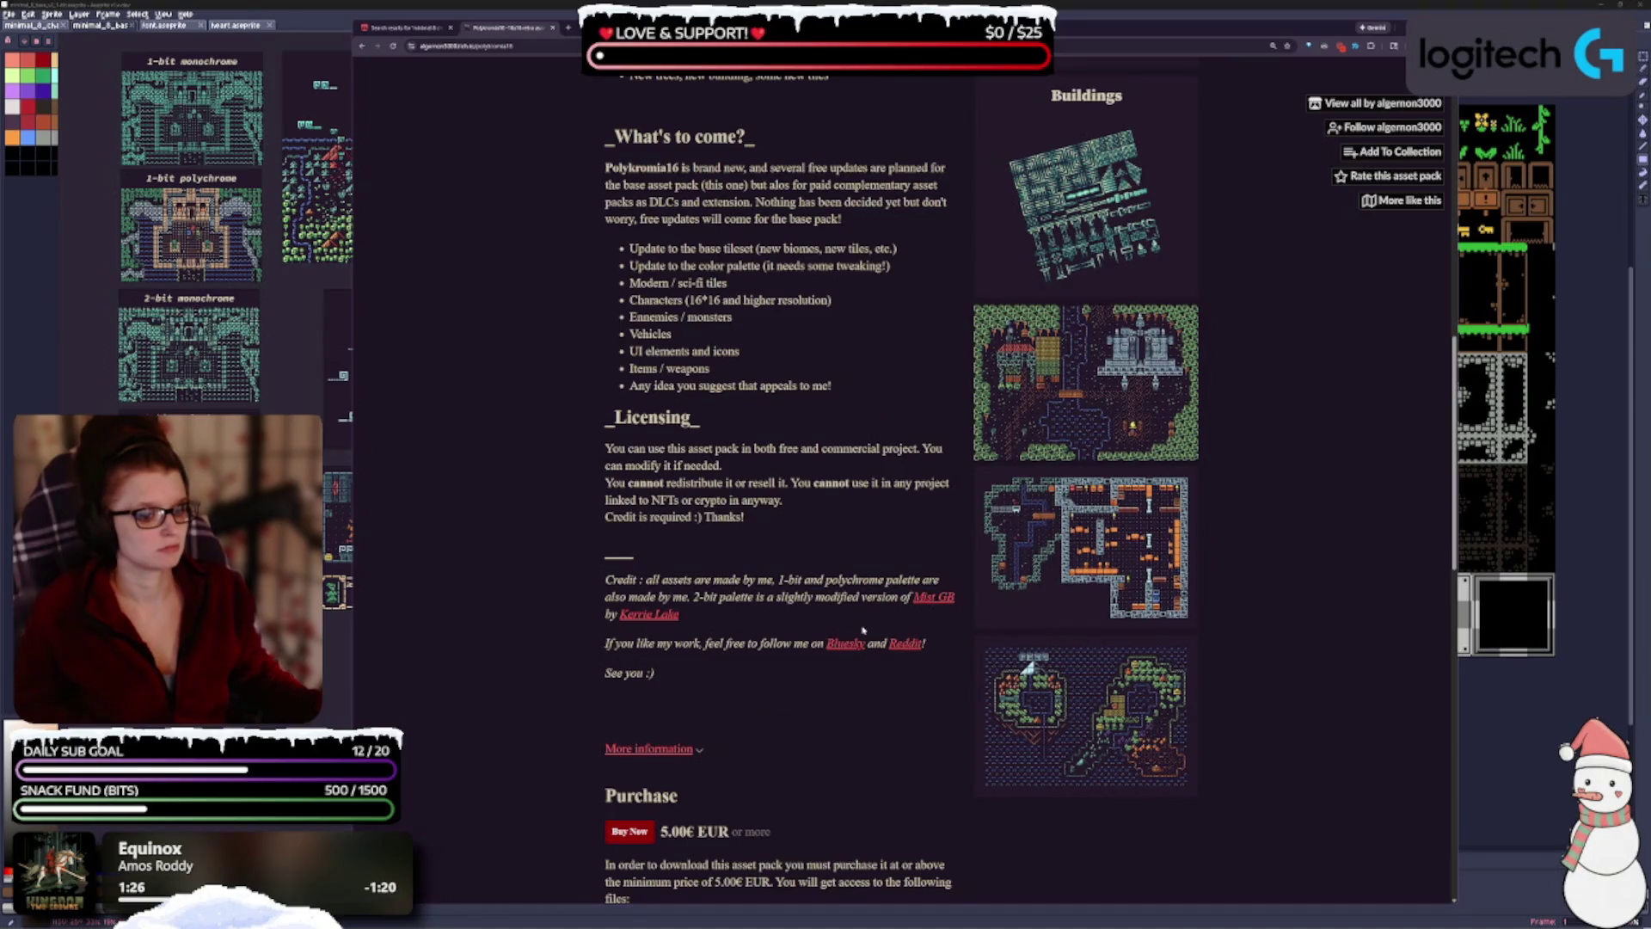
pyautogui.scroll(-10, 801, 474)
pyautogui.scroll(13, 795, 578)
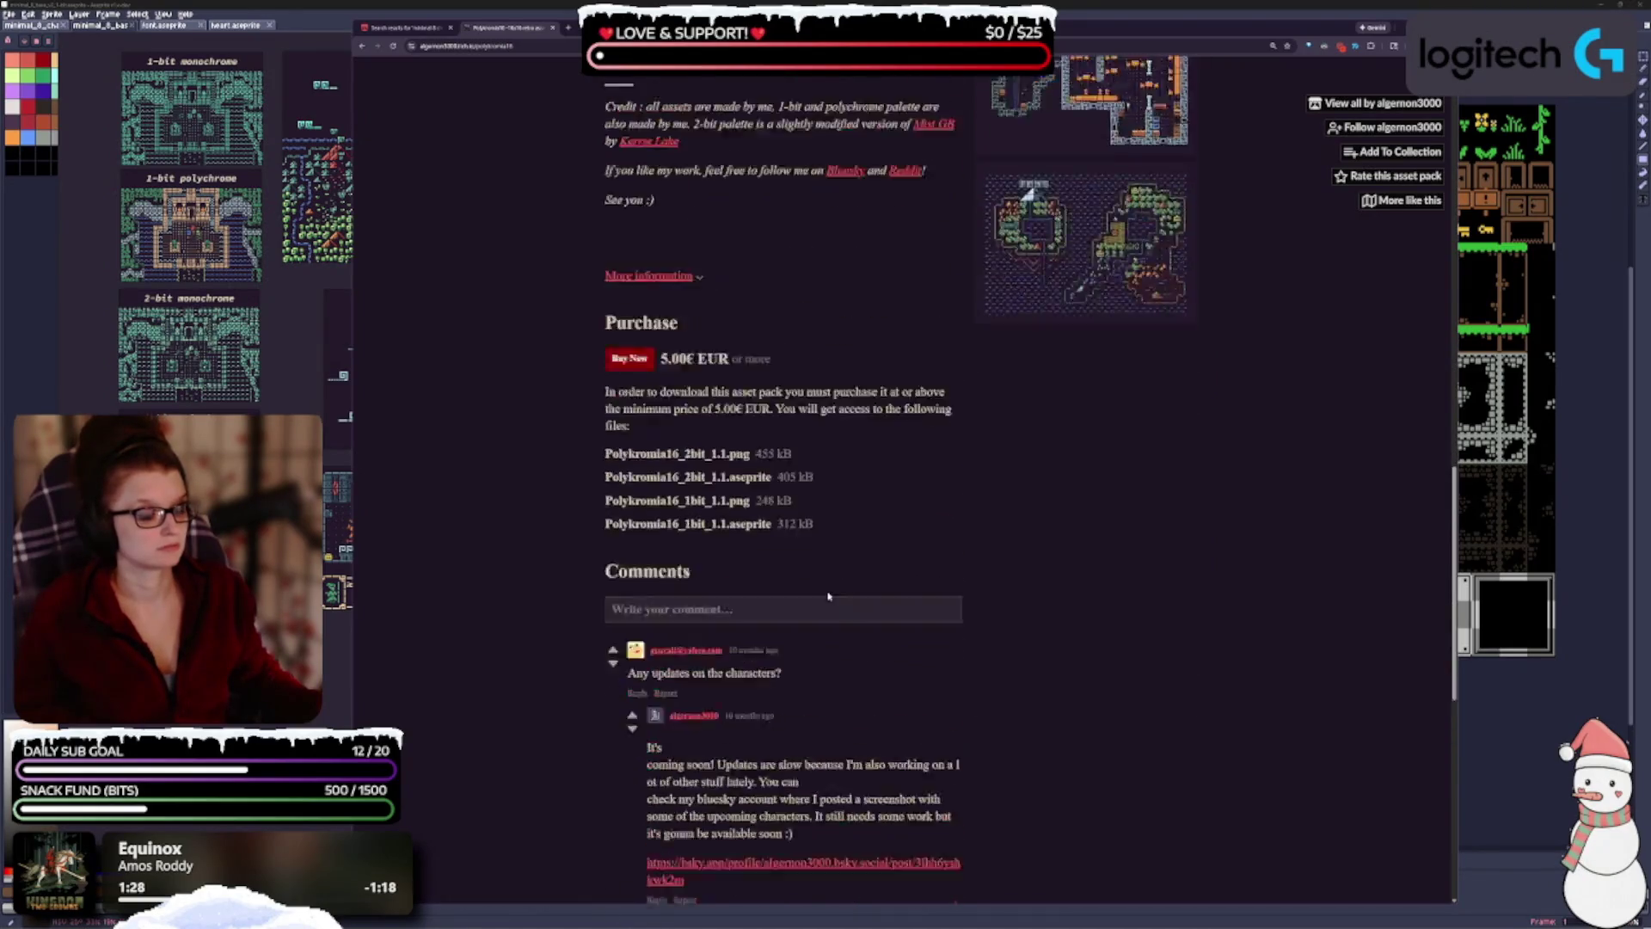
pyautogui.scroll(10, 796, 578)
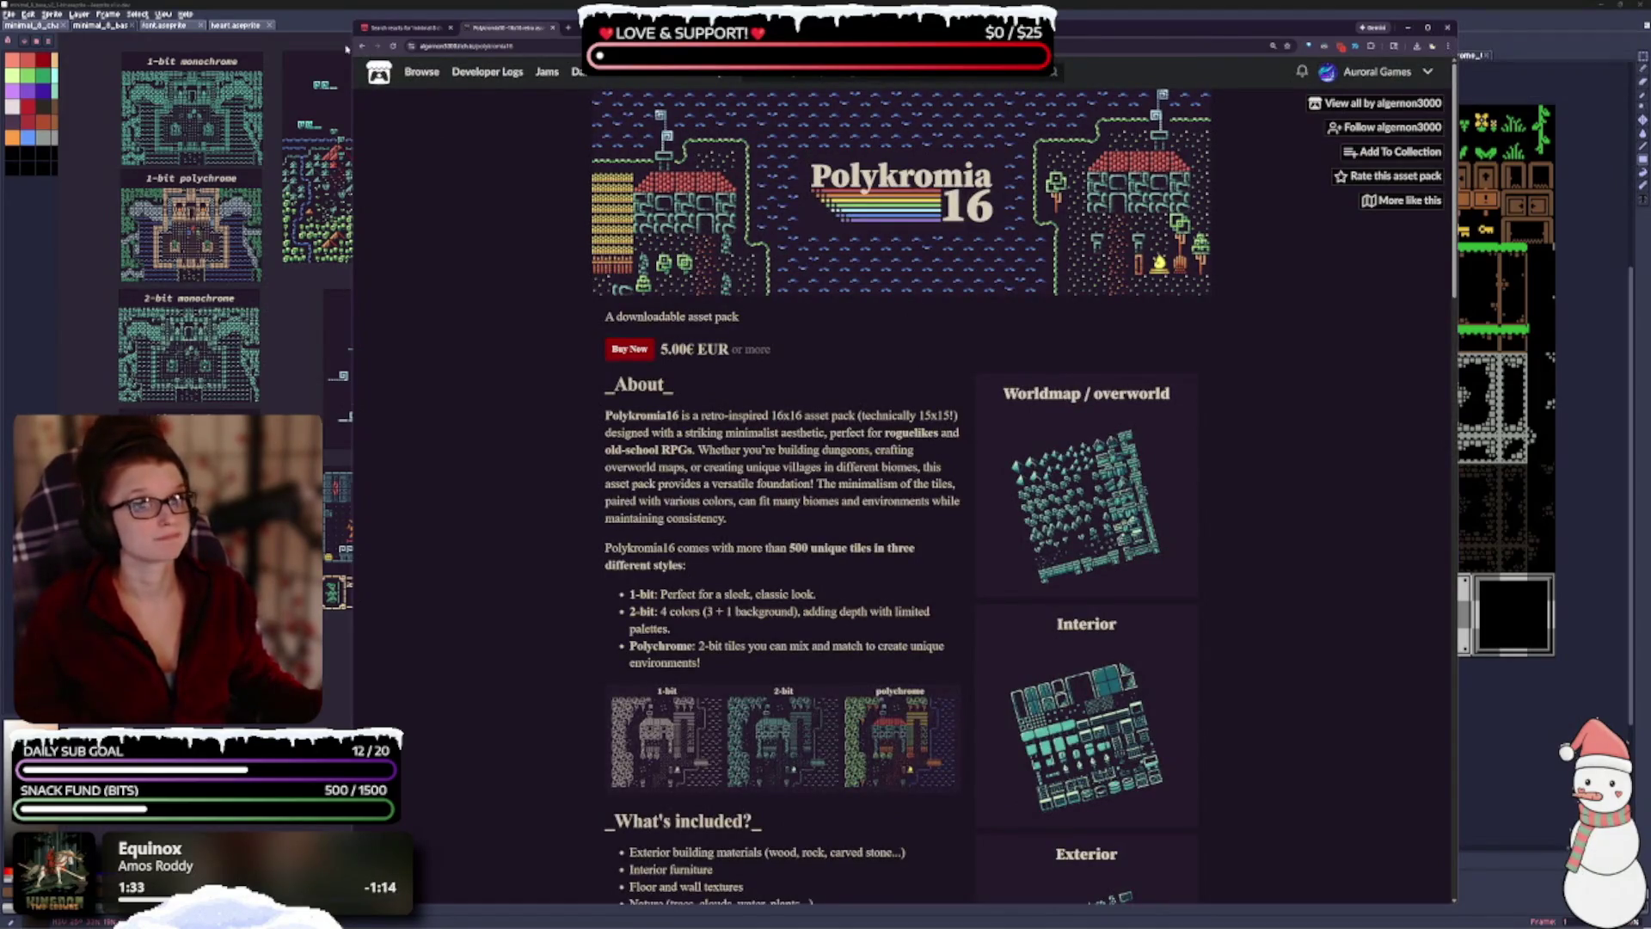
pyautogui.click(363, 47)
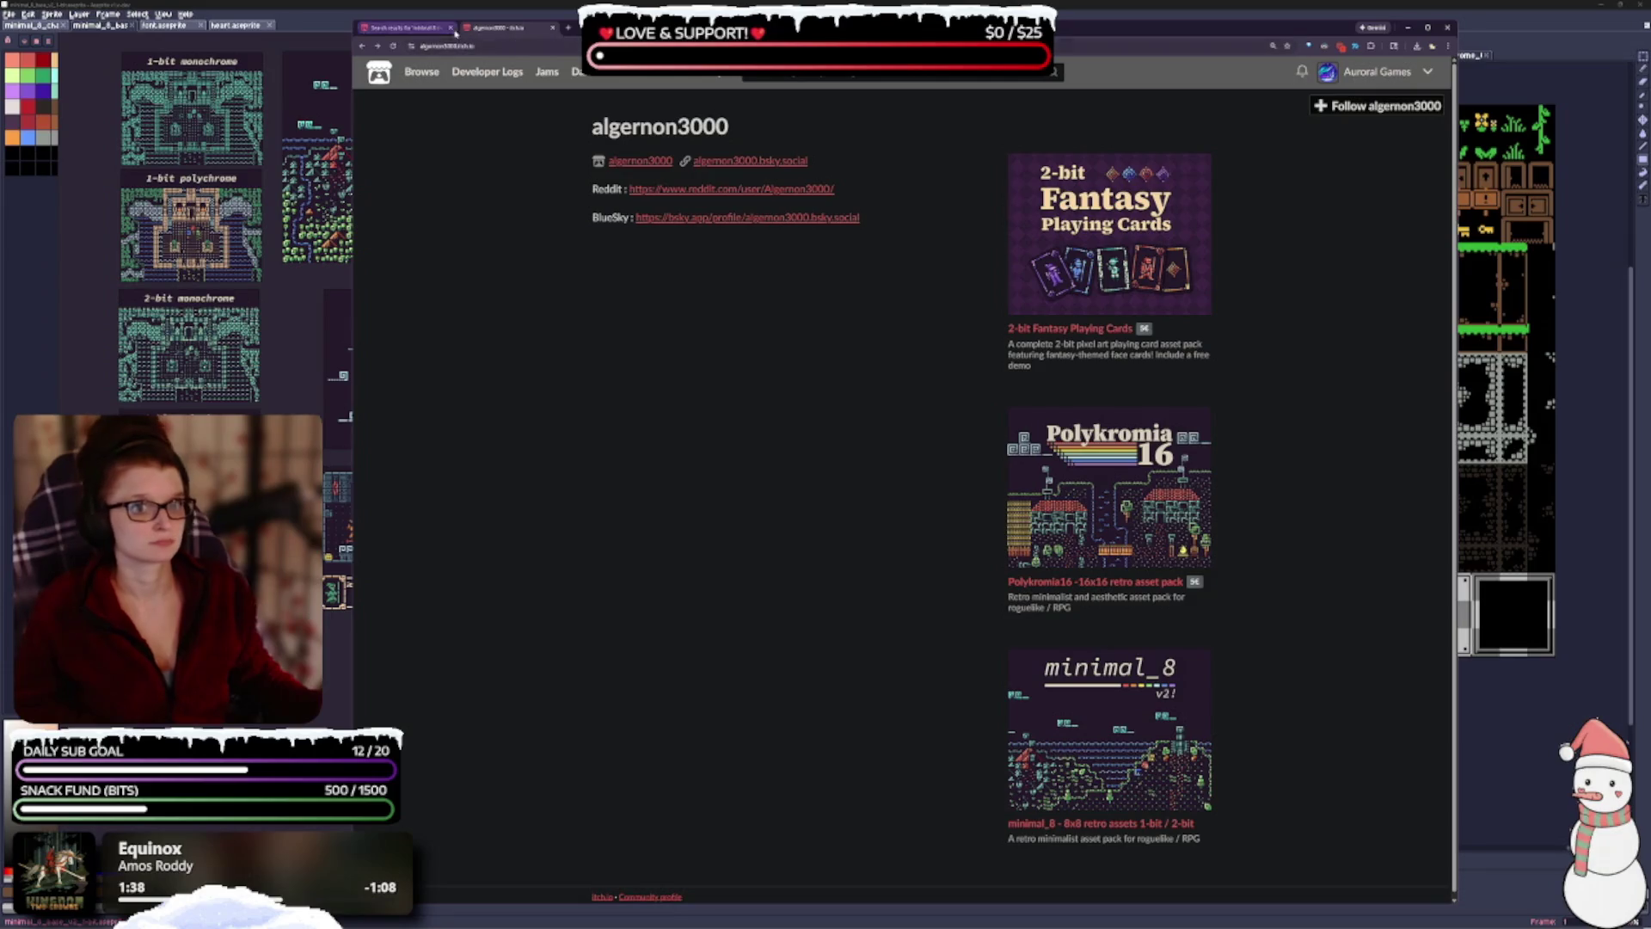
pyautogui.click(555, 28)
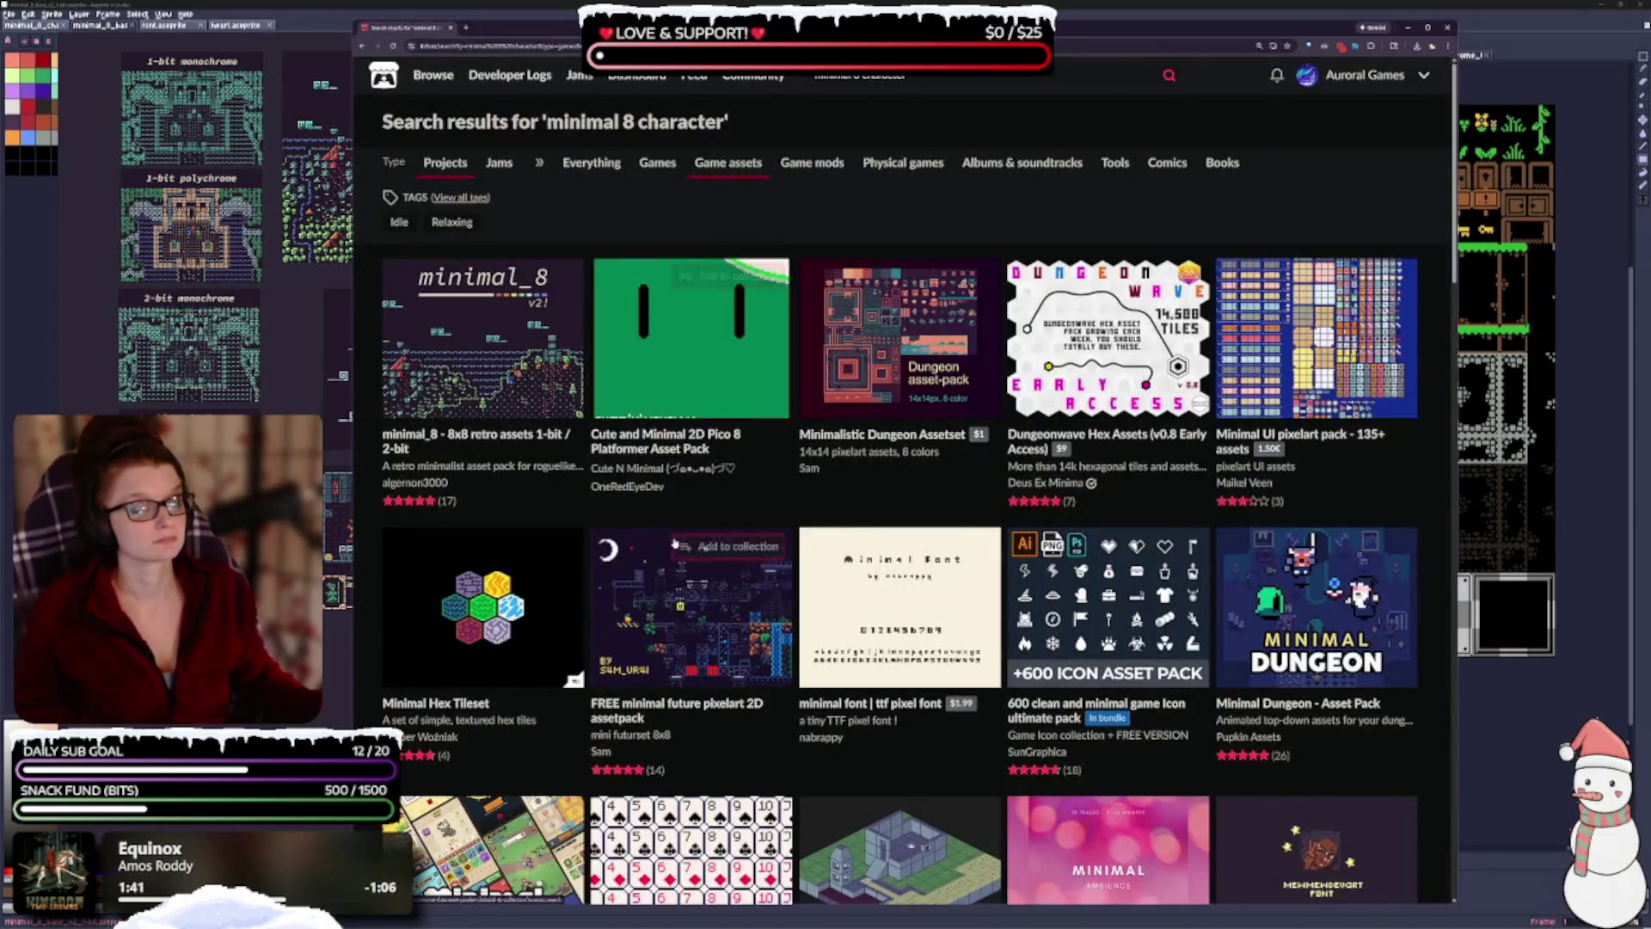
pyautogui.moveTo(895, 377)
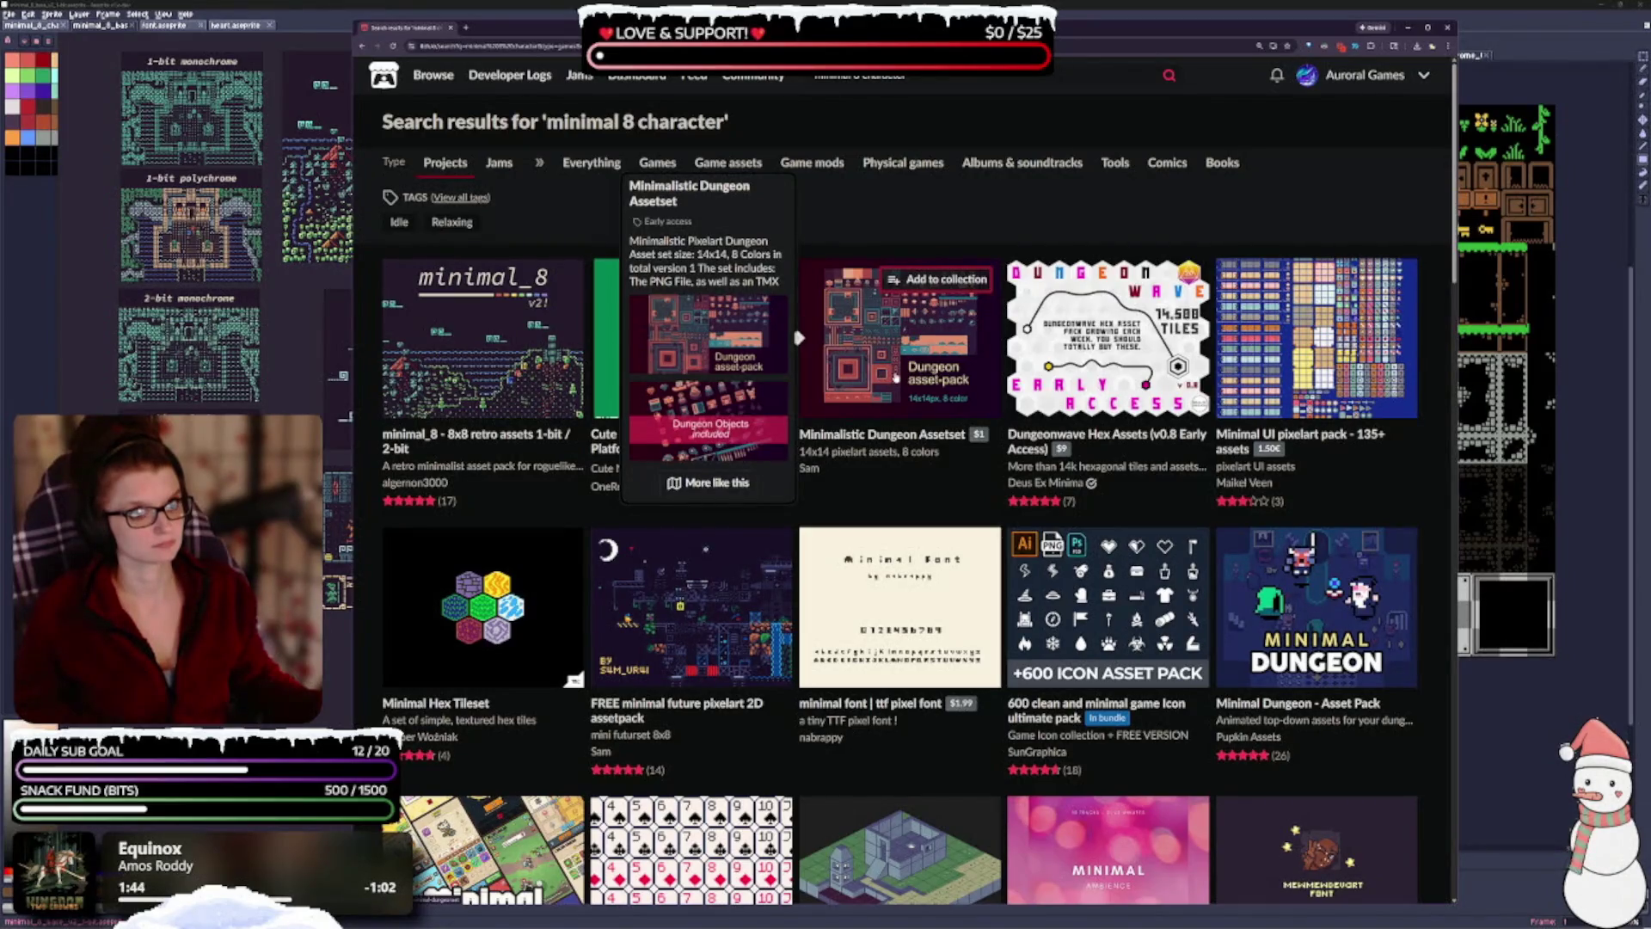
pyautogui.scroll(-3, 926, 304)
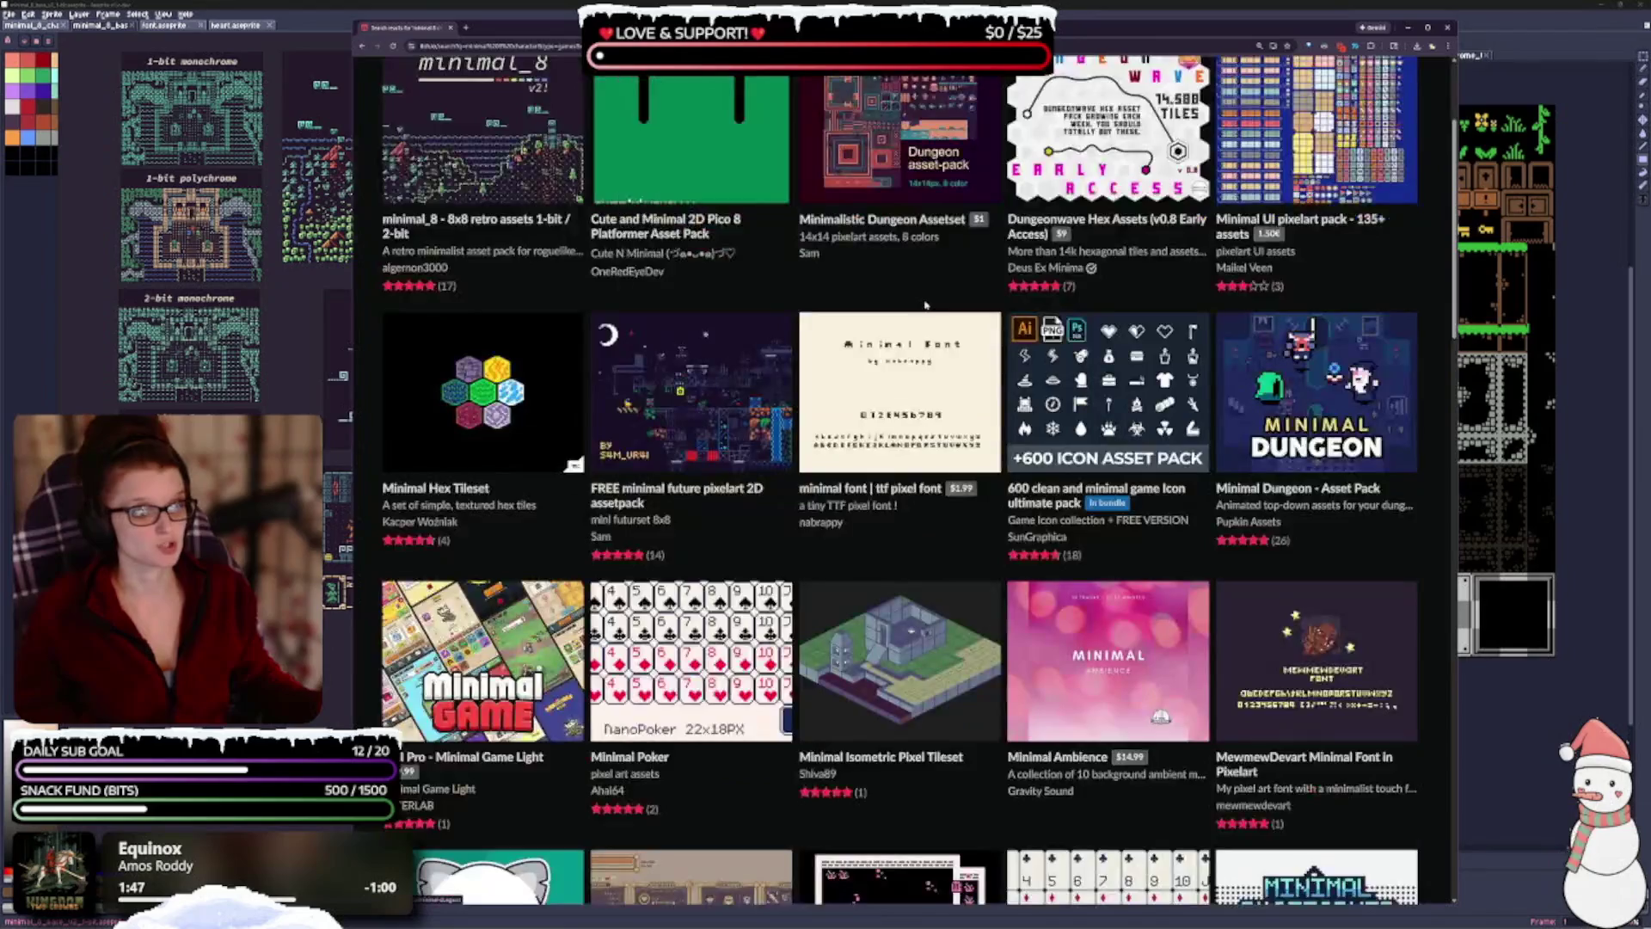
pyautogui.scroll(3, 927, 325)
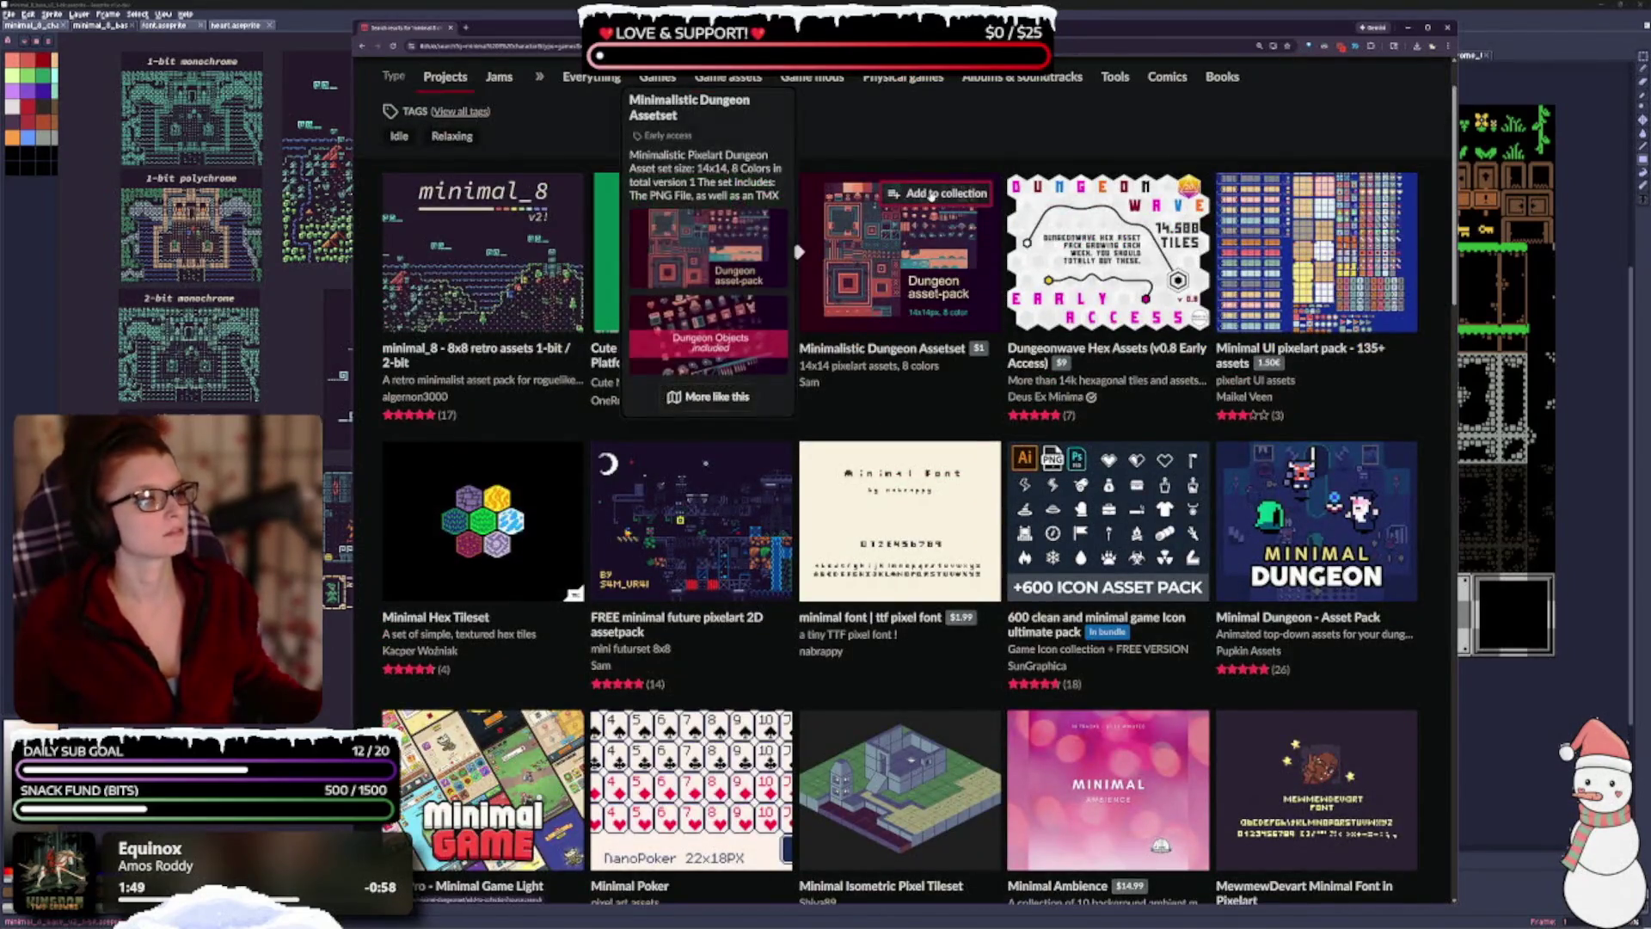
pyautogui.scroll(-4, 946, 503)
pyautogui.scroll(-2, 946, 503)
pyautogui.scroll(-2, 942, 497)
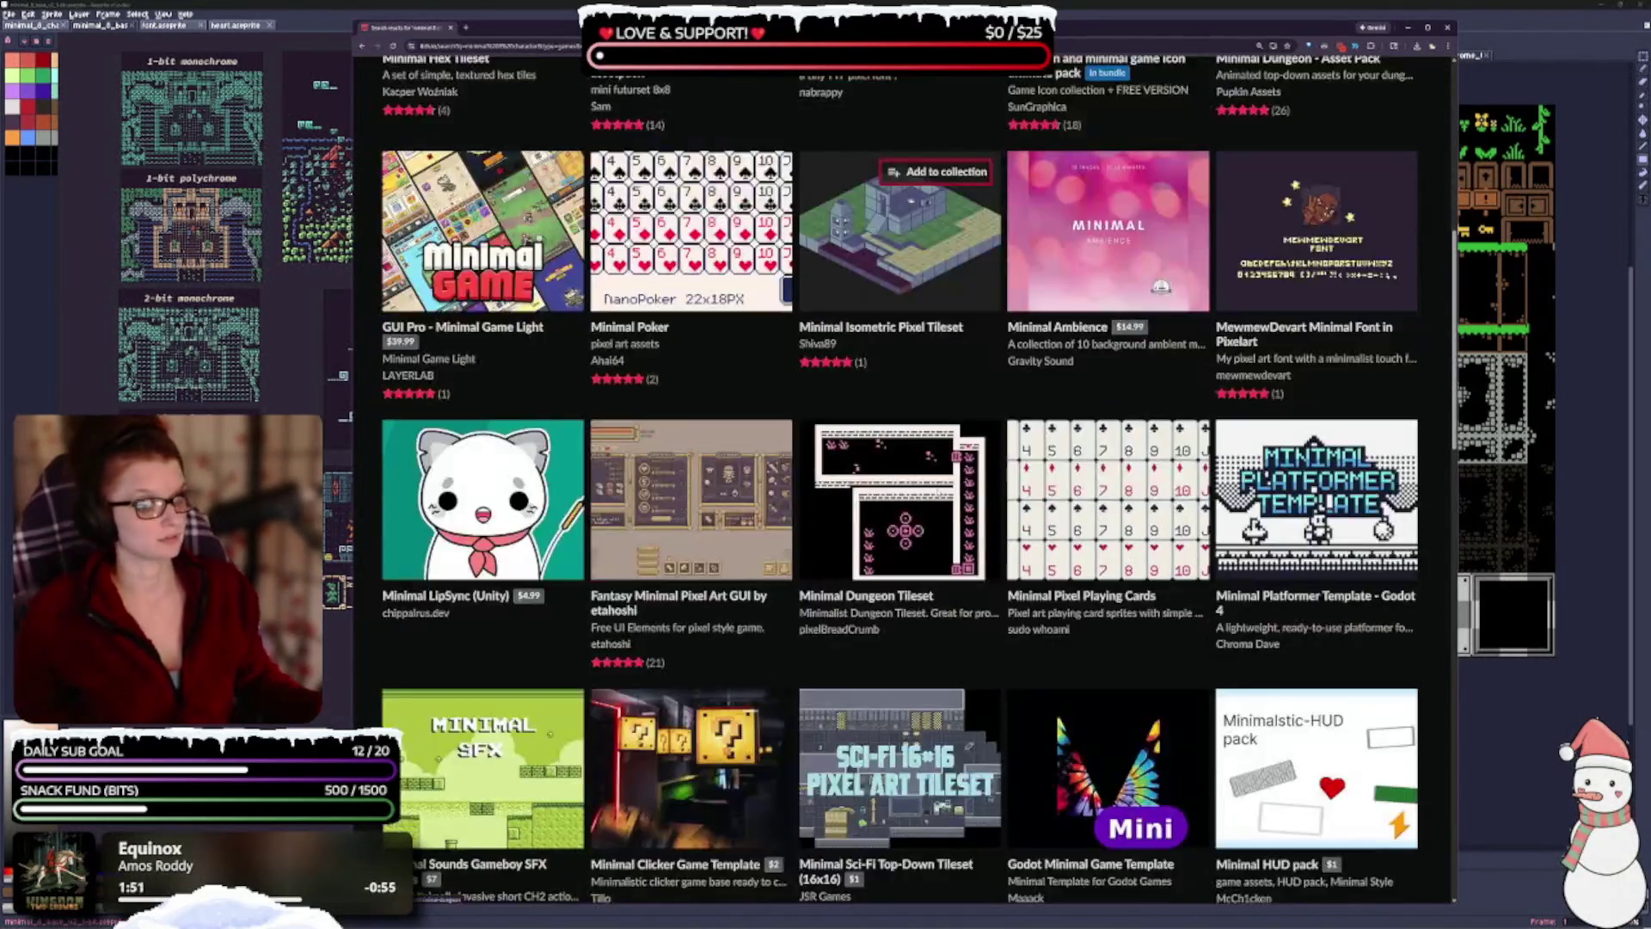
pyautogui.moveTo(941, 497)
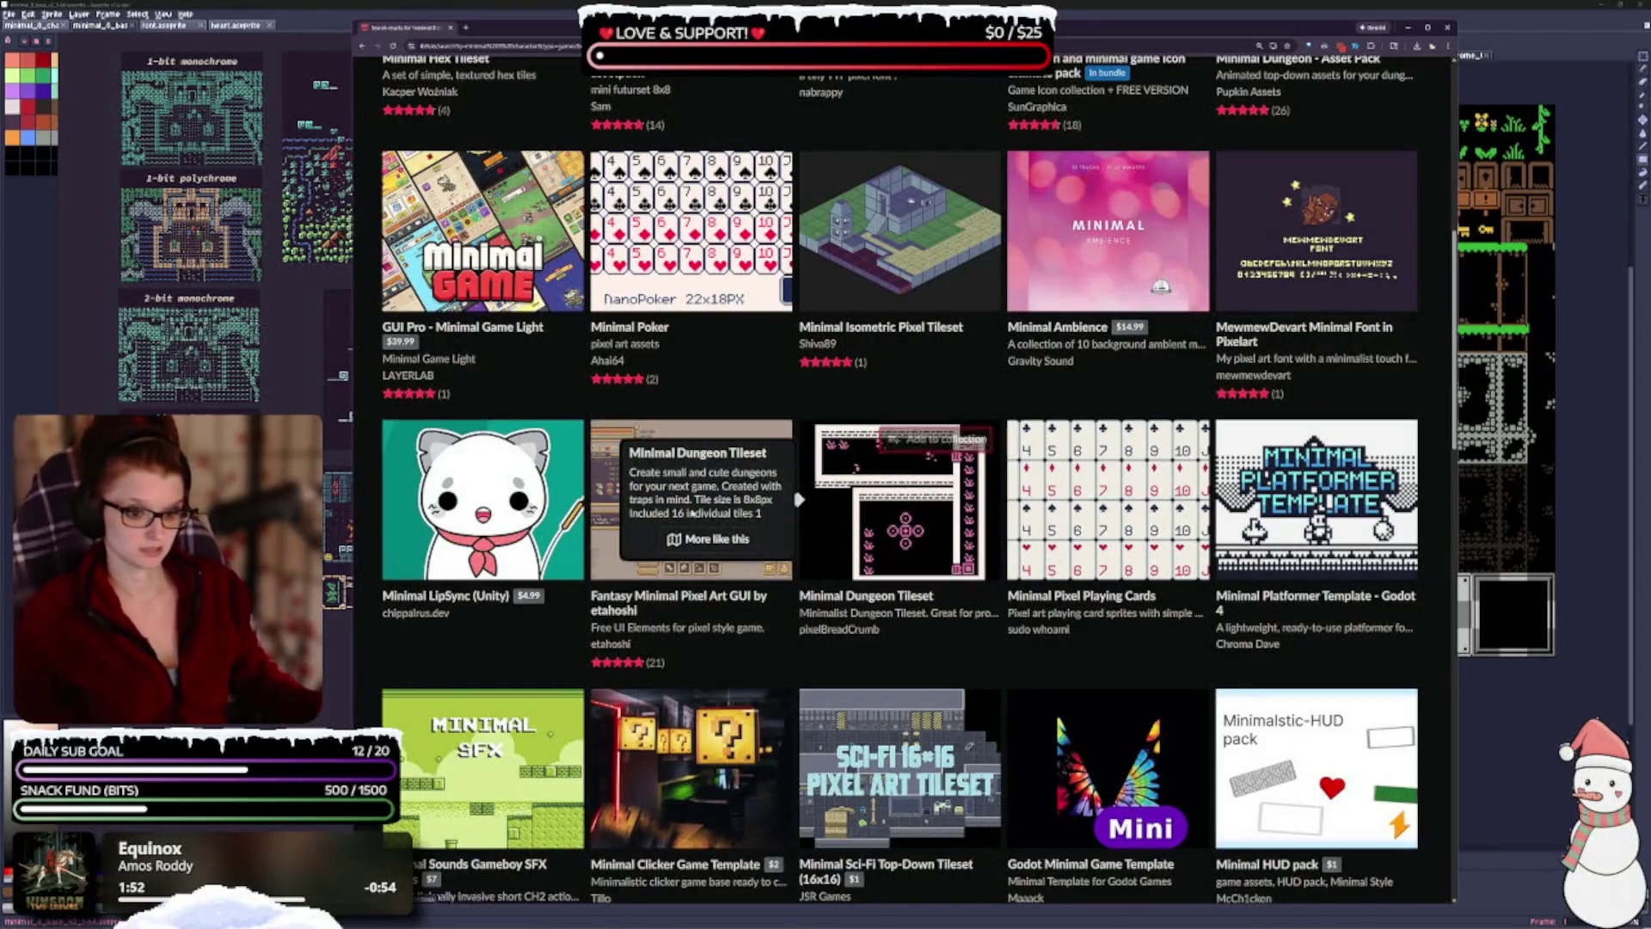
pyautogui.scroll(-2, 701, 468)
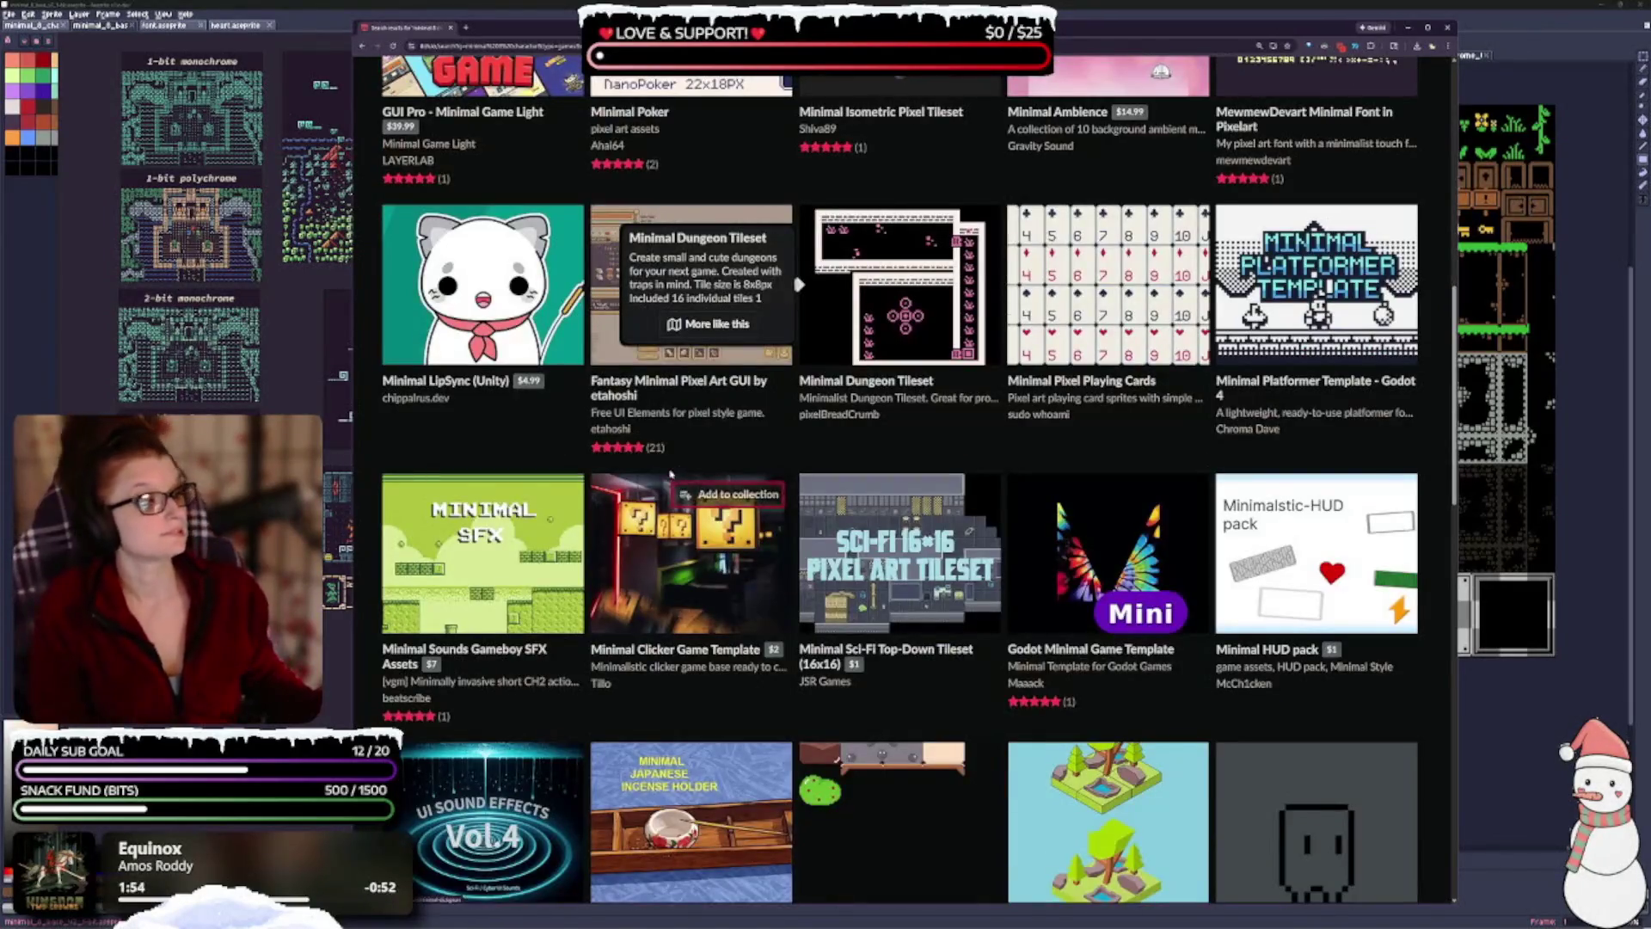
pyautogui.scroll(-2, 918, 588)
pyautogui.scroll(-2, 917, 587)
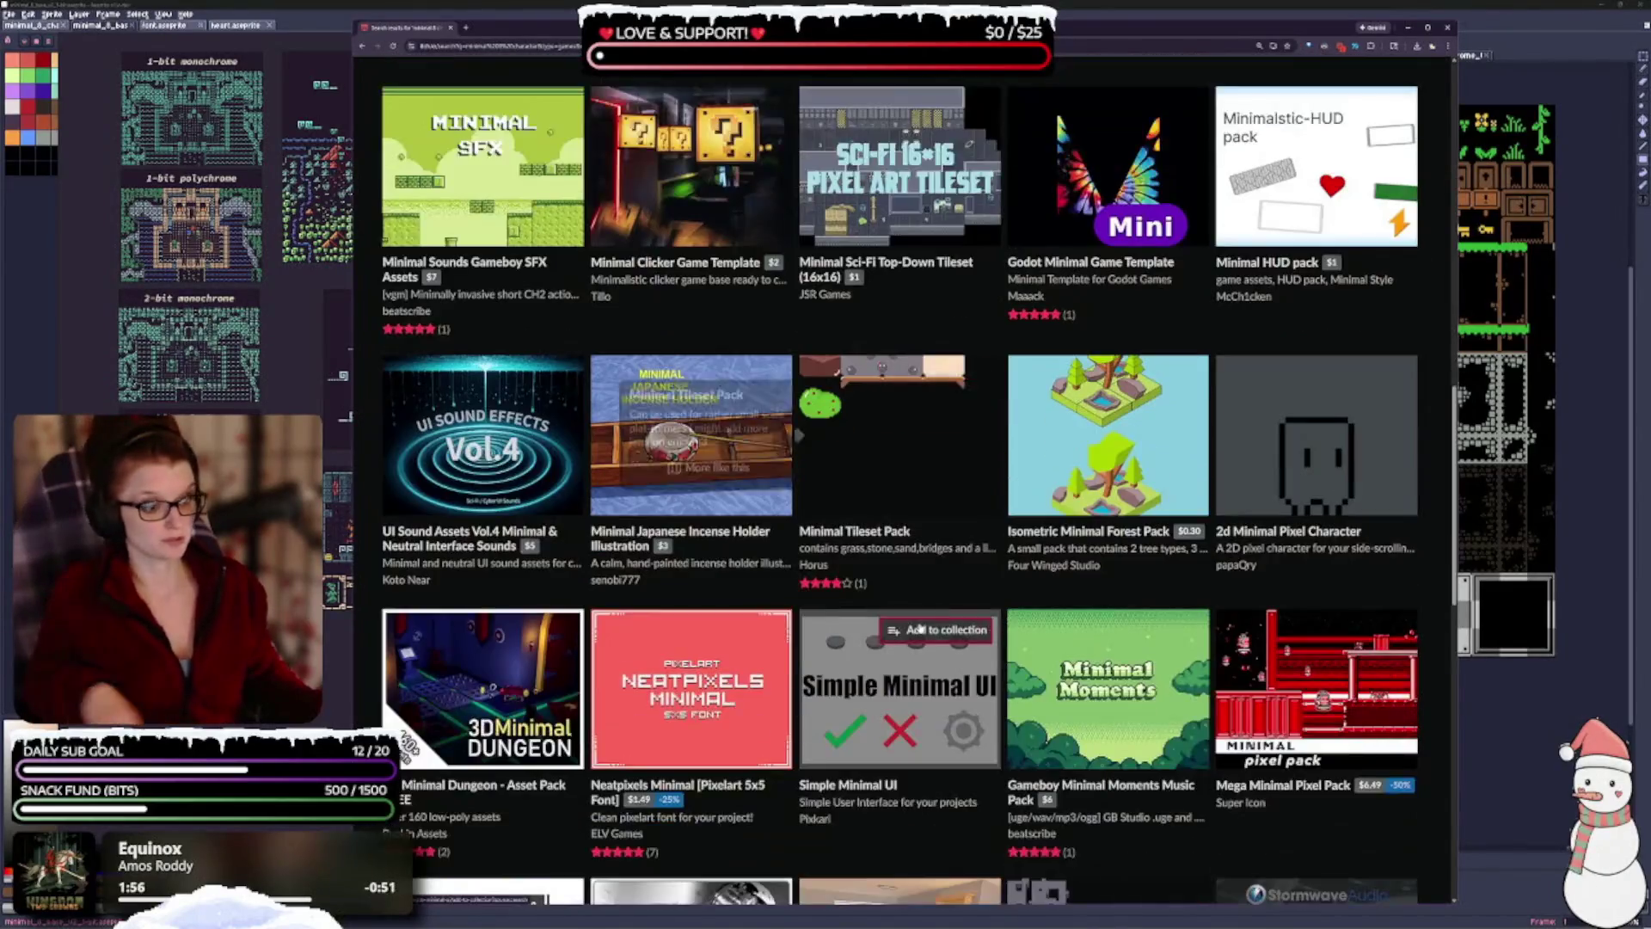
pyautogui.scroll(-2, 910, 592)
pyautogui.scroll(-2, 905, 591)
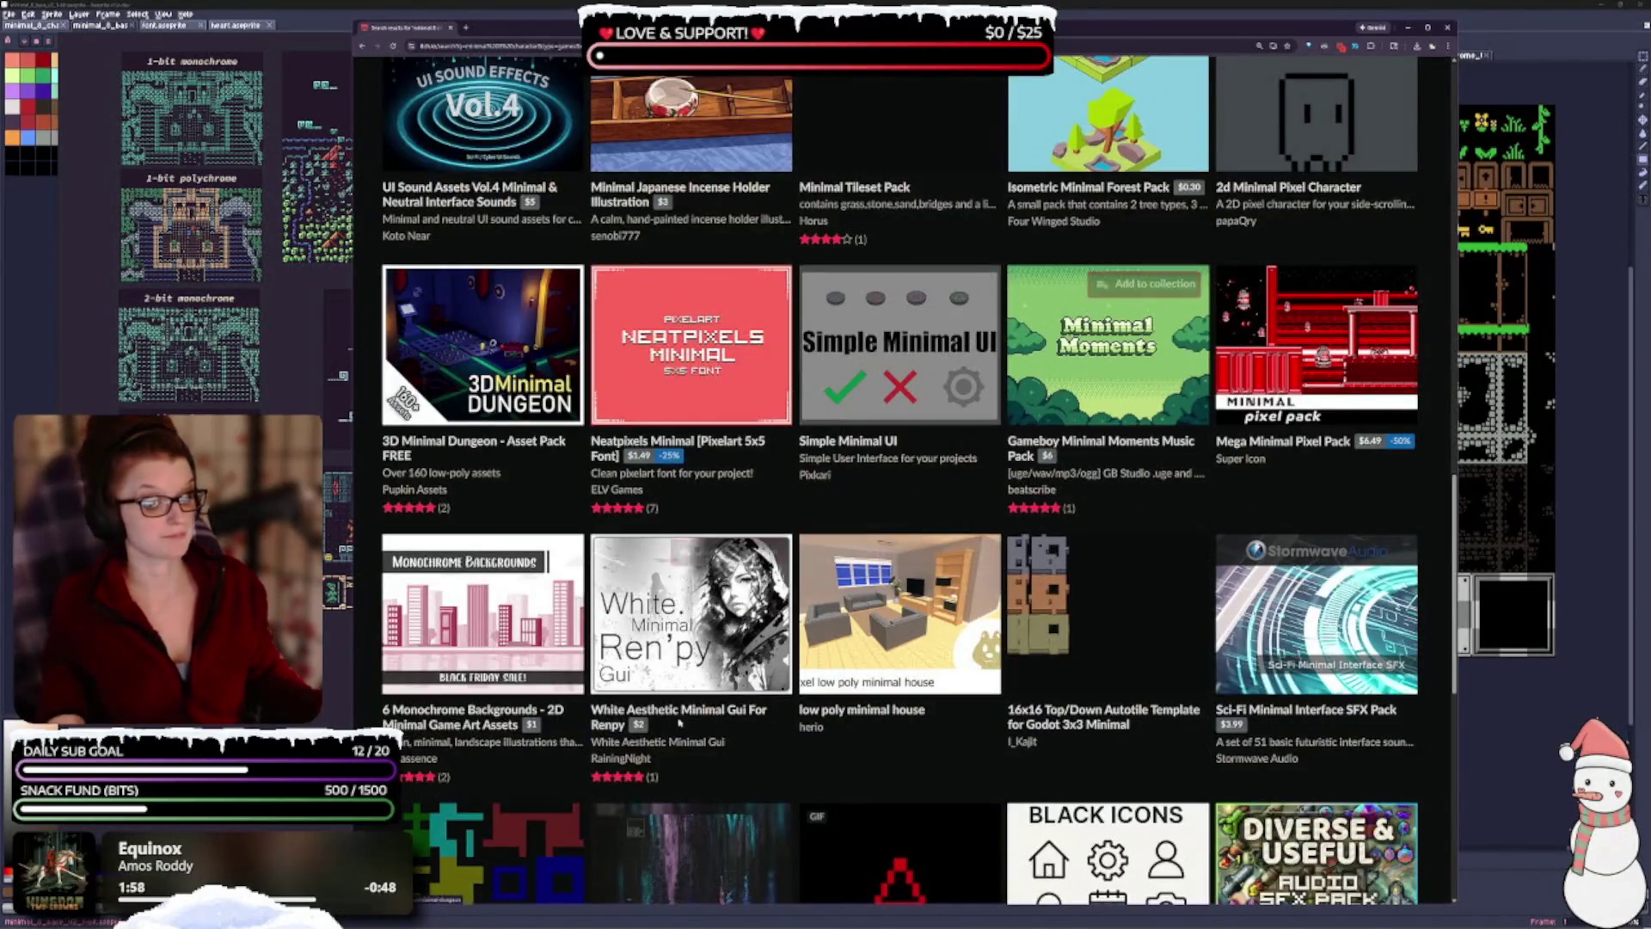
pyautogui.scroll(-2, 796, 478)
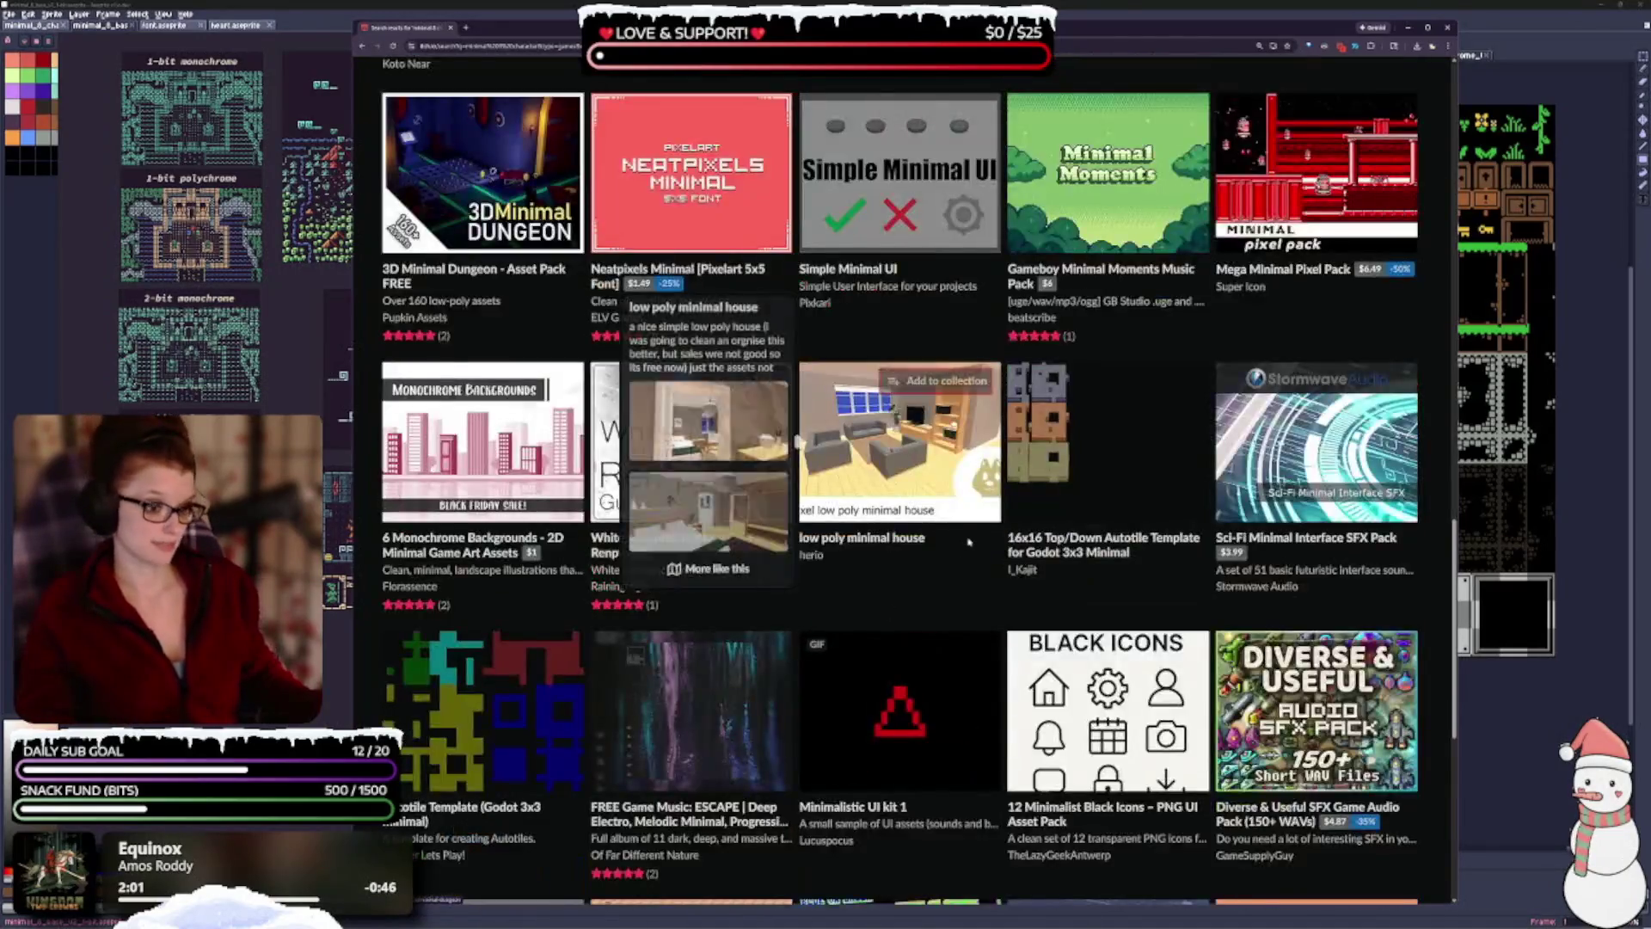
pyautogui.click(1447, 26)
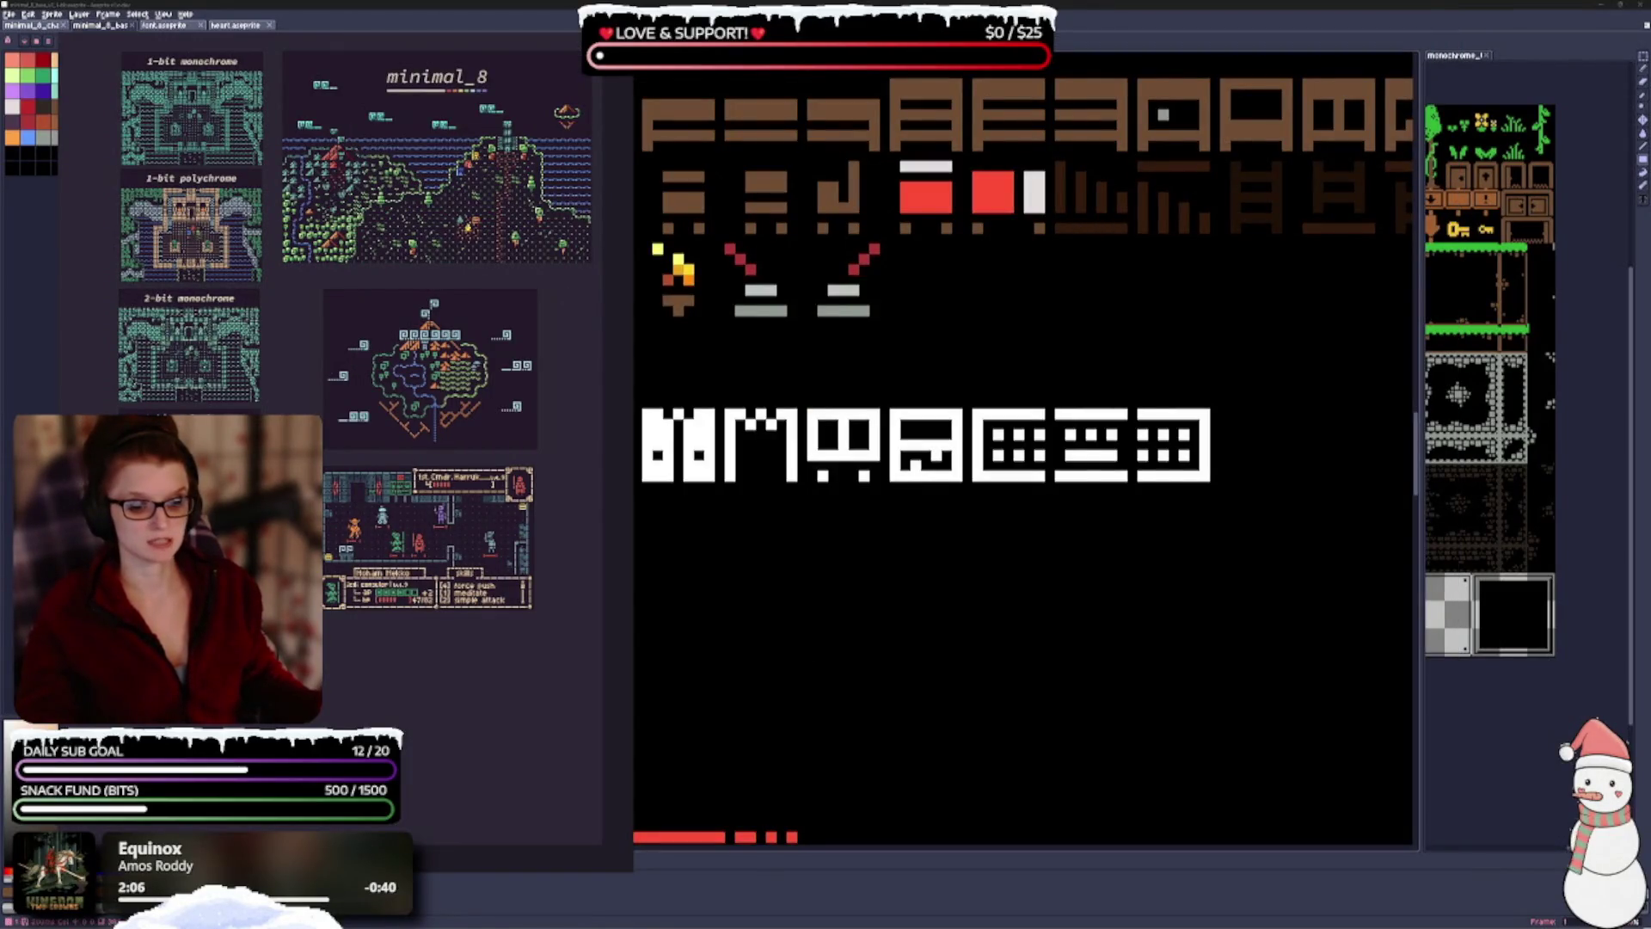
# Step: Shorten the PureRef window and move the minimal_8 images to the canvas centre
pyautogui.moveTo(340, 870); pyautogui.dragTo(341, 634)
pyautogui.moveTo(542, 451)
pyautogui.mouseDown()
pyautogui.moveTo(559, 440)
pyautogui.moveTo(824, 548)
pyautogui.moveTo(1037, 455)
pyautogui.moveTo(1034, 548)
pyautogui.mouseUp()
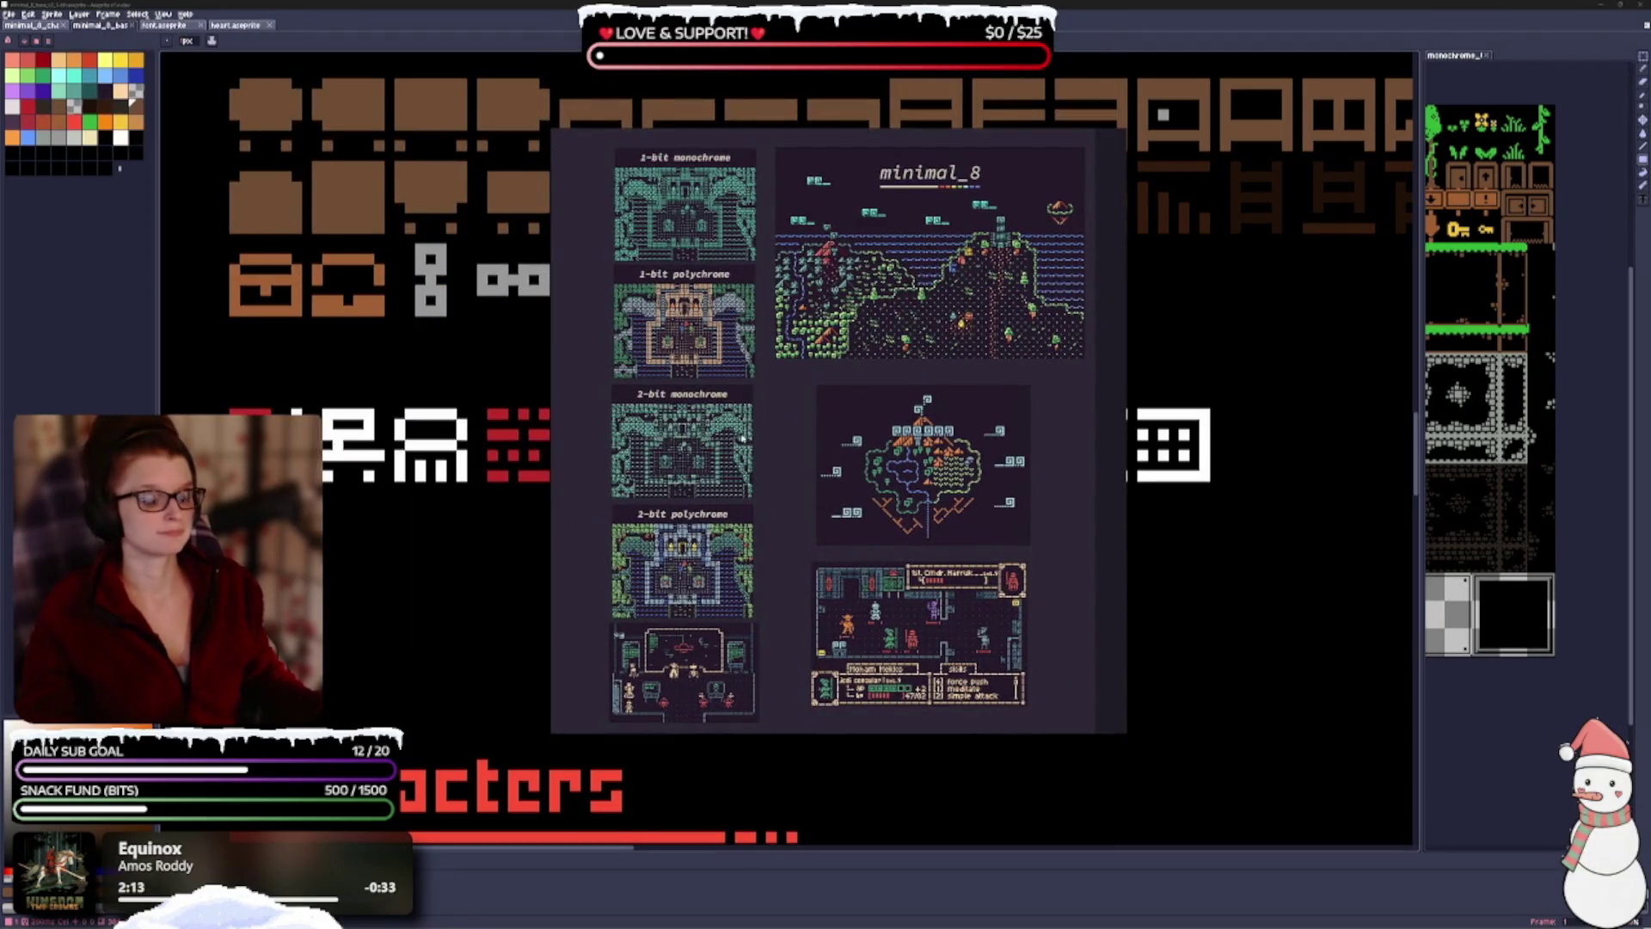
pyautogui.scroll(3, 993, 381)
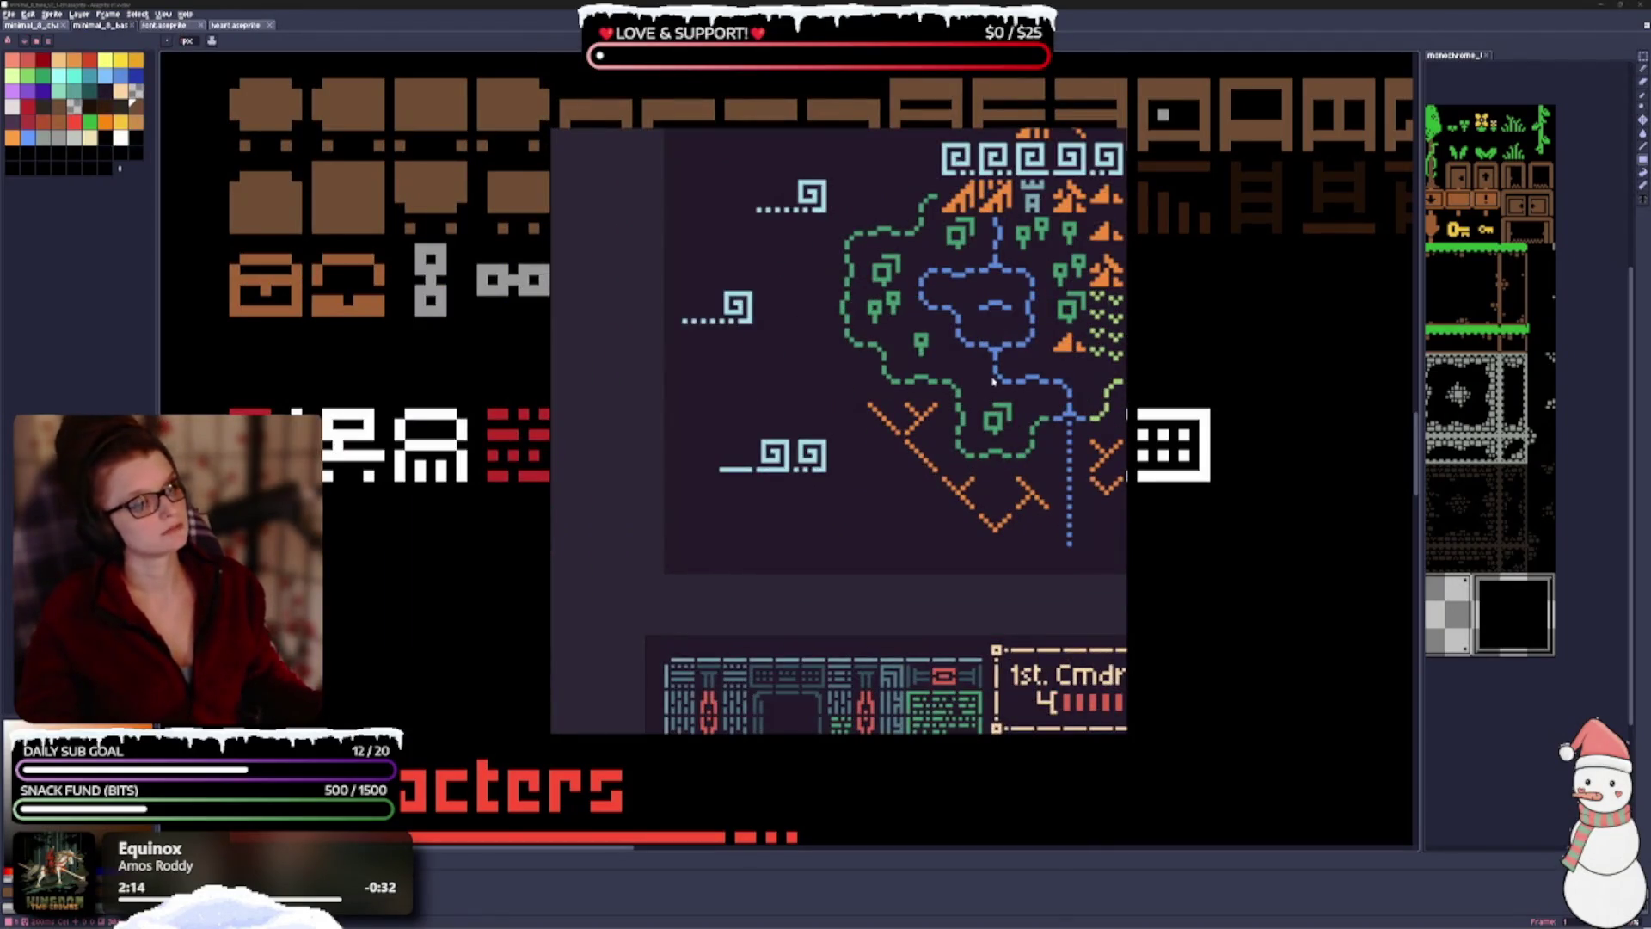
pyautogui.scroll(-4, 993, 381)
pyautogui.scroll(3, 901, 384)
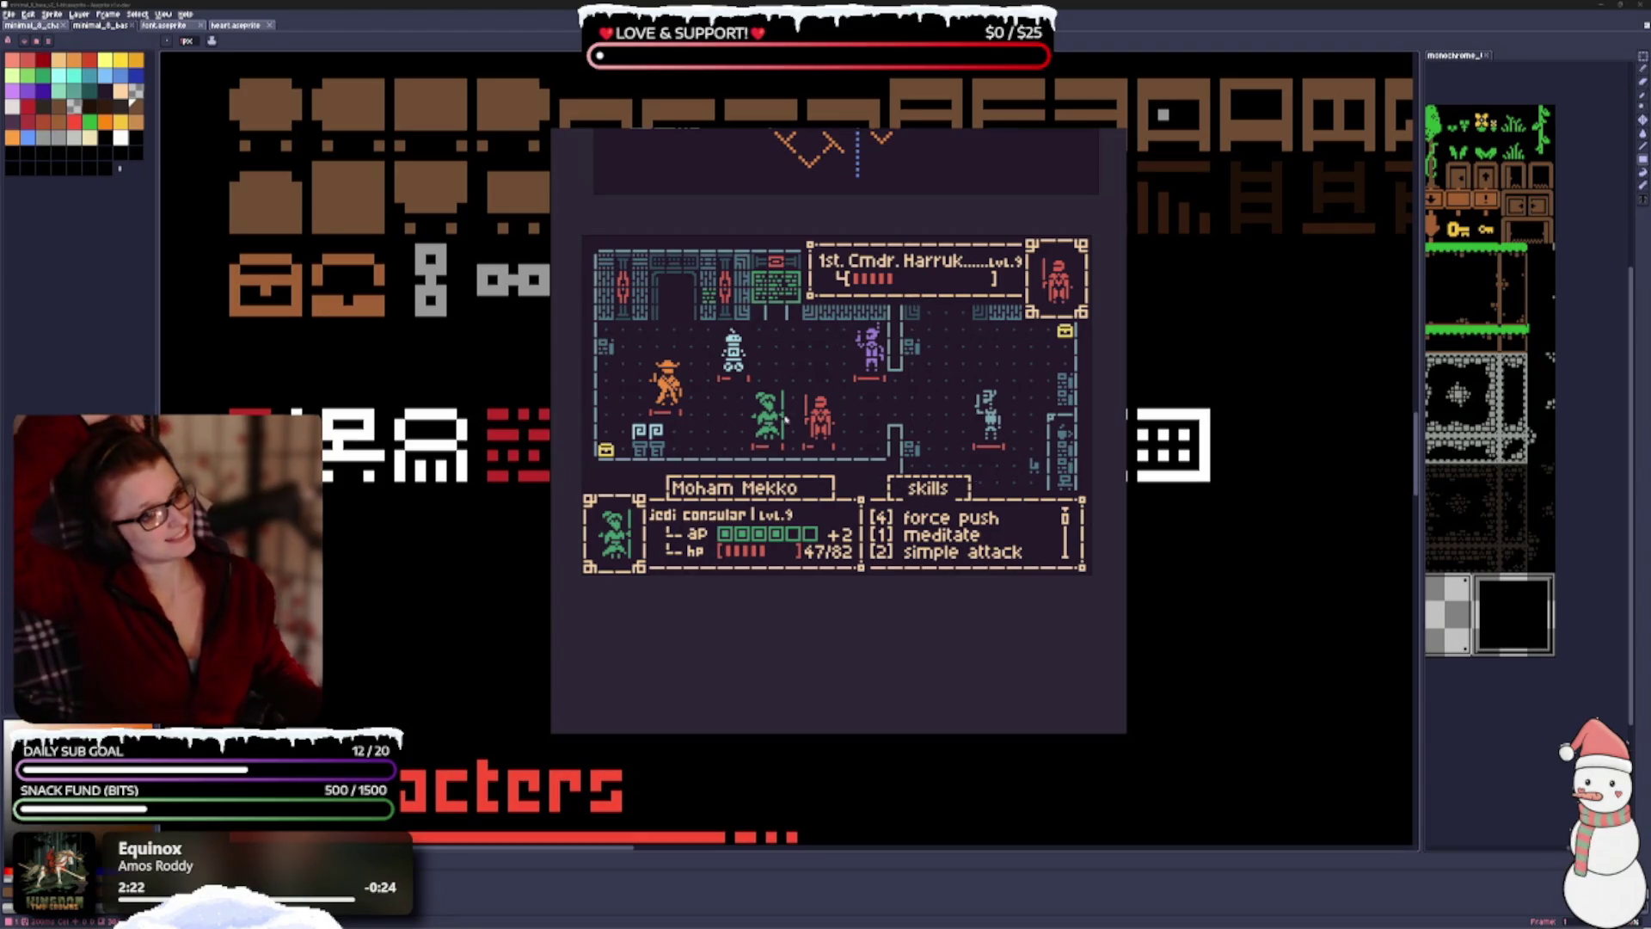
# Step: Zoom in and out across each minimal_8 image to inspect its maps and mockups
pyautogui.hscroll(-3, 772, 497)
pyautogui.scroll(3, 933, 446)
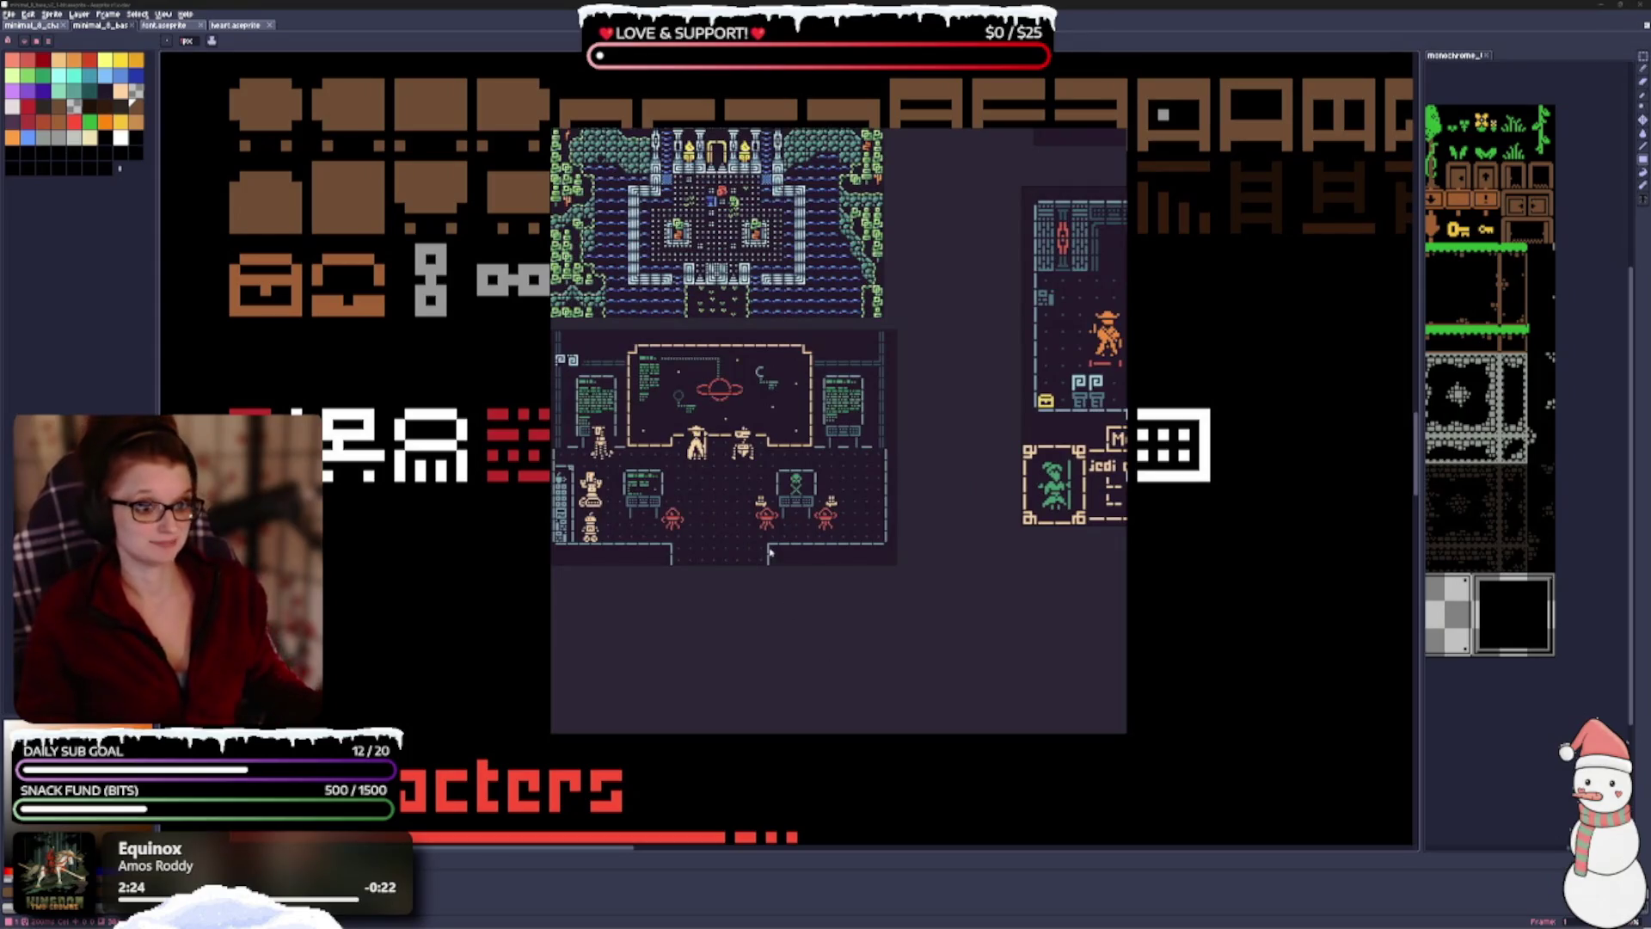
pyautogui.scroll(-2, 894, 559)
pyautogui.scroll(2, 866, 566)
pyautogui.scroll(5, 851, 572)
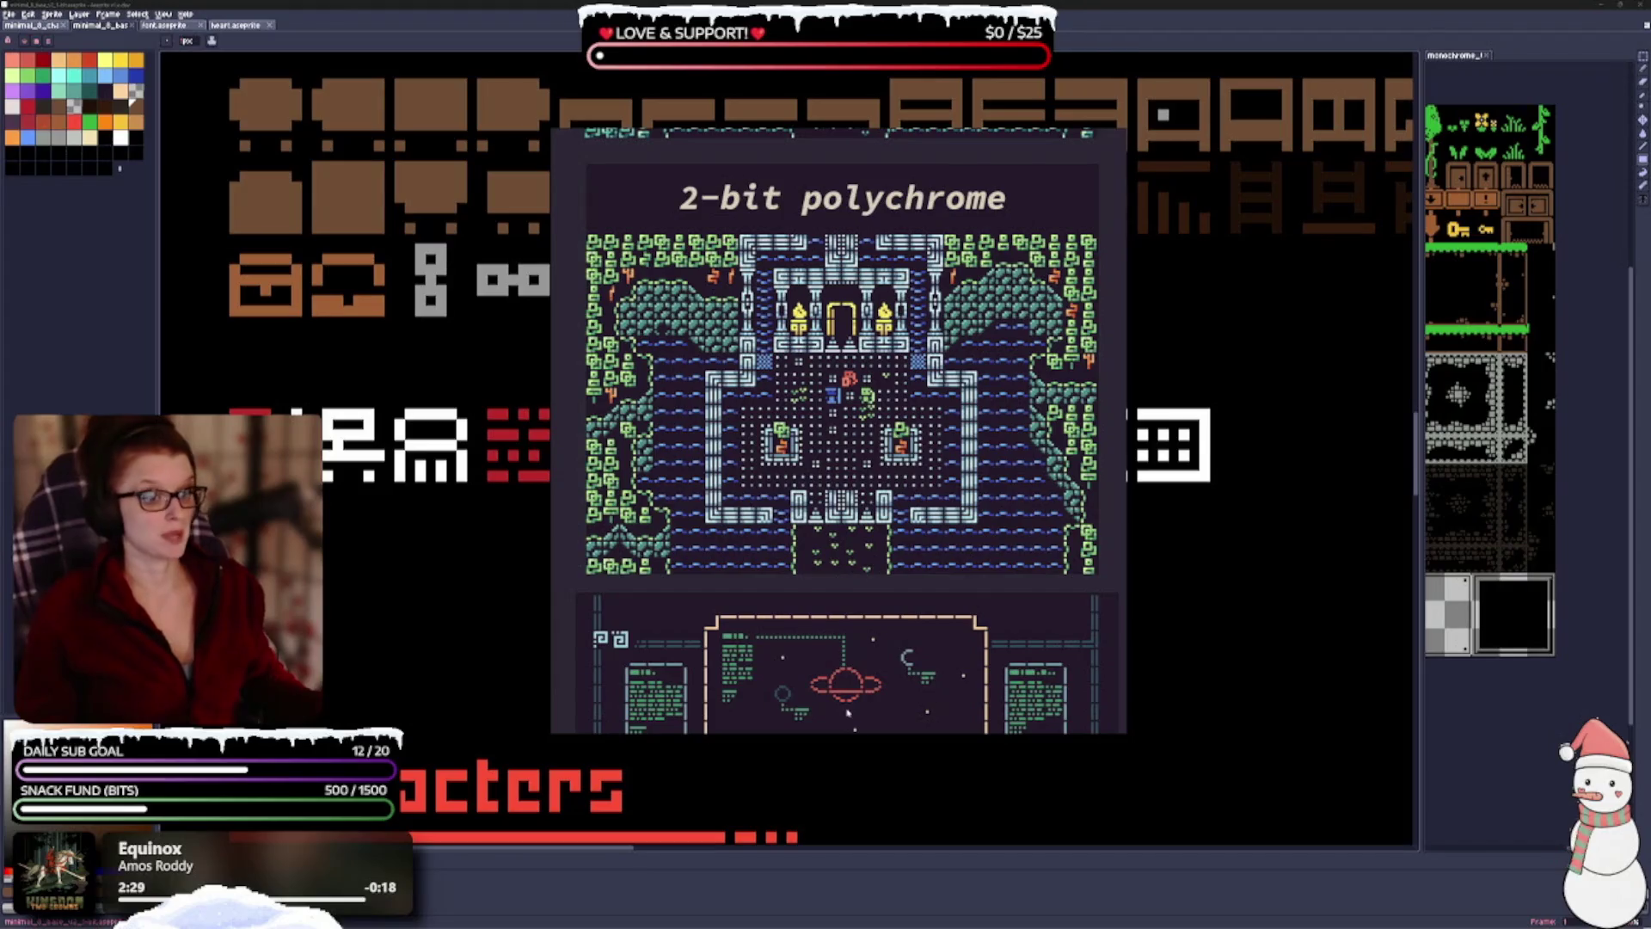
pyautogui.scroll(-1, 876, 536)
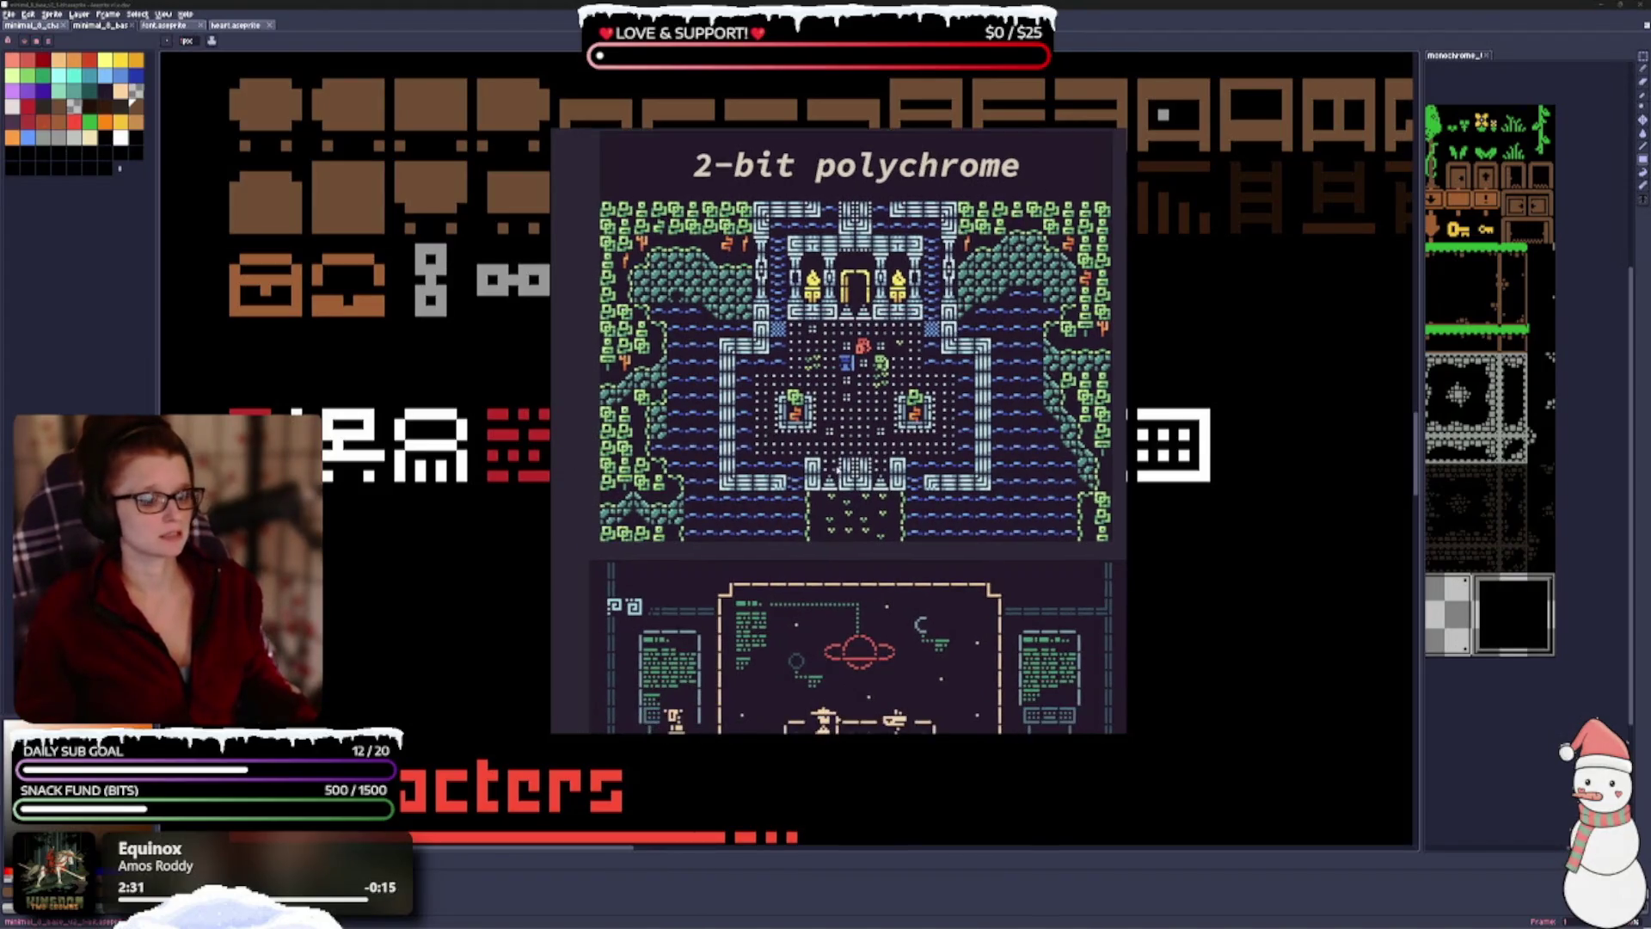
pyautogui.scroll(6, 895, 456)
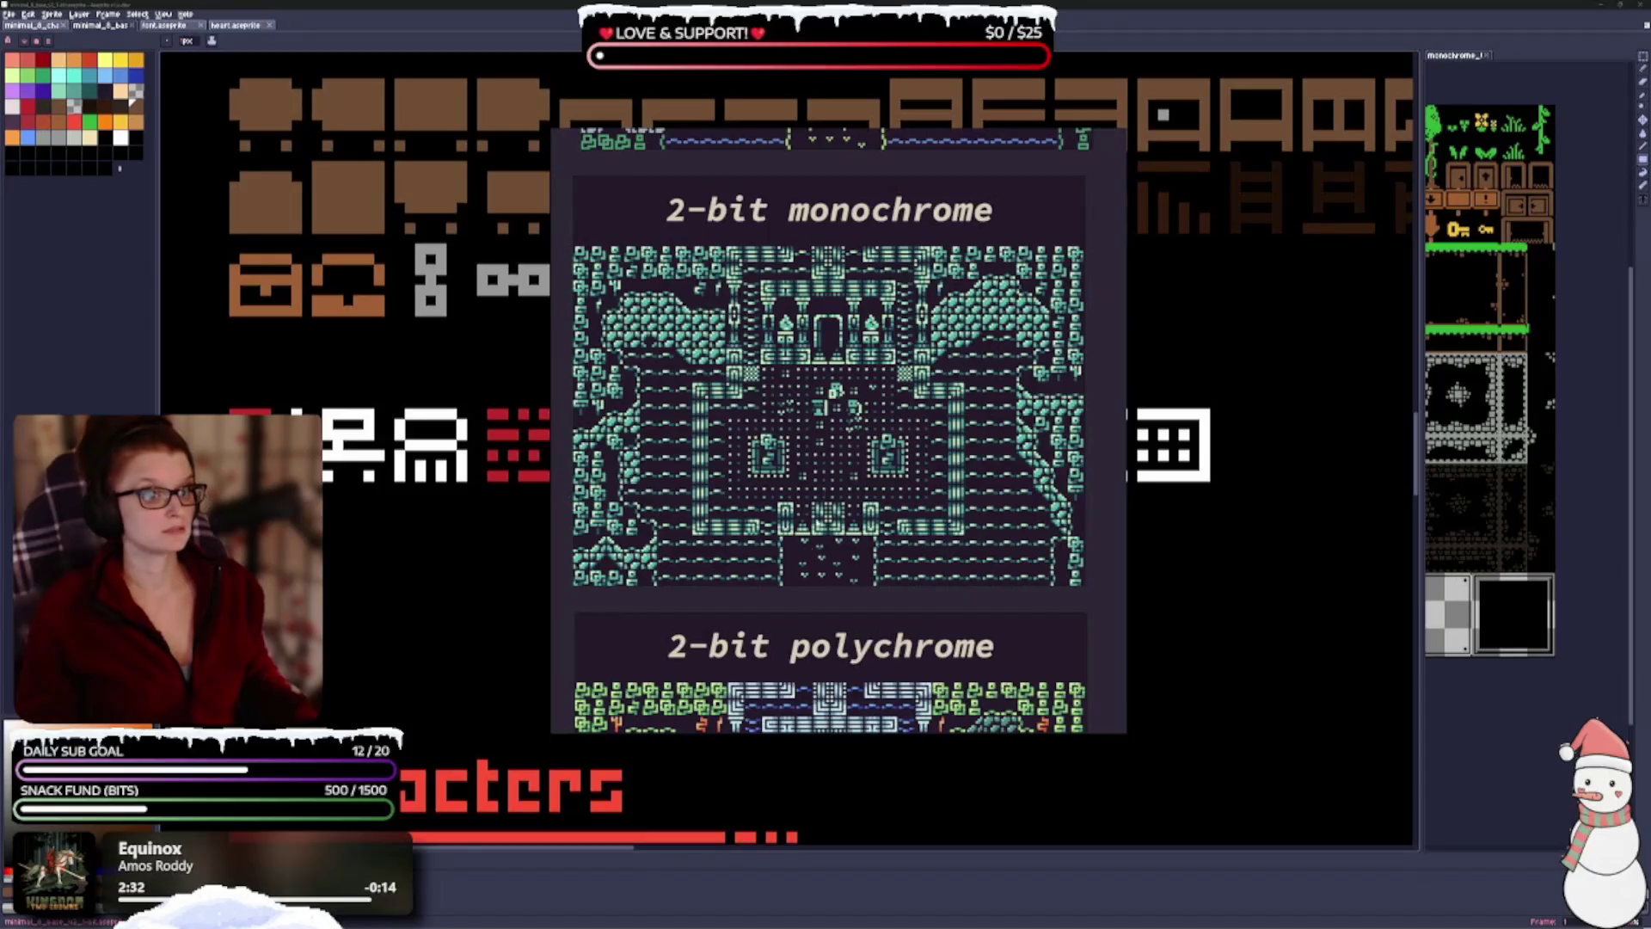
pyautogui.scroll(5, 904, 601)
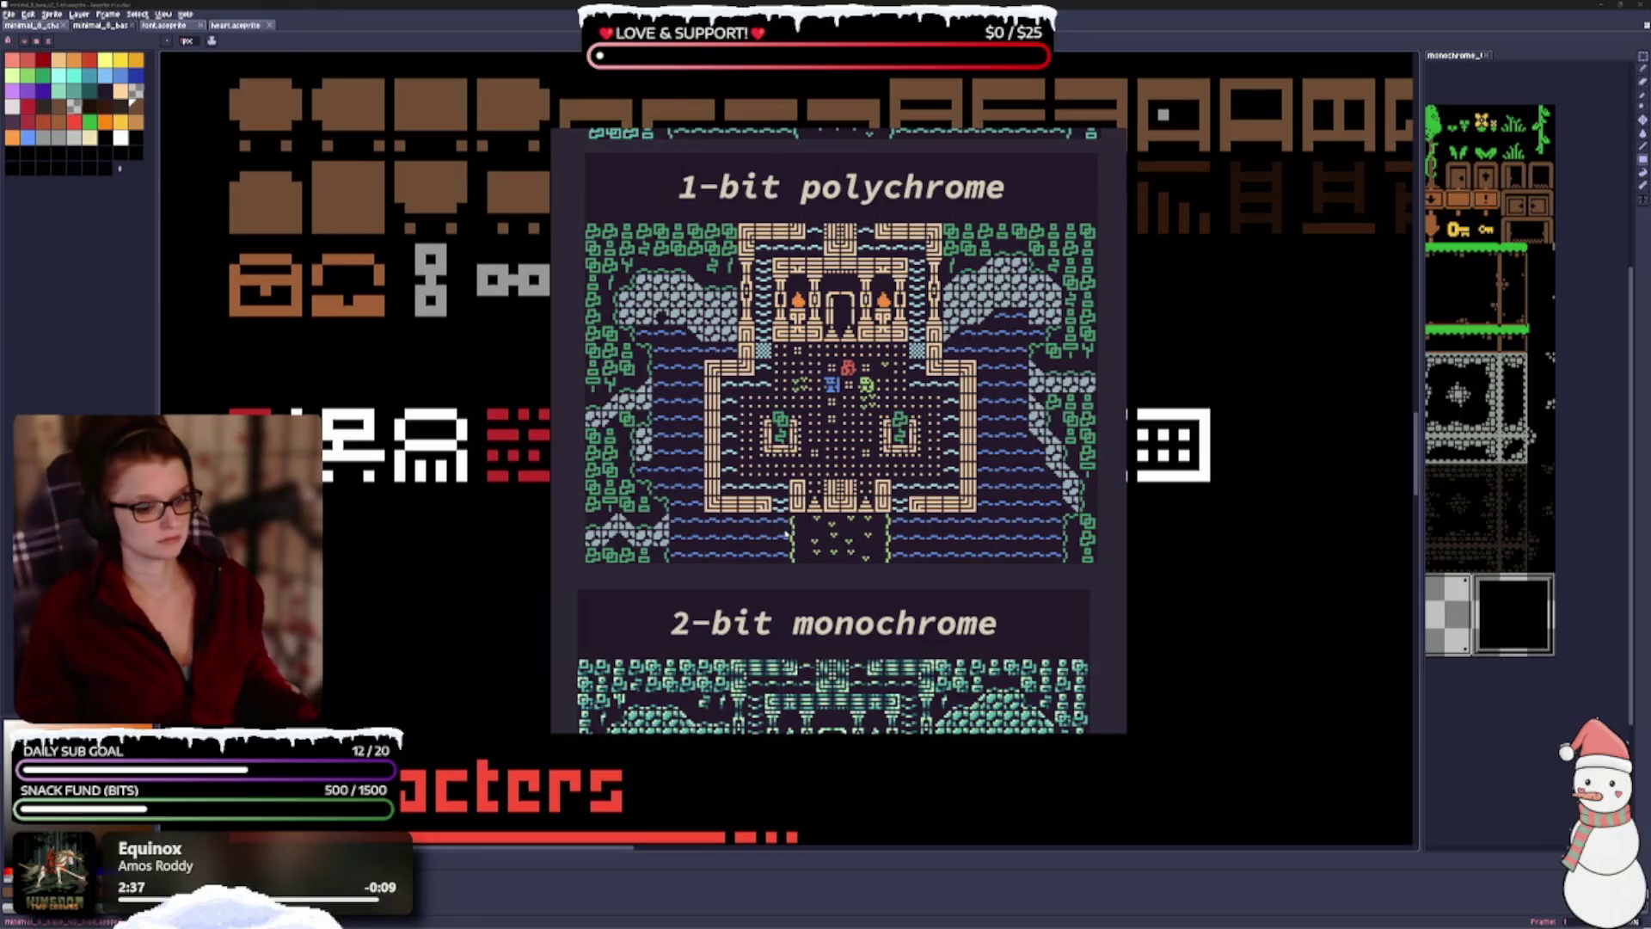
pyautogui.scroll(-10, 818, 597)
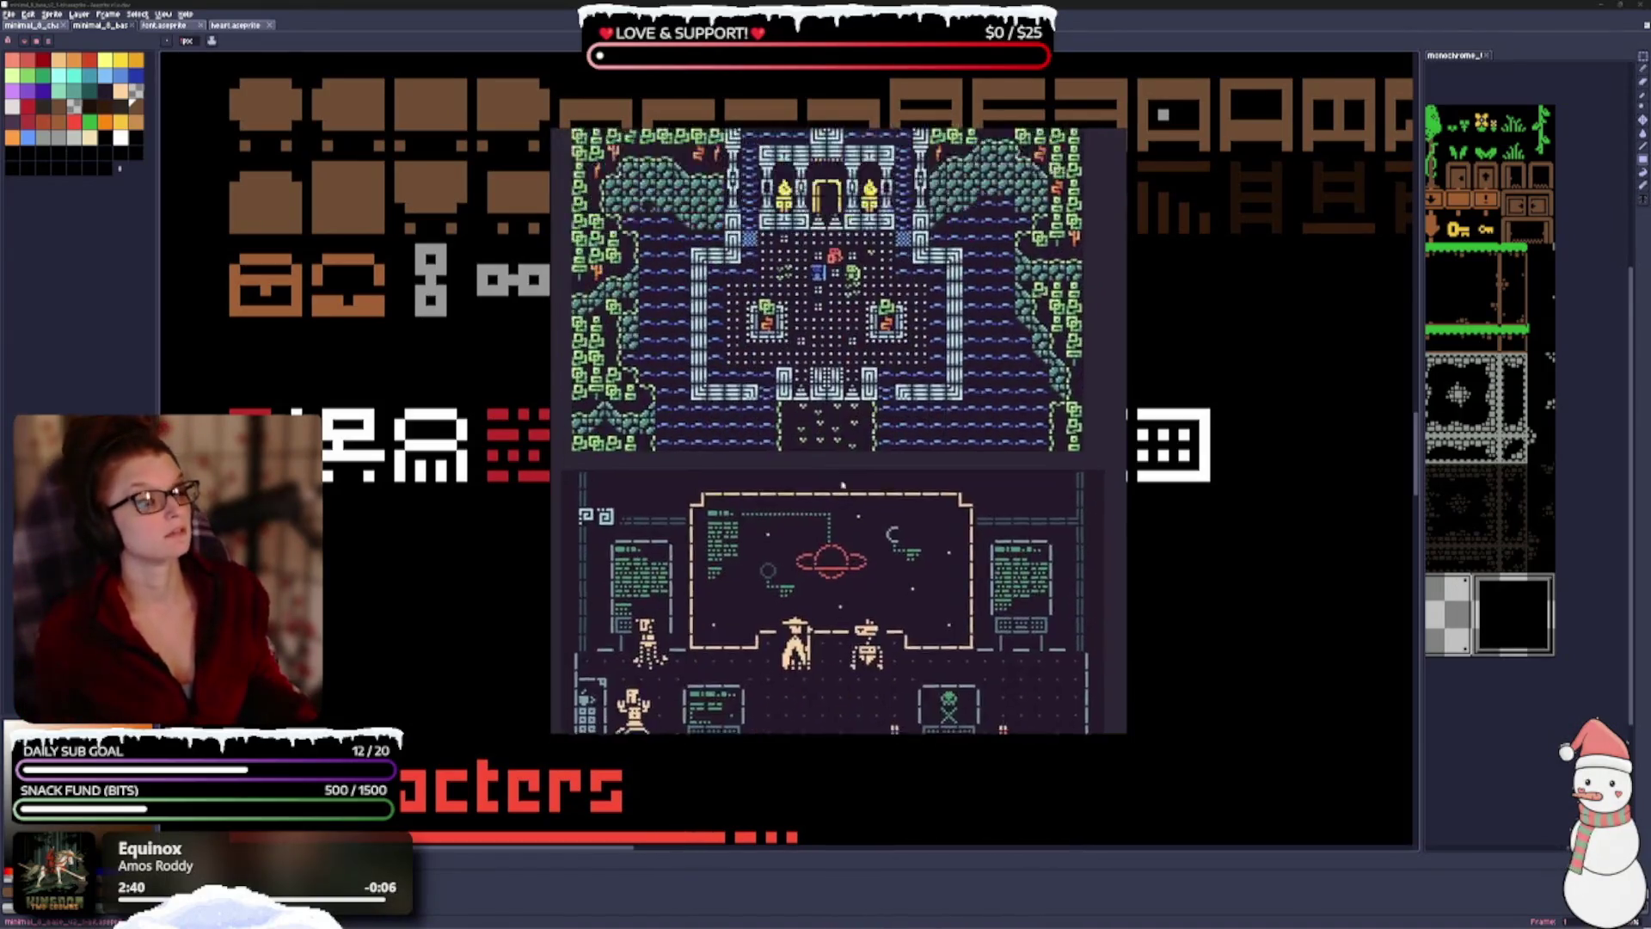
pyautogui.scroll(2, 847, 584)
pyautogui.scroll(5, 800, 490)
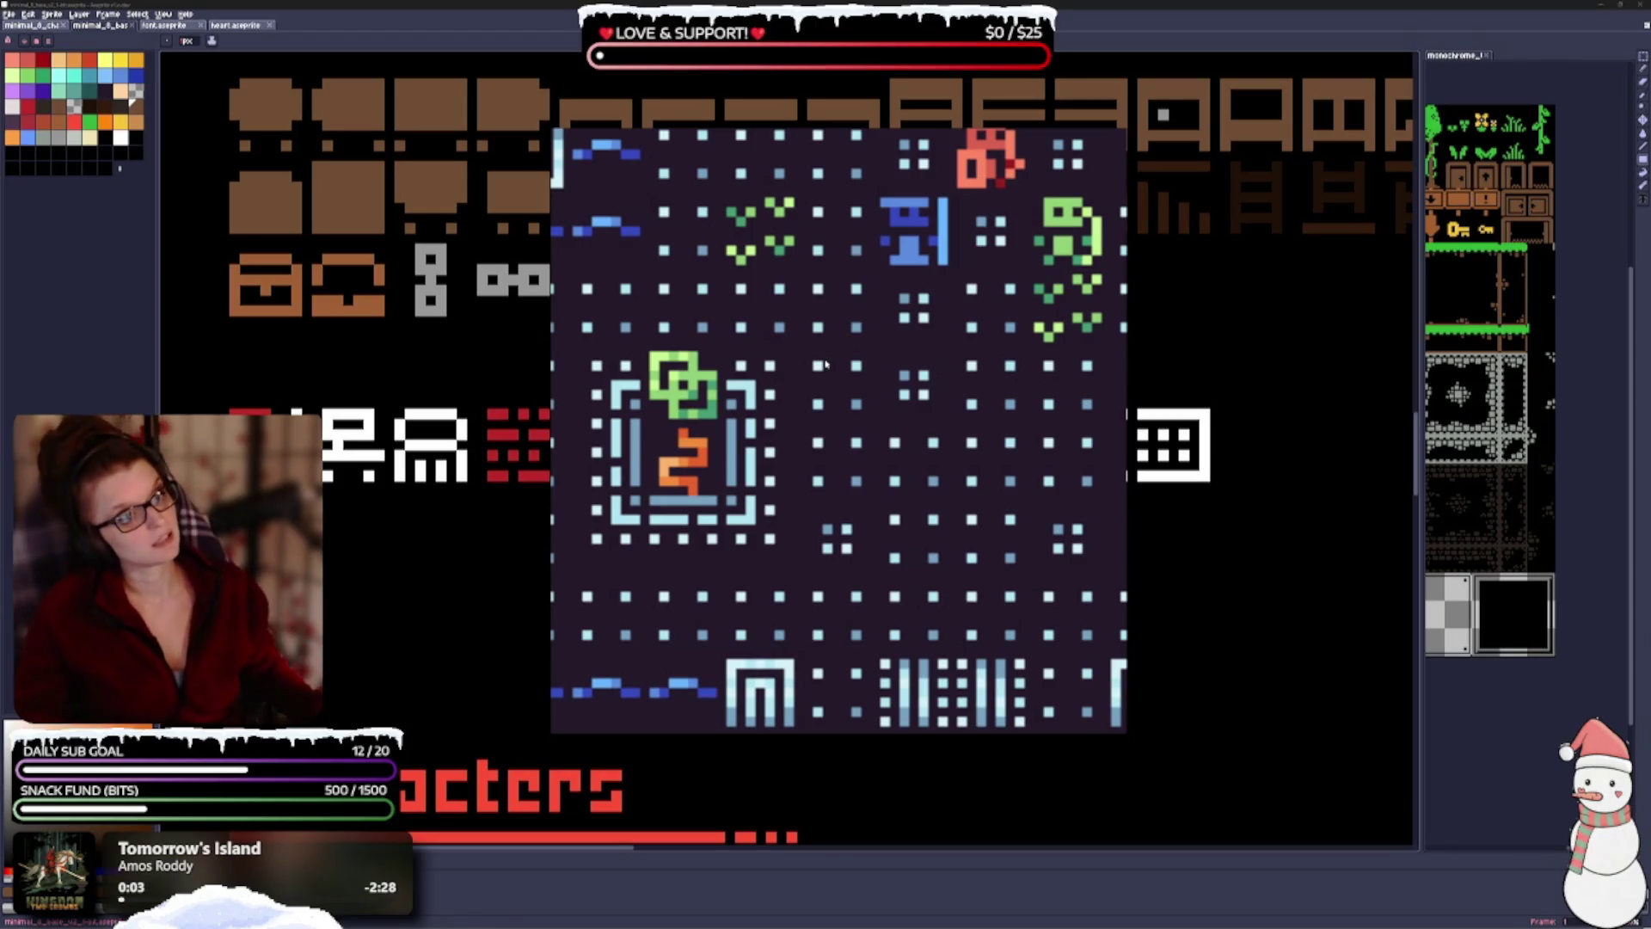
pyautogui.scroll(-3, 821, 356)
pyautogui.scroll(-2, 816, 348)
pyautogui.scroll(2, 851, 414)
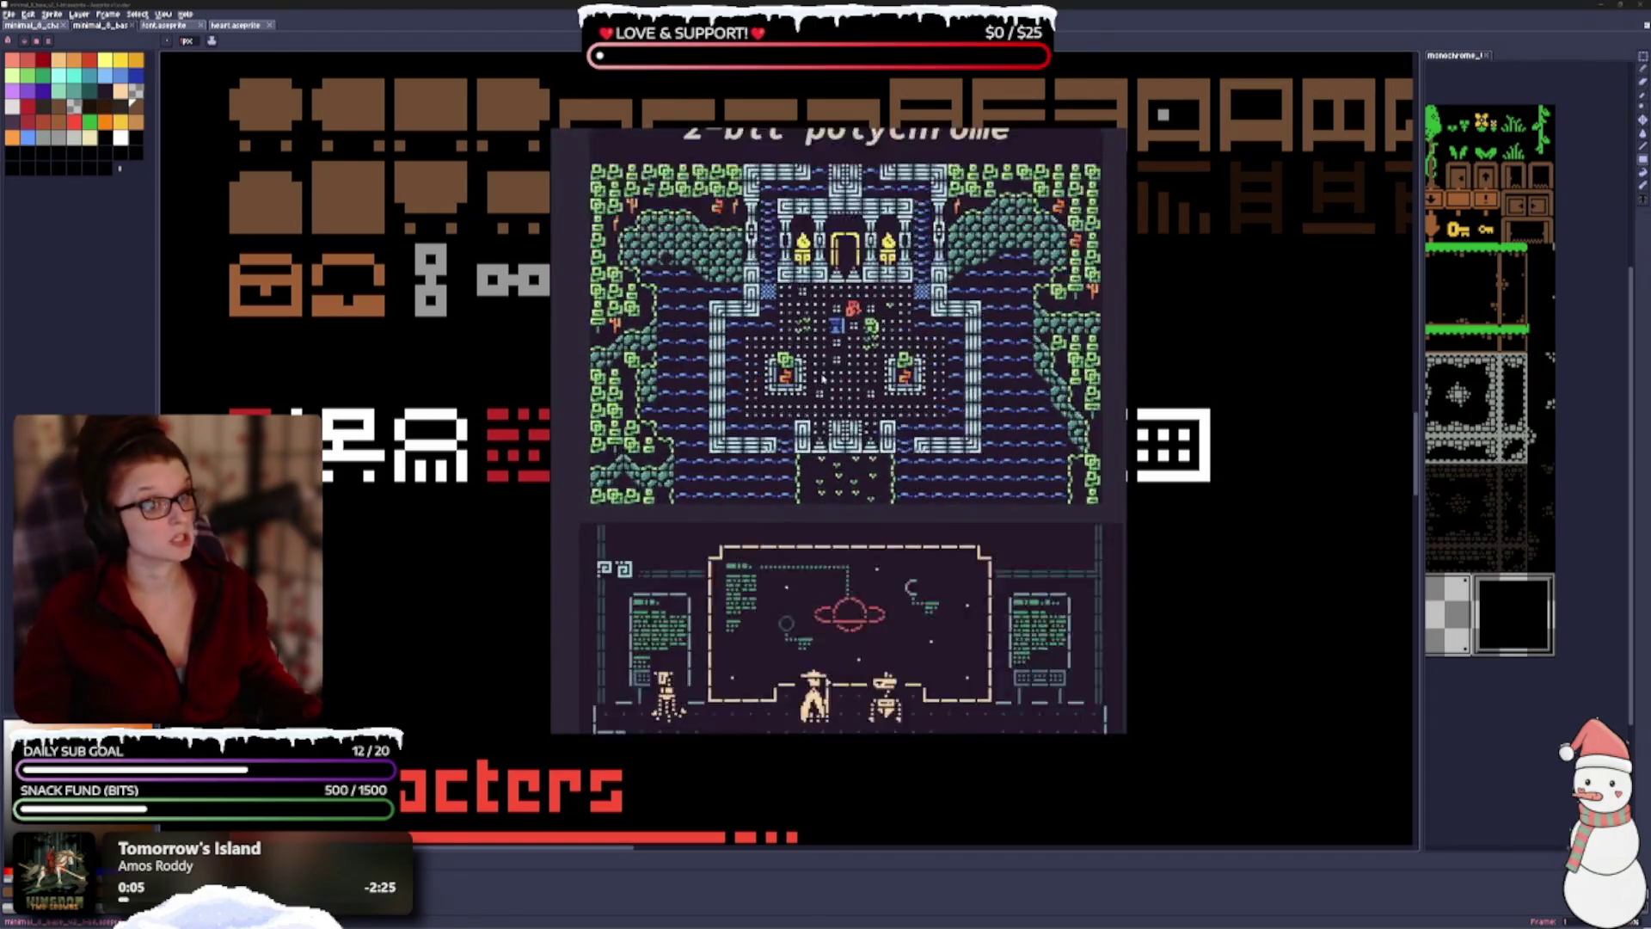
# Step: Finish zooming through the images and widen the reference window to show the whole map
pyautogui.scroll(-2, 851, 414)
pyautogui.scroll(1, 852, 417)
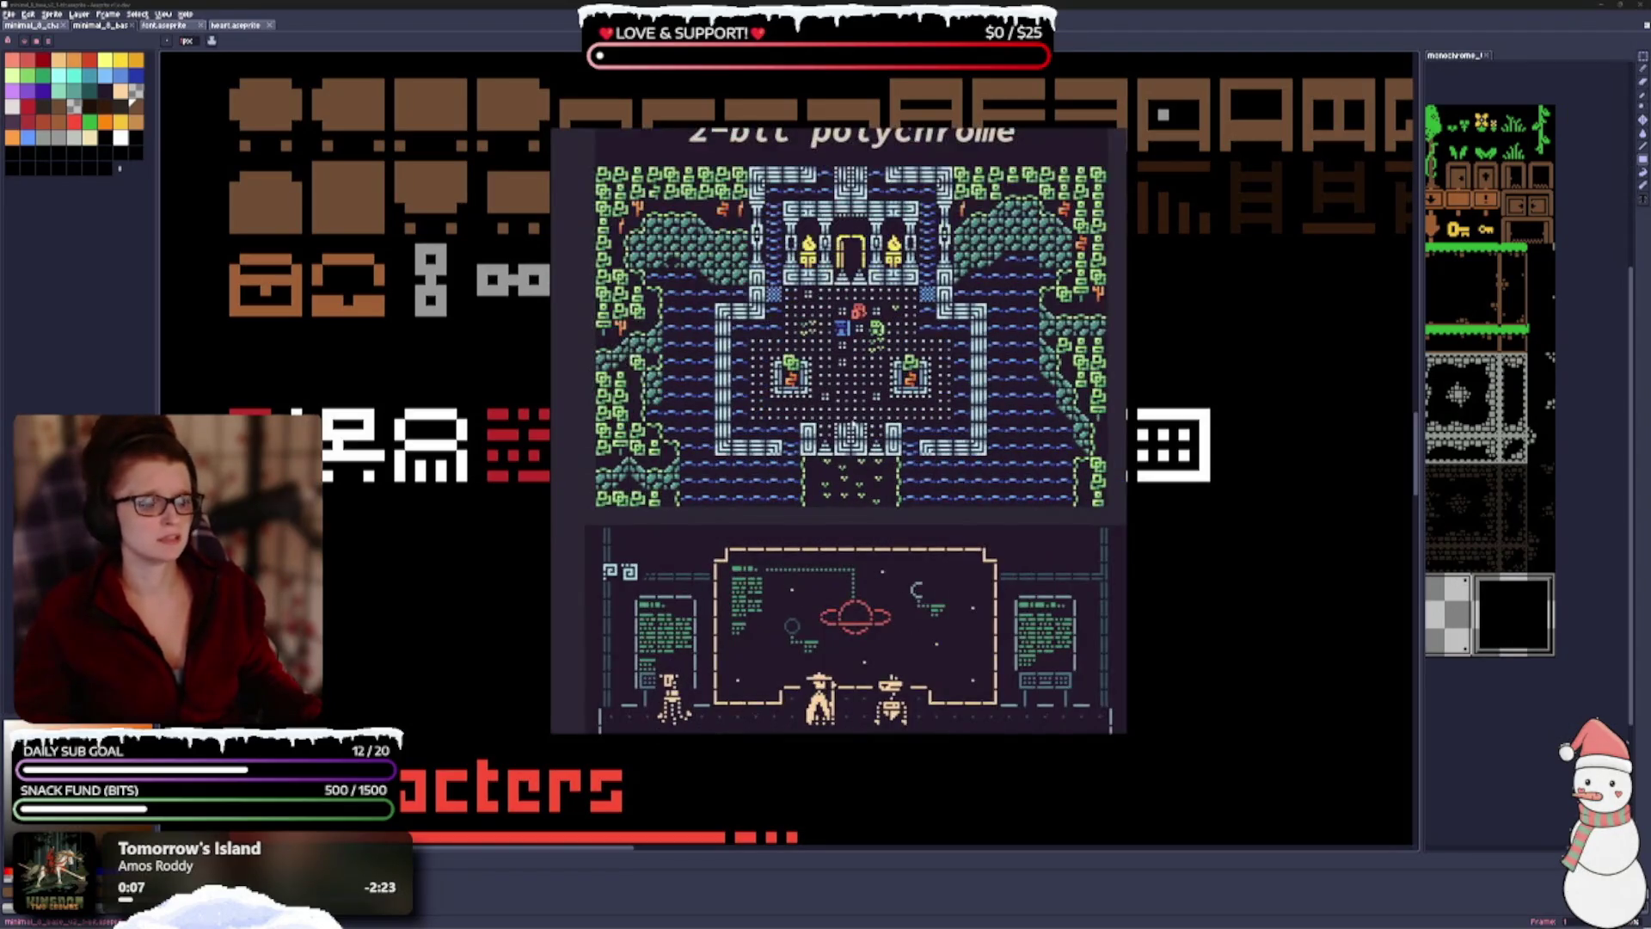
pyautogui.scroll(-2, 956, 508)
pyautogui.scroll(-1, 956, 507)
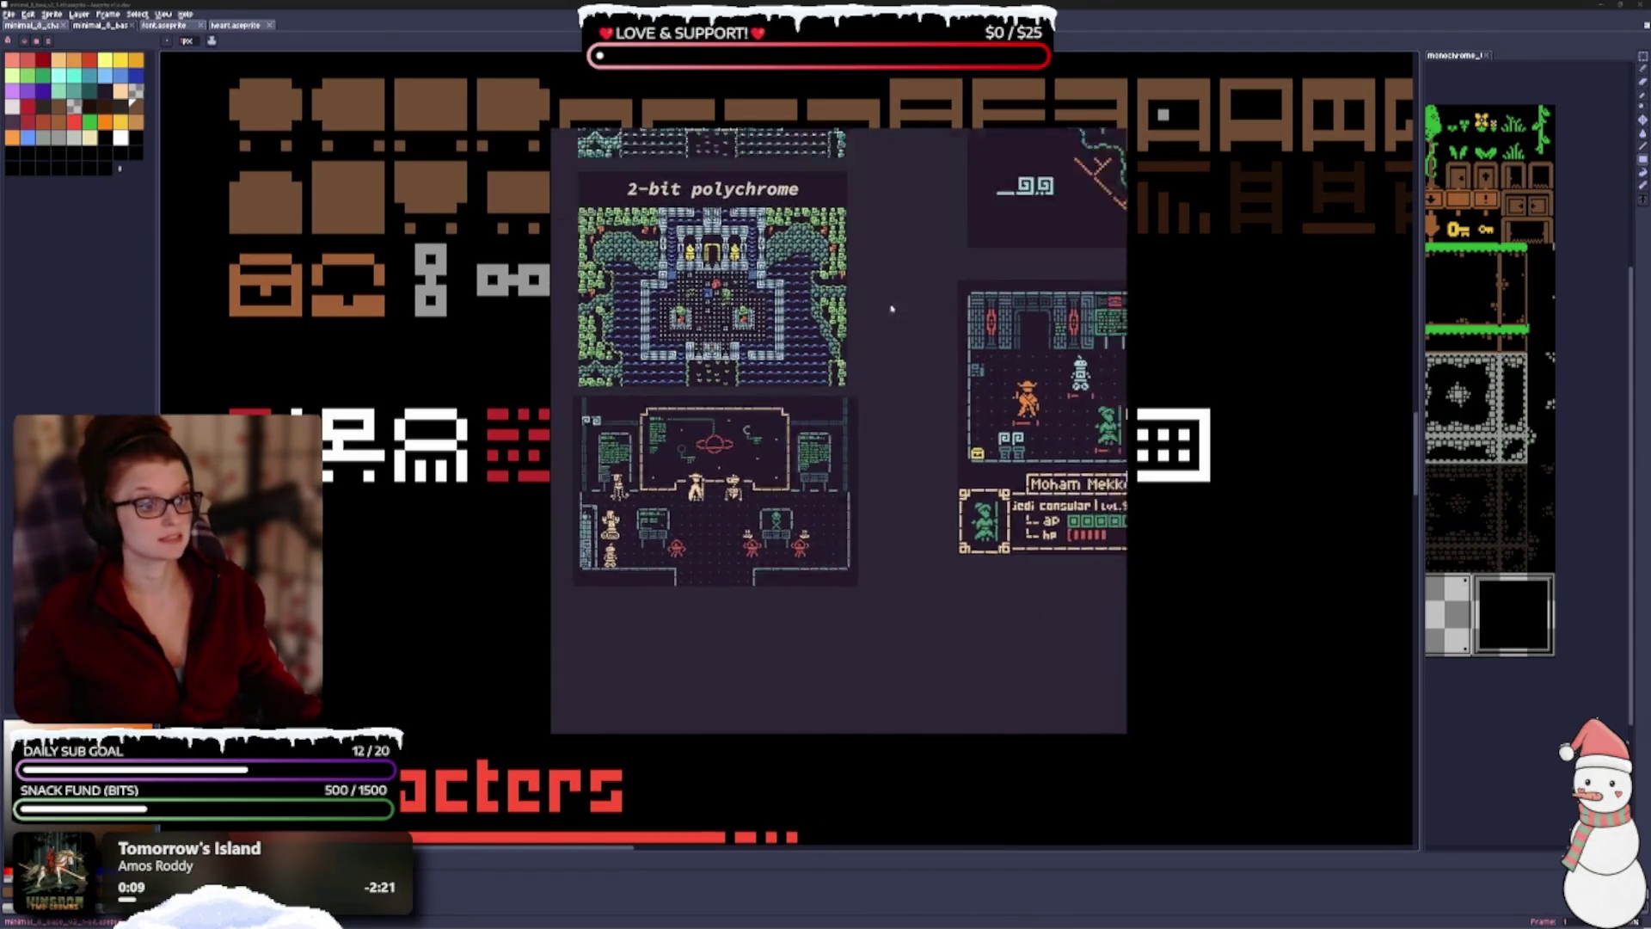
pyautogui.scroll(2, 930, 633)
pyautogui.scroll(3, 847, 430)
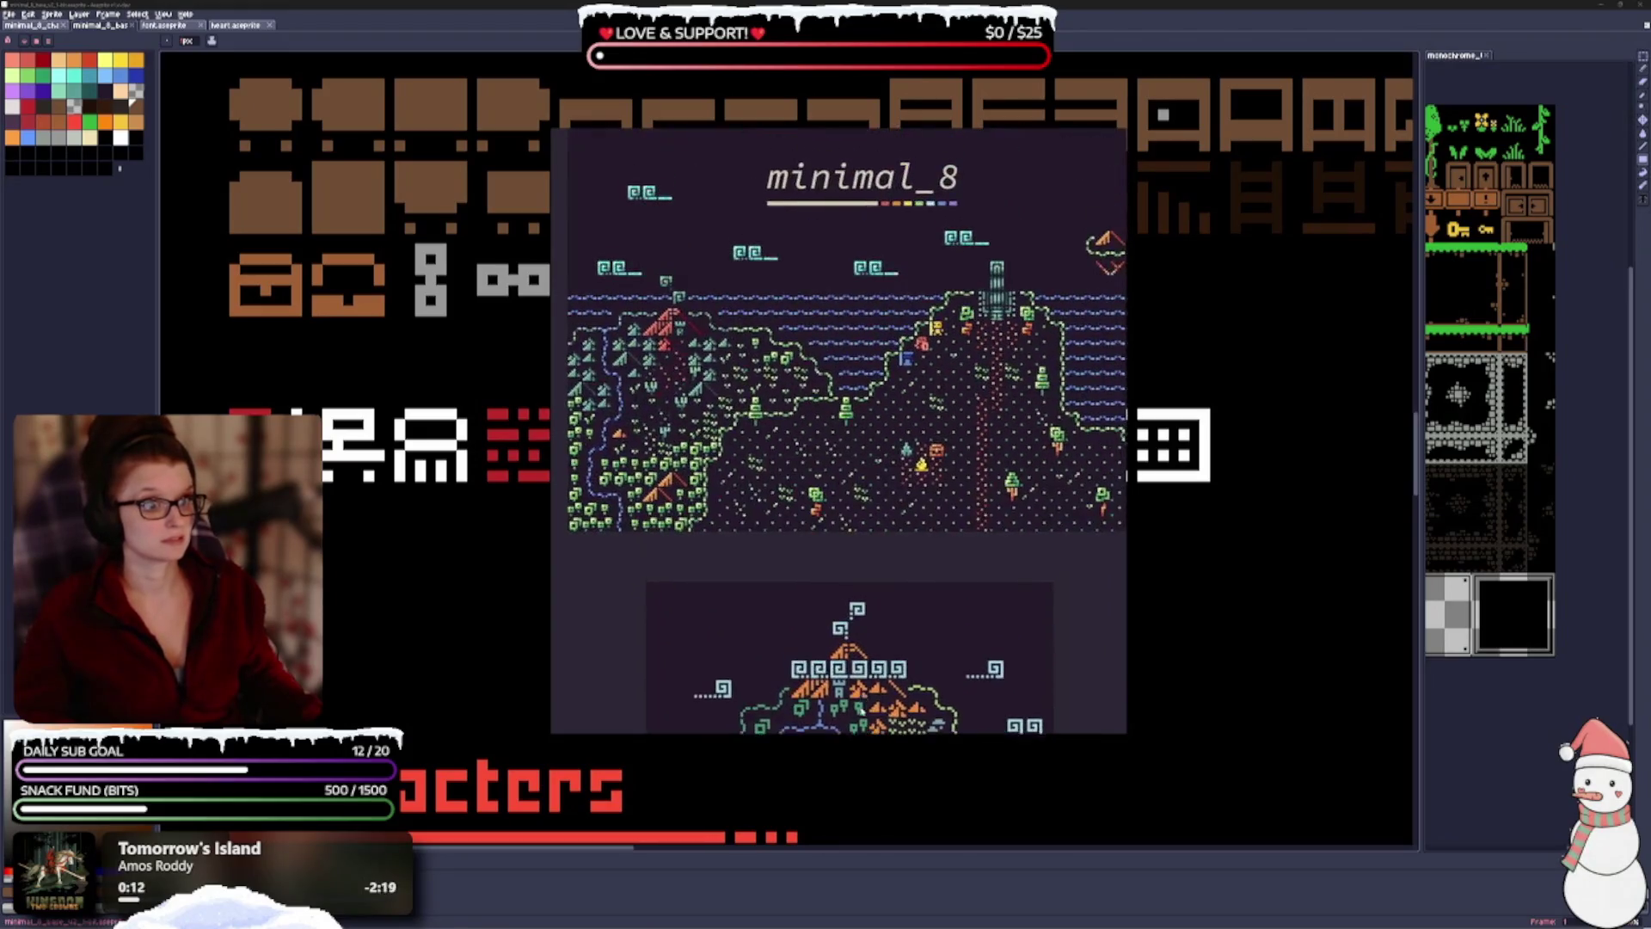
pyautogui.scroll(2, 727, 497)
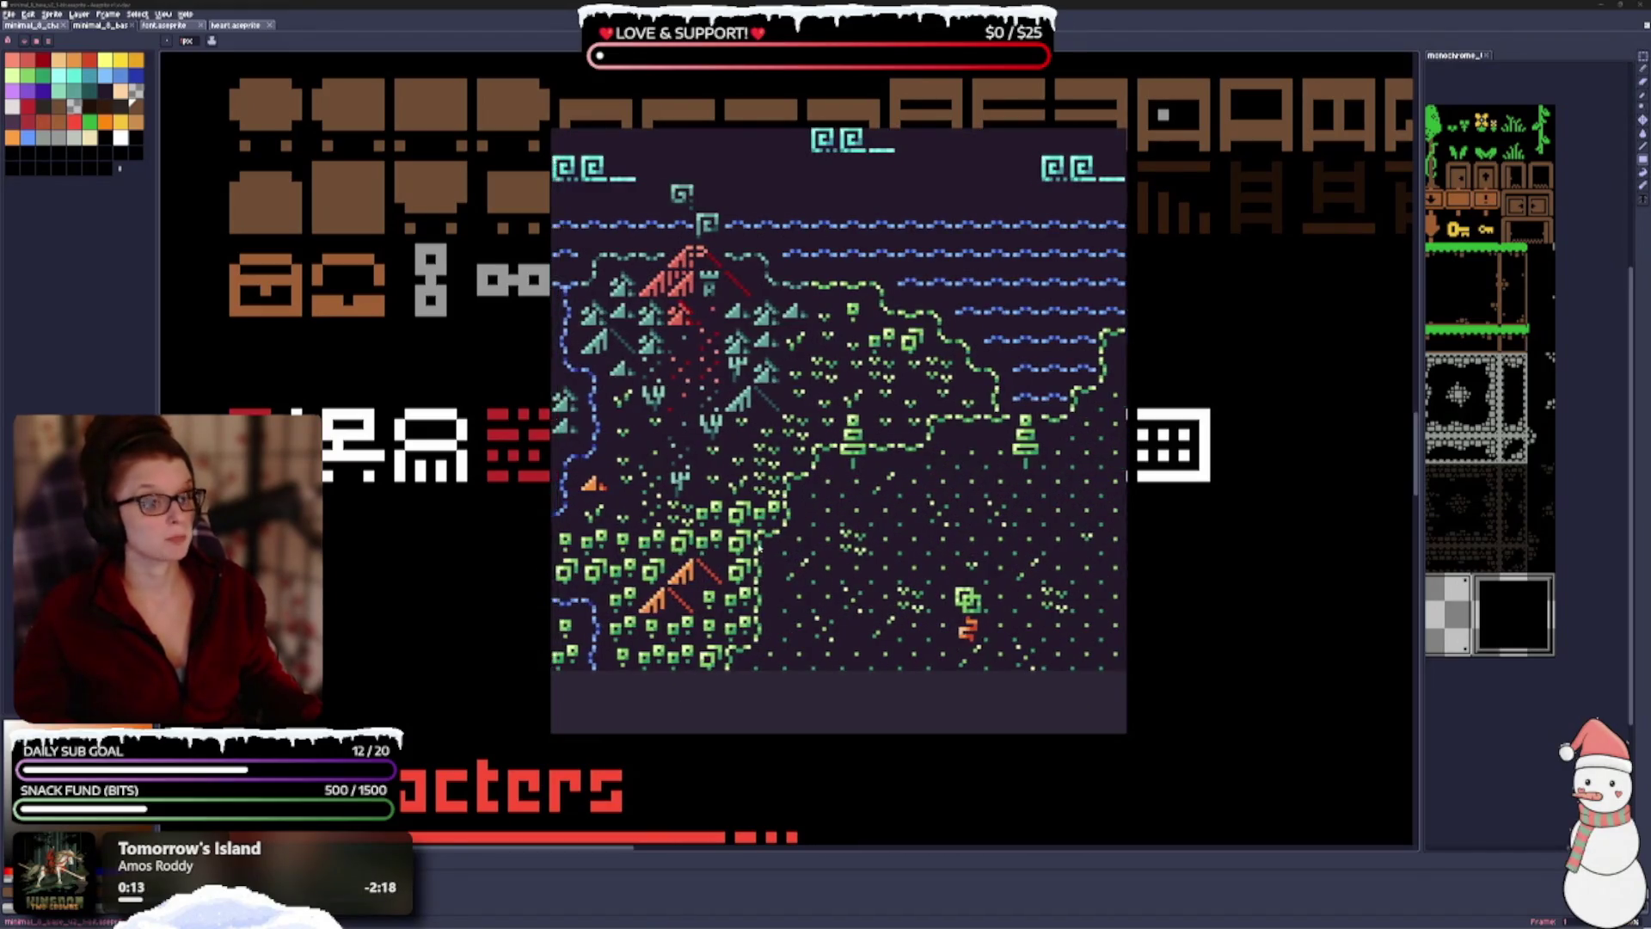
pyautogui.scroll(1, 727, 497)
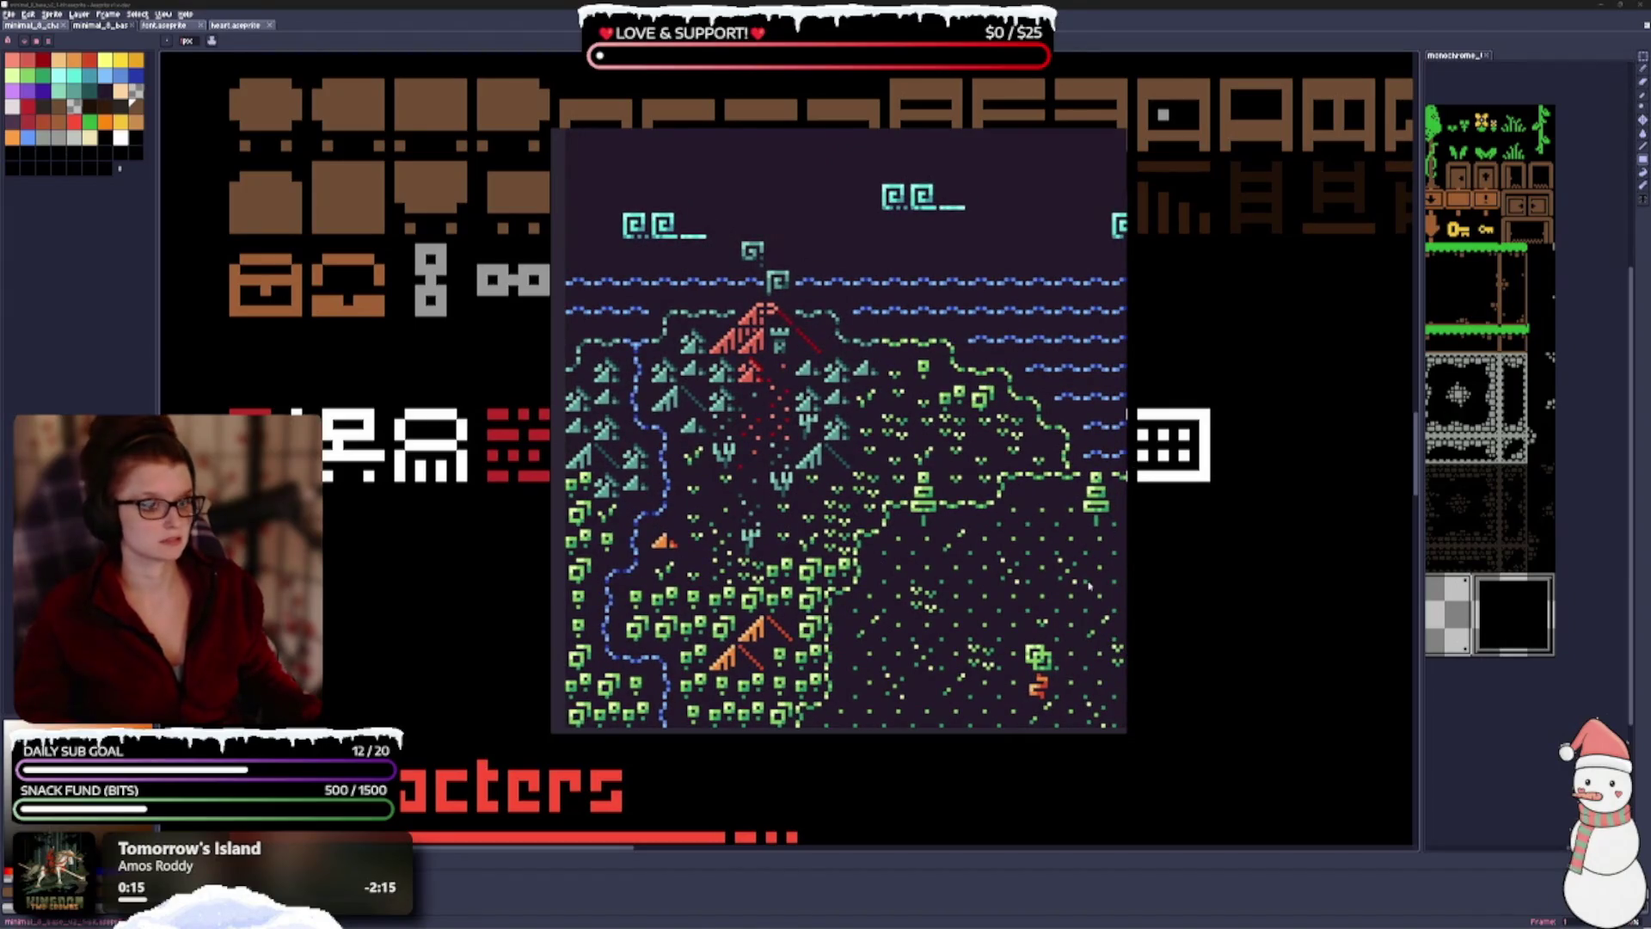
pyautogui.scroll(-2, 953, 564)
pyautogui.scroll(1, 912, 594)
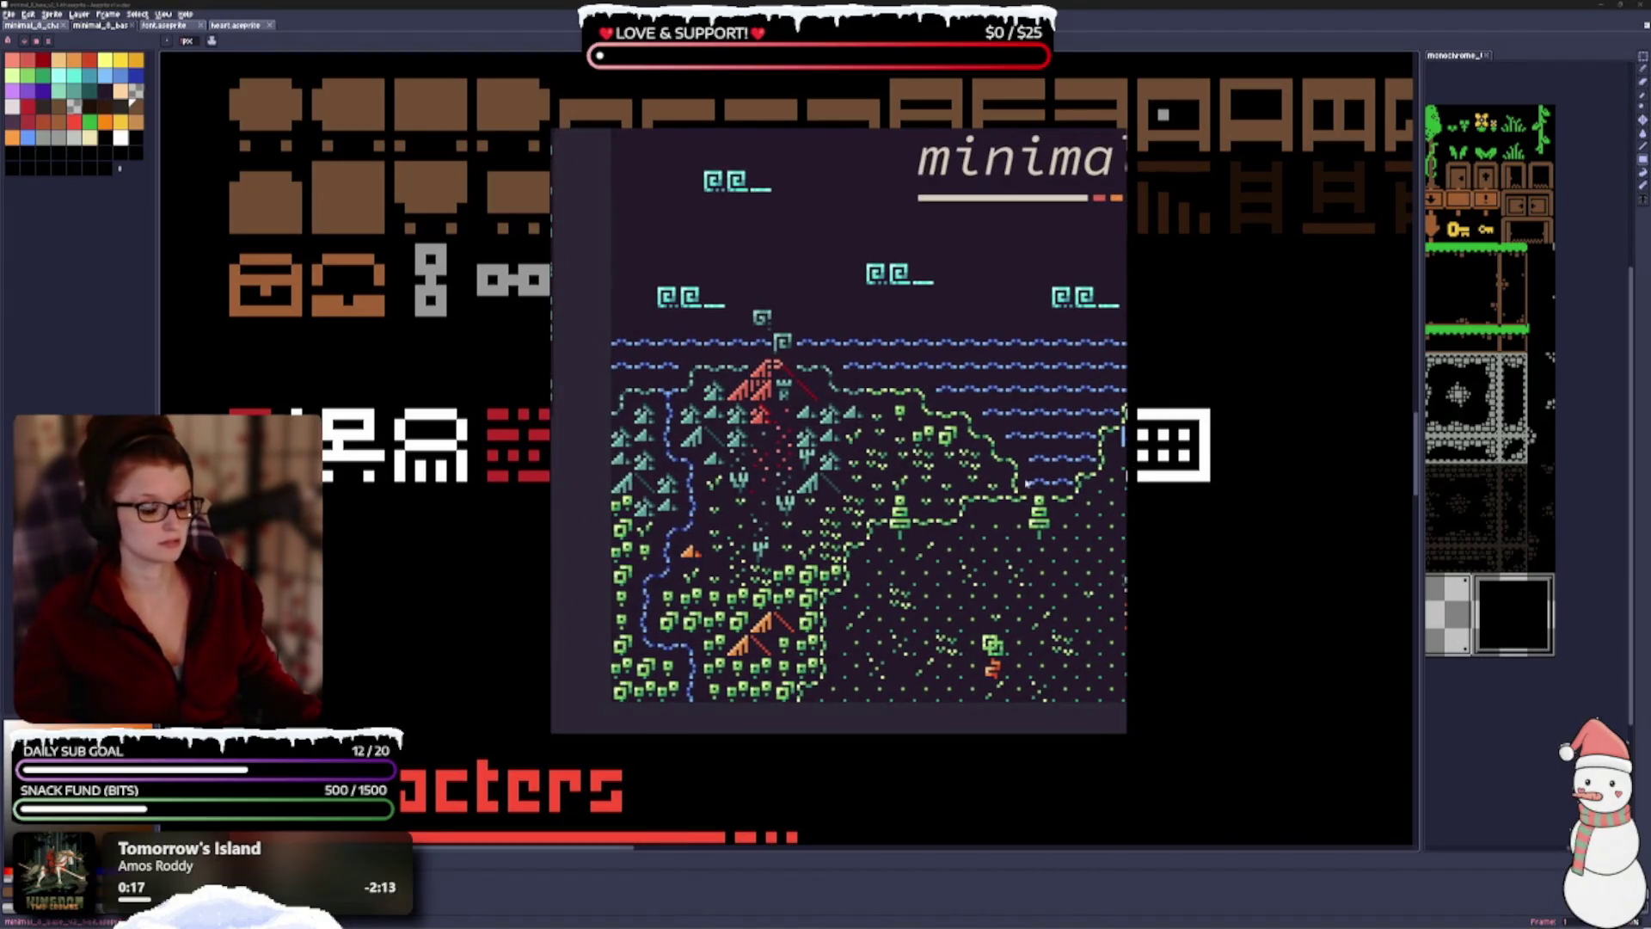
pyautogui.moveTo(1127, 572)
pyautogui.mouseDown()
pyautogui.moveTo(1372, 574)
pyautogui.moveTo(512, 583)
pyautogui.moveTo(740, 307)
pyautogui.mouseUp()
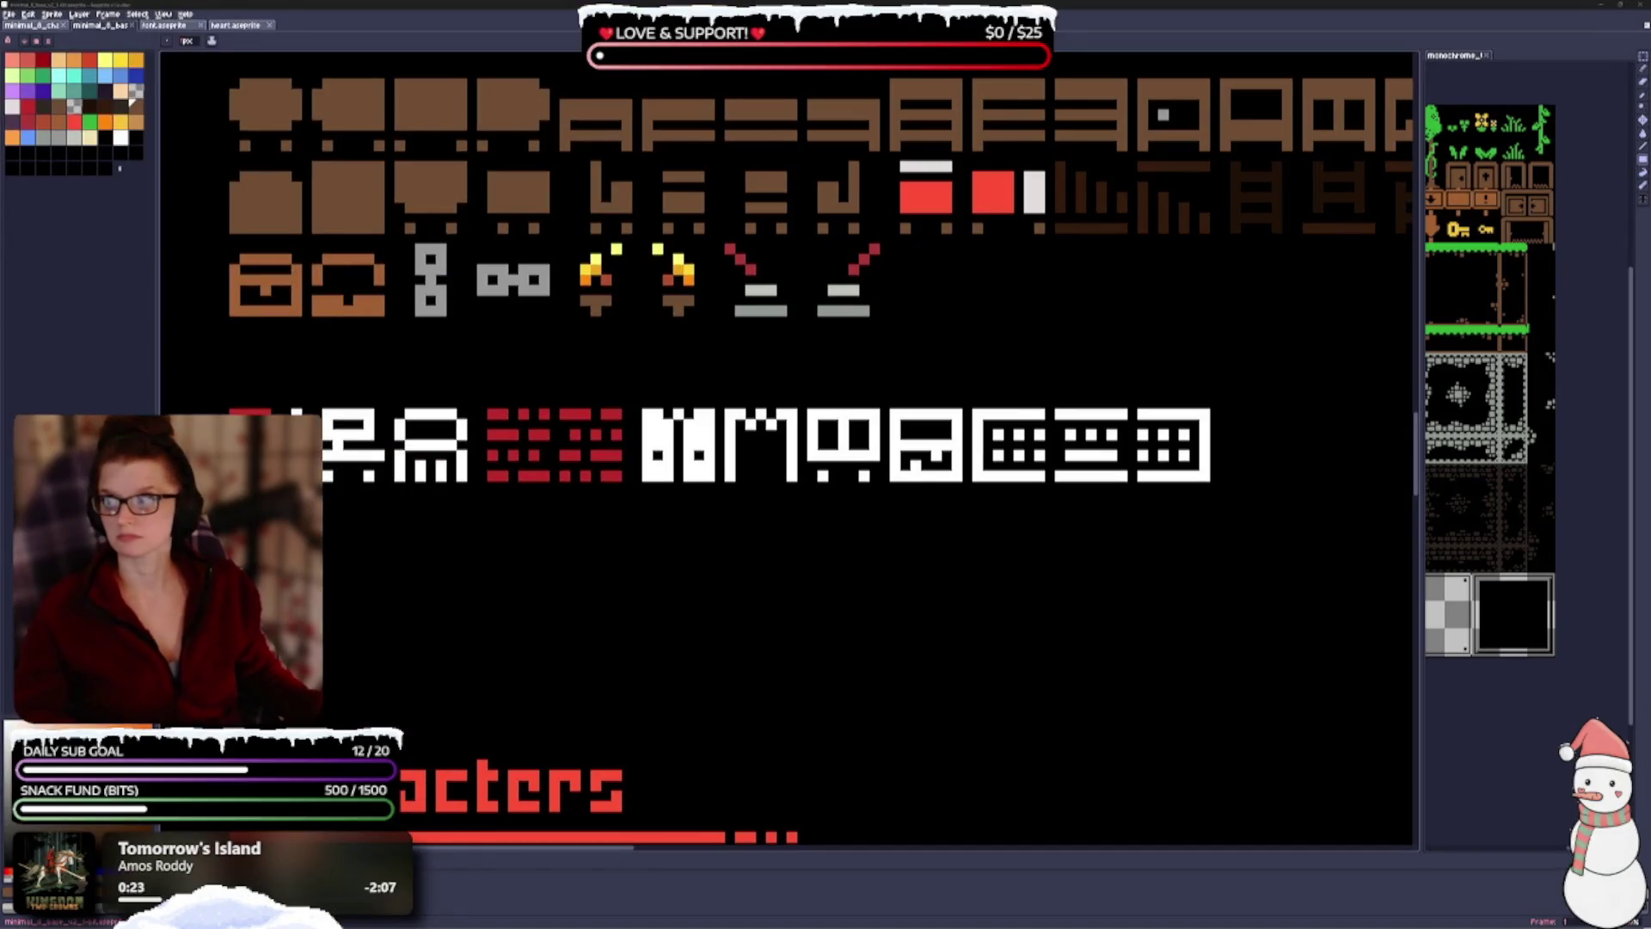
# Step: Switch to the Move tool and back to the brush, then zoom out over the whole tileset sheet
pyautogui.scroll(-1, 828, 559)
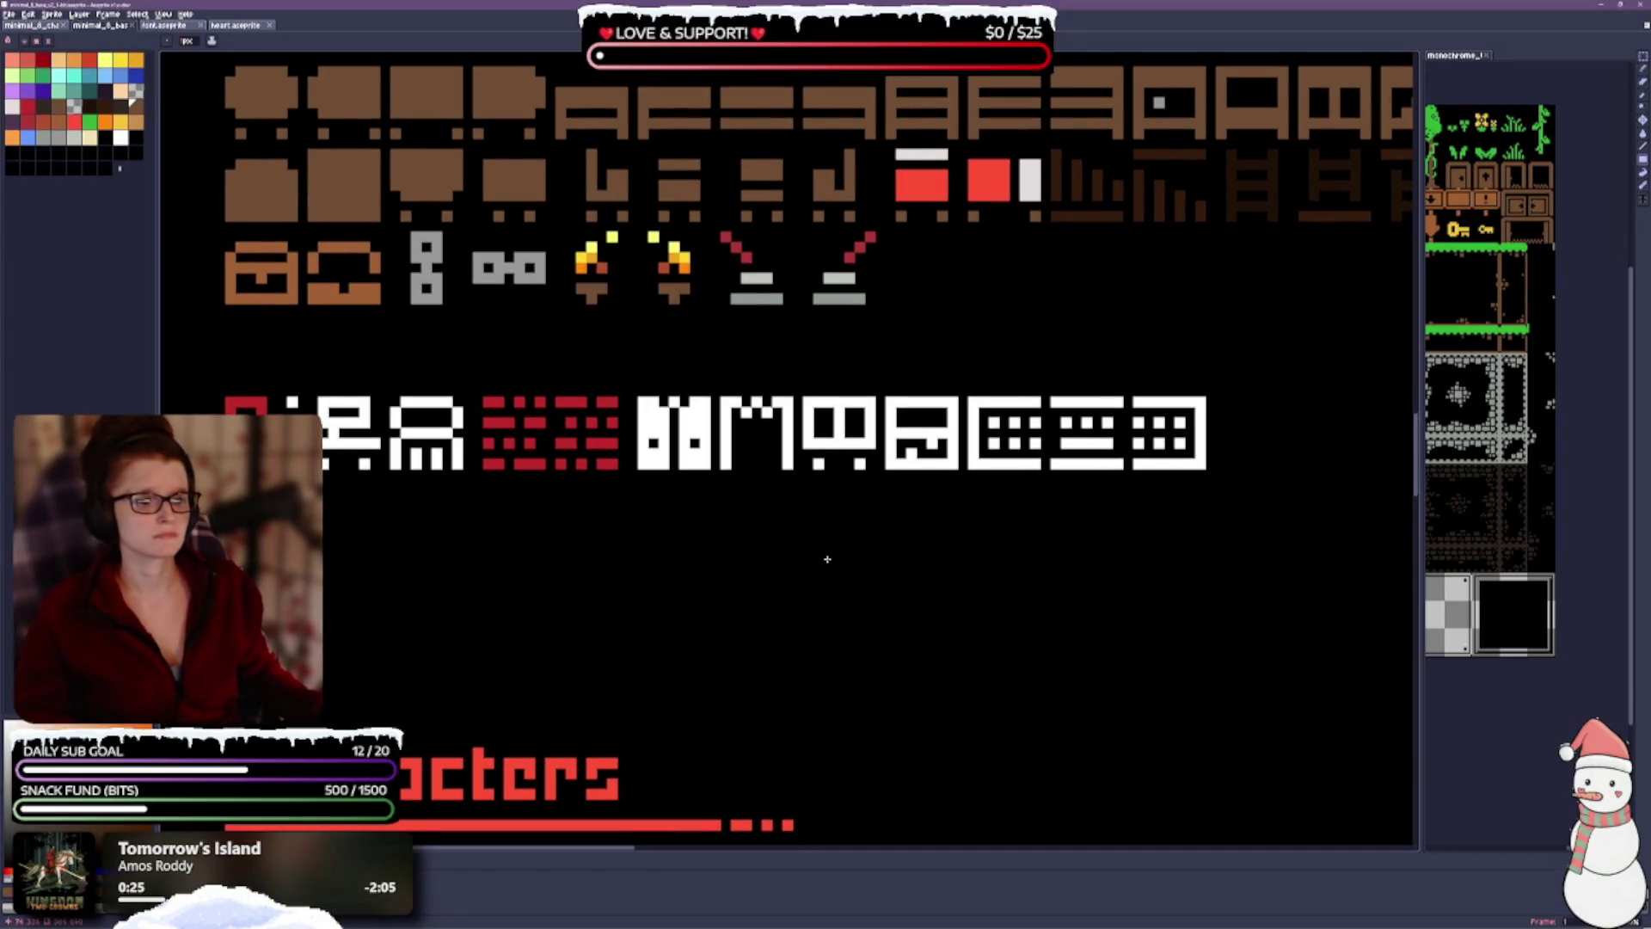
pyautogui.press('v')
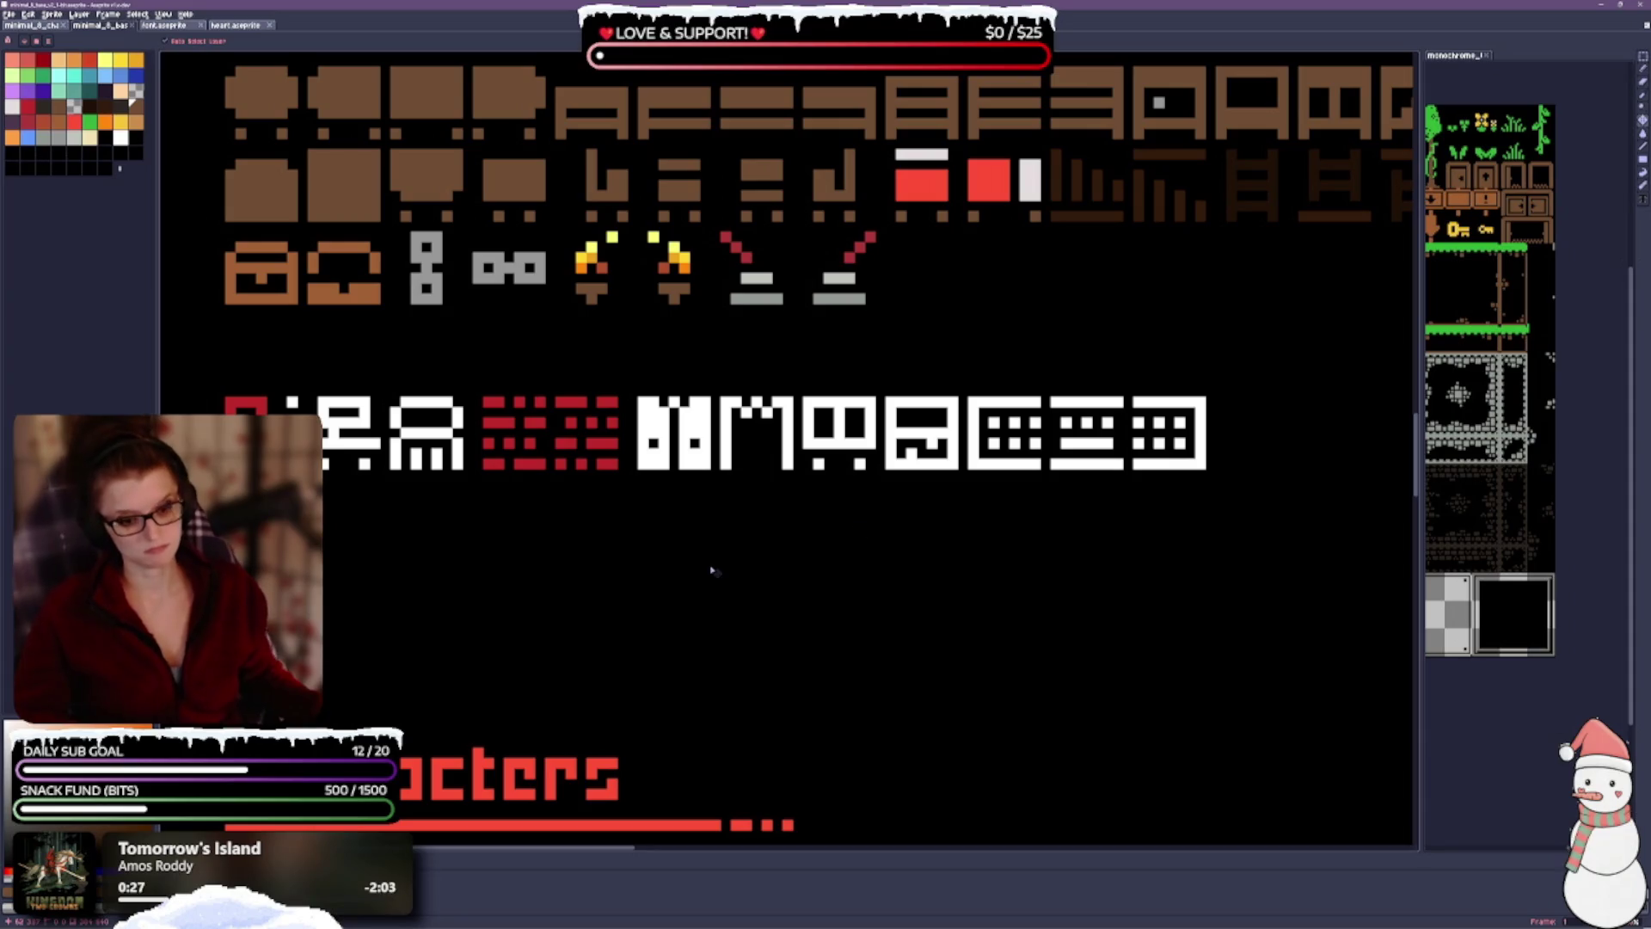
pyautogui.press('b')
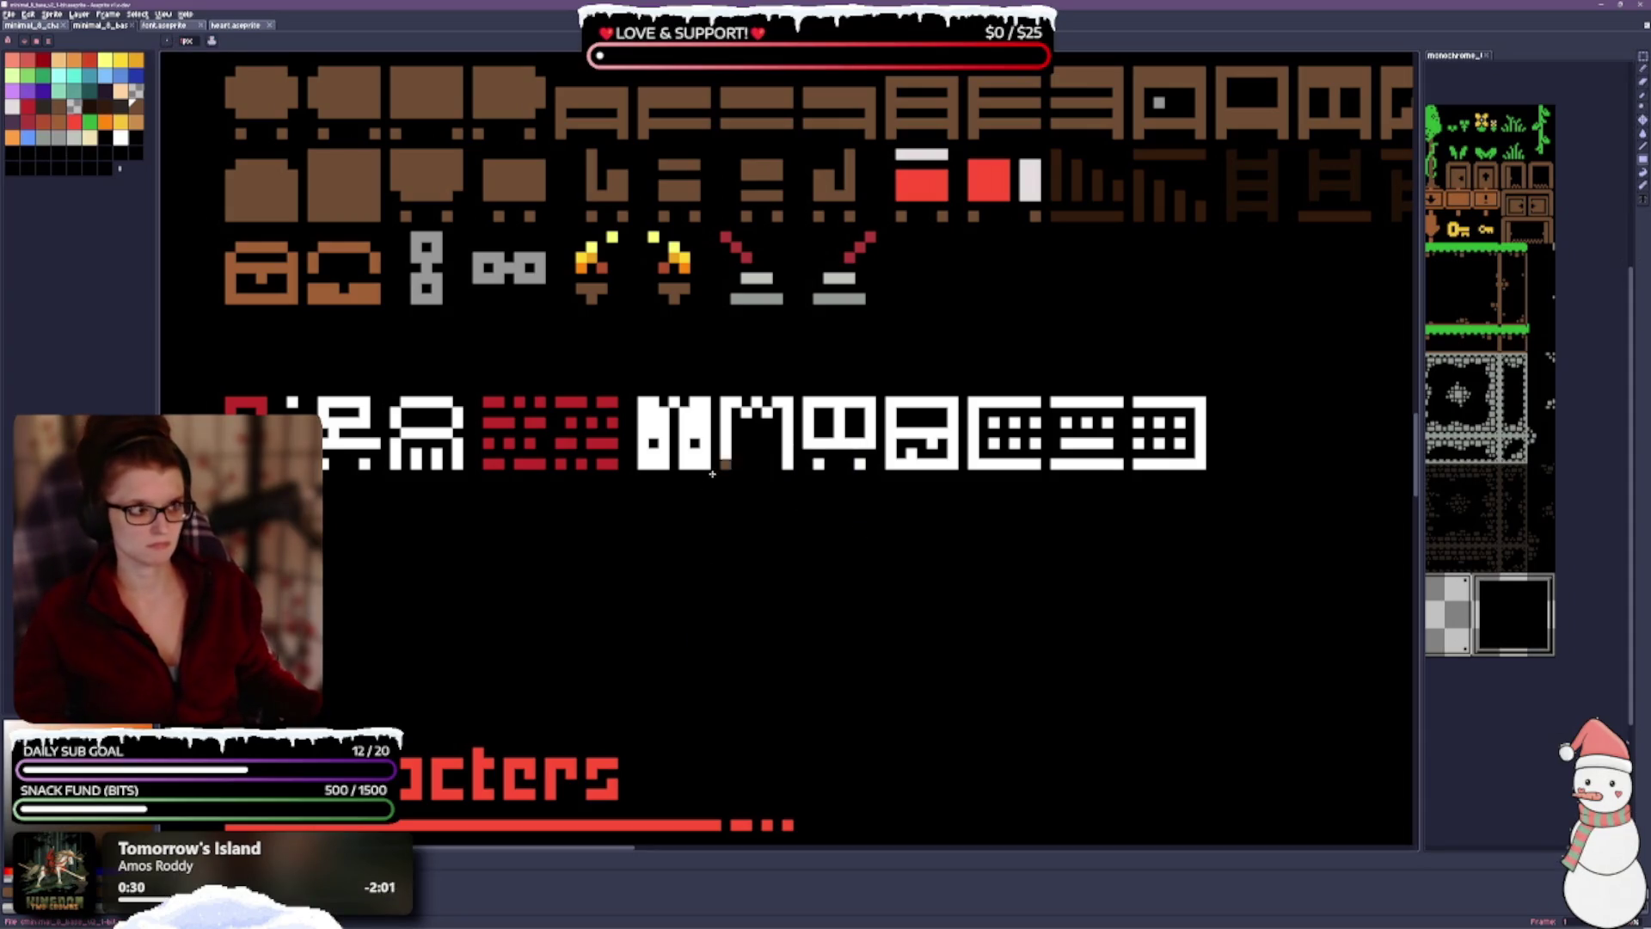
pyautogui.scroll(-2, 755, 516)
pyautogui.scroll(-2, 779, 654)
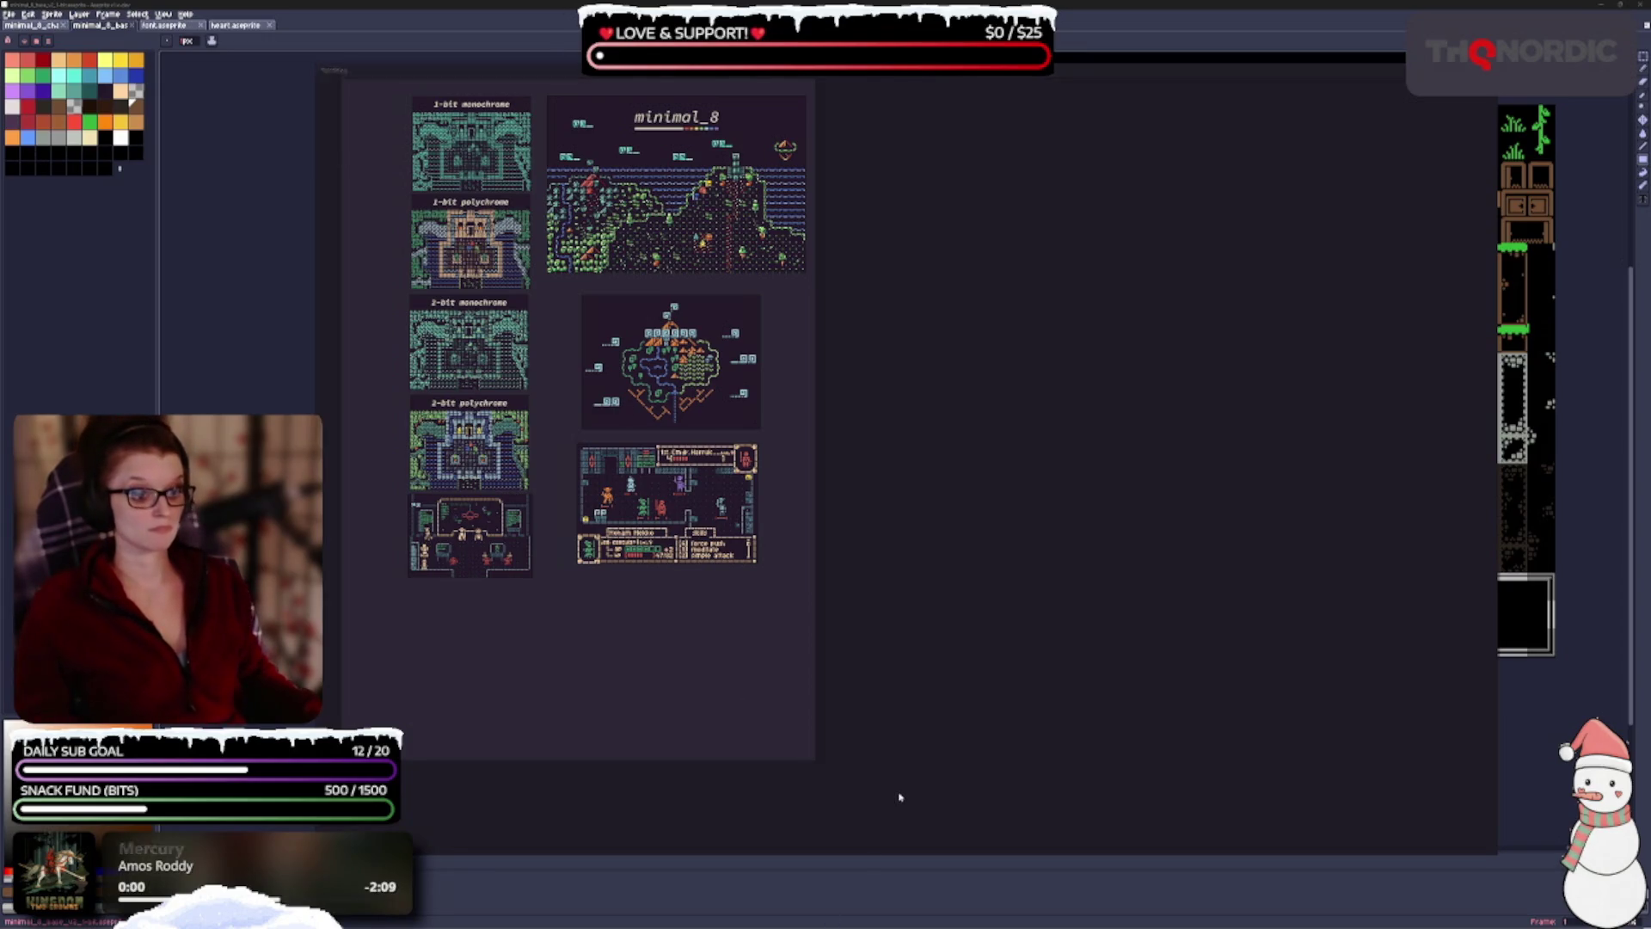
# Step: Paste the copied tile sheets below the mockups and enlarge them along the board's bottom
pyautogui.hotkey('ctrl', 'v')
pyautogui.moveTo(897, 799); pyautogui.dragTo(819, 602)
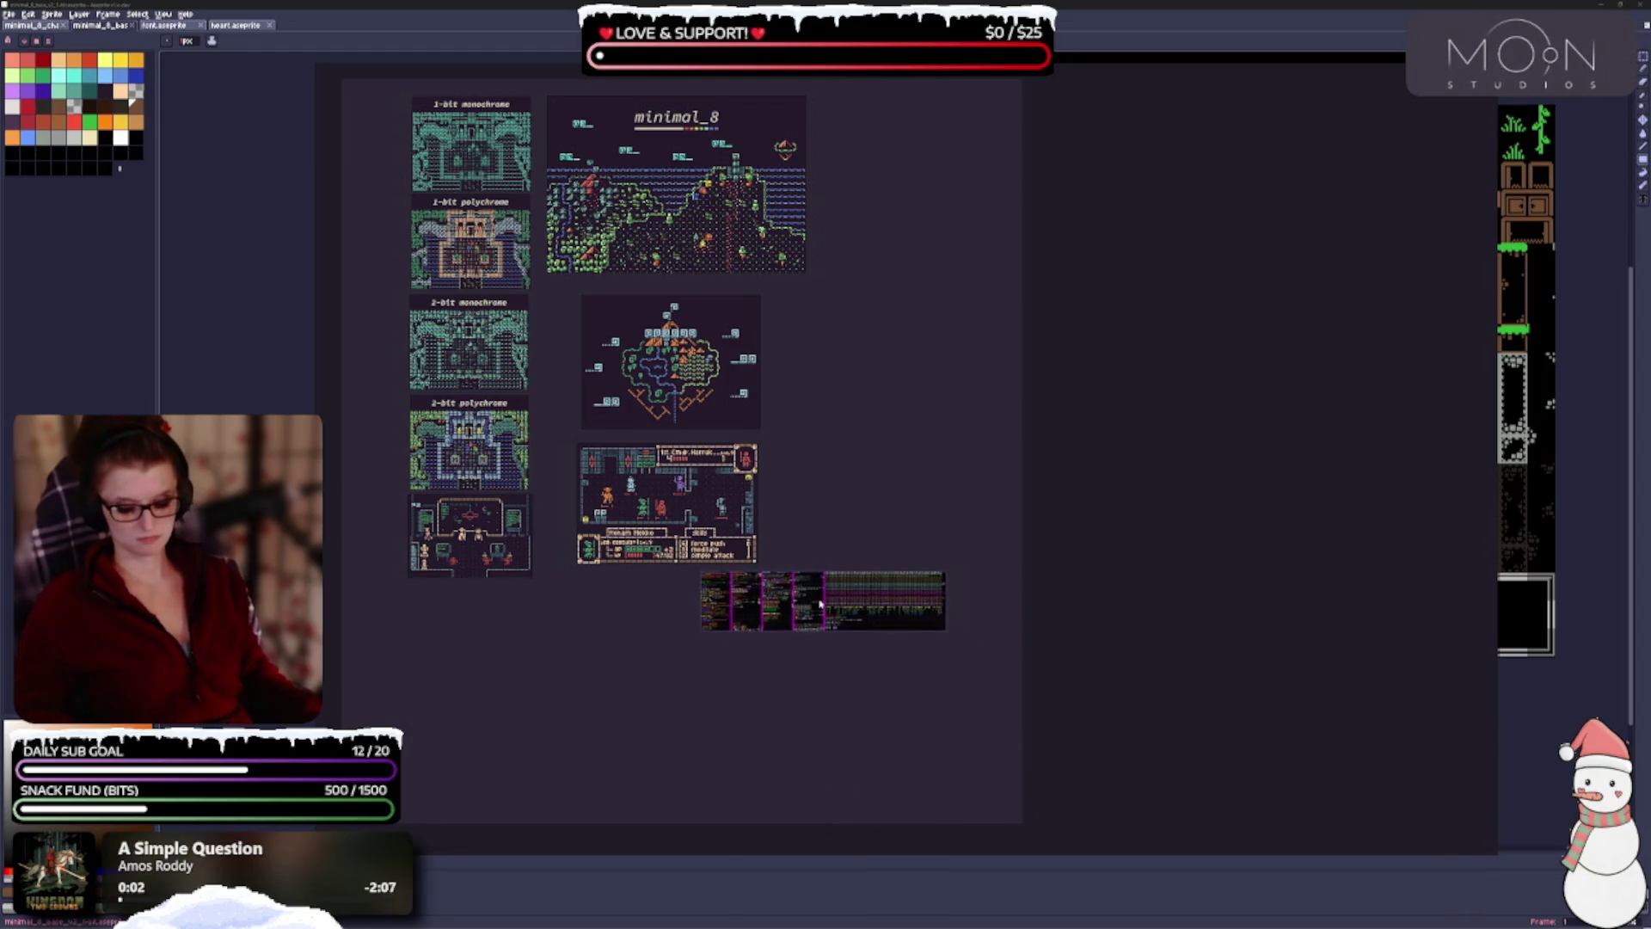
pyautogui.moveTo(1089, 870); pyautogui.dragTo(1018, 694)
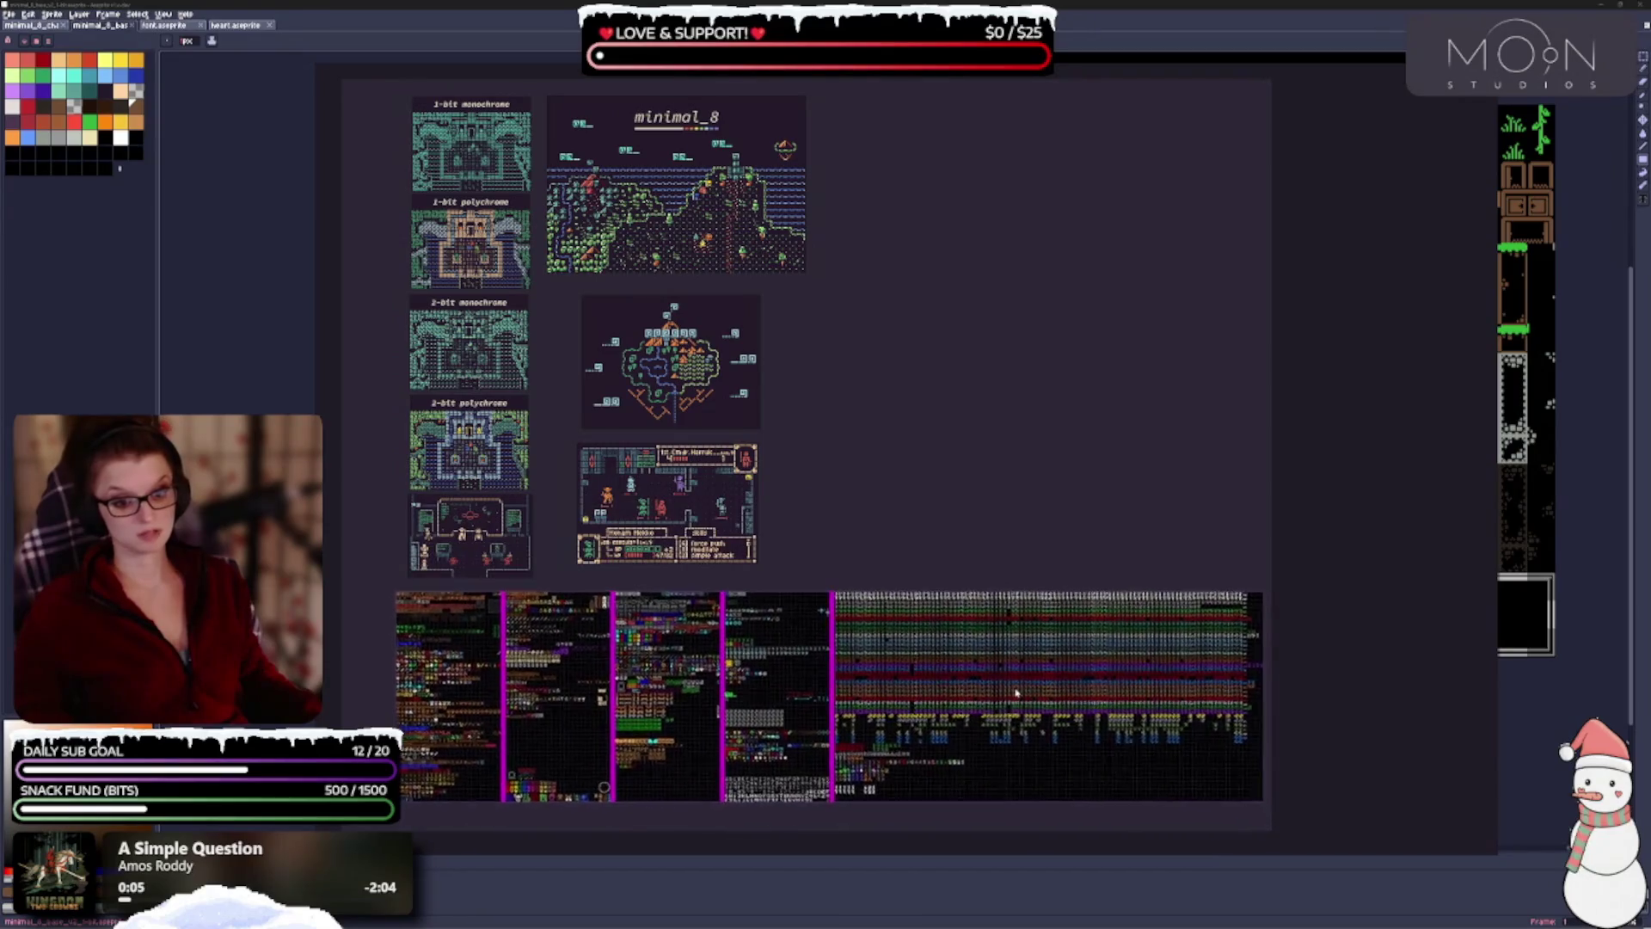
pyautogui.scroll(2, 729, 626)
pyautogui.scroll(3, 729, 628)
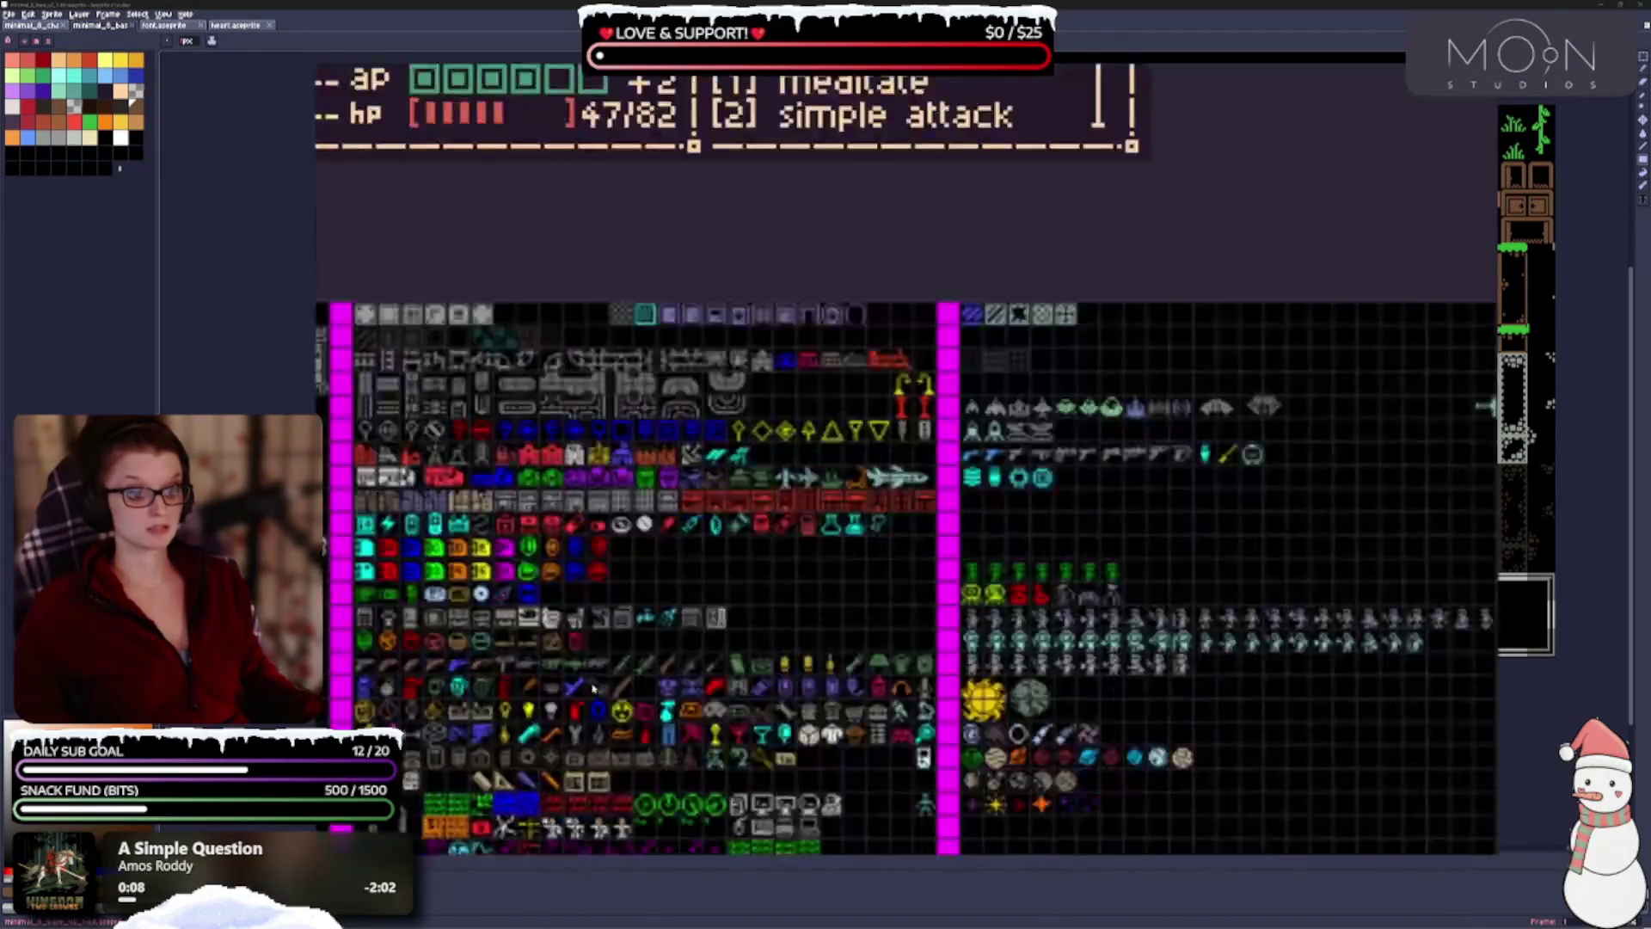
pyautogui.scroll(-2, 695, 679)
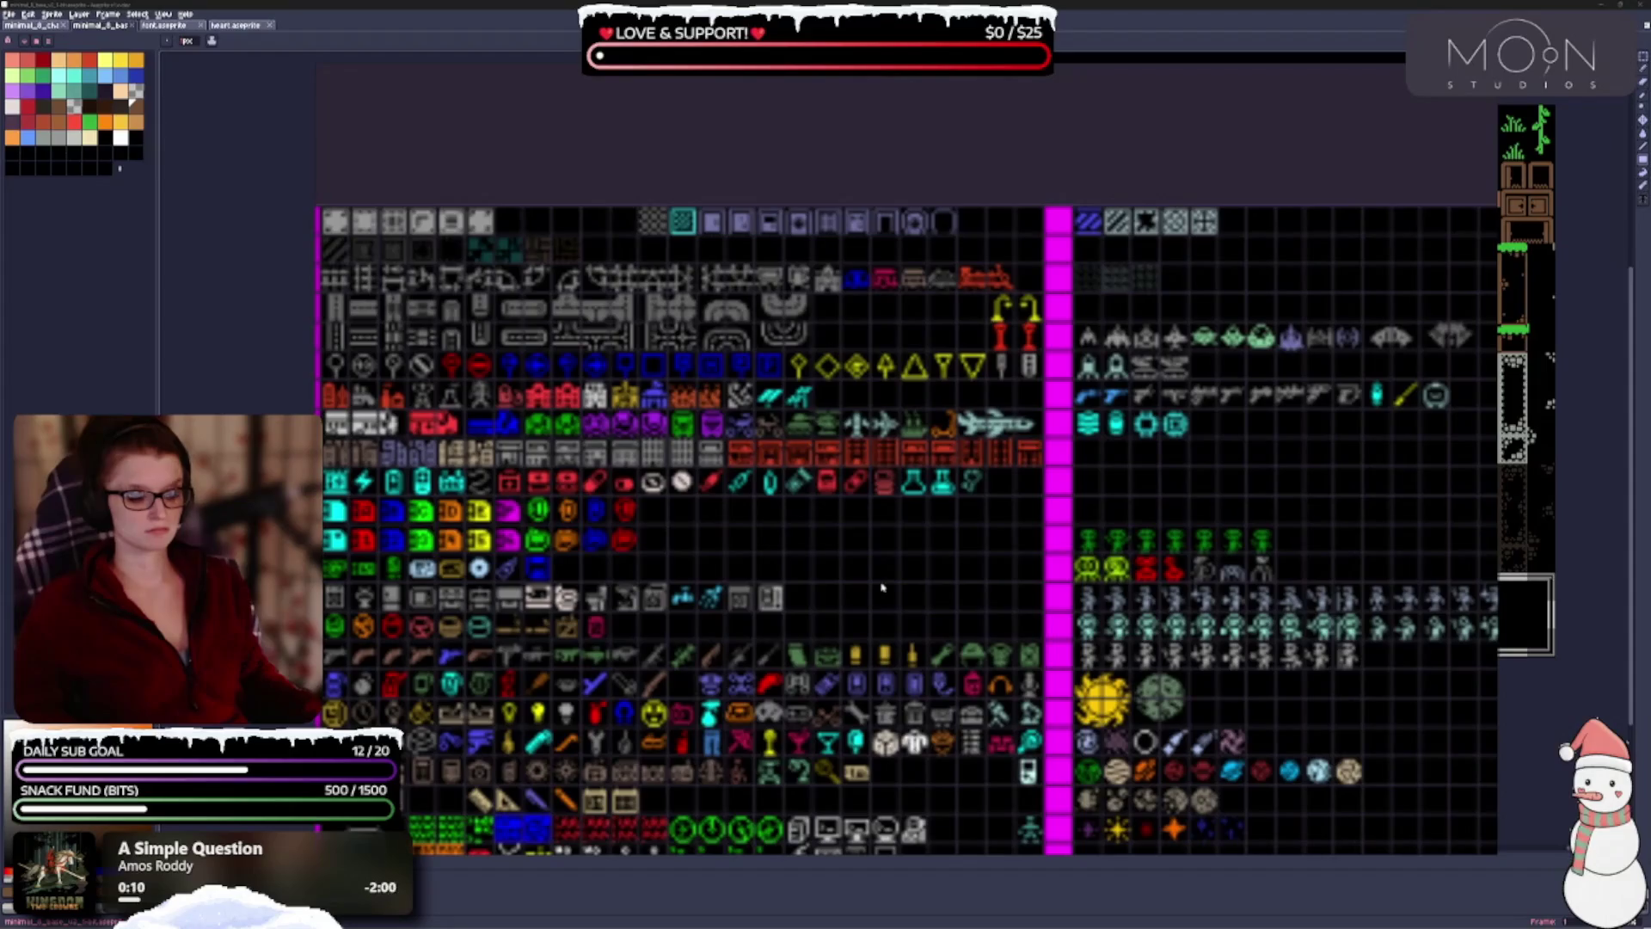
pyautogui.scroll(-3, 888, 593)
pyautogui.scroll(1, 899, 615)
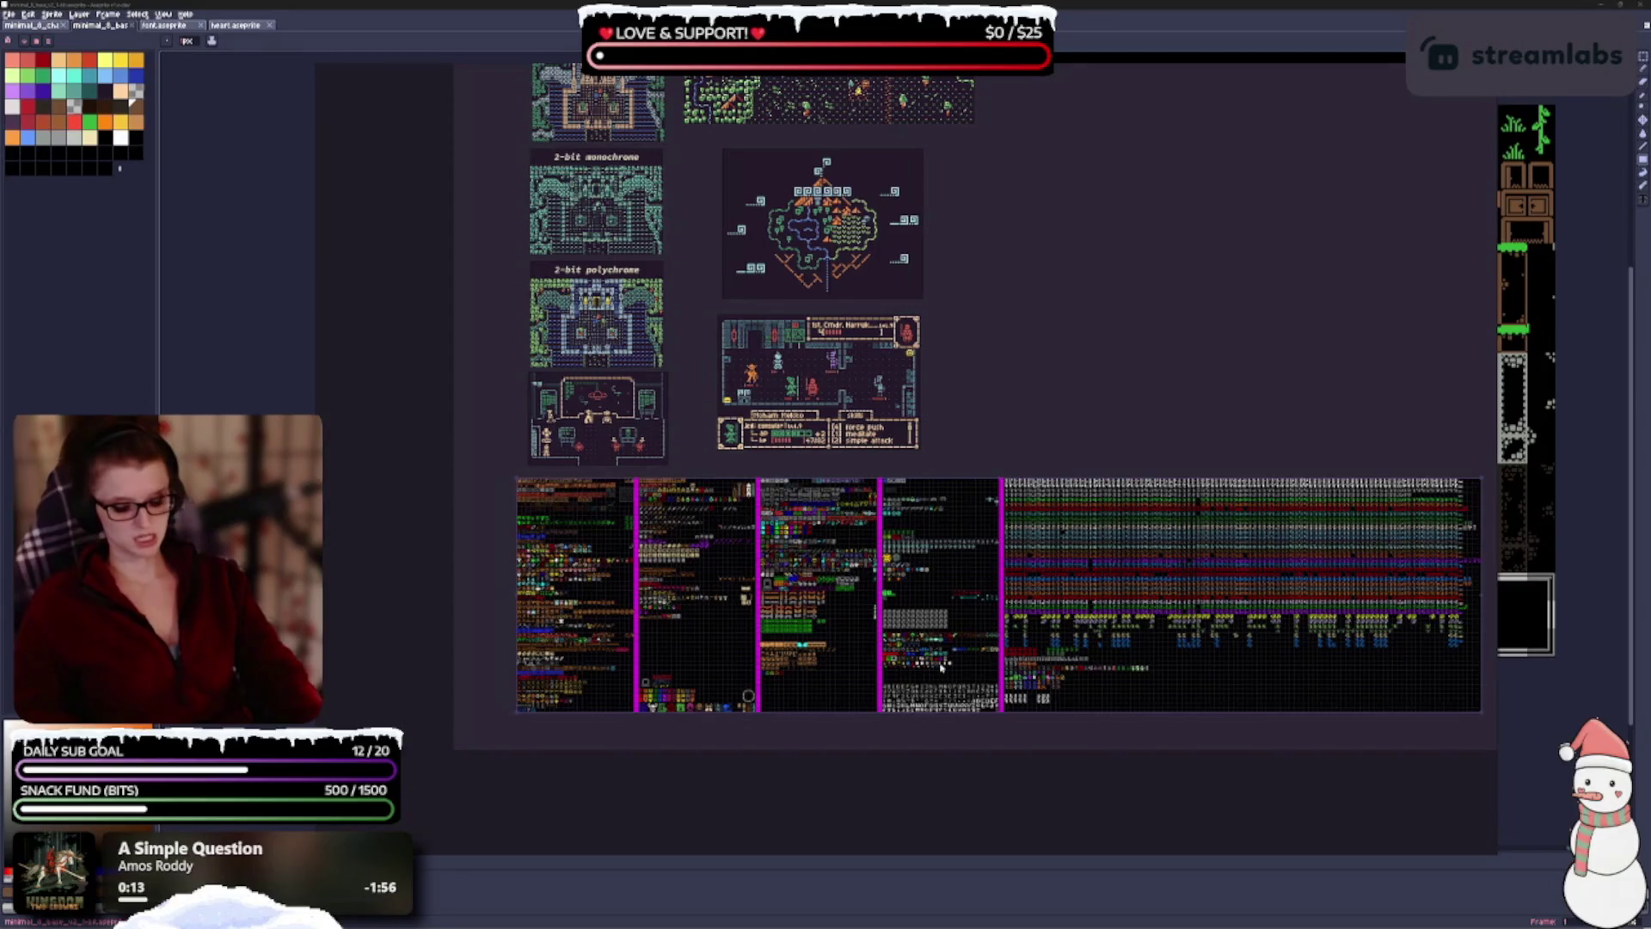
# Step: Remove the old tileset strips and drop the wide tileset sheet image onto the board
pyautogui.hotkey('ctrl', 'z')
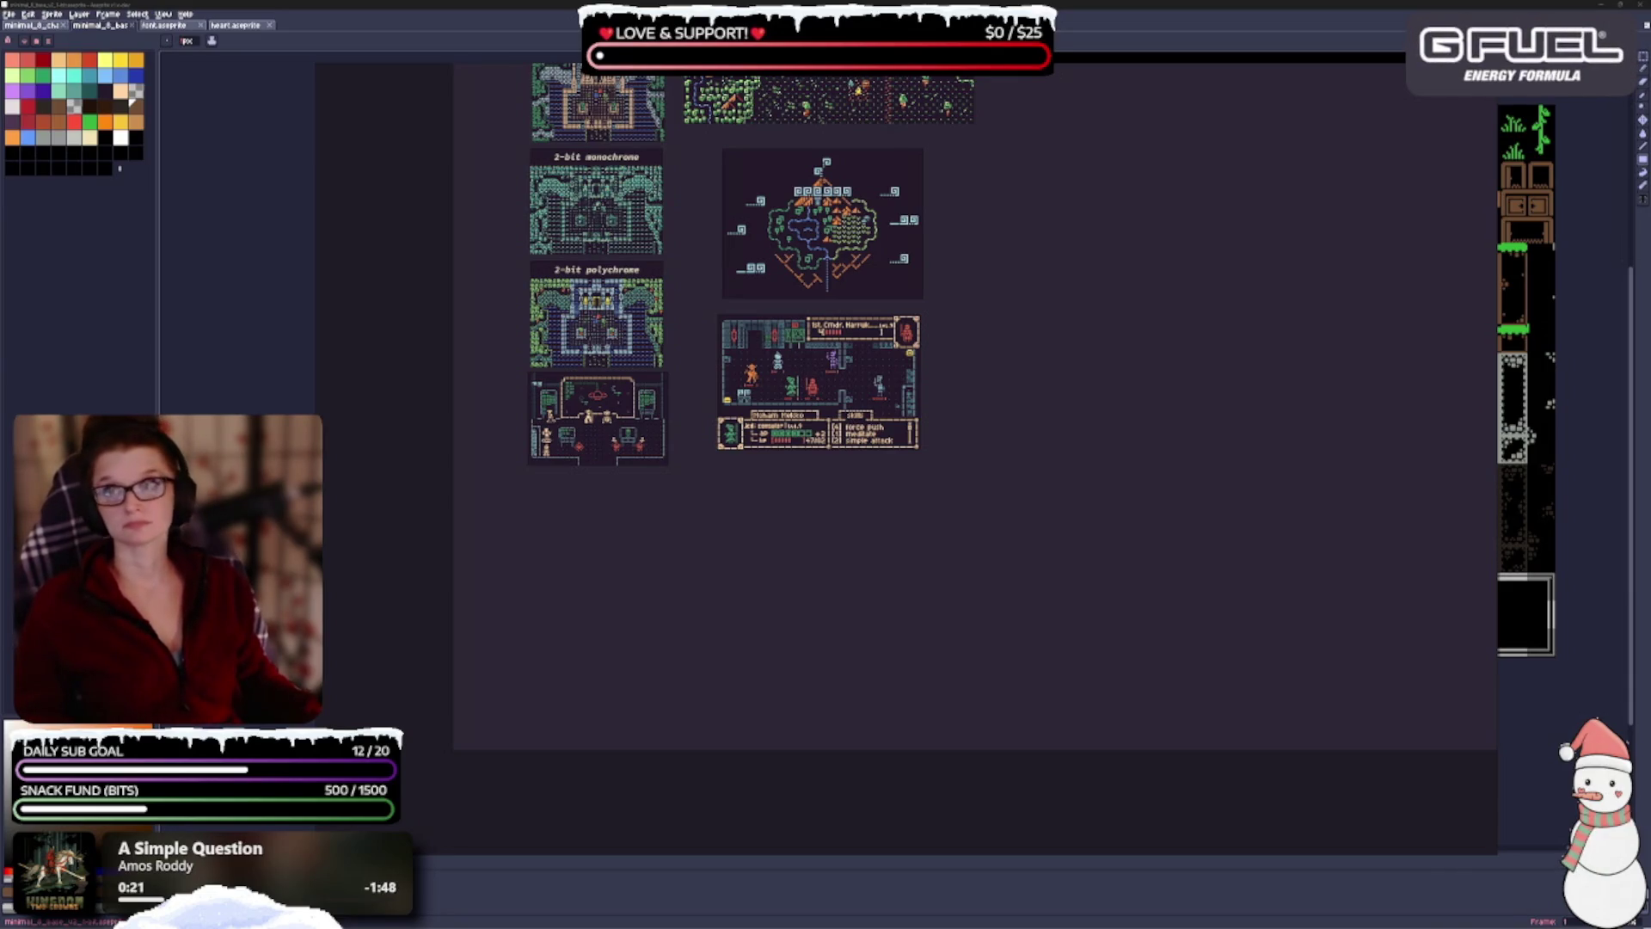
pyautogui.moveTo(602, 479); pyautogui.dragTo(697, 579)
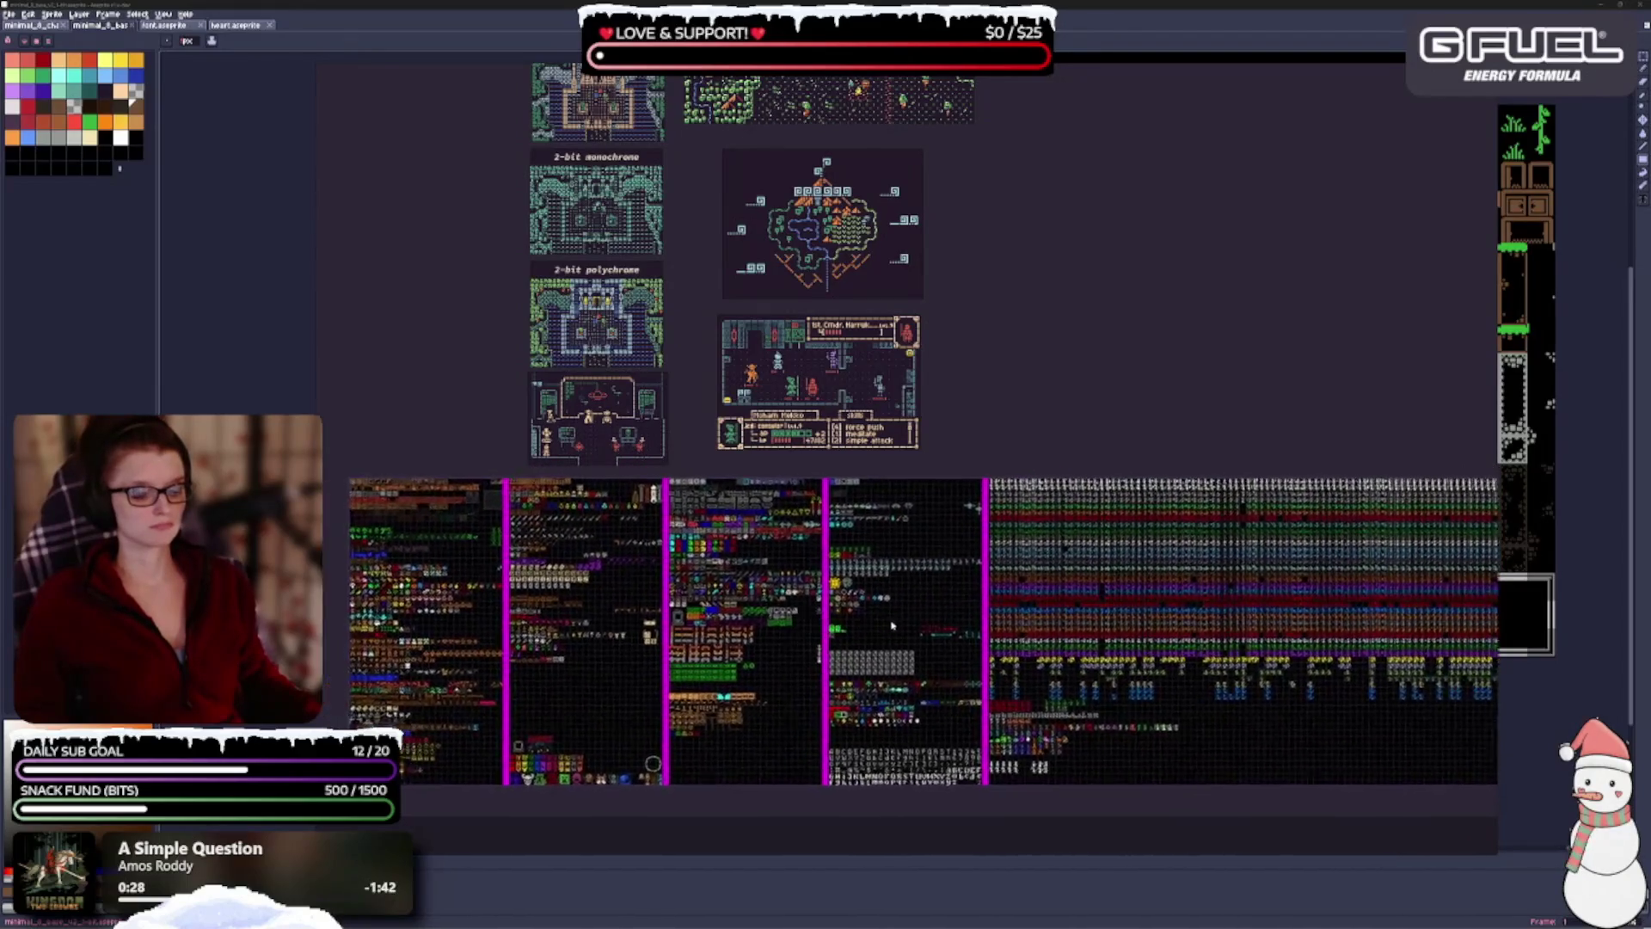
pyautogui.scroll(4, 977, 621)
pyautogui.scroll(-3, 795, 542)
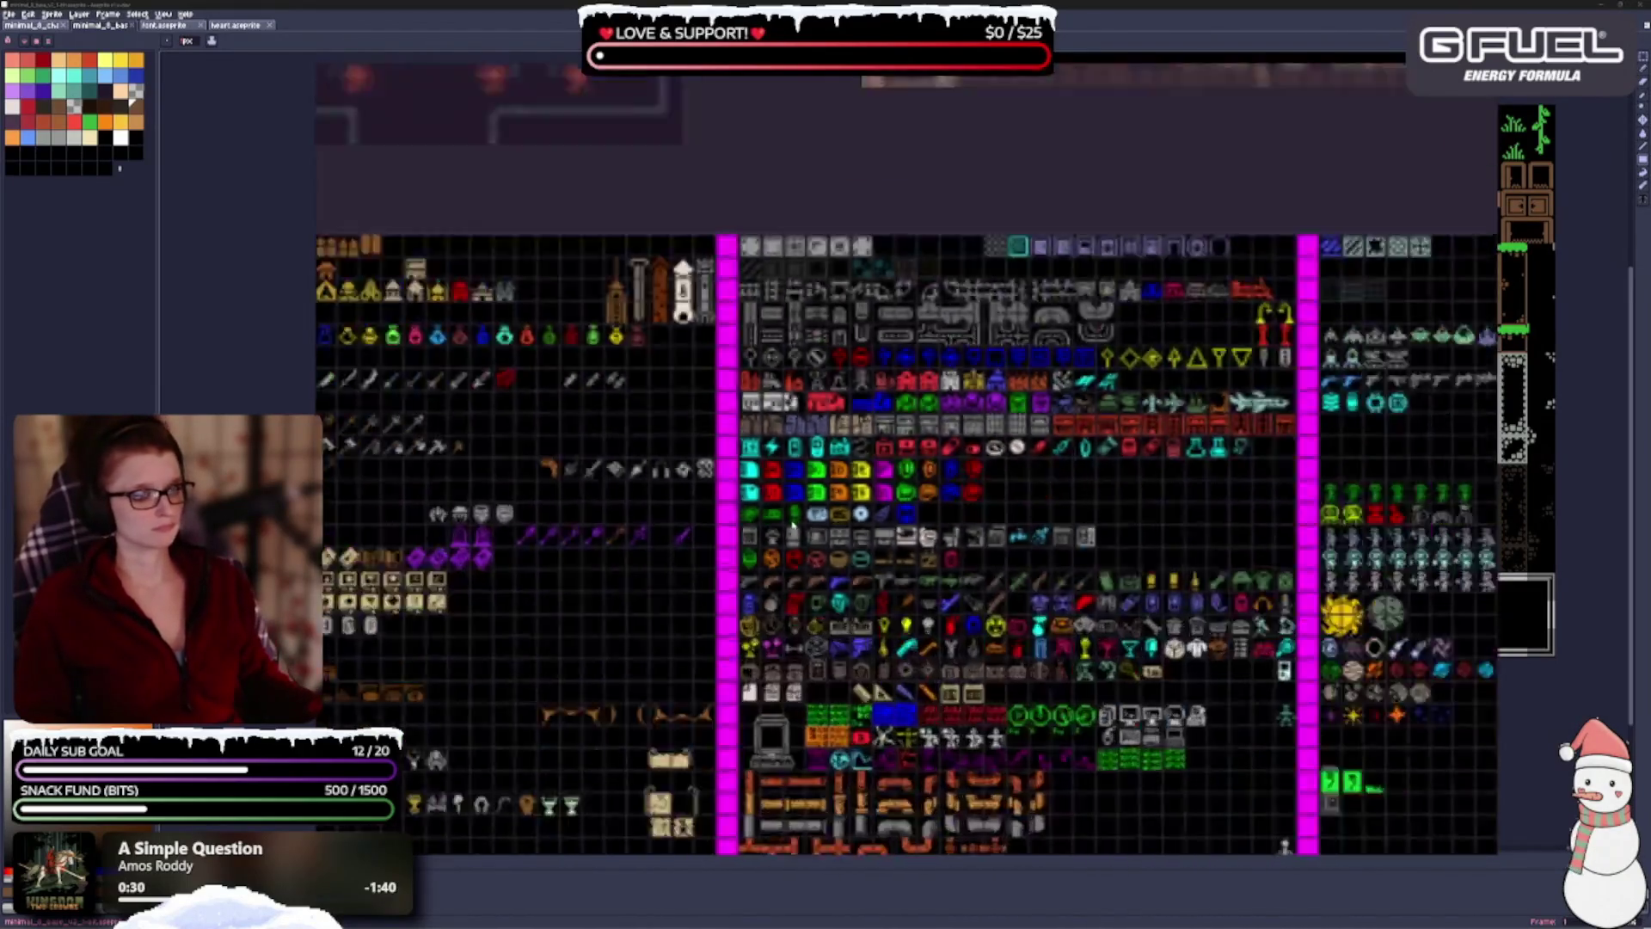
pyautogui.scroll(-1, 766, 636)
pyautogui.scroll(-3, 766, 641)
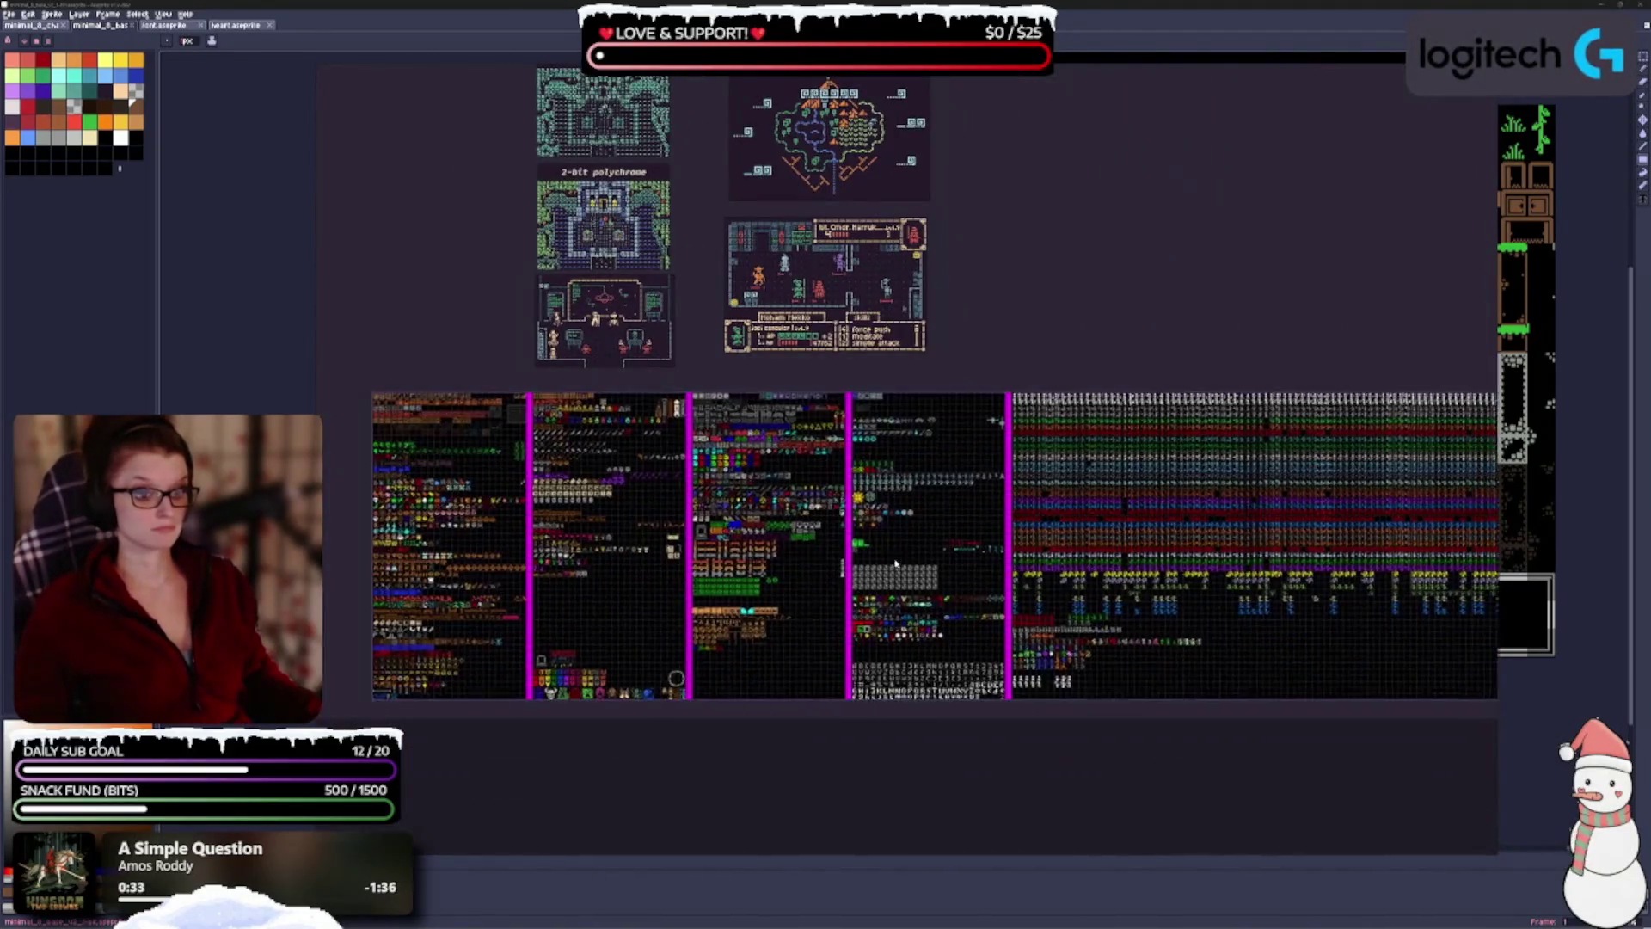
# Step: Align the wide tileset sheet beneath the screenshots and bring up the board's save dialog
pyautogui.moveTo(896, 563); pyautogui.dragTo(1057, 552)
pyautogui.scroll(-3, 1099, 448)
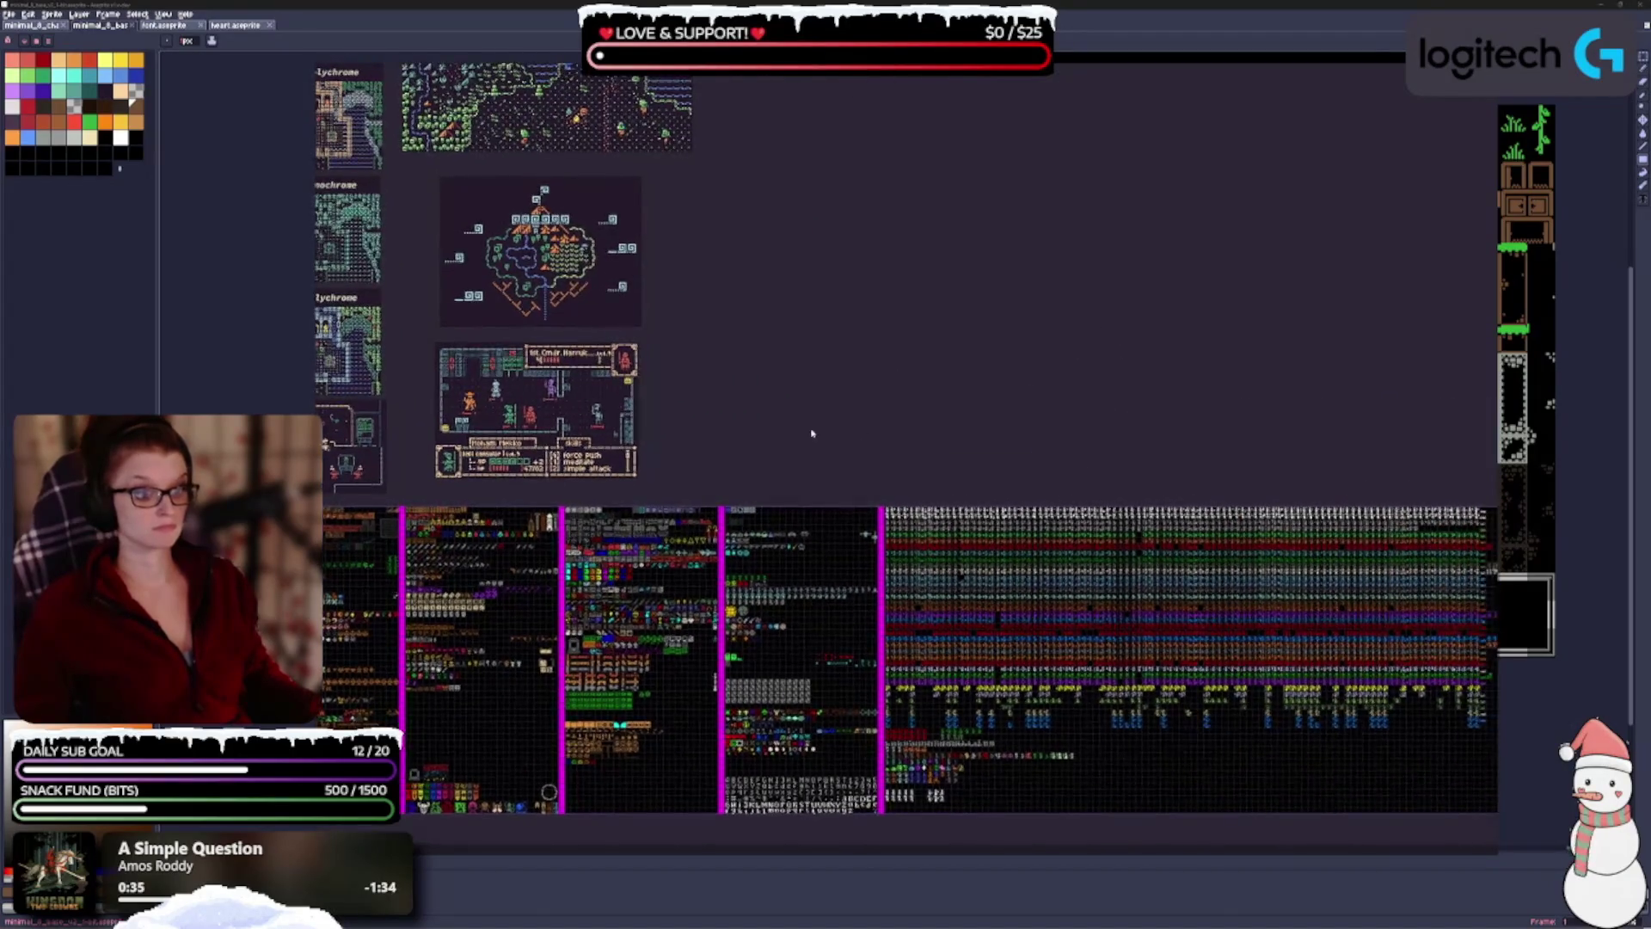
pyautogui.hotkey('ctrl', 's')
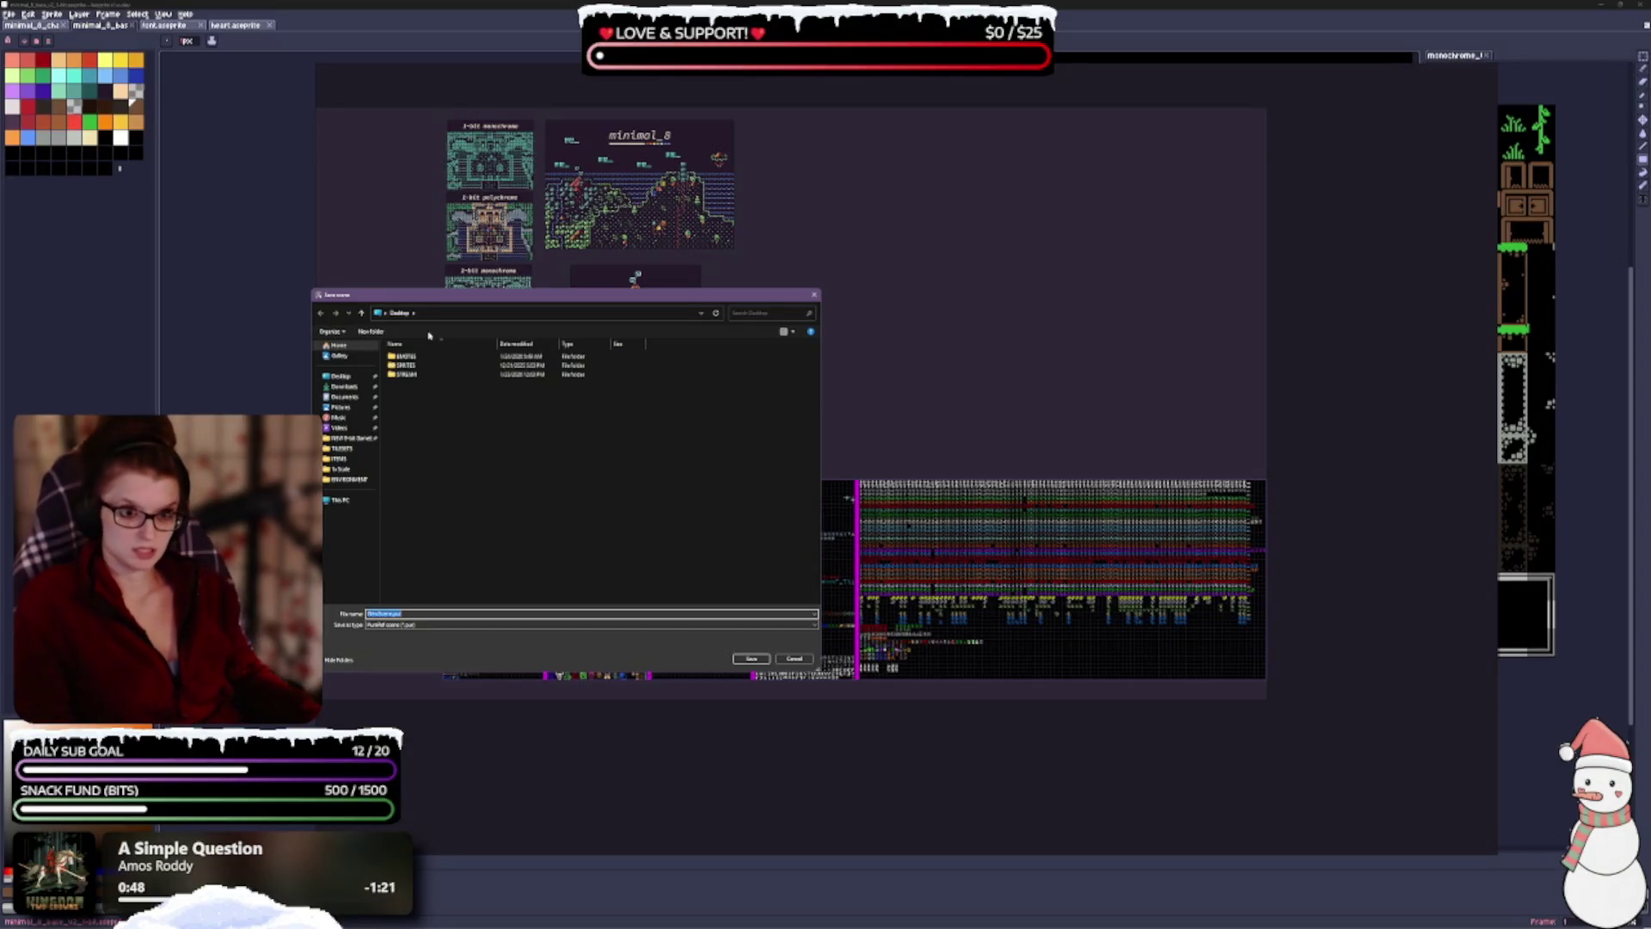
# Step: Close the save dialog, save the board with Ctrl+S, and drag in the colourful tileset image
pyautogui.press('Escape')
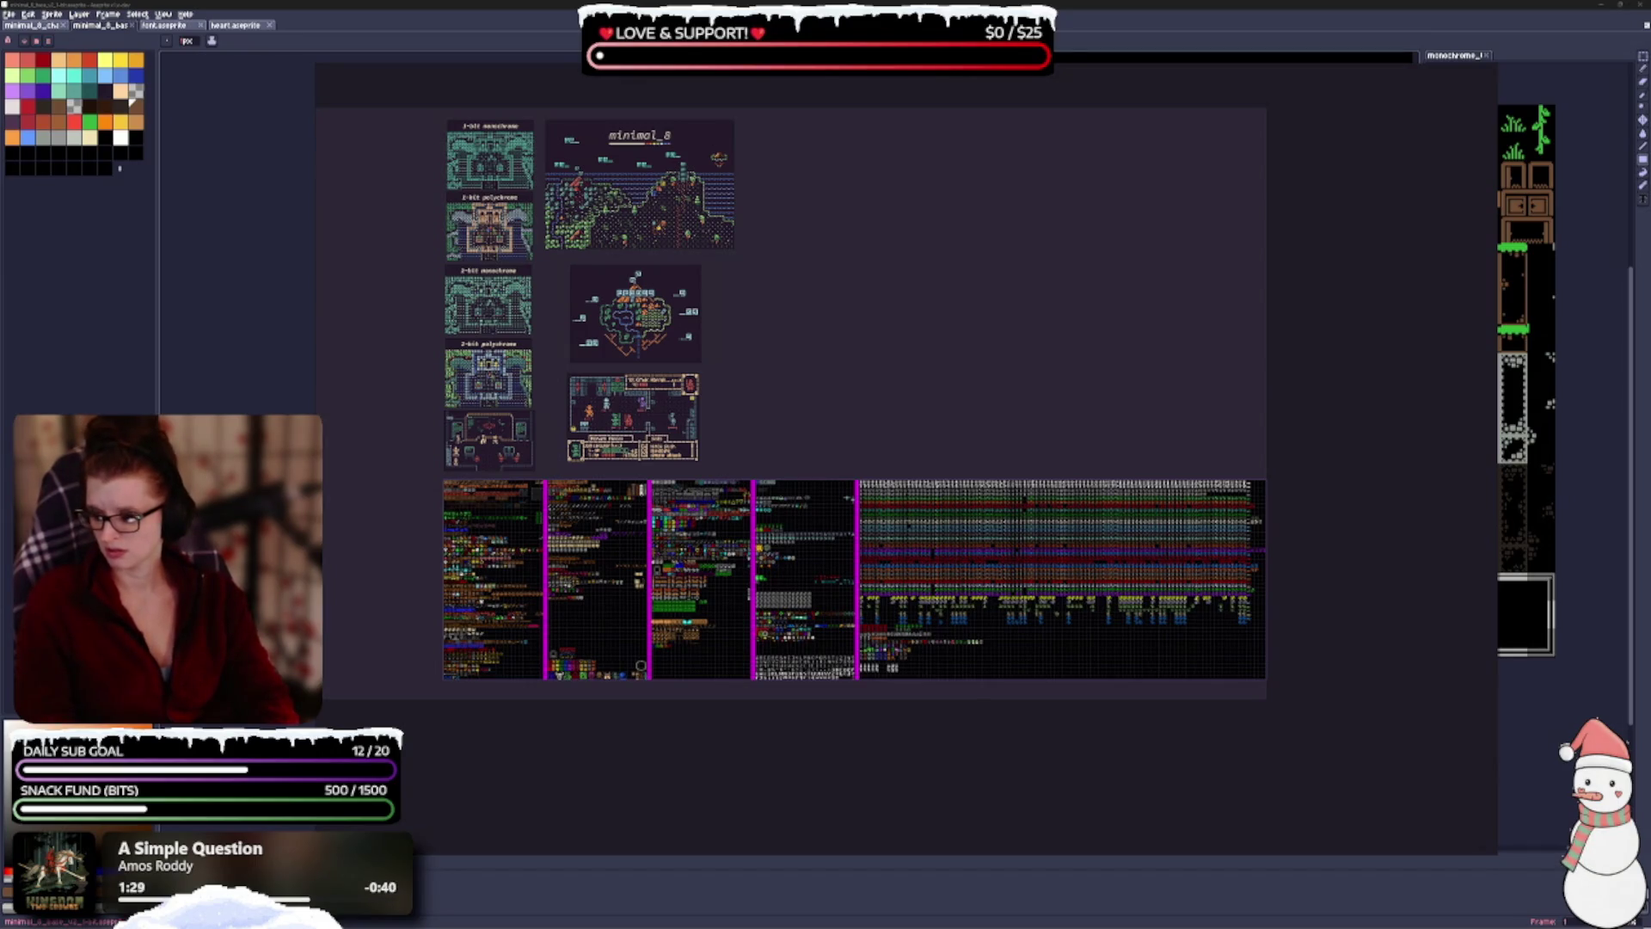
pyautogui.hotkey('ctrl', 's')
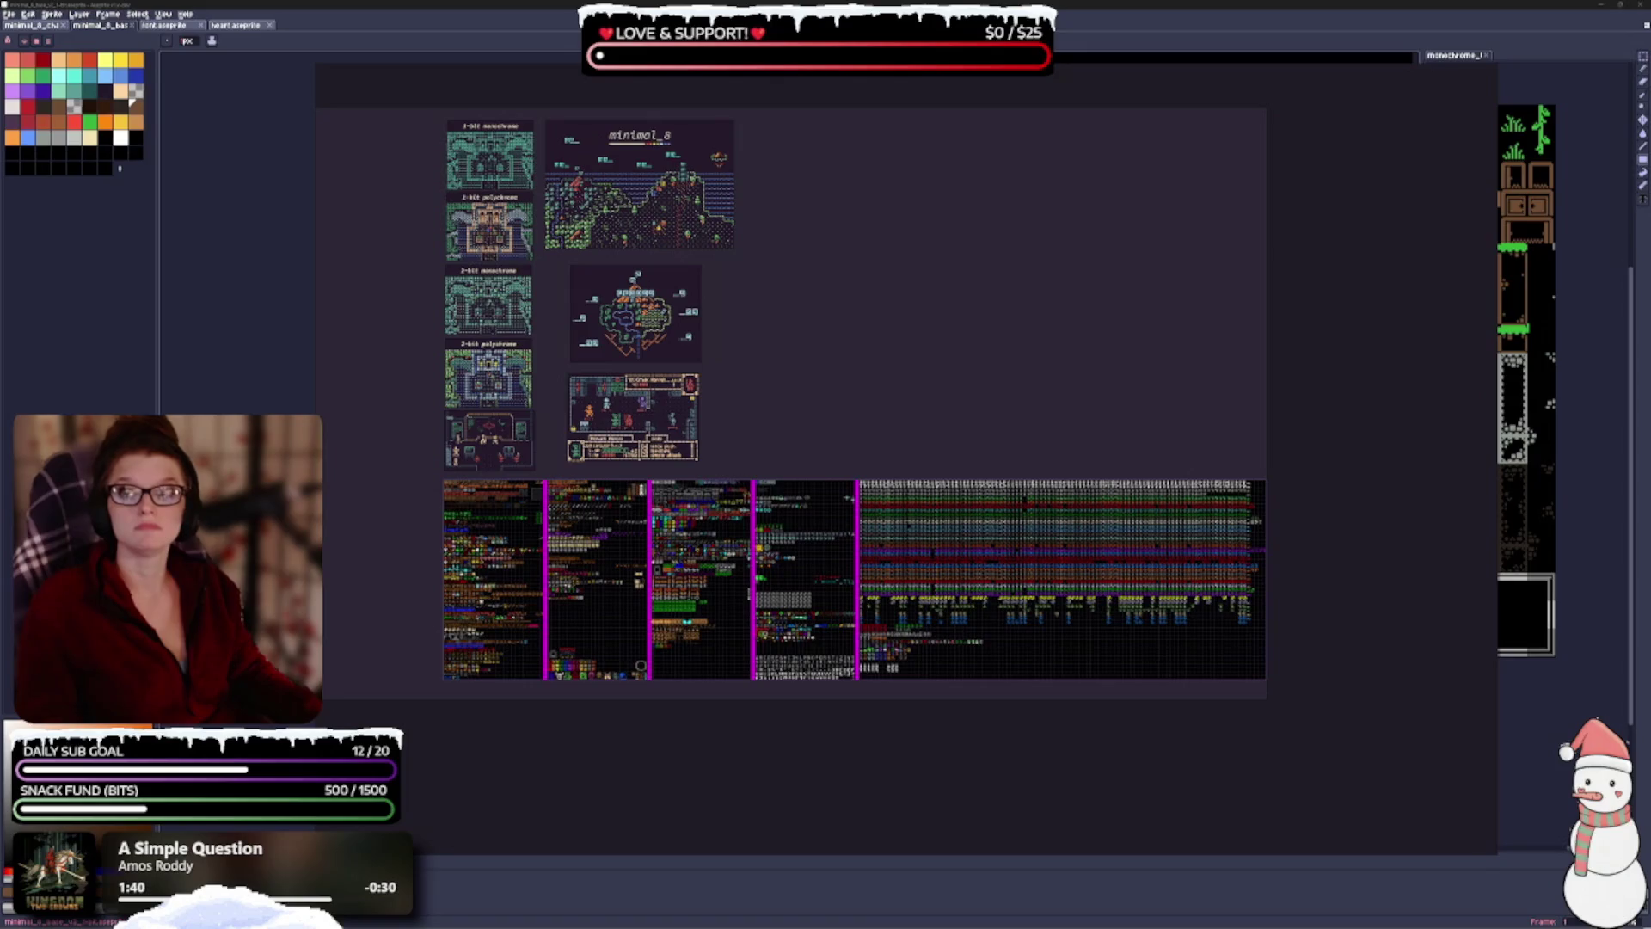
pyautogui.moveTo(1211, 507); pyautogui.dragTo(871, 325)
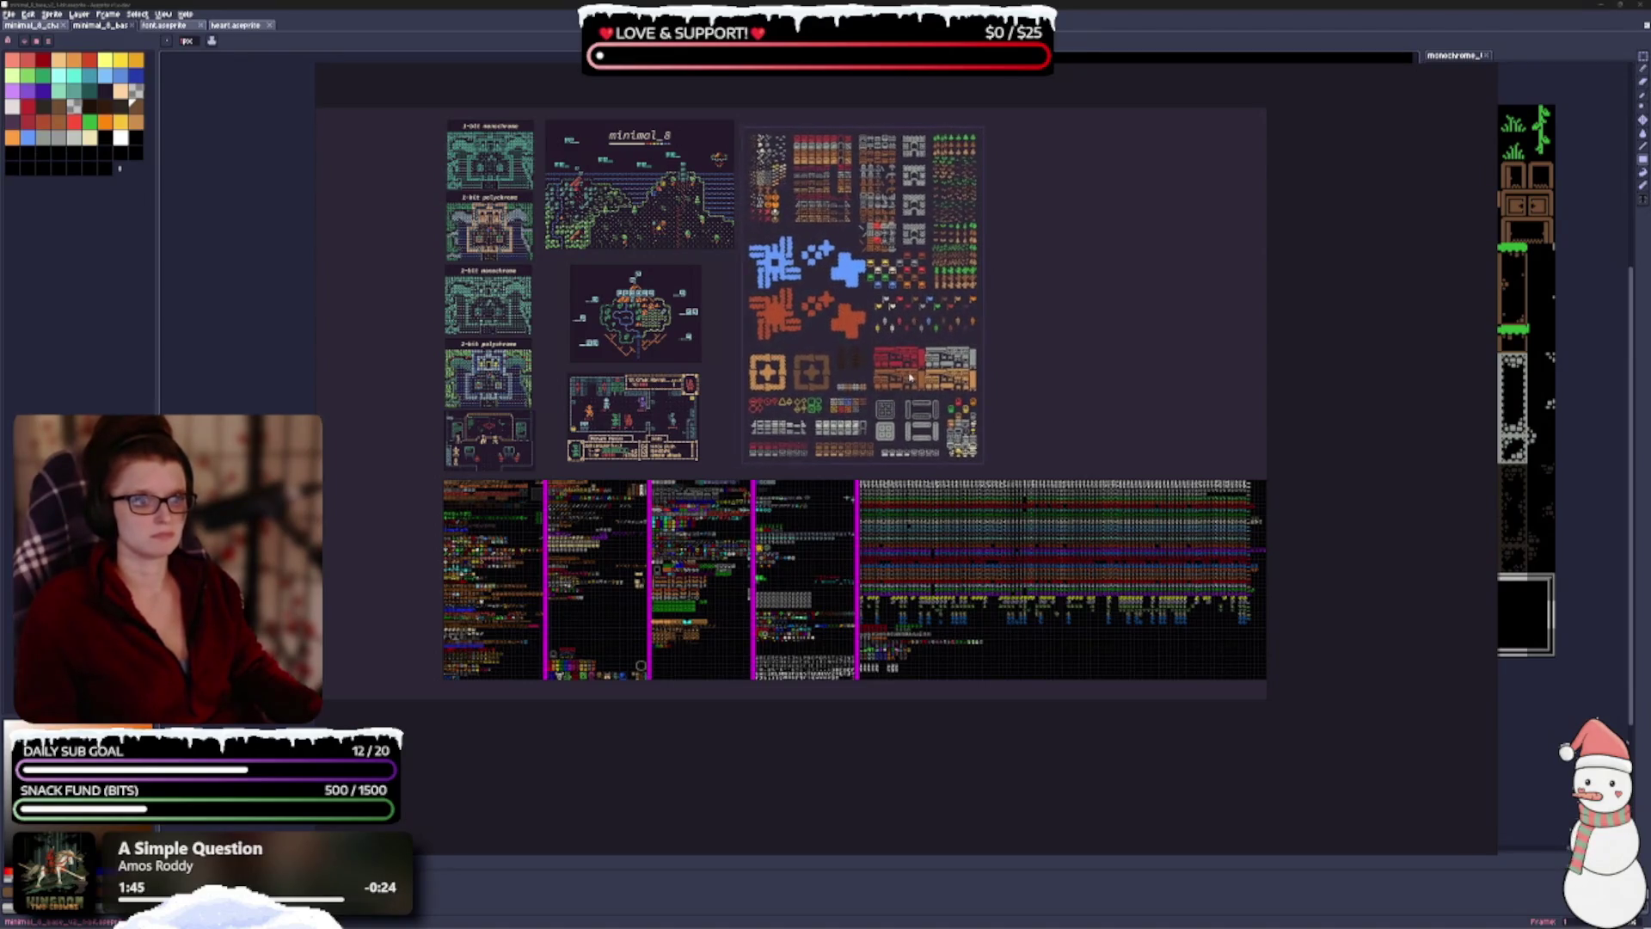
# Step: Pan the board to bring the left-side images back into view
pyautogui.scroll(1, 894, 340)
pyautogui.scroll(3, 895, 343)
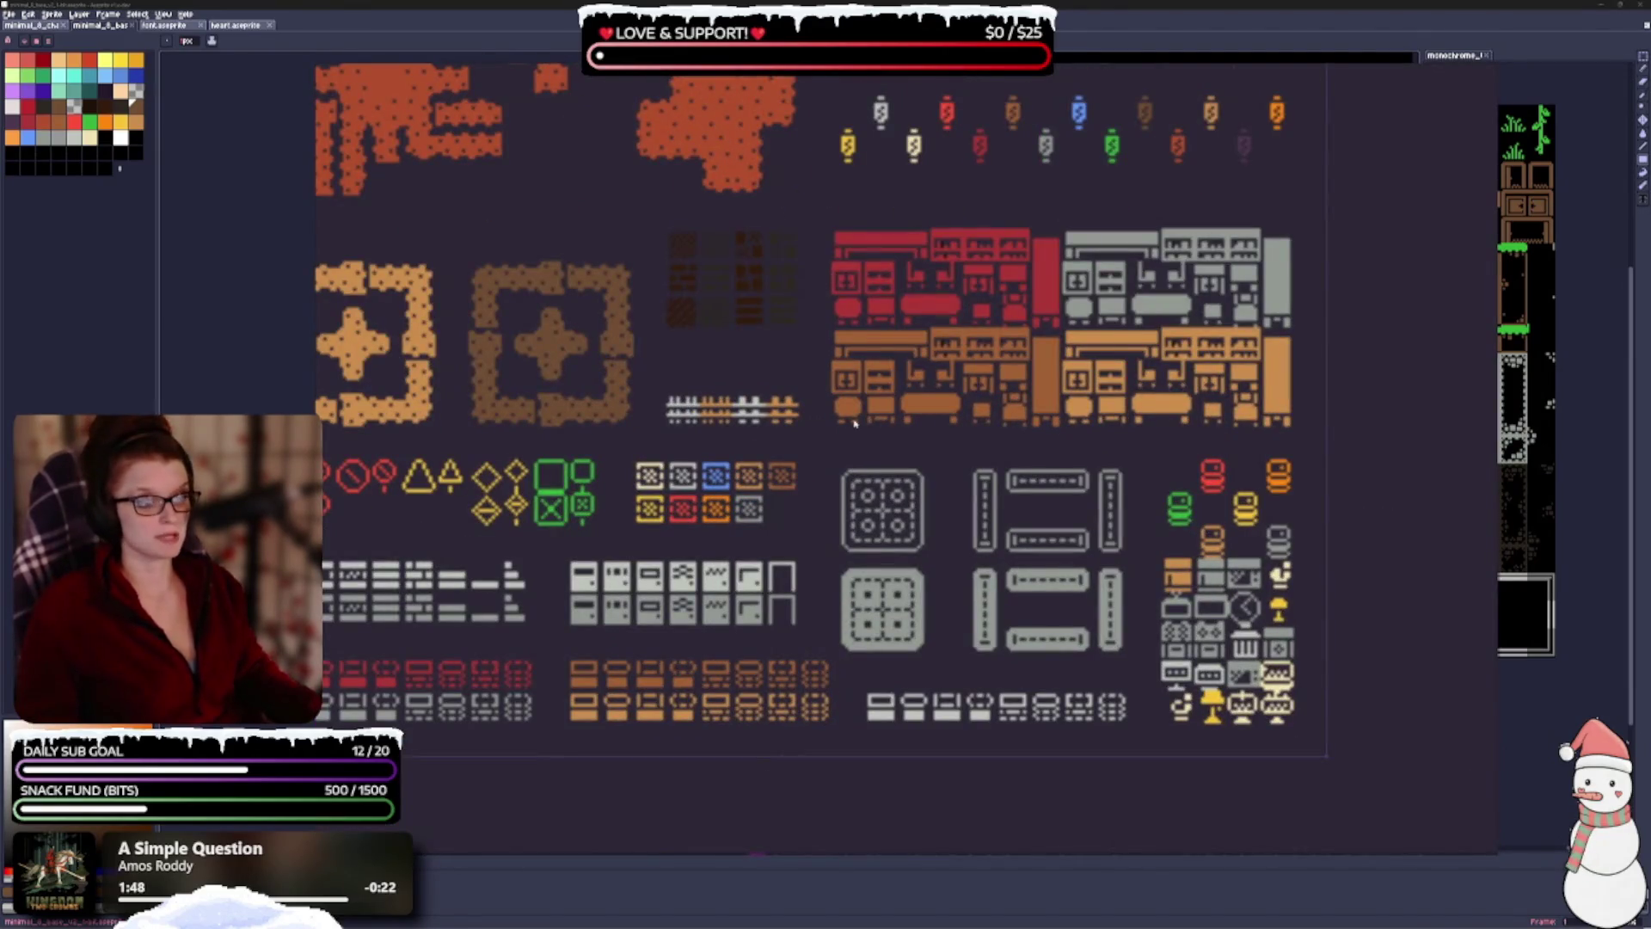
pyautogui.scroll(-1, 853, 446)
pyautogui.scroll(-2, 853, 447)
pyautogui.moveTo(678, 605)
pyautogui.mouseDown()
pyautogui.moveTo(1065, 604)
pyautogui.moveTo(1160, 364)
pyautogui.mouseUp()
# Step: Nudge the view up and left, save the board, and switch to the urizen tileset image
pyautogui.scroll(3, 783, 688)
pyautogui.scroll(-2, 787, 662)
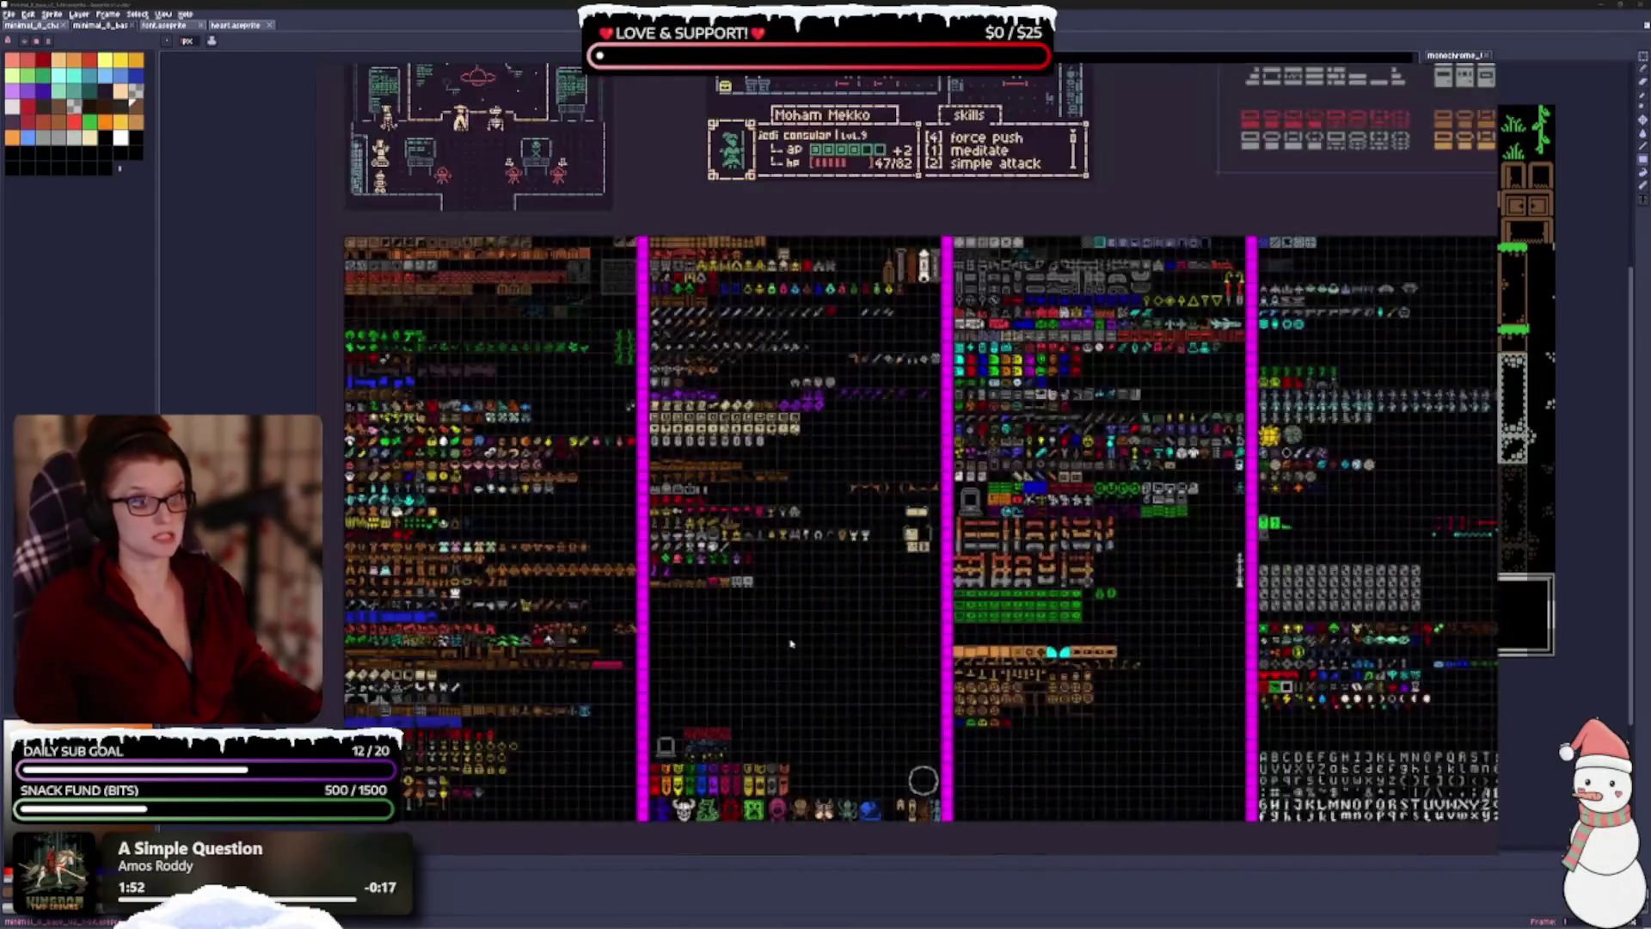
pyautogui.scroll(-2, 791, 654)
pyautogui.moveTo(983, 727)
pyautogui.mouseDown()
pyautogui.moveTo(947, 714)
pyautogui.moveTo(933, 679)
pyautogui.mouseUp()
pyautogui.hotkey('ctrl', 's')
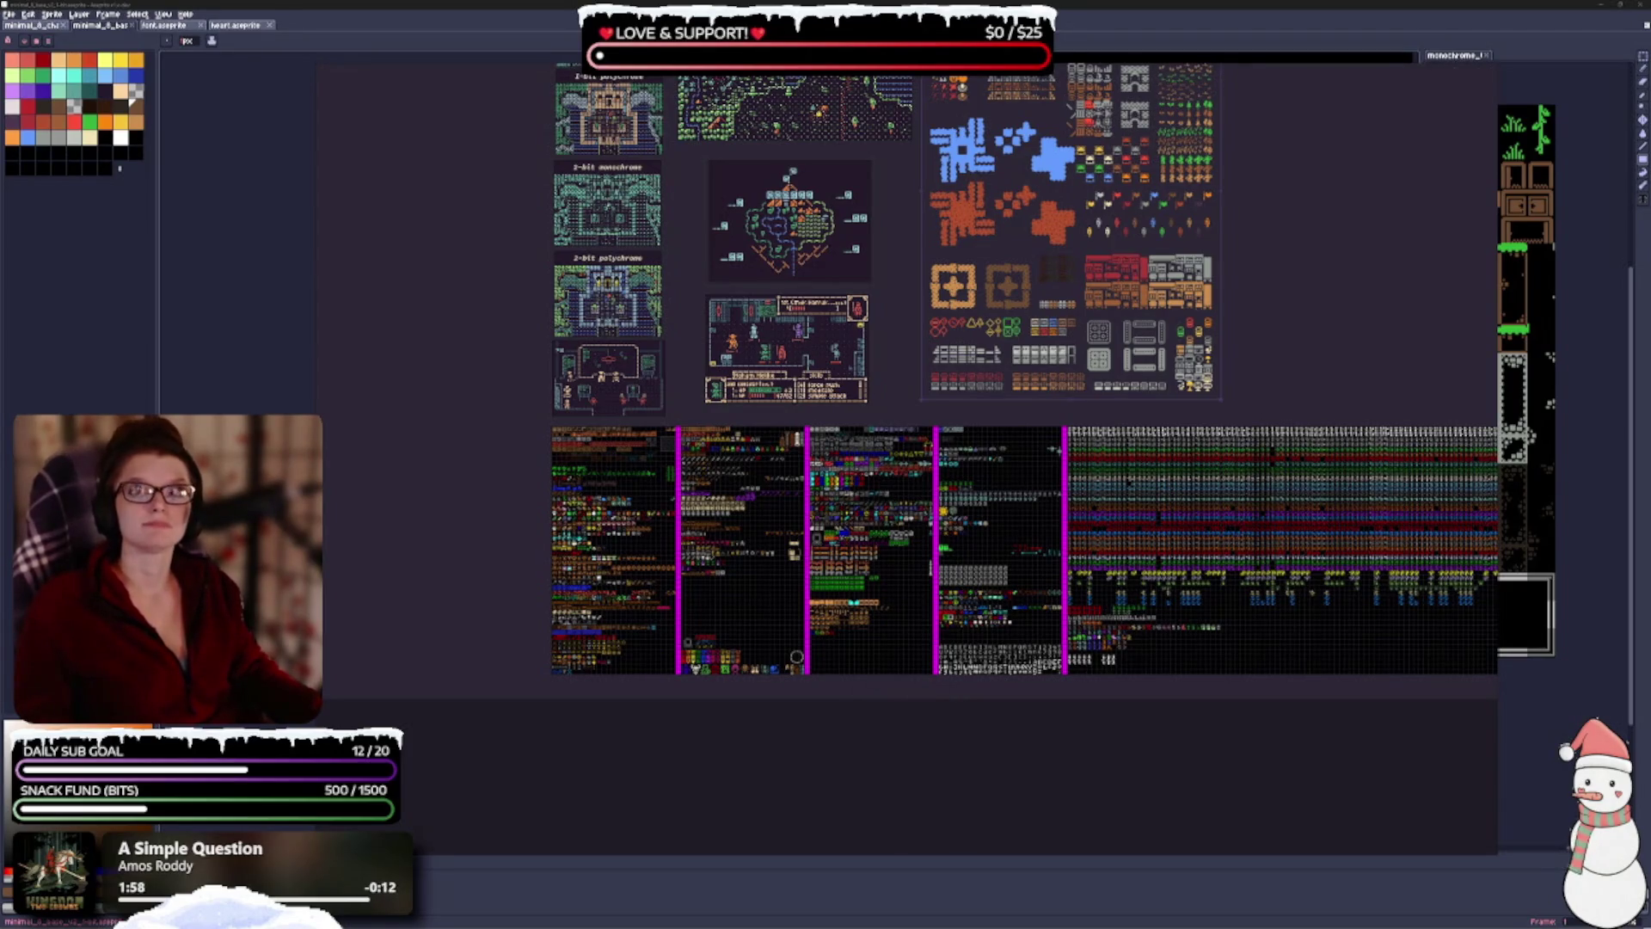
pyautogui.hotkey('alt', 'Tab')
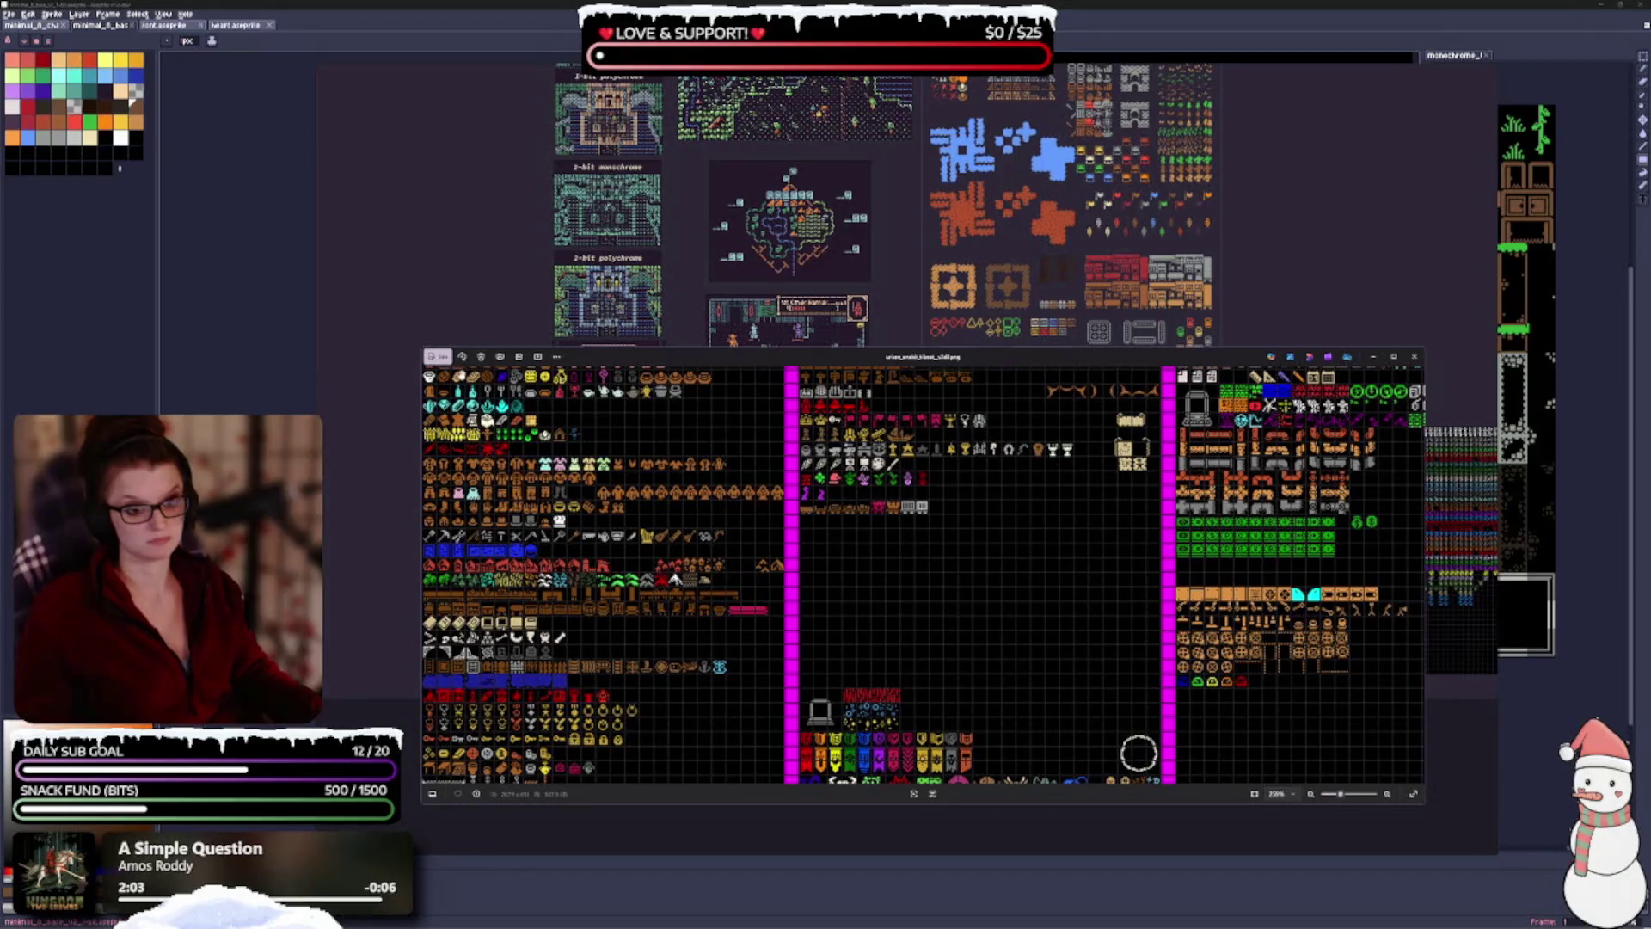
# Step: Crop the urizen sheet to its leftmost block, ending the frame at the first magenta divider
pyautogui.click(438, 358)
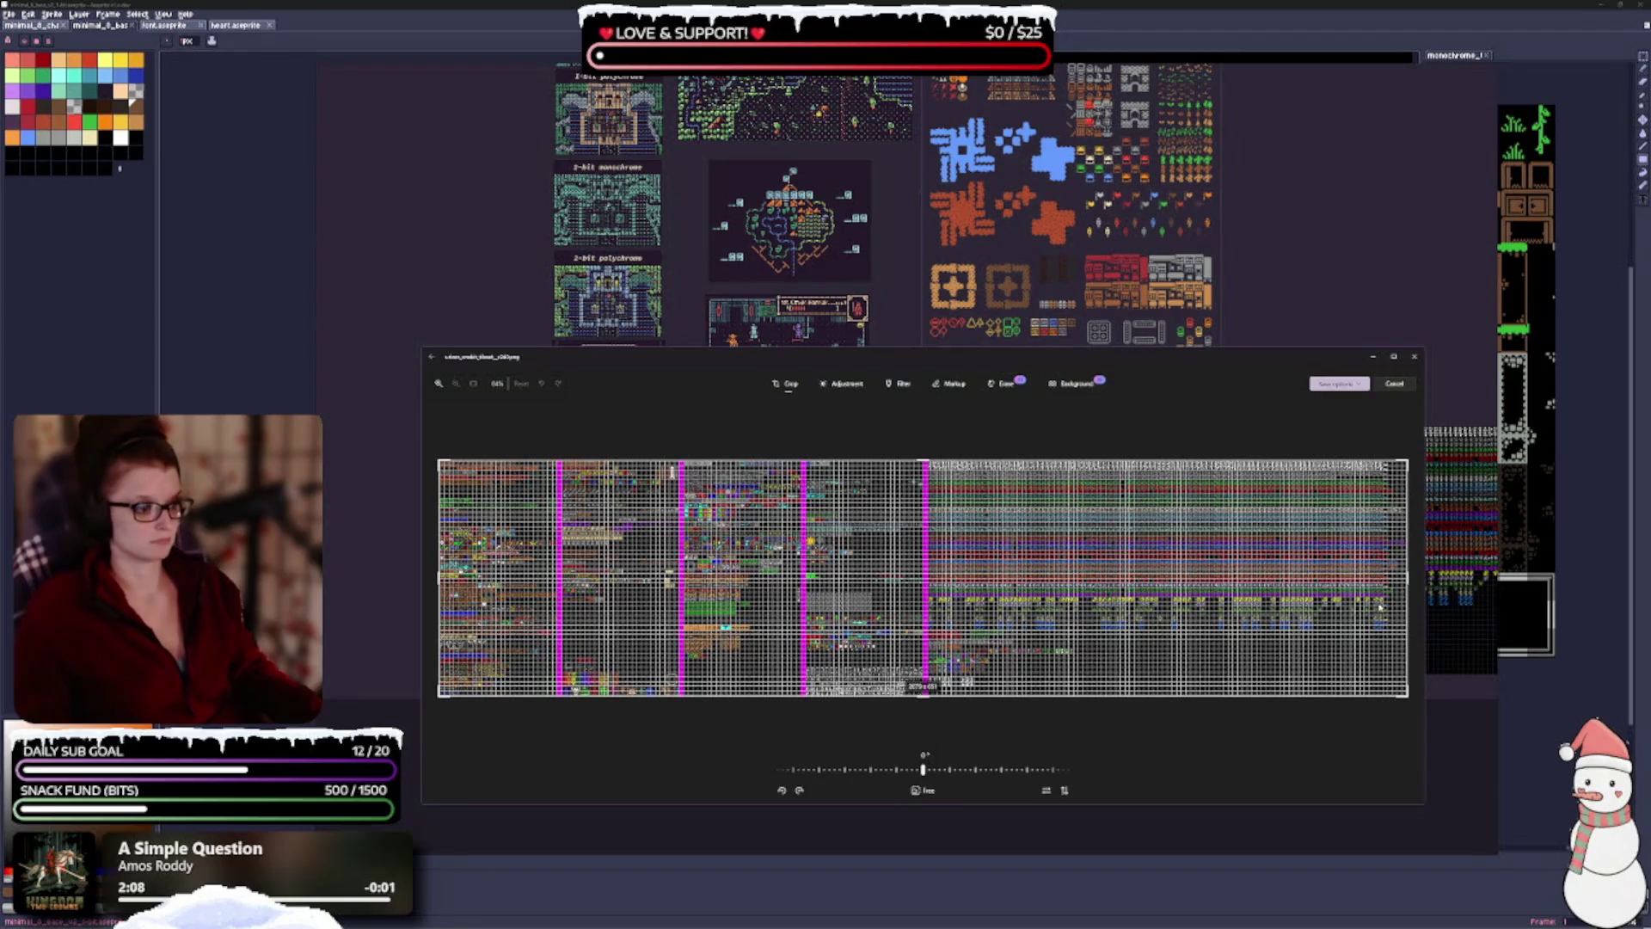
pyautogui.moveTo(1398, 583)
pyautogui.mouseDown()
pyautogui.moveTo(543, 608)
pyautogui.moveTo(557, 608)
pyautogui.mouseUp()
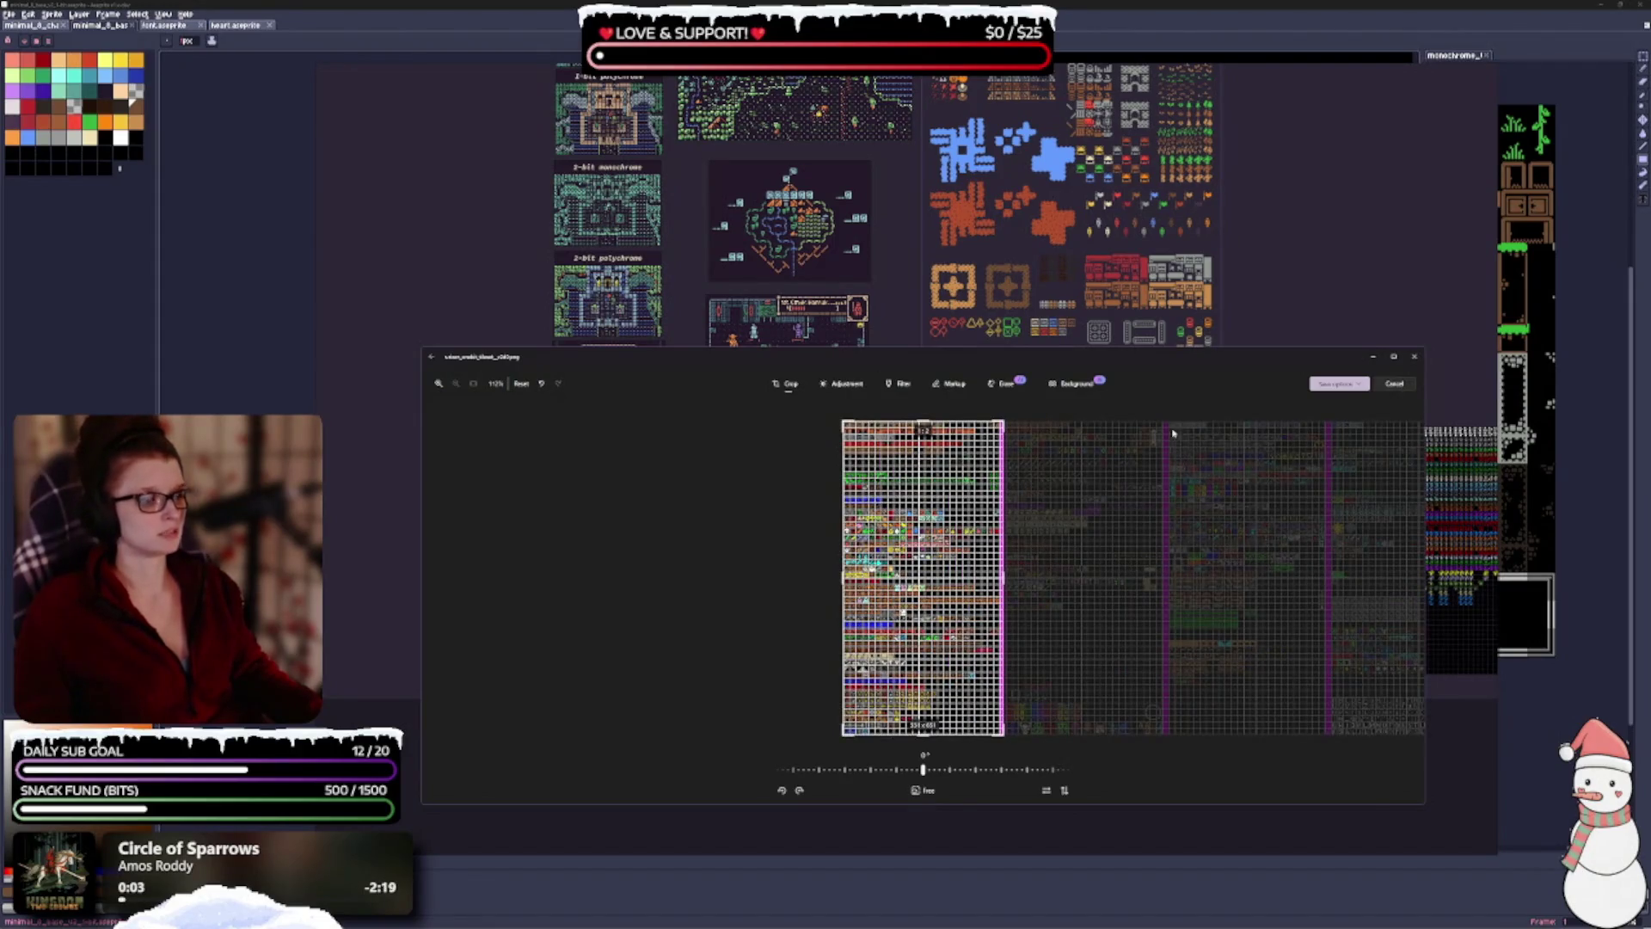
pyautogui.click(1393, 356)
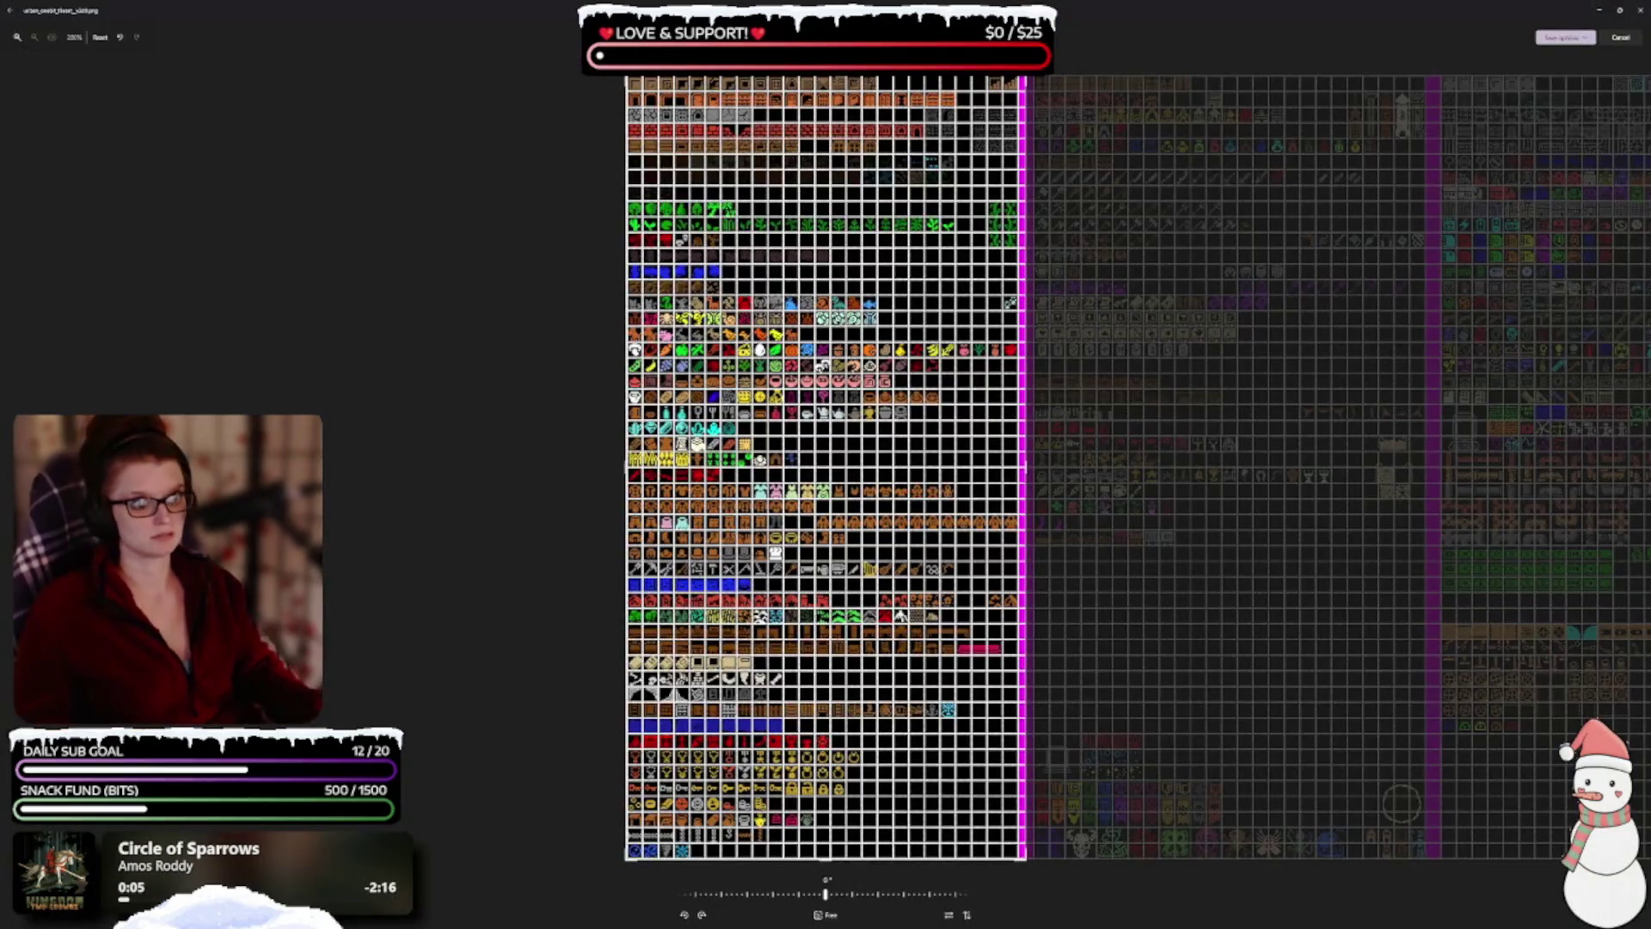
pyautogui.moveTo(1019, 503); pyautogui.dragTo(1018, 469)
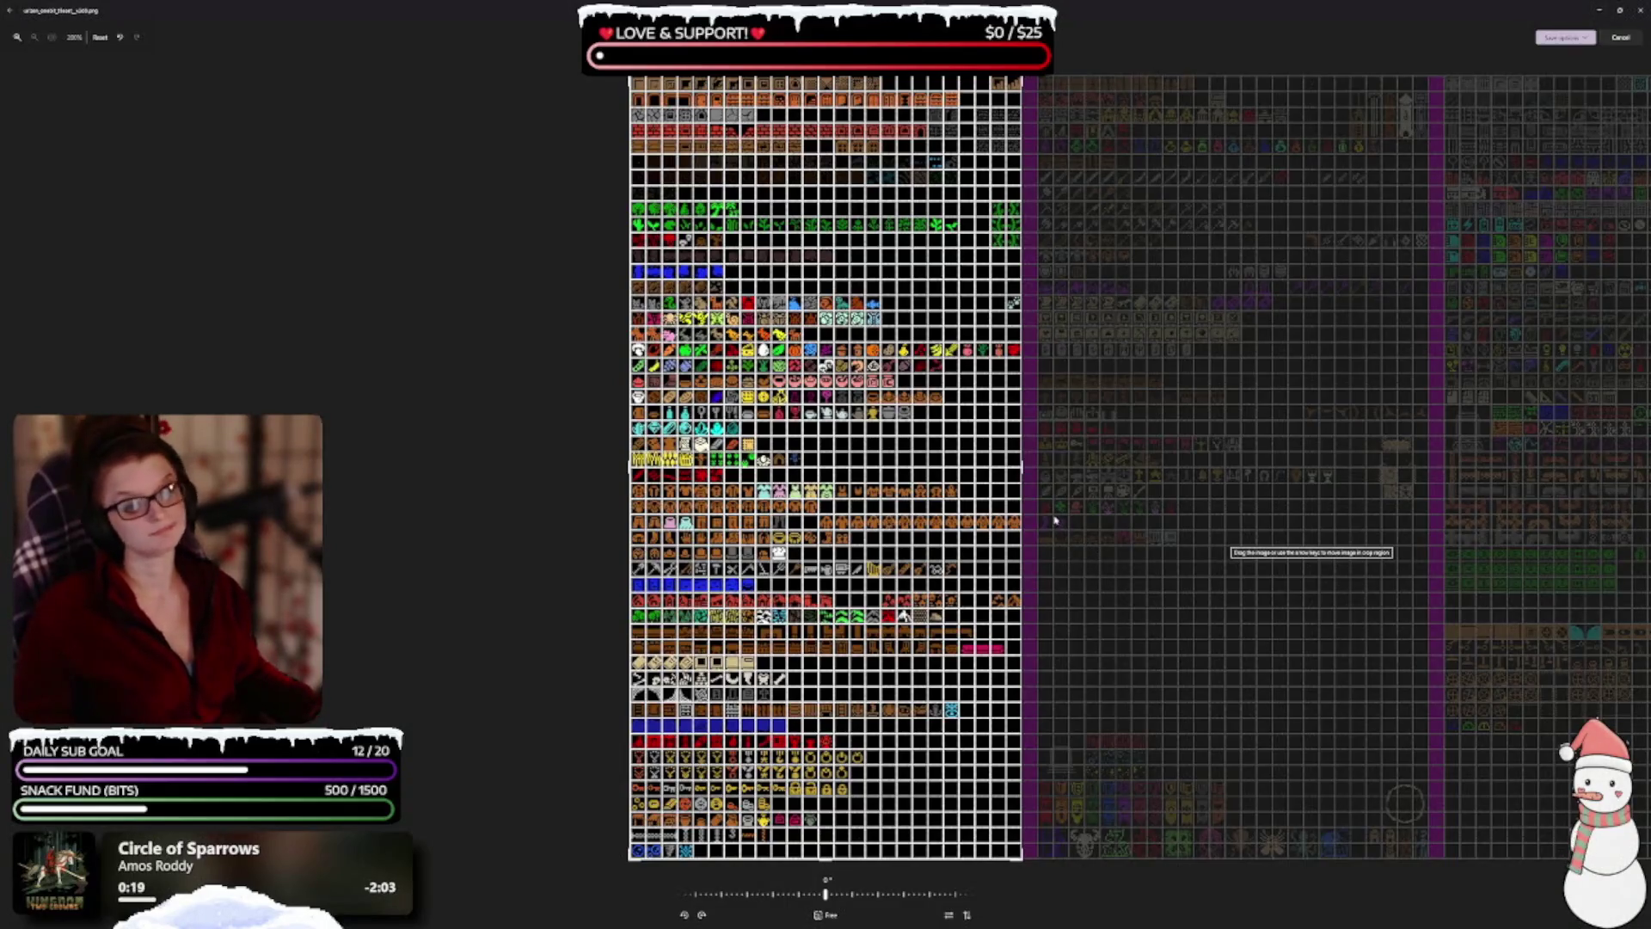
pyautogui.click(1565, 37)
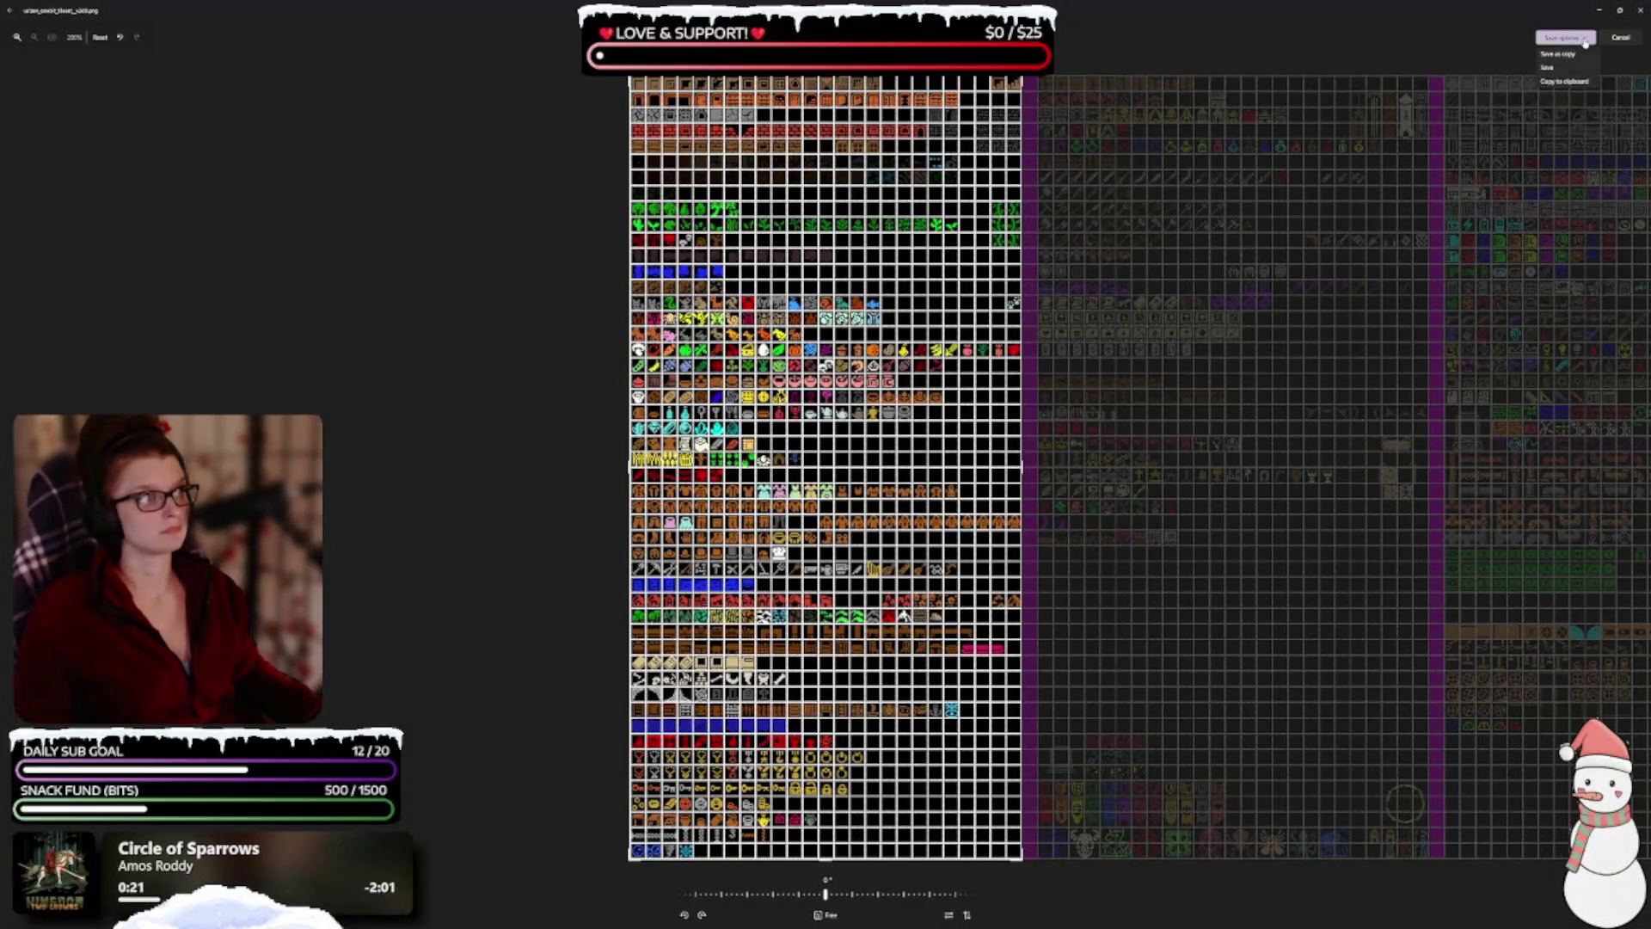
# Step: Save the crop as a copy, browsing to Godot > tiny-totes > ART > ENVIRONMENT > TILESETS
pyautogui.click(1566, 55)
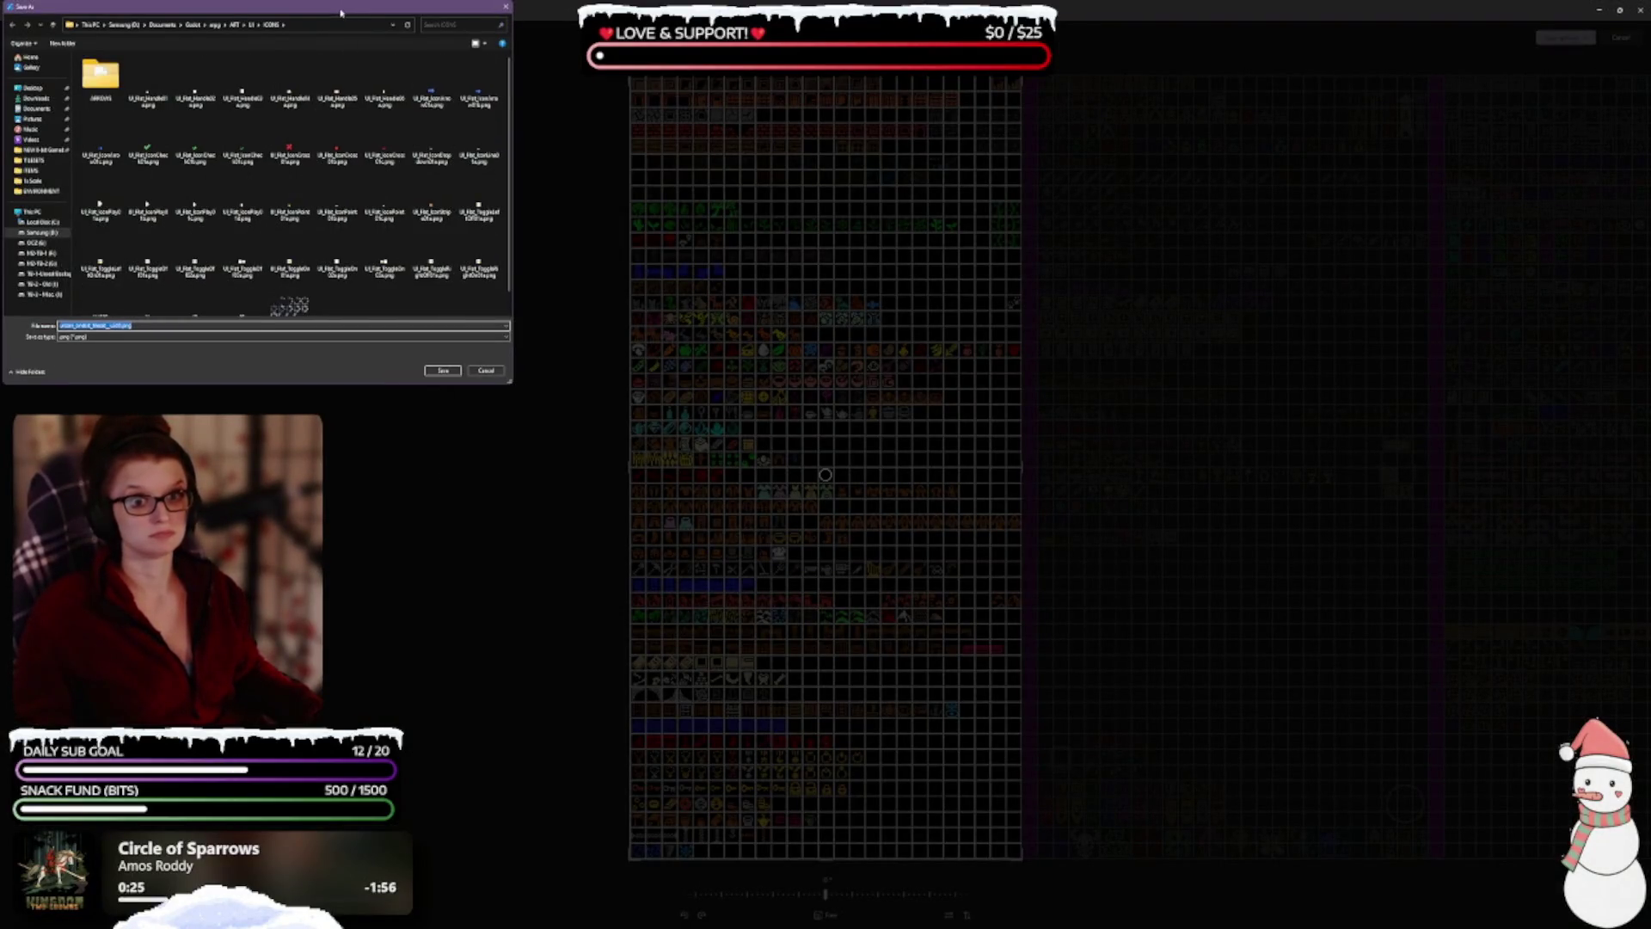
pyautogui.moveTo(342, 12); pyautogui.dragTo(511, 378)
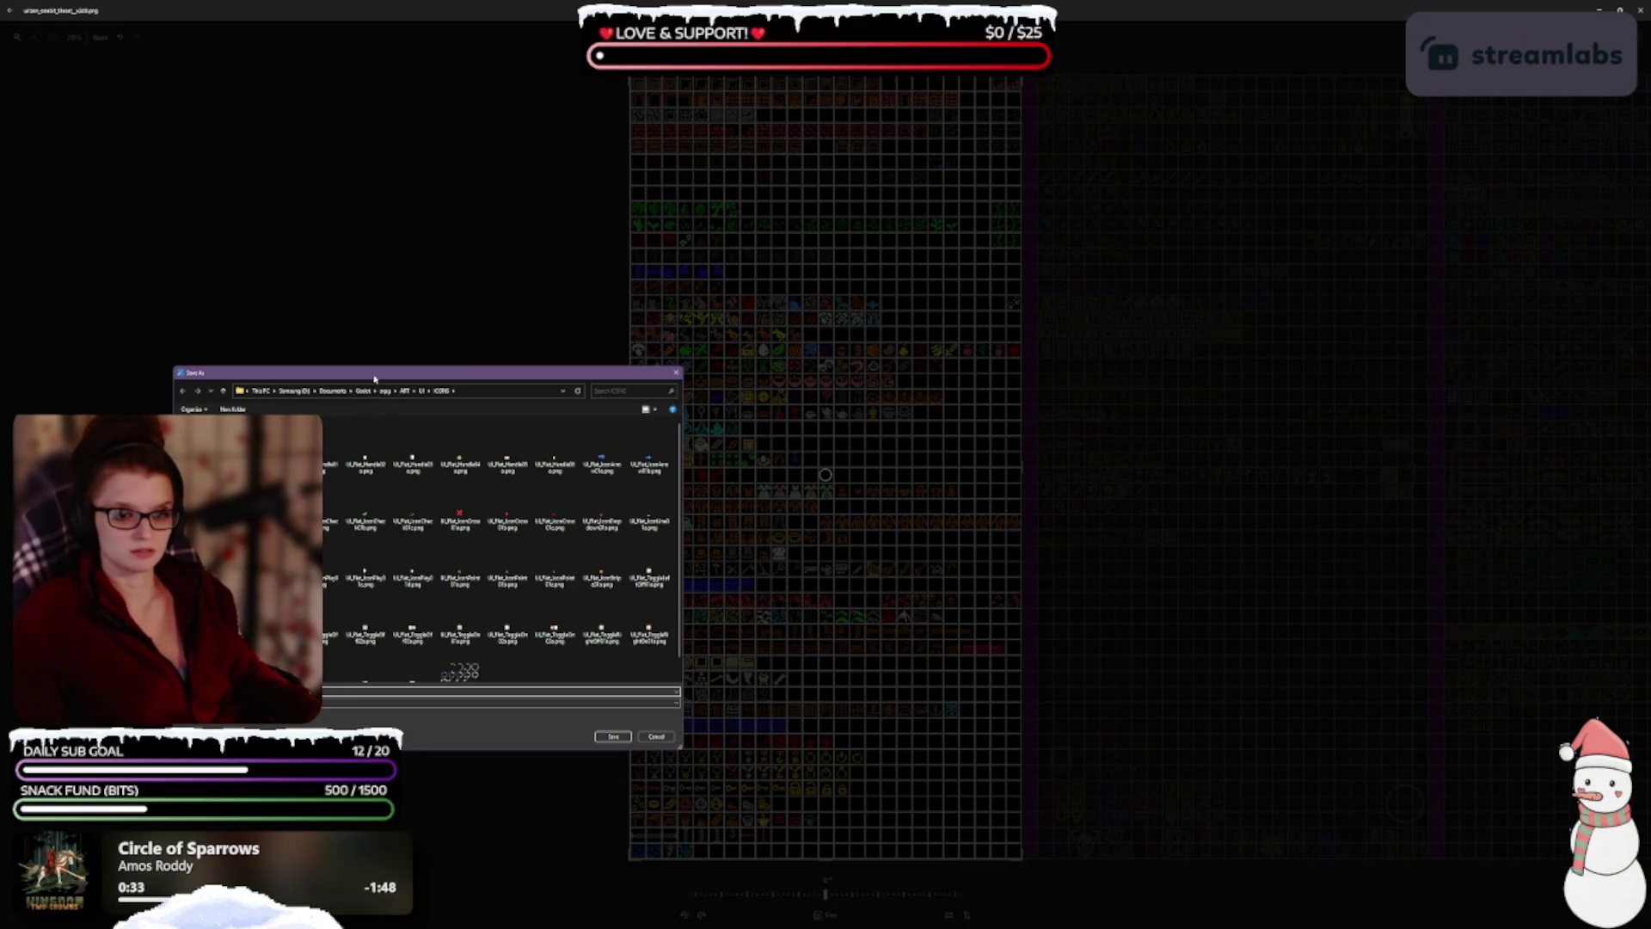
pyautogui.click(357, 396)
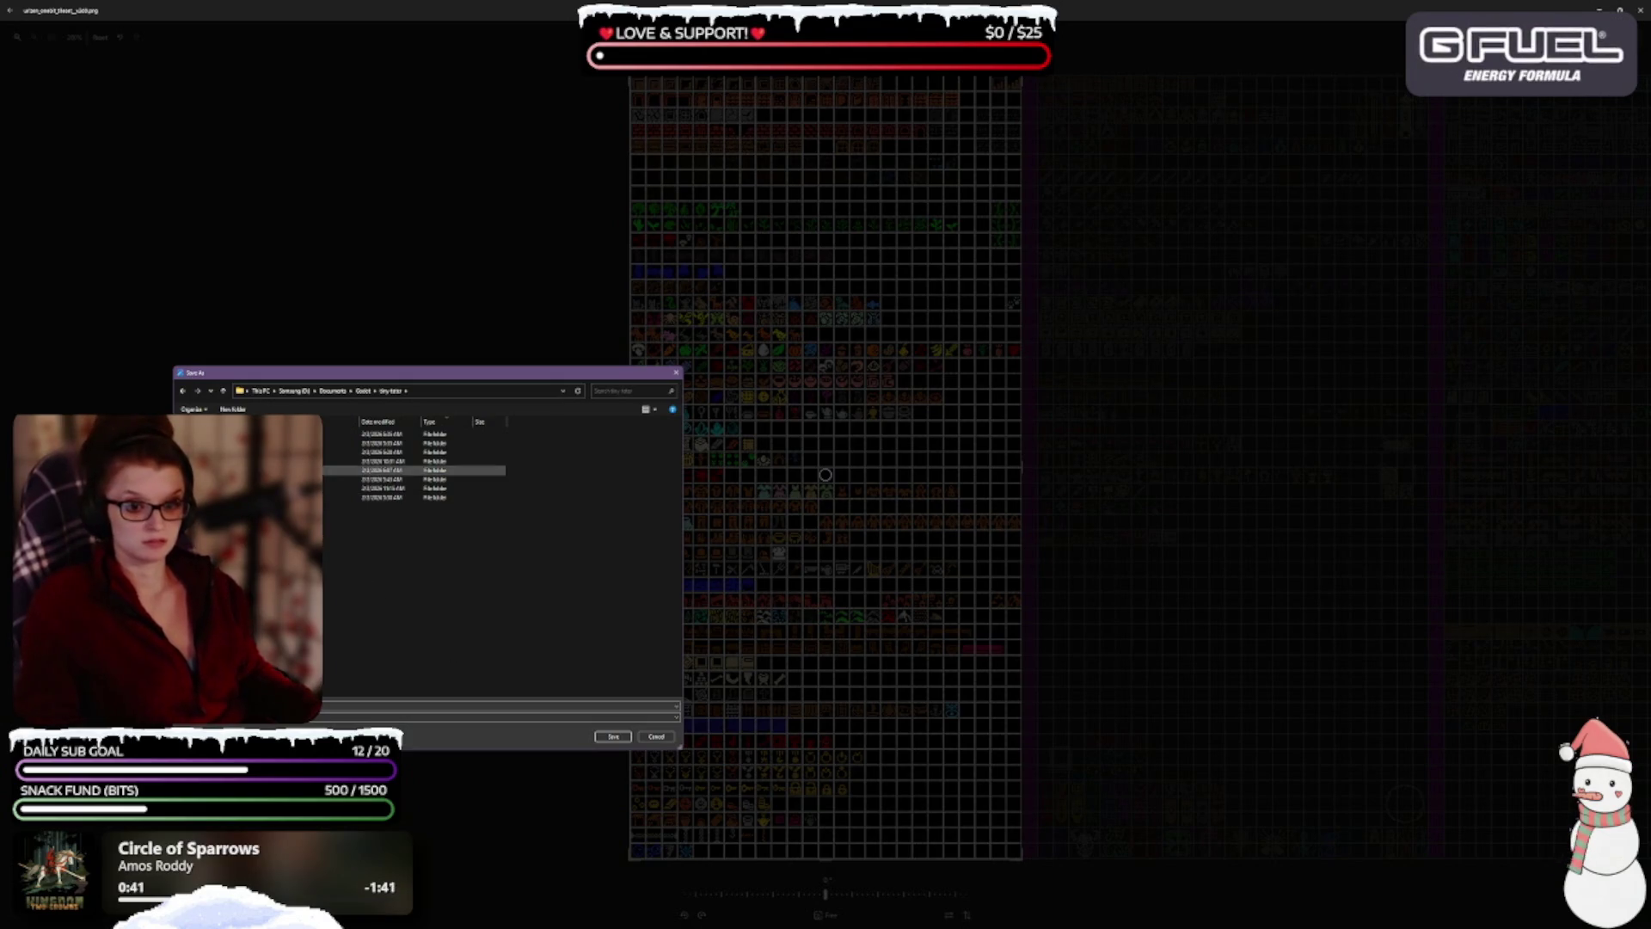
pyautogui.doubleClick(275, 443)
pyautogui.doubleClick(293, 479)
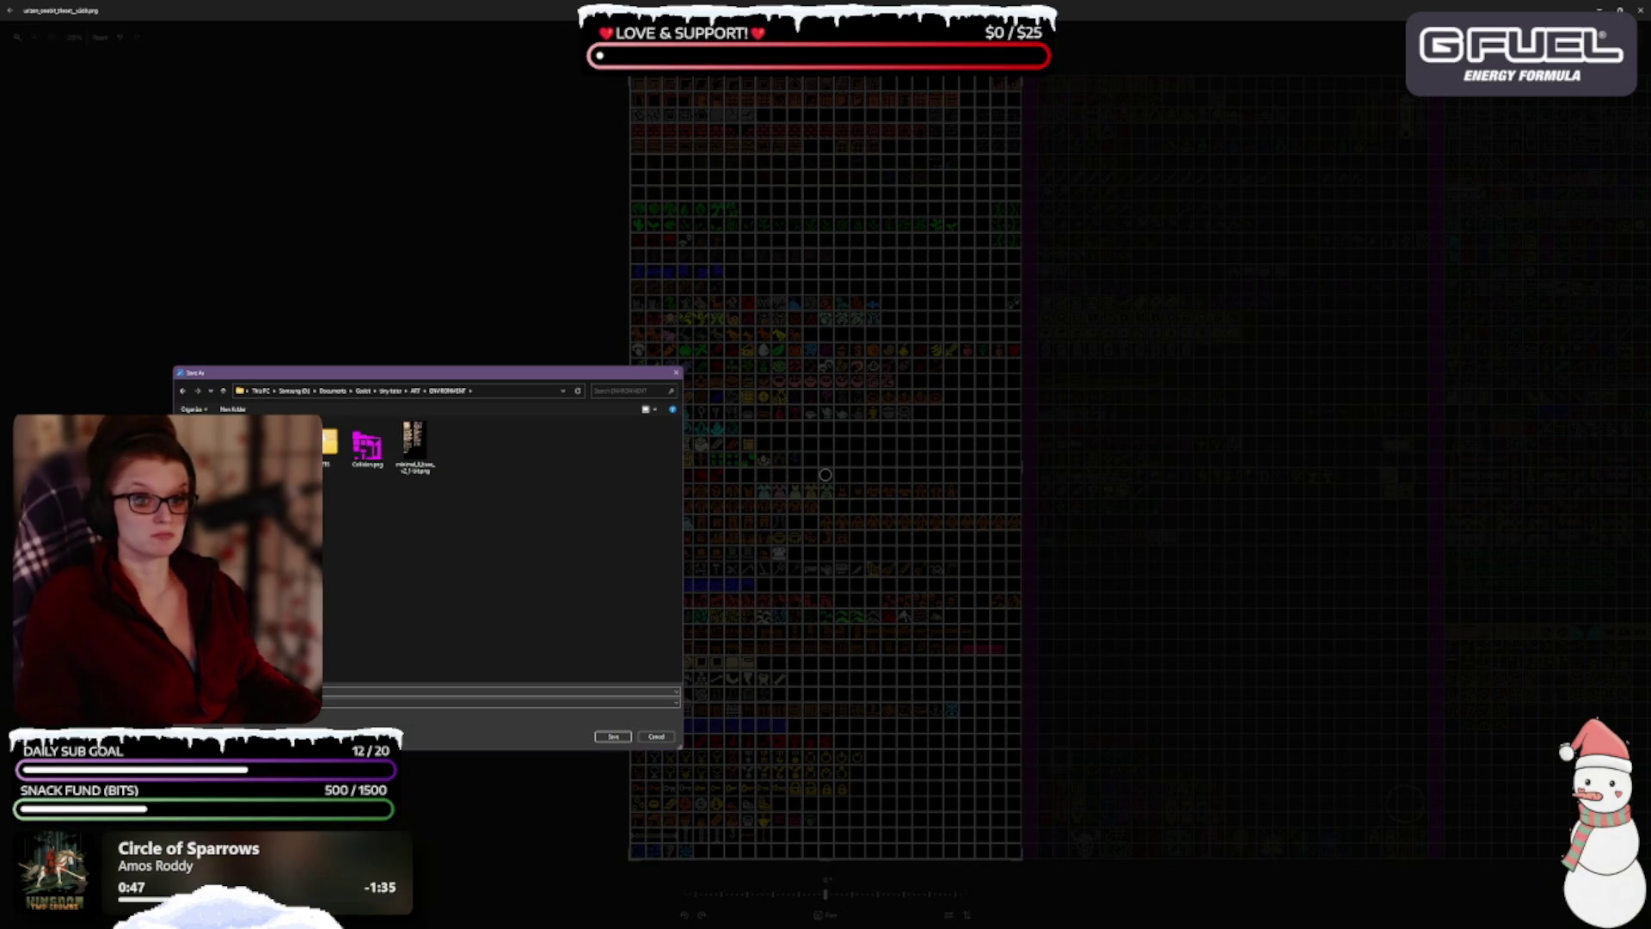
pyautogui.doubleClick(329, 443)
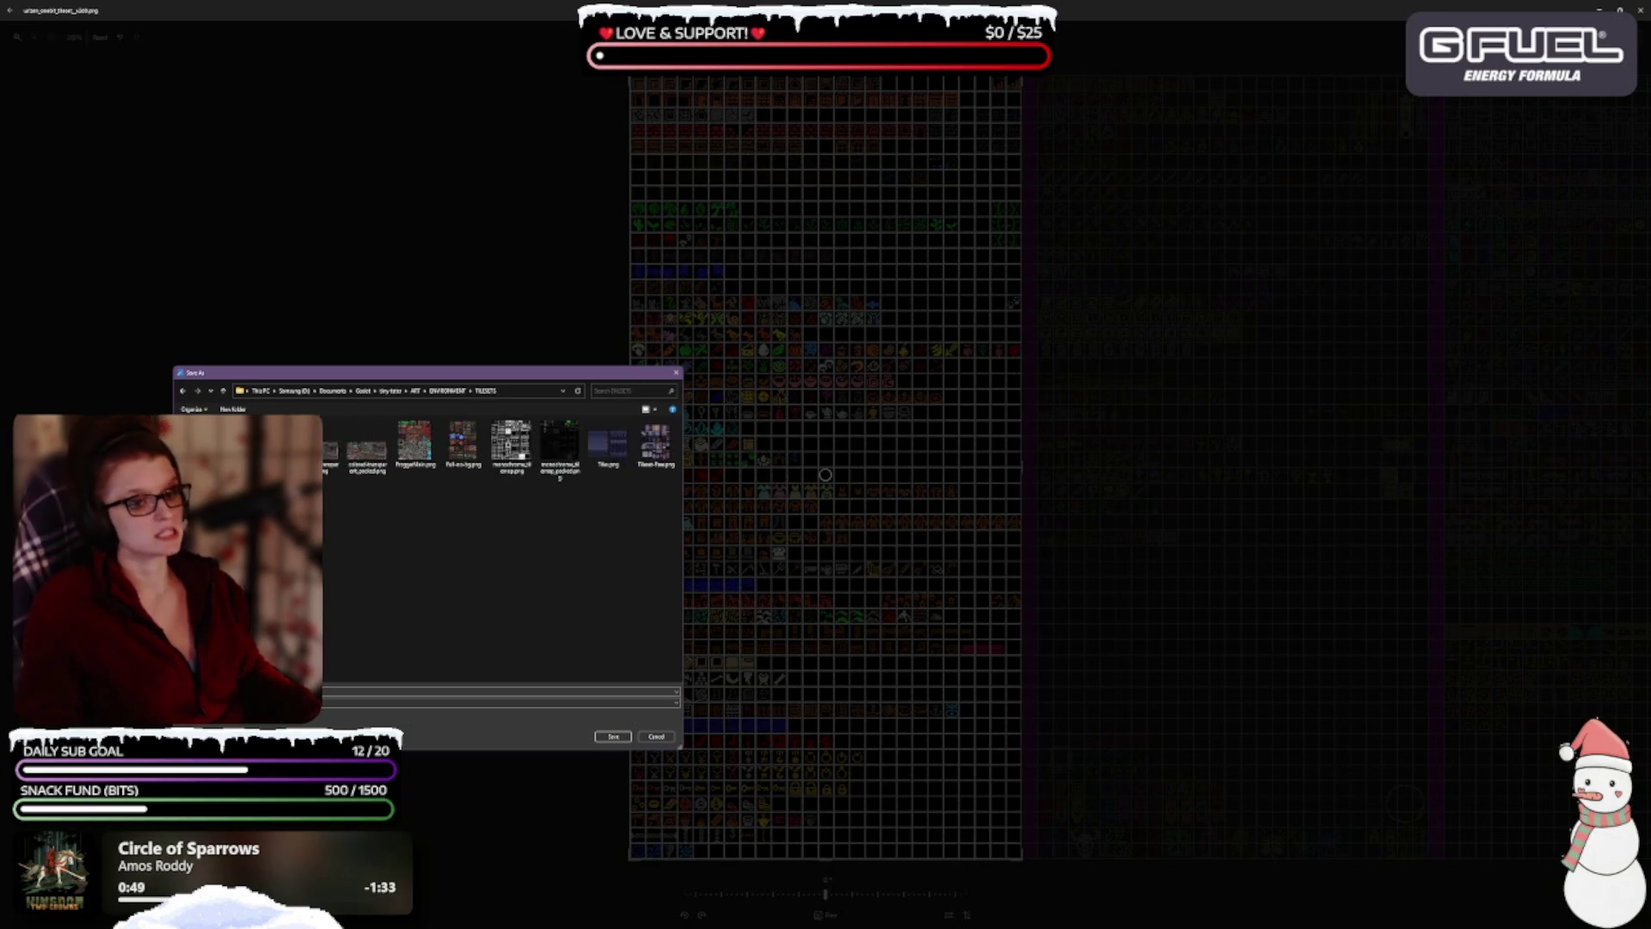
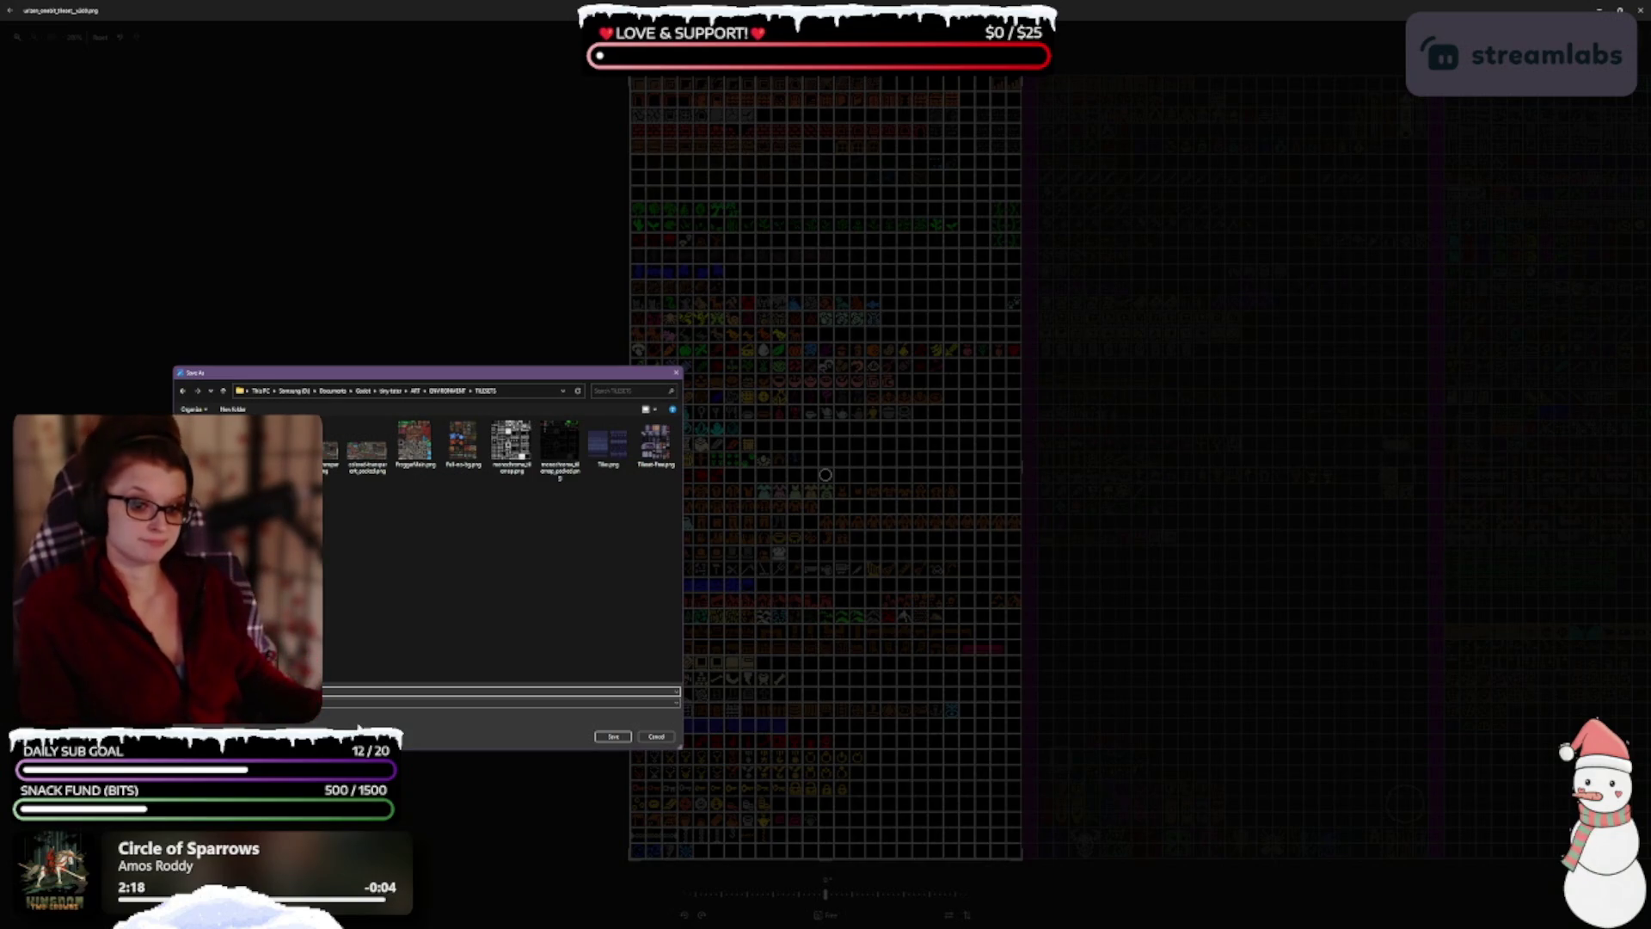
# Step: Save the cropped tileset image and restore Photos to a smaller window
pyautogui.click(613, 738)
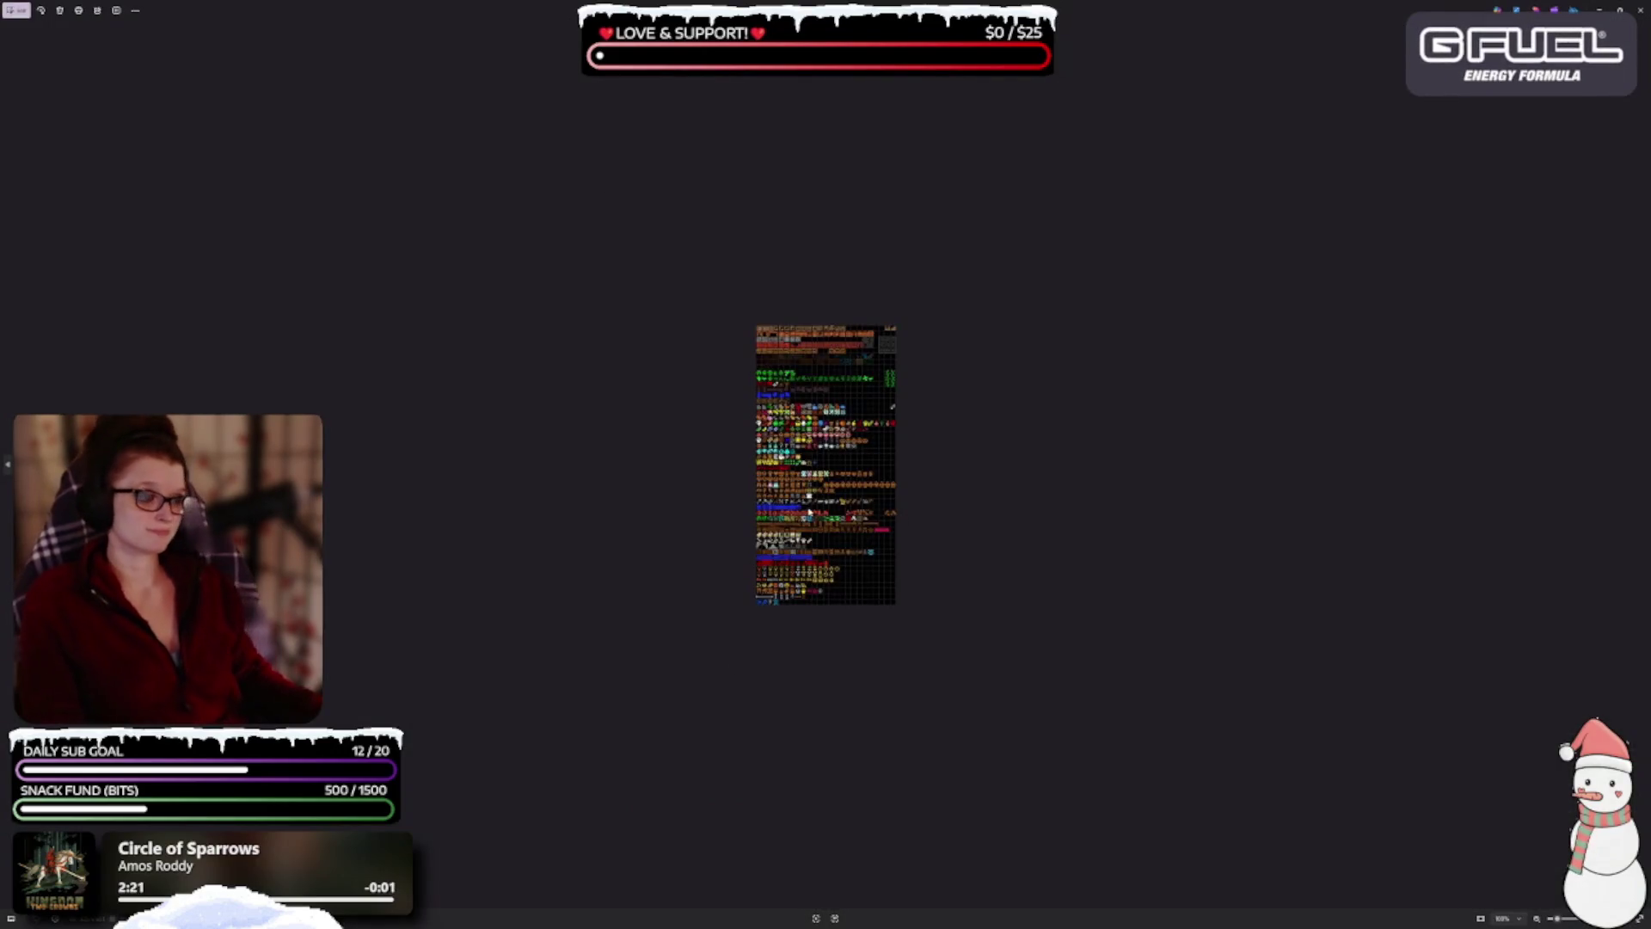
pyautogui.press('super+Down')
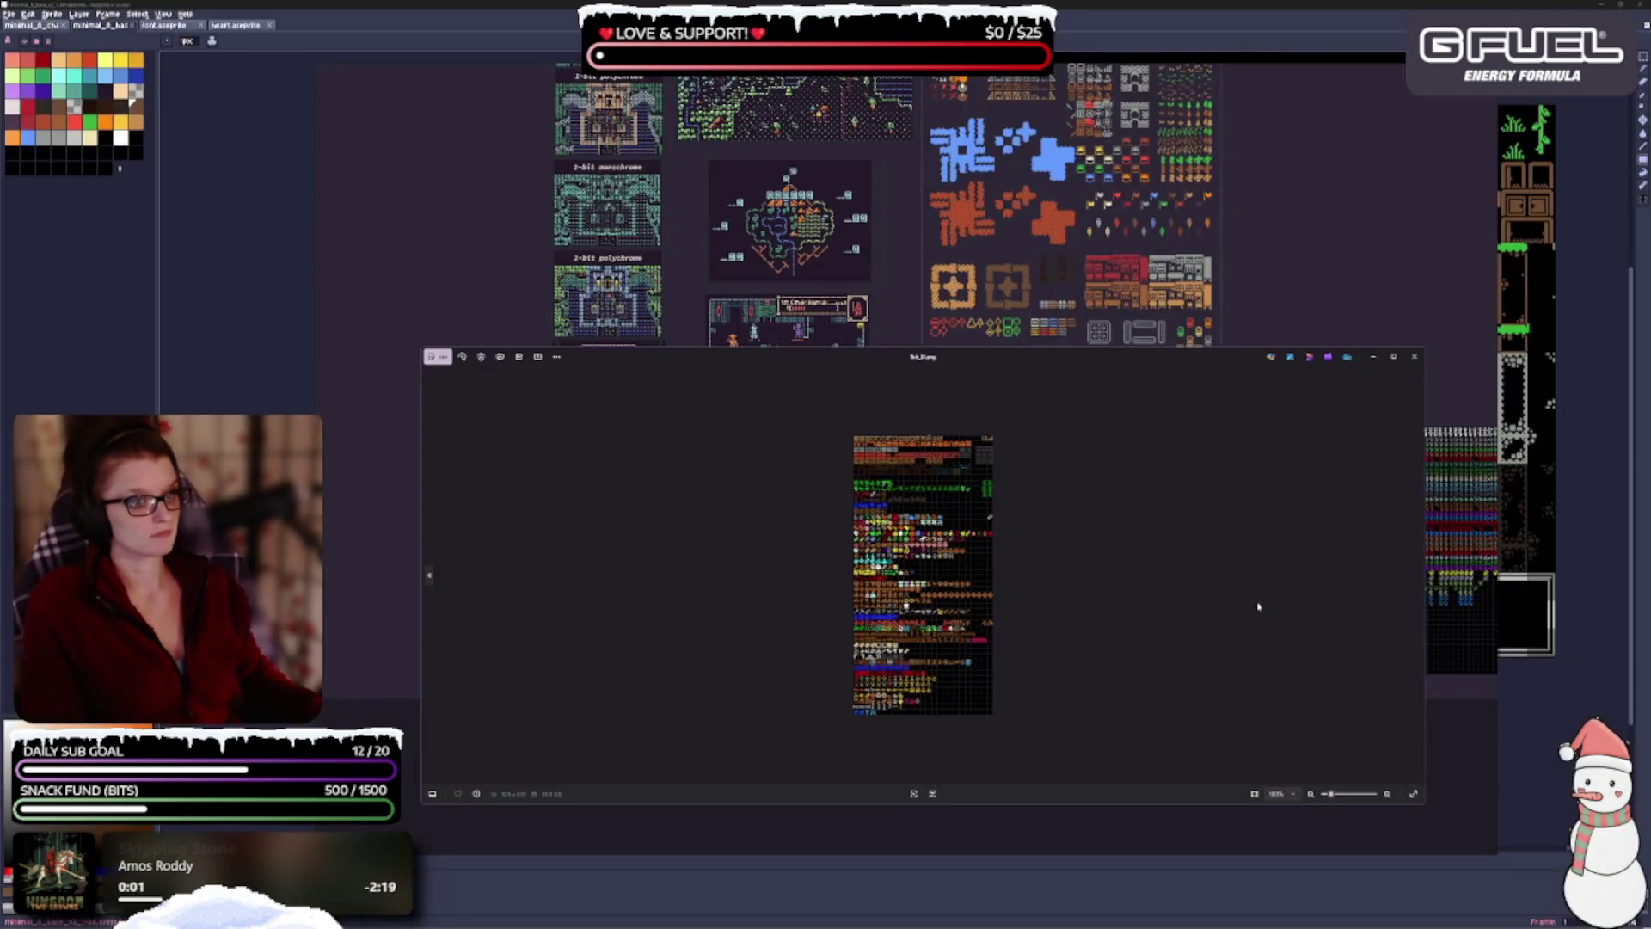
# Step: Close the image viewer and remove the wide tile-sheet strip from the reference board
pyautogui.press('super+Down')
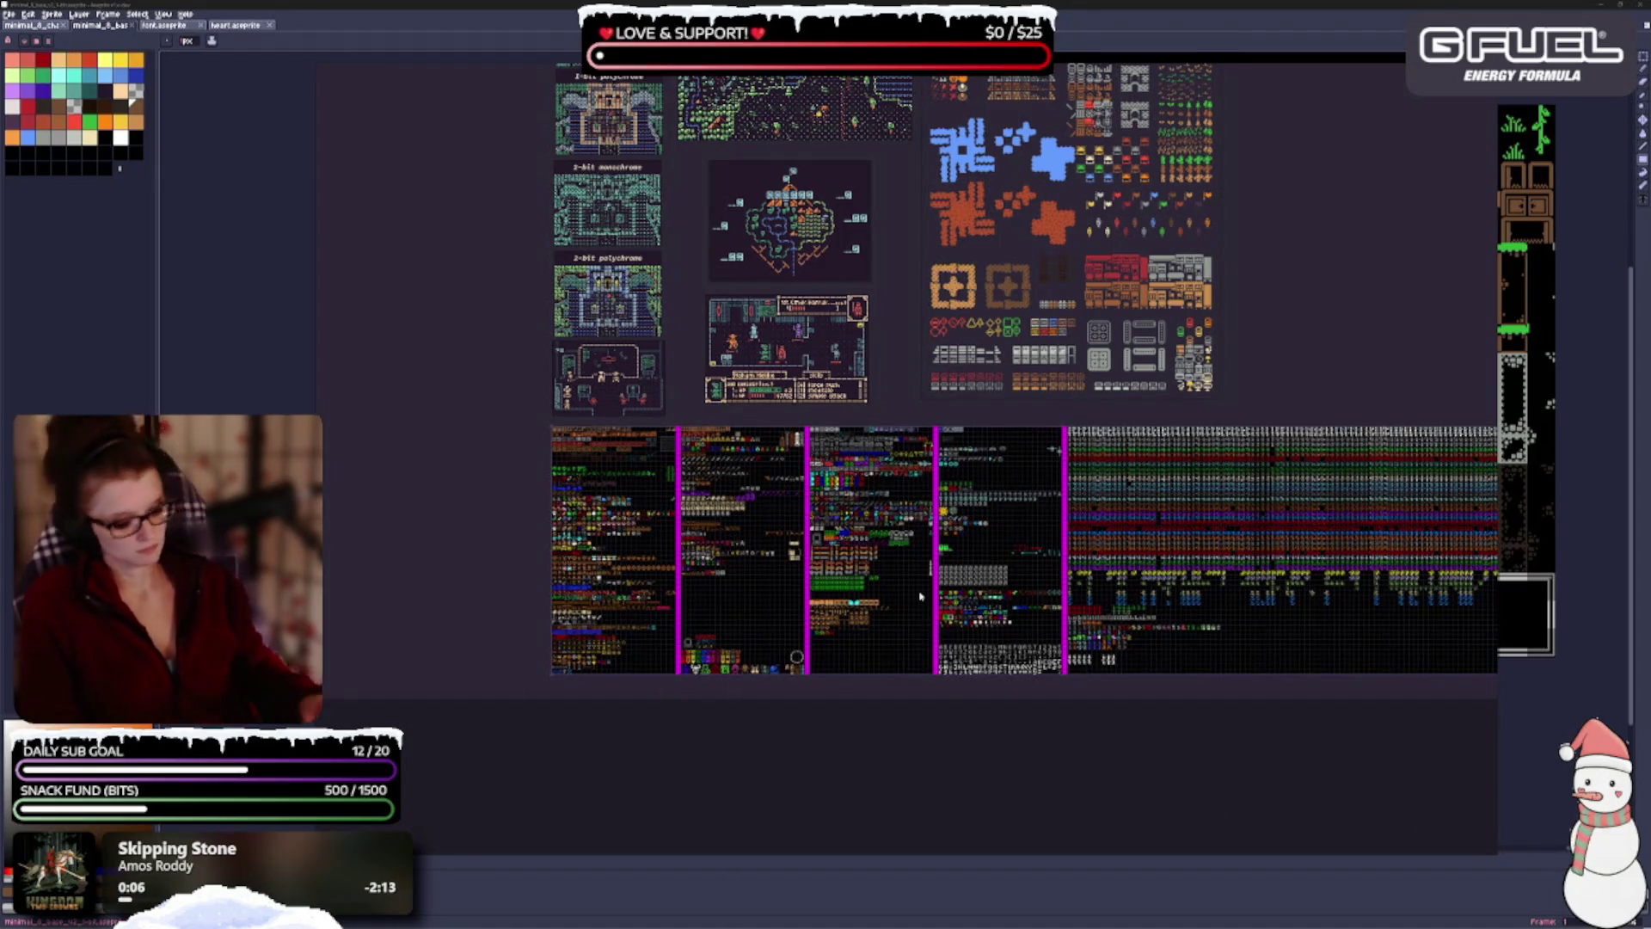
pyautogui.rightClick(877, 563)
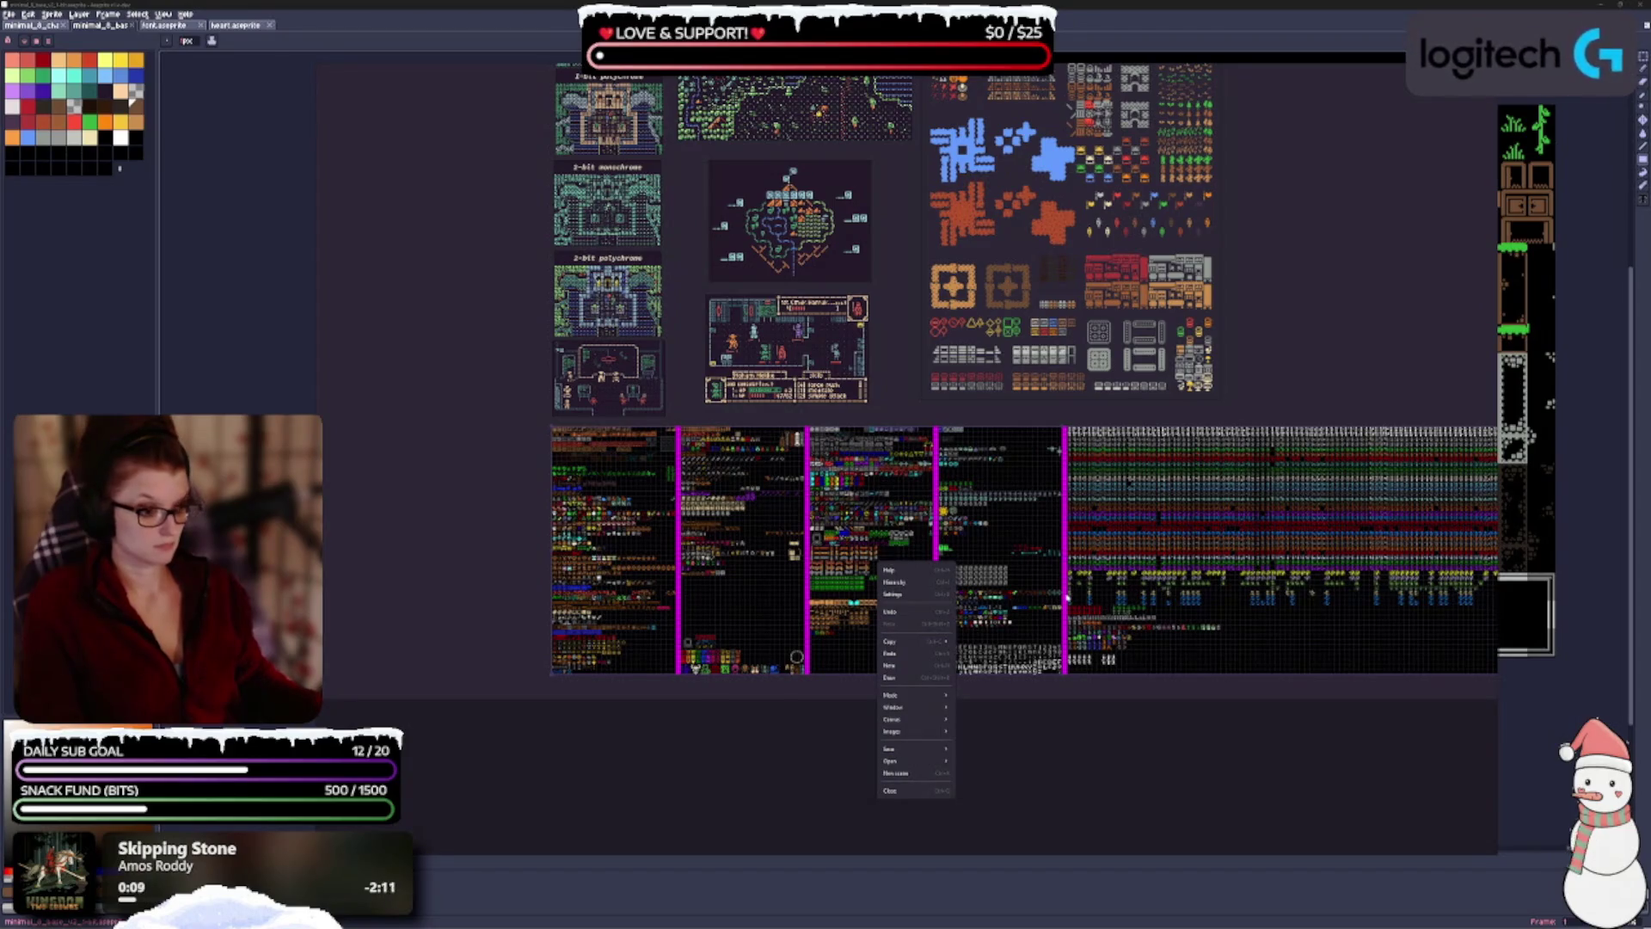
pyautogui.click(1168, 819)
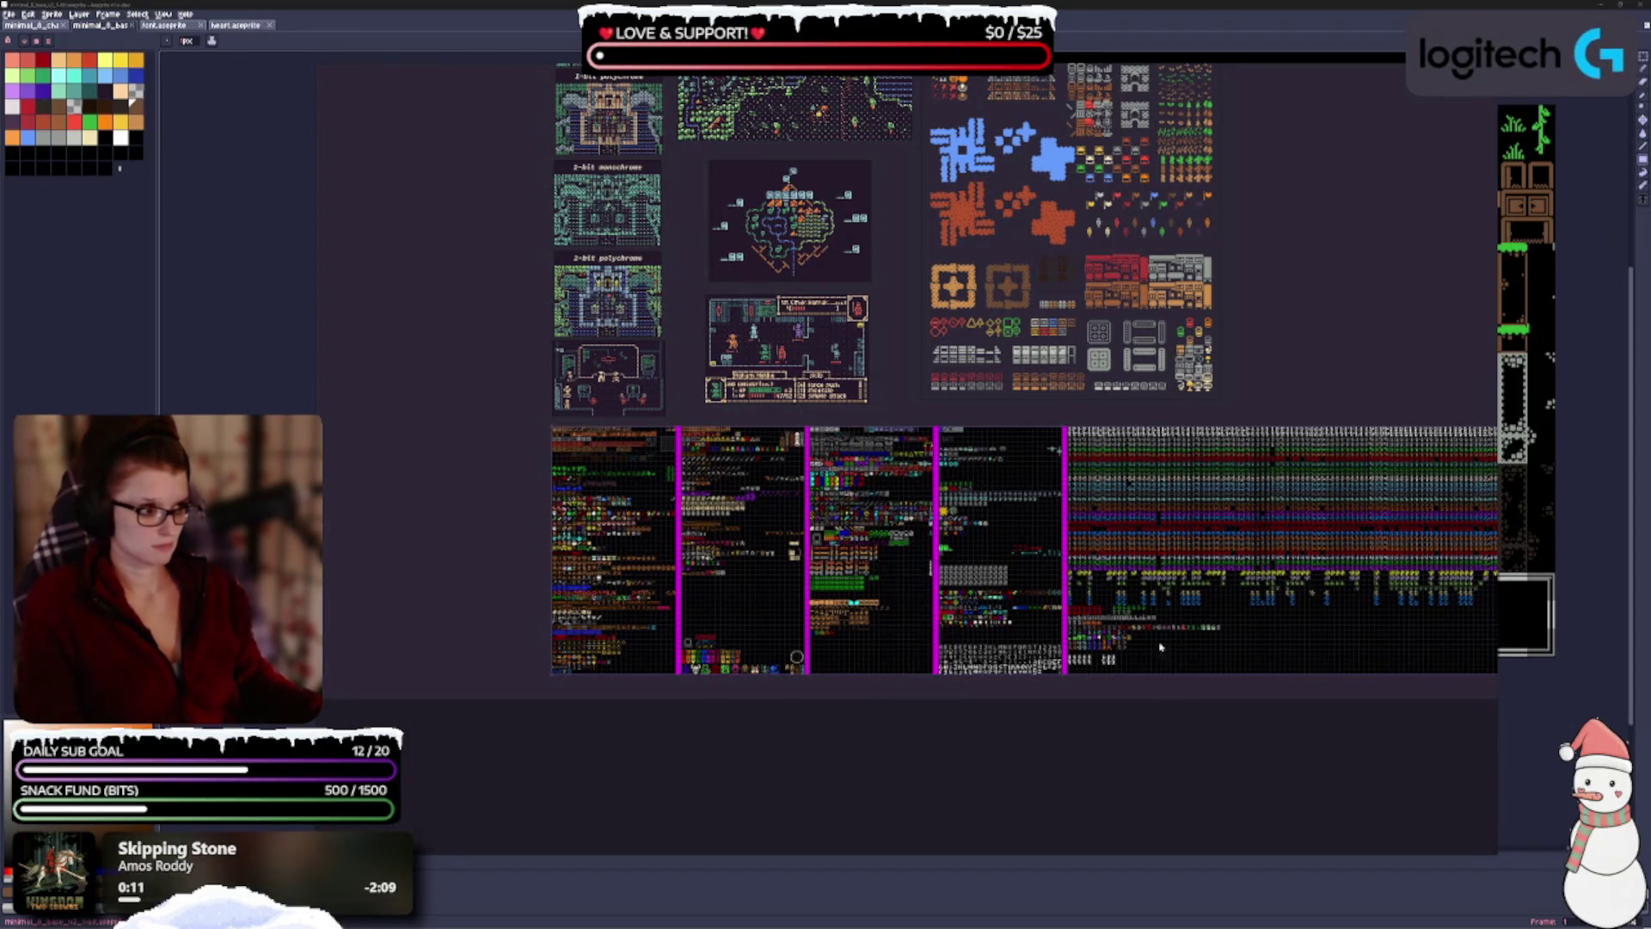
pyautogui.press('super+Down')
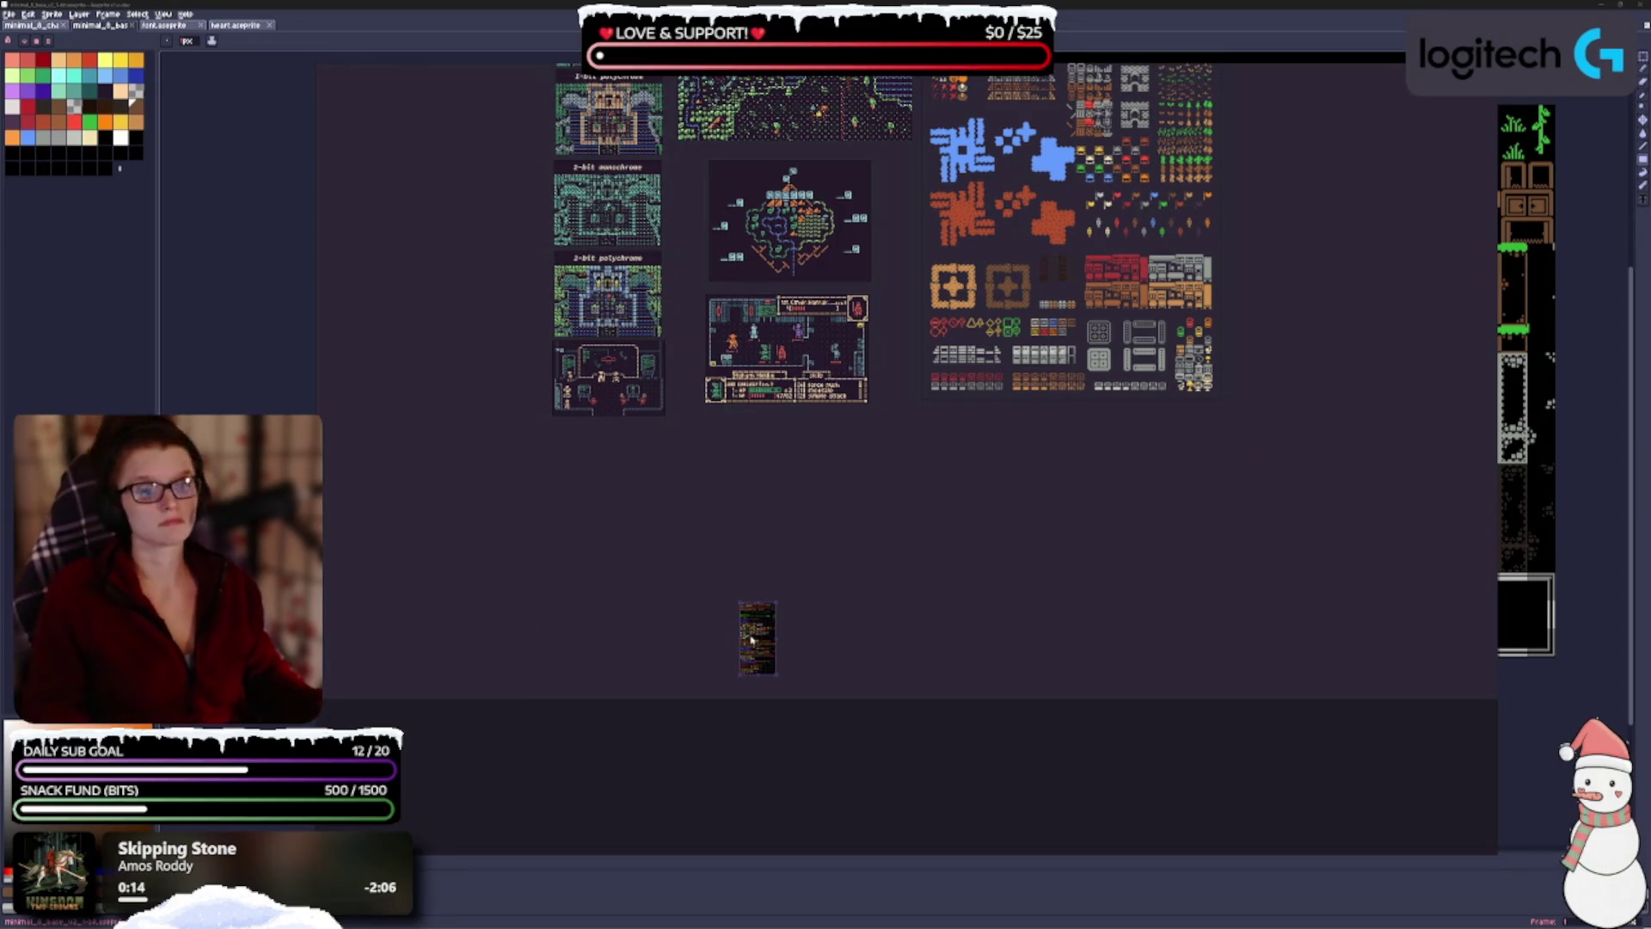
# Step: Enlarge the tall tileset reference and move it under the left-hand references
pyautogui.scroll(3, 755, 635)
pyautogui.moveTo(817, 689); pyautogui.dragTo(890, 747)
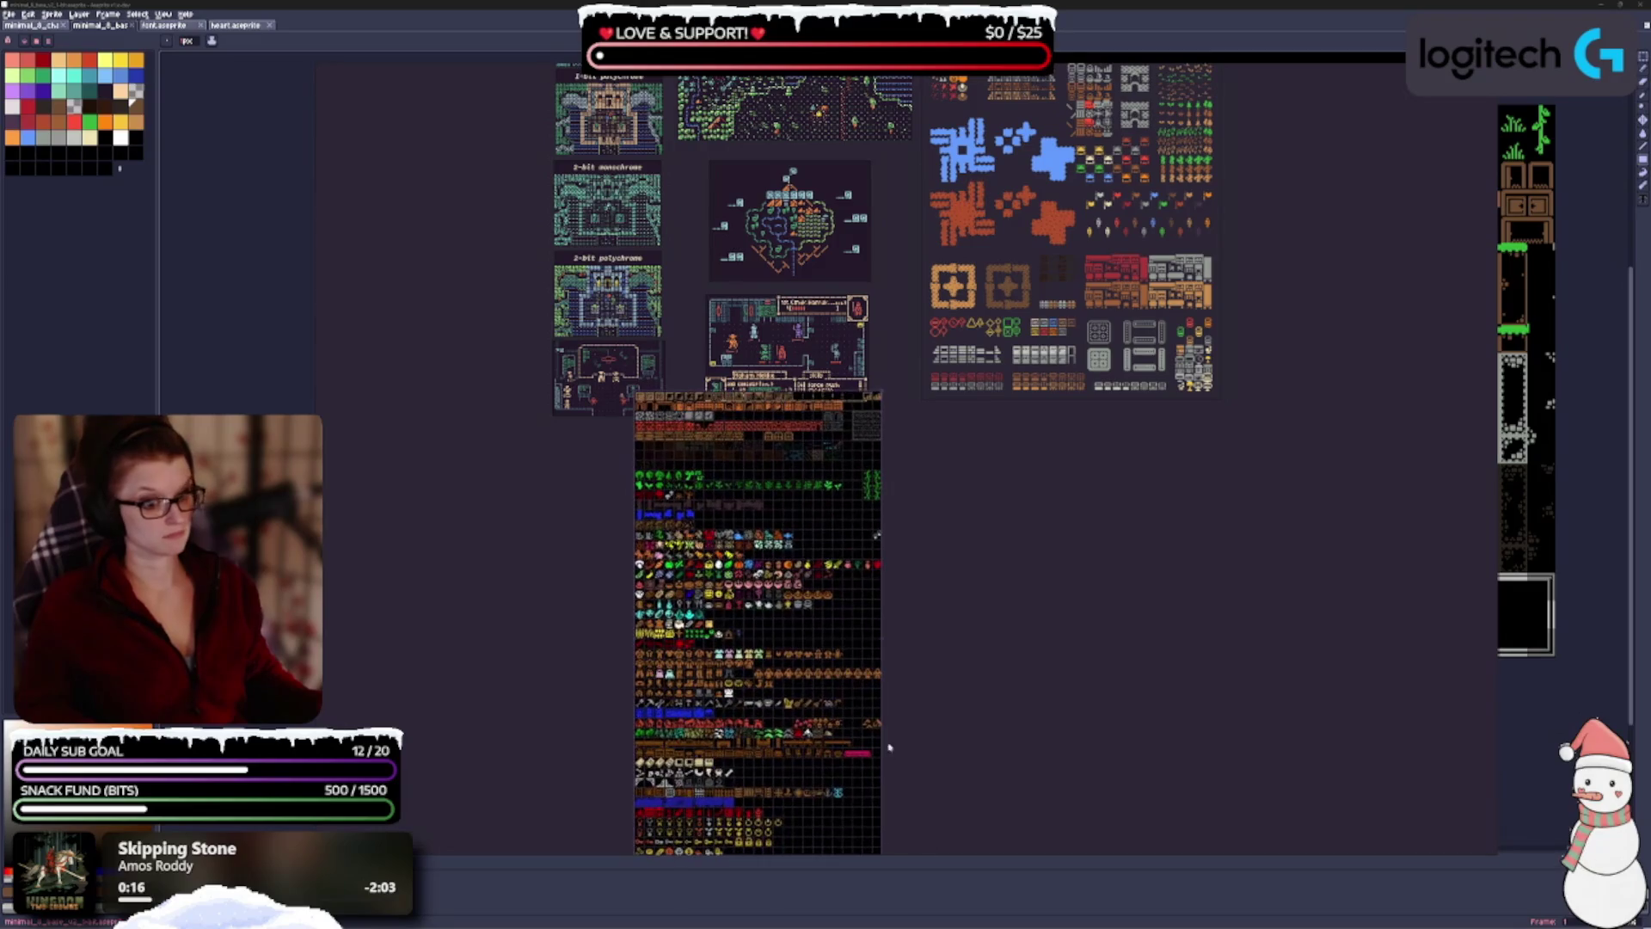
pyautogui.scroll(2, 818, 668)
pyautogui.scroll(-4, 819, 669)
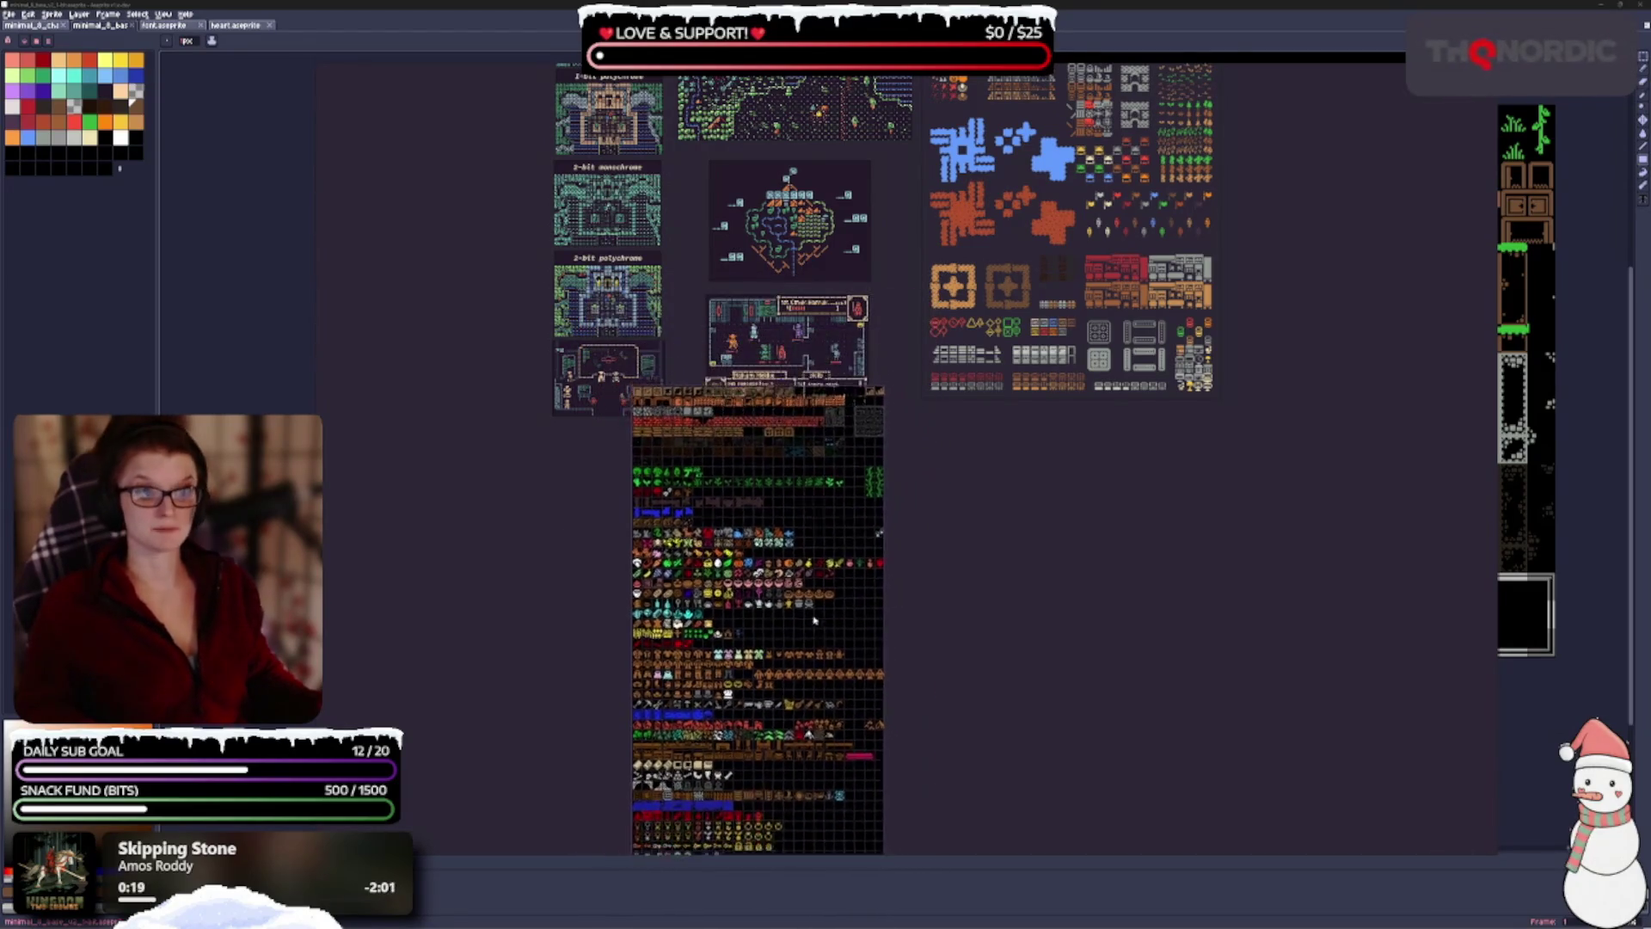
pyautogui.moveTo(774, 627); pyautogui.dragTo(677, 627)
pyautogui.moveTo(1050, 615)
pyautogui.mouseDown()
pyautogui.moveTo(1006, 384)
pyautogui.moveTo(1006, 435)
pyautogui.mouseUp()
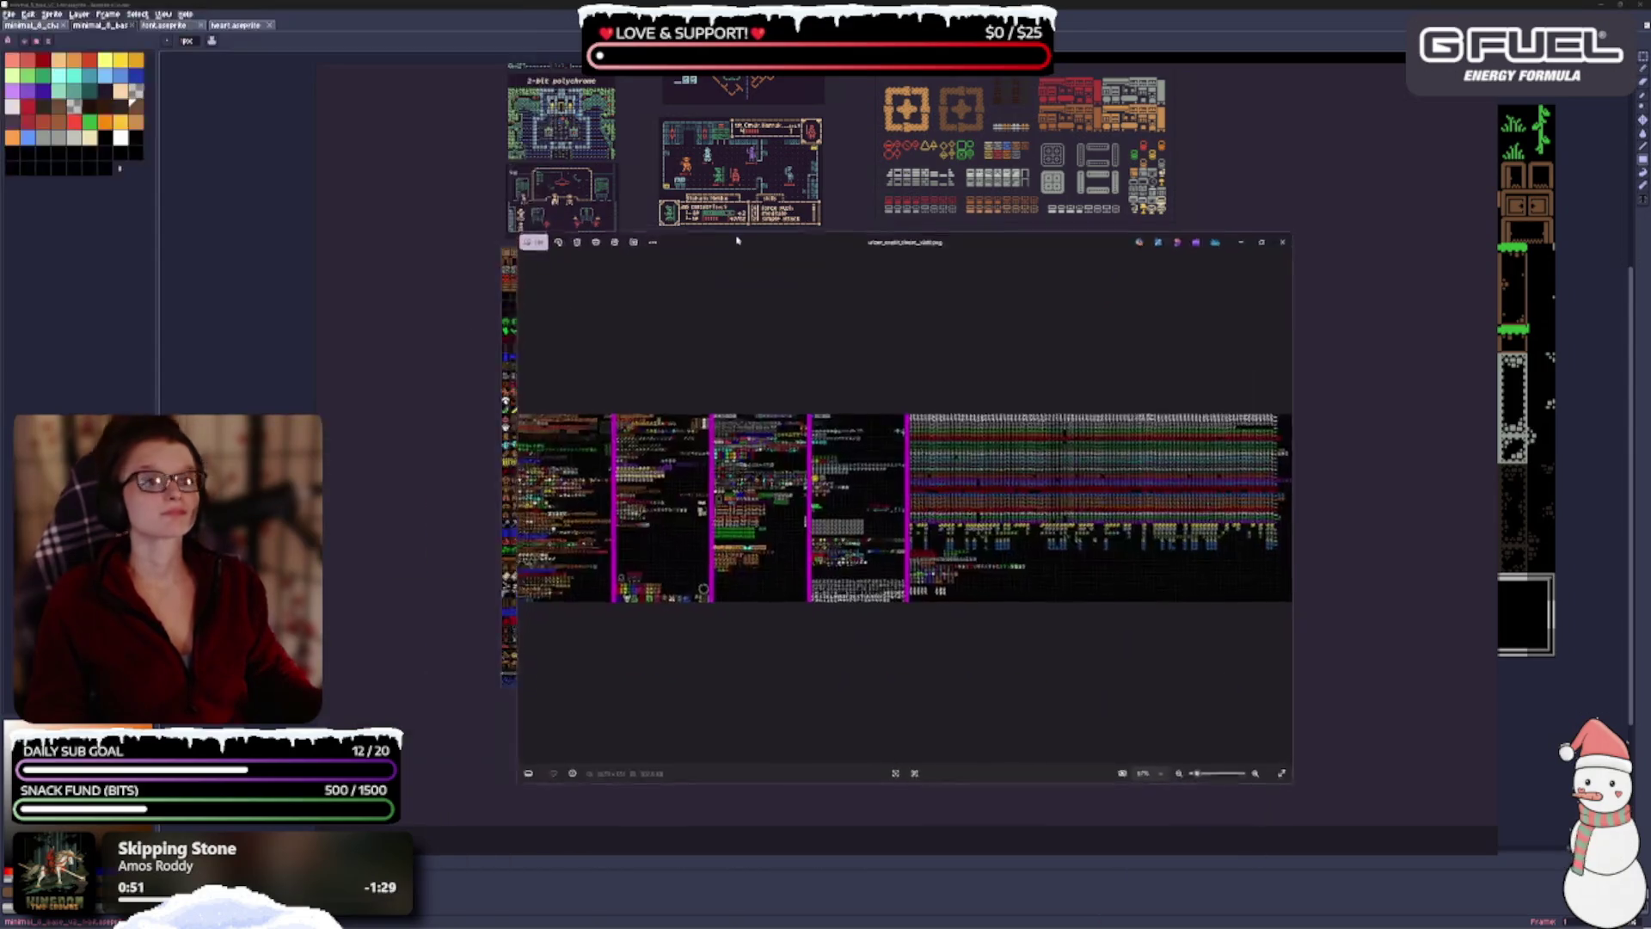
# Step: Edit the strip image and move the crop's left edge onto a magenta divider
pyautogui.click(537, 239)
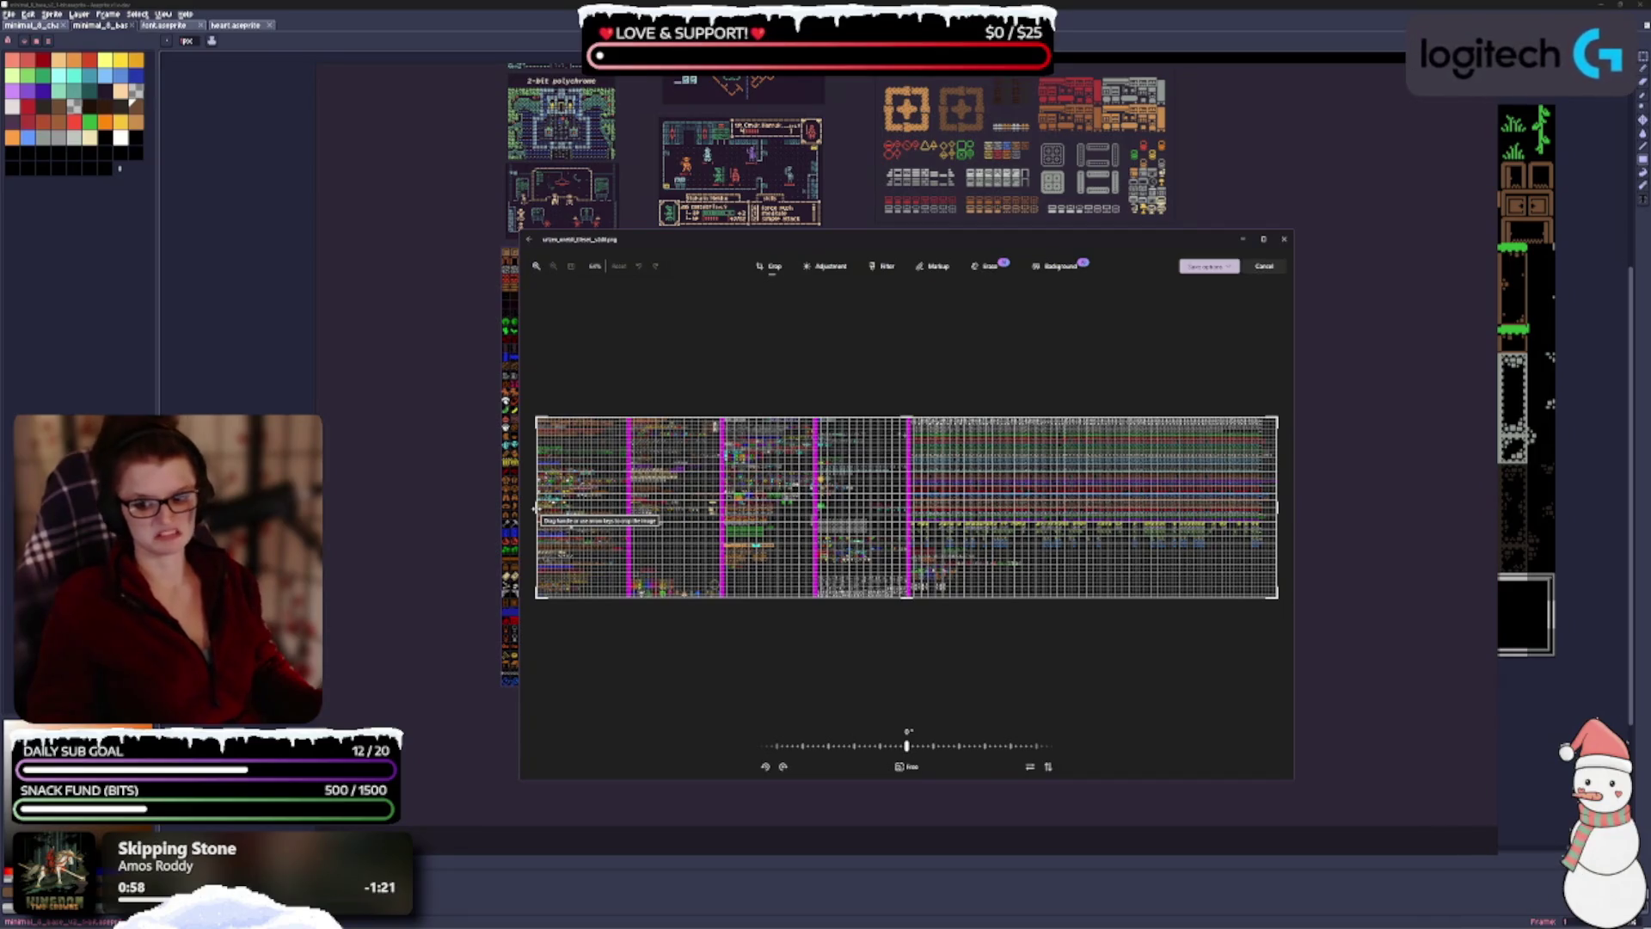
pyautogui.moveTo(539, 510); pyautogui.dragTo(661, 588)
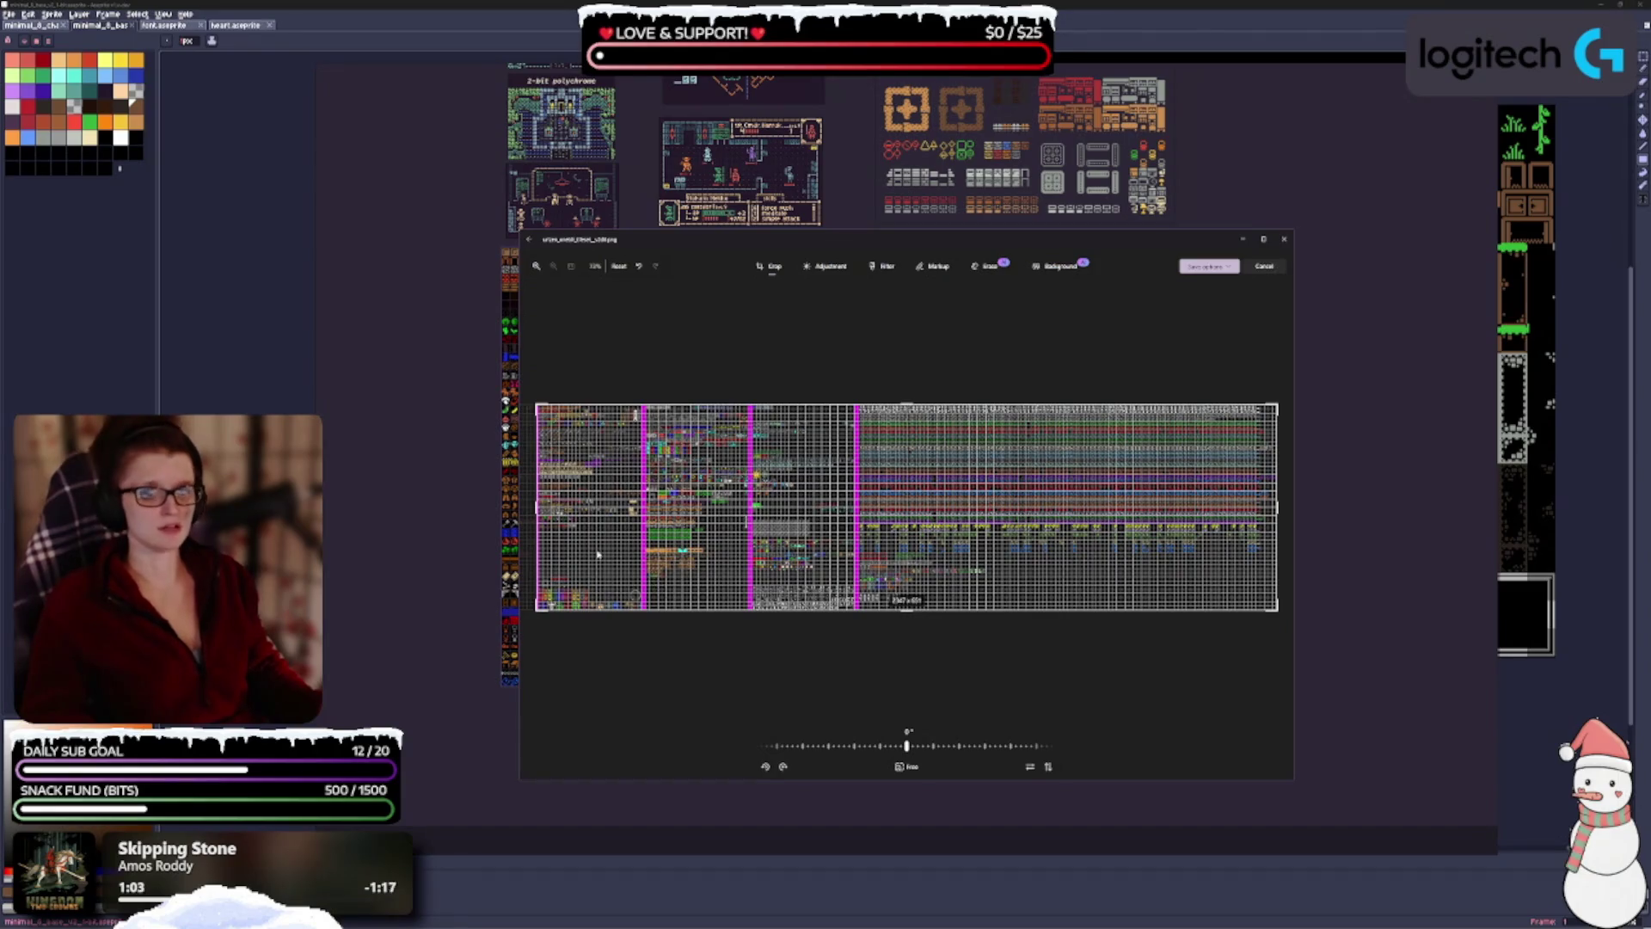
pyautogui.scroll(5, 598, 554)
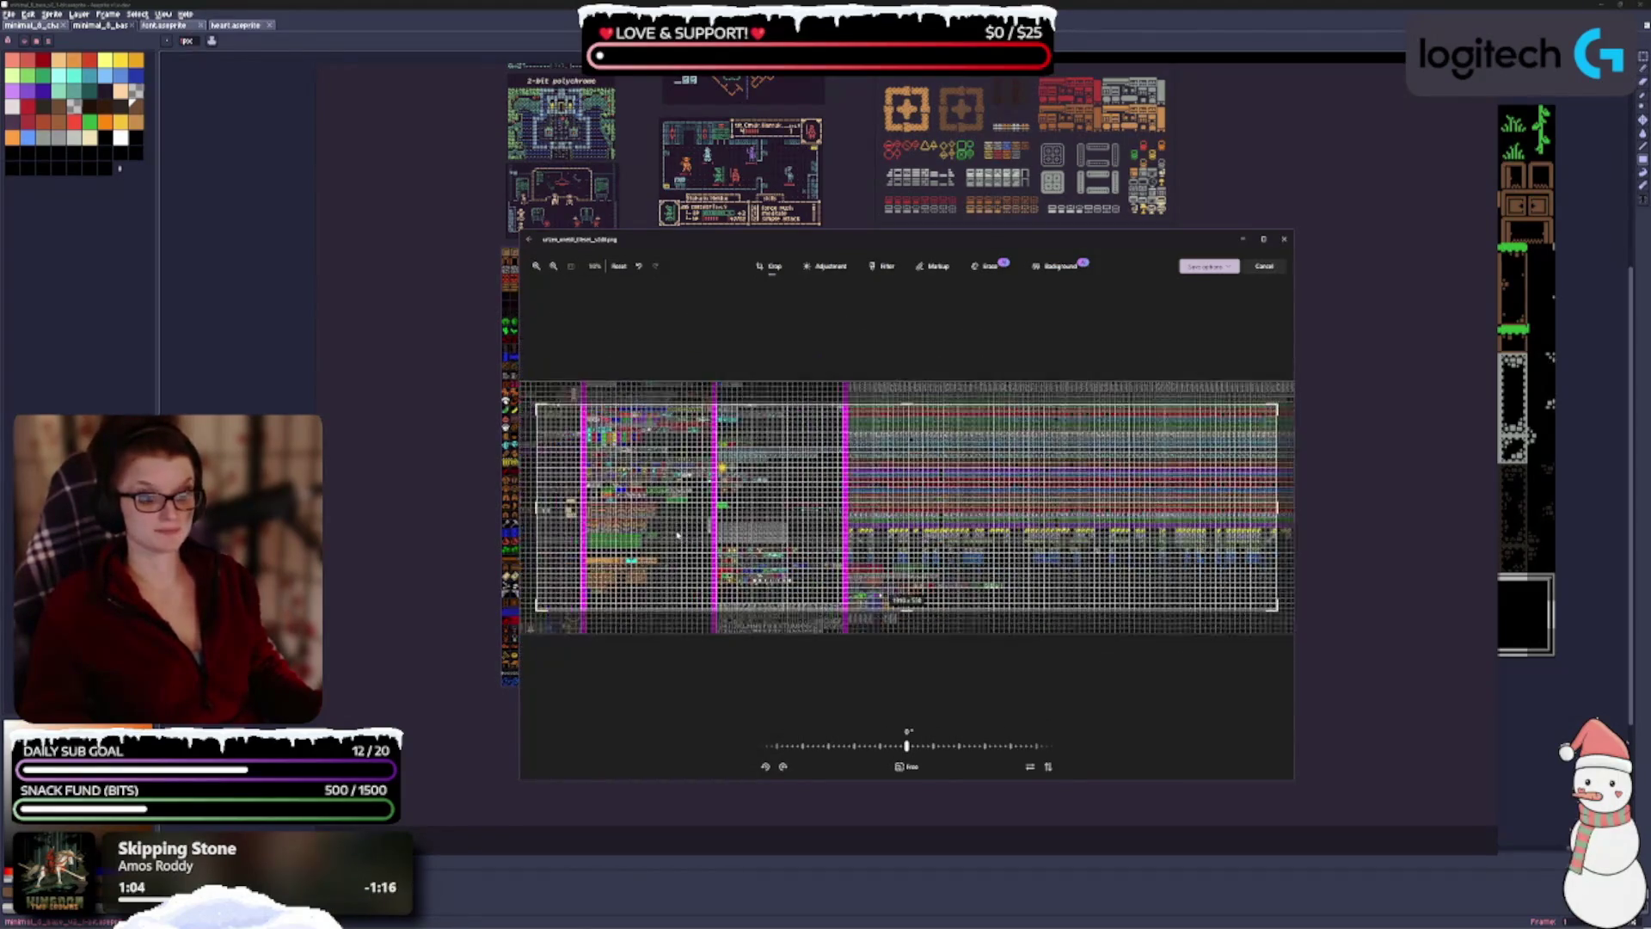
pyautogui.scroll(4, 678, 535)
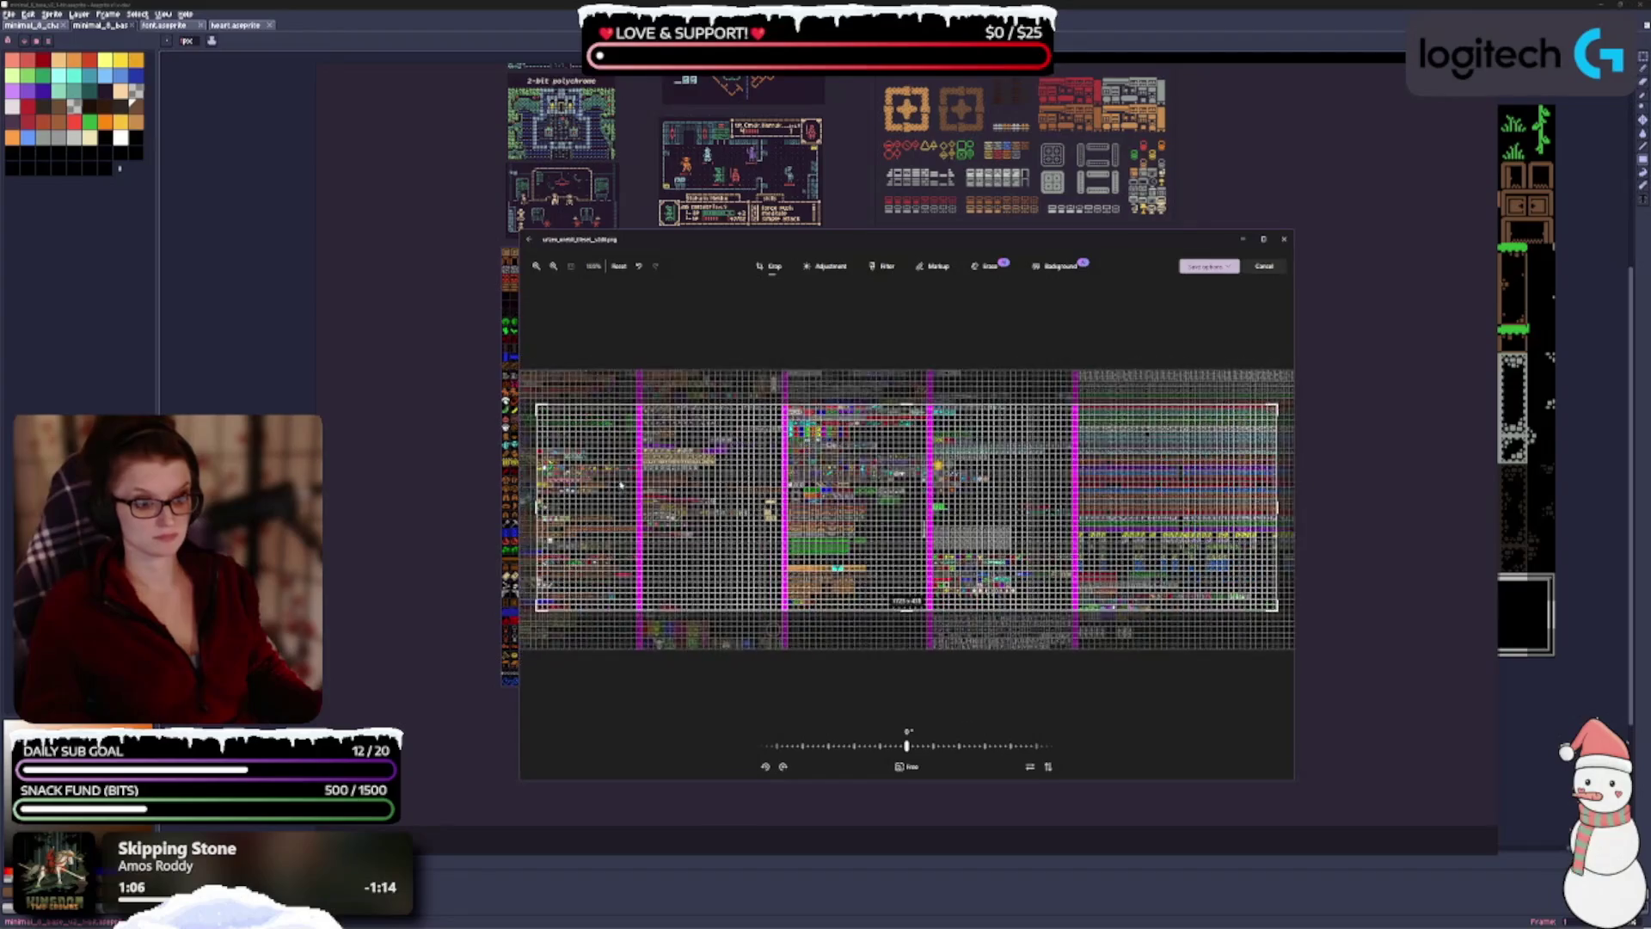
pyautogui.scroll(-2, 632, 516)
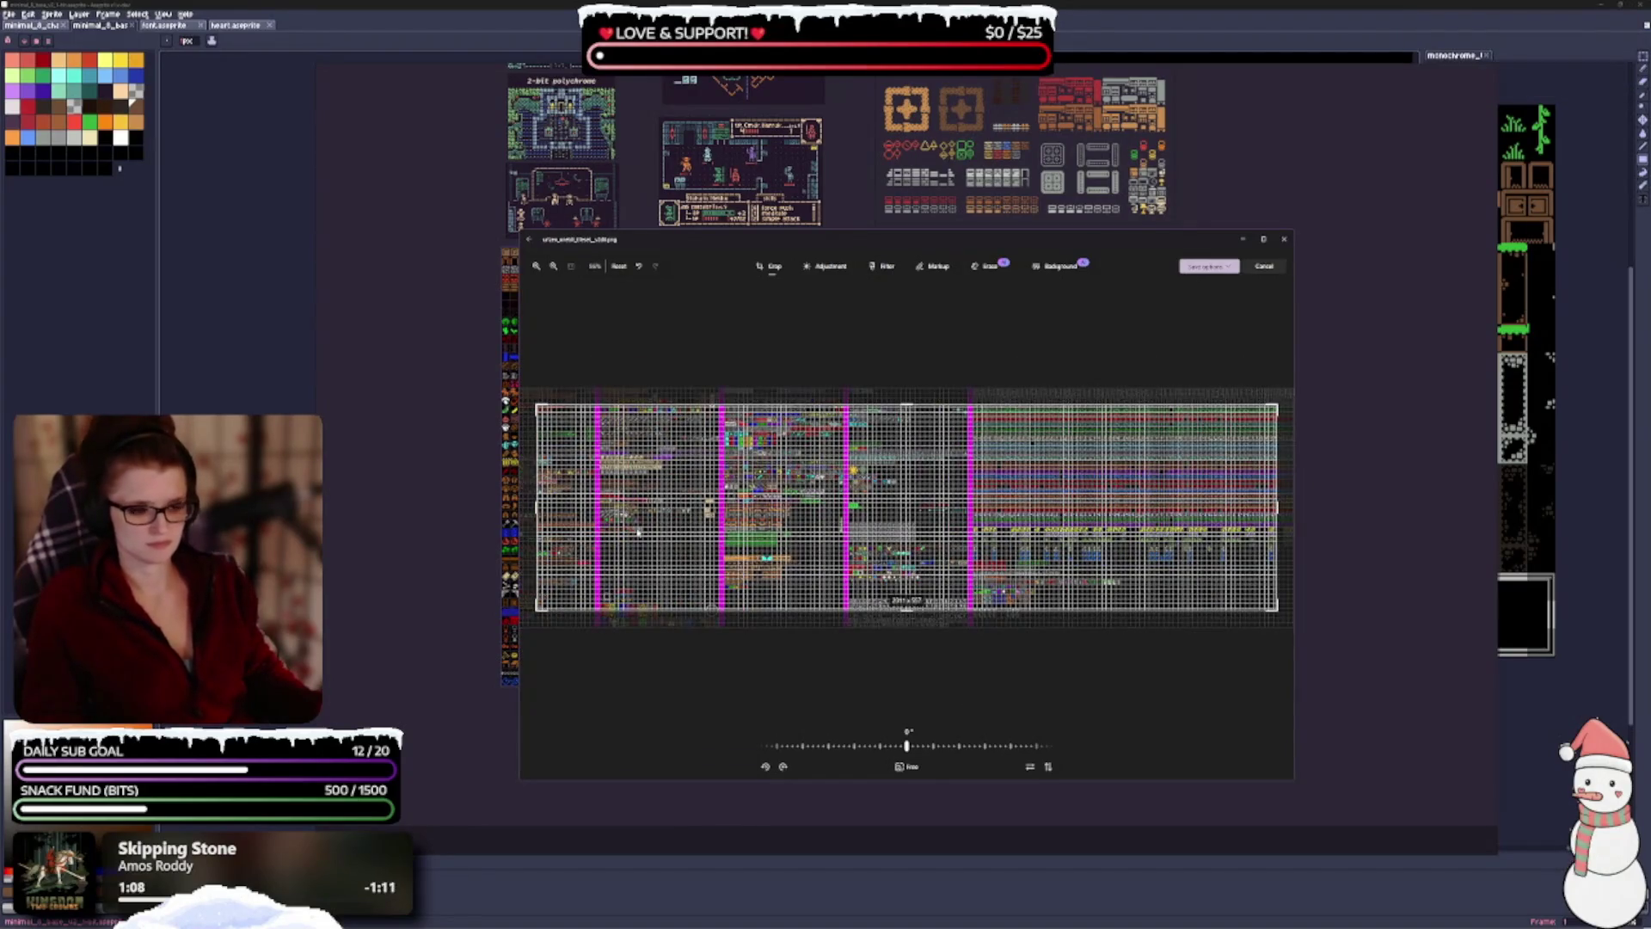
pyautogui.scroll(-1, 638, 532)
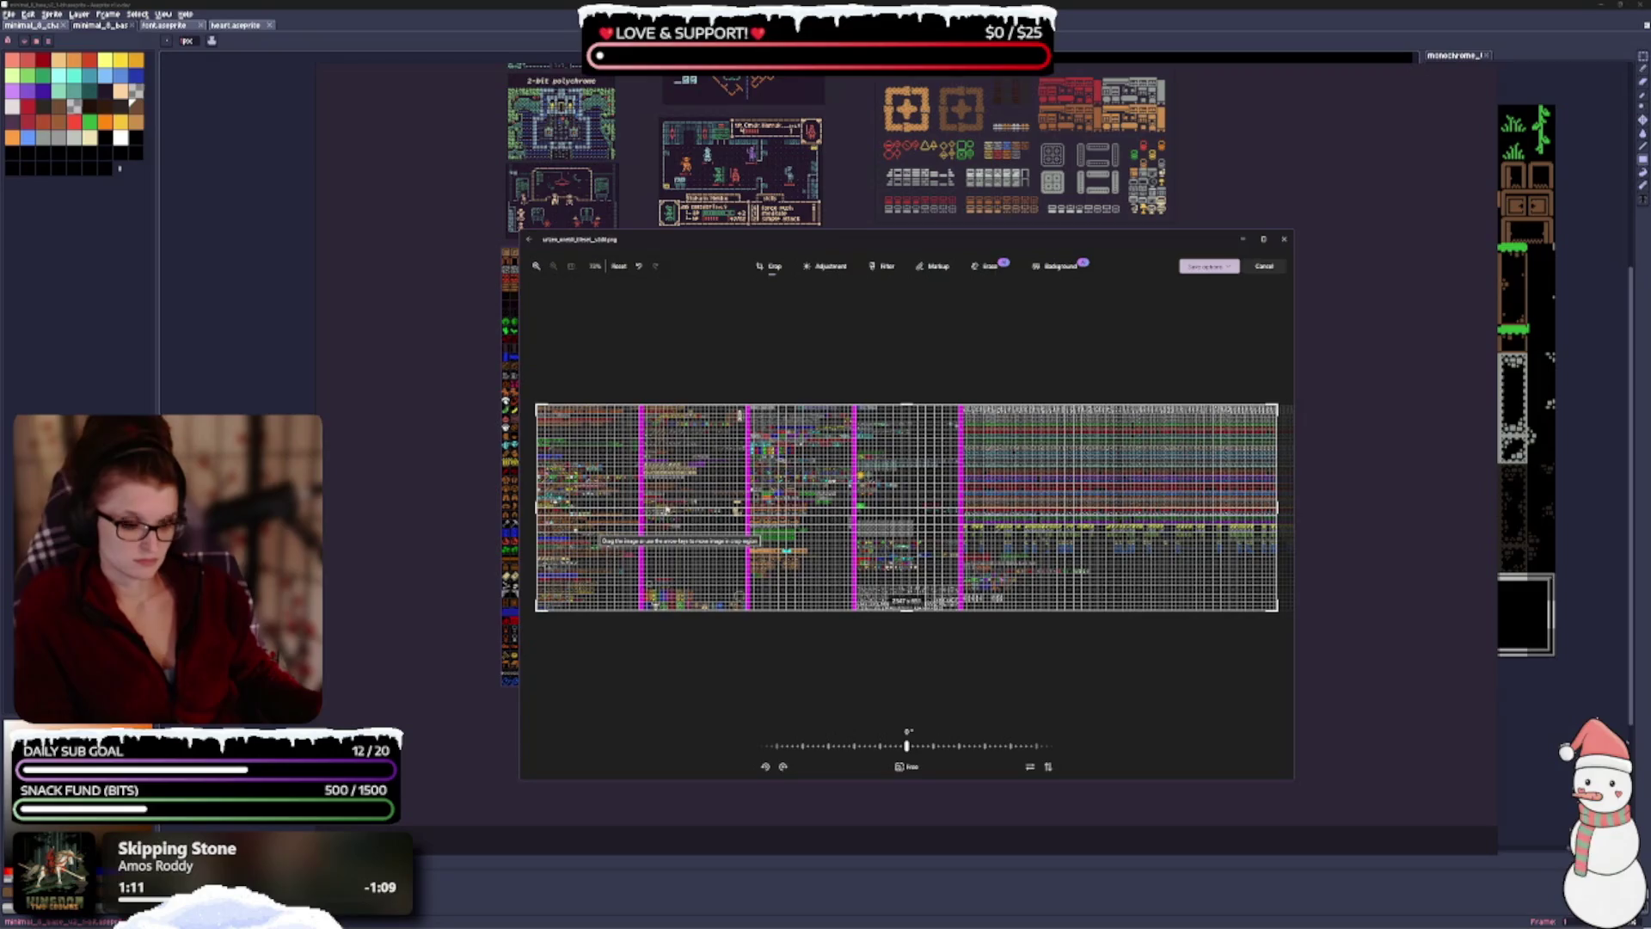
pyautogui.moveTo(531, 511); pyautogui.dragTo(639, 550)
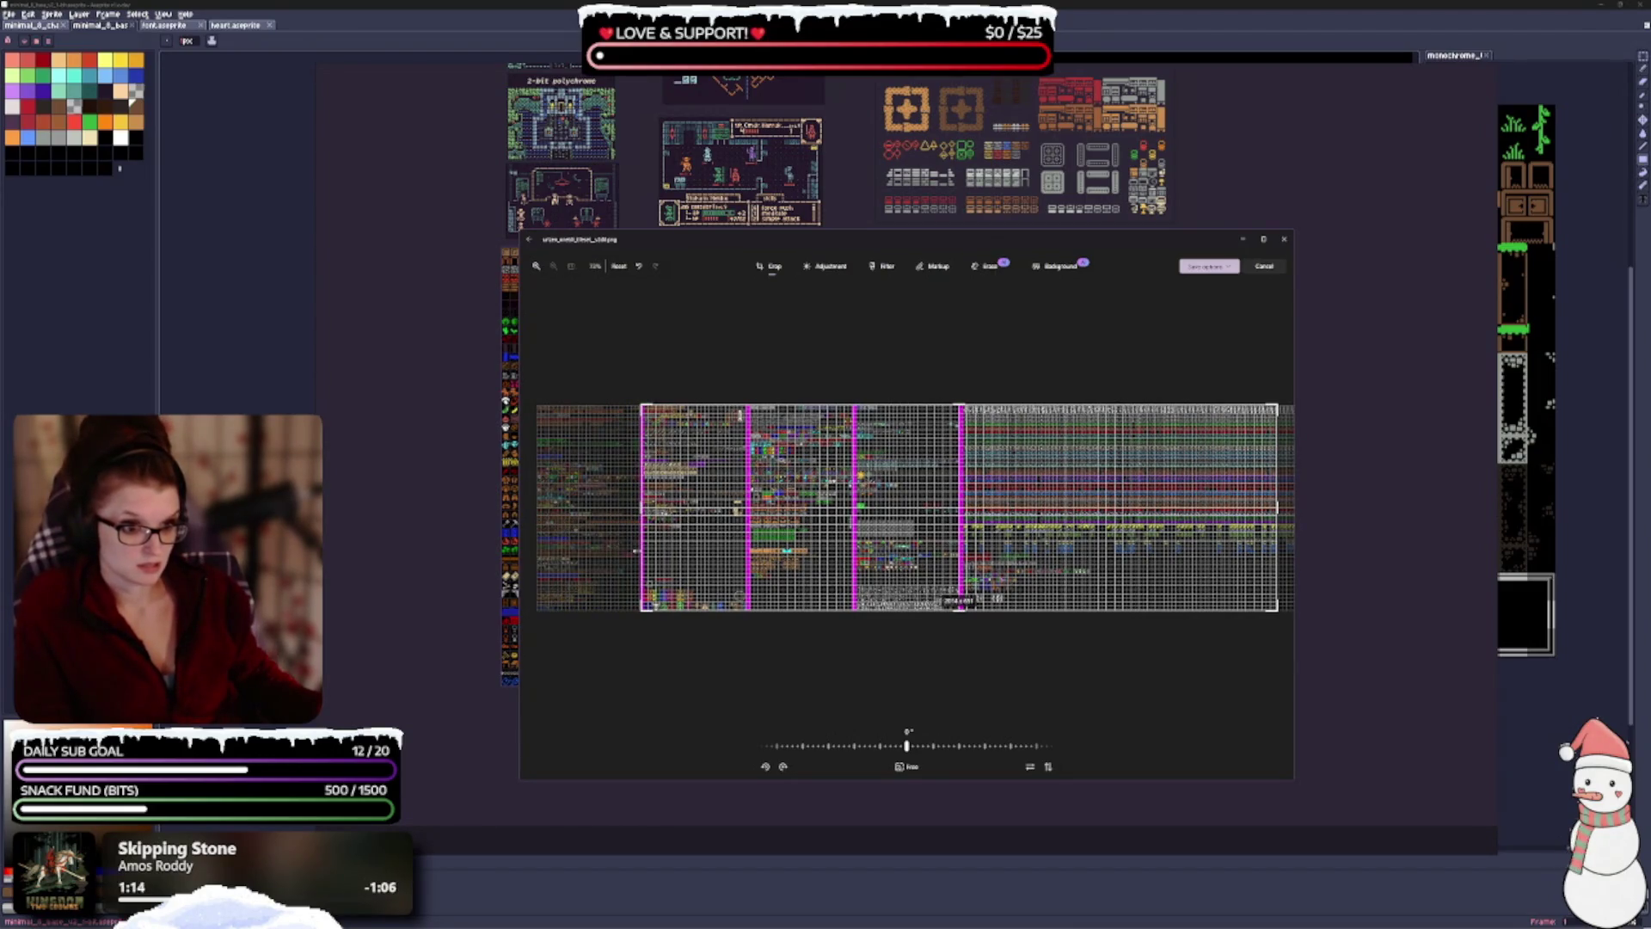
# Step: Bring the crop's right edge to the next magenta divider and maximize the editor
pyautogui.moveTo(1280, 506); pyautogui.dragTo(664, 508)
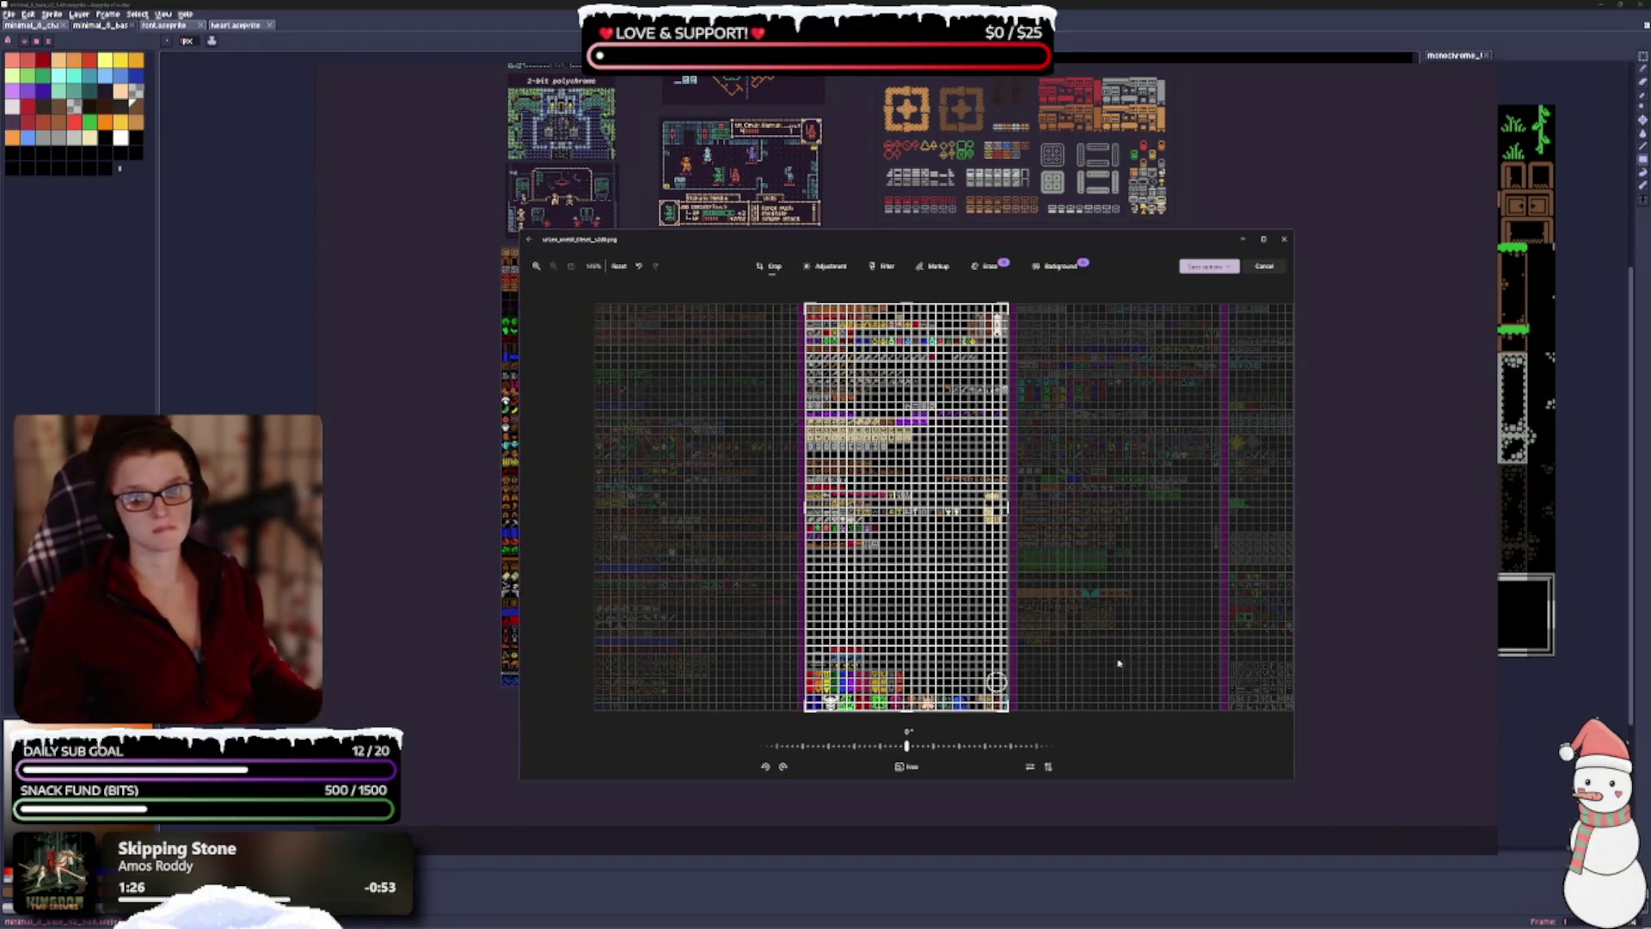
pyautogui.scroll(3, 906, 544)
pyautogui.scroll(3, 905, 544)
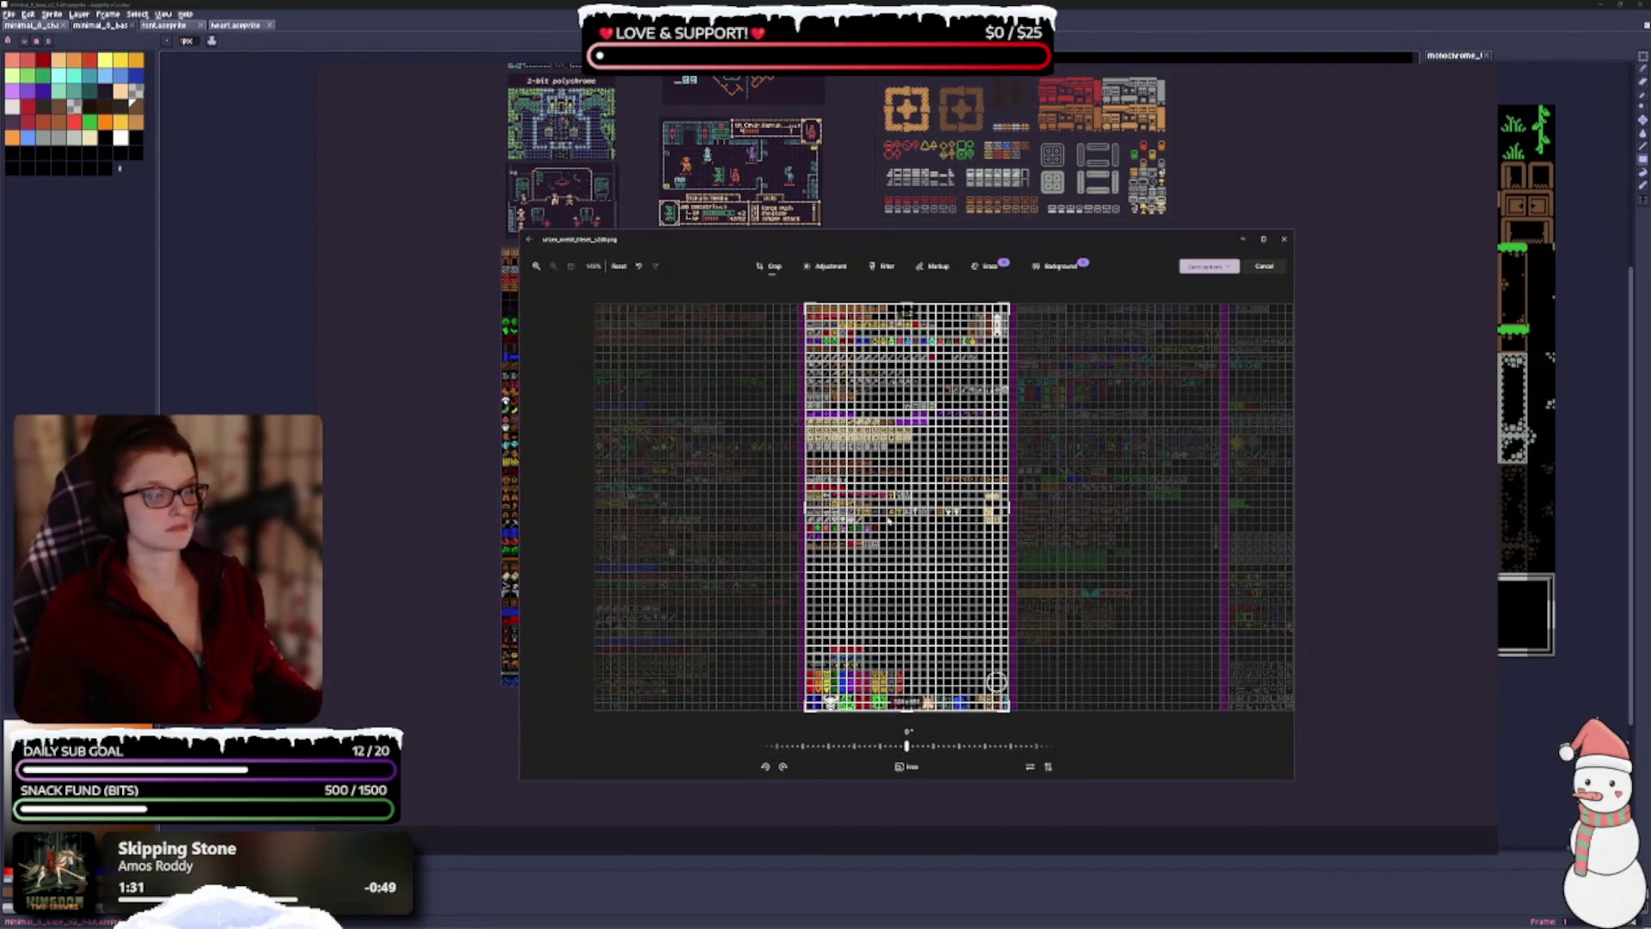
pyautogui.click(1263, 239)
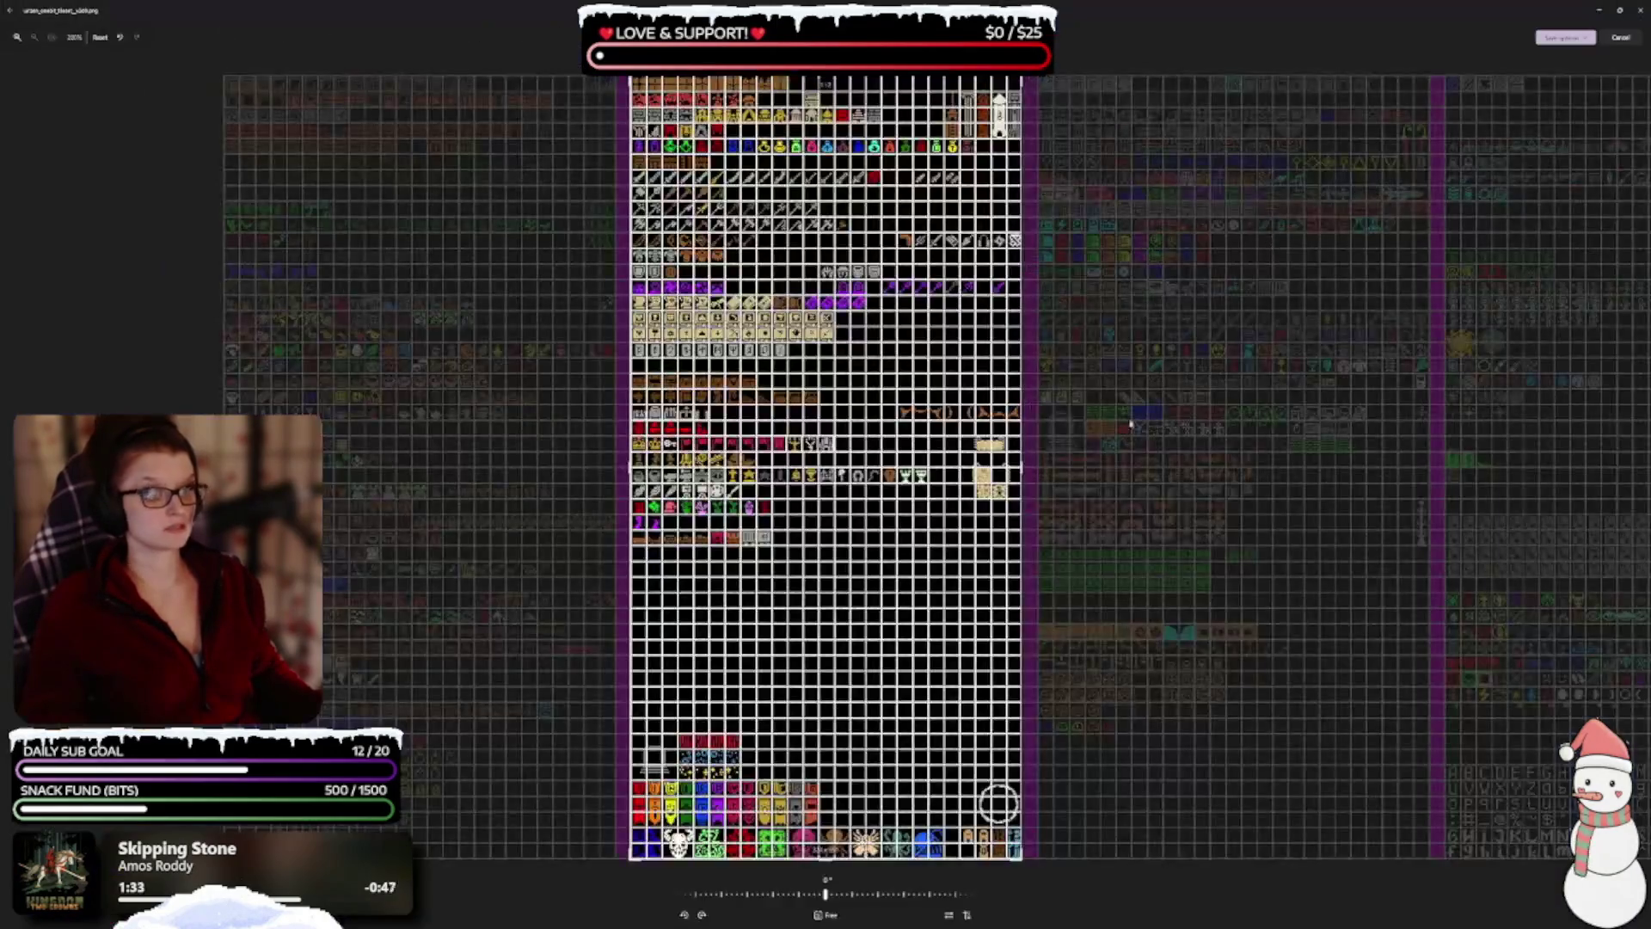
# Step: Fine-tune the crop edges and save the cropped sheet as a new copy
pyautogui.moveTo(629, 469); pyautogui.dragTo(629, 469)
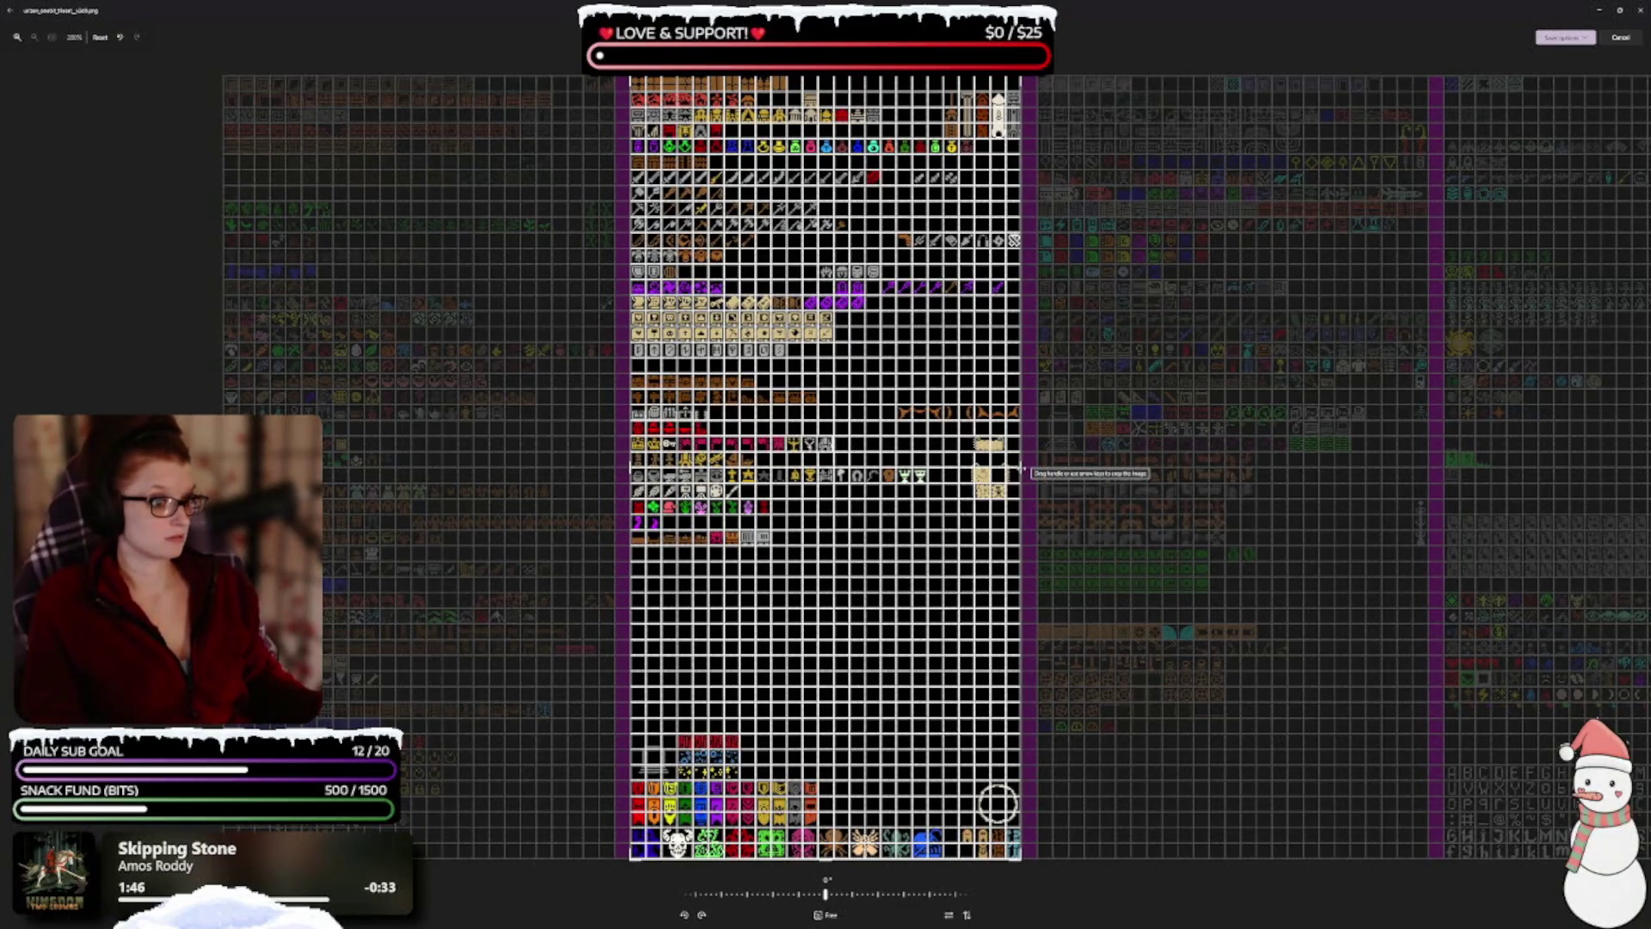
pyautogui.moveTo(1022, 469); pyautogui.dragTo(1022, 468)
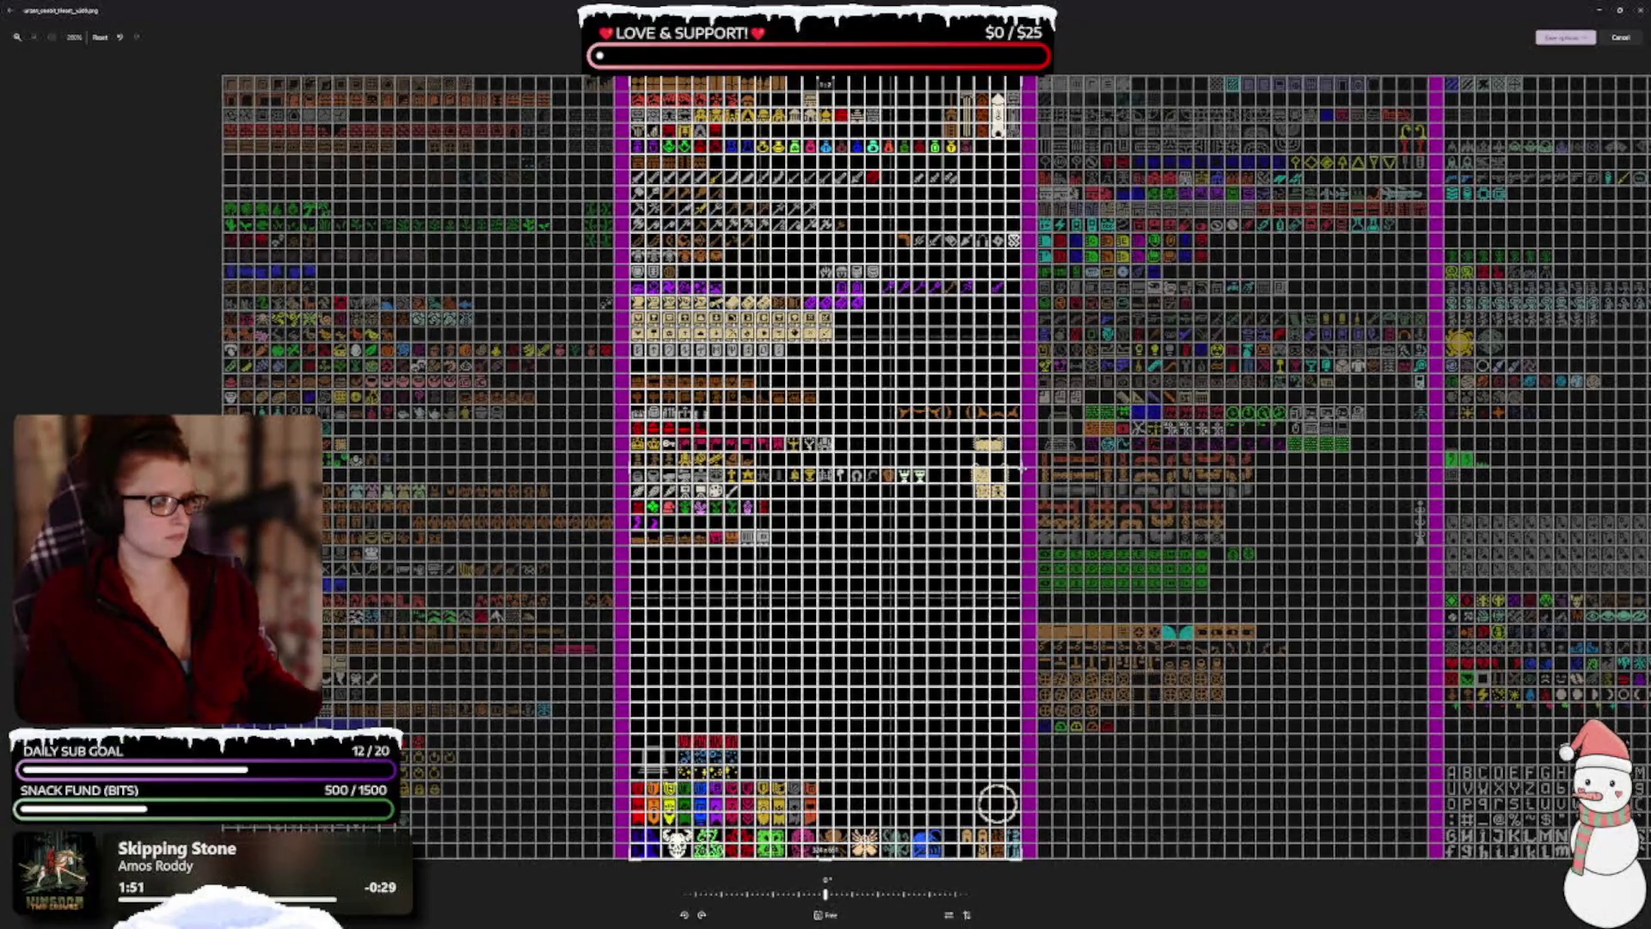
pyautogui.moveTo(1022, 469); pyautogui.dragTo(1022, 469)
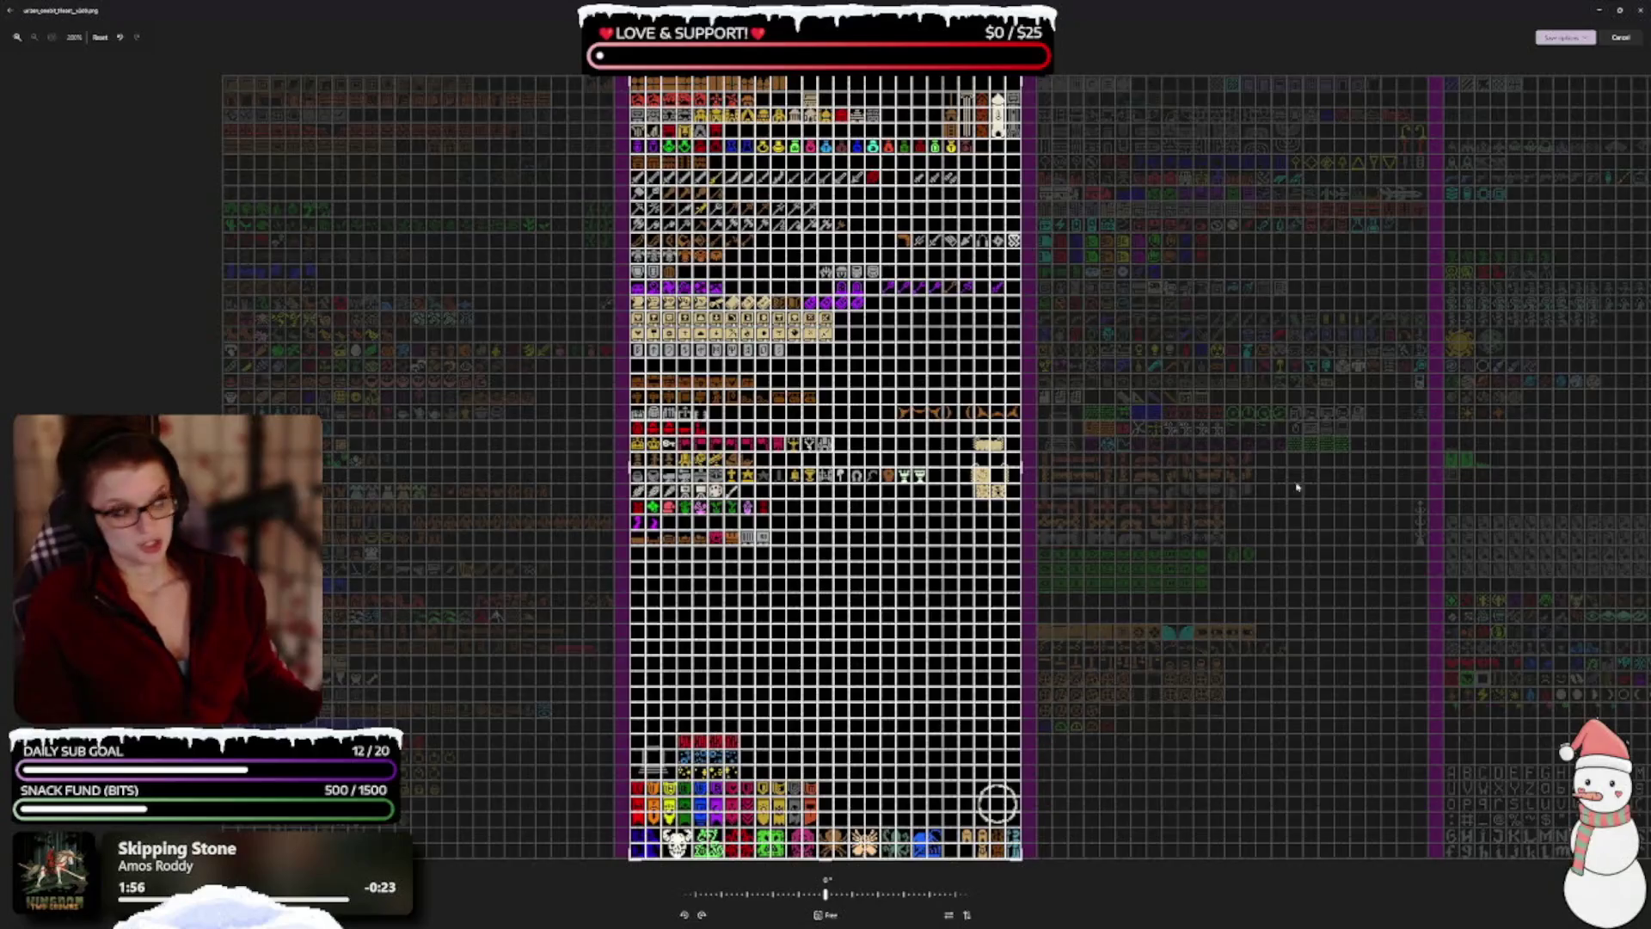
pyautogui.click(1565, 37)
pyautogui.click(1567, 53)
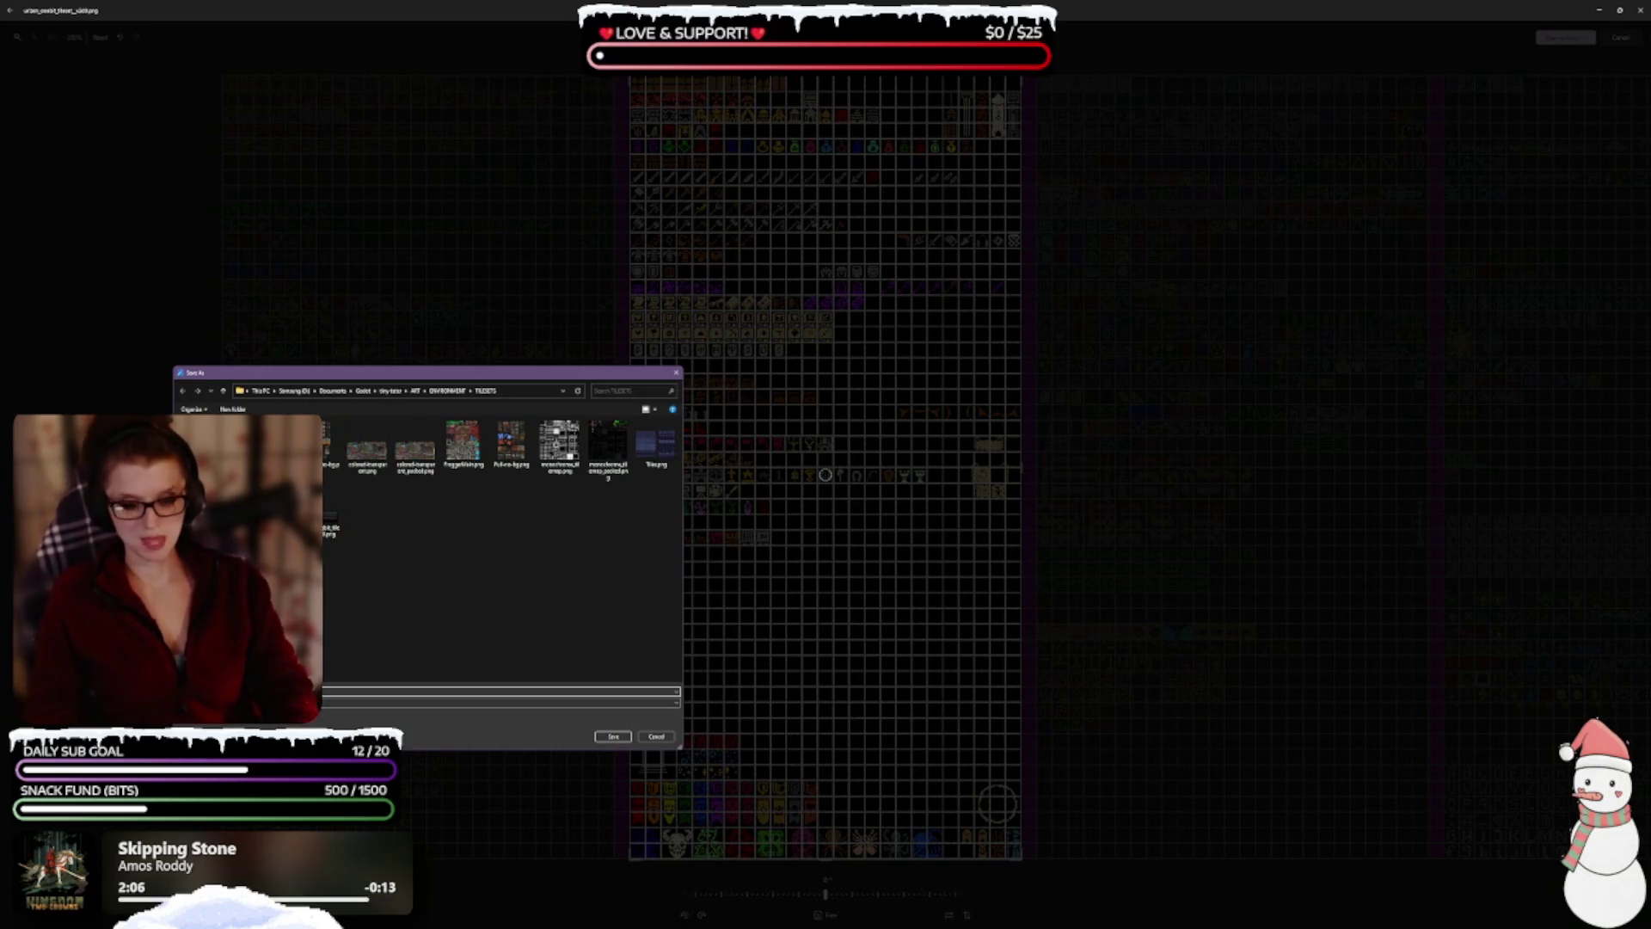
pyautogui.press('Return')
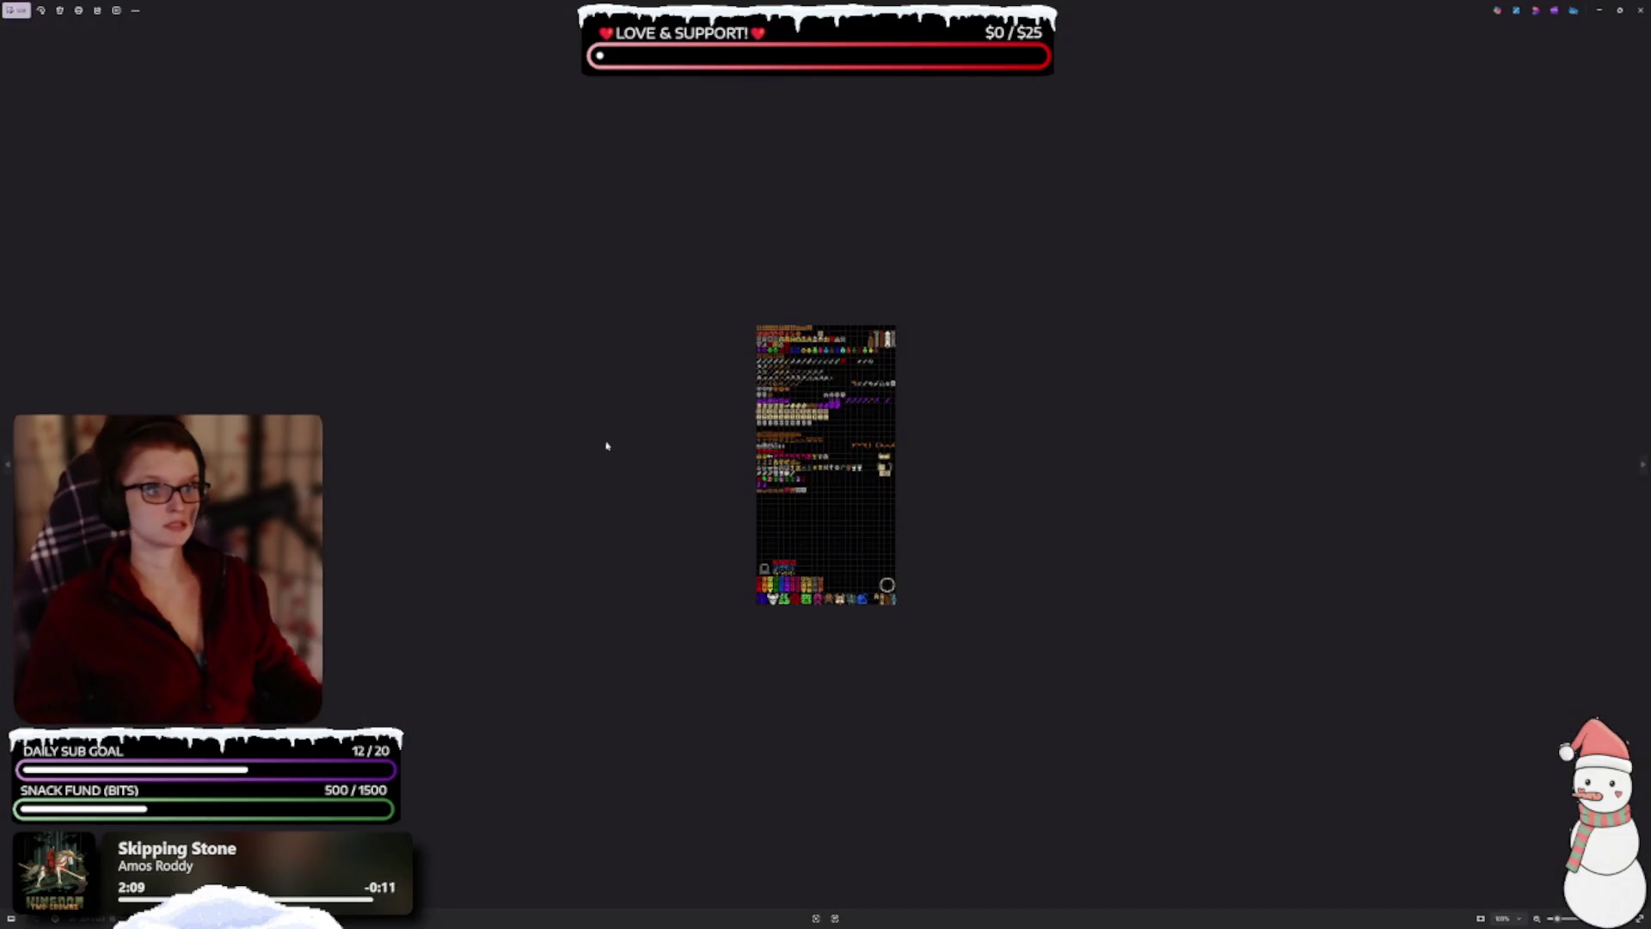
# Step: Zoom to the whole tall sheet and restore Photos to a smaller window
pyautogui.scroll(4, 878, 459)
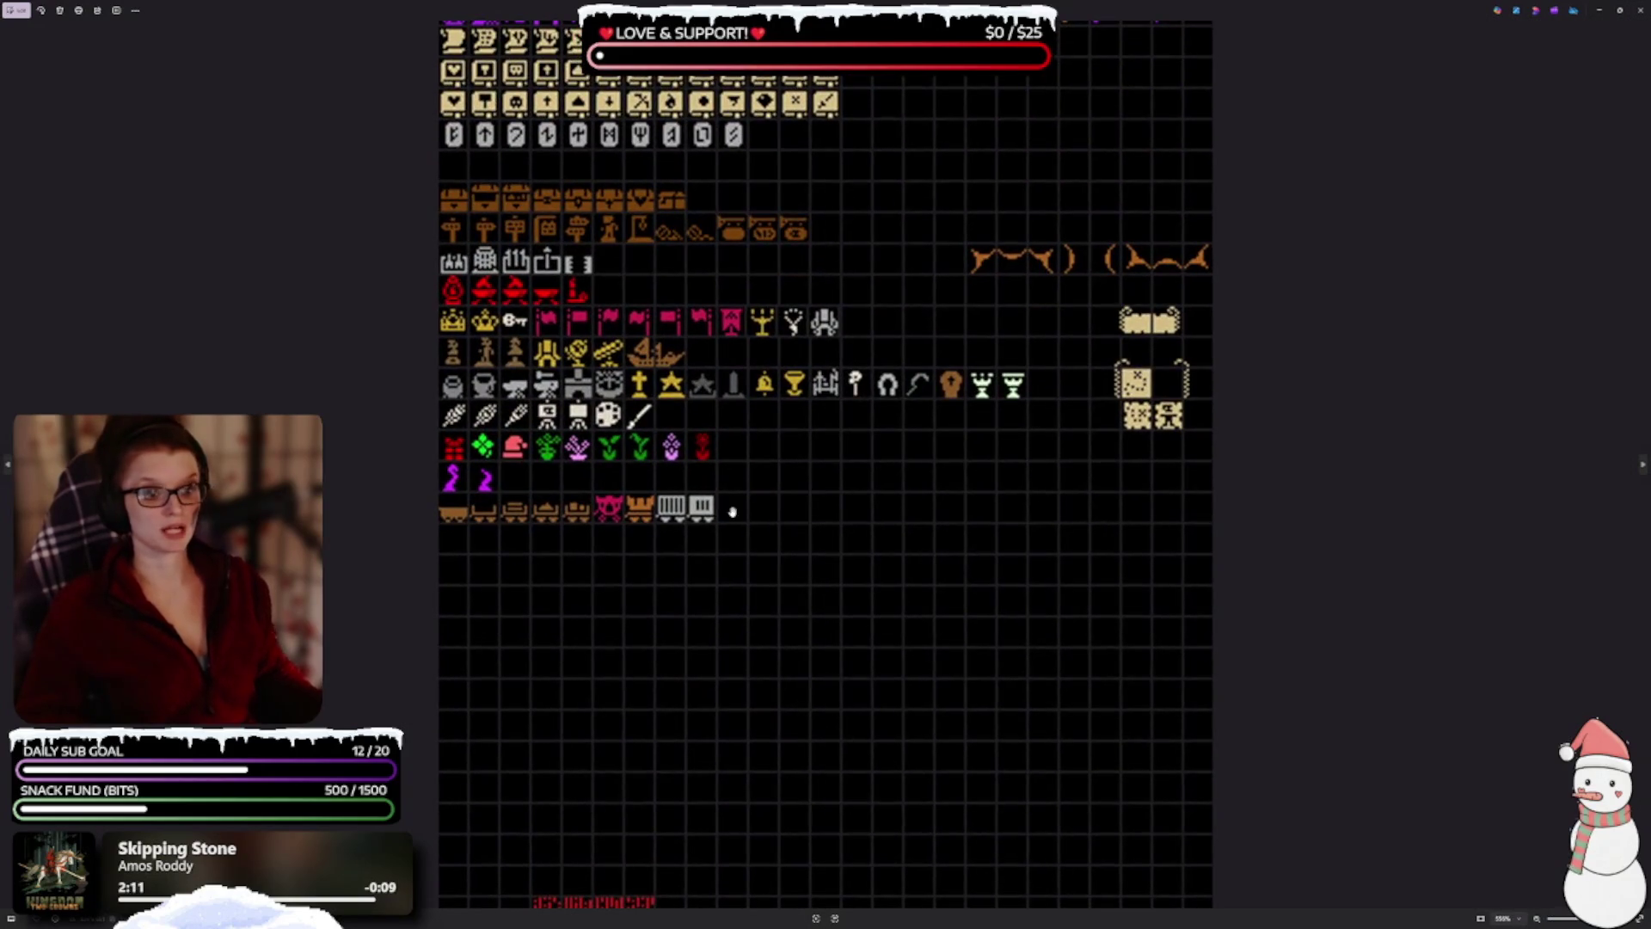
pyautogui.scroll(-5, 826, 458)
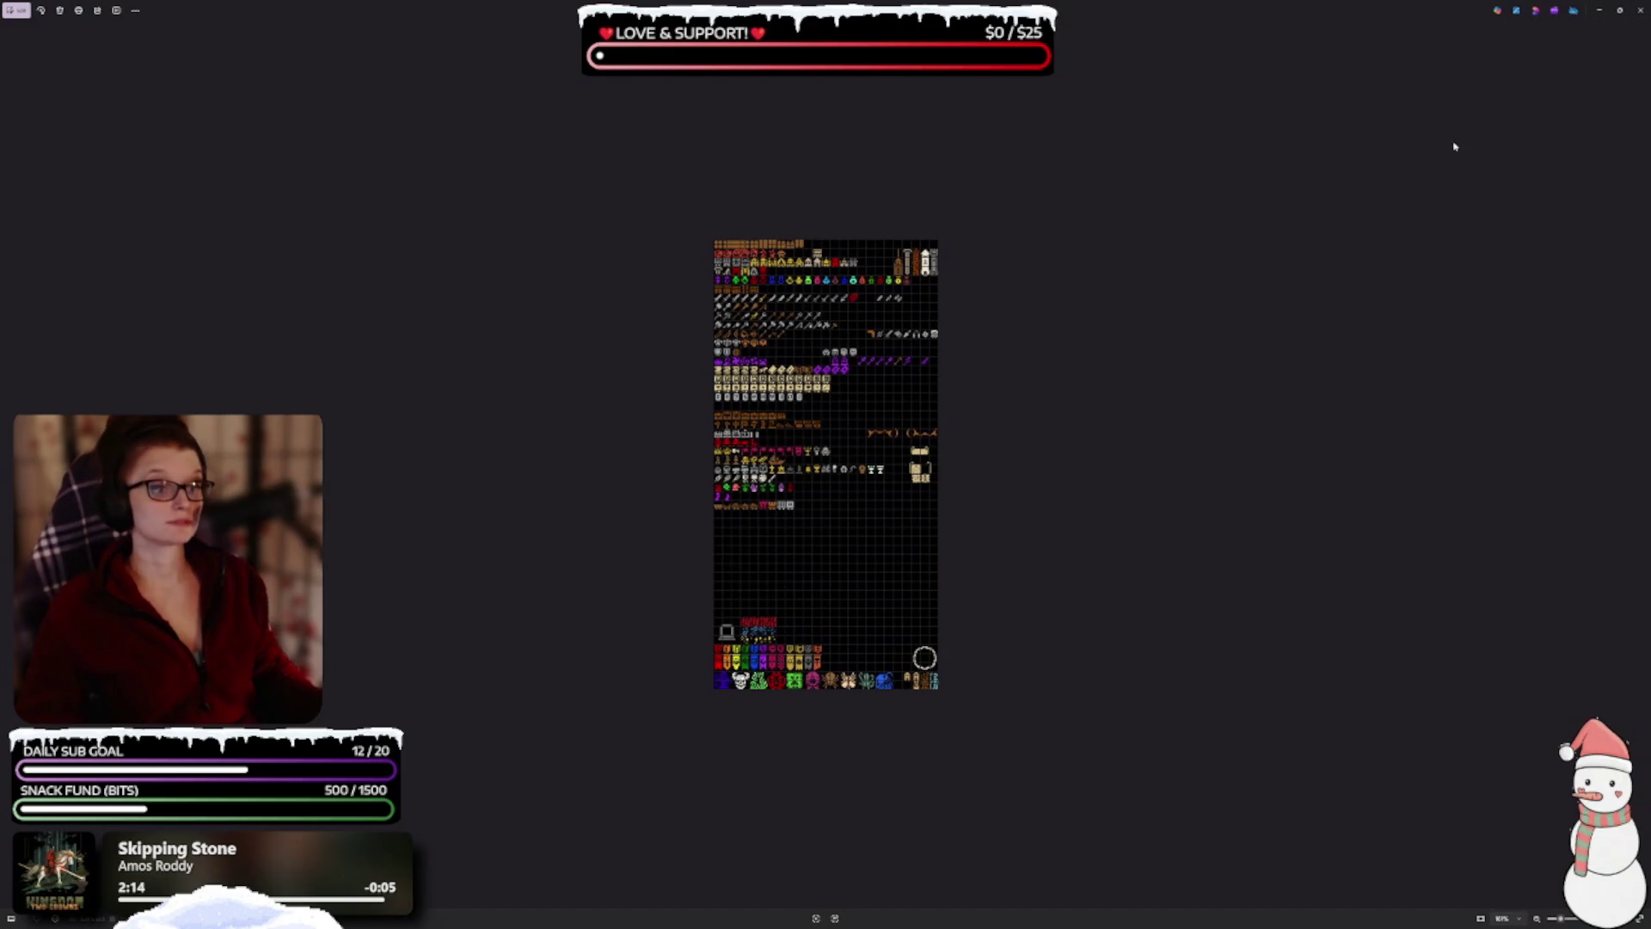
pyautogui.click(1619, 10)
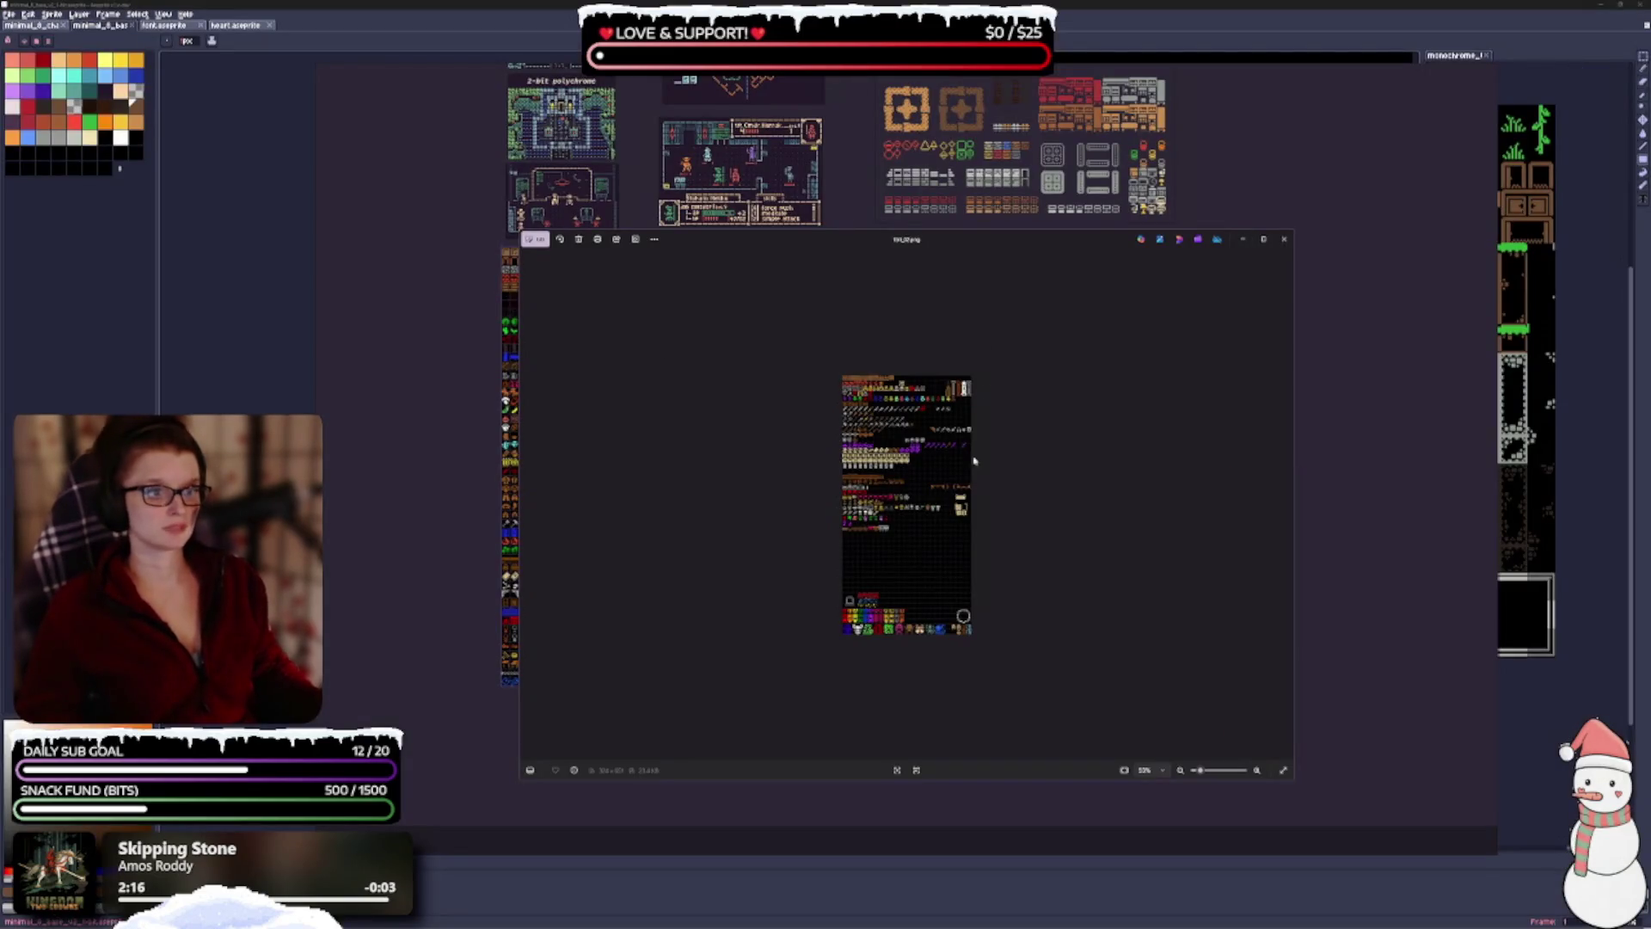
# Step: Paste the tall sprite sheet onto the board, sized and aligned beside the first sheet
pyautogui.moveTo(970, 245); pyautogui.dragTo(51, 0)
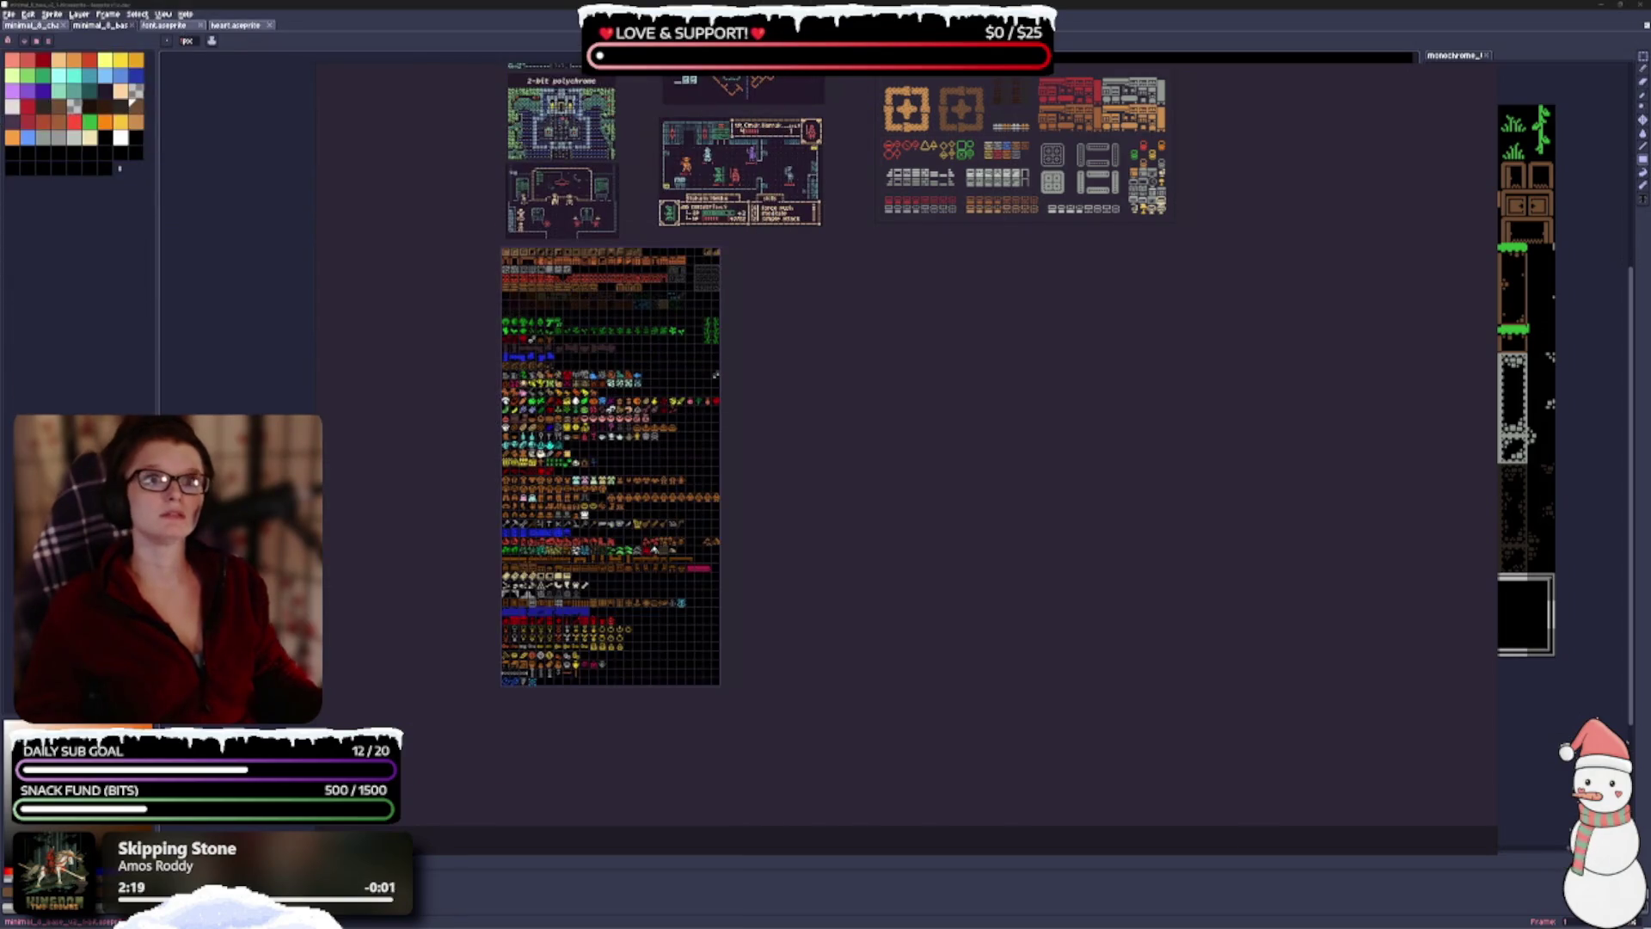
pyautogui.hotkey('ctrl', 'v')
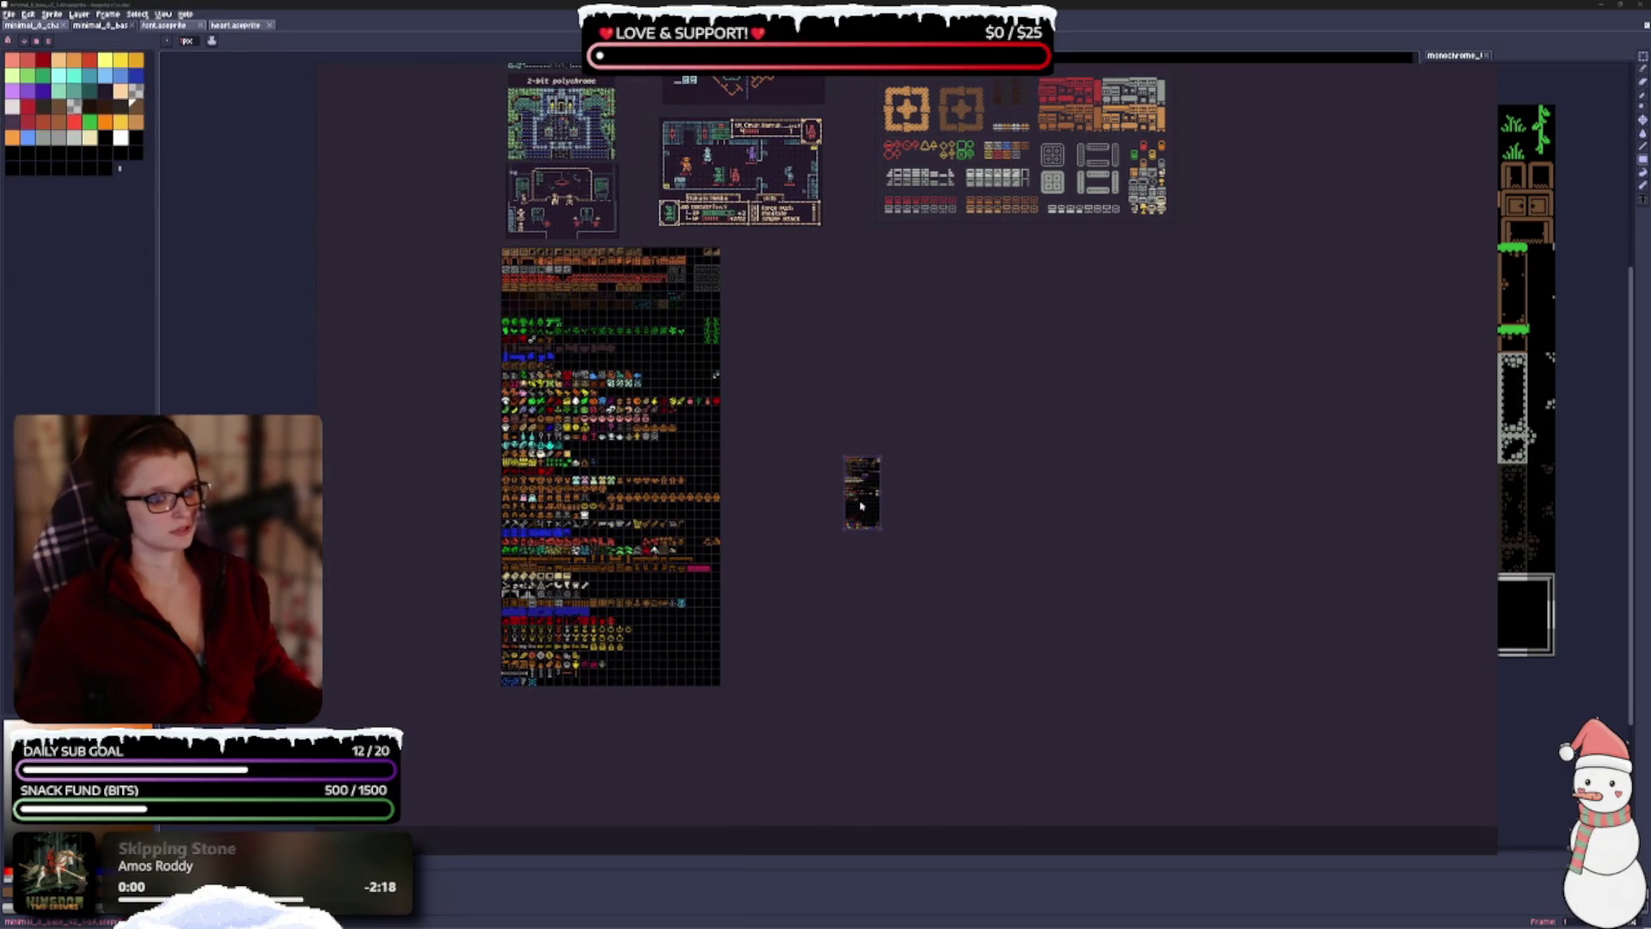
pyautogui.hotkey('ctrl', 'p')
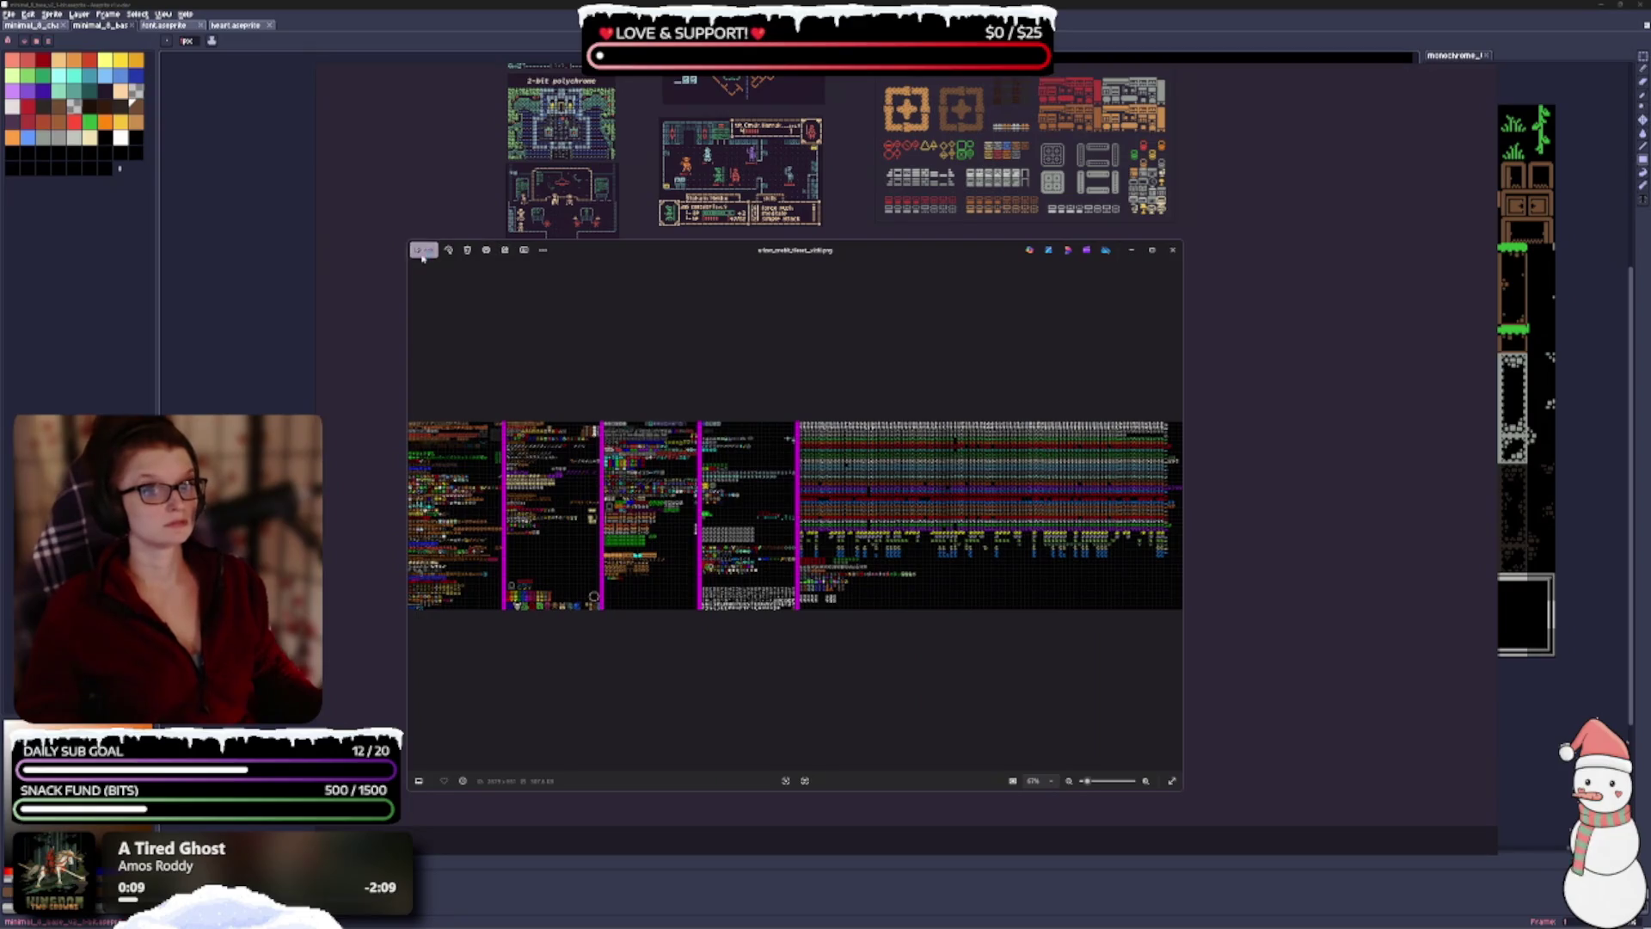
pyautogui.click(422, 251)
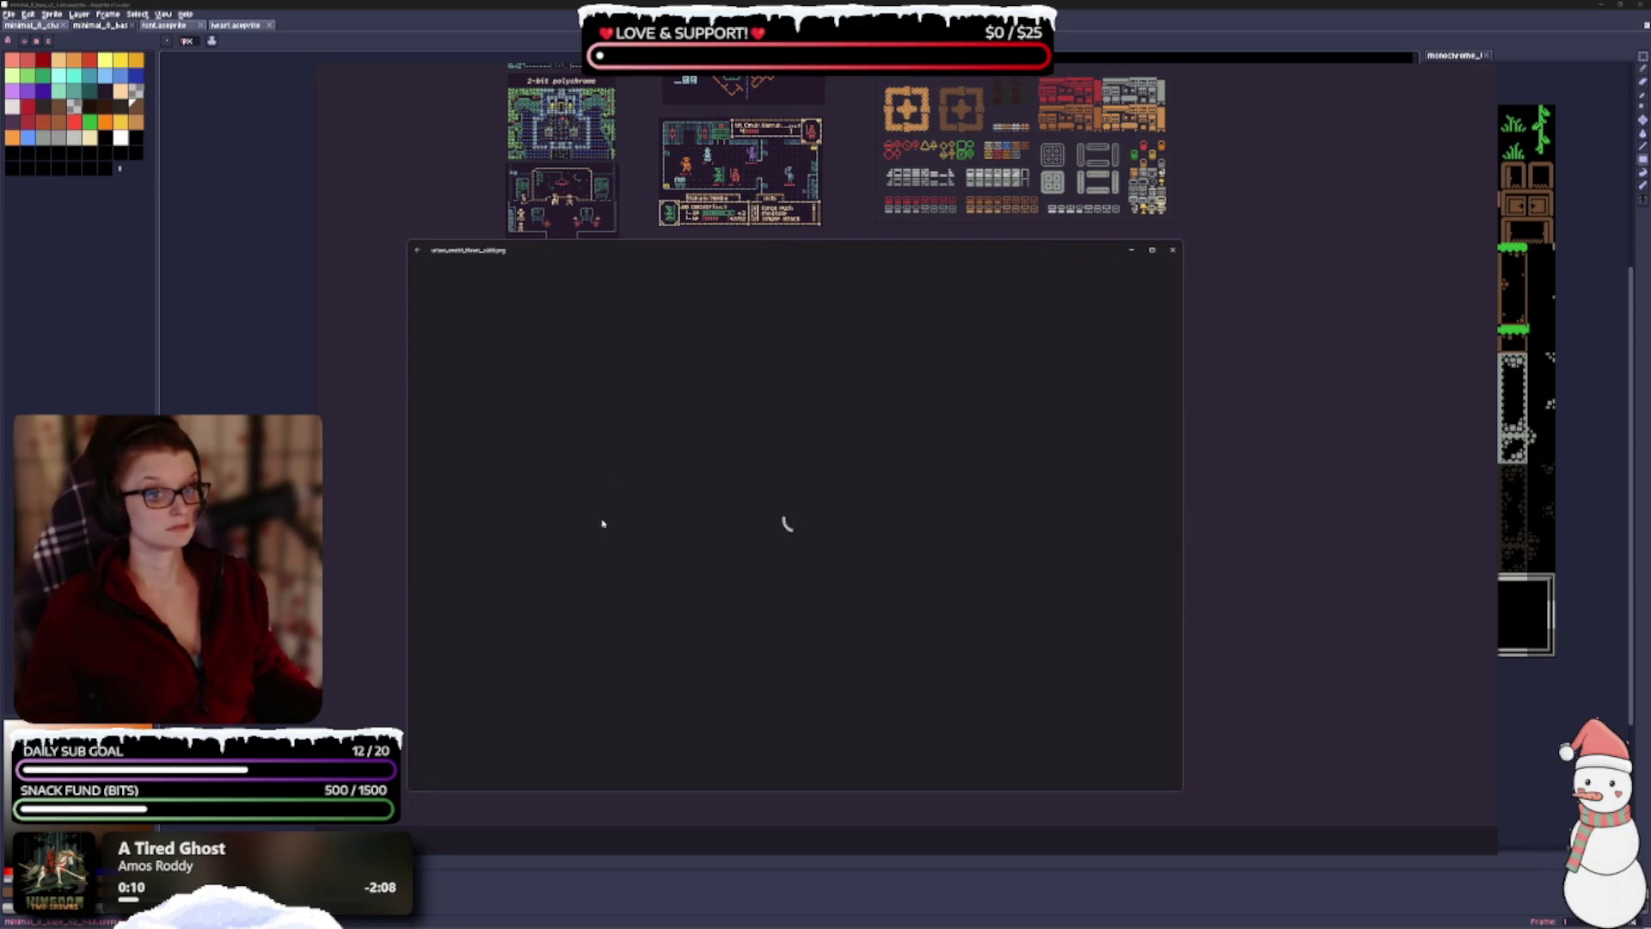
# Step: Crop the wide tileset to the left tall section between magenta lines and save as copy
pyautogui.moveTo(427, 547); pyautogui.dragTo(609, 582)
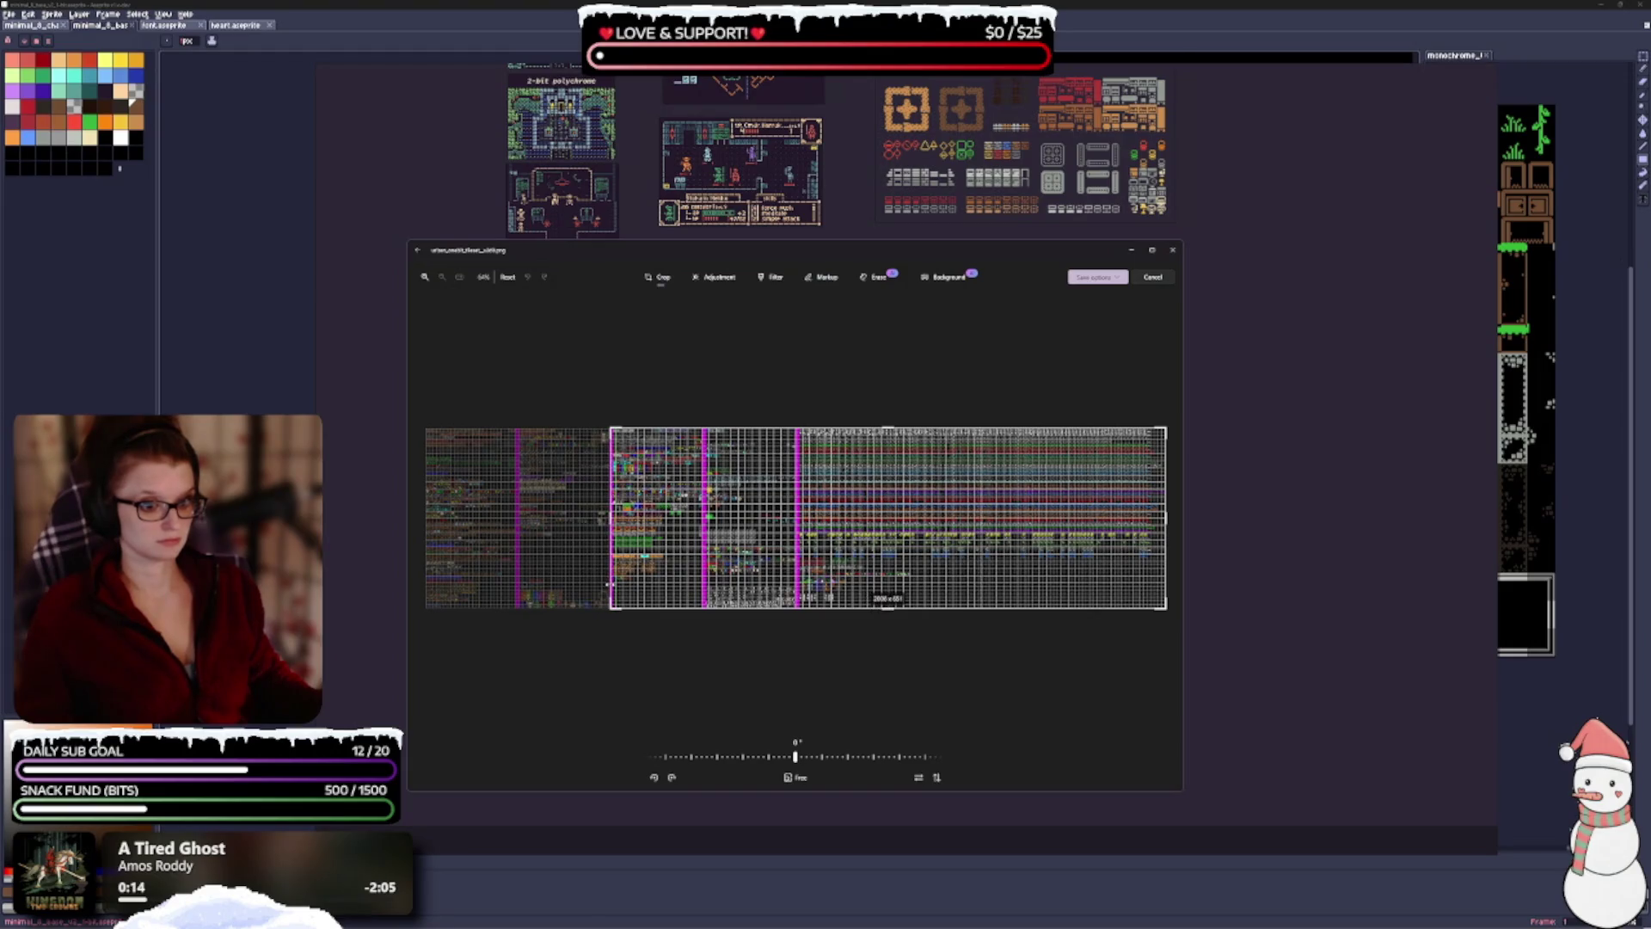
pyautogui.moveTo(1168, 519); pyautogui.dragTo(670, 519)
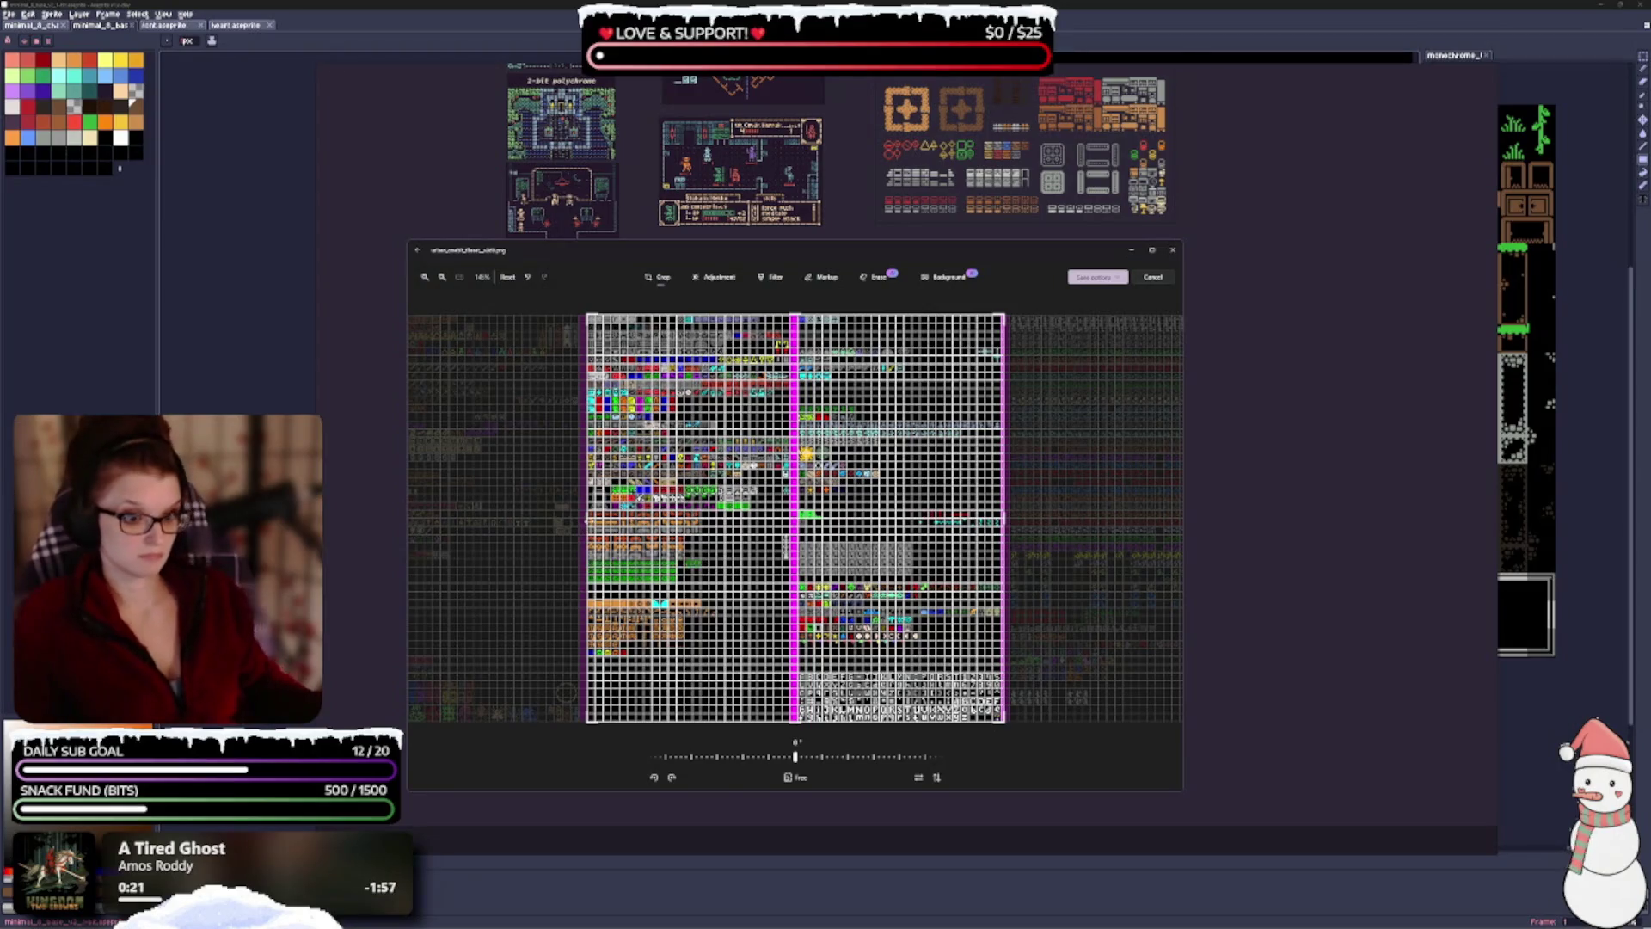
pyautogui.moveTo(582, 521); pyautogui.dragTo(585, 521)
pyautogui.moveTo(1009, 523); pyautogui.dragTo(791, 546)
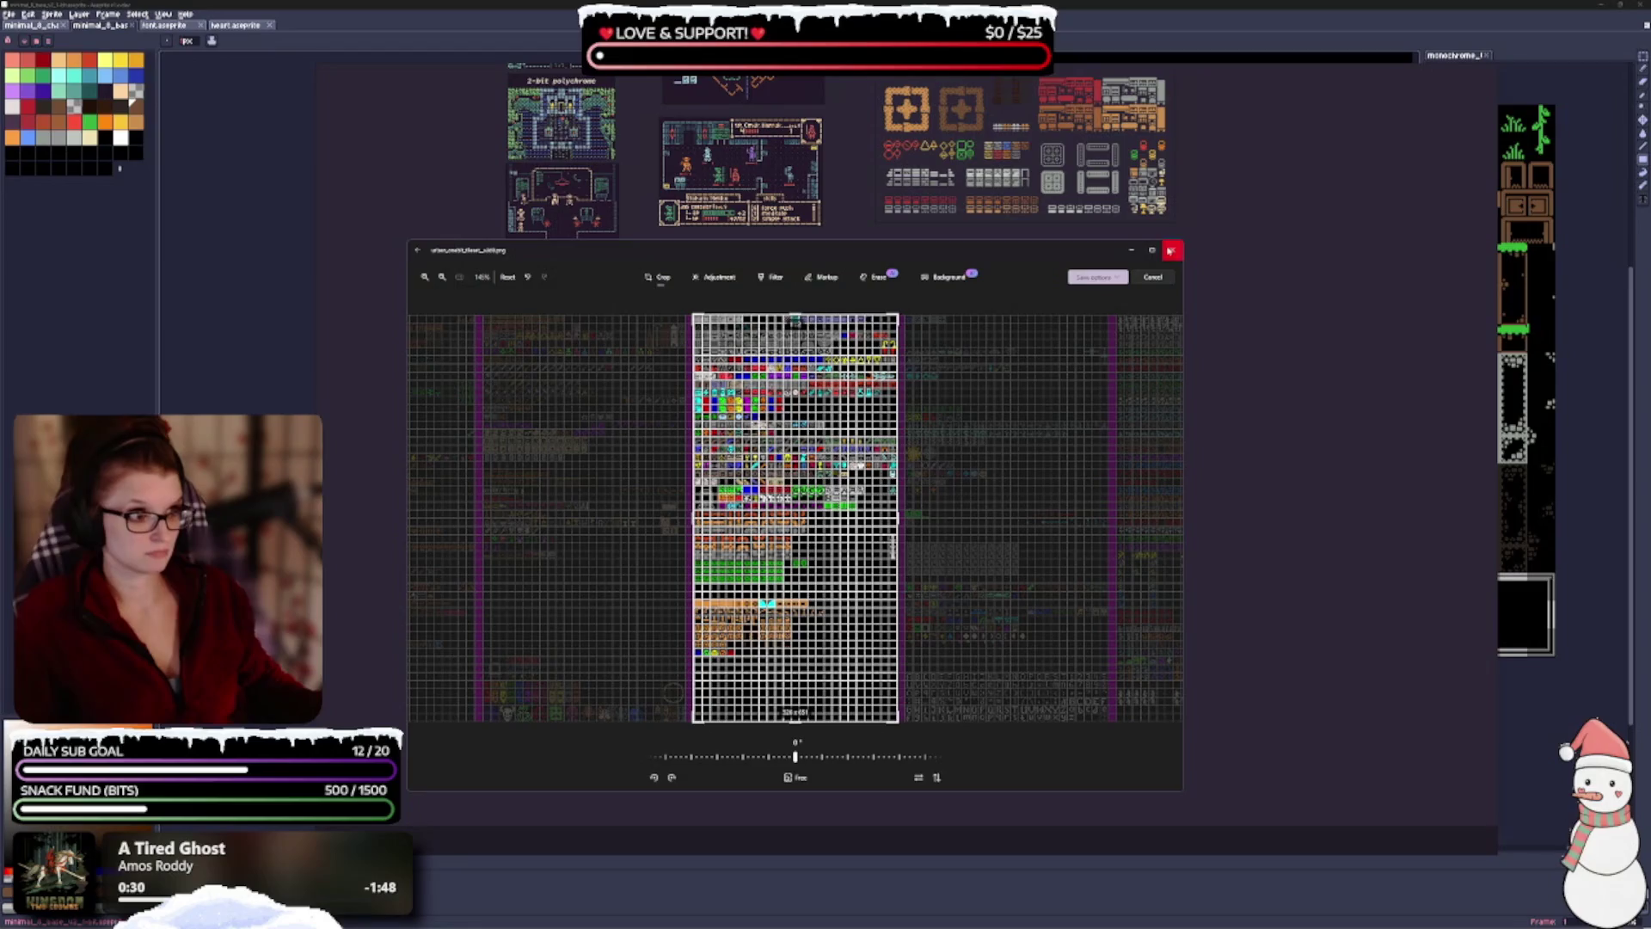
pyautogui.click(1152, 249)
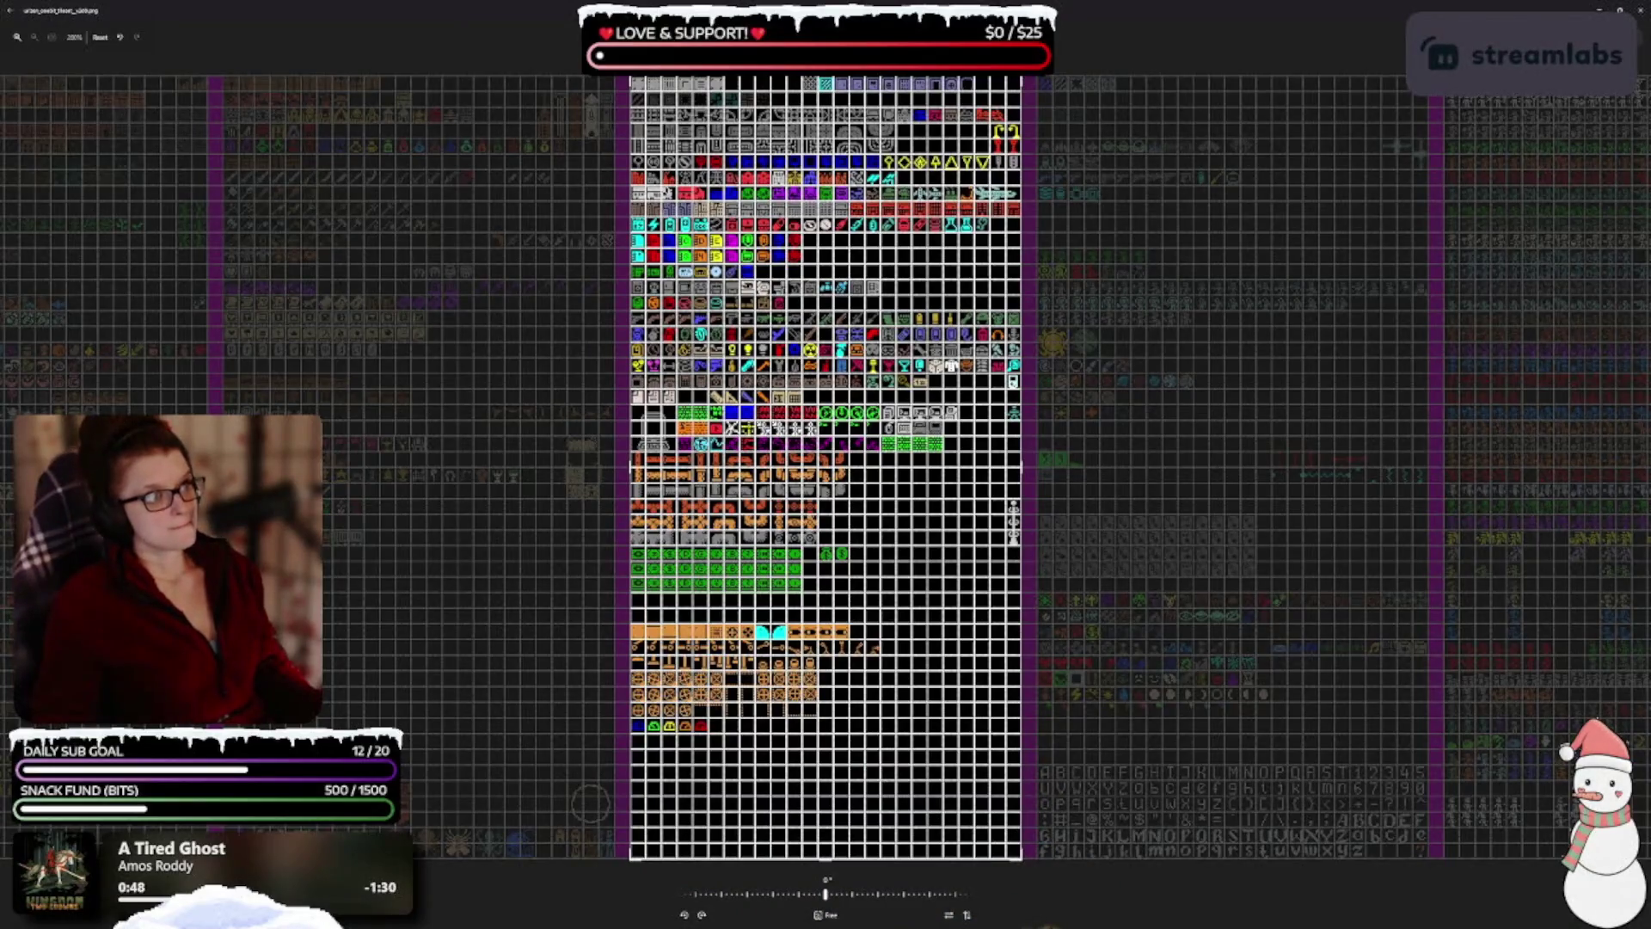
pyautogui.hotkey('ctrl', 'shift', 's')
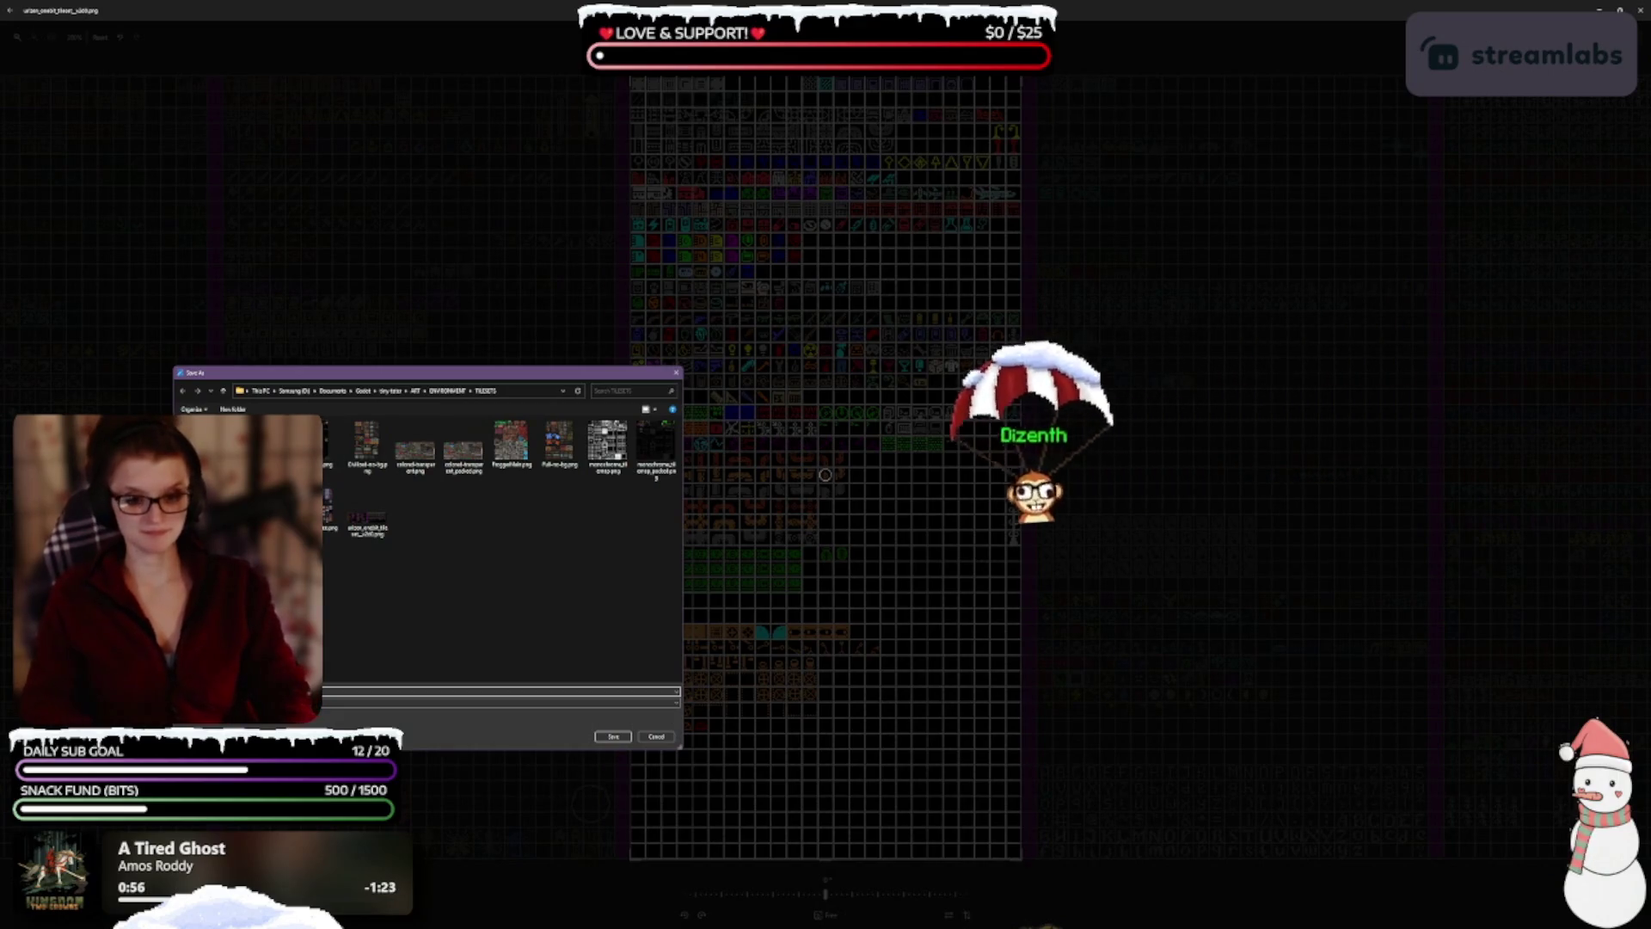
# Step: Finish saving the cropped copy, fit it in view, then shrink and close the viewer
pyautogui.press('Escape')
pyautogui.hotkey('ctrl', '-')
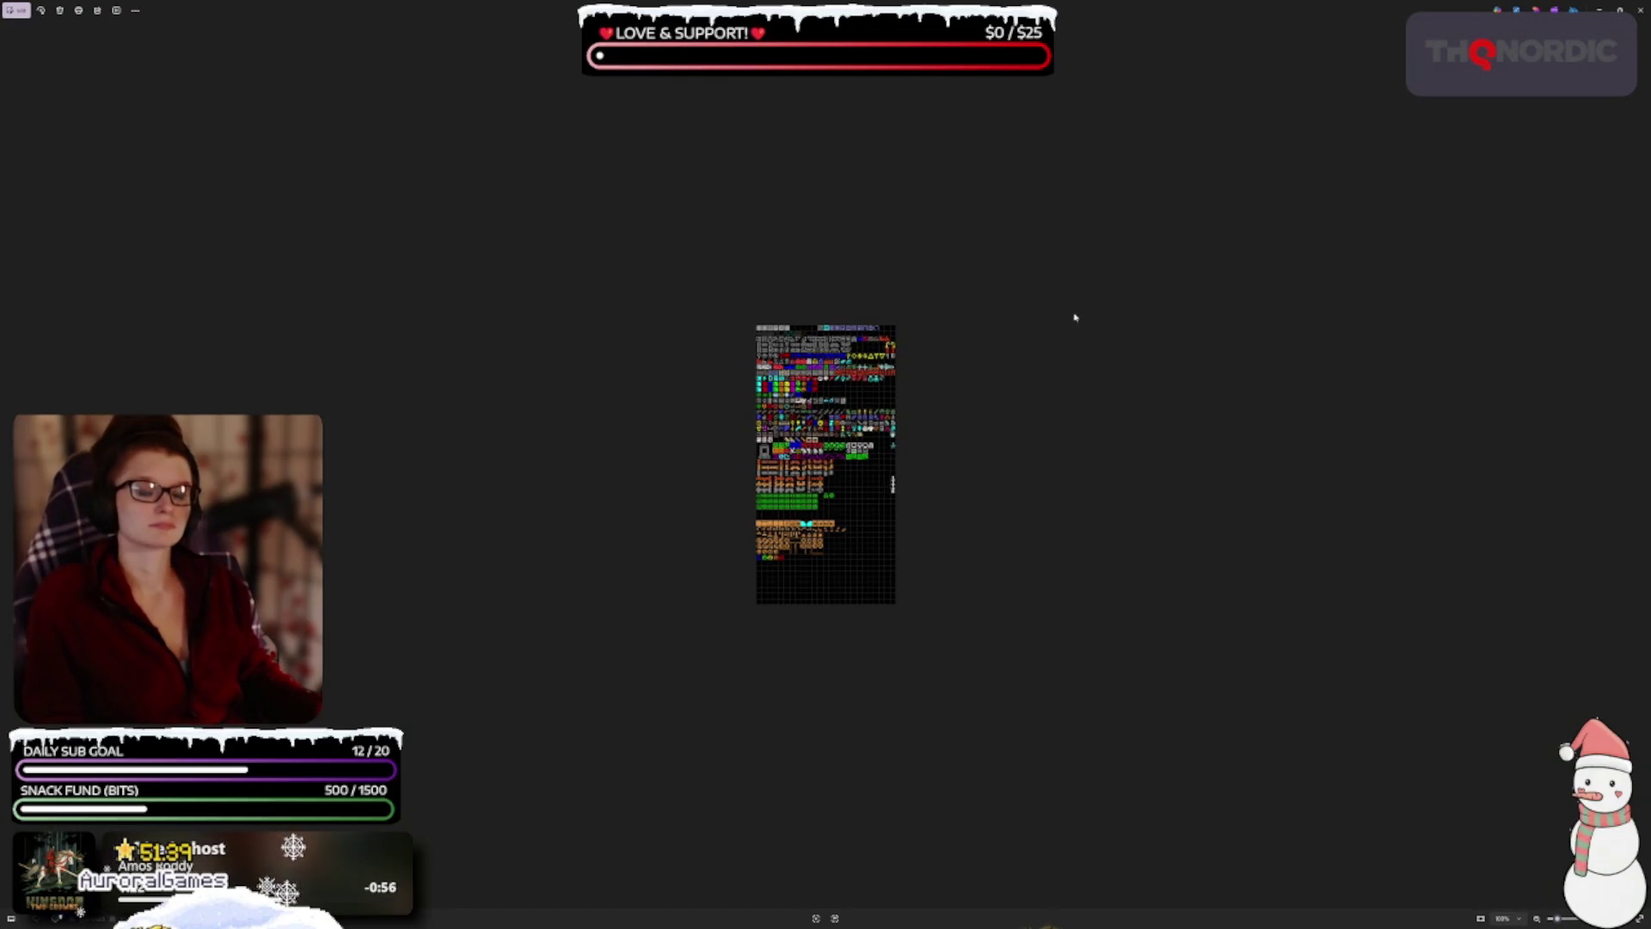
pyautogui.press('super+Down')
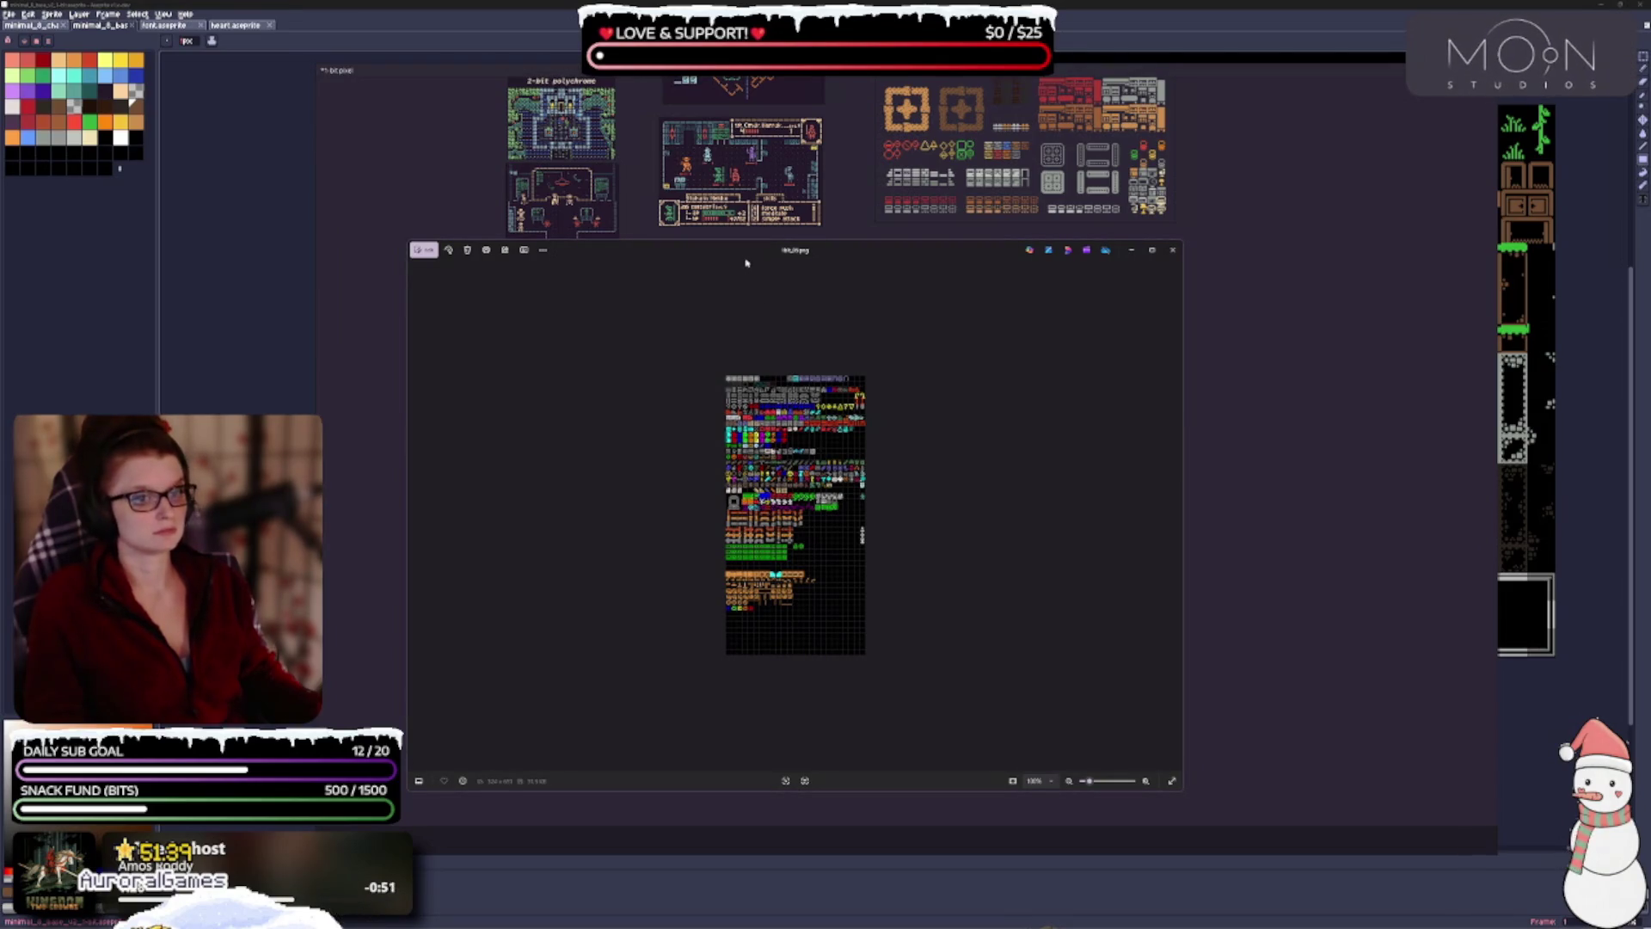
pyautogui.hotkey('alt', 'F4')
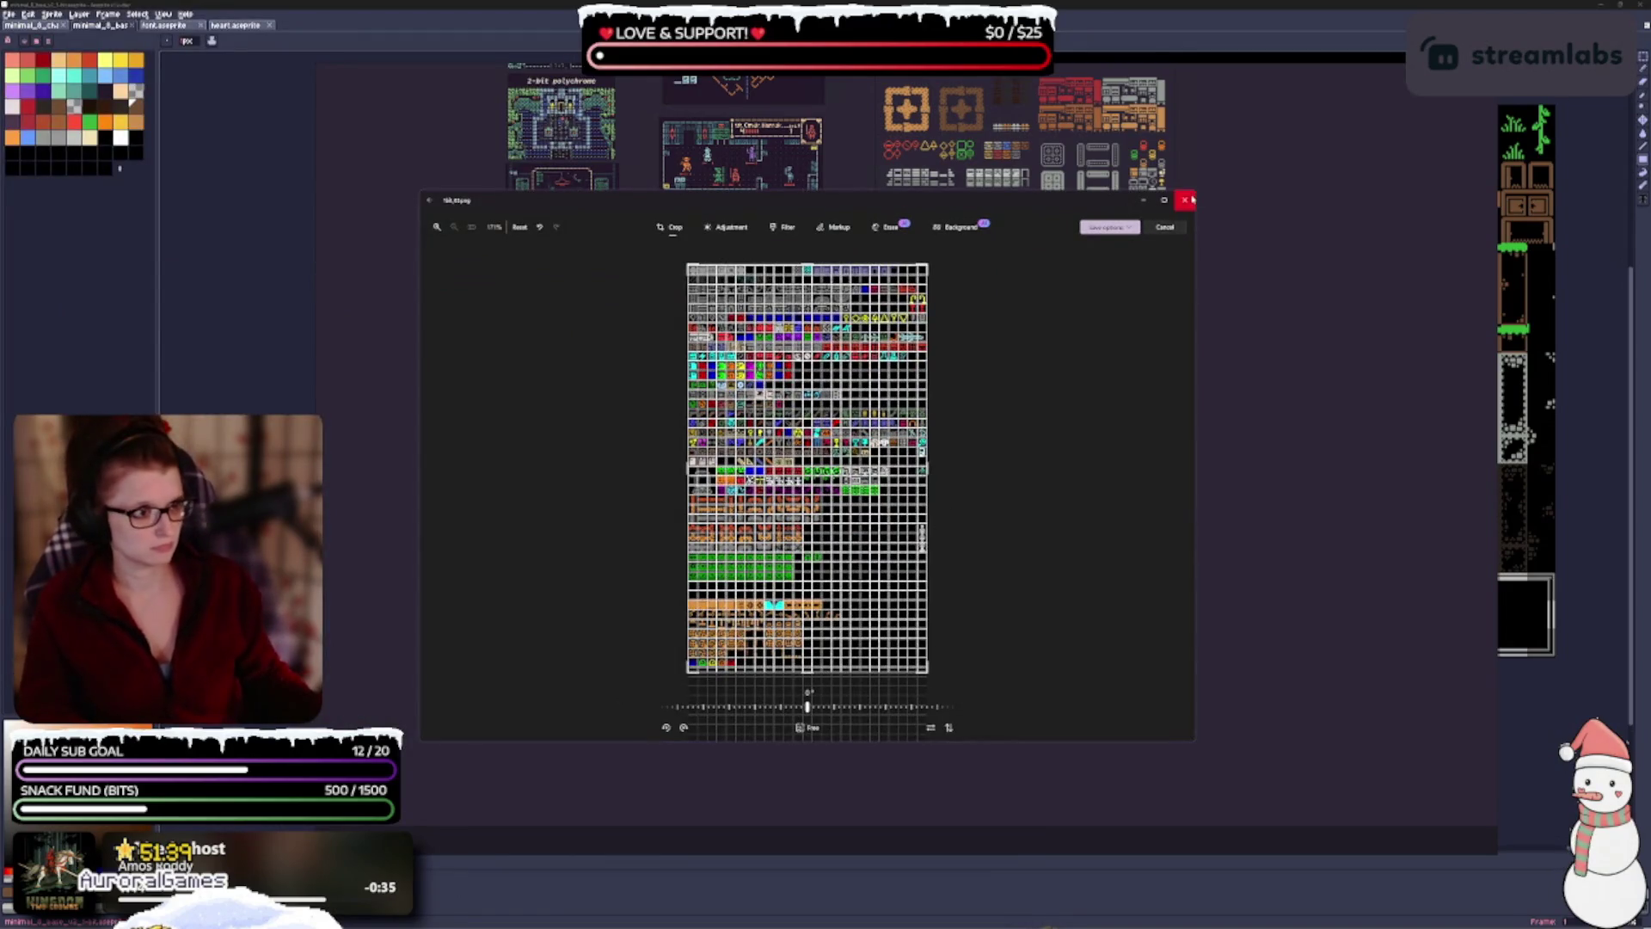
# Step: Trim the sheet's bottom to 326 x 547, save the crop, and close Photos
pyautogui.click(1164, 201)
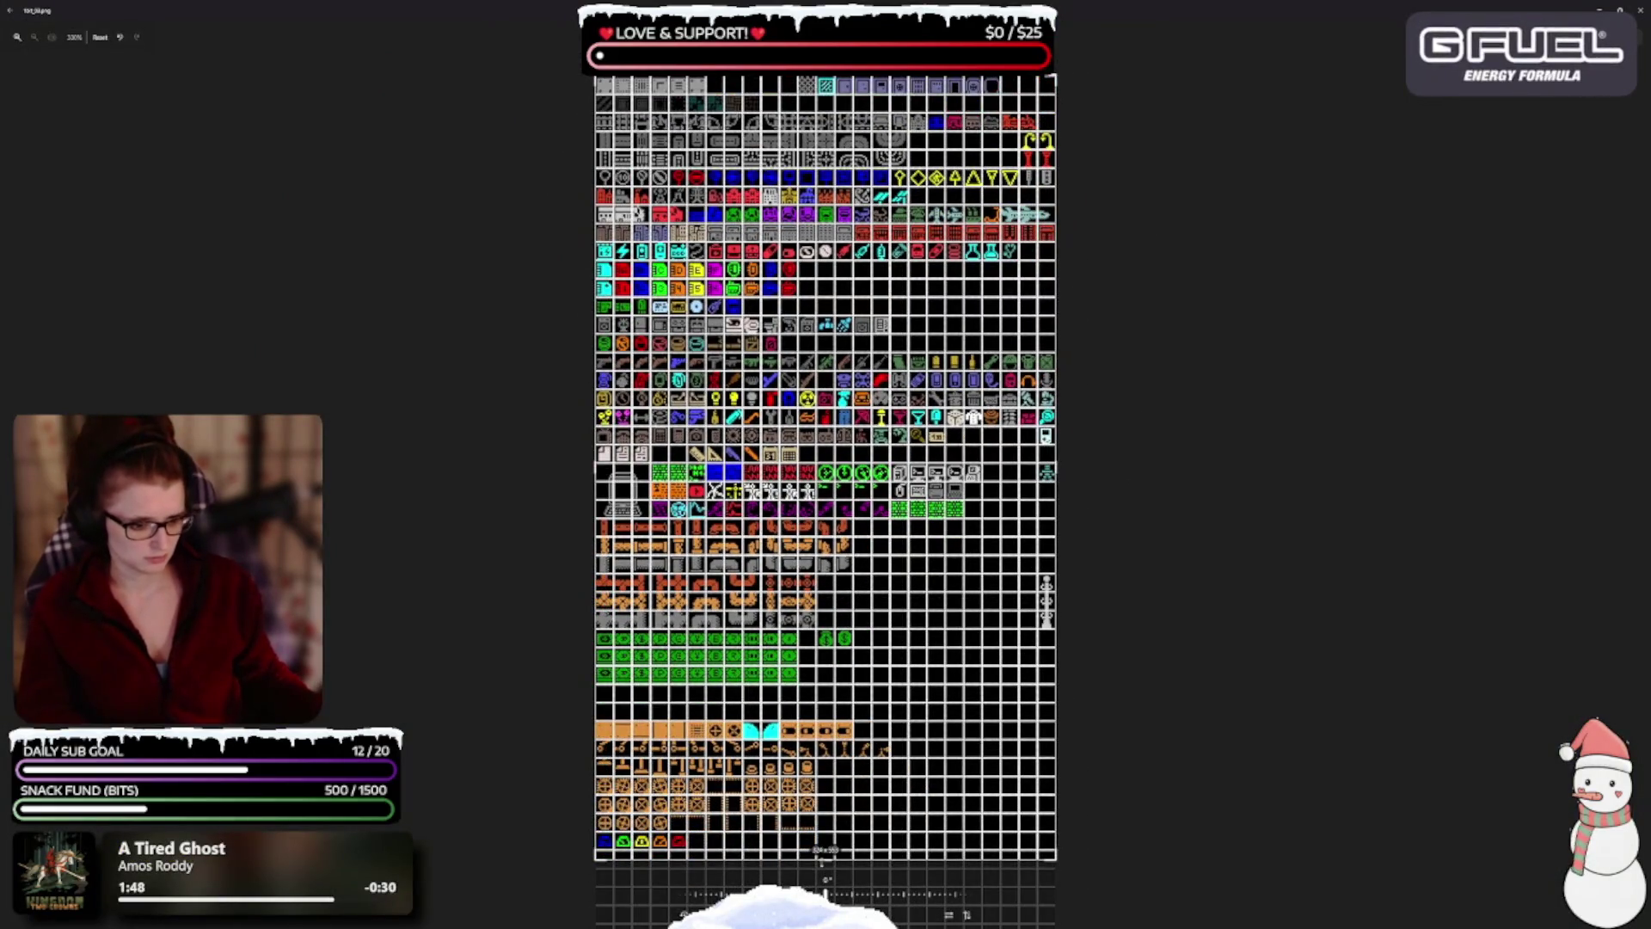
pyautogui.moveTo(824, 860); pyautogui.dragTo(824, 851)
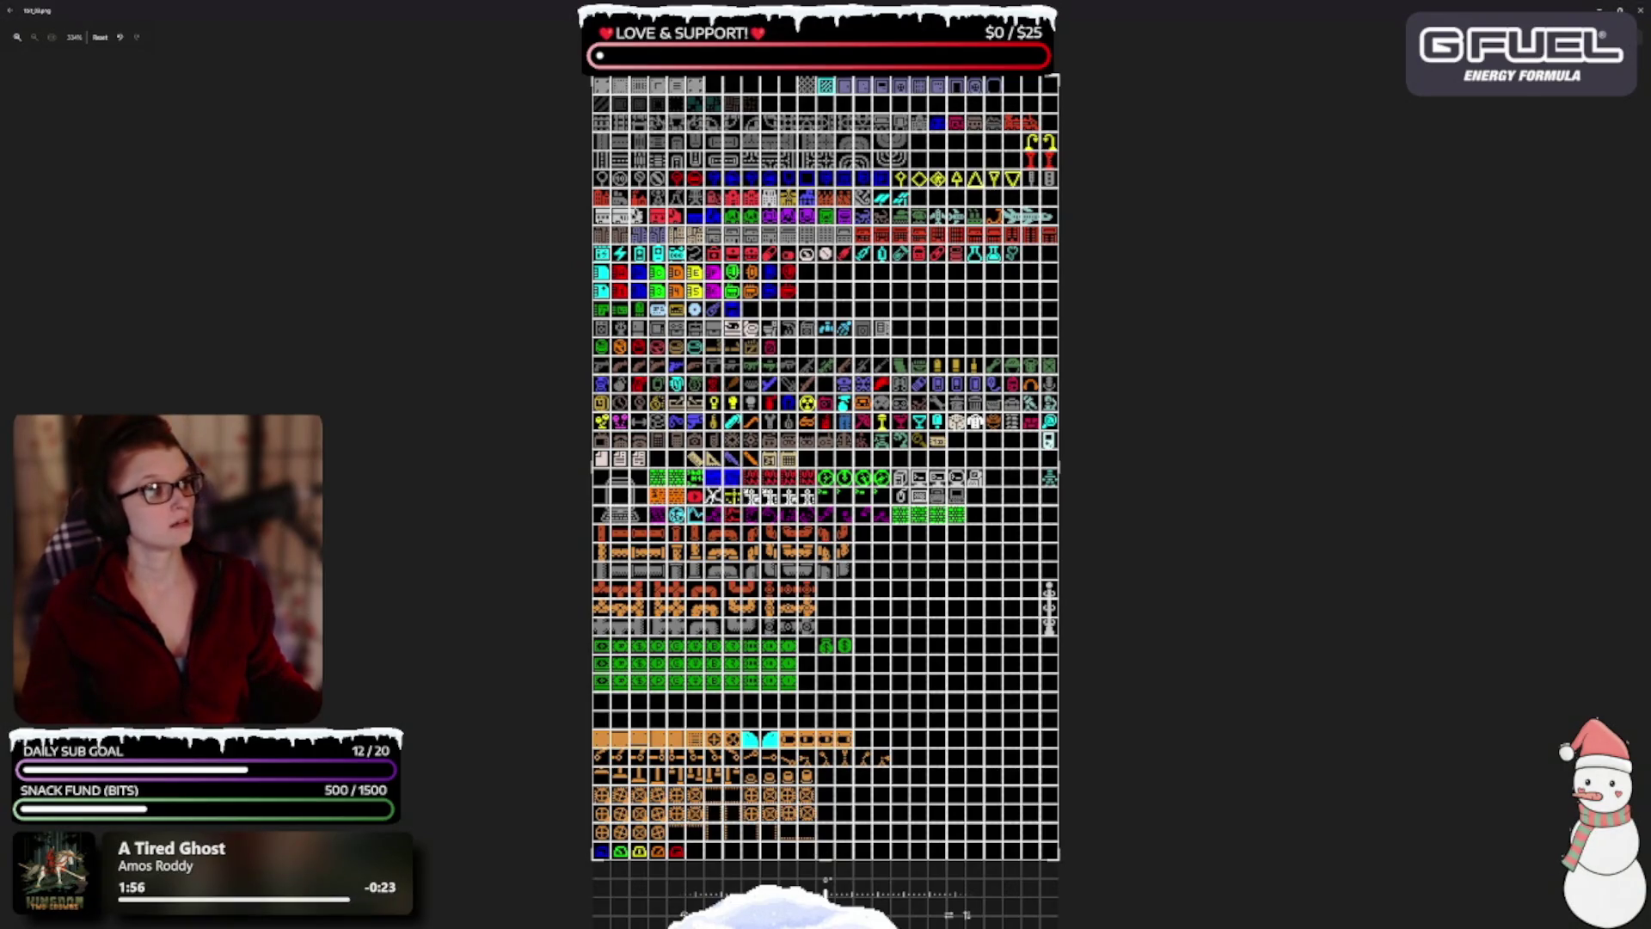
pyautogui.press('Return')
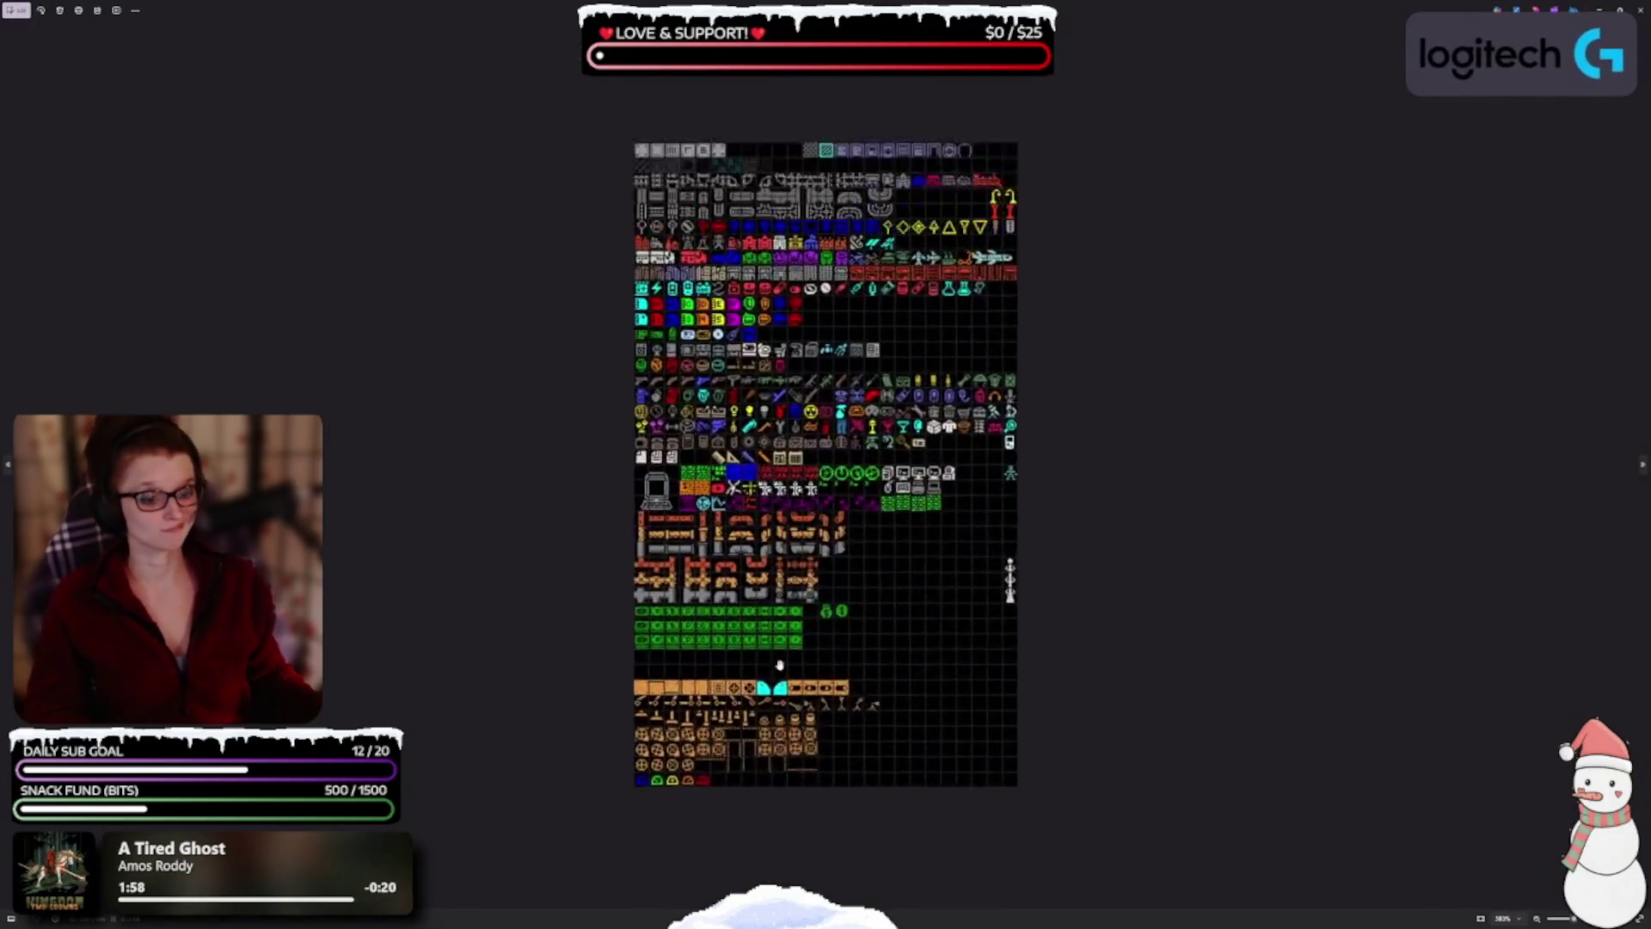
pyautogui.scroll(2, 779, 665)
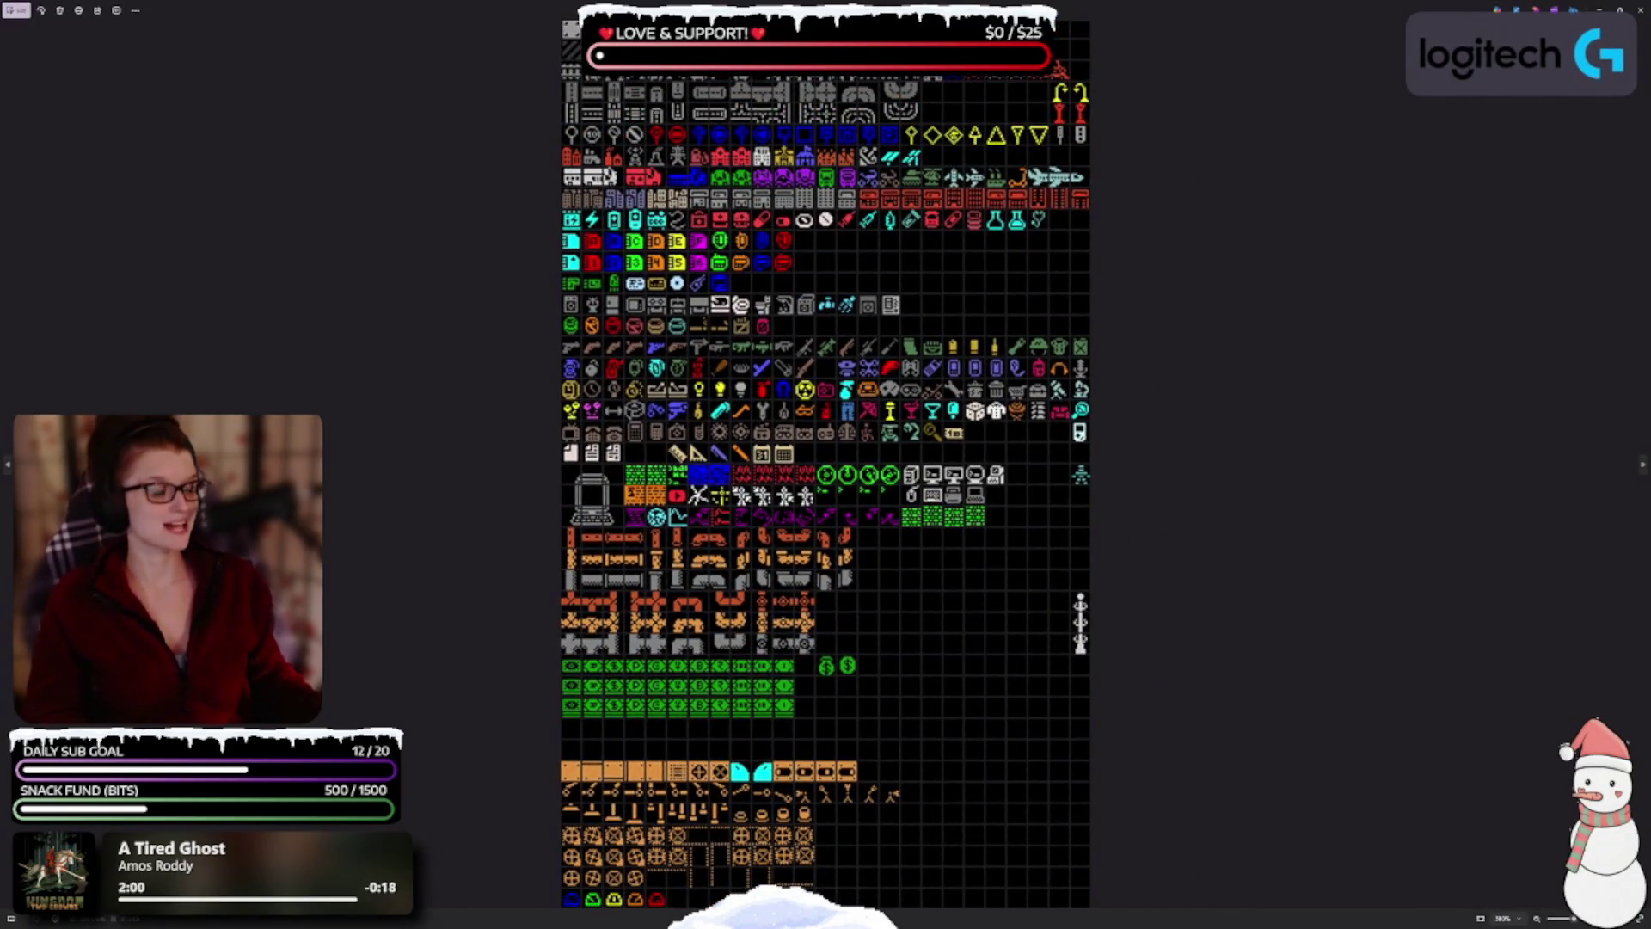
pyautogui.click(1643, 14)
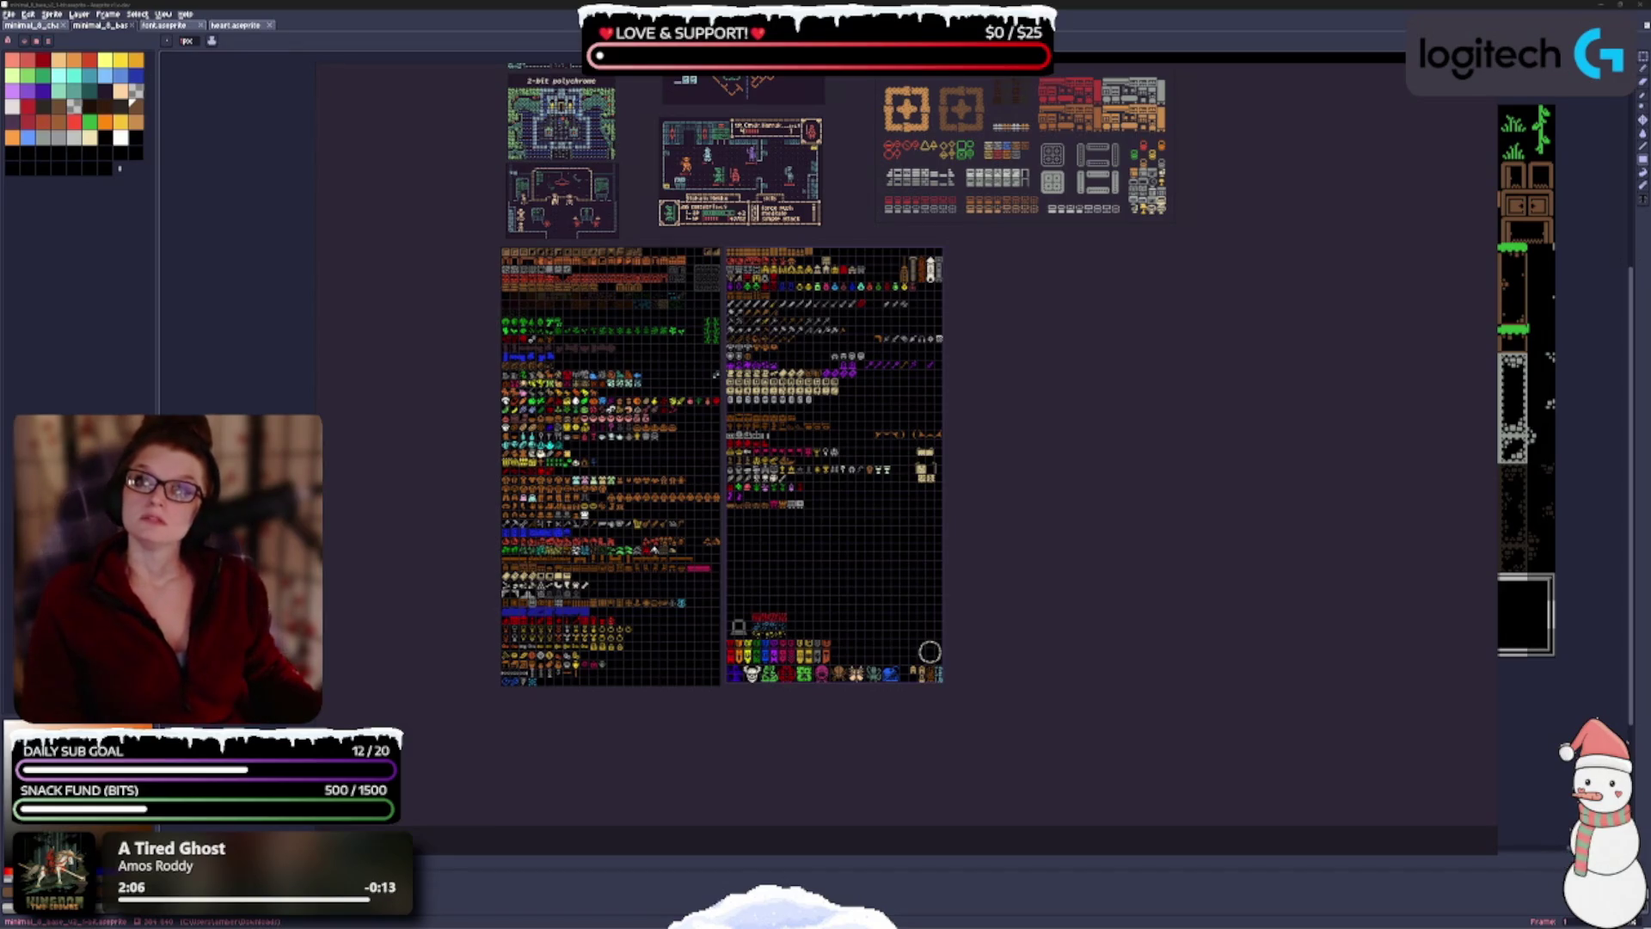
# Step: Drag the trimmed PNG onto the board beside the other two tall sheets
pyautogui.moveTo(829, 570)
pyautogui.mouseDown()
pyautogui.moveTo(1117, 570)
pyautogui.moveTo(1103, 583)
pyautogui.moveTo(1116, 589)
pyautogui.moveTo(1121, 558)
pyautogui.moveTo(1085, 547)
pyautogui.mouseUp()
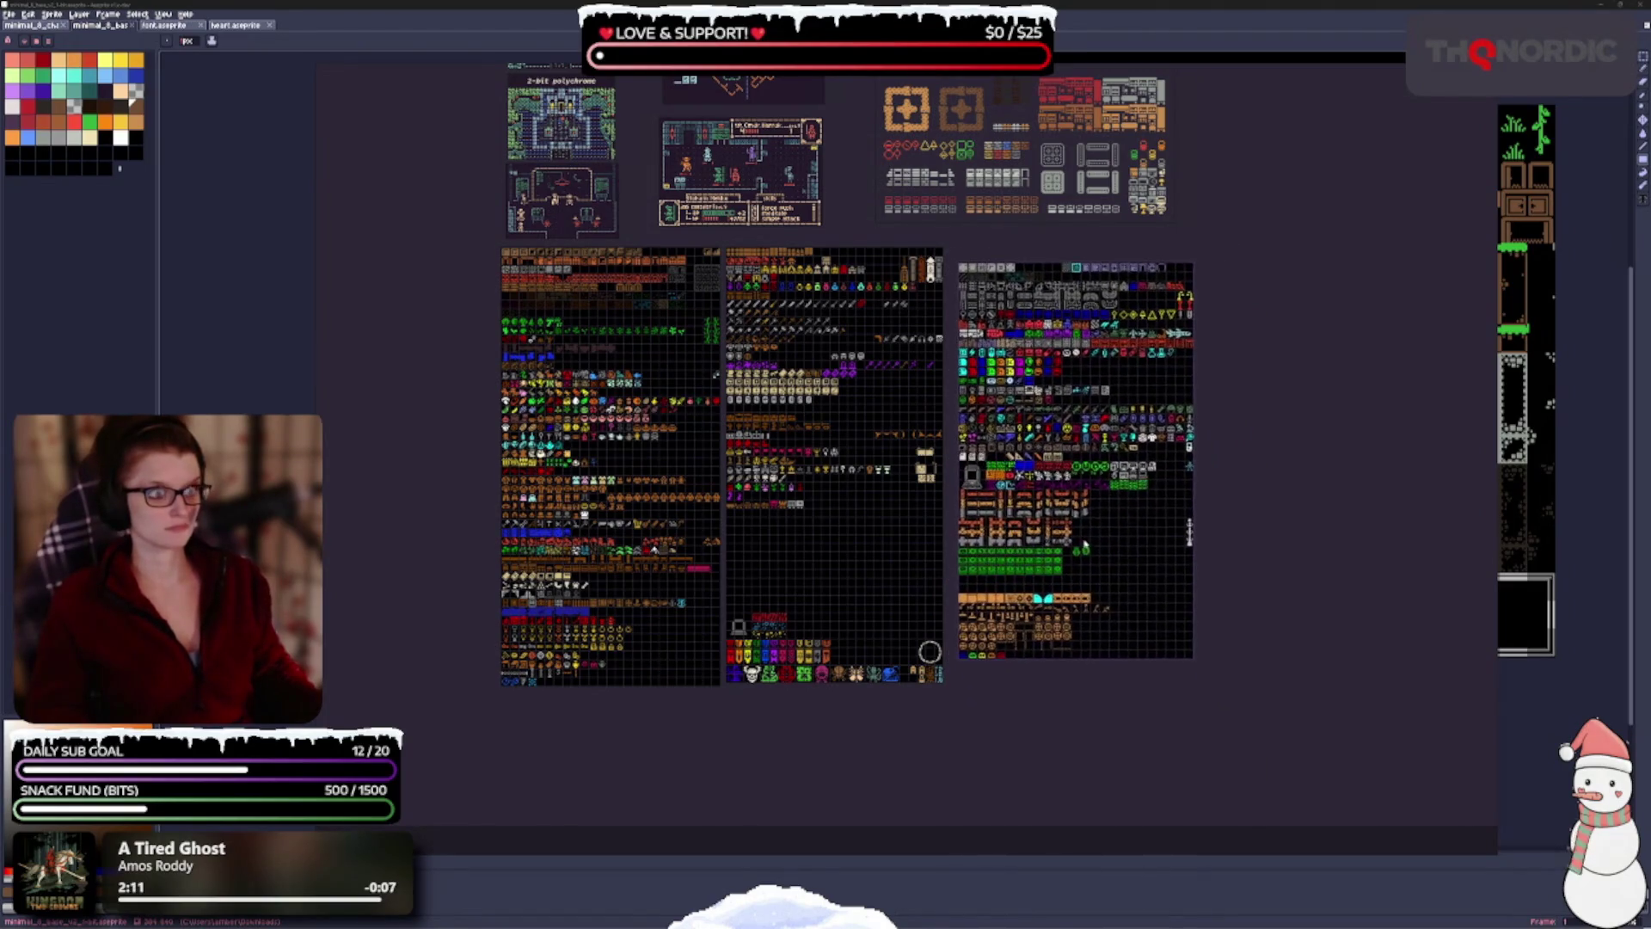
pyautogui.scroll(-5, 1149, 360)
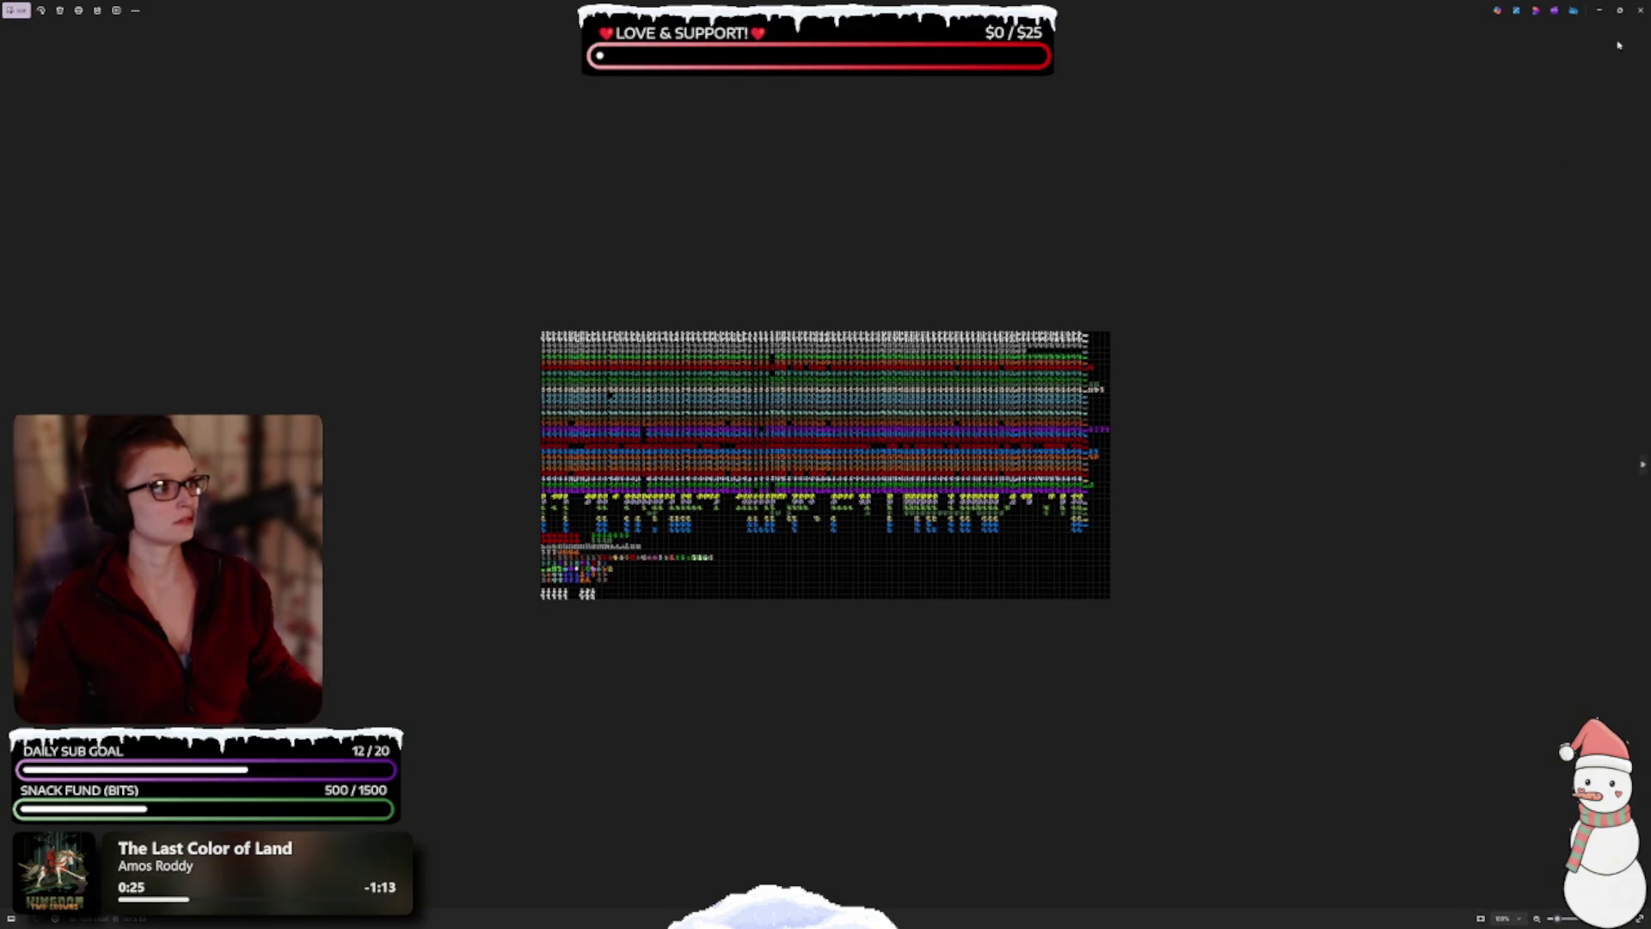
# Step: Place the font sheet centred below the collage, then switch to the tile sheet viewer
pyautogui.click(1638, 13)
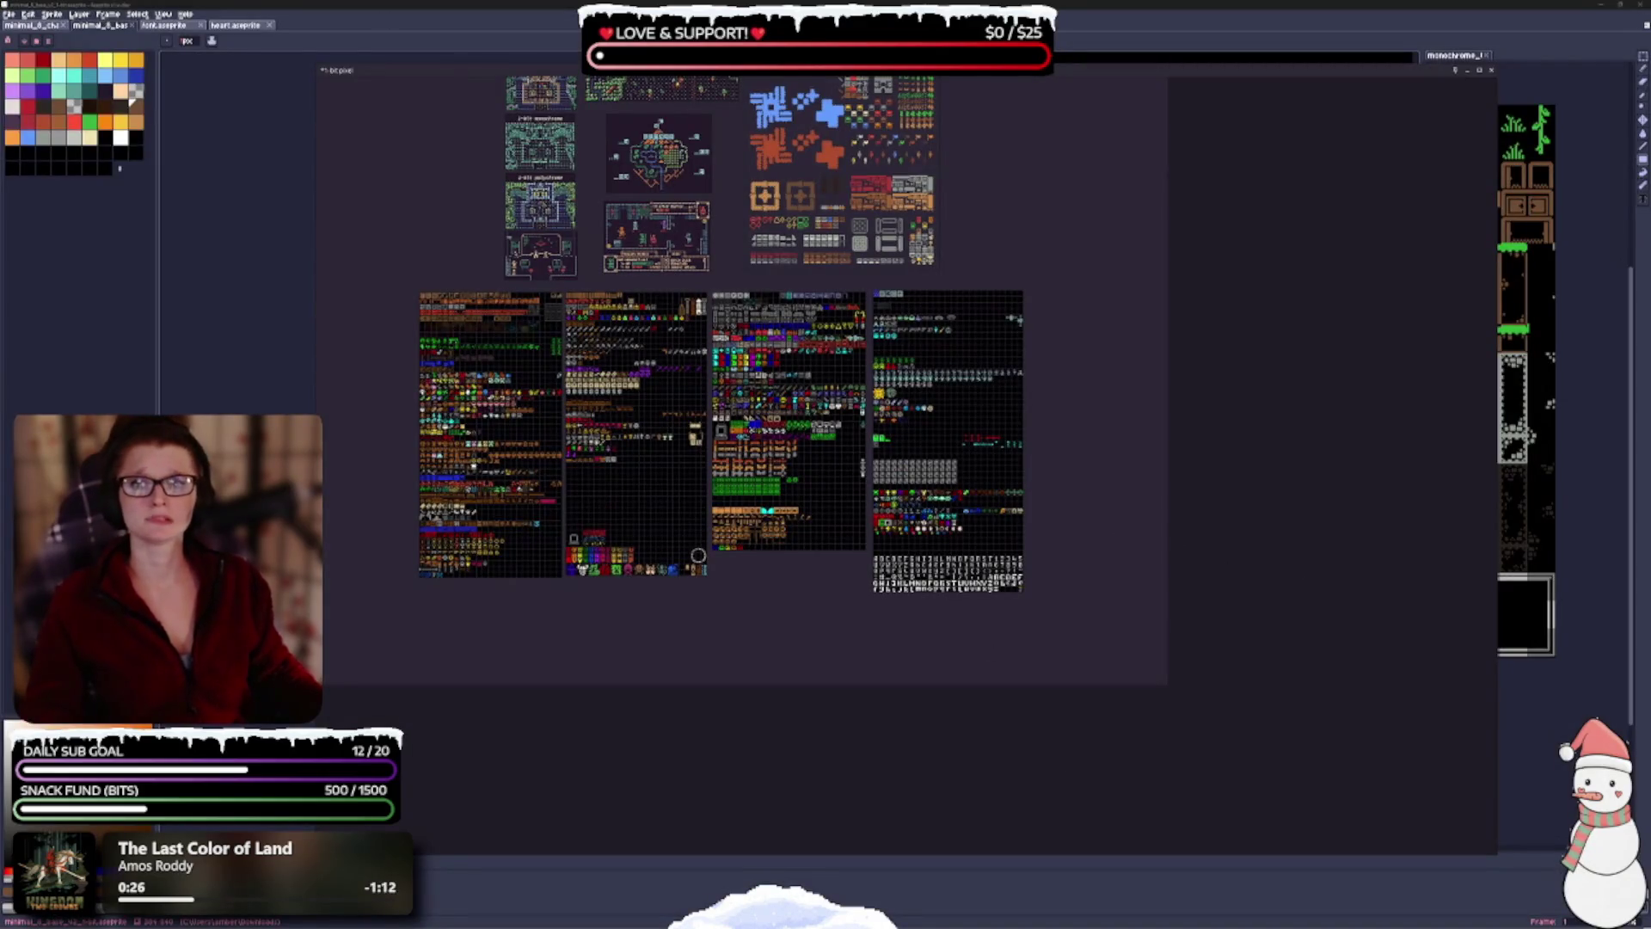
pyautogui.moveTo(844, 696); pyautogui.dragTo(778, 664)
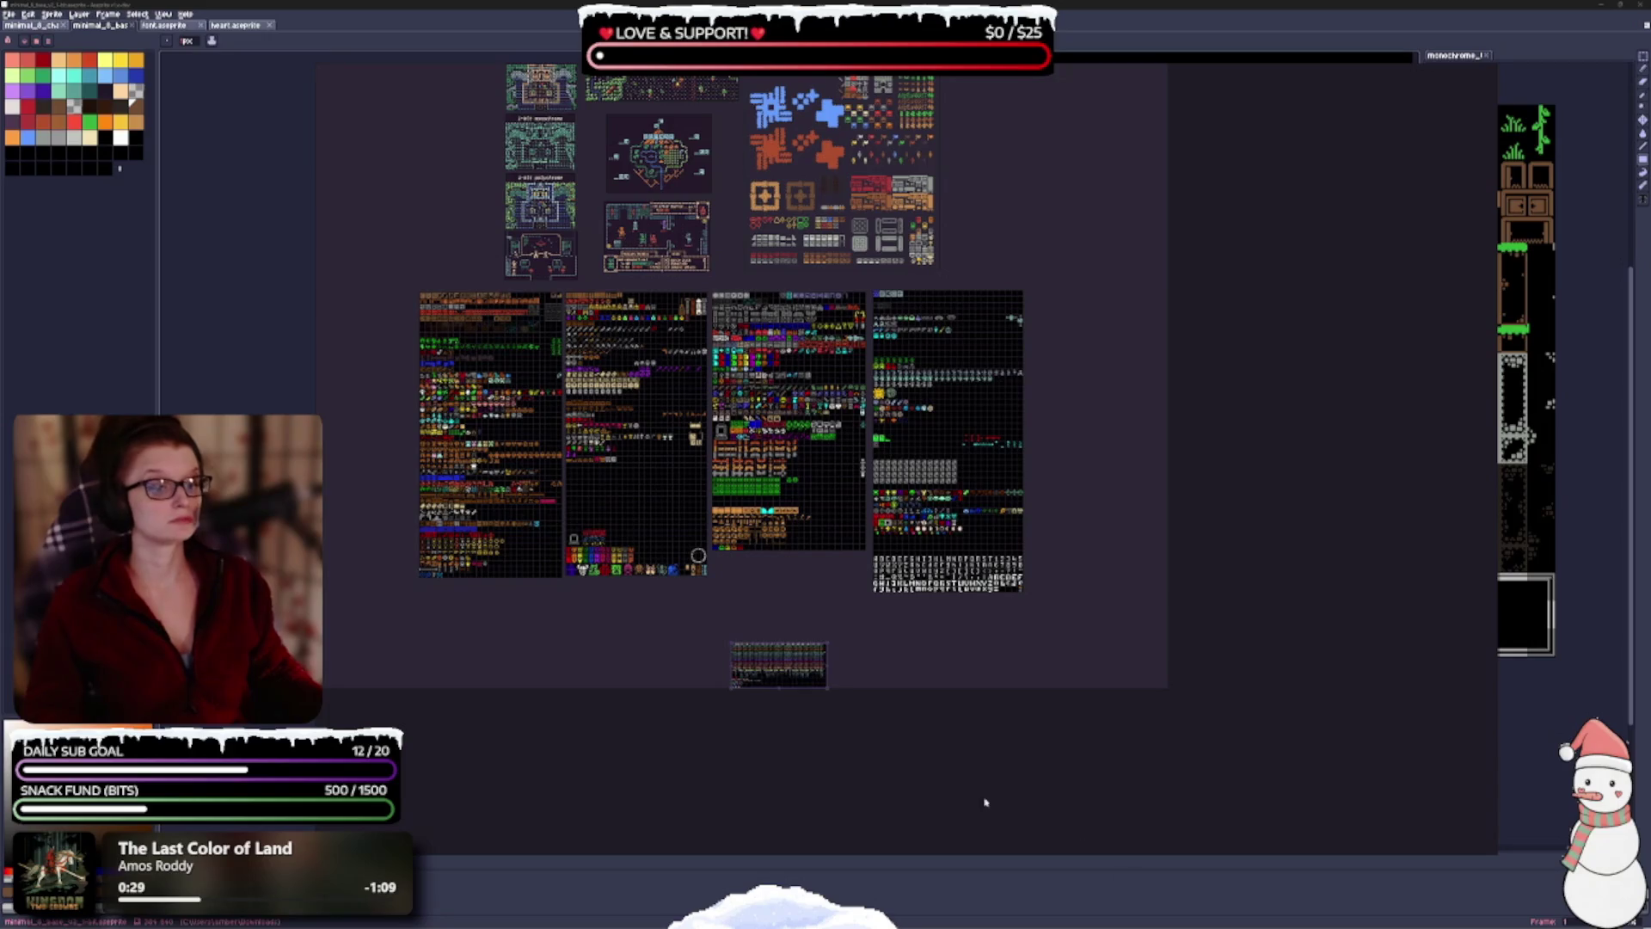
pyautogui.scroll(-1, 922, 724)
pyautogui.scroll(5, 844, 684)
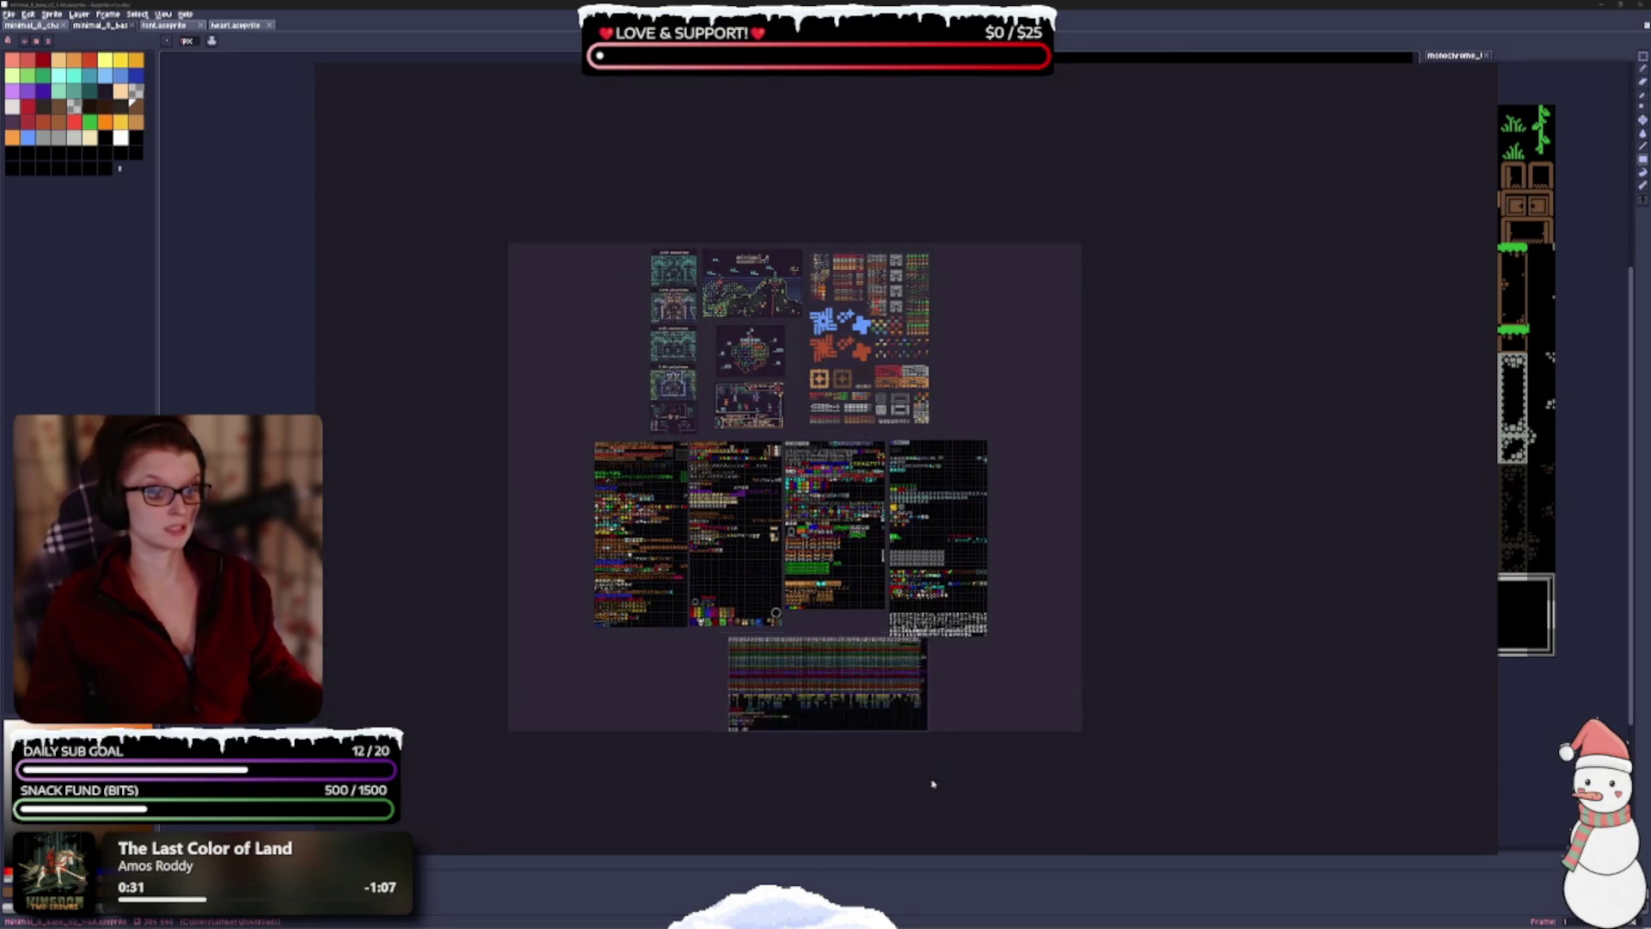
pyautogui.moveTo(854, 711); pyautogui.dragTo(817, 712)
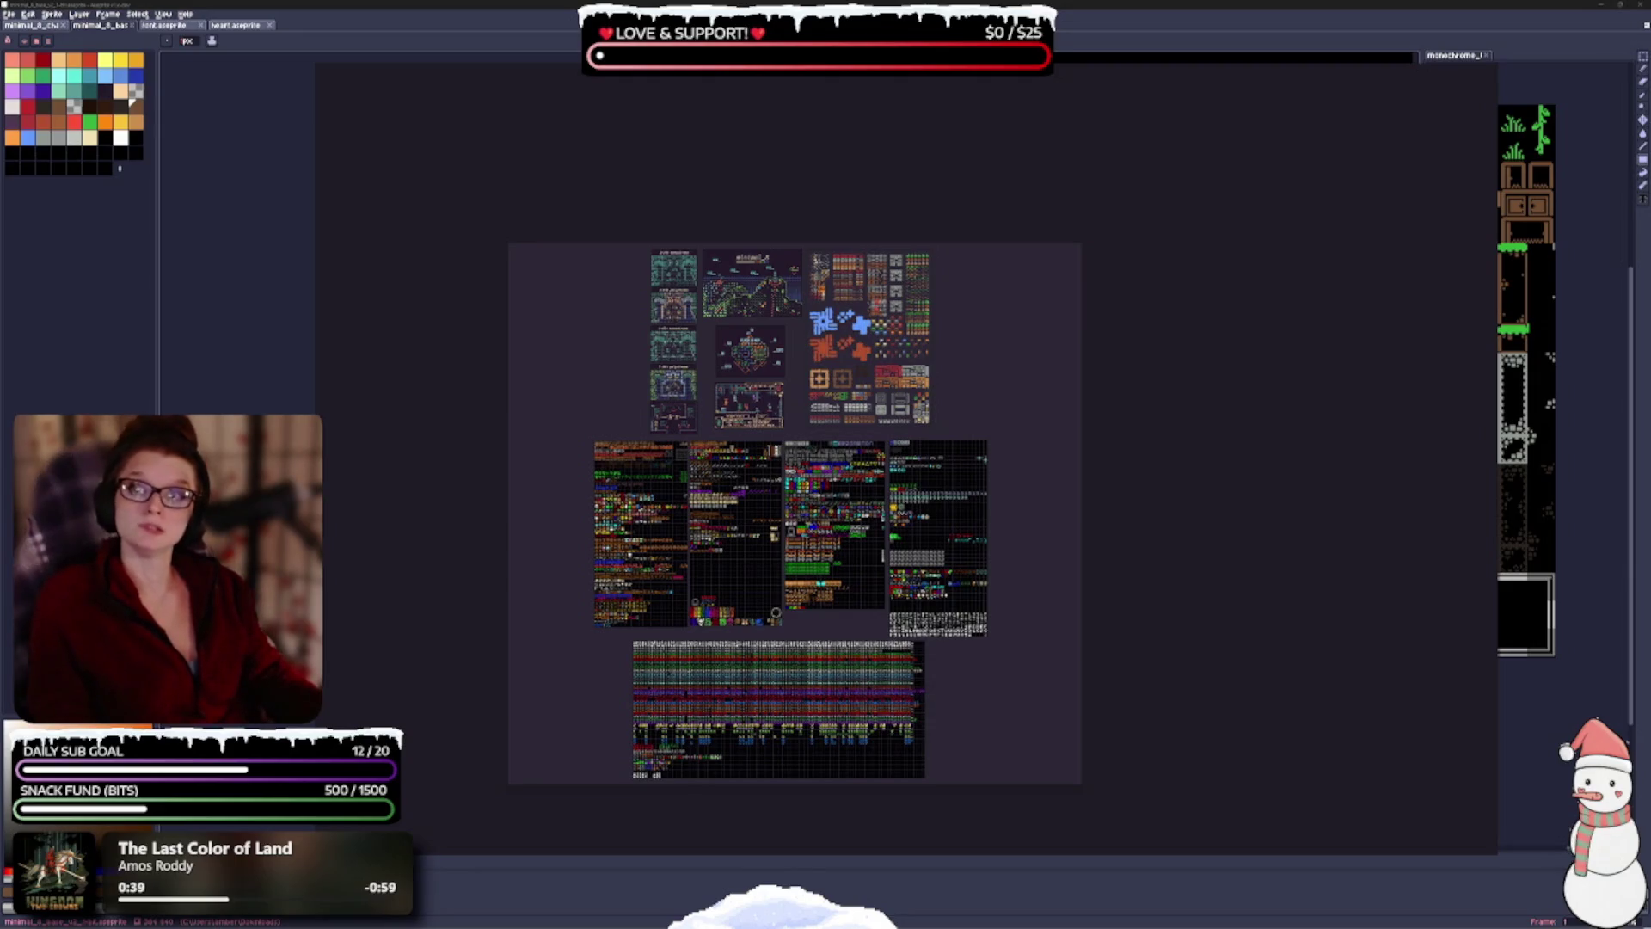
pyautogui.hotkey('alt', 'Tab')
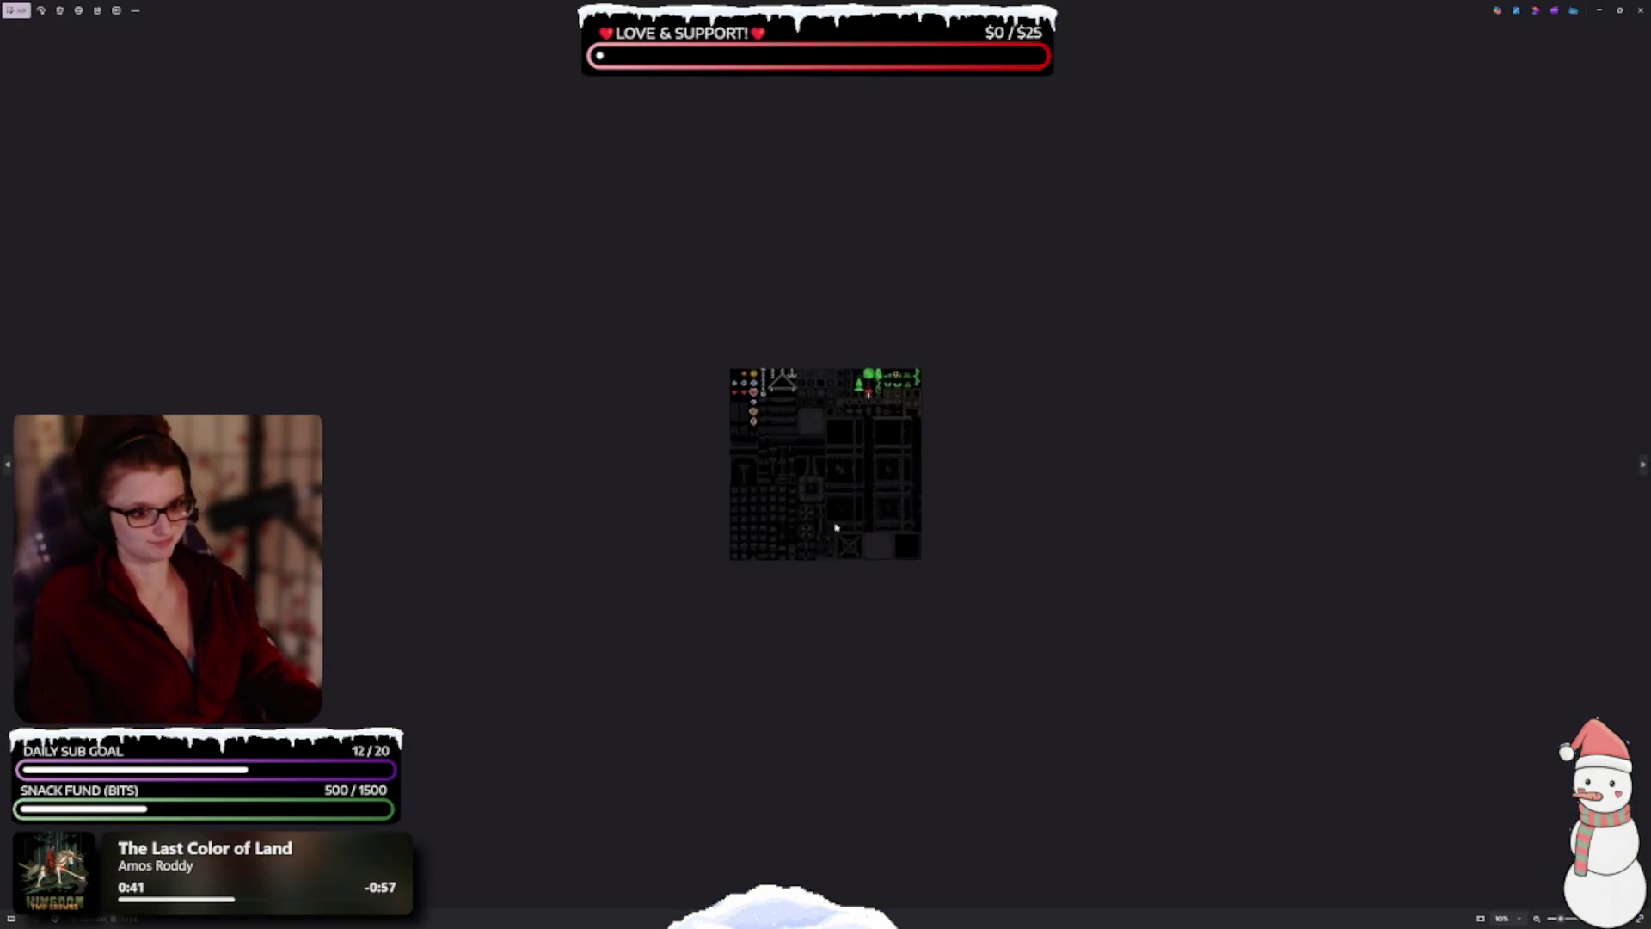
# Step: Close the image viewer and nudge, enlarge and reposition the reference tile sheets
pyautogui.click(1642, 10)
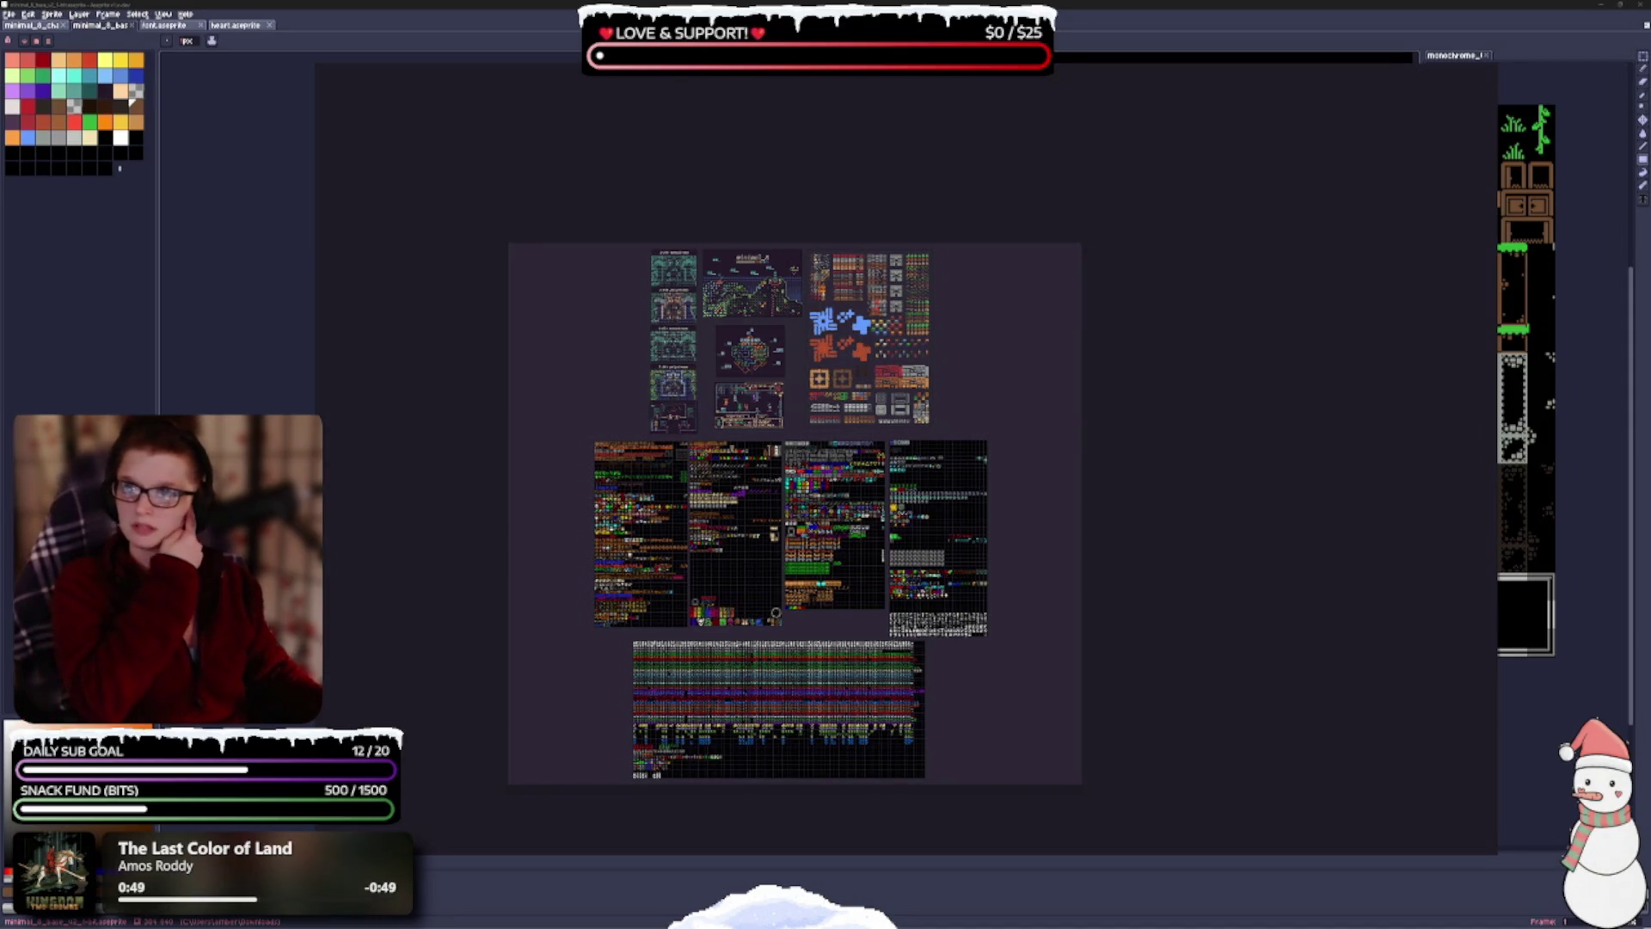
pyautogui.moveTo(664, 706); pyautogui.dragTo(625, 701)
pyautogui.scroll(1, 712, 670)
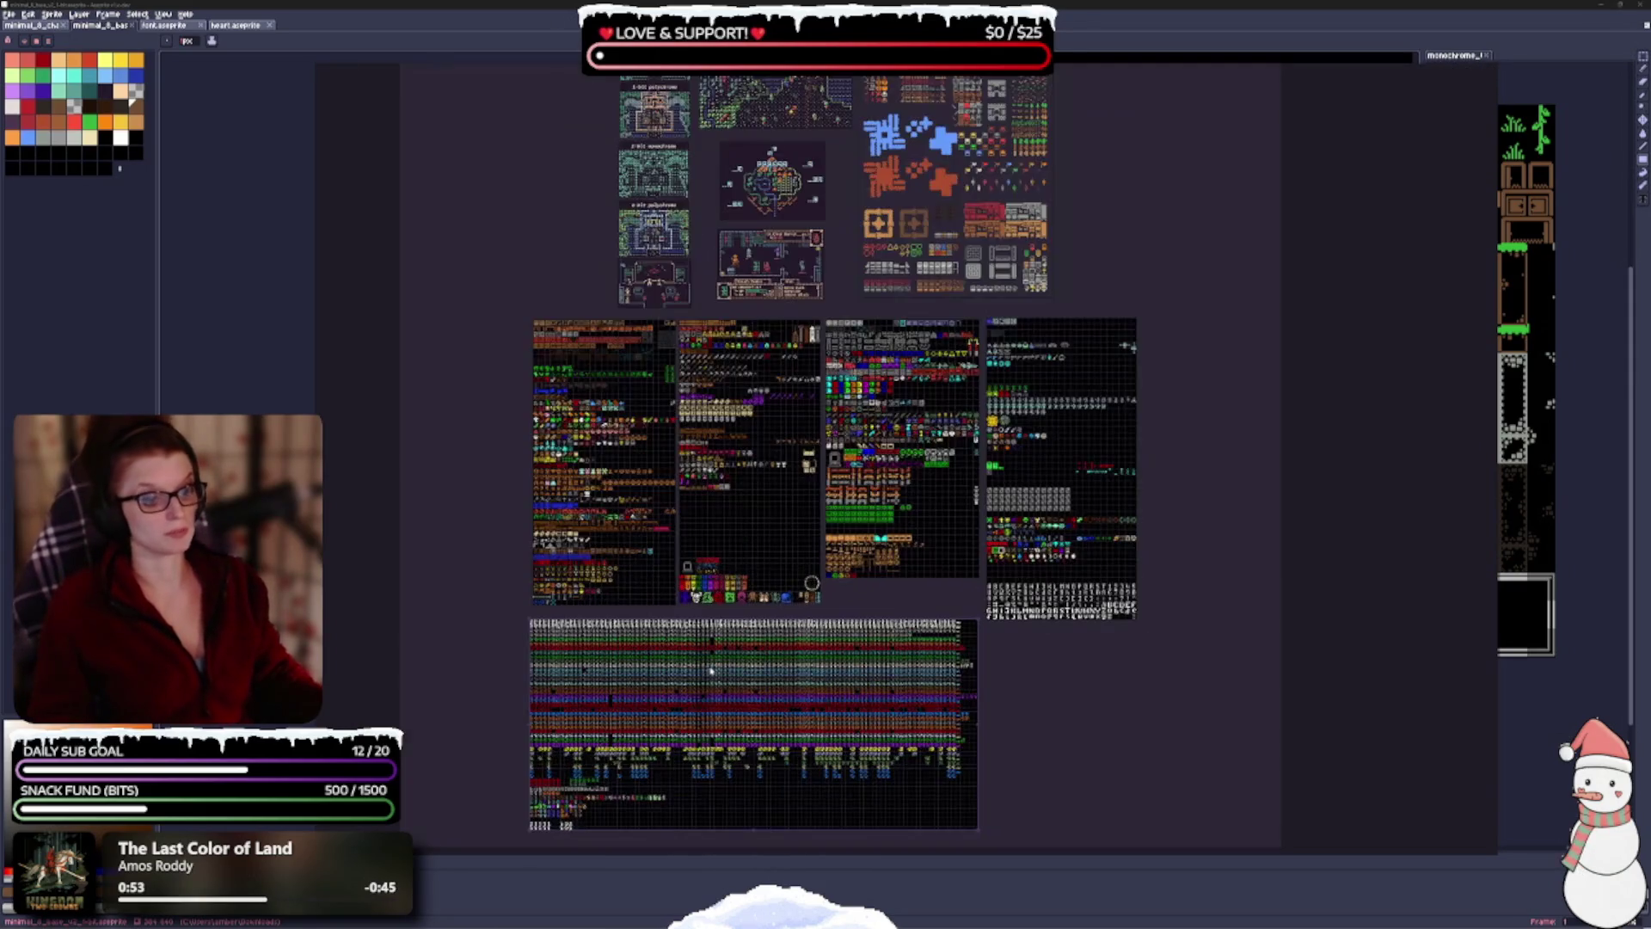
pyautogui.moveTo(884, 472); pyautogui.dragTo(915, 532)
pyautogui.moveTo(1058, 596)
pyautogui.mouseDown()
pyautogui.moveTo(1092, 679)
pyautogui.moveTo(1089, 573)
pyautogui.mouseUp()
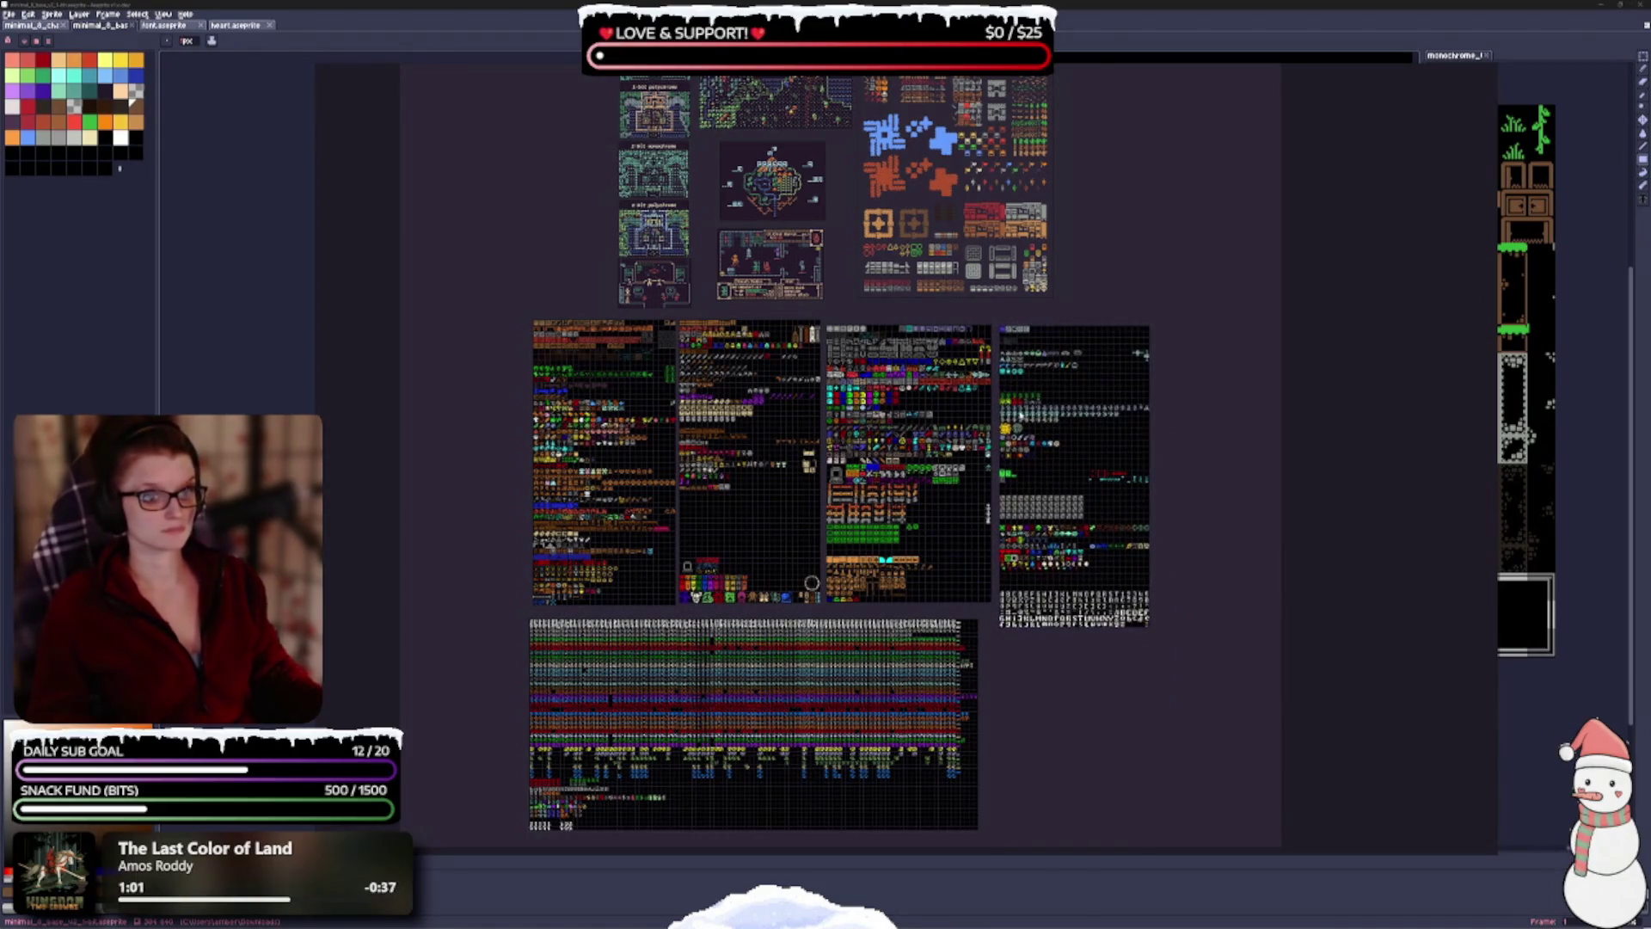
# Step: Pan the sheets left and widen the second view showing the monochrome sheet
pyautogui.moveTo(1180, 741); pyautogui.dragTo(1116, 826)
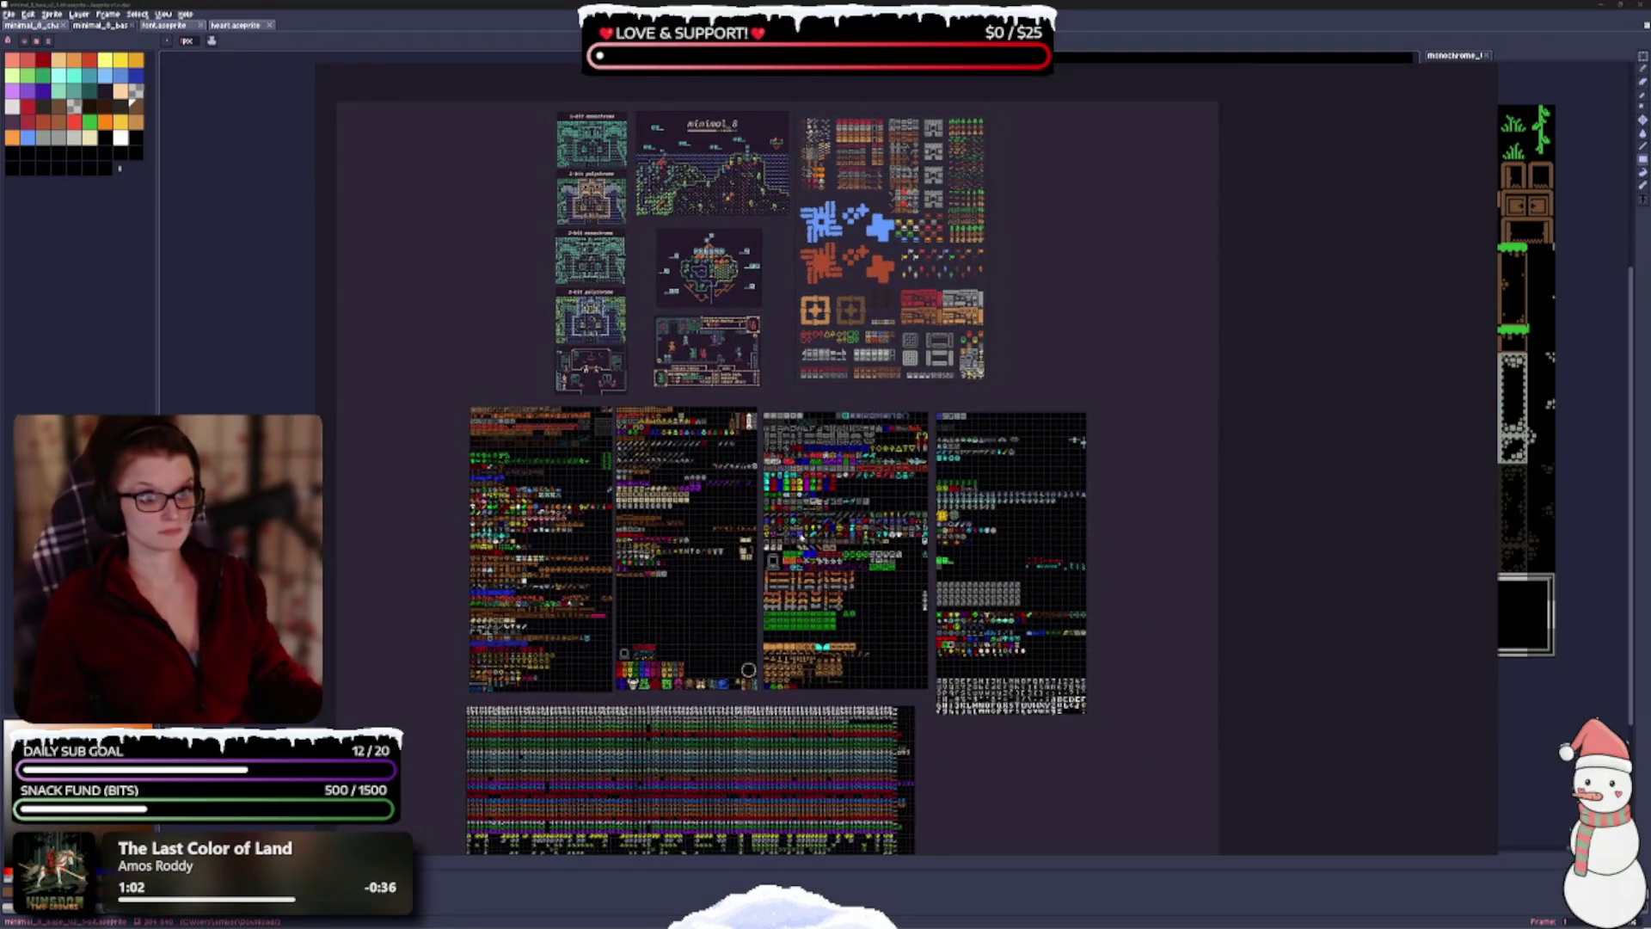
pyautogui.moveTo(827, 558)
pyautogui.mouseDown()
pyautogui.moveTo(677, 605)
pyautogui.moveTo(743, 557)
pyautogui.moveTo(679, 549)
pyautogui.moveTo(689, 530)
pyautogui.mouseUp()
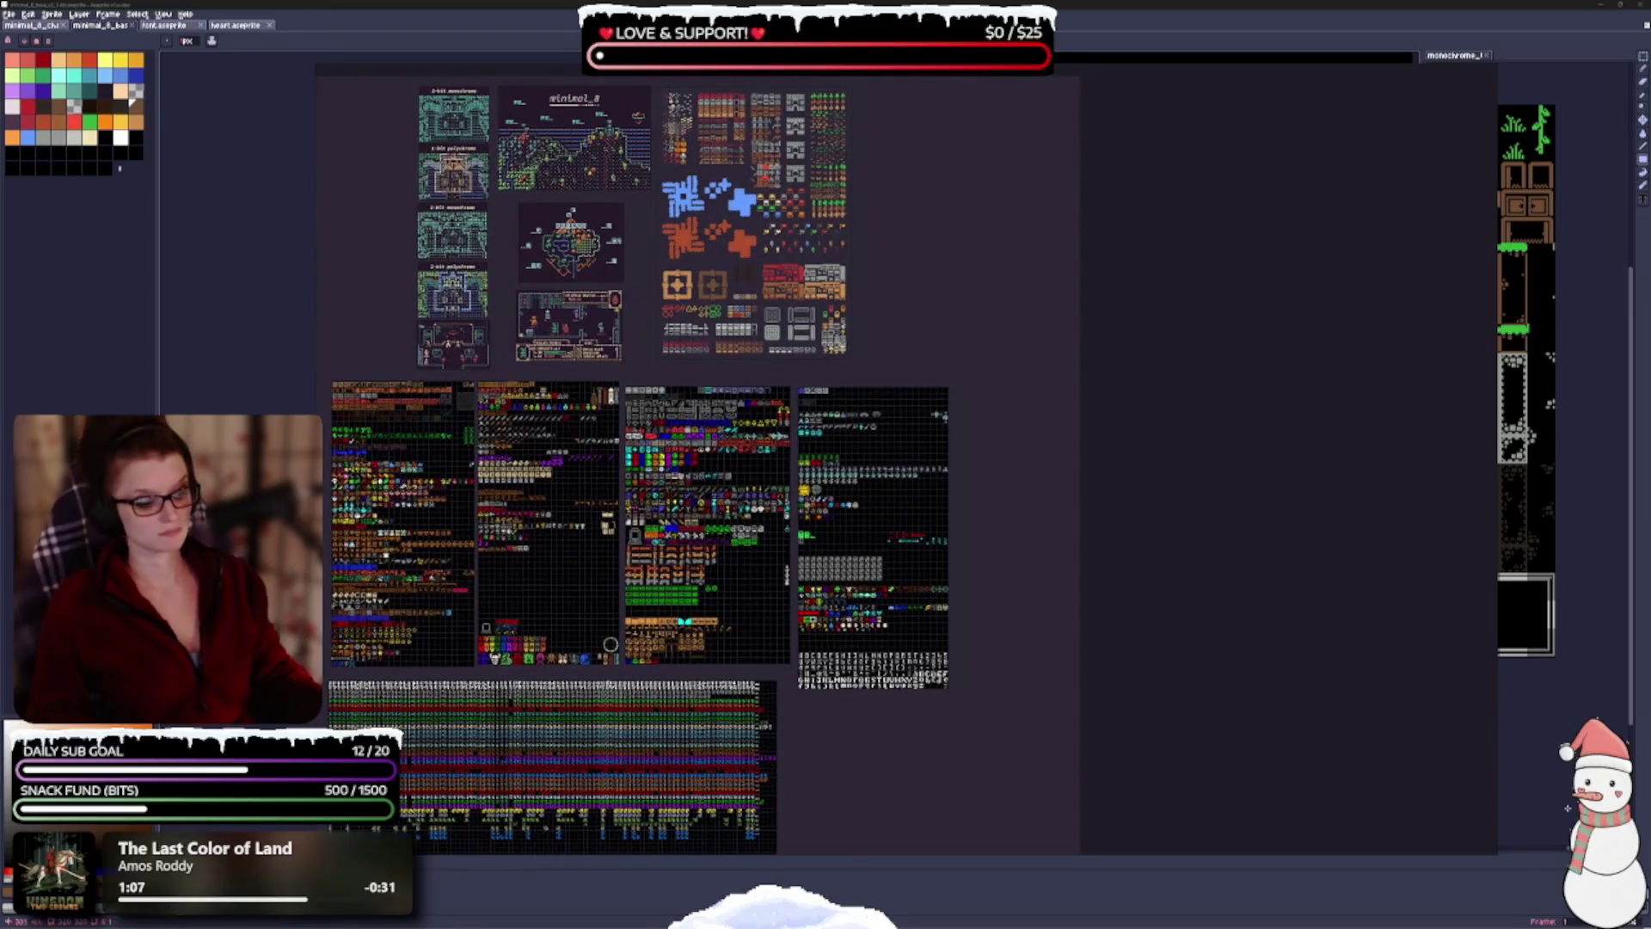
pyautogui.moveTo(1498, 831)
pyautogui.mouseDown()
pyautogui.moveTo(1094, 822)
pyautogui.moveTo(957, 796)
pyautogui.mouseUp()
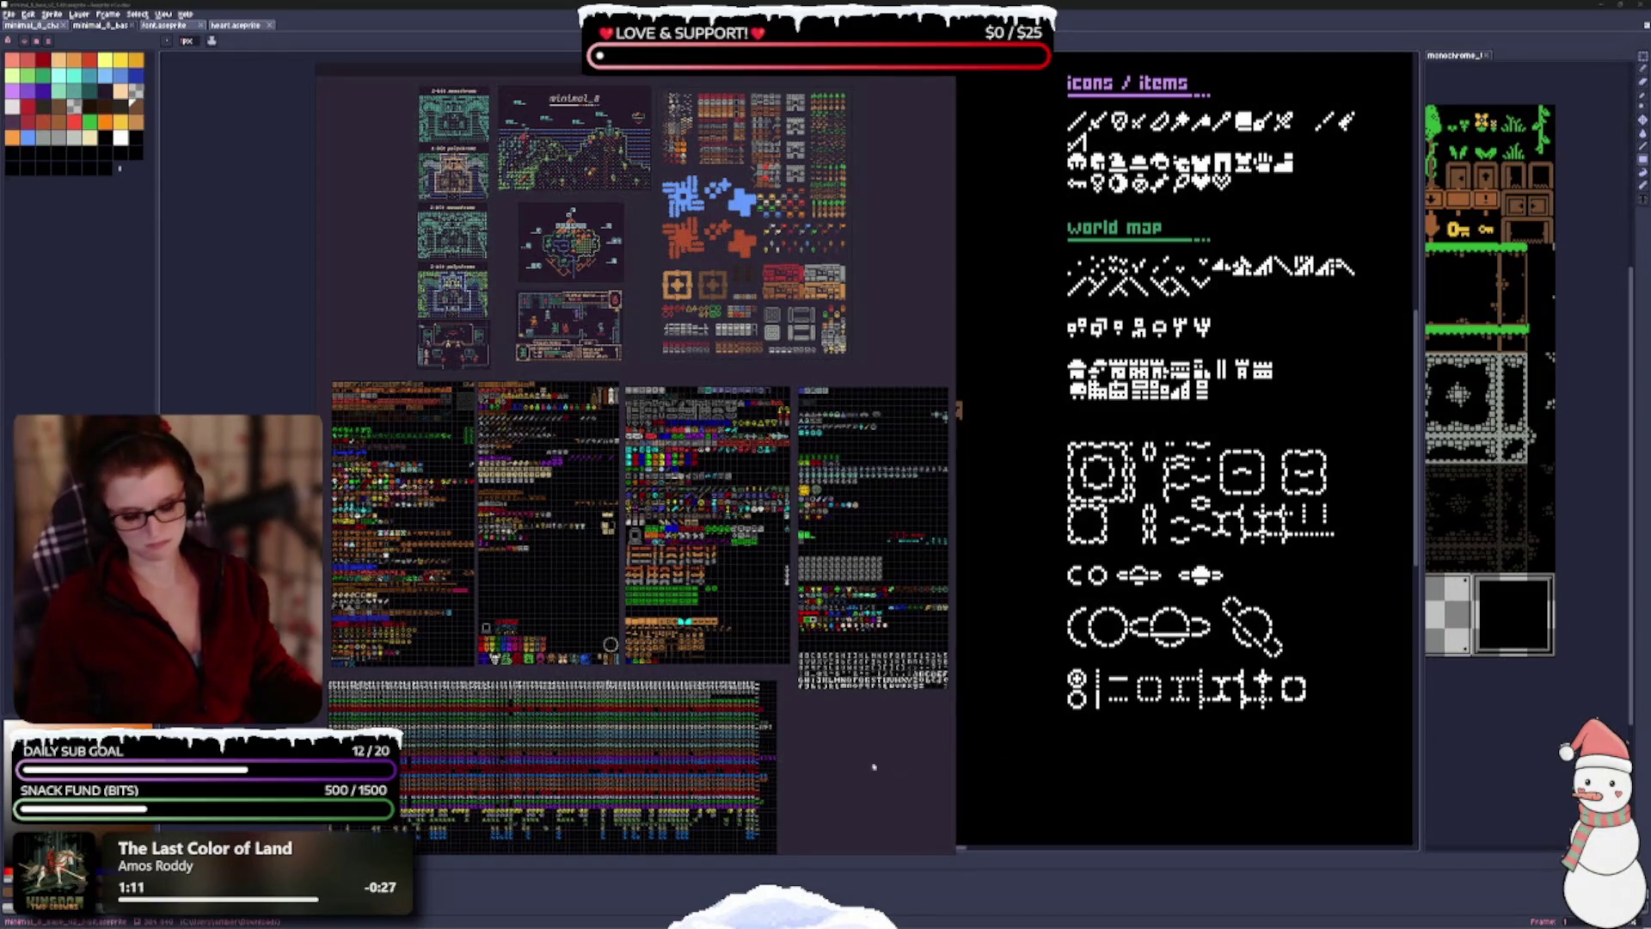
# Step: Dismiss the floating sheet preview and pan the monochrome sheet leftward in the editor
pyautogui.scroll(2, 946, 637)
pyautogui.scroll(-2, 447, 129)
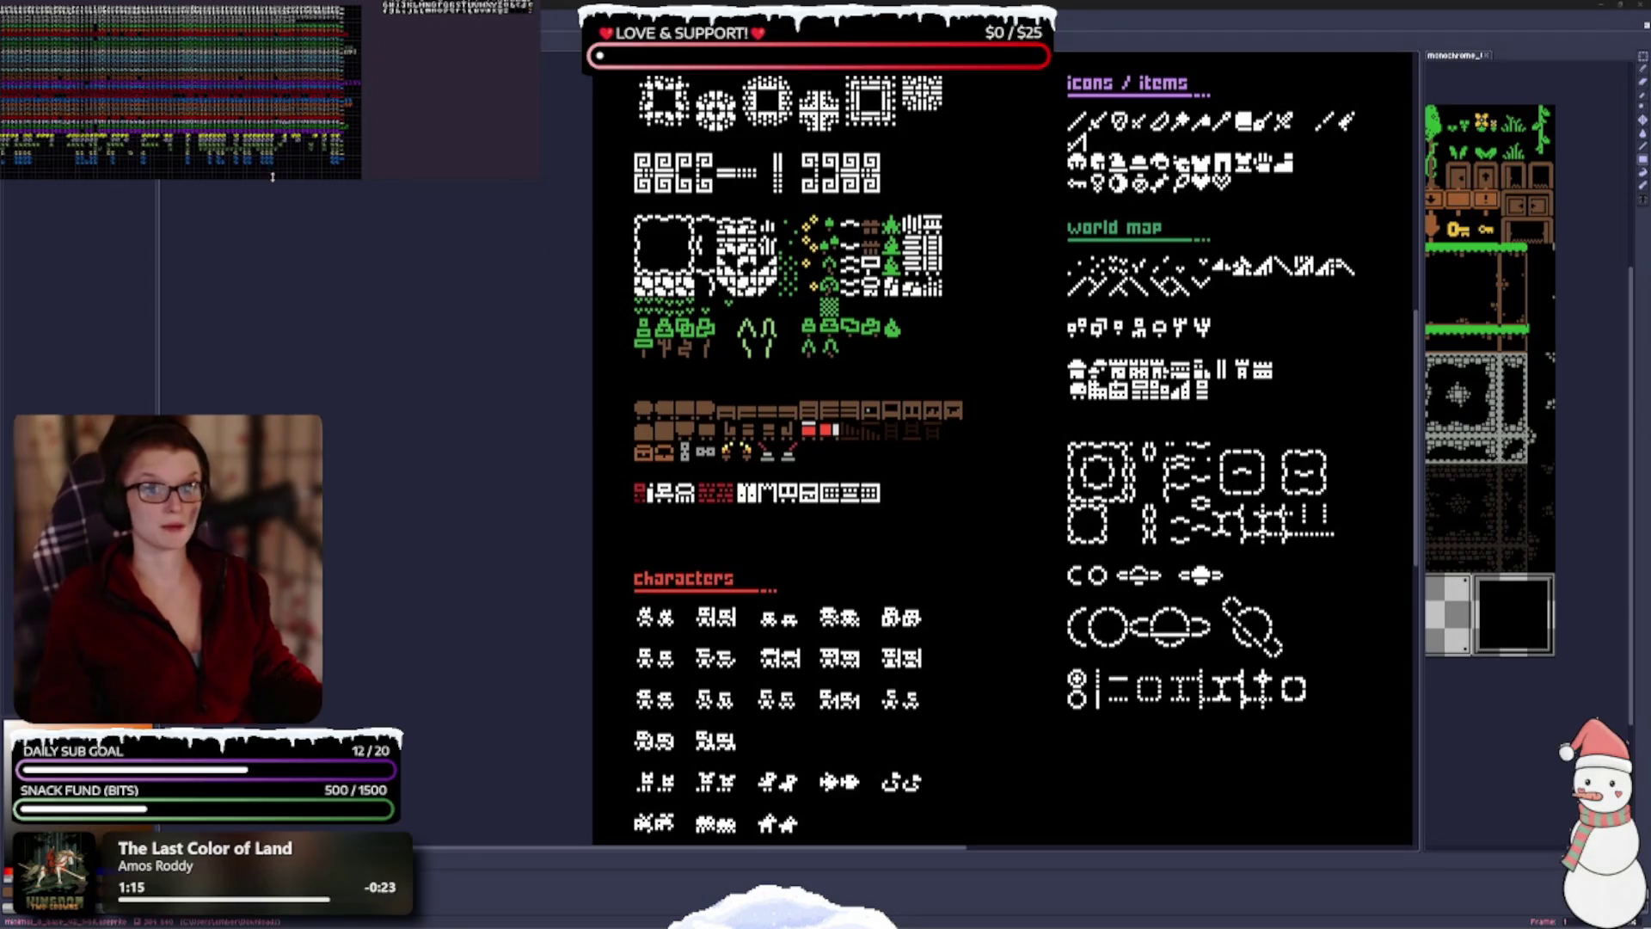
pyautogui.click(271, 178)
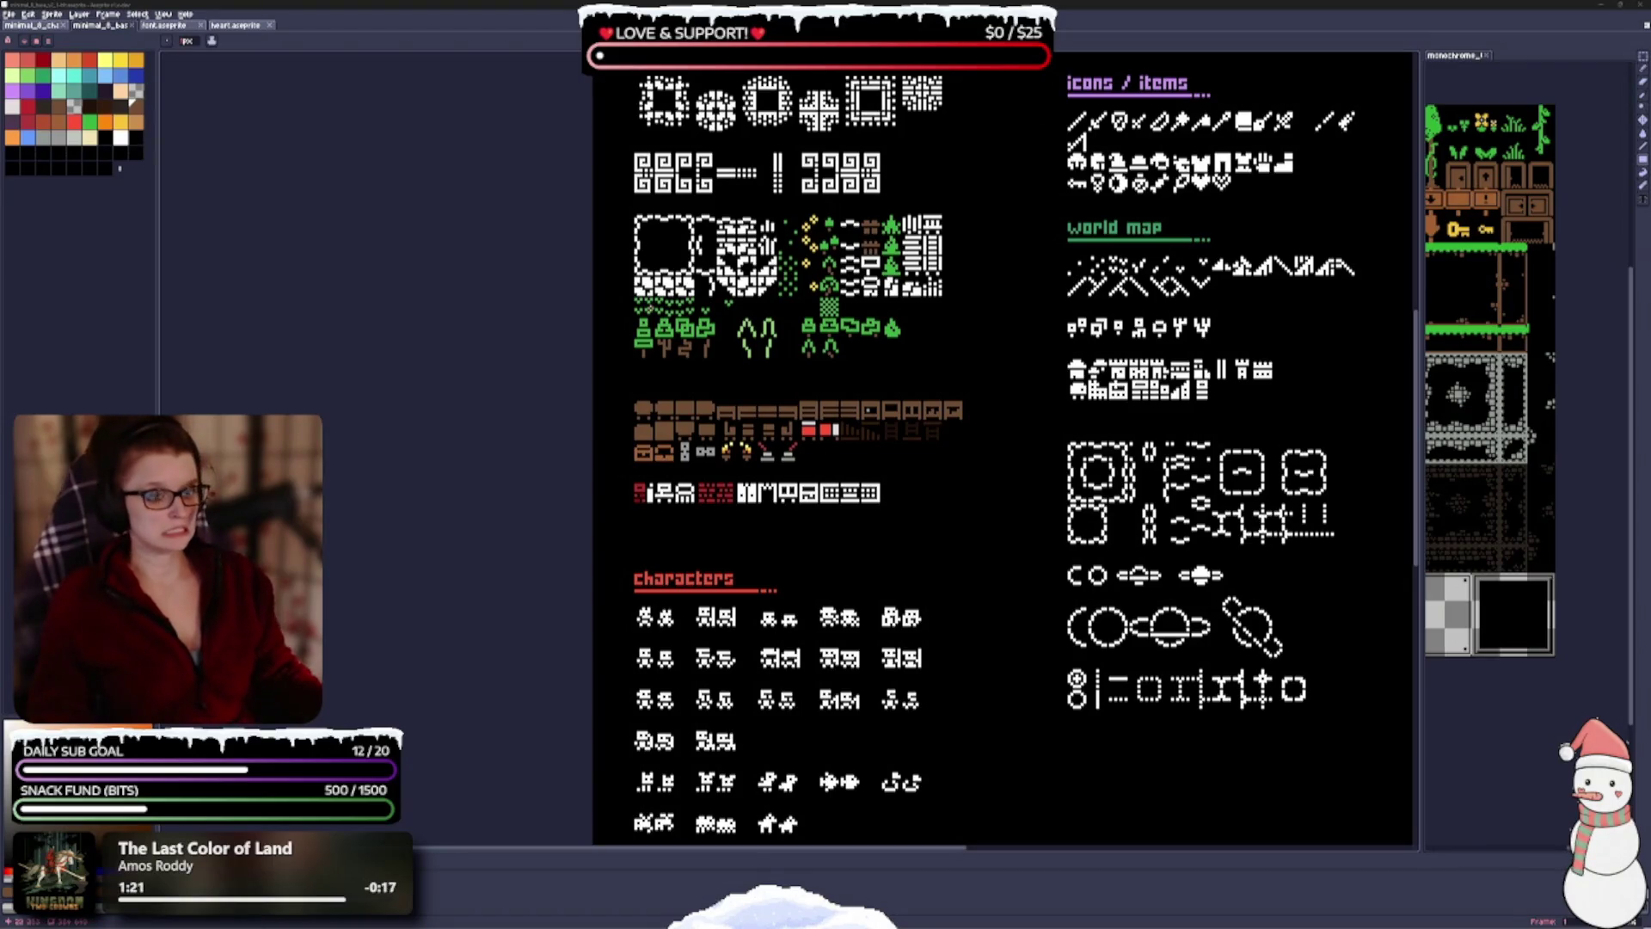
pyautogui.moveTo(873, 520)
pyautogui.mouseDown()
pyautogui.moveTo(568, 516)
pyautogui.moveTo(730, 511)
pyautogui.mouseUp()
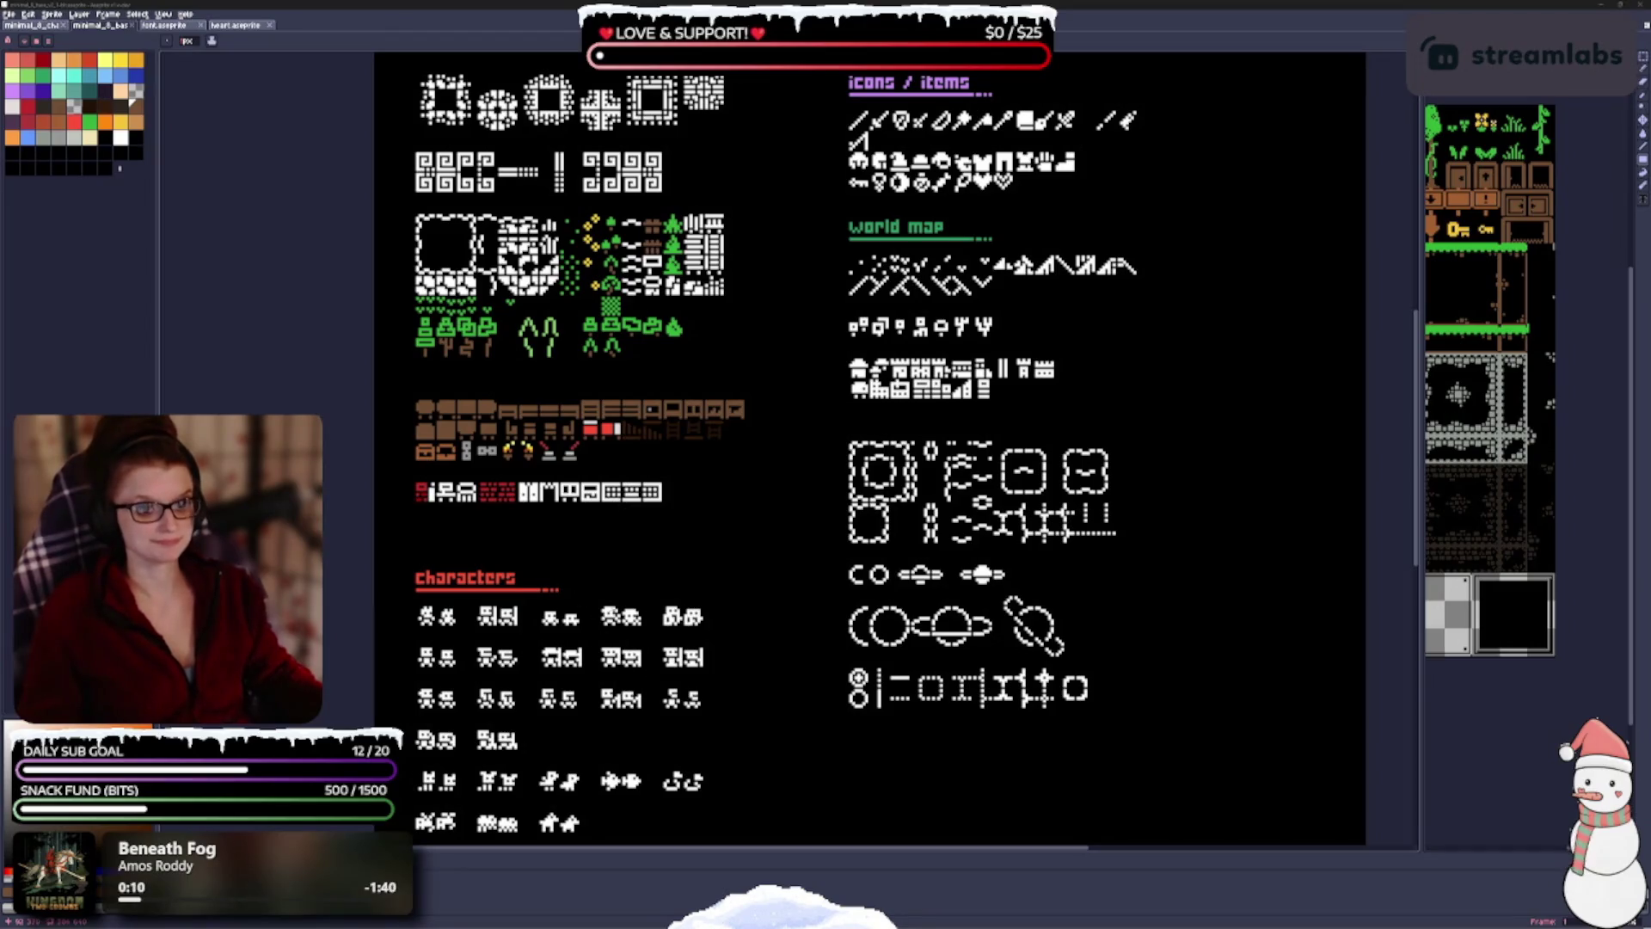
# Step: Scroll and zoom the monochrome sheet until the white Greek-key meander row is close
pyautogui.moveTo(612, 610); pyautogui.dragTo(639, 641)
pyautogui.scroll(1, 534, 512)
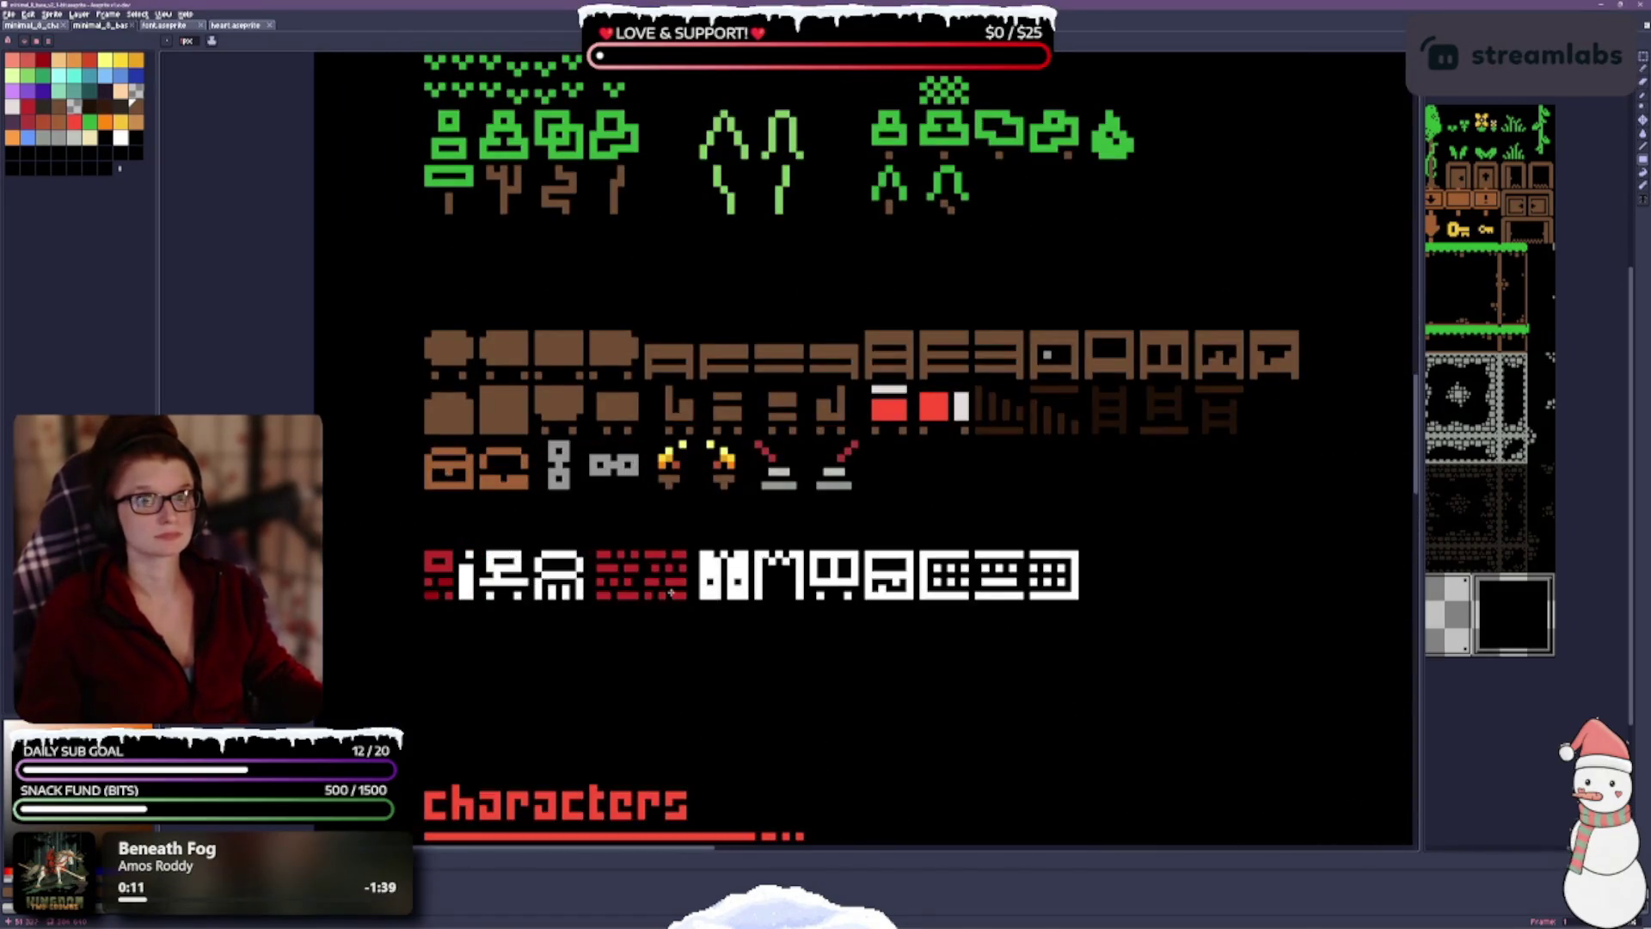
pyautogui.scroll(-3, 707, 529)
pyautogui.scroll(3, 686, 407)
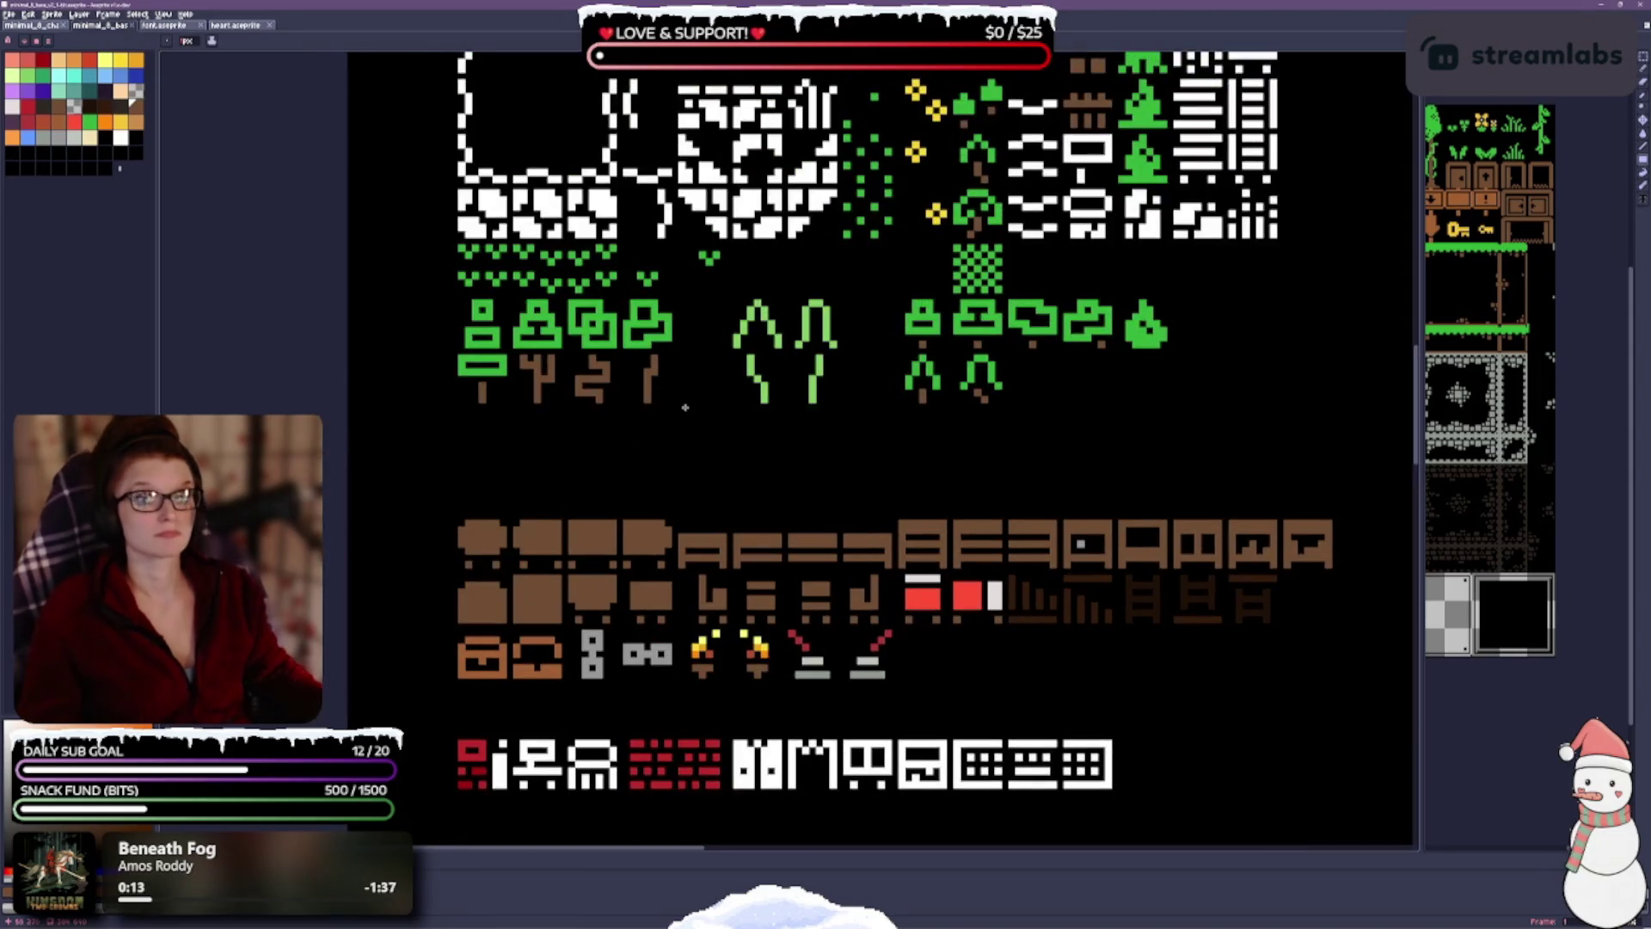
pyautogui.scroll(4, 721, 588)
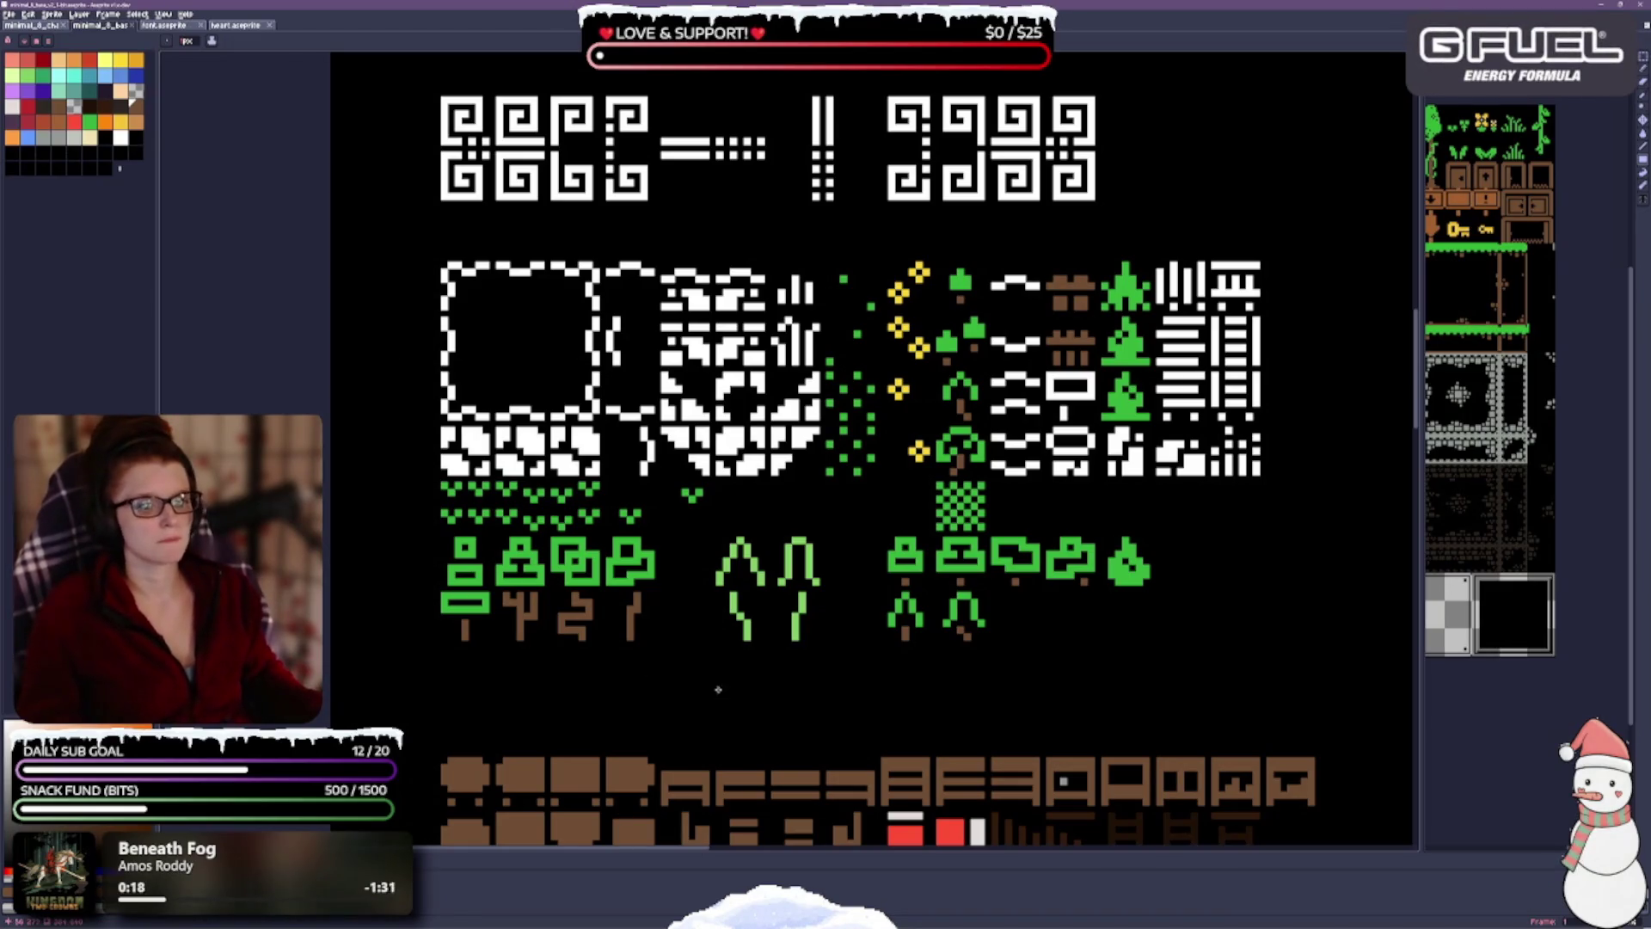
pyautogui.scroll(2, 718, 689)
pyautogui.scroll(4, 750, 544)
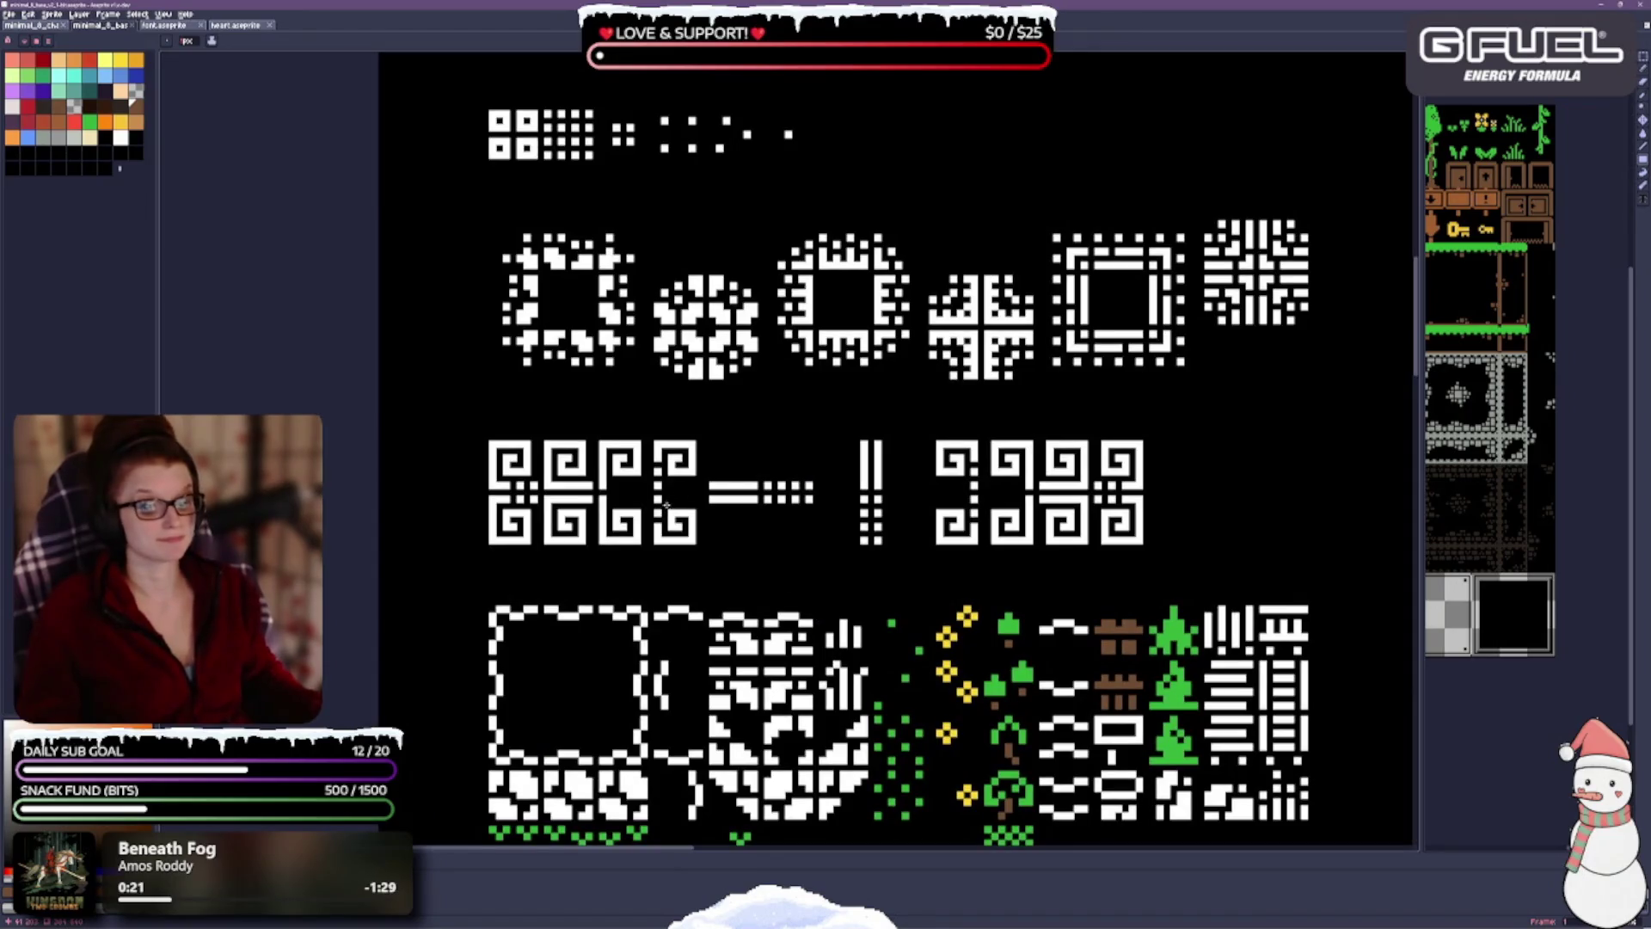
pyautogui.scroll(-1, 700, 495)
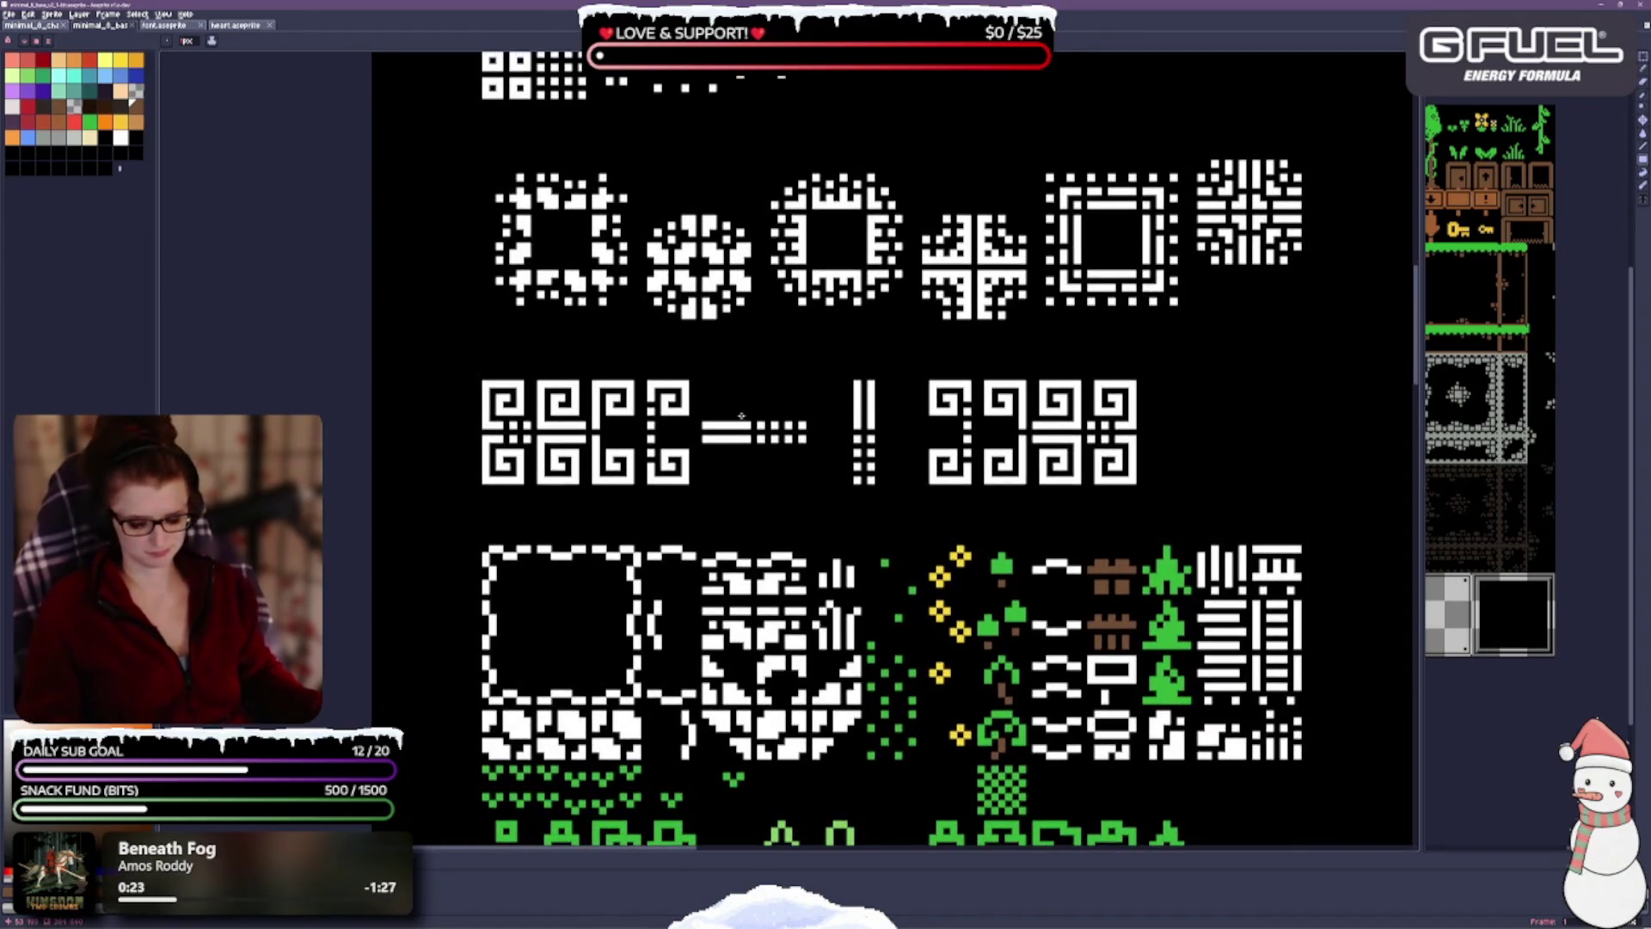
# Step: Paint Bucket fill the white Greek-key meander row with the cyan palette swatch
pyautogui.press('g')
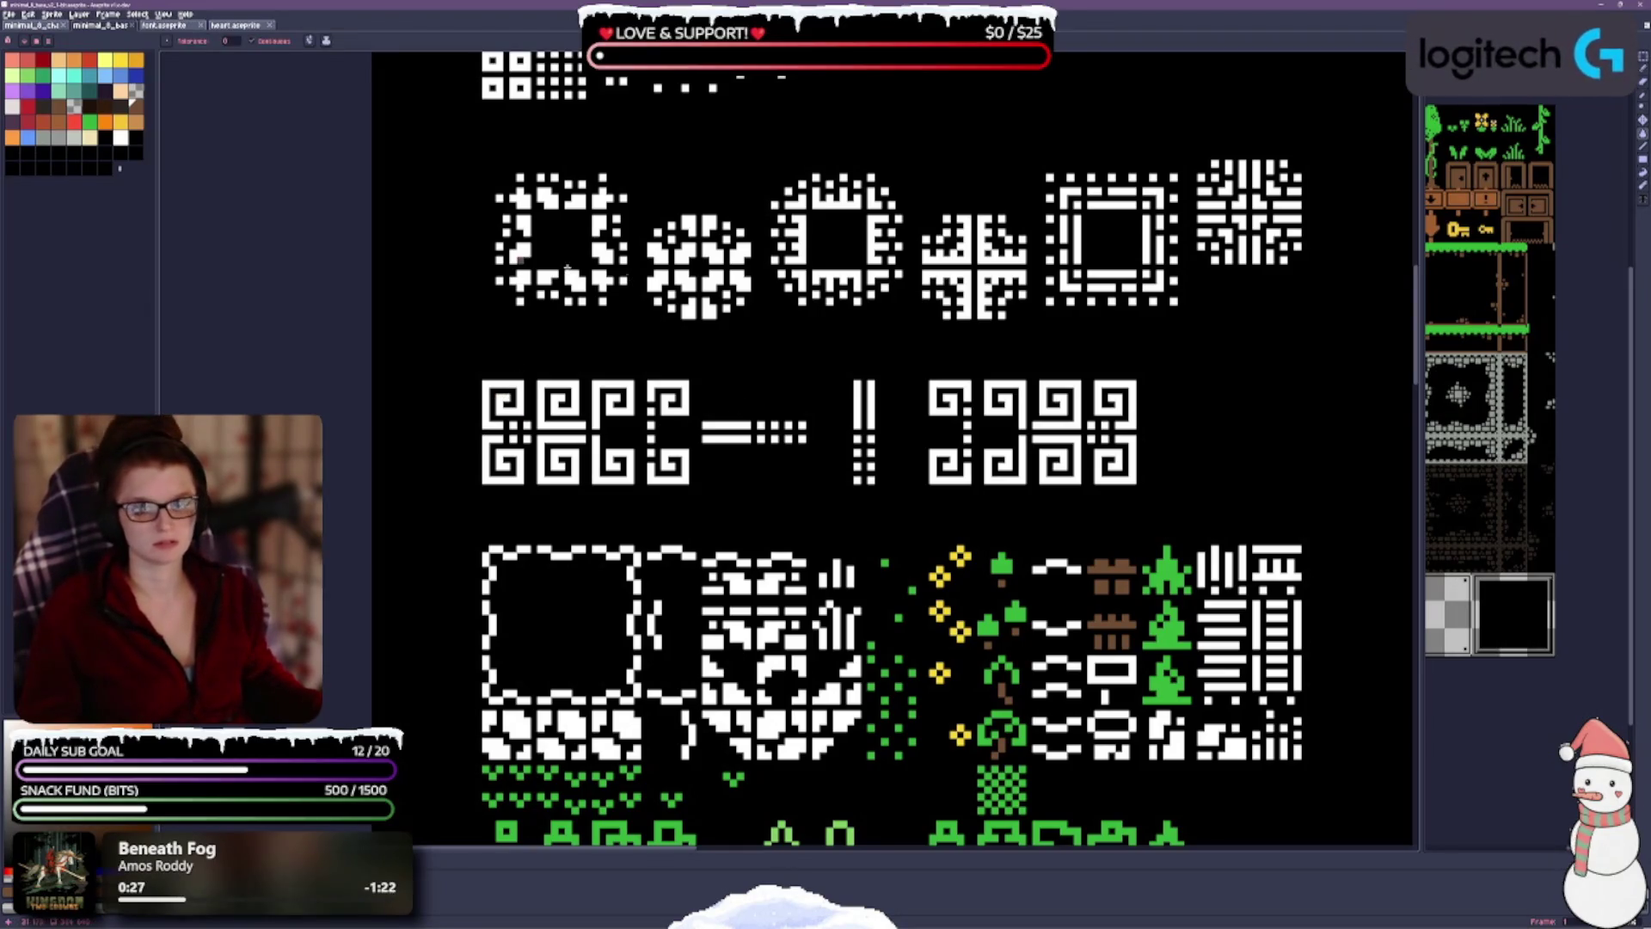
pyautogui.click(28, 137)
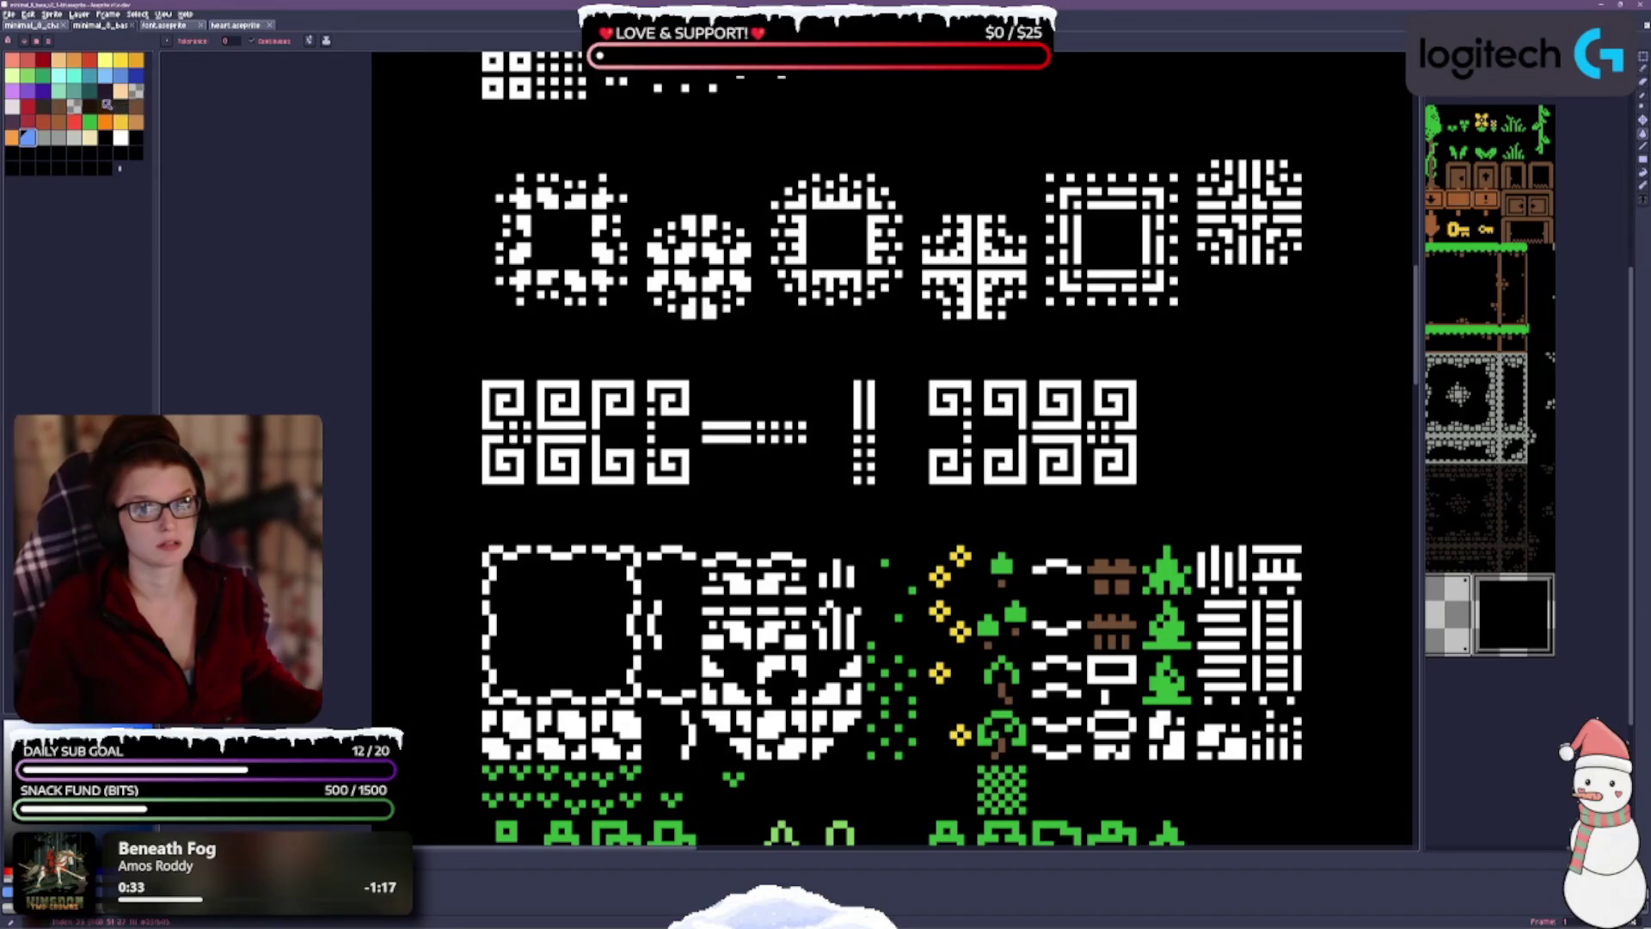
pyautogui.click(66, 75)
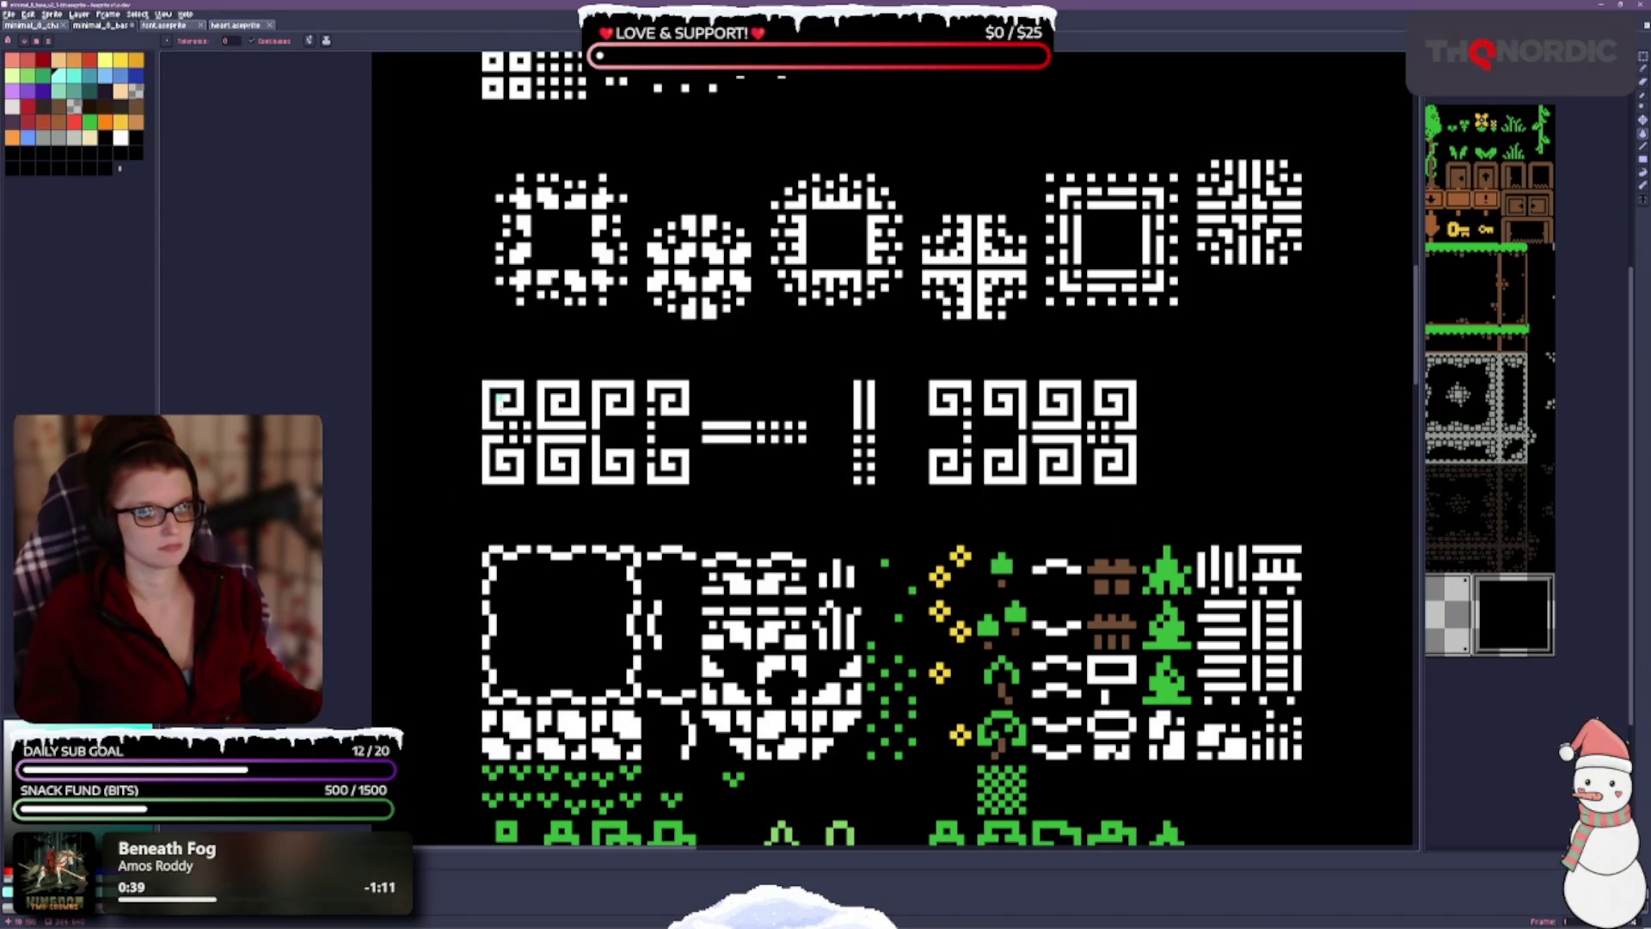
pyautogui.press('b')
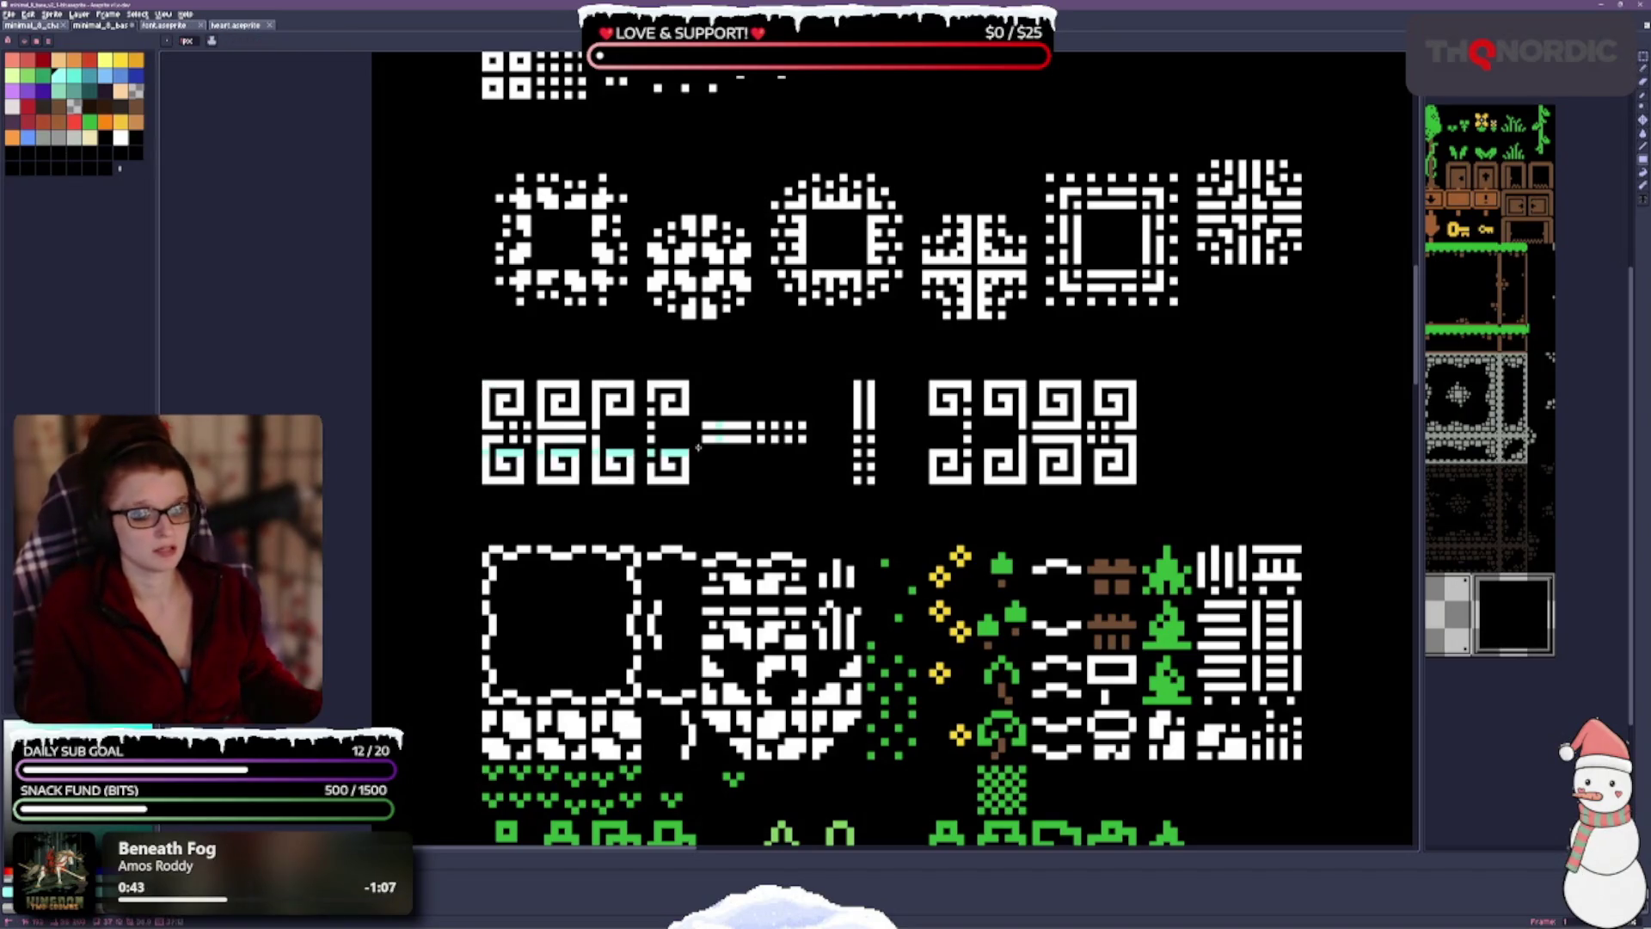
pyautogui.click(1118, 477)
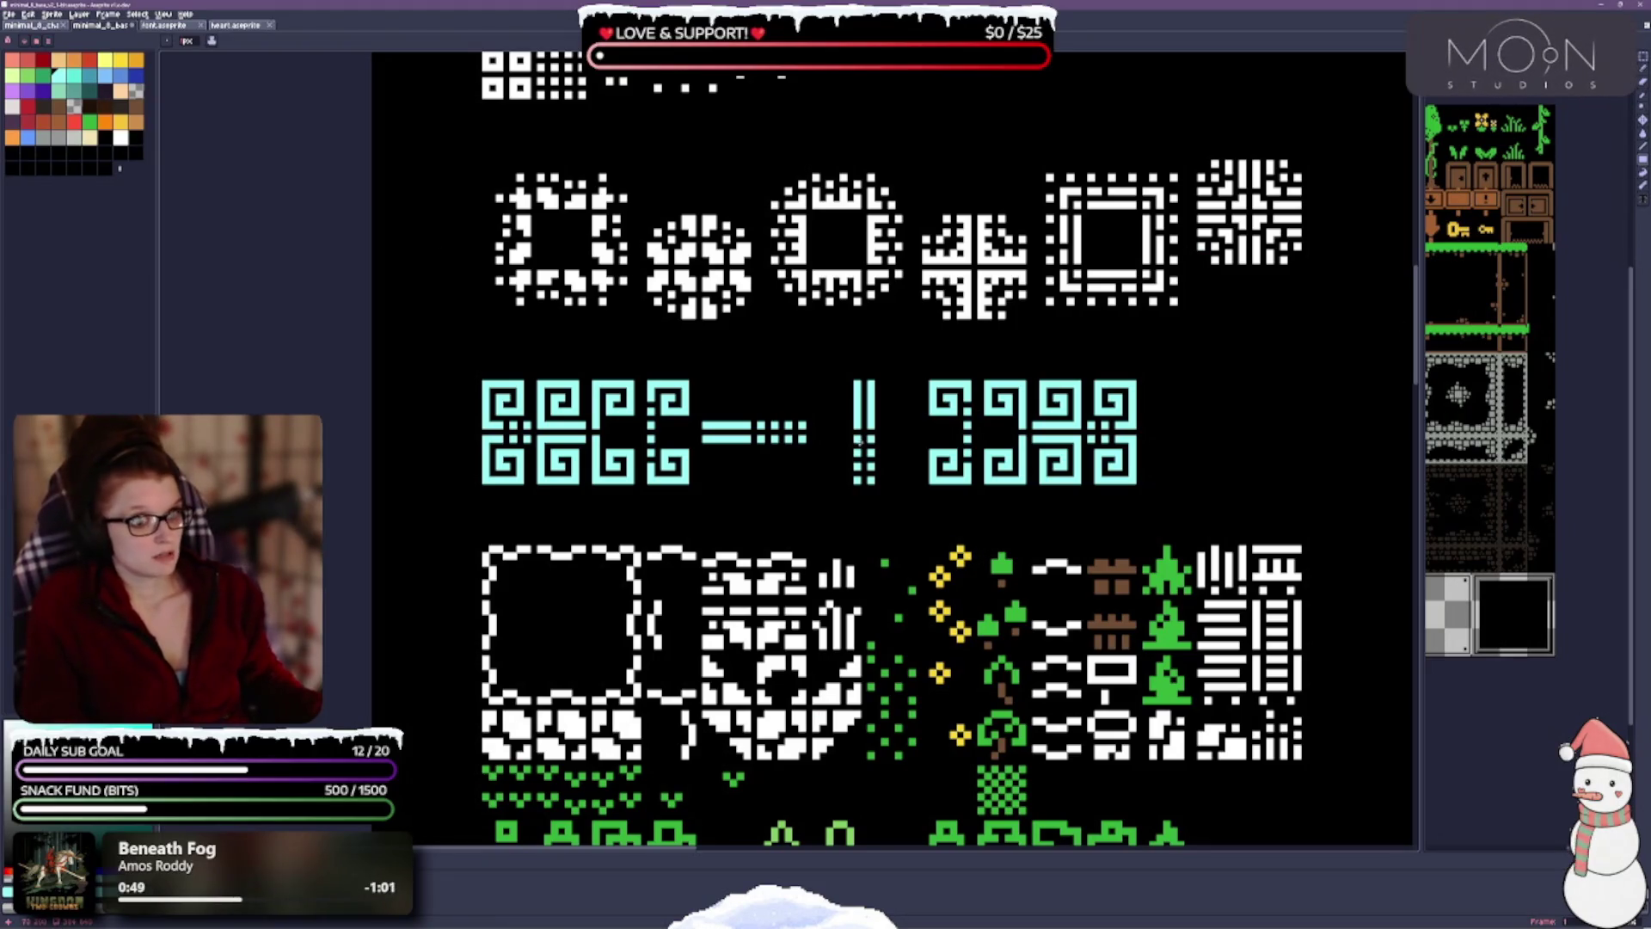
pyautogui.scroll(5, 854, 376)
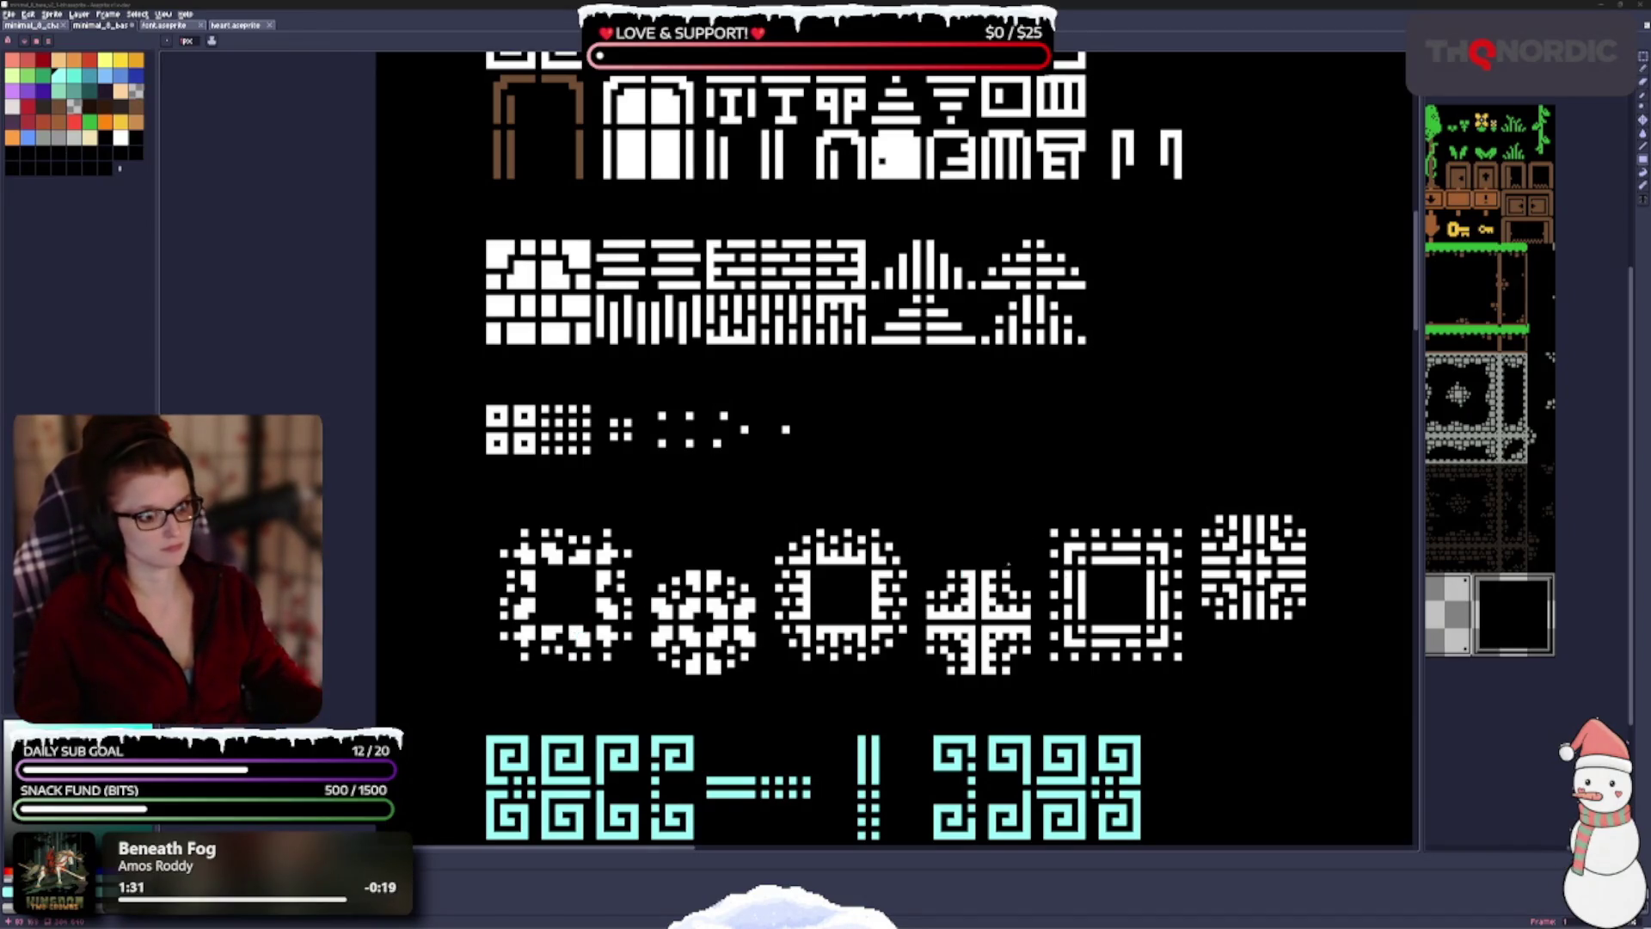
pyautogui.scroll(-4, 894, 448)
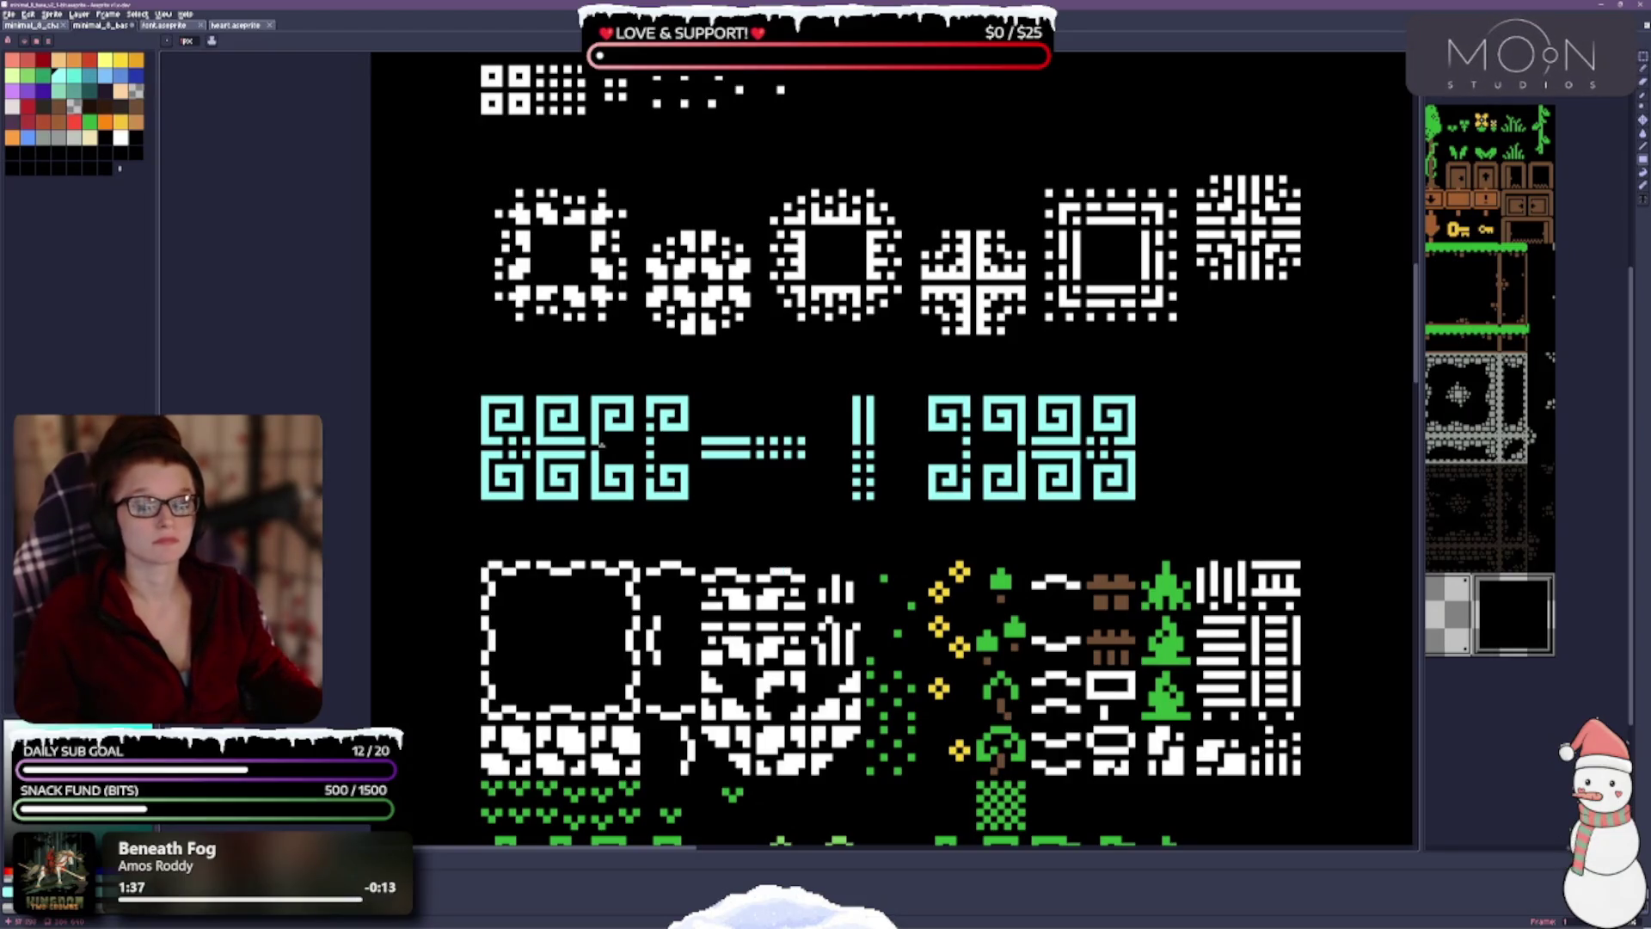
# Step: Bucket-fill the meander tiles light blue, then recolour every light-blue meander pixel cyan
pyautogui.click(105, 75)
pyautogui.press('g')
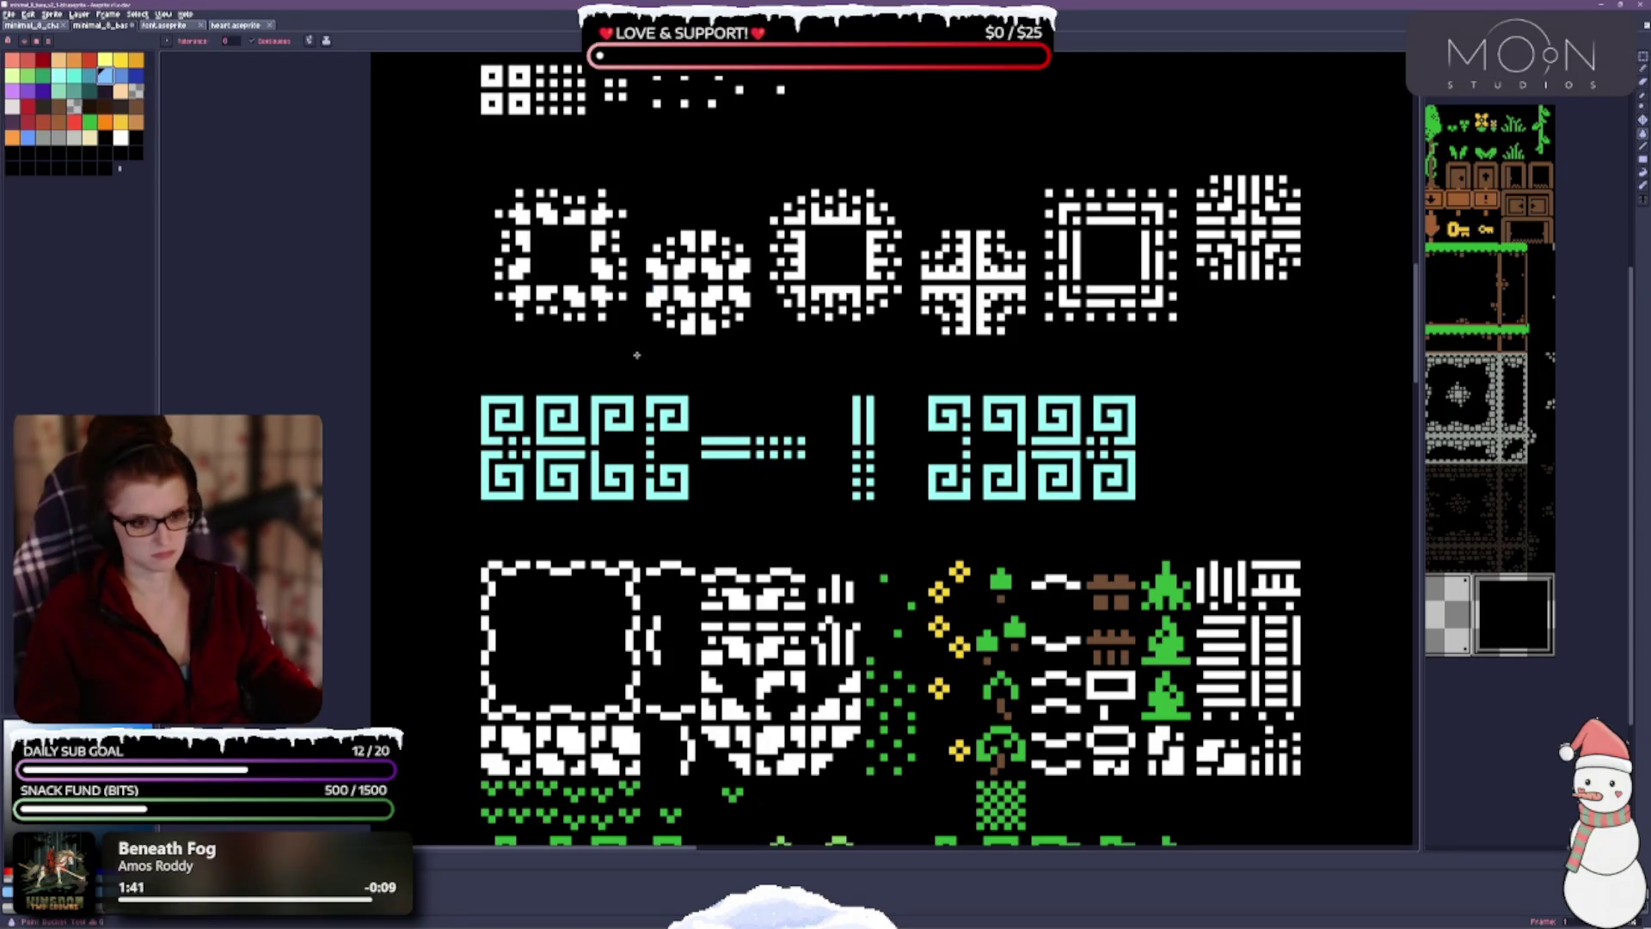
pyautogui.click(575, 440)
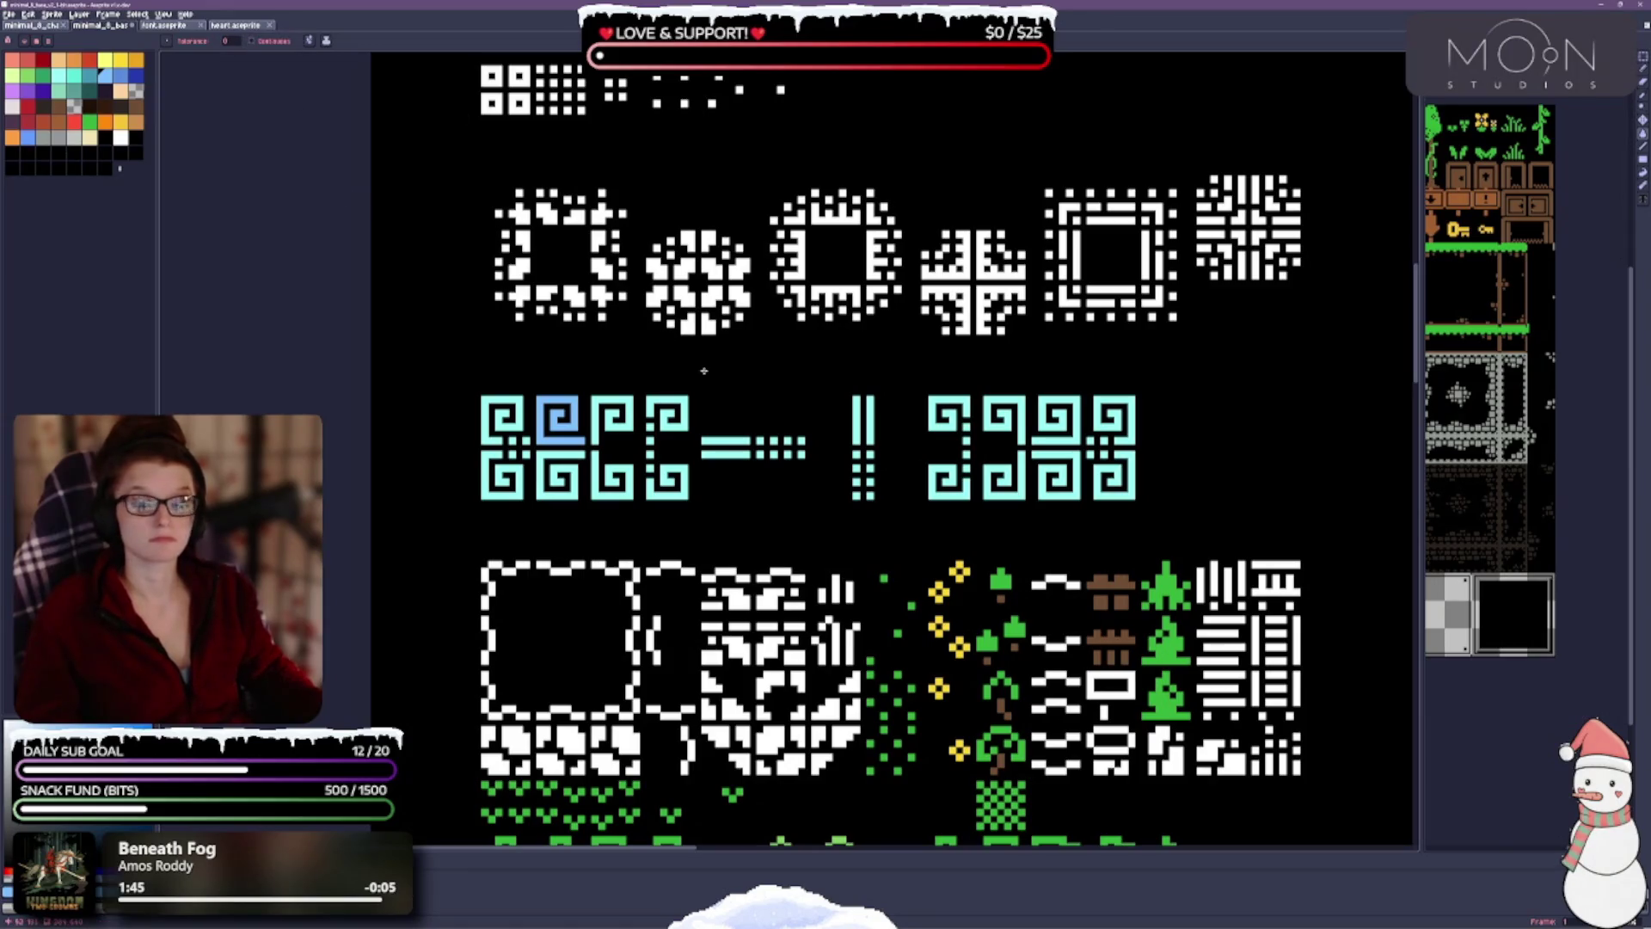
pyautogui.click(1055, 401)
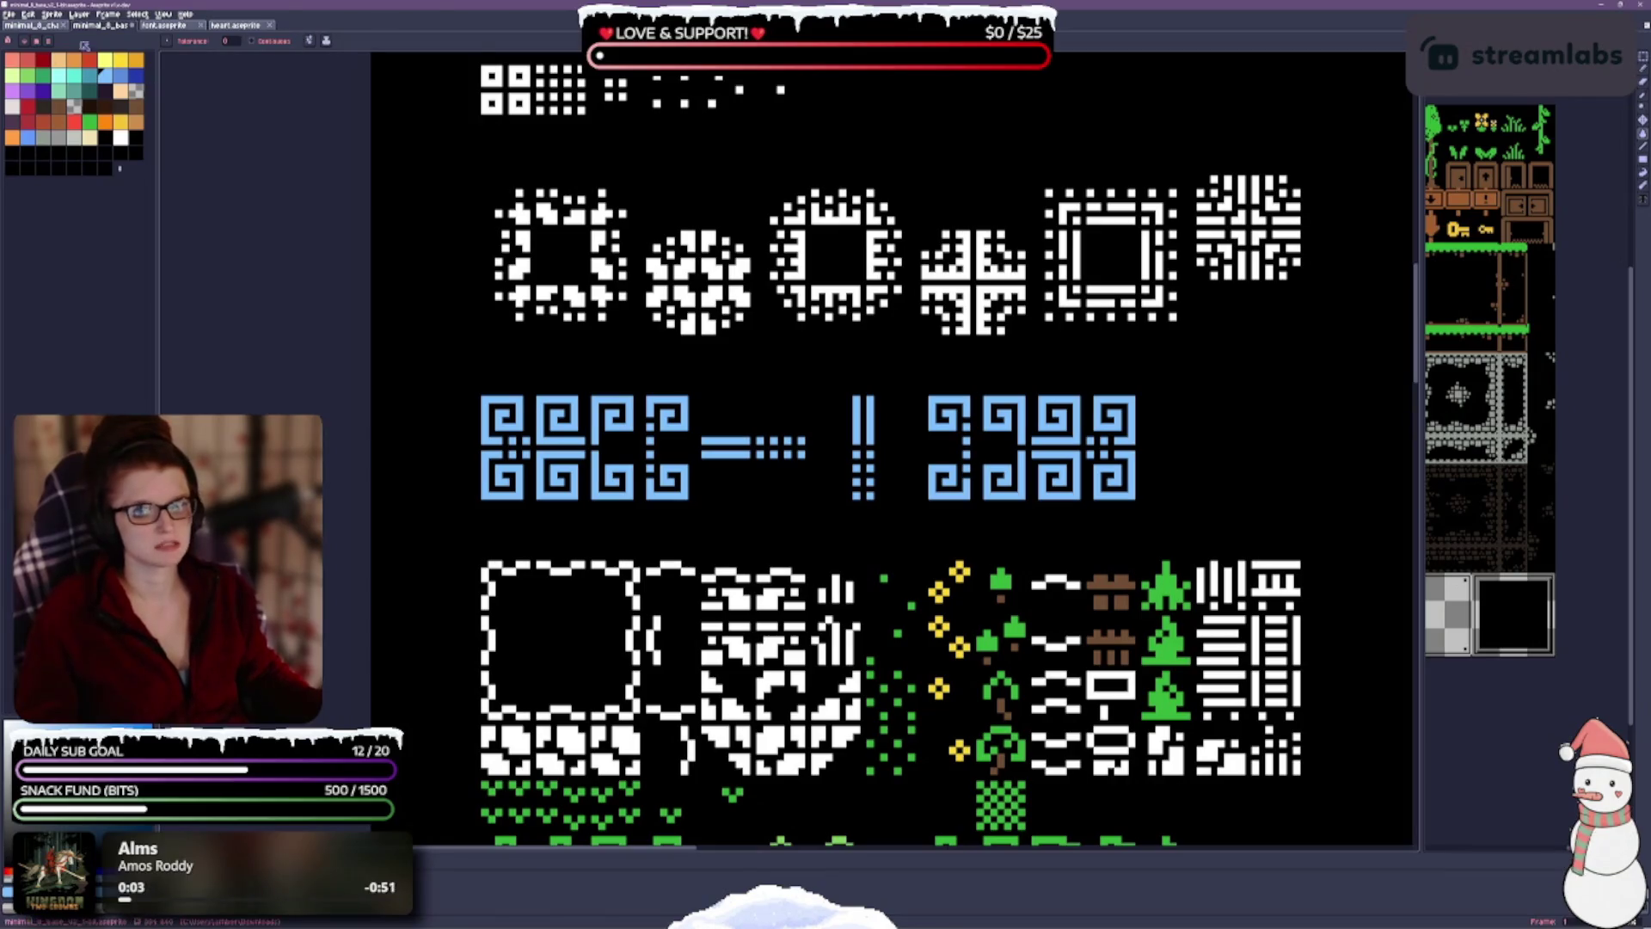
pyautogui.click(69, 74)
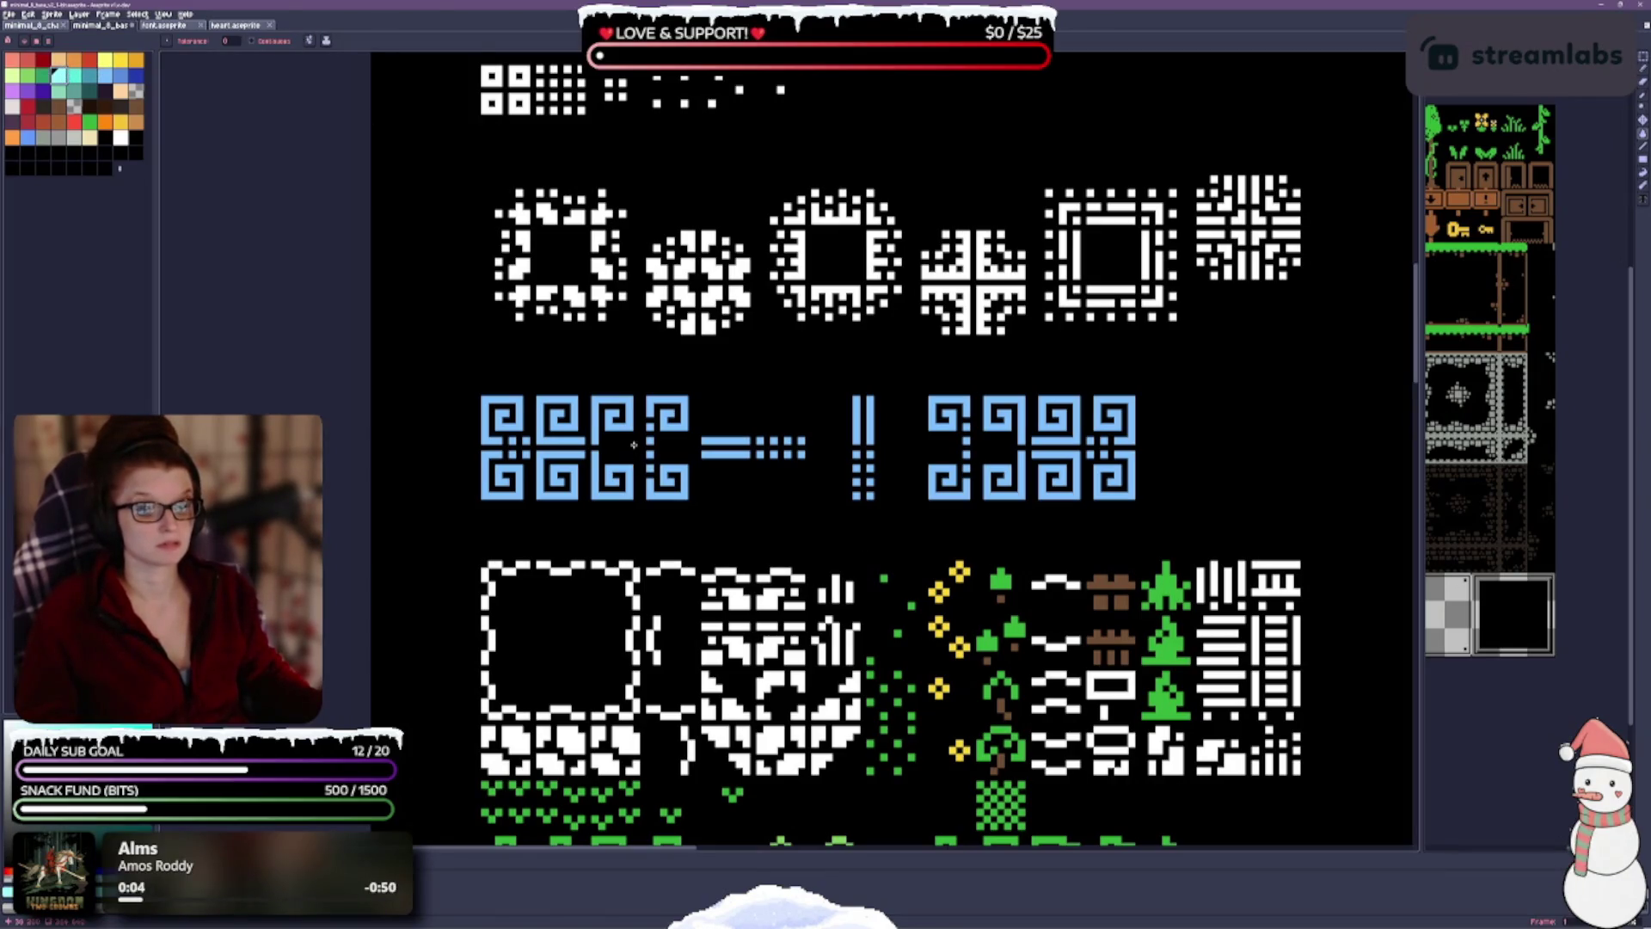
pyautogui.click(616, 425)
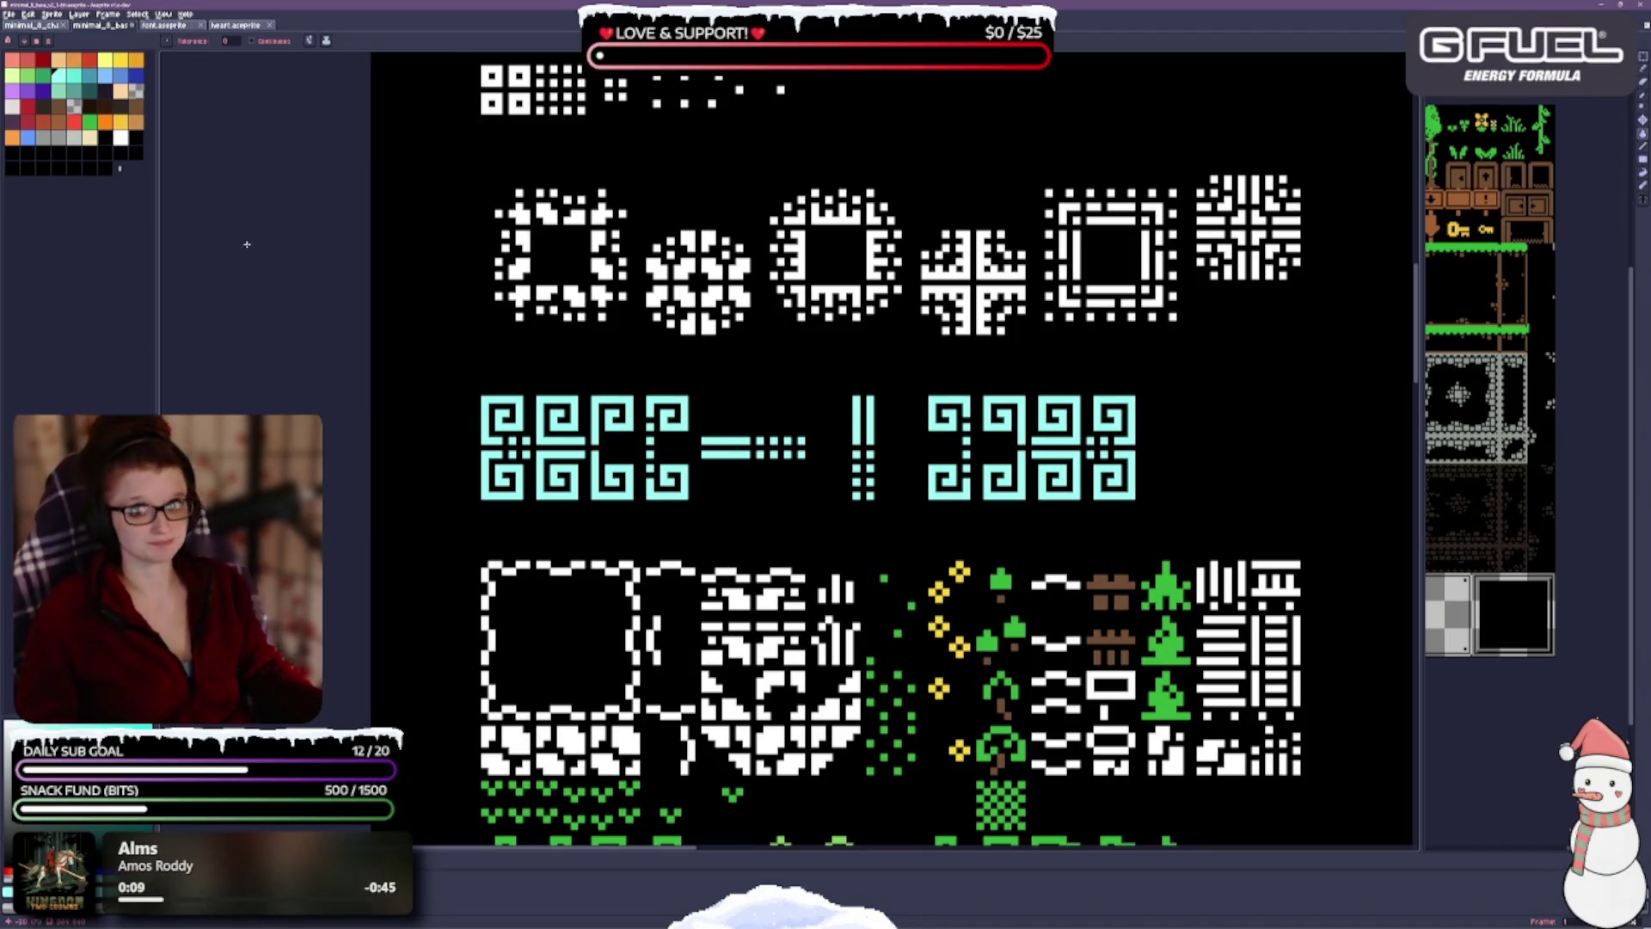
# Step: Choose the Gradient tool from the paint bucket flyout
pyautogui.click(74, 74)
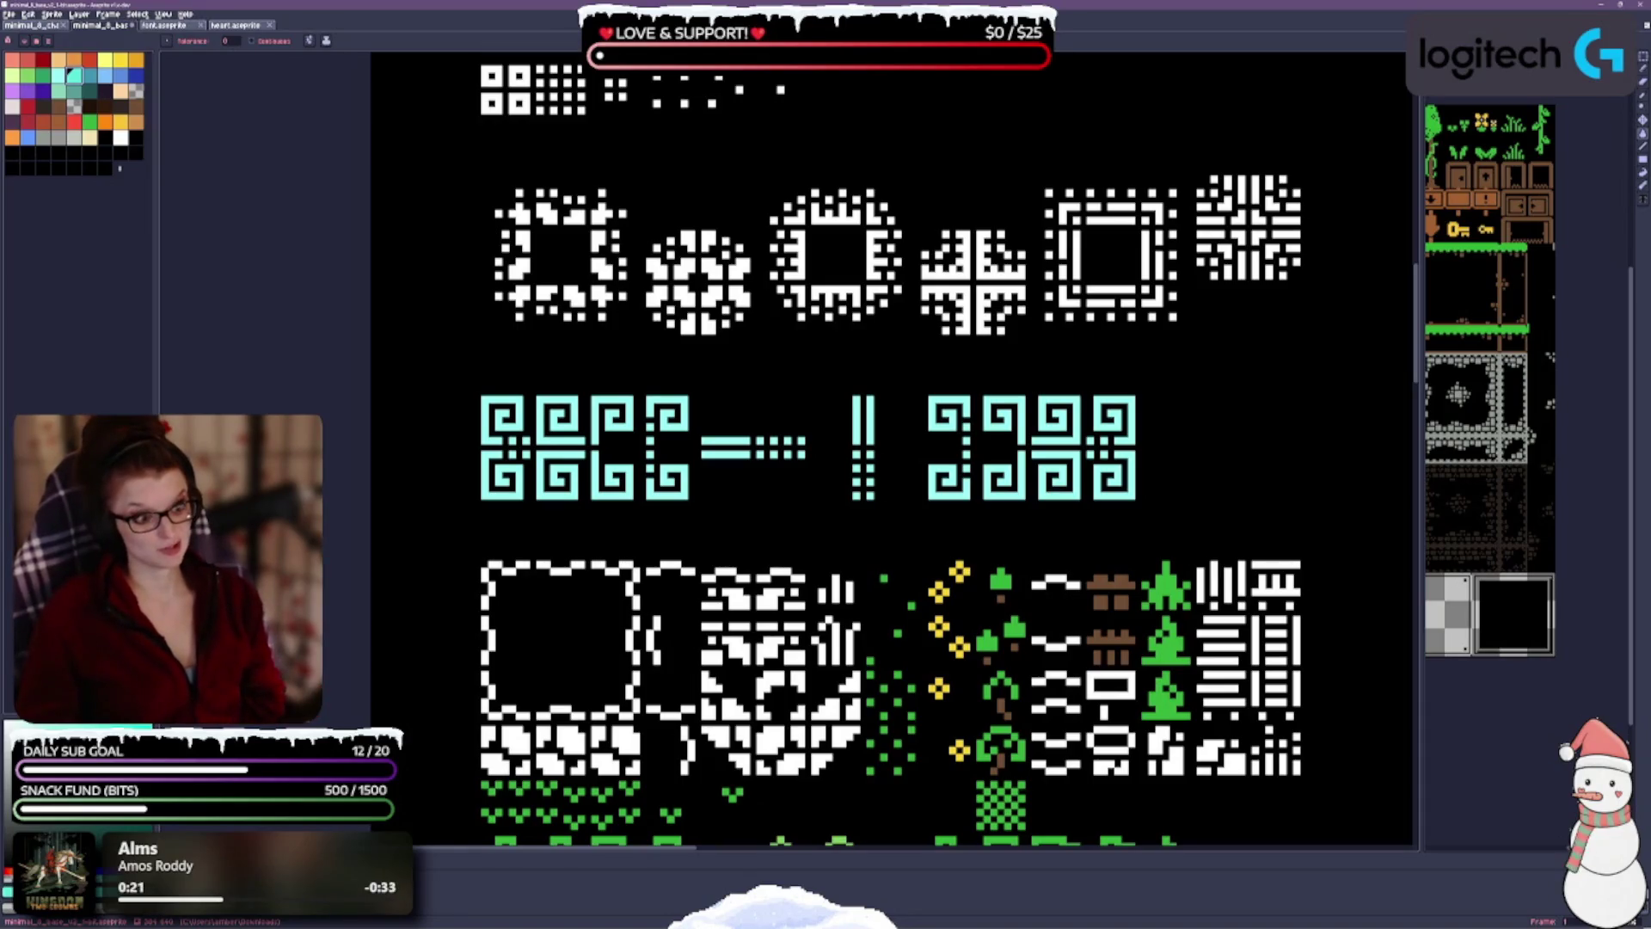
pyautogui.press('b')
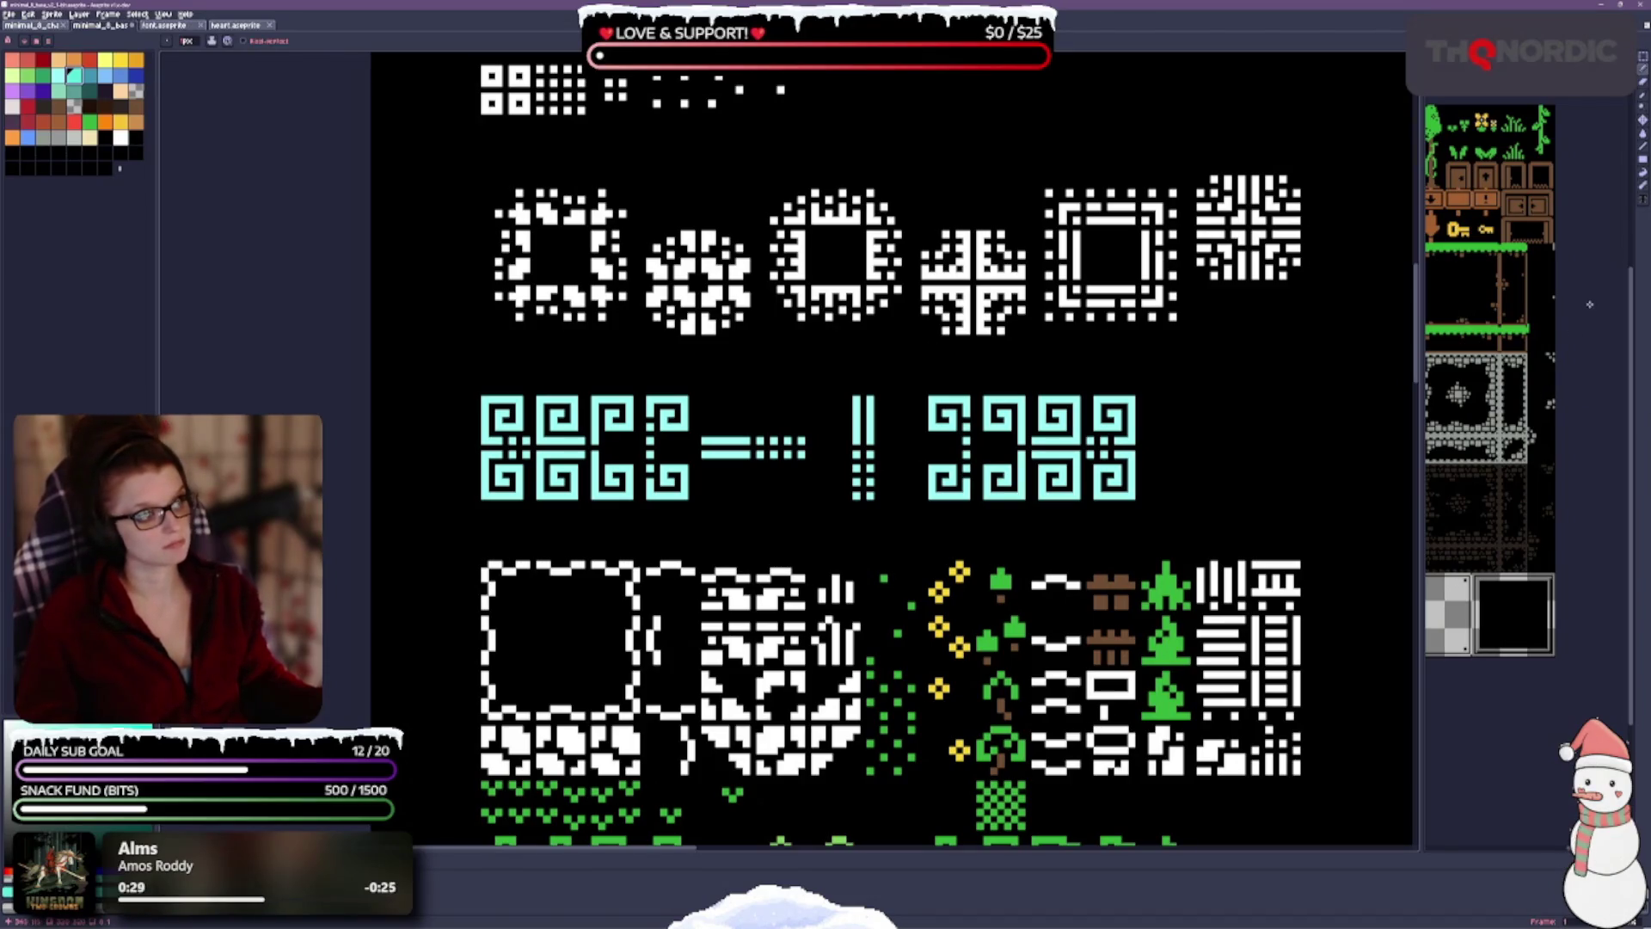
pyautogui.click(1644, 160)
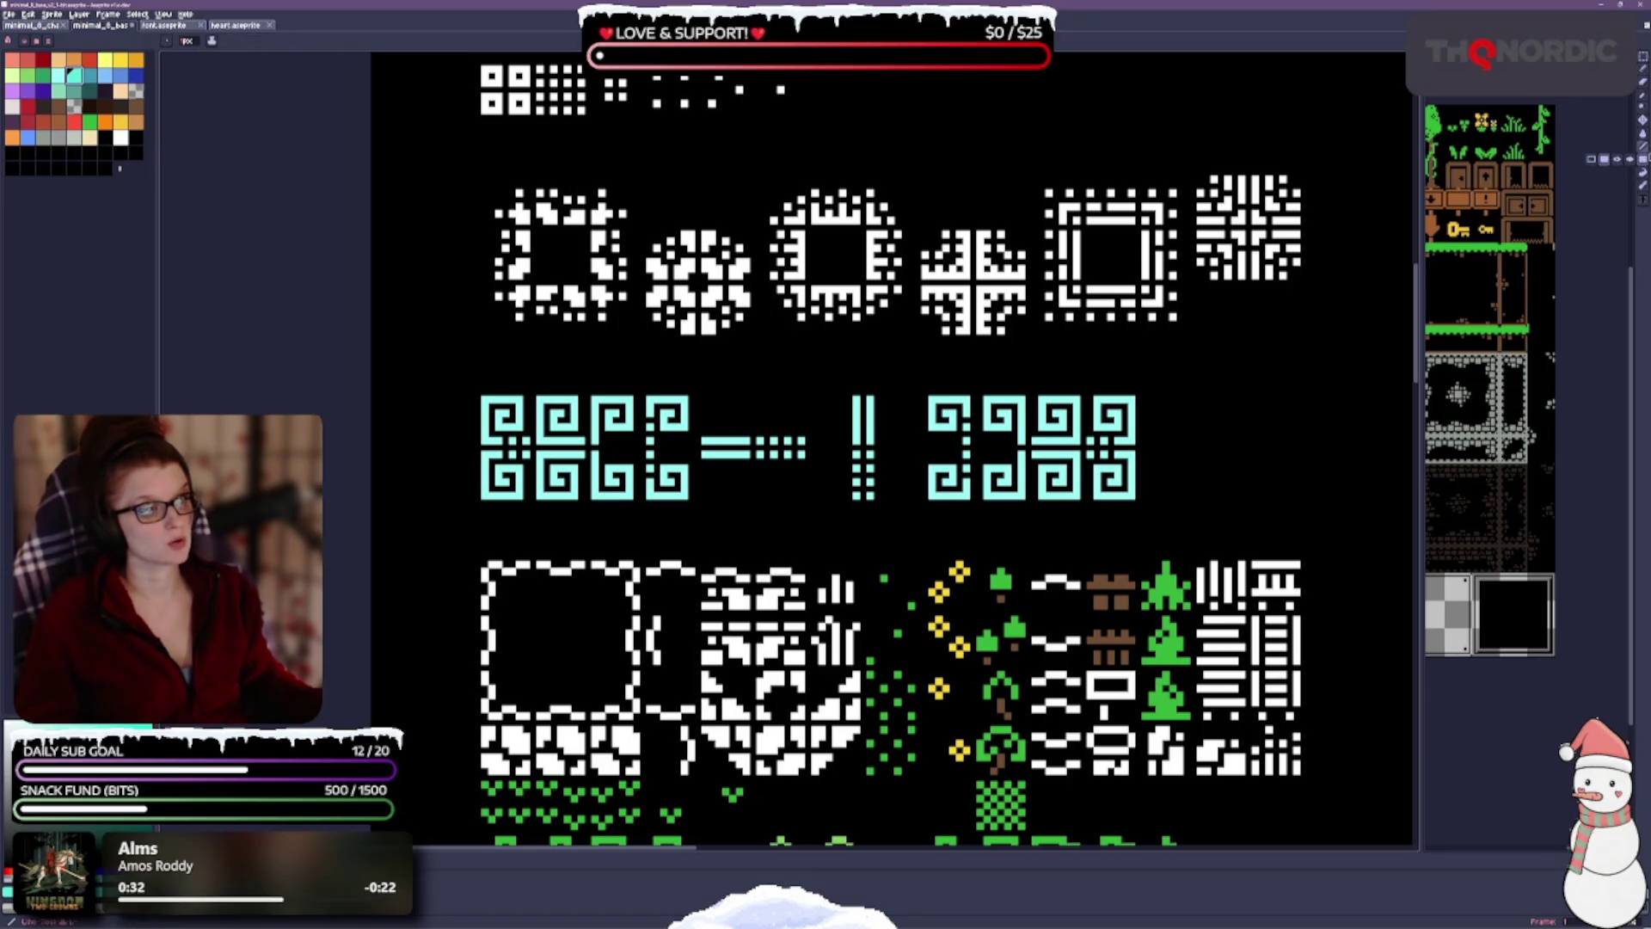
pyautogui.click(1645, 135)
pyautogui.click(1632, 135)
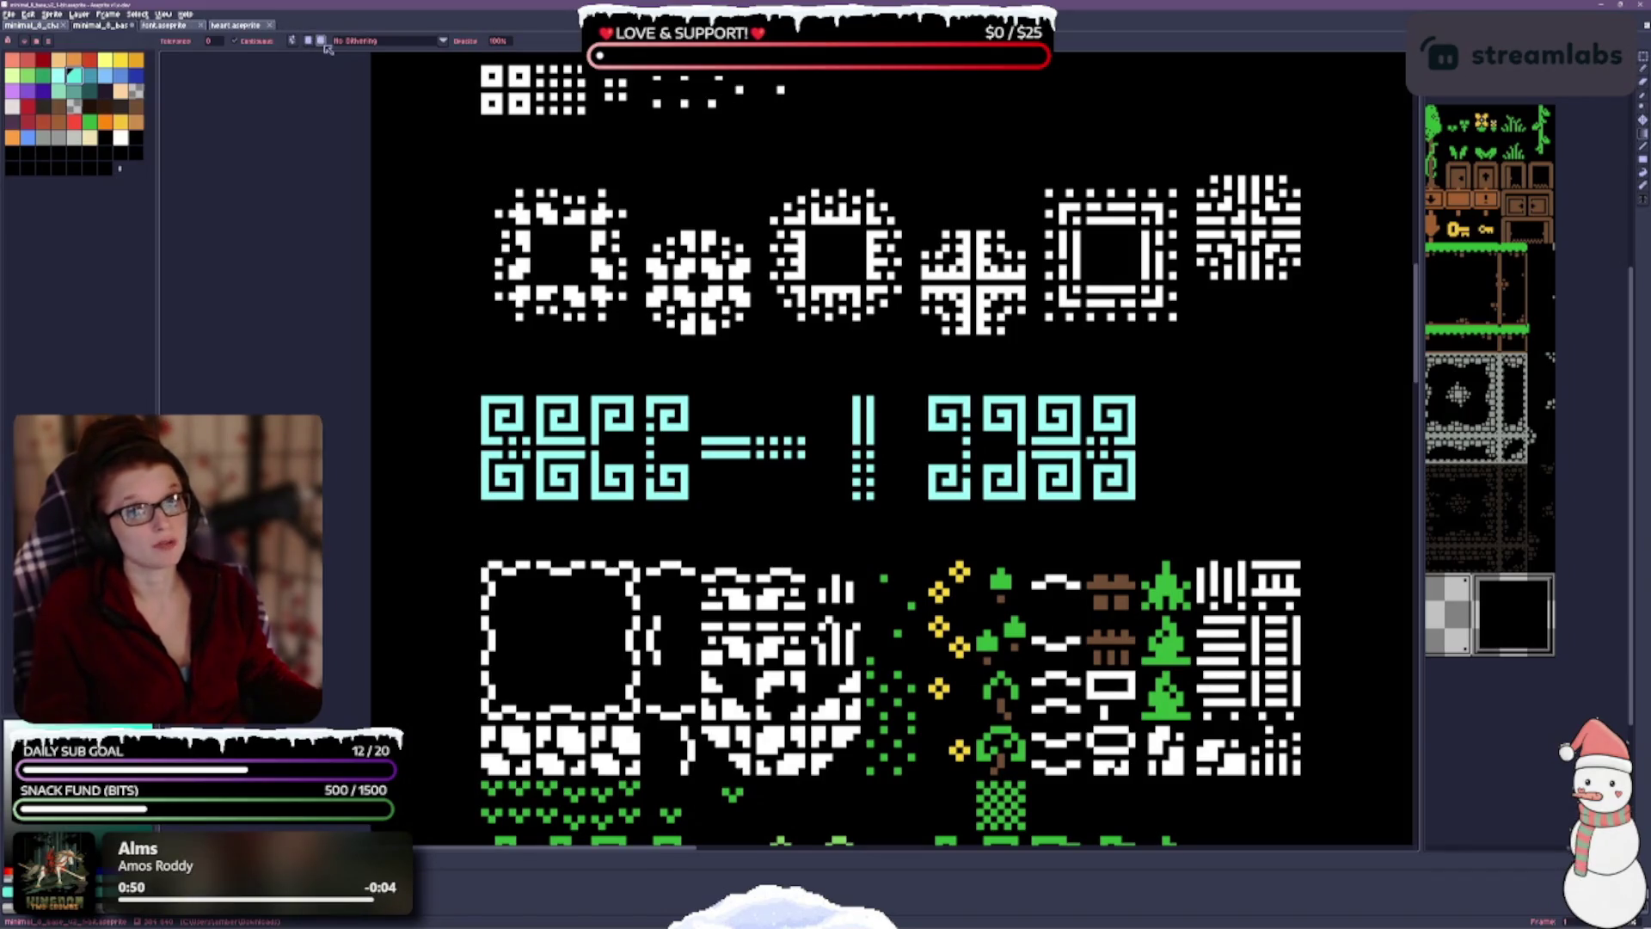
# Step: Set dithering to Bayer Matrix 8x8, pick palette colours, and fill the second spiral tile darker teal
pyautogui.click(419, 48)
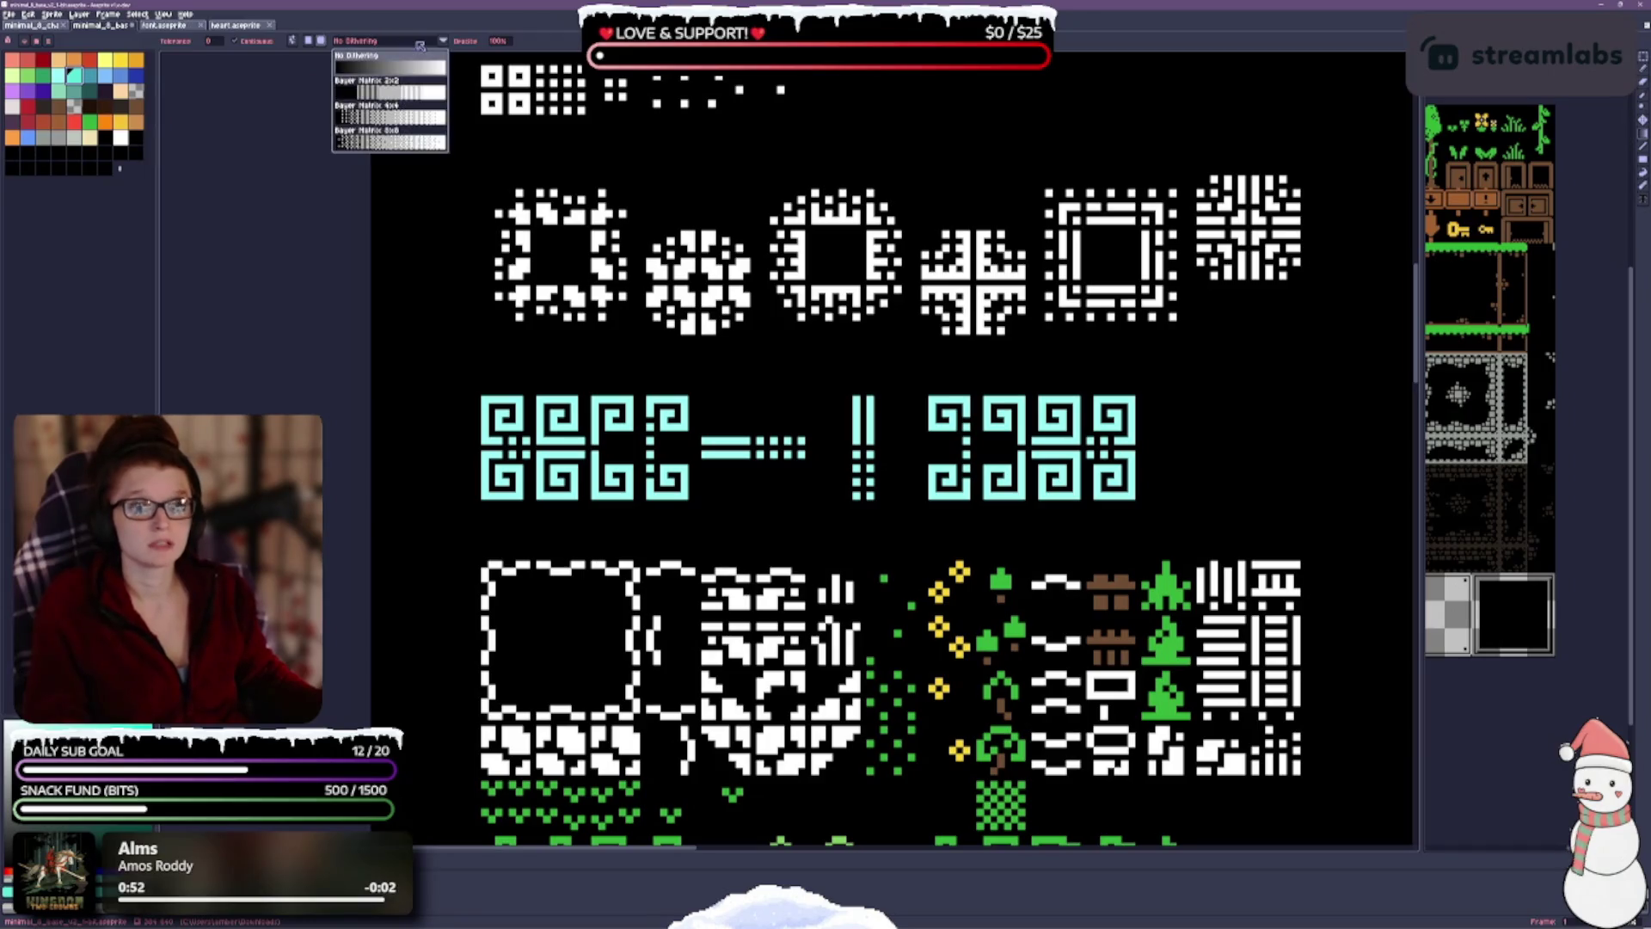
pyautogui.click(387, 137)
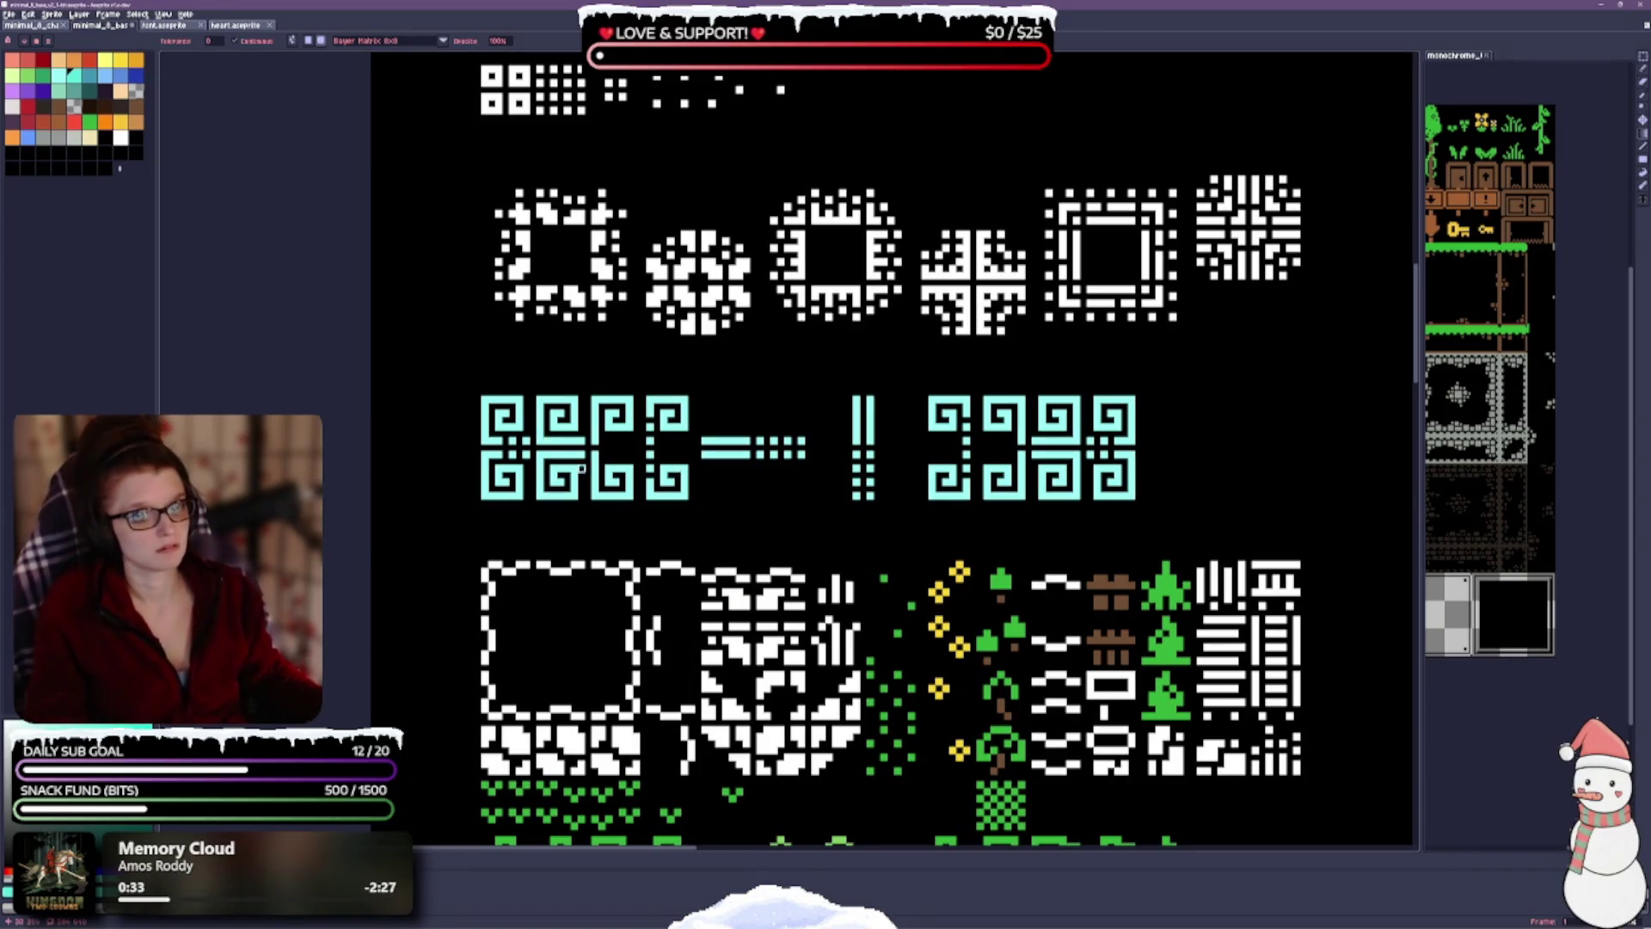
pyautogui.click(89, 76)
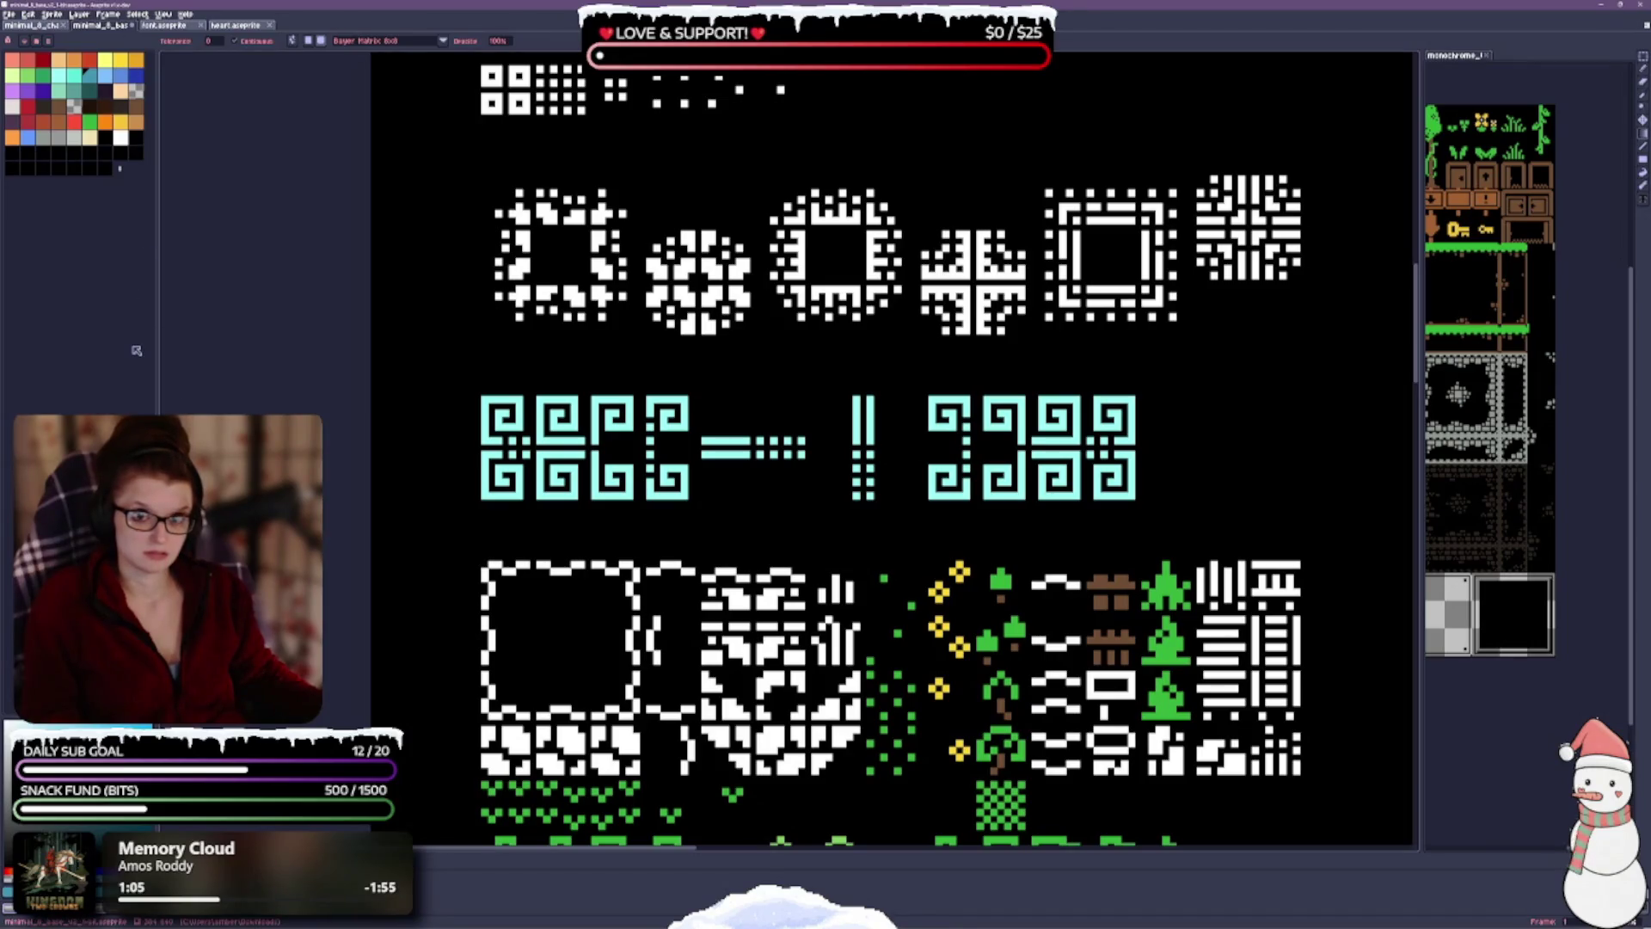
pyautogui.click(77, 77)
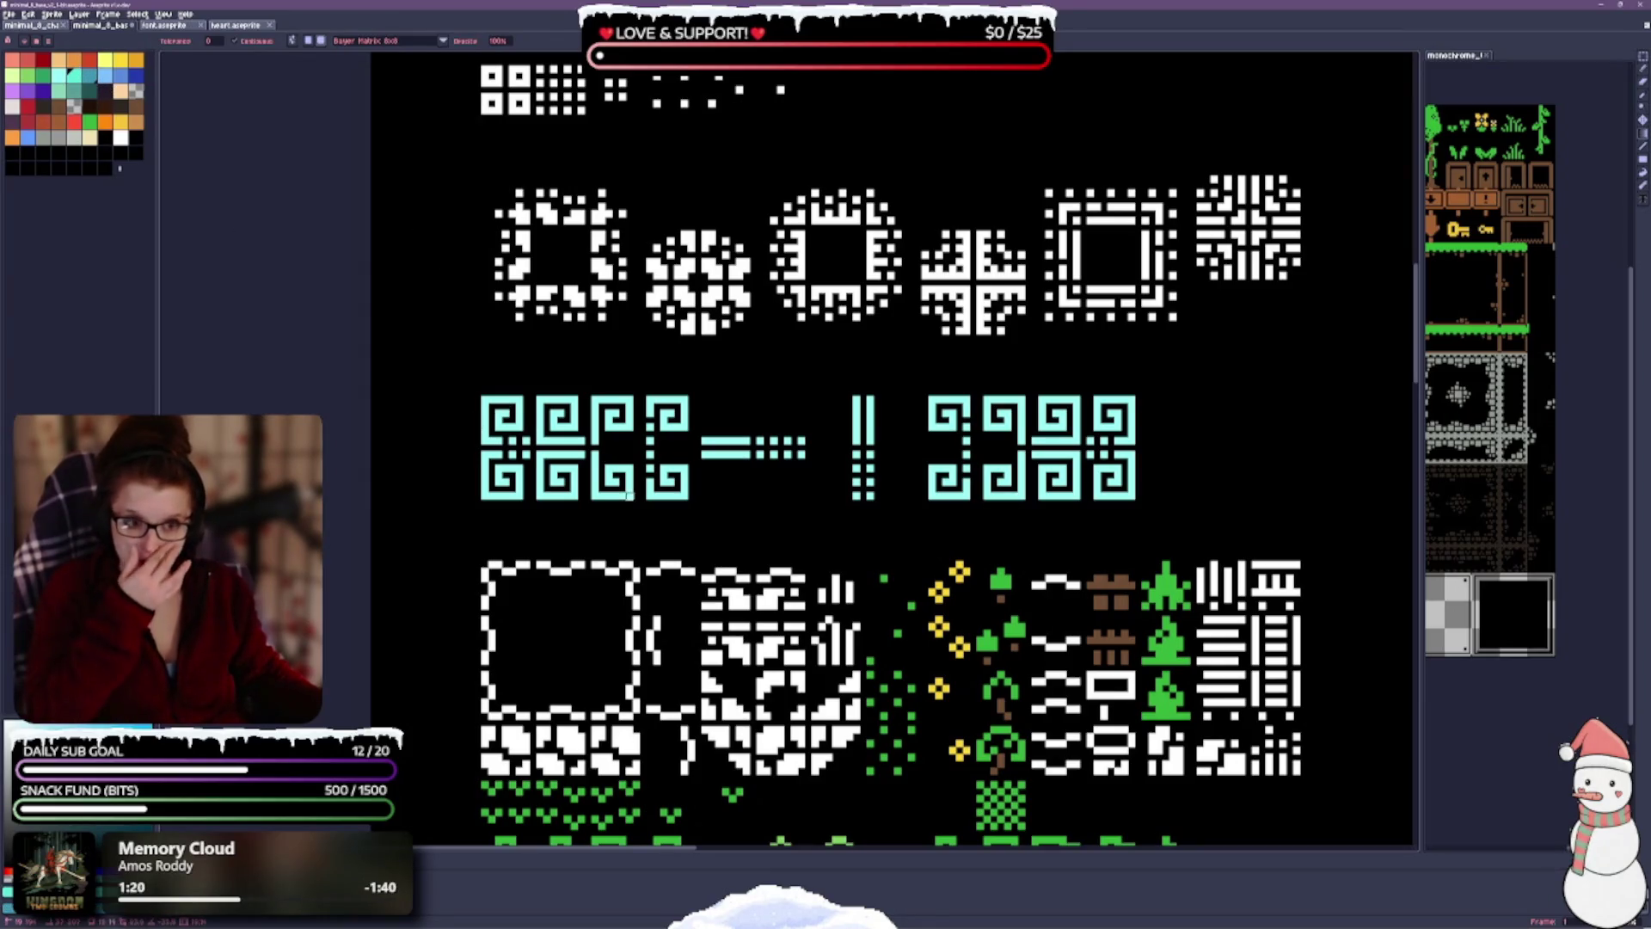
pyautogui.click(561, 401)
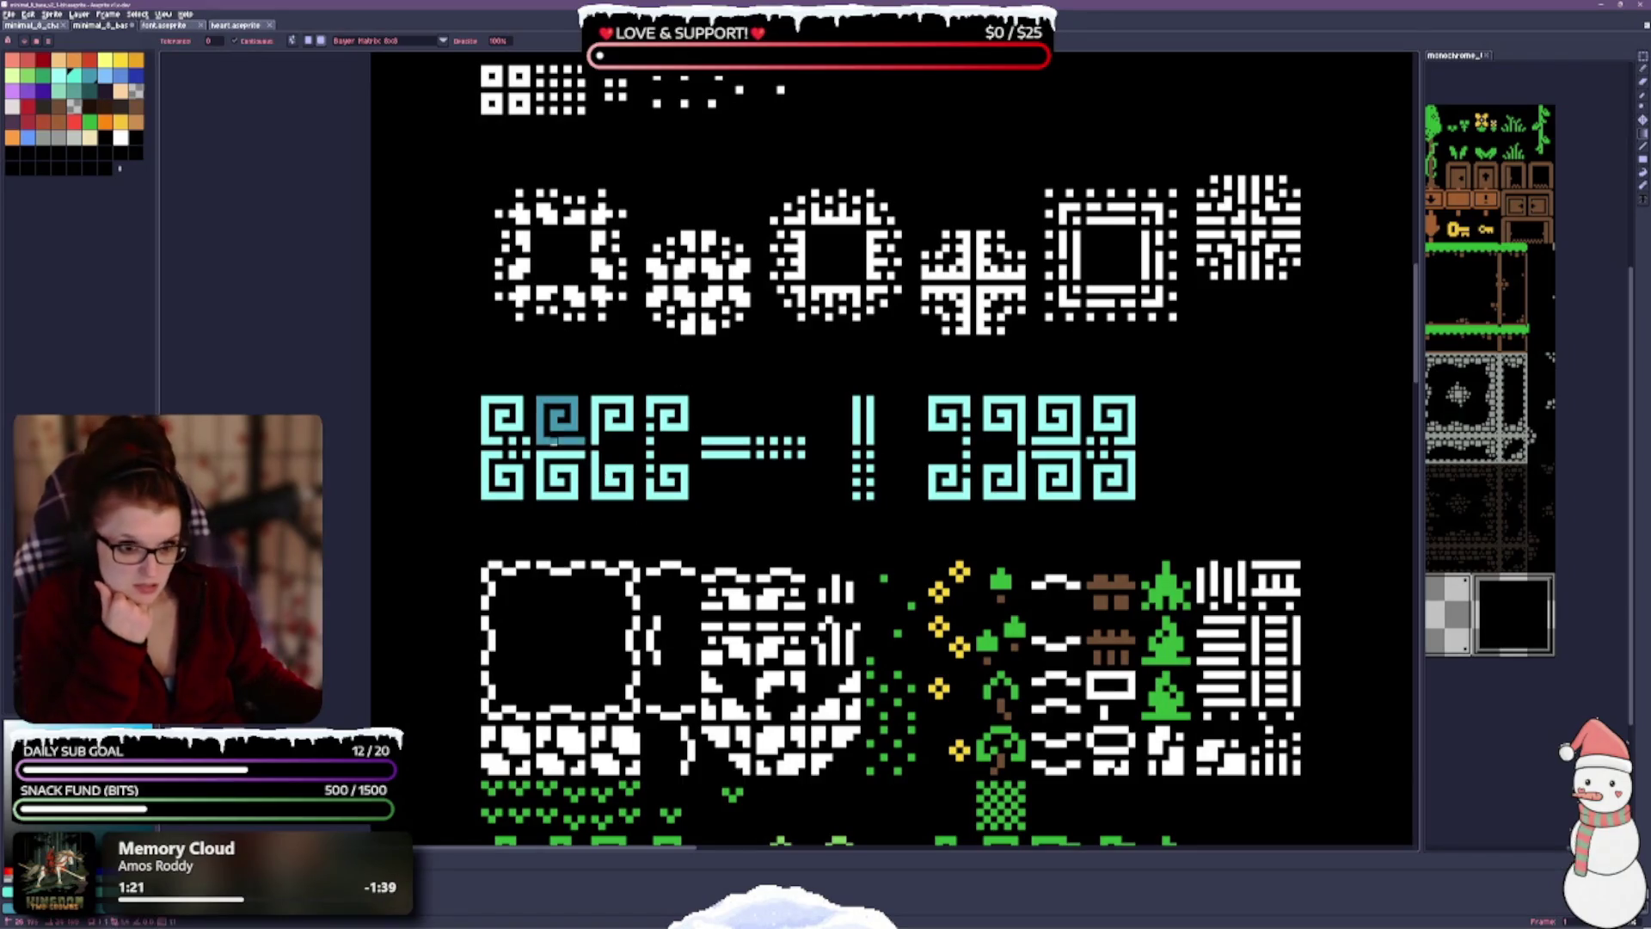
# Step: Fill the first spiral tile of the meander row darker teal
pyautogui.click(506, 406)
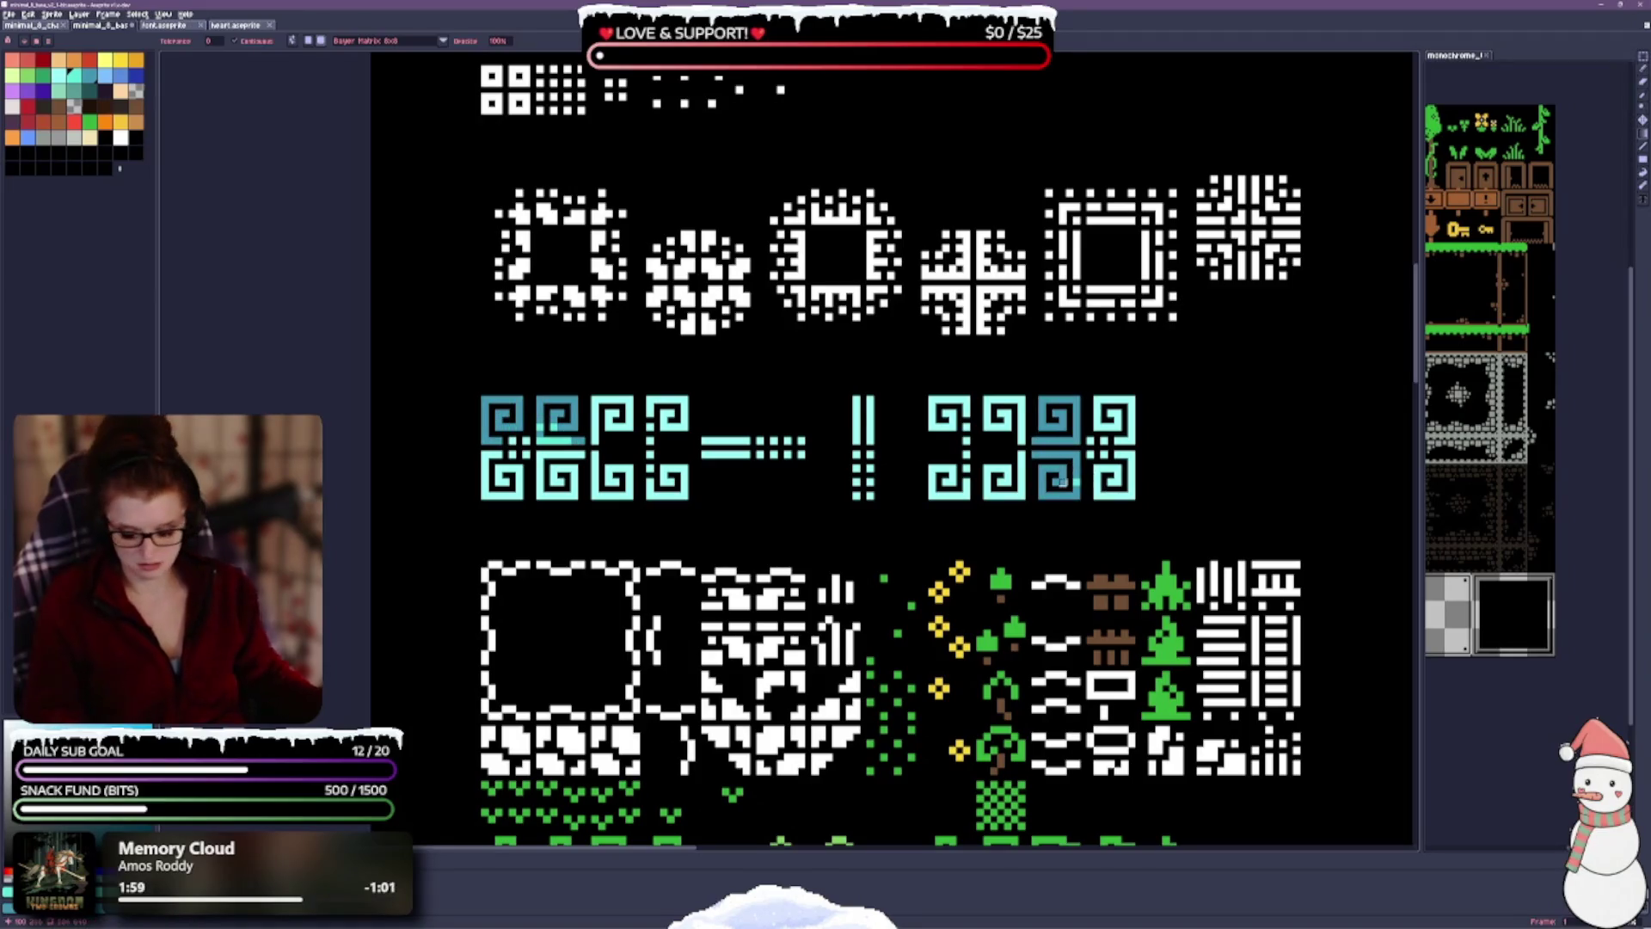
pyautogui.press('v')
pyautogui.press('g')
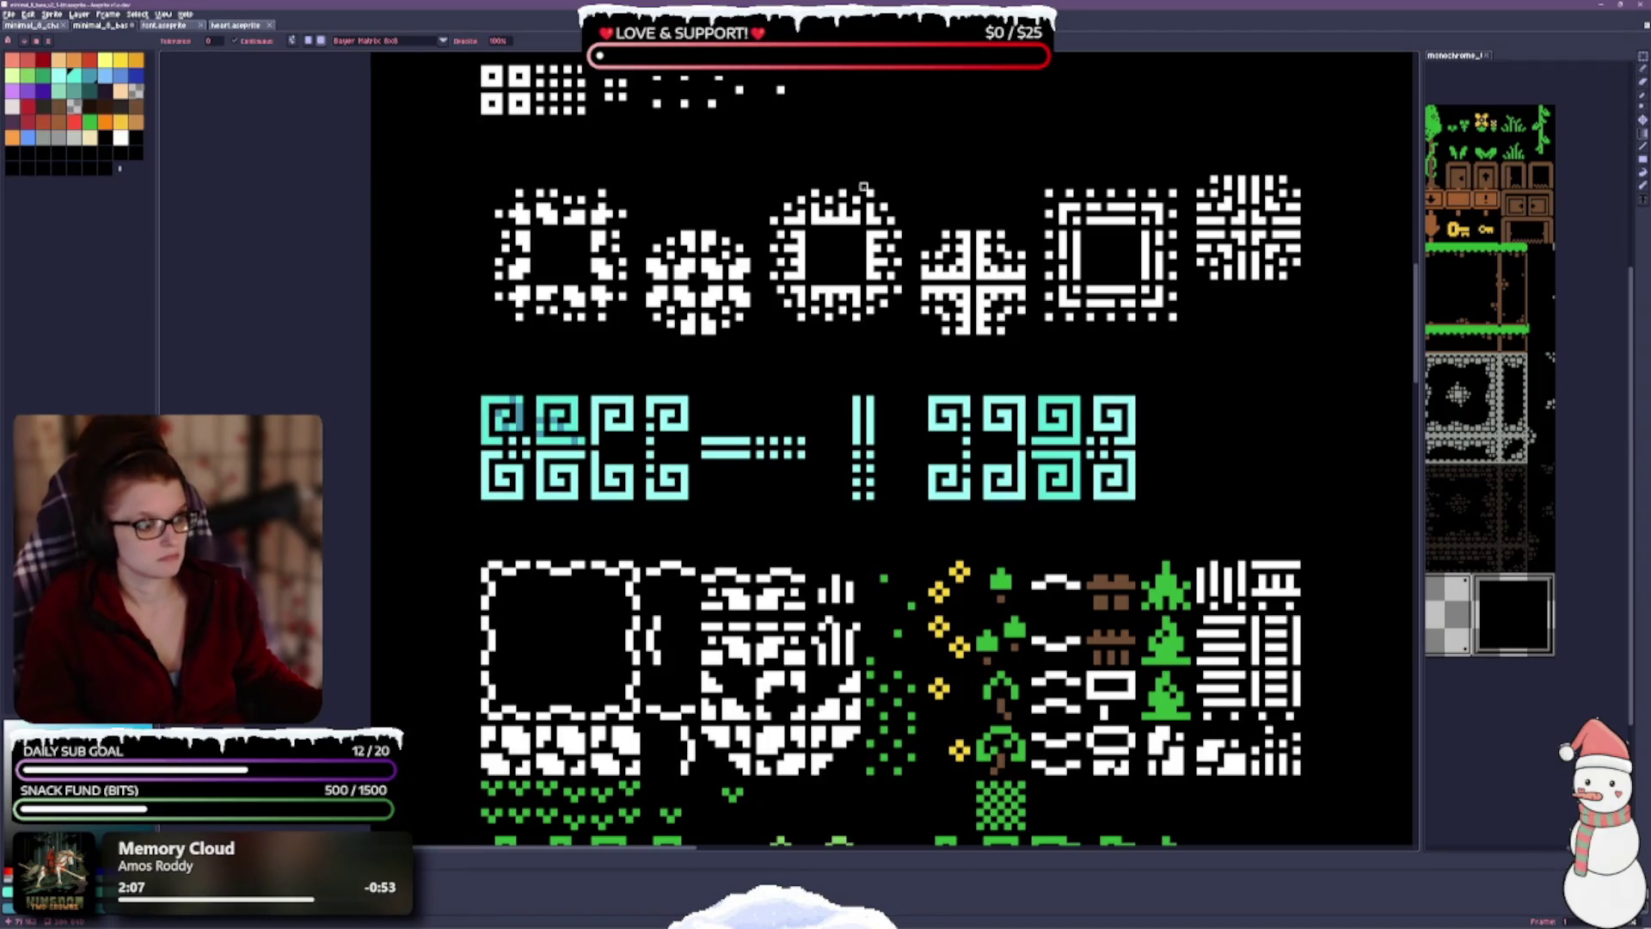
# Step: Fill right-group spiral tiles darker teal, undoing and redoing the fills that went wrong
pyautogui.click(1021, 426)
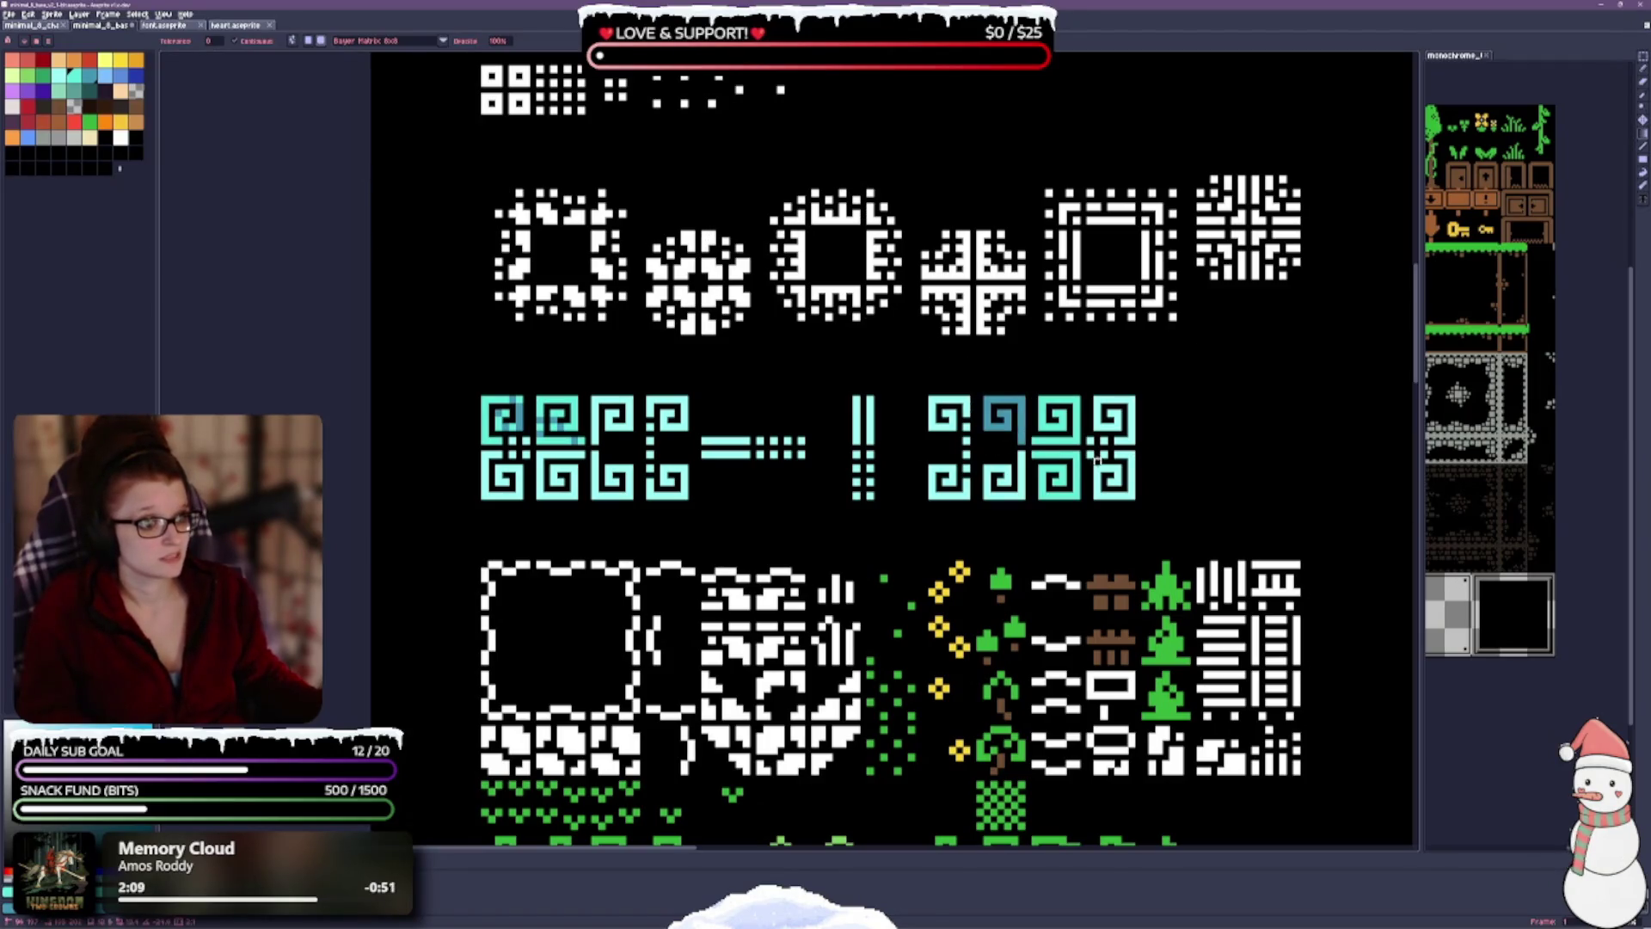
pyautogui.click(1101, 465)
pyautogui.press('v')
pyautogui.hotkey('ctrl', 'z')
pyautogui.hotkey('ctrl', 'z')
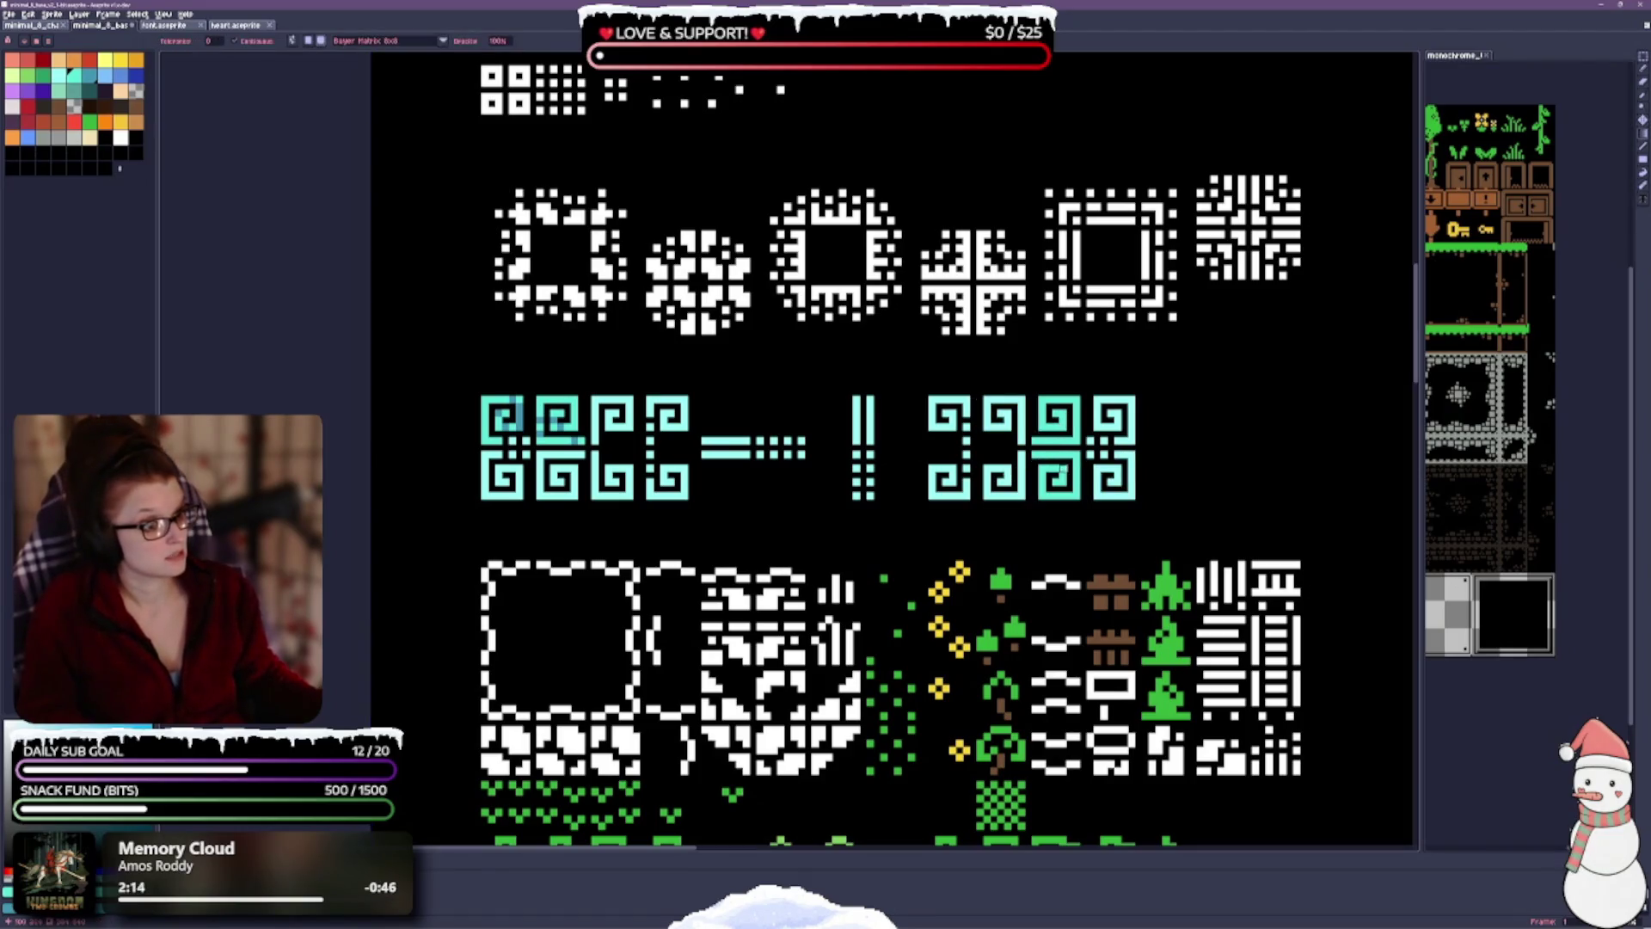
pyautogui.click(1064, 468)
pyautogui.hotkey('ctrl', 'z')
pyautogui.click(1067, 430)
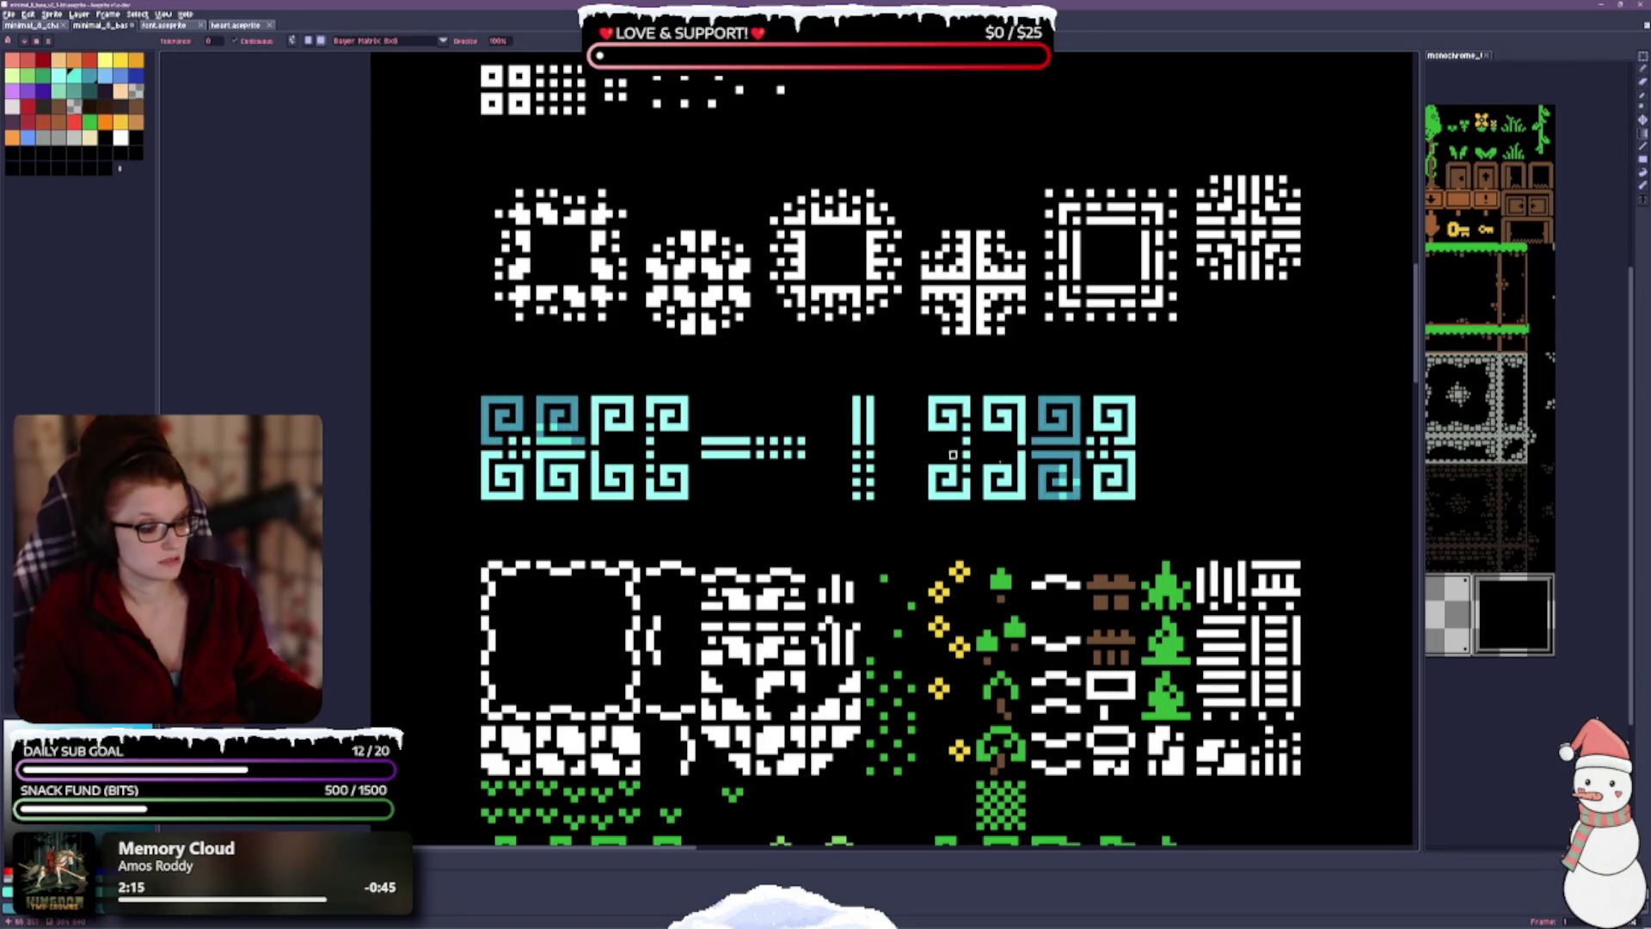
pyautogui.hotkey('ctrl', 'z')
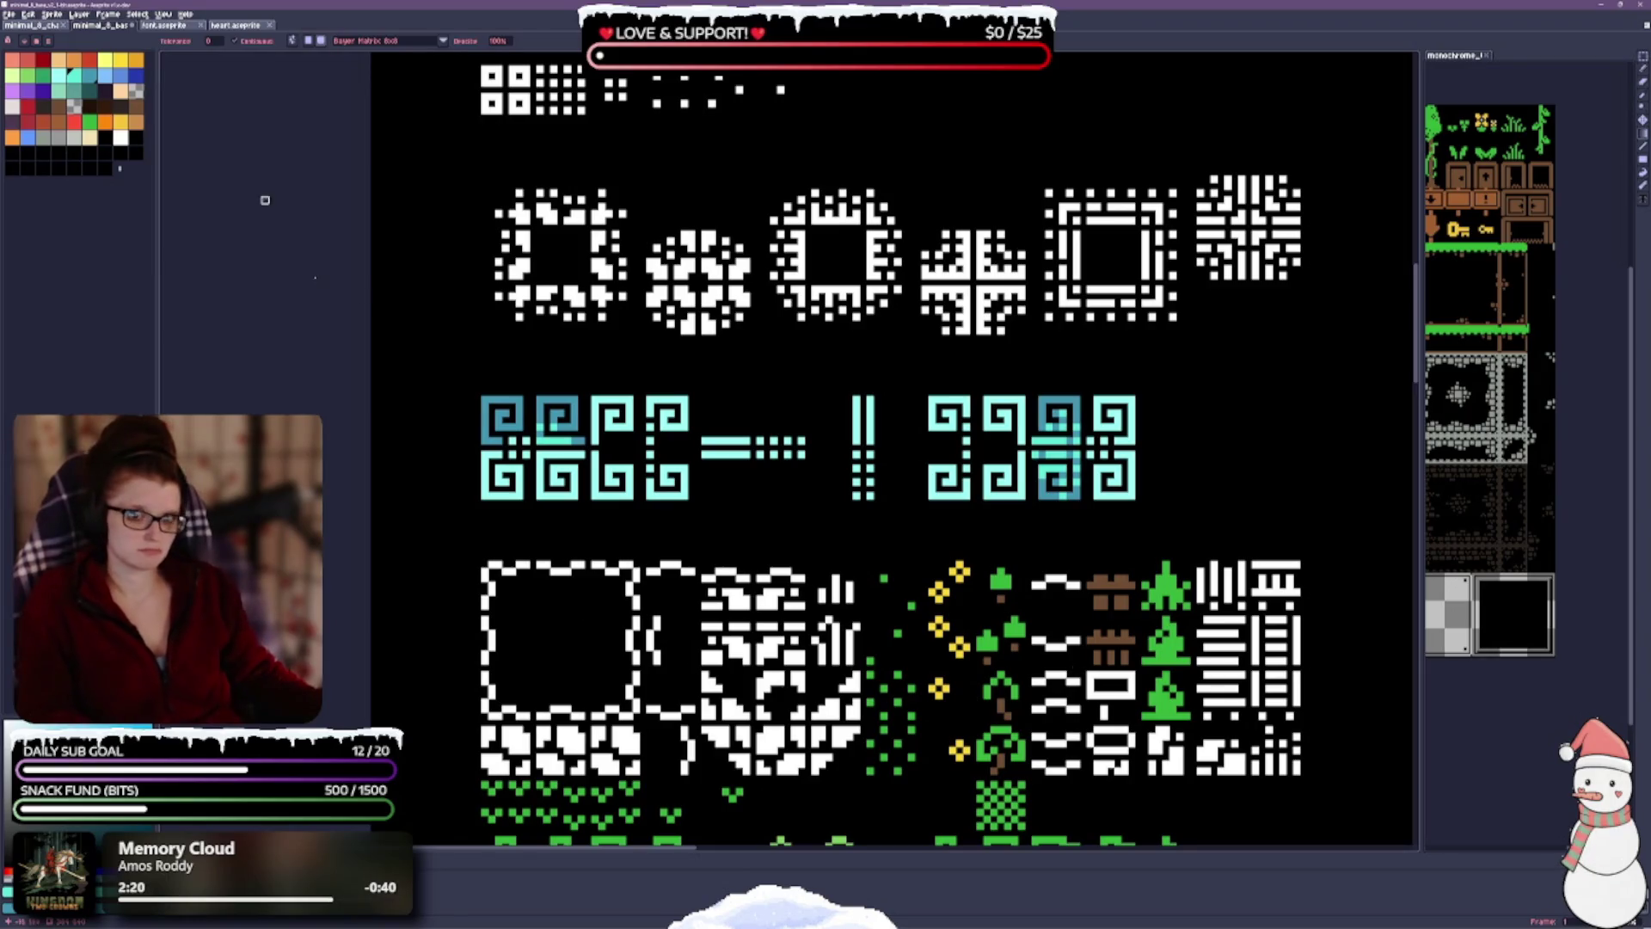
# Step: With Contiguous off, replace all row cyan with dark teal, then drag dithered light cyan highlights over left tiles
pyautogui.click(258, 41)
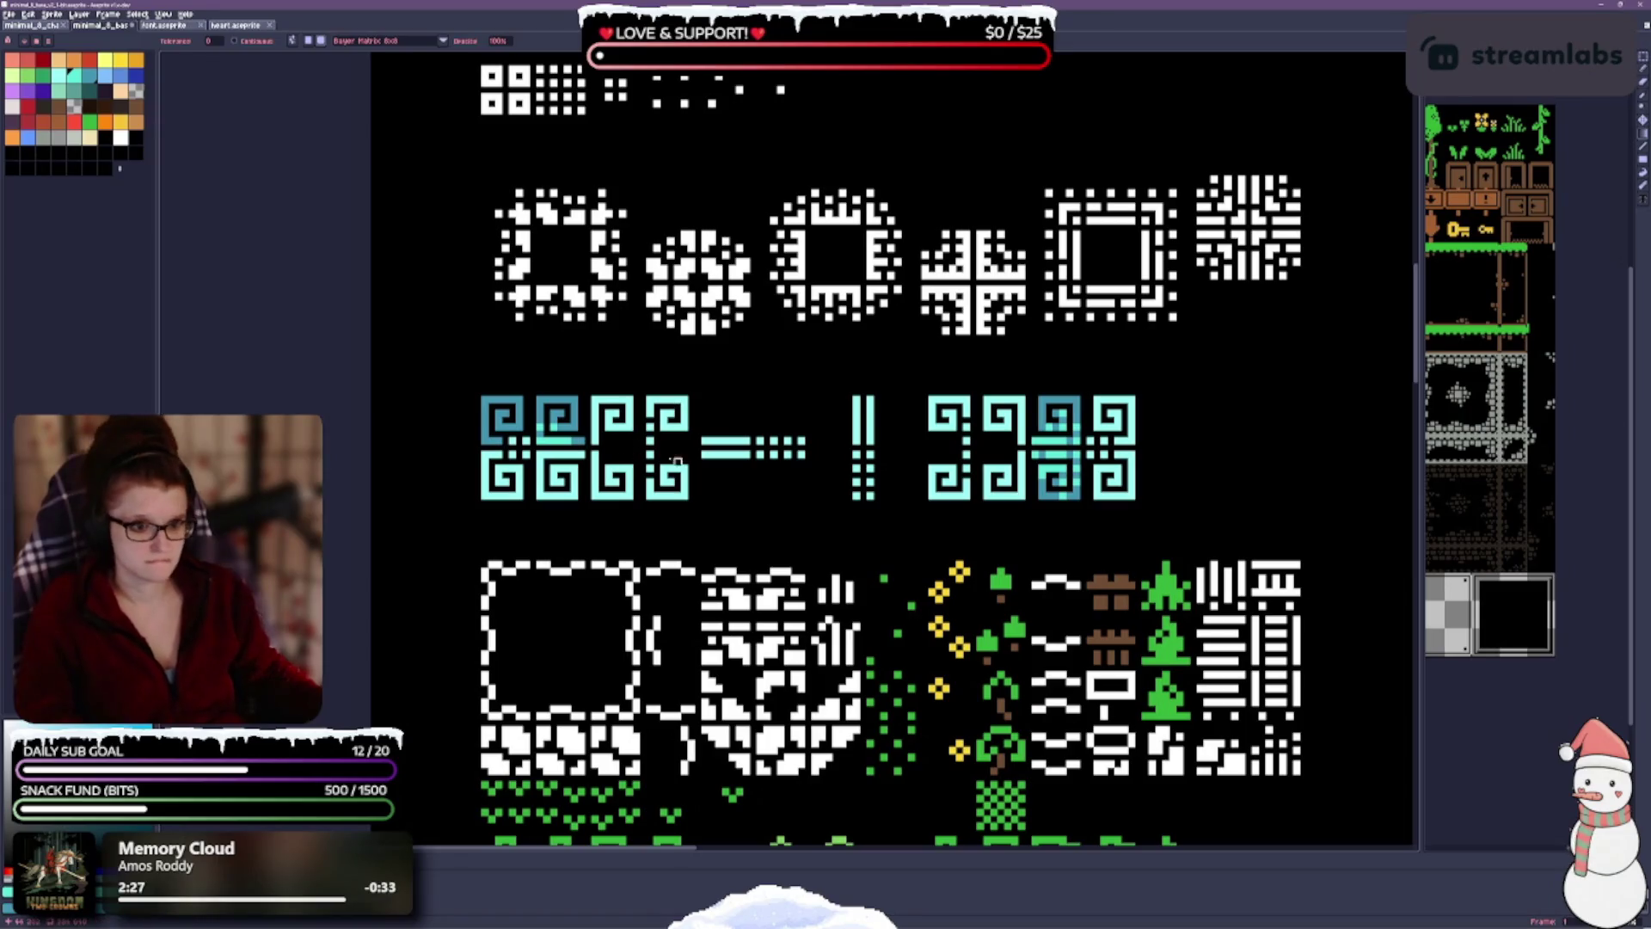
pyautogui.click(616, 494)
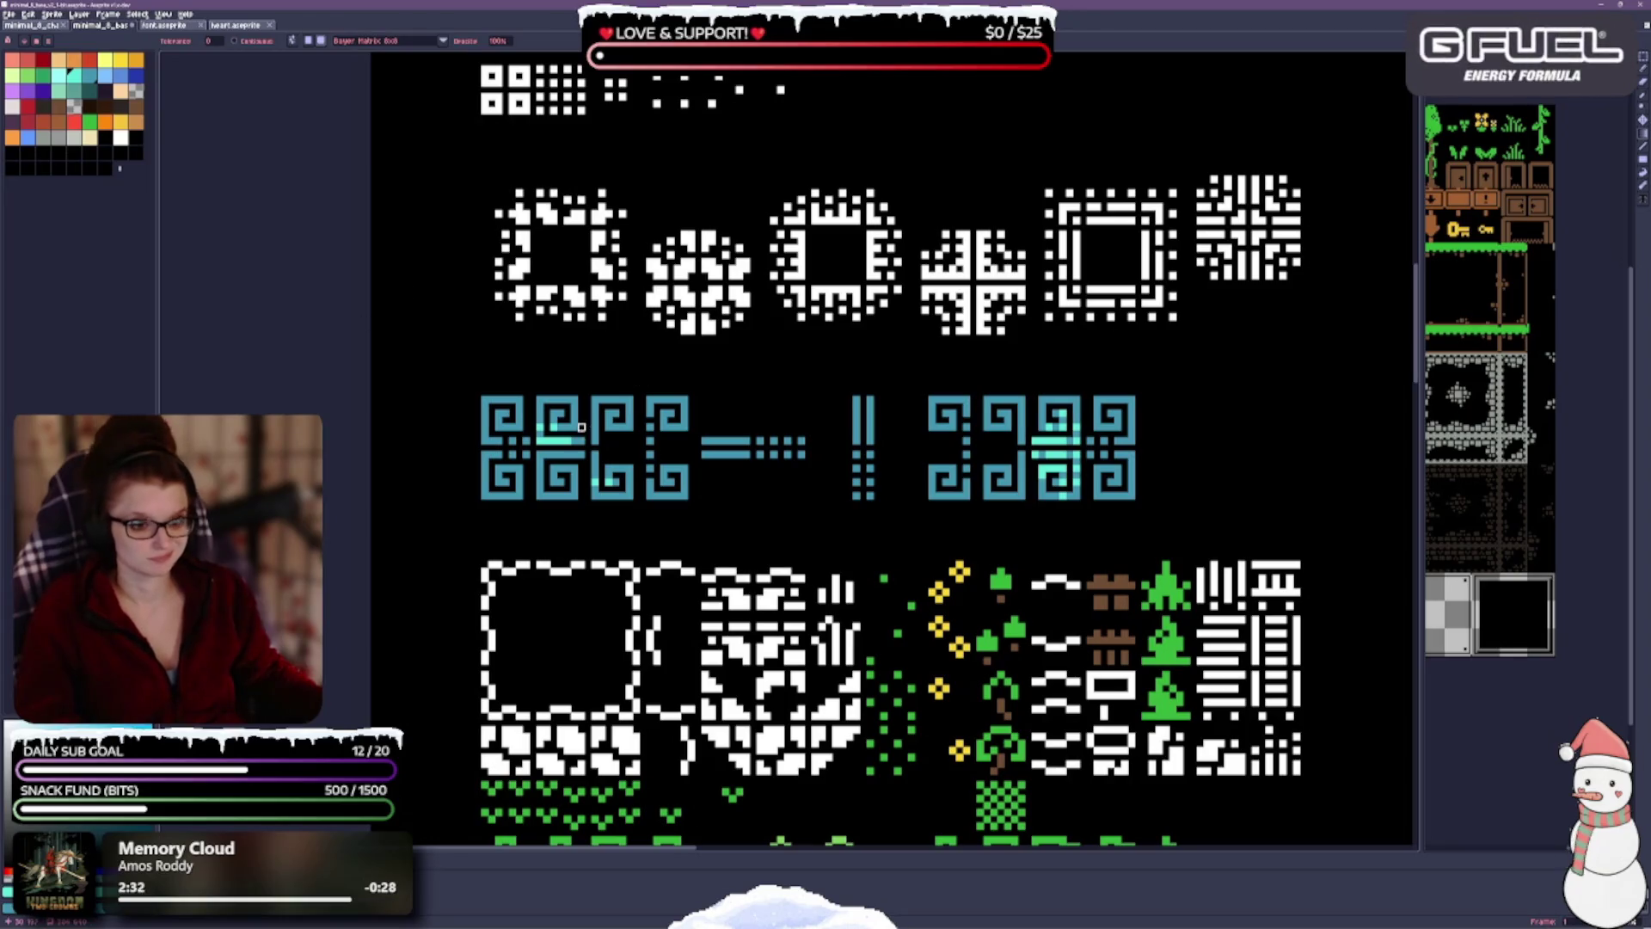
pyautogui.hotkey('ctrl', 'z')
pyautogui.click(561, 464)
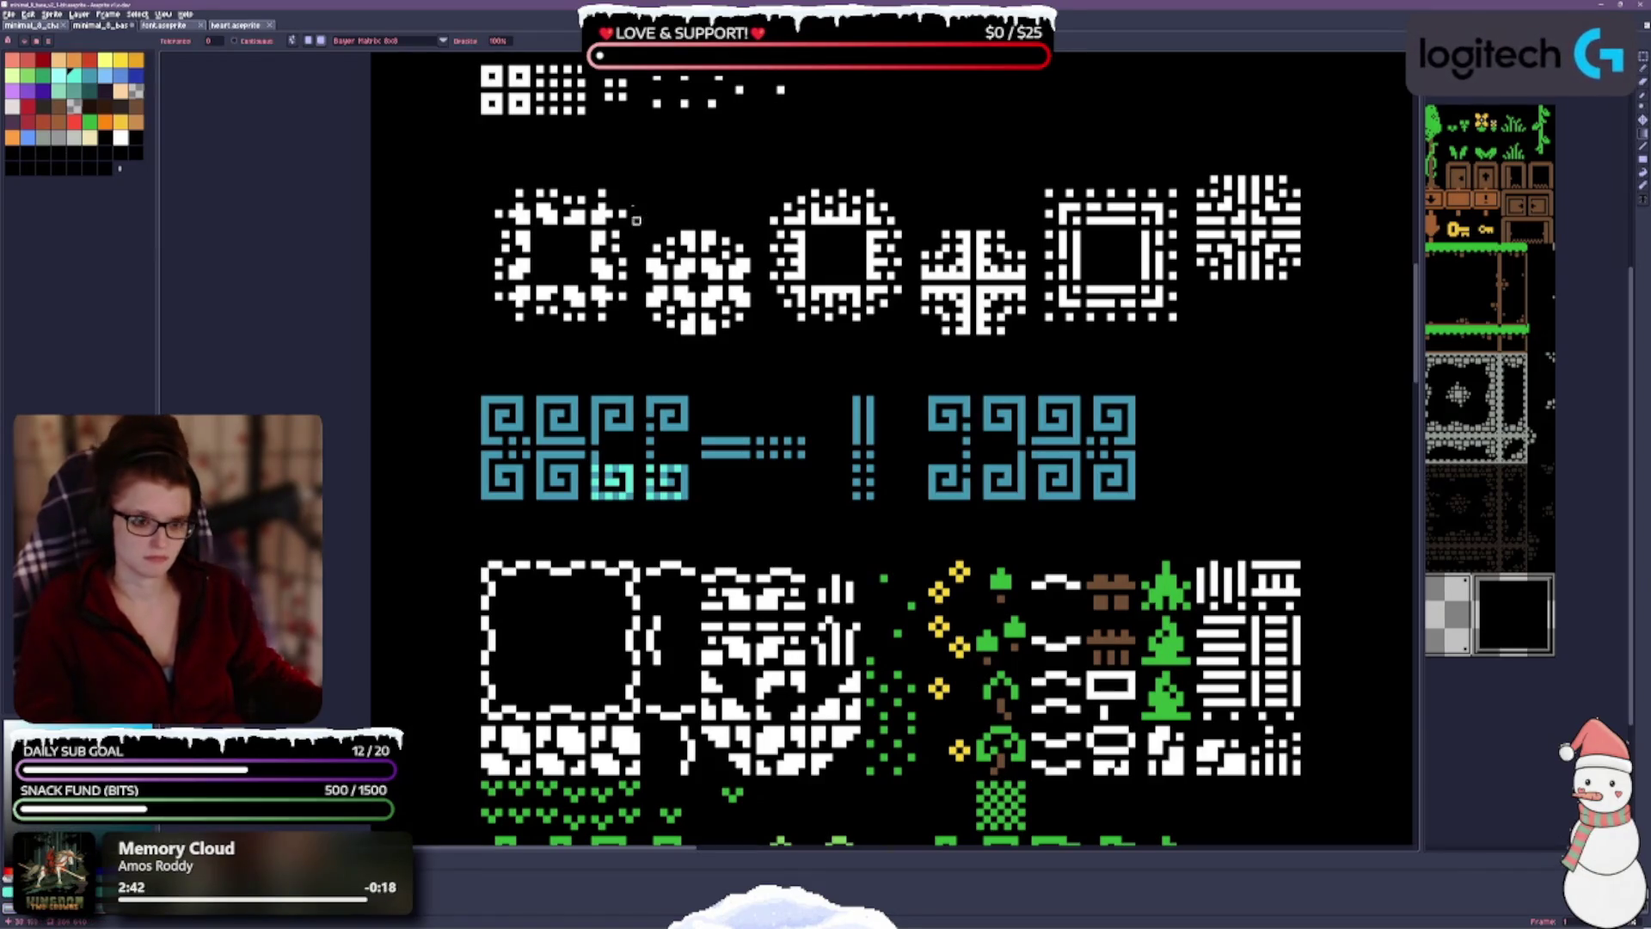
pyautogui.moveTo(574, 482); pyautogui.dragTo(477, 406)
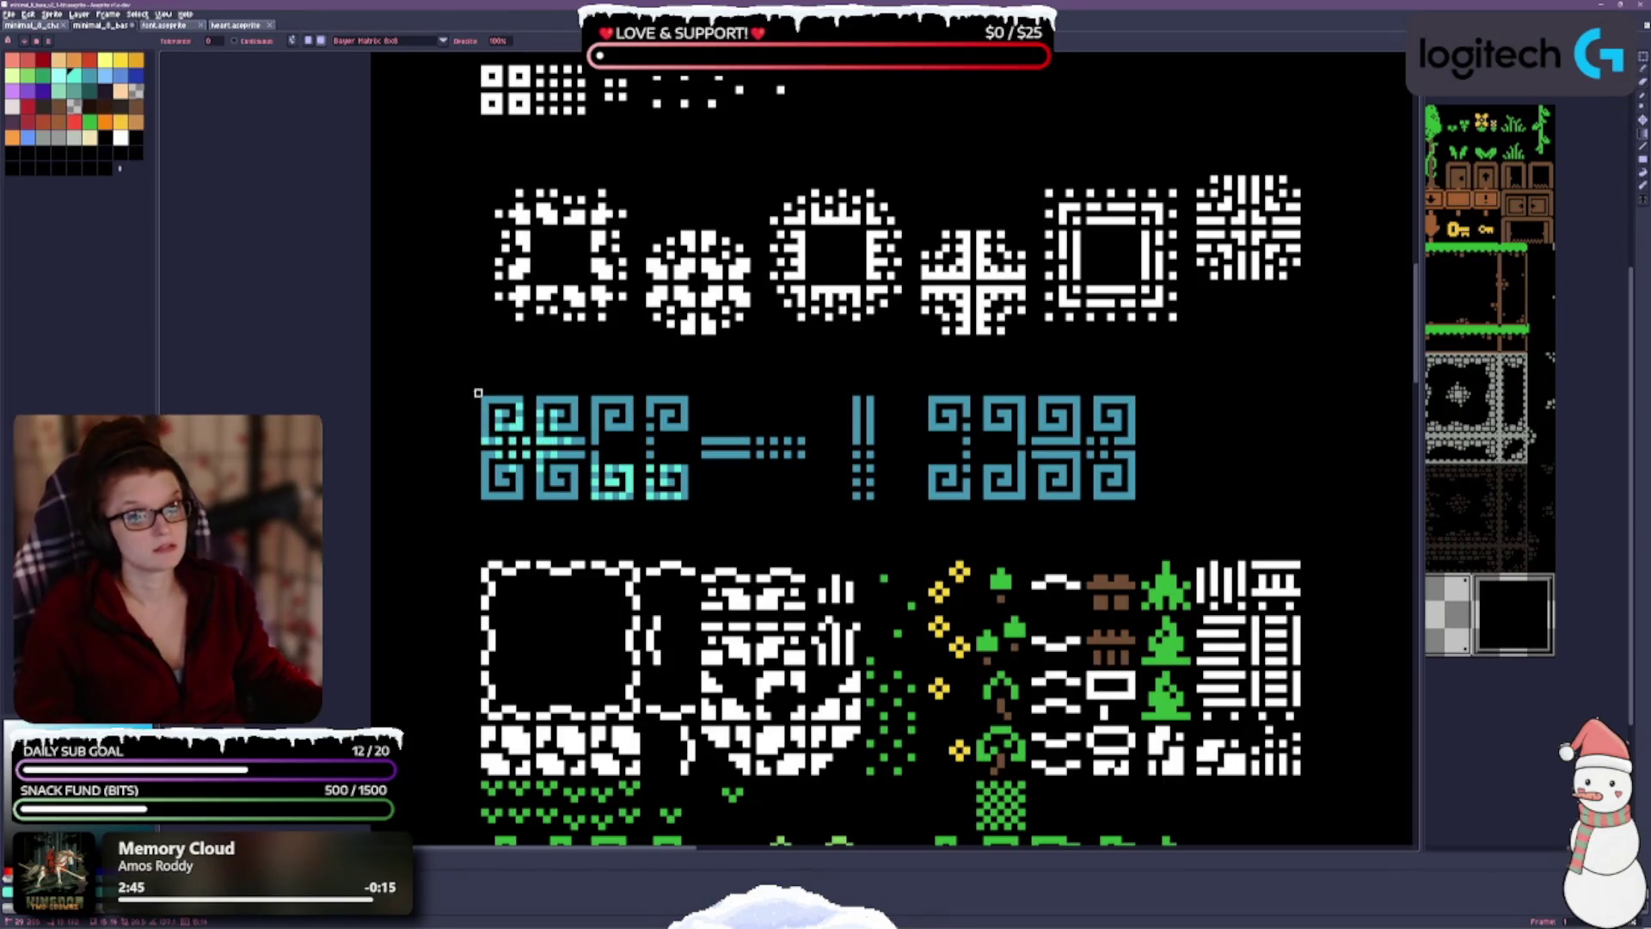